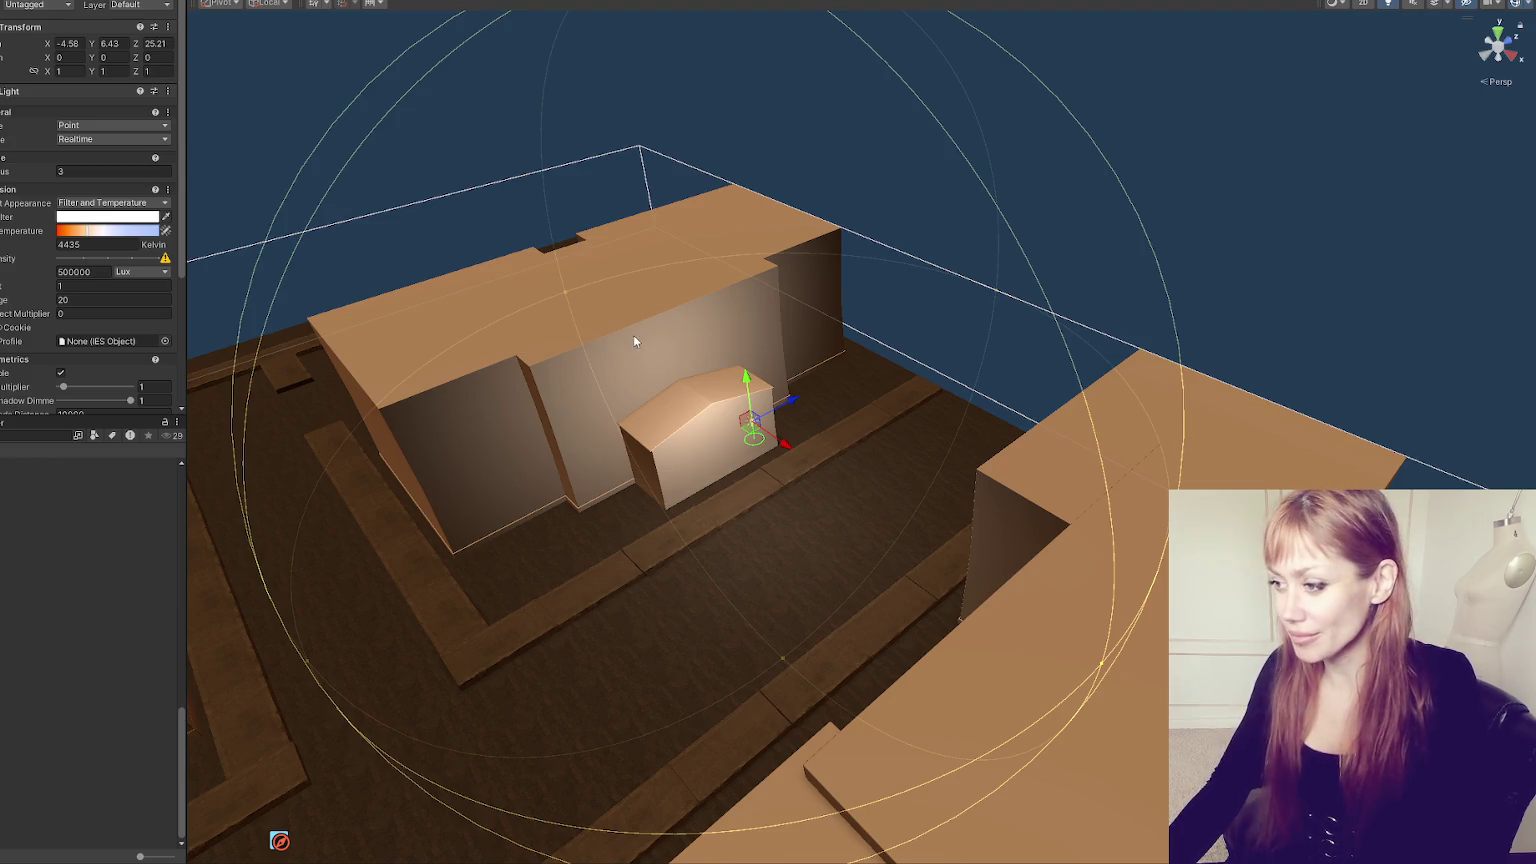
# - Inspect the undefined area shadow filter shader error in the console
pyautogui.moveTo(634, 335); pyautogui.dragTo(463, 403)
pyautogui.scroll(8, 470, 403)
pyautogui.scroll(-5, 565, 347)
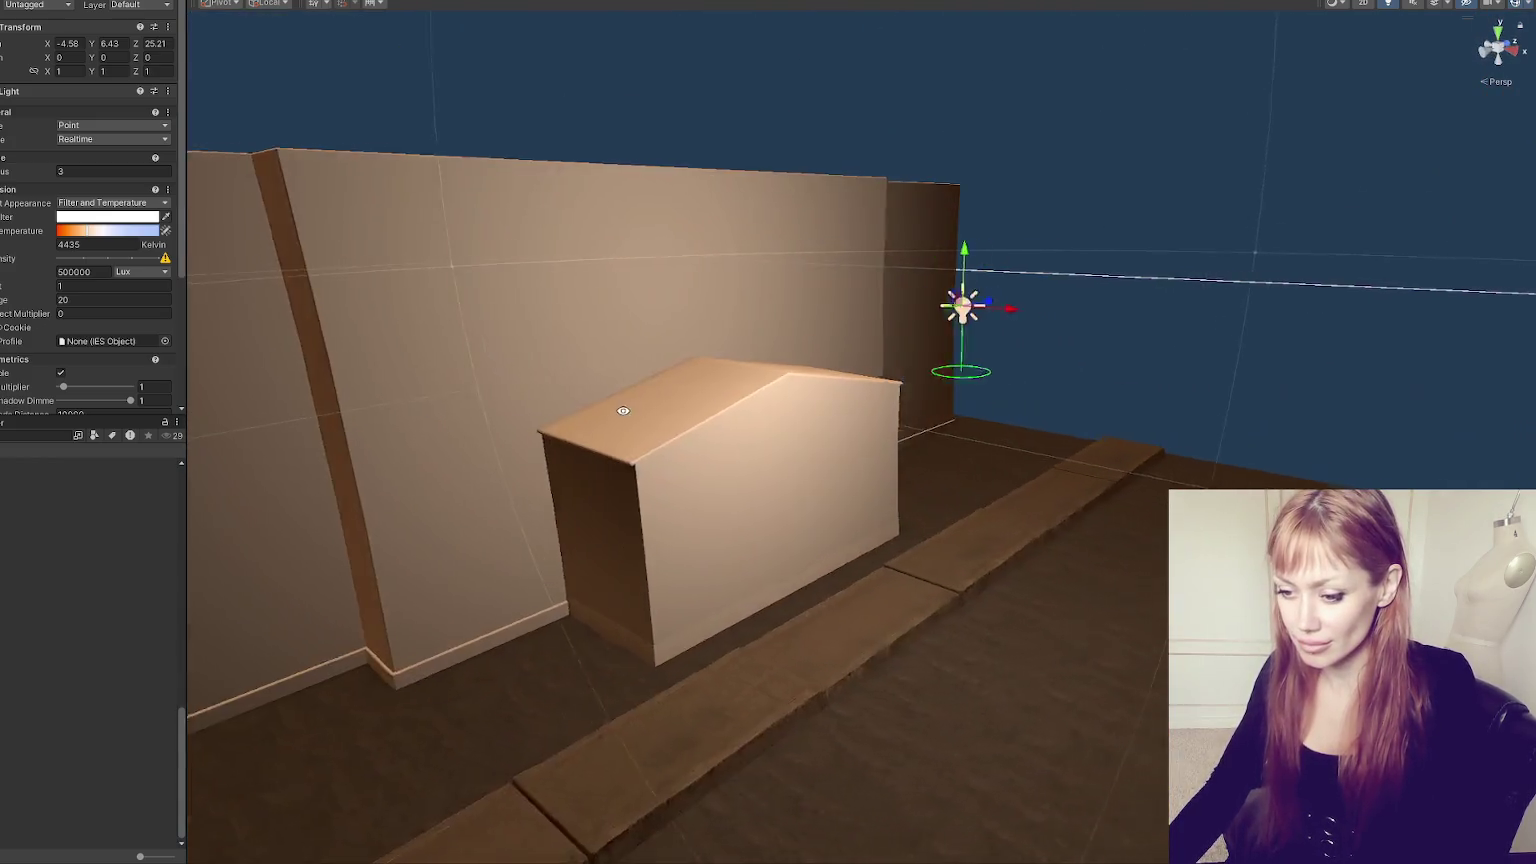
pyautogui.click(90, 450)
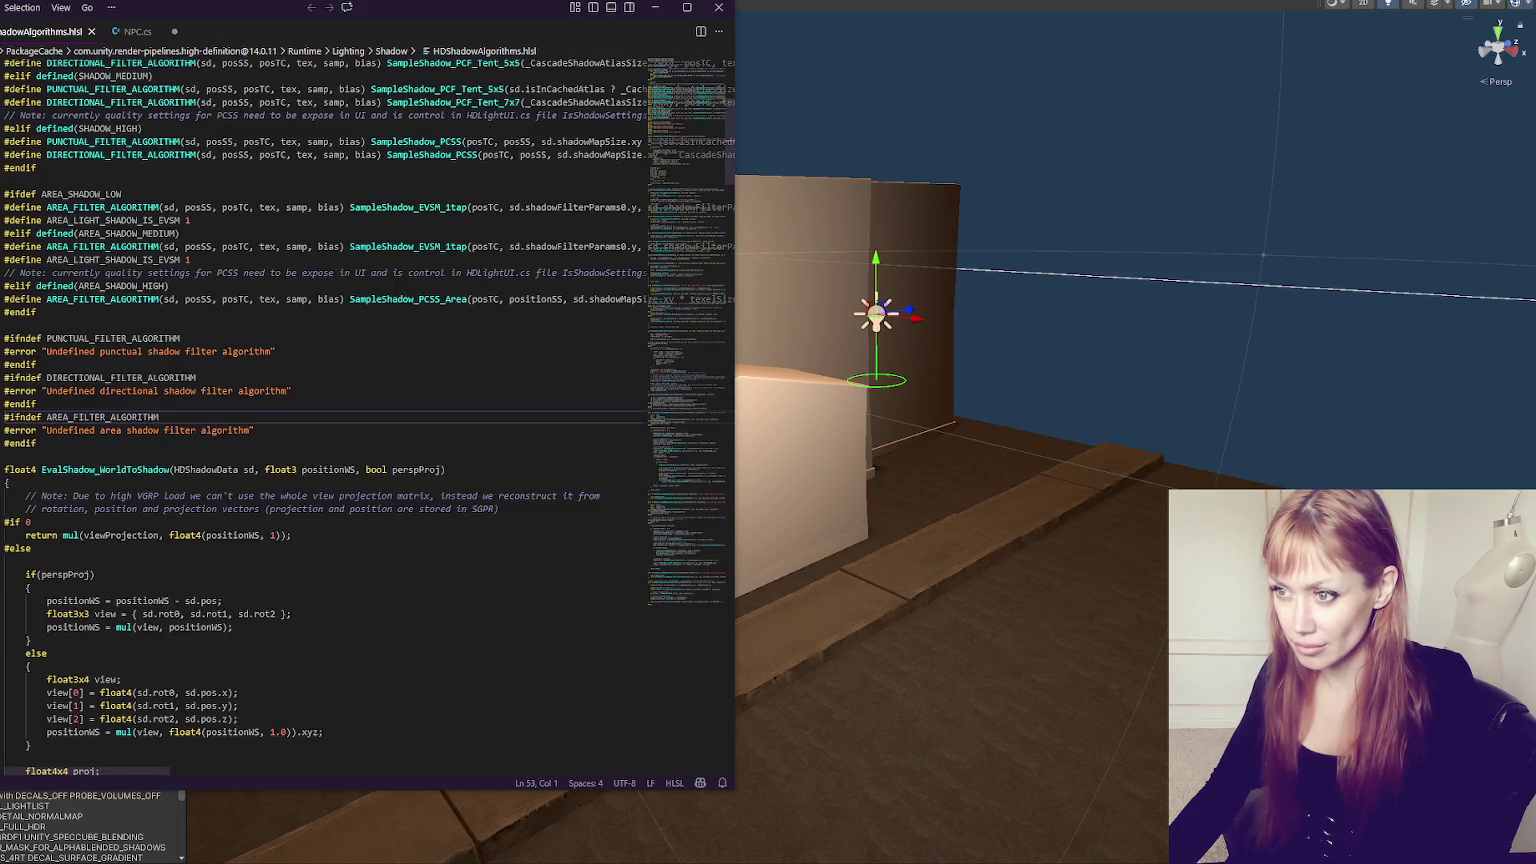
# - Close the shader source file, return to the project files and select a scene asset
pyautogui.hotkey('alt', 'Tab')
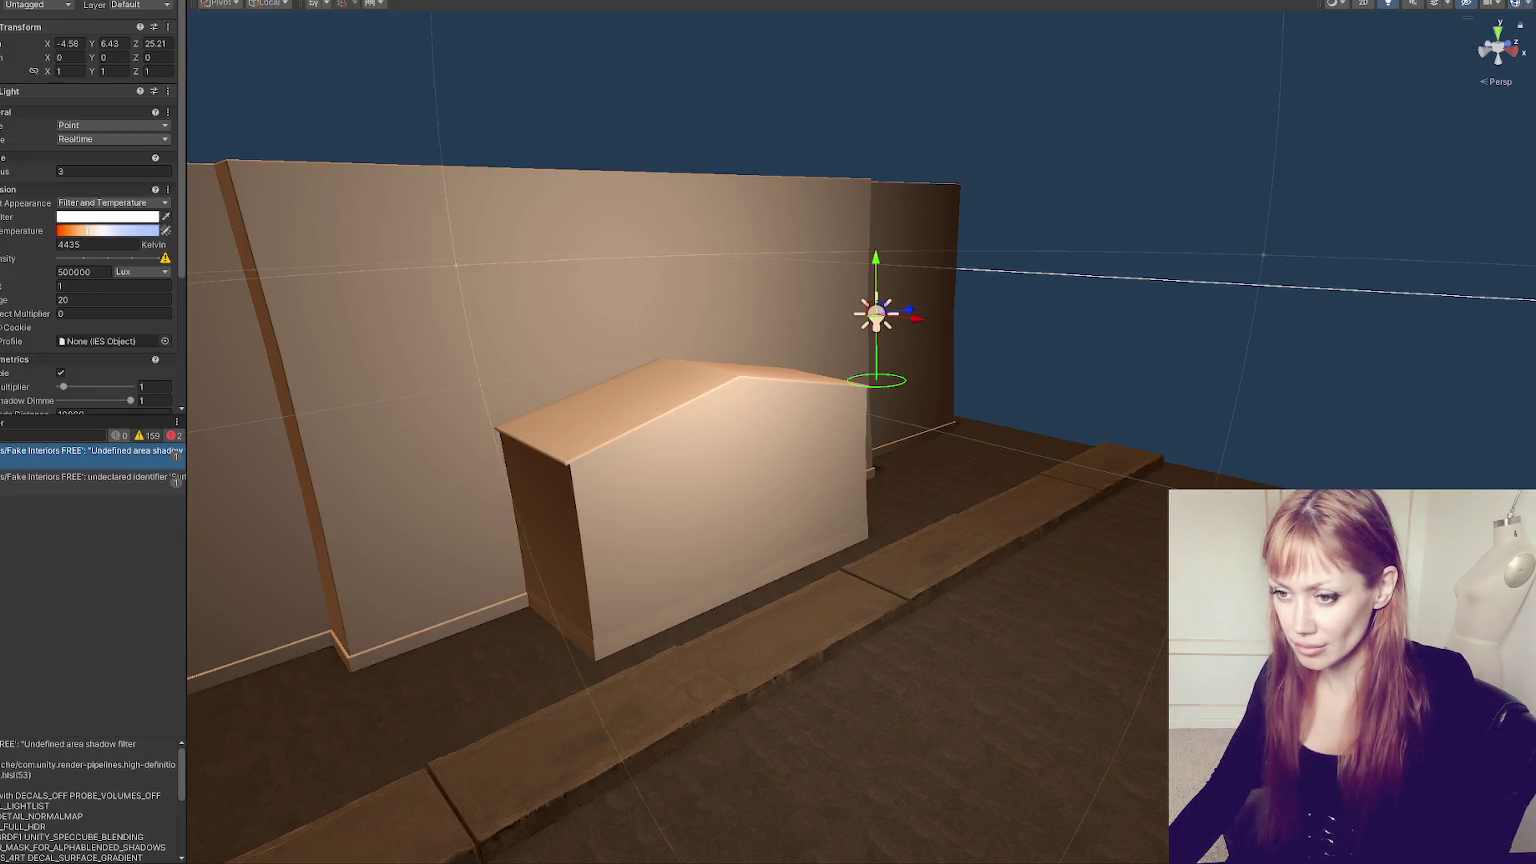
pyautogui.hotkey('ctrl', '5')
pyautogui.click(60, 507)
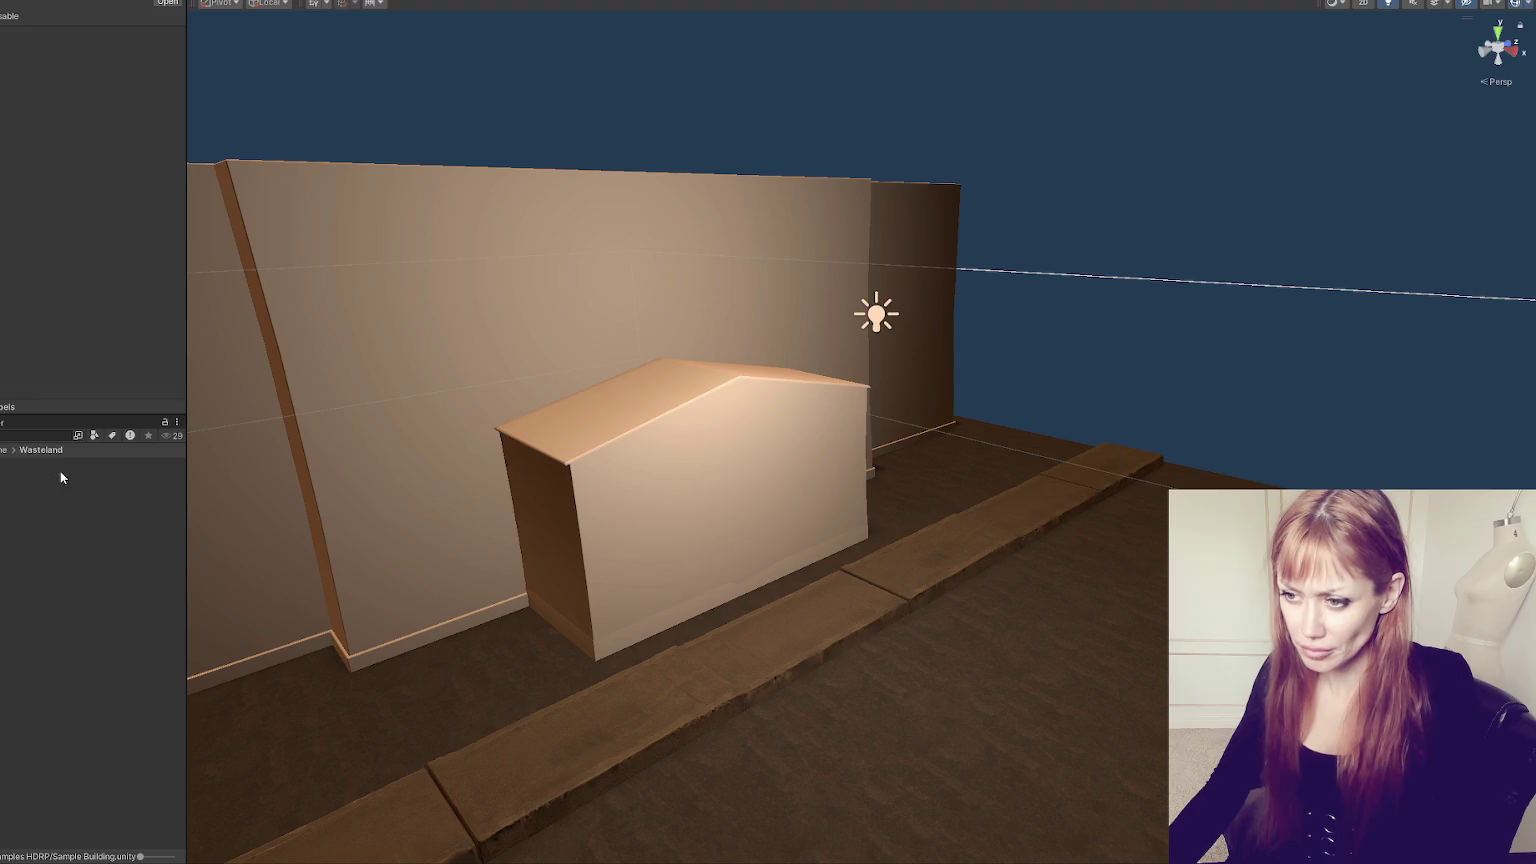
# - Enlarge the asset thumbnails and apply the Parking Garage concrete material to the box's front and side
pyautogui.moveTo(153, 857); pyautogui.dragTo(161, 857)
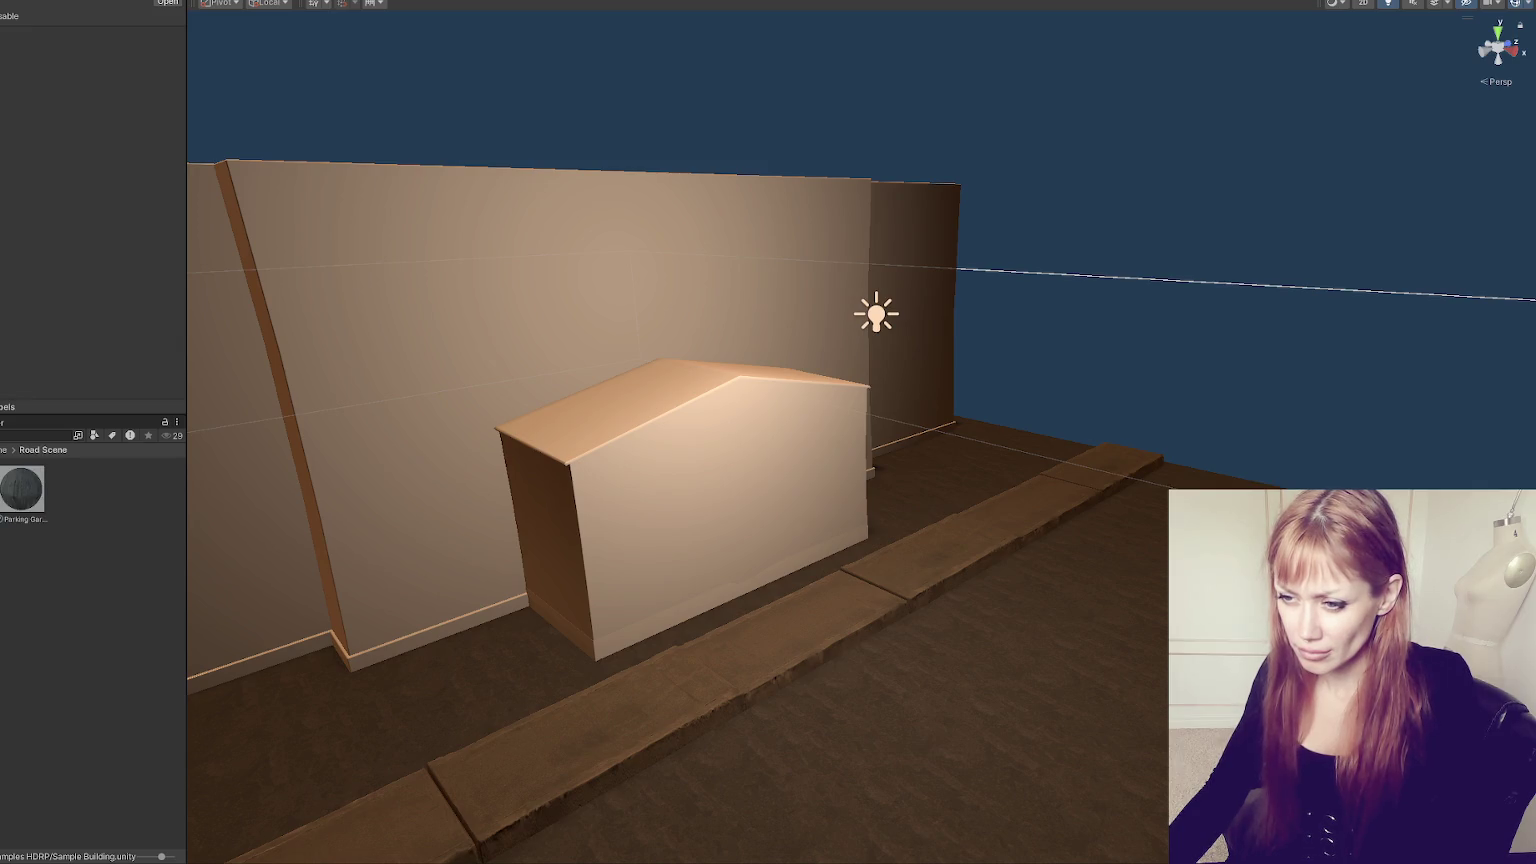
pyautogui.moveTo(22, 489); pyautogui.dragTo(531, 507)
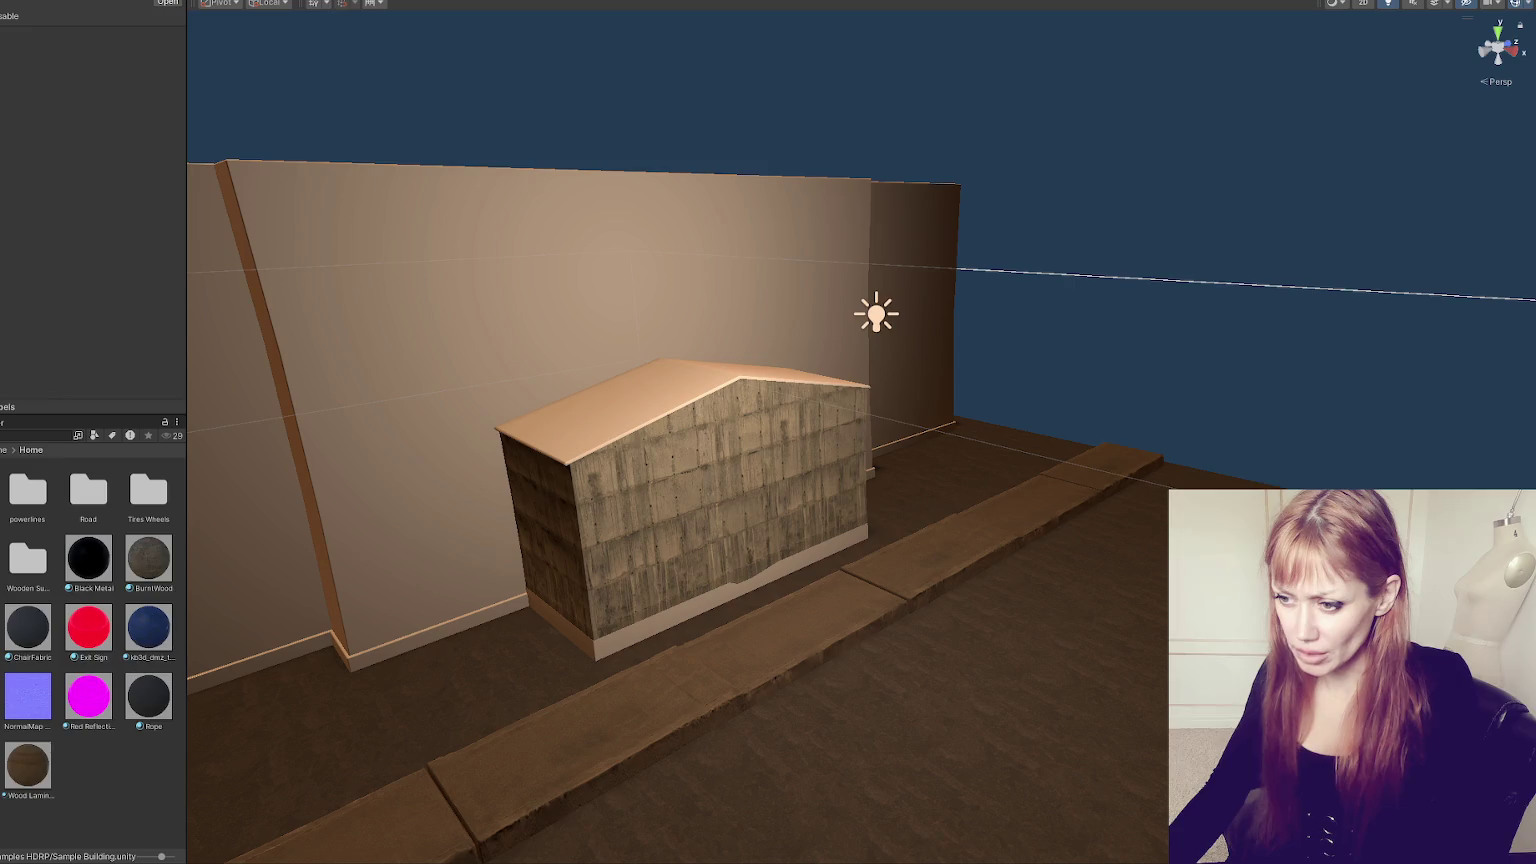
pyautogui.moveTo(88, 560)
pyautogui.mouseDown()
pyautogui.moveTo(343, 473)
pyautogui.moveTo(783, 522)
pyautogui.mouseUp()
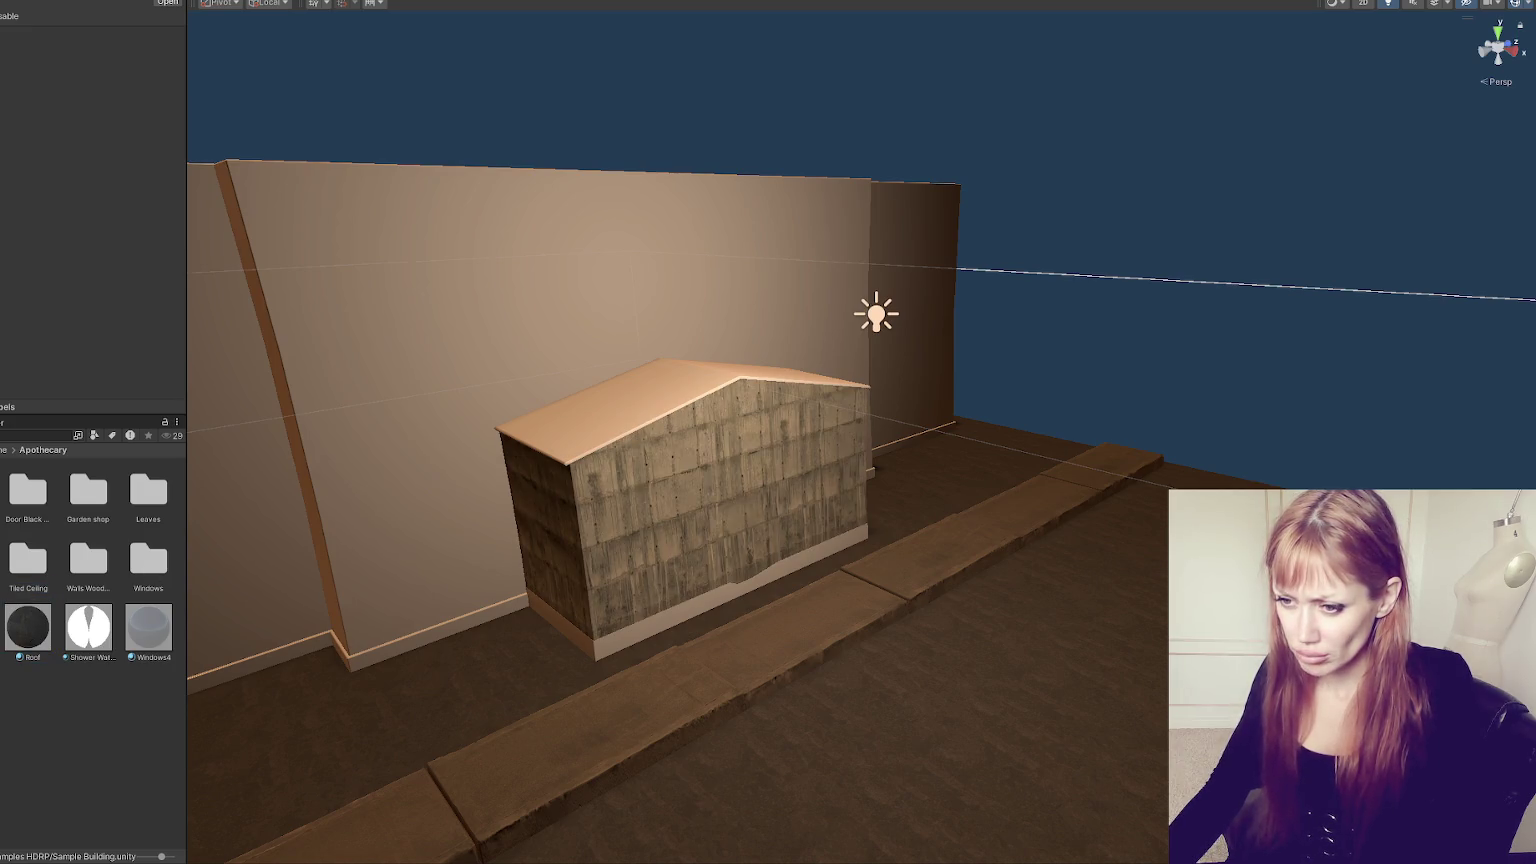
pyautogui.click(85, 452)
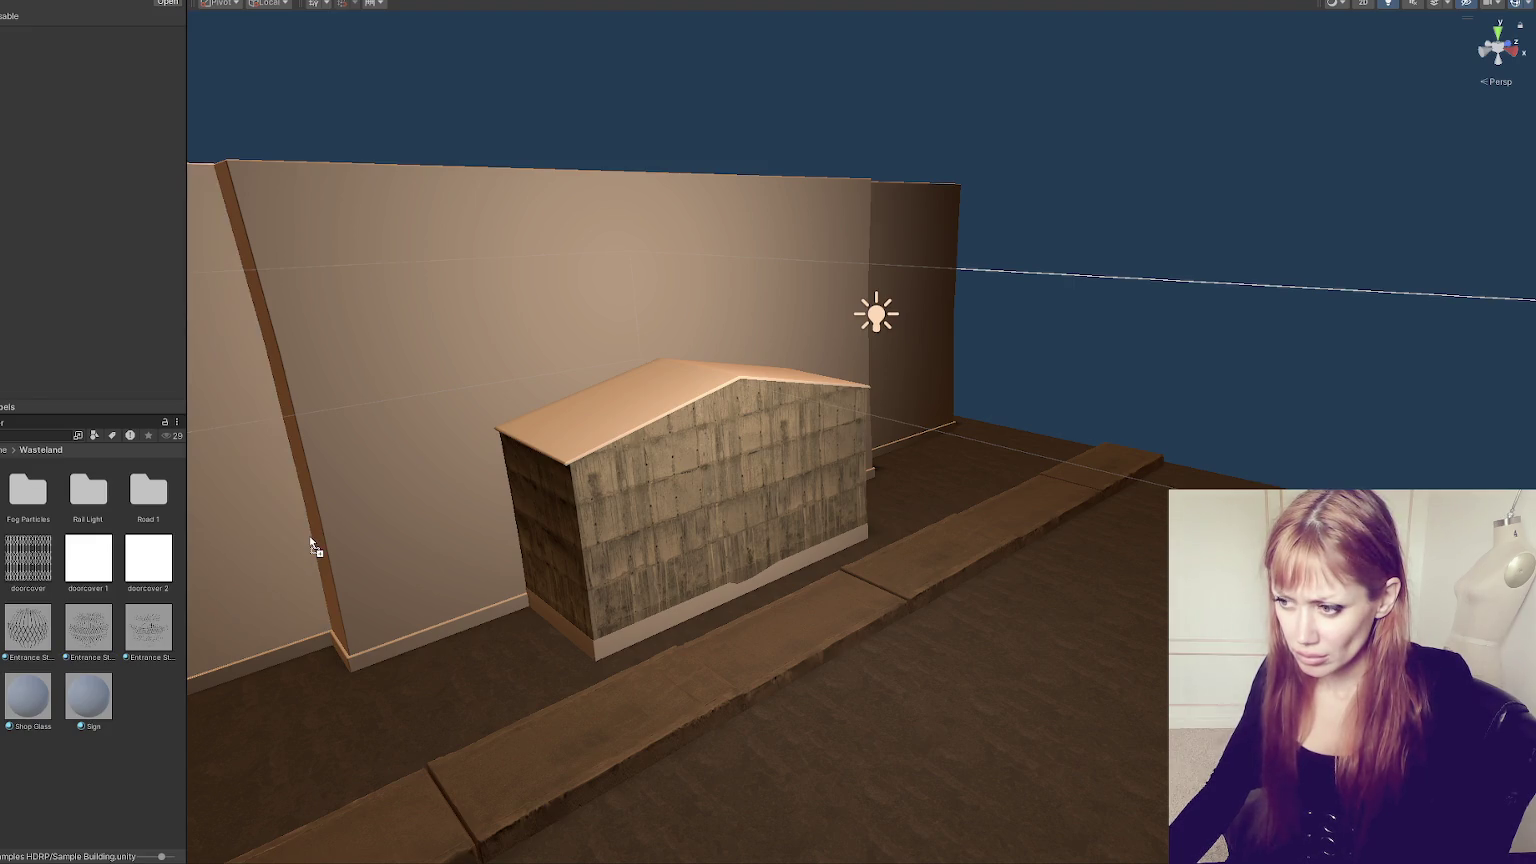
pyautogui.scroll(10, 556, 509)
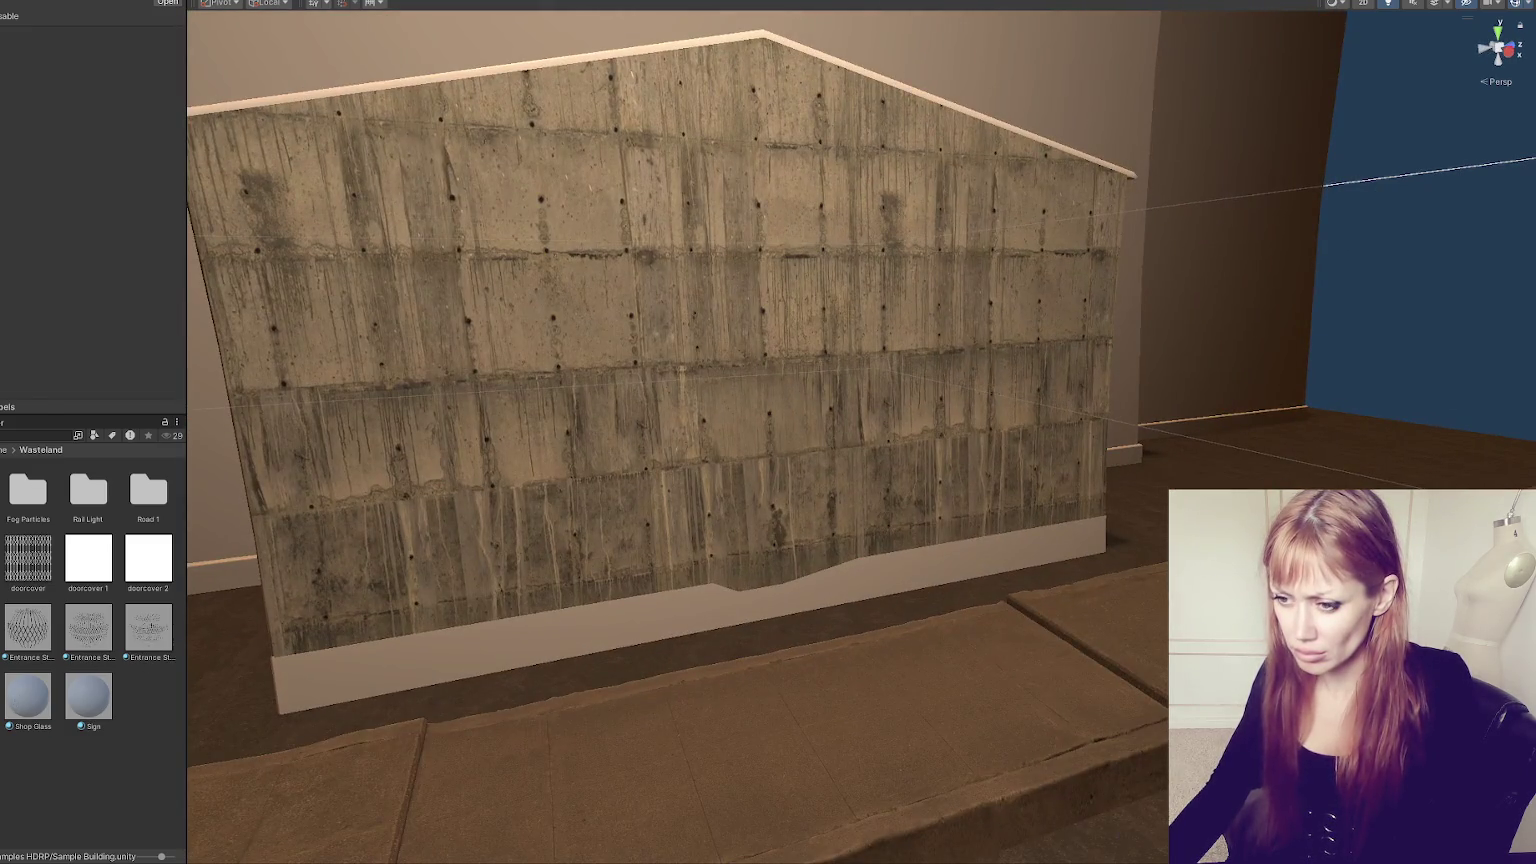
# - Delete the Shop Glass and Sign materials
pyautogui.click(28, 697)
pyautogui.keyDown('ctrl'); pyautogui.click(88, 695); pyautogui.keyUp('ctrl')
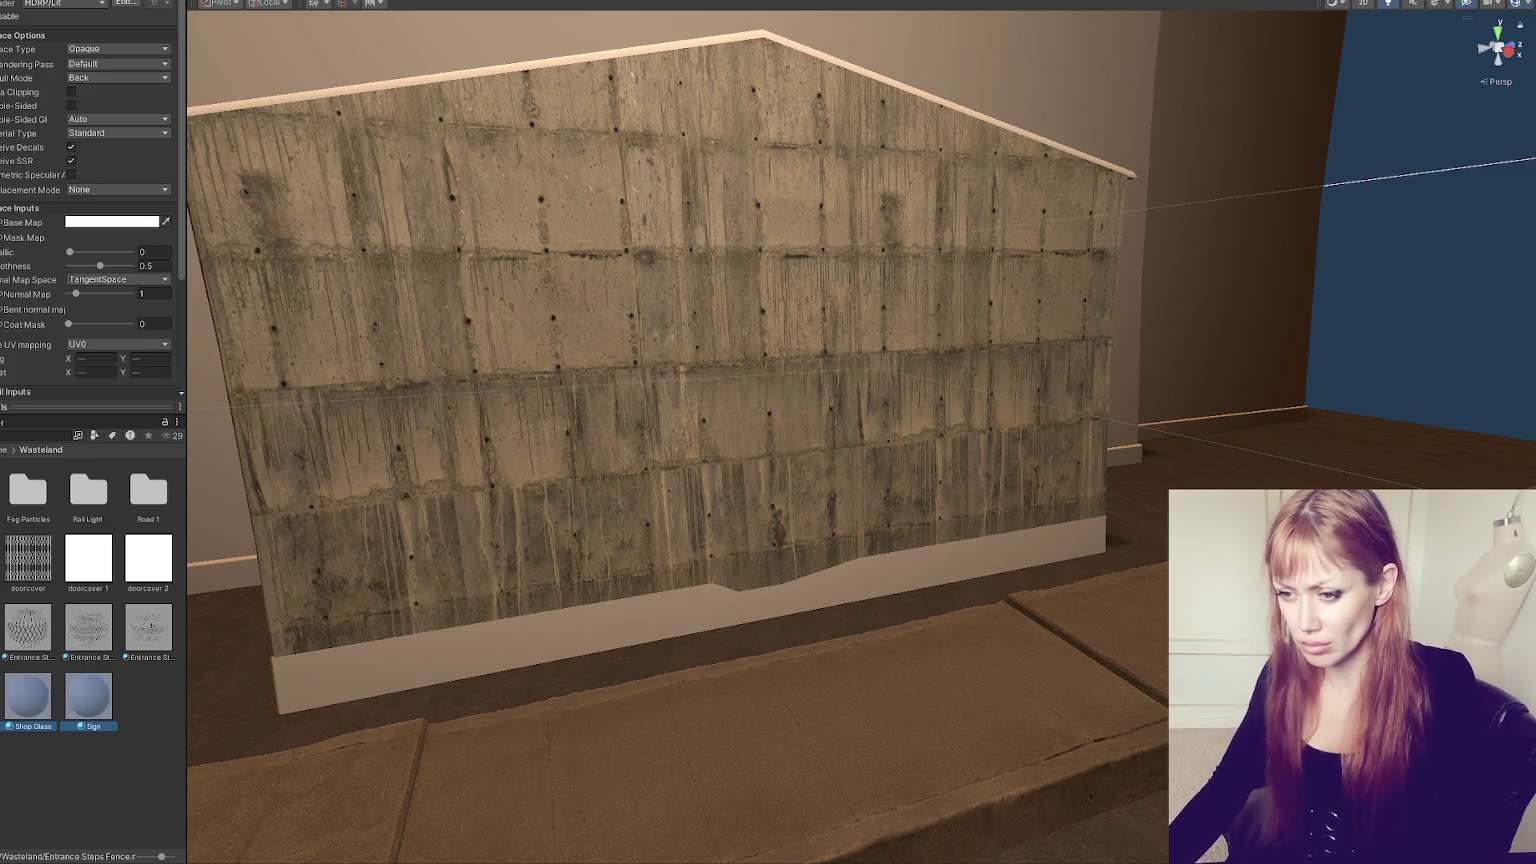
pyautogui.press('Delete')
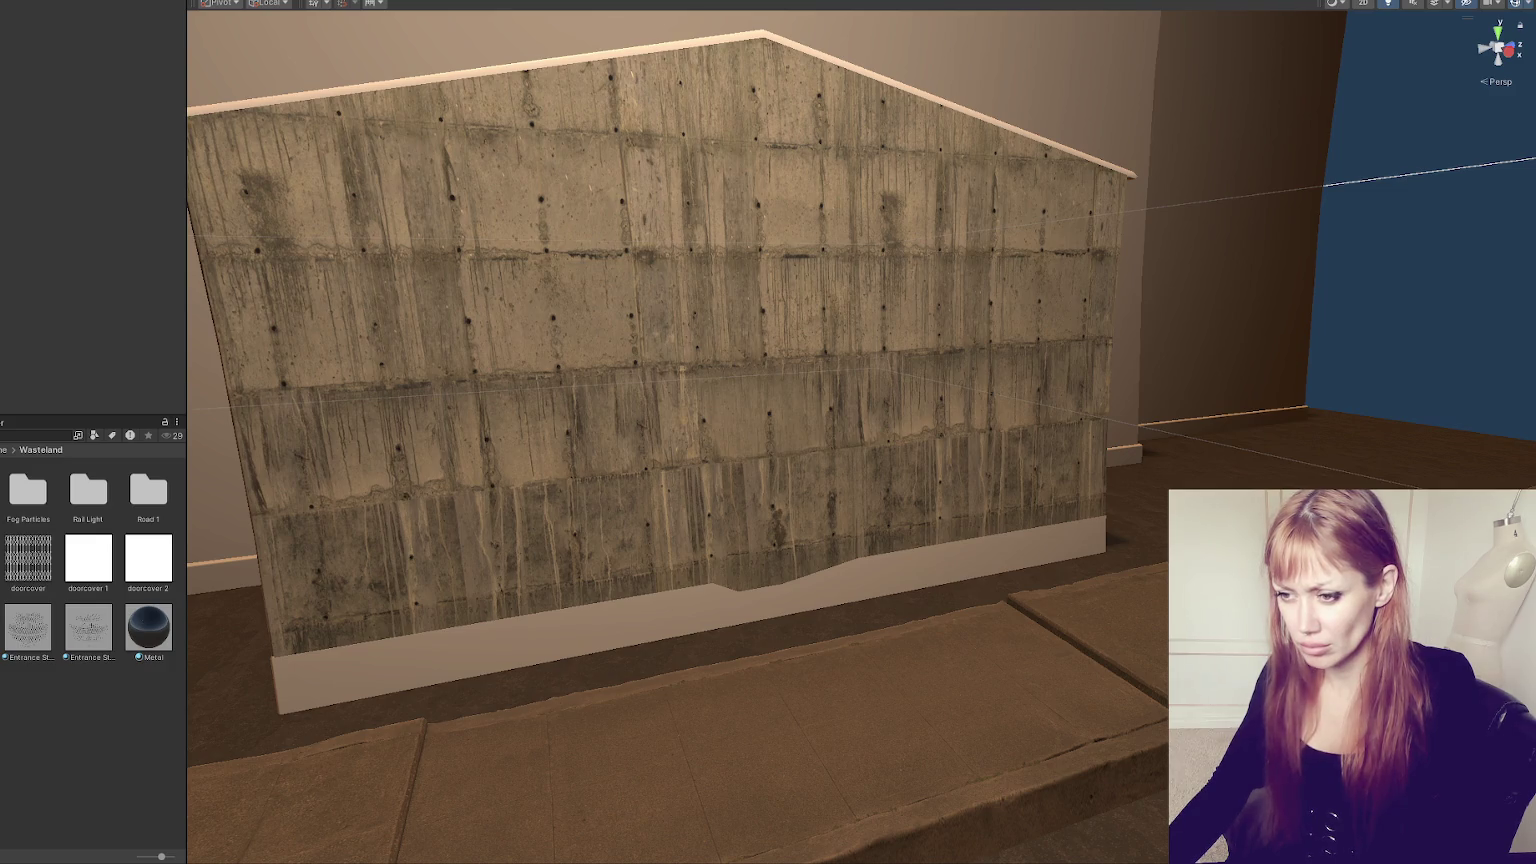
# - Browse the Fog Particles, Door Light, Rail Light and Road 1 folders, inspecting the Road material
pyautogui.doubleClick(30, 492)
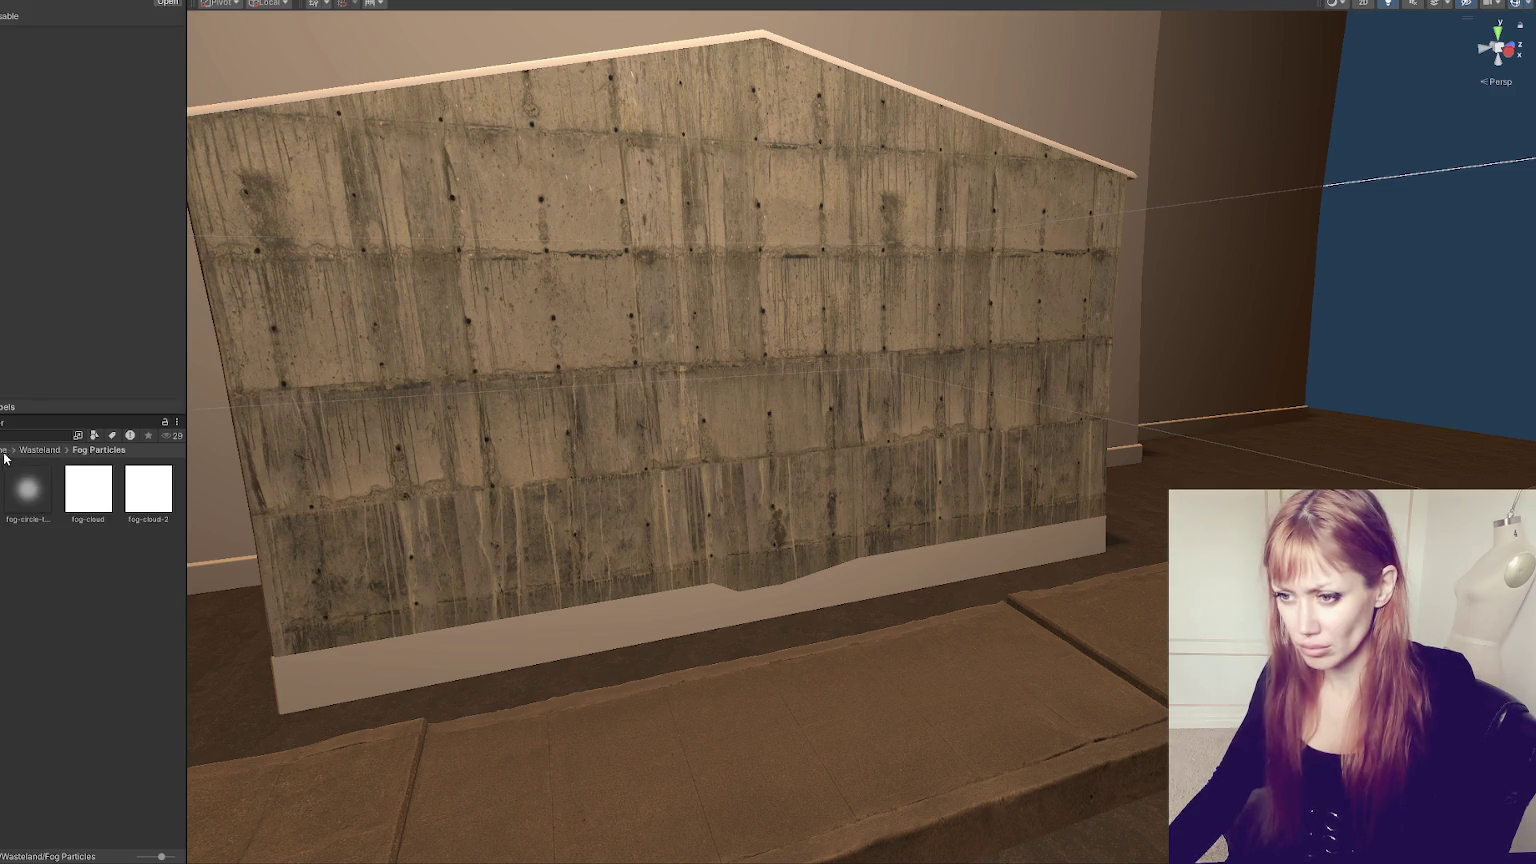
pyautogui.click(38, 450)
pyautogui.doubleClick(20, 488)
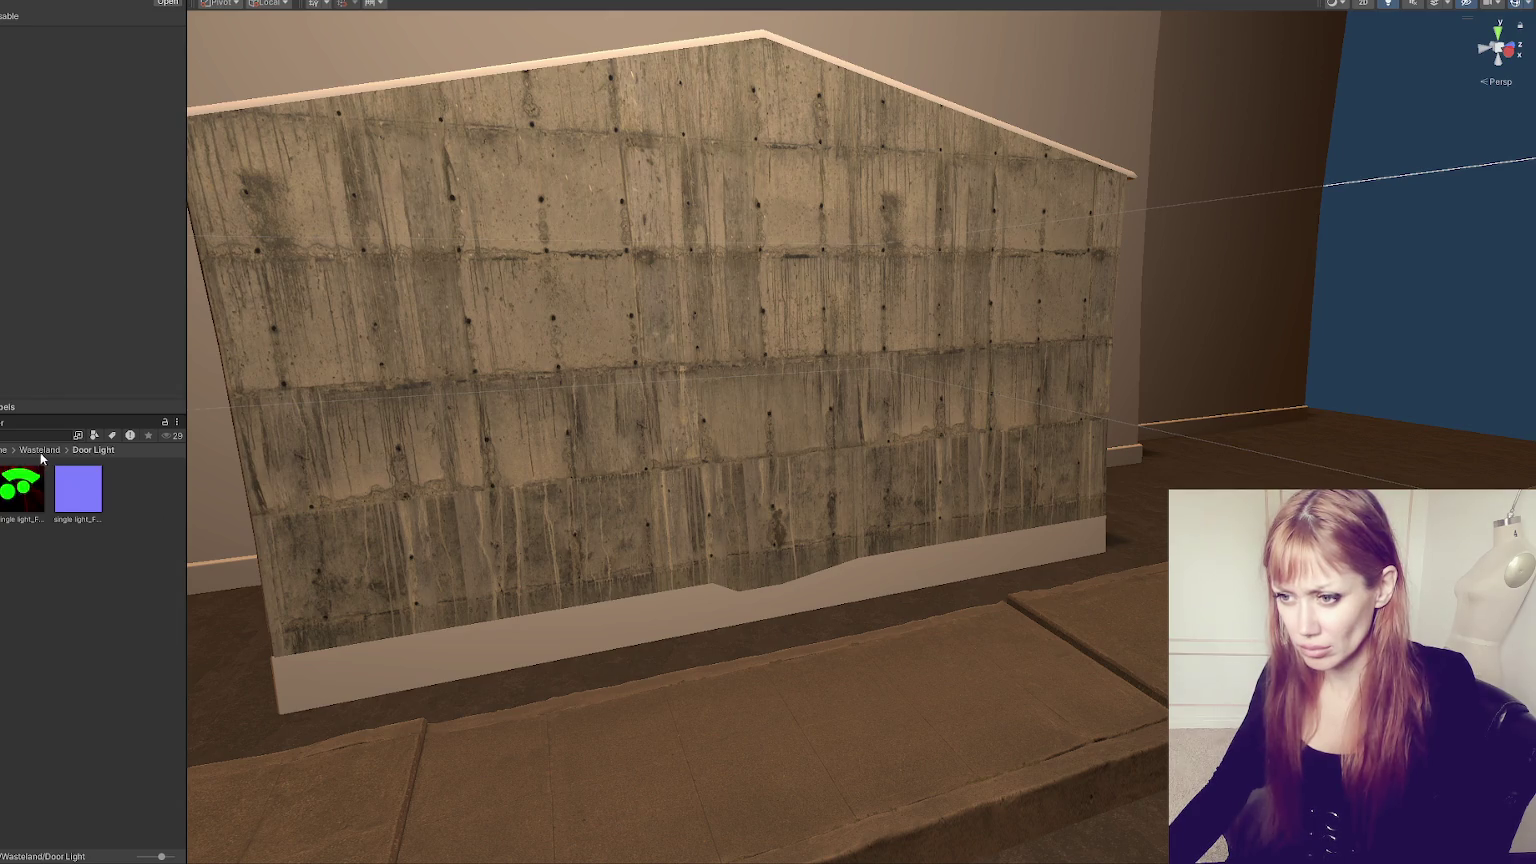
pyautogui.click(37, 450)
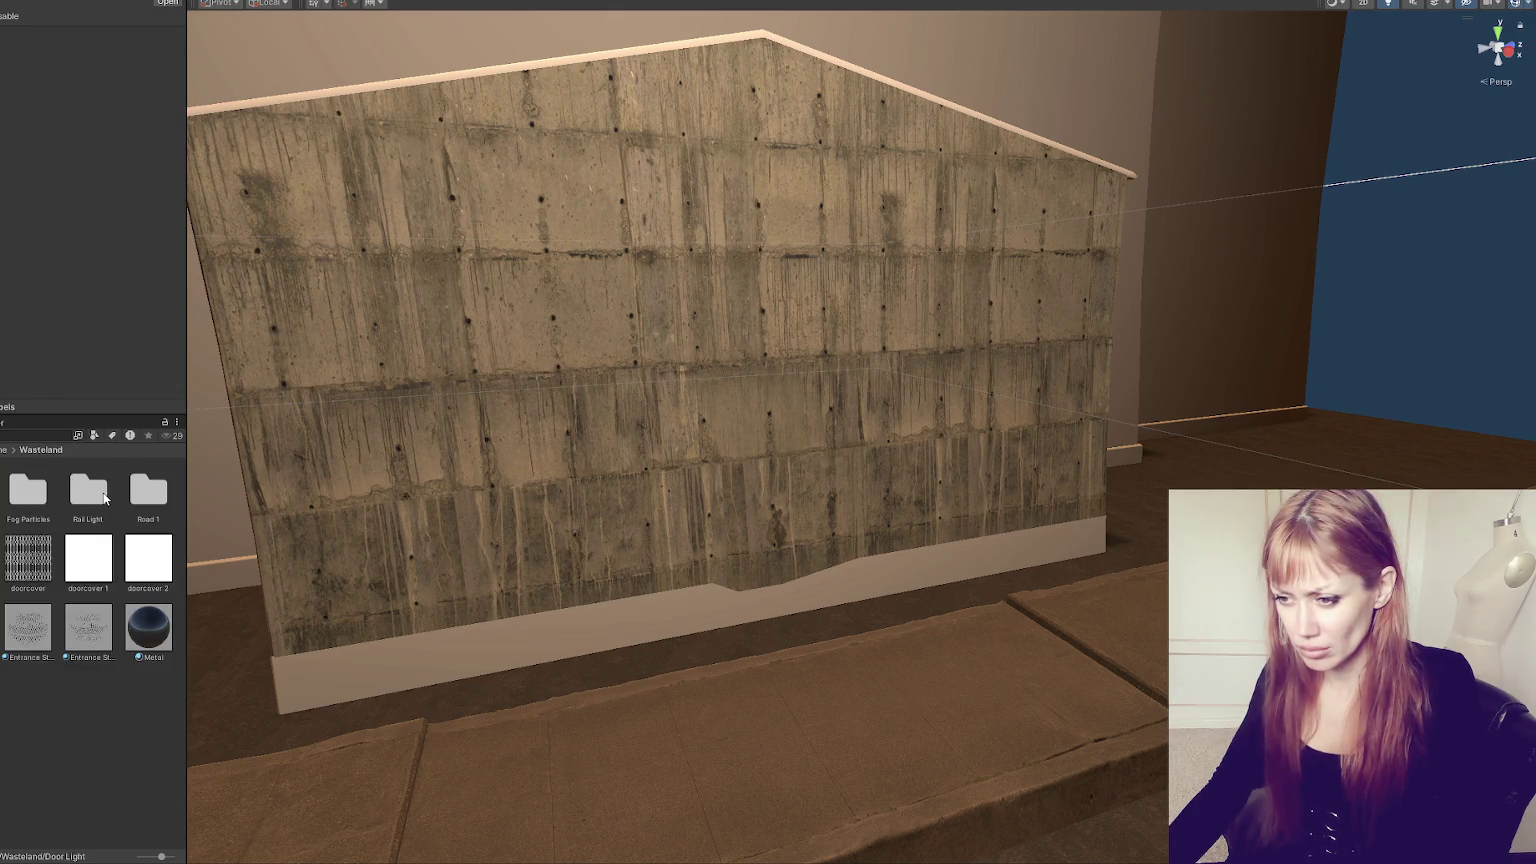
pyautogui.doubleClick(104, 498)
pyautogui.click(50, 451)
pyautogui.doubleClick(148, 490)
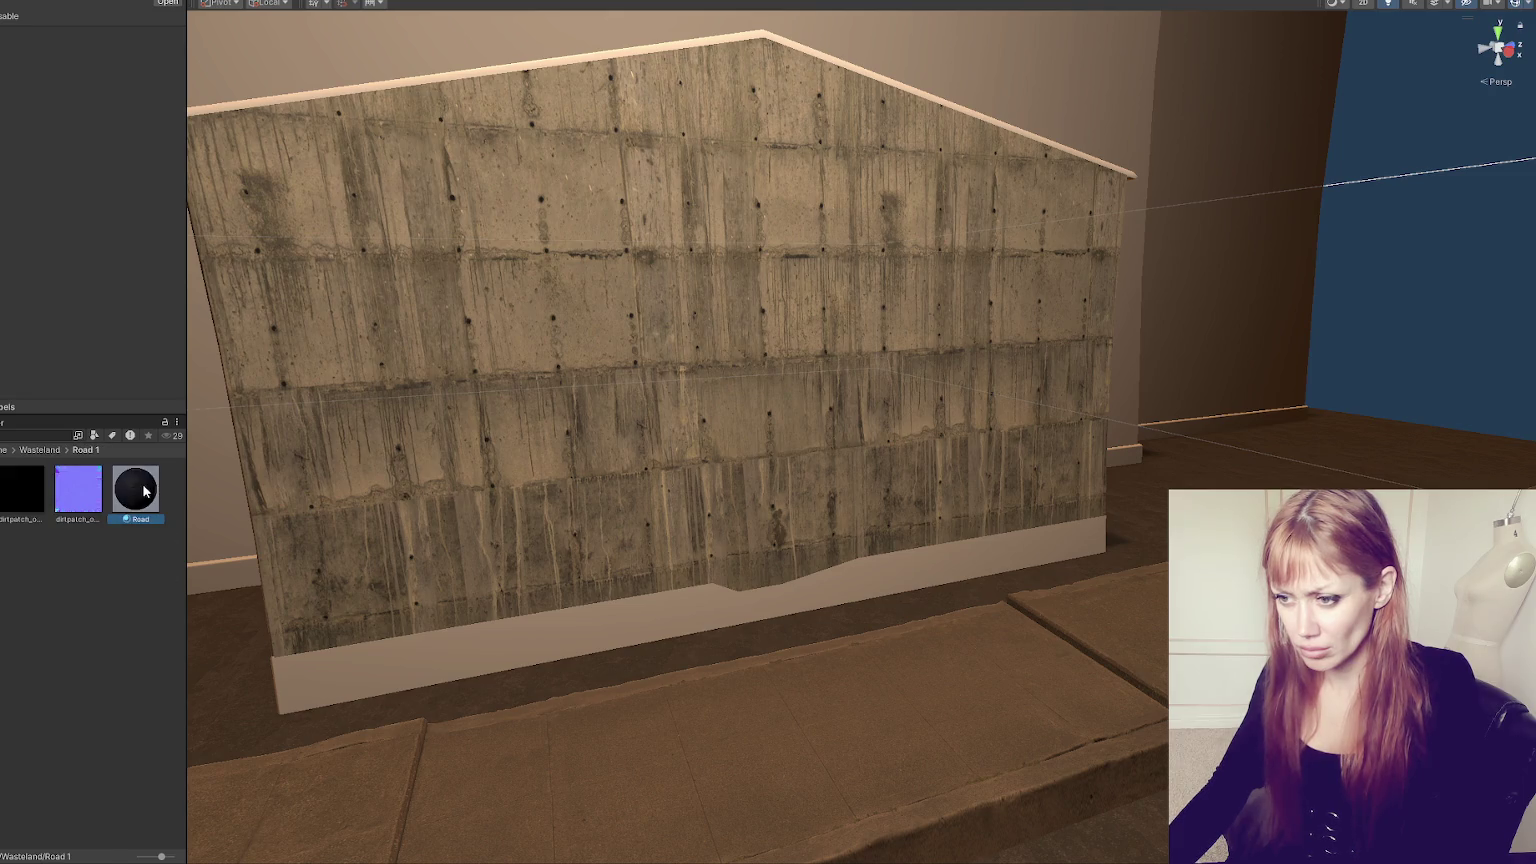
pyautogui.click(135, 488)
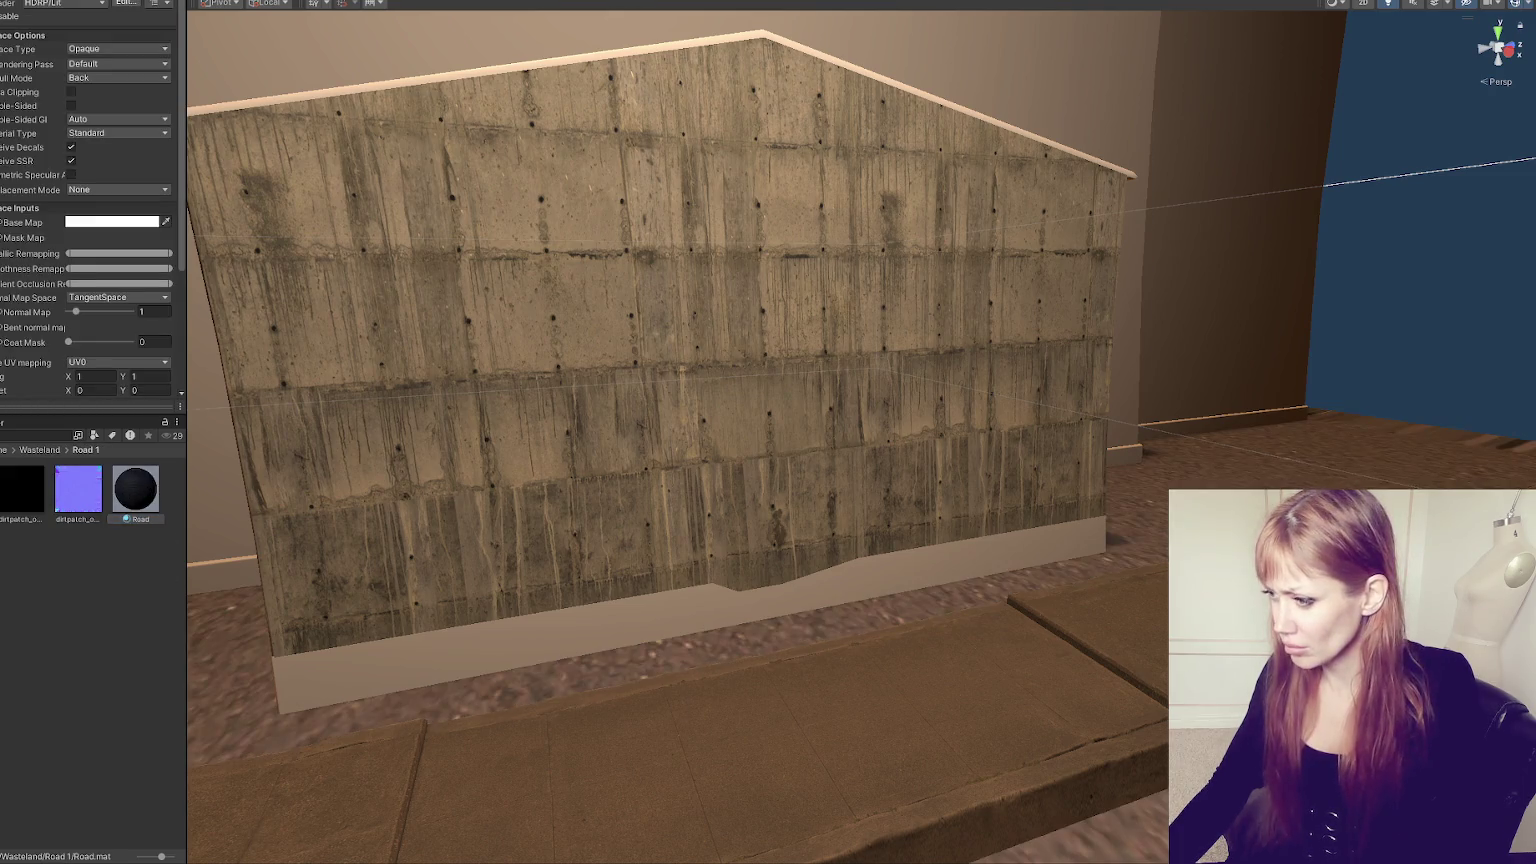
pyautogui.doubleClick(20, 488)
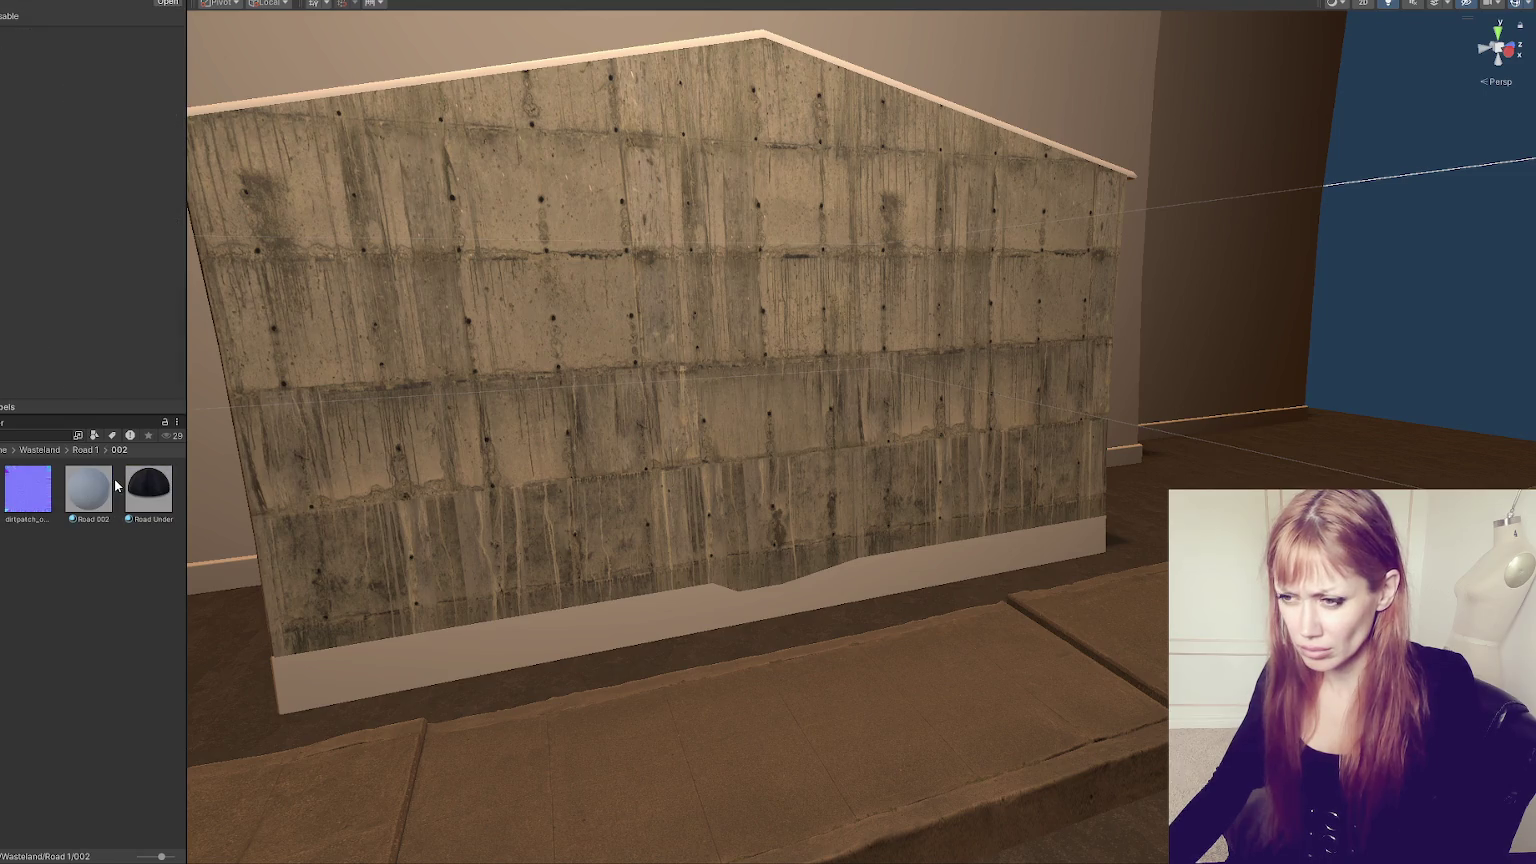
pyautogui.click(85, 450)
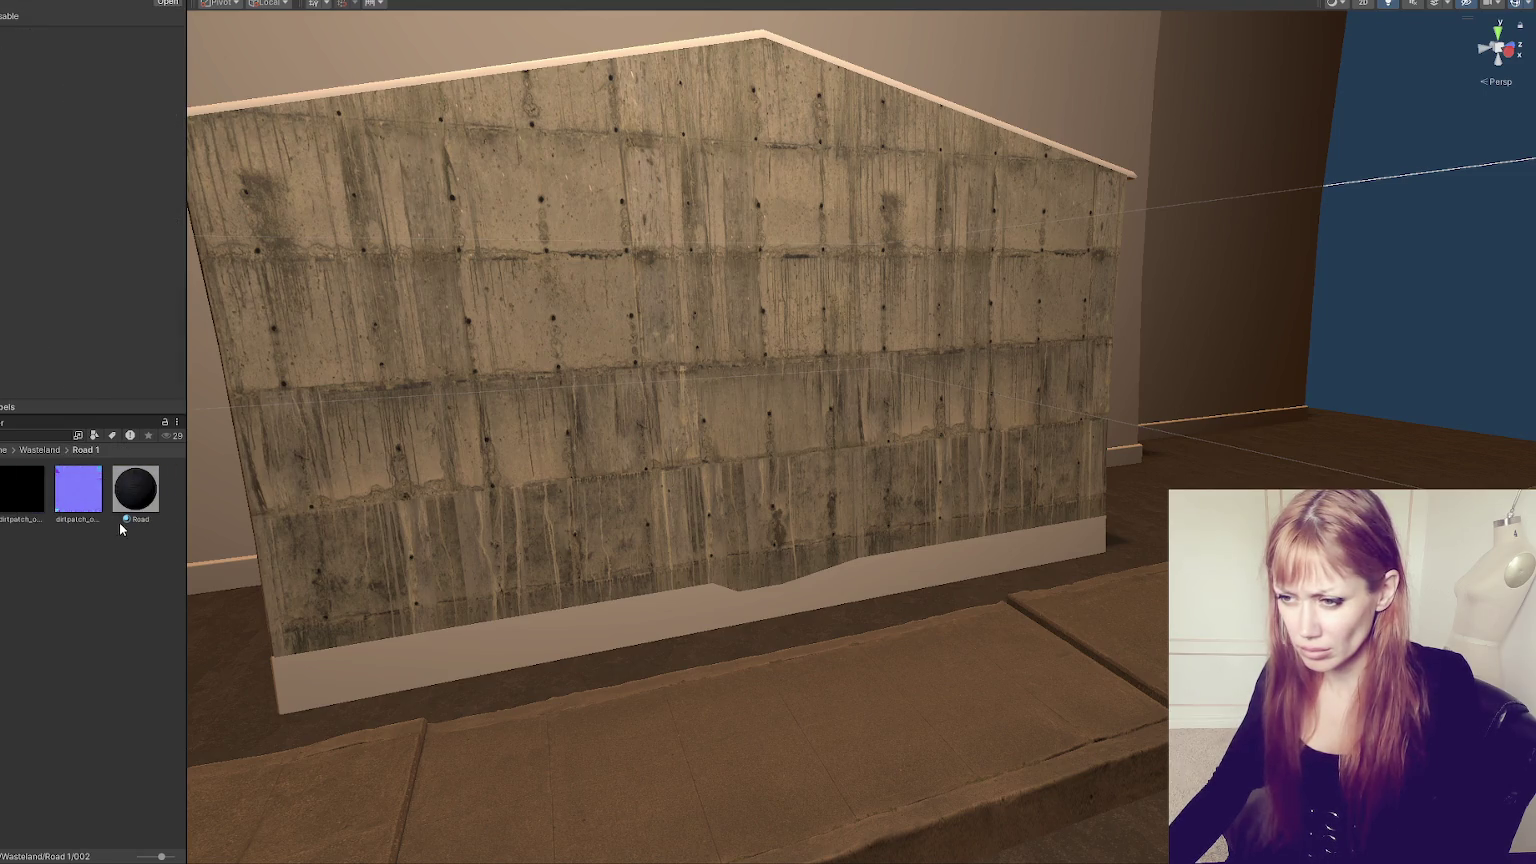
pyautogui.click(40, 450)
# - Open the Window-Loft textures folder and bring its window grid texture toward the box
pyautogui.click(2, 480)
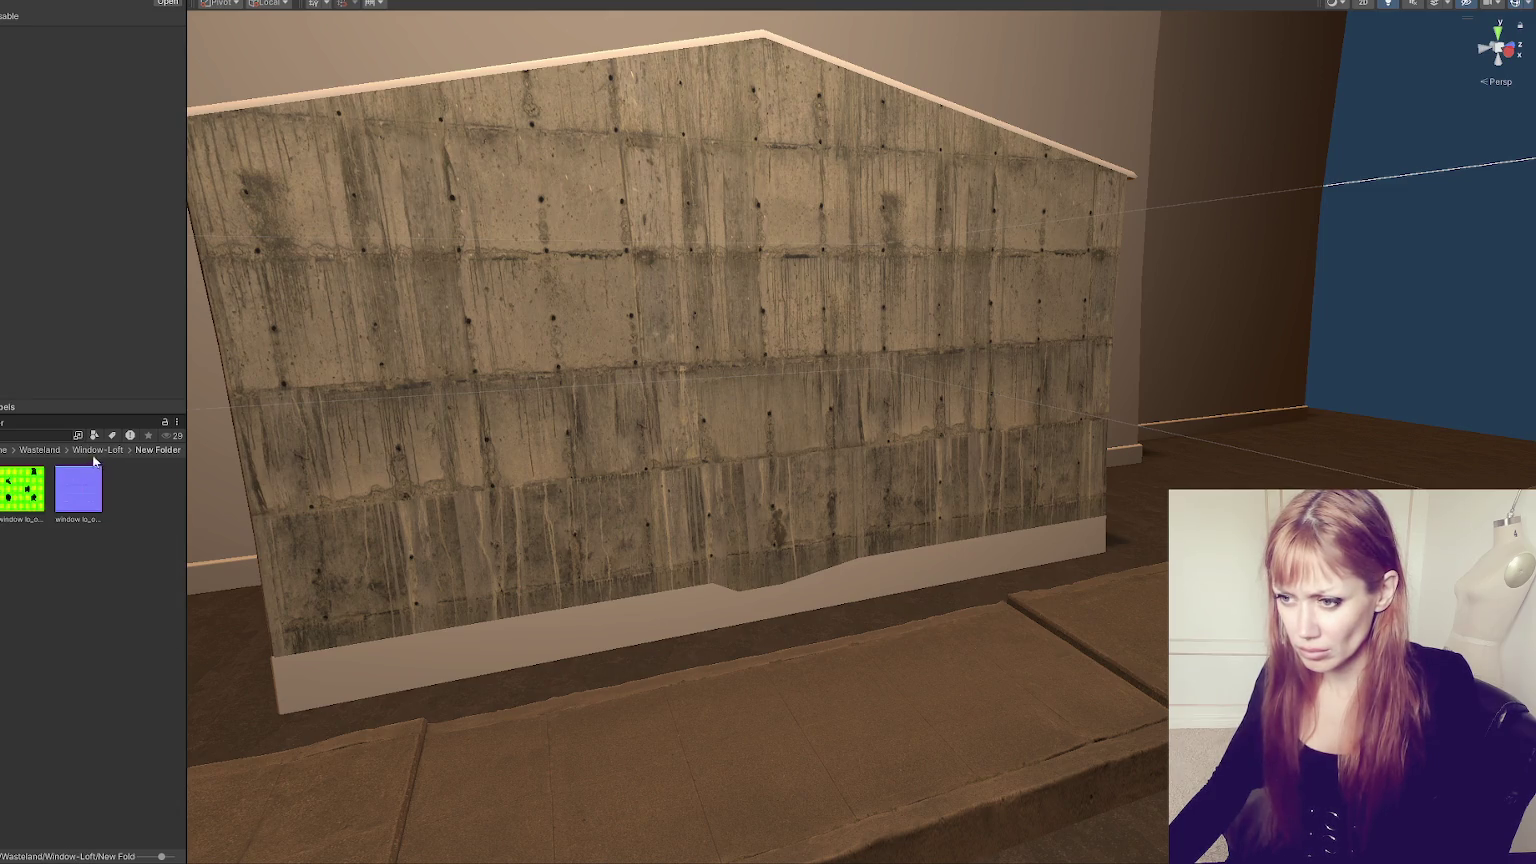
pyautogui.click(40, 600)
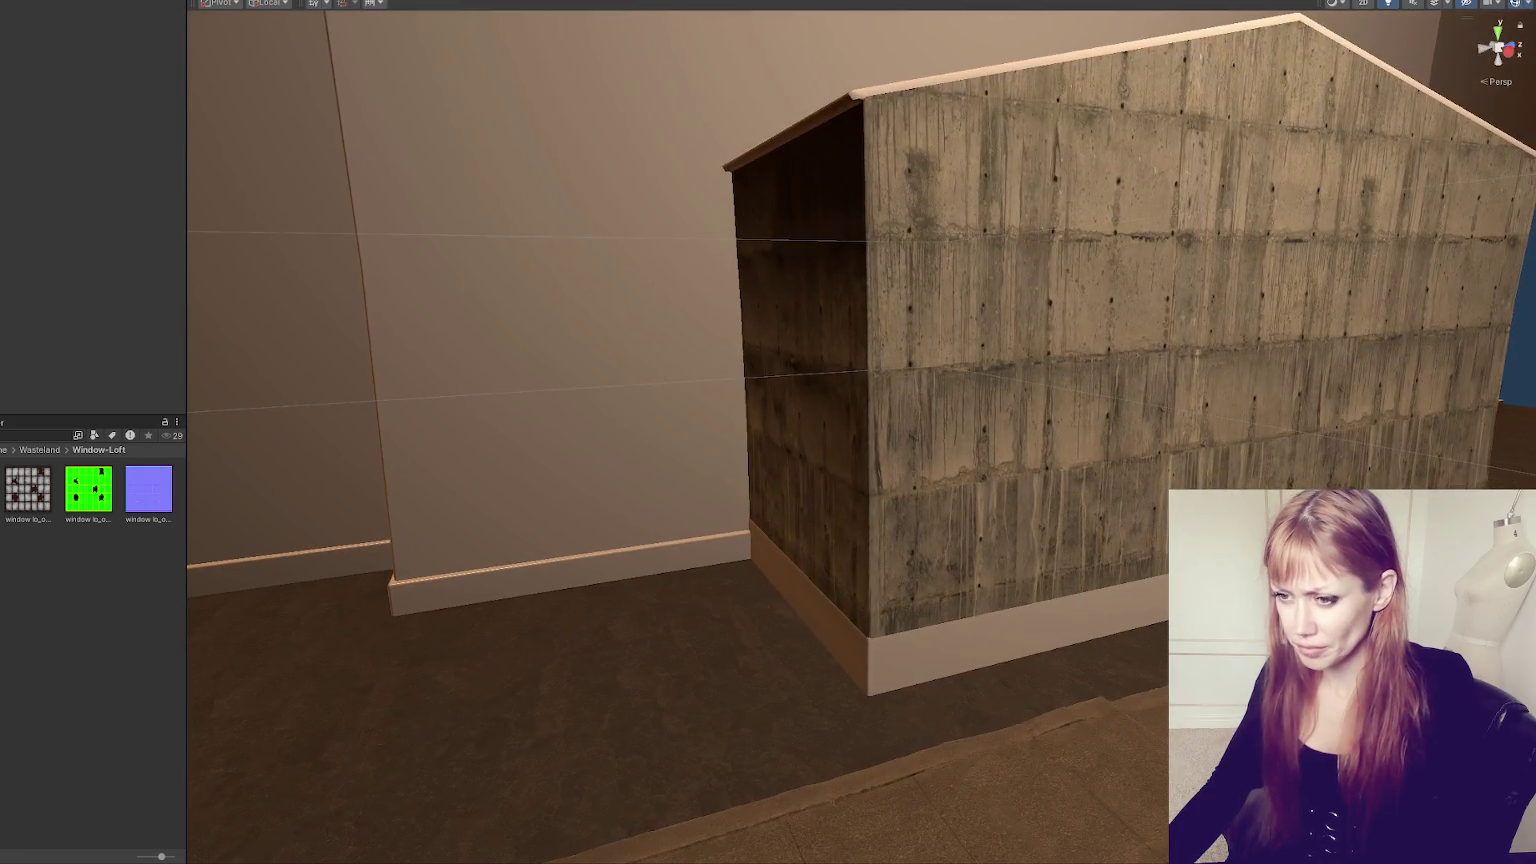
pyautogui.moveTo(28, 488); pyautogui.dragTo(799, 394)
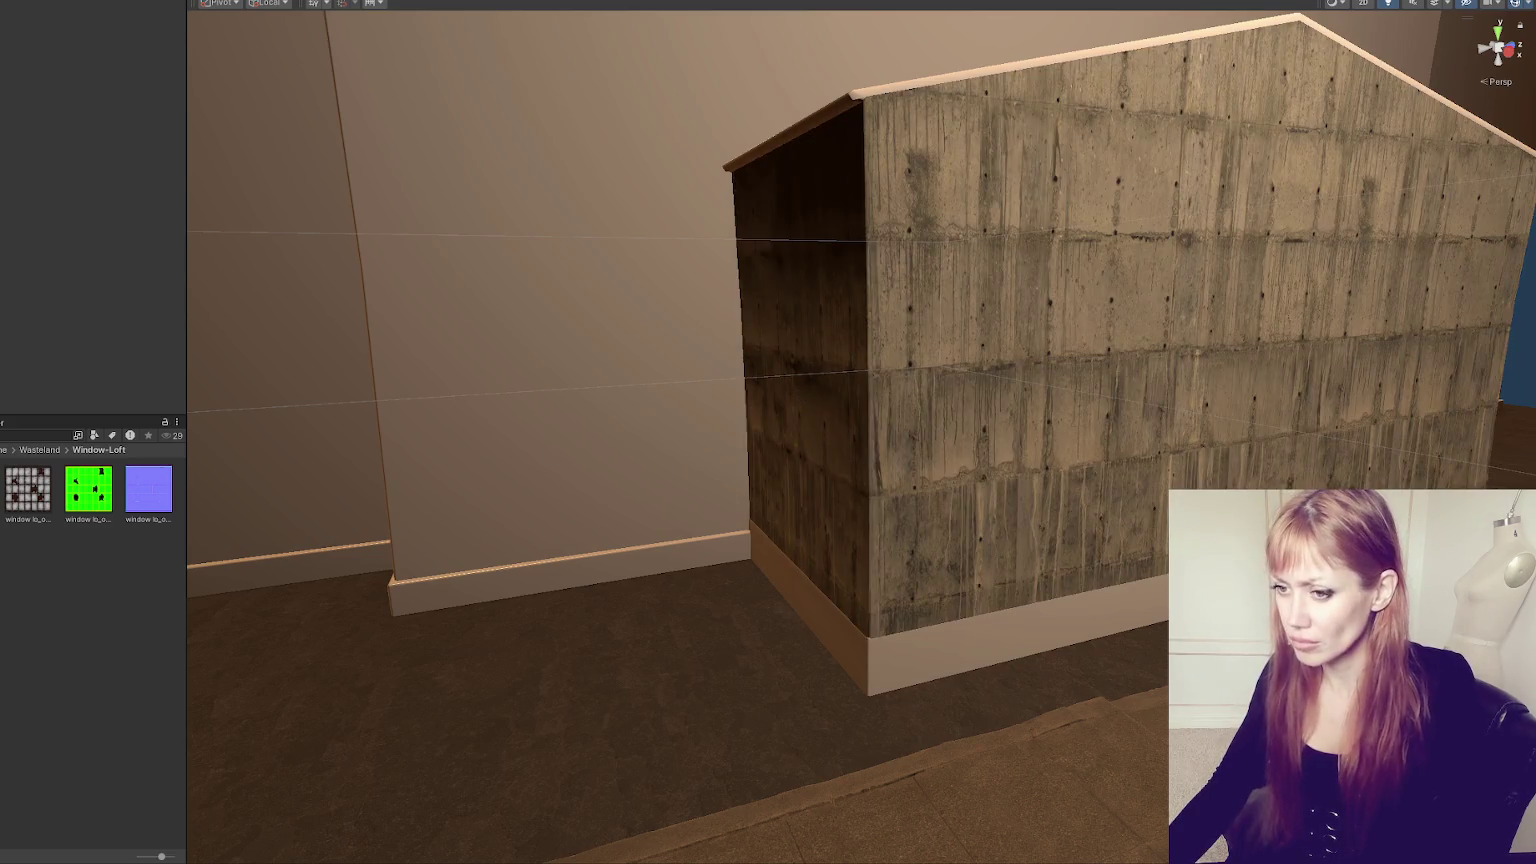
# - Give the box a Windows material from the window grid texture, and put Concrete_D on the back wall
pyautogui.moveTo(28, 488); pyautogui.dragTo(857, 457)
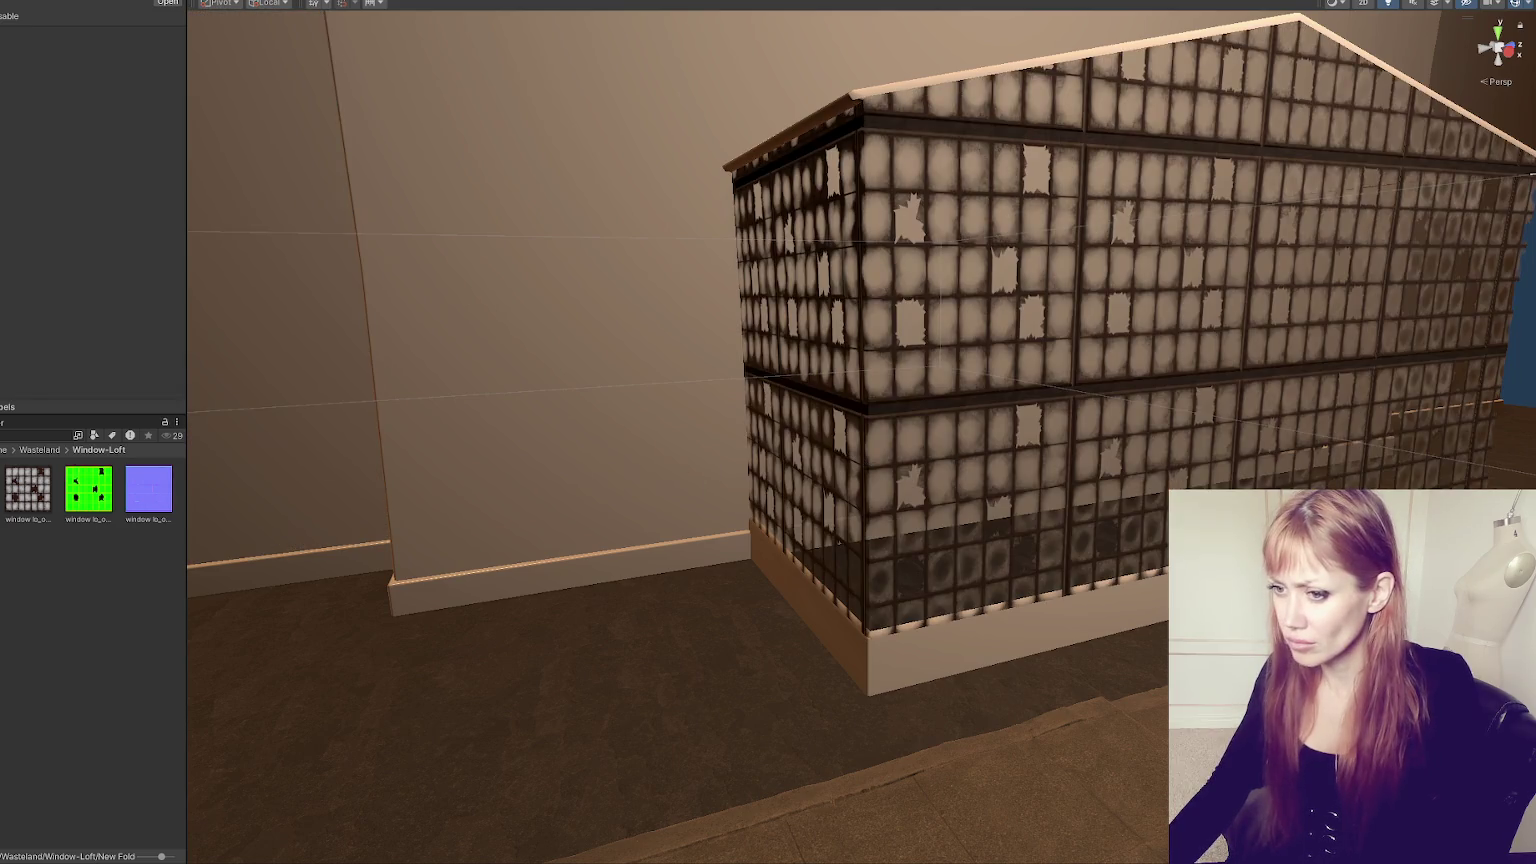
pyautogui.click(690, 429)
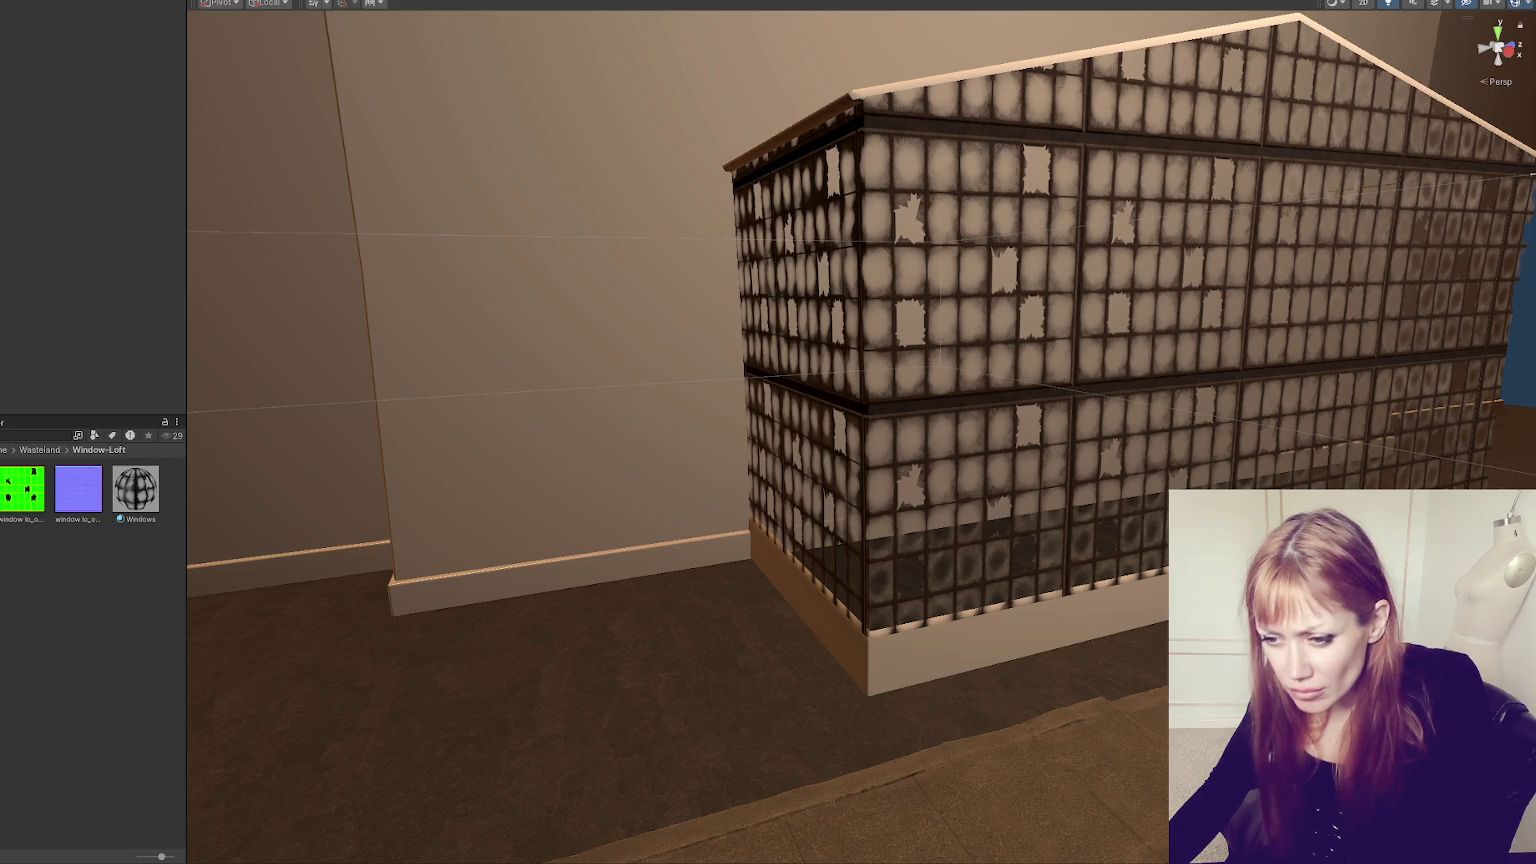
pyautogui.moveTo(104, 566)
pyautogui.mouseDown()
pyautogui.moveTo(813, 401)
pyautogui.moveTo(712, 414)
pyautogui.mouseUp()
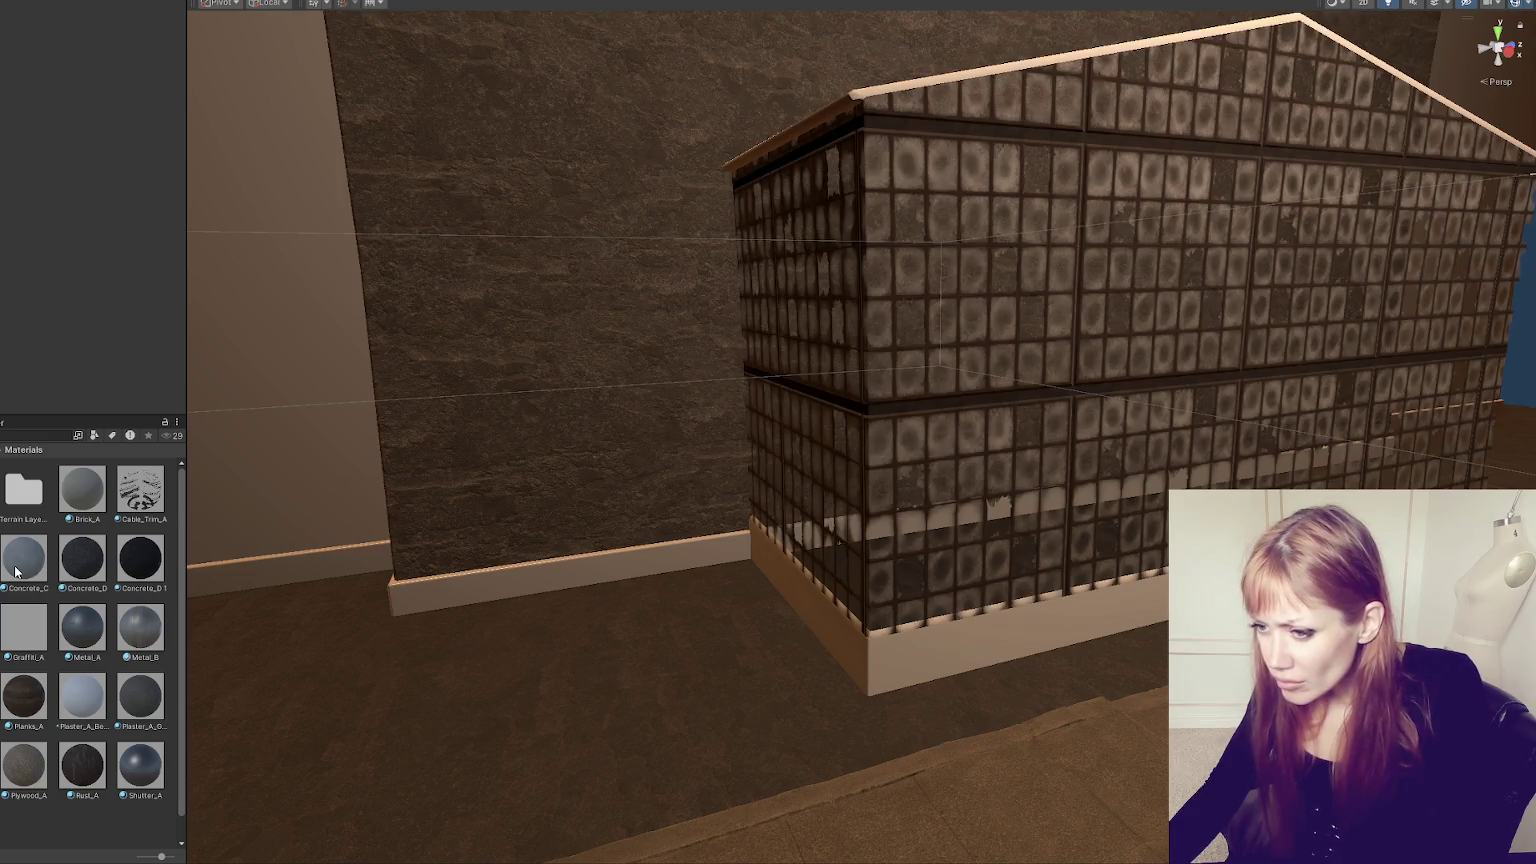
# - Inspect the Concrete_D material and browse from its base map folder to the Metal_A textures
pyautogui.click(82, 559)
pyautogui.click(3, 222)
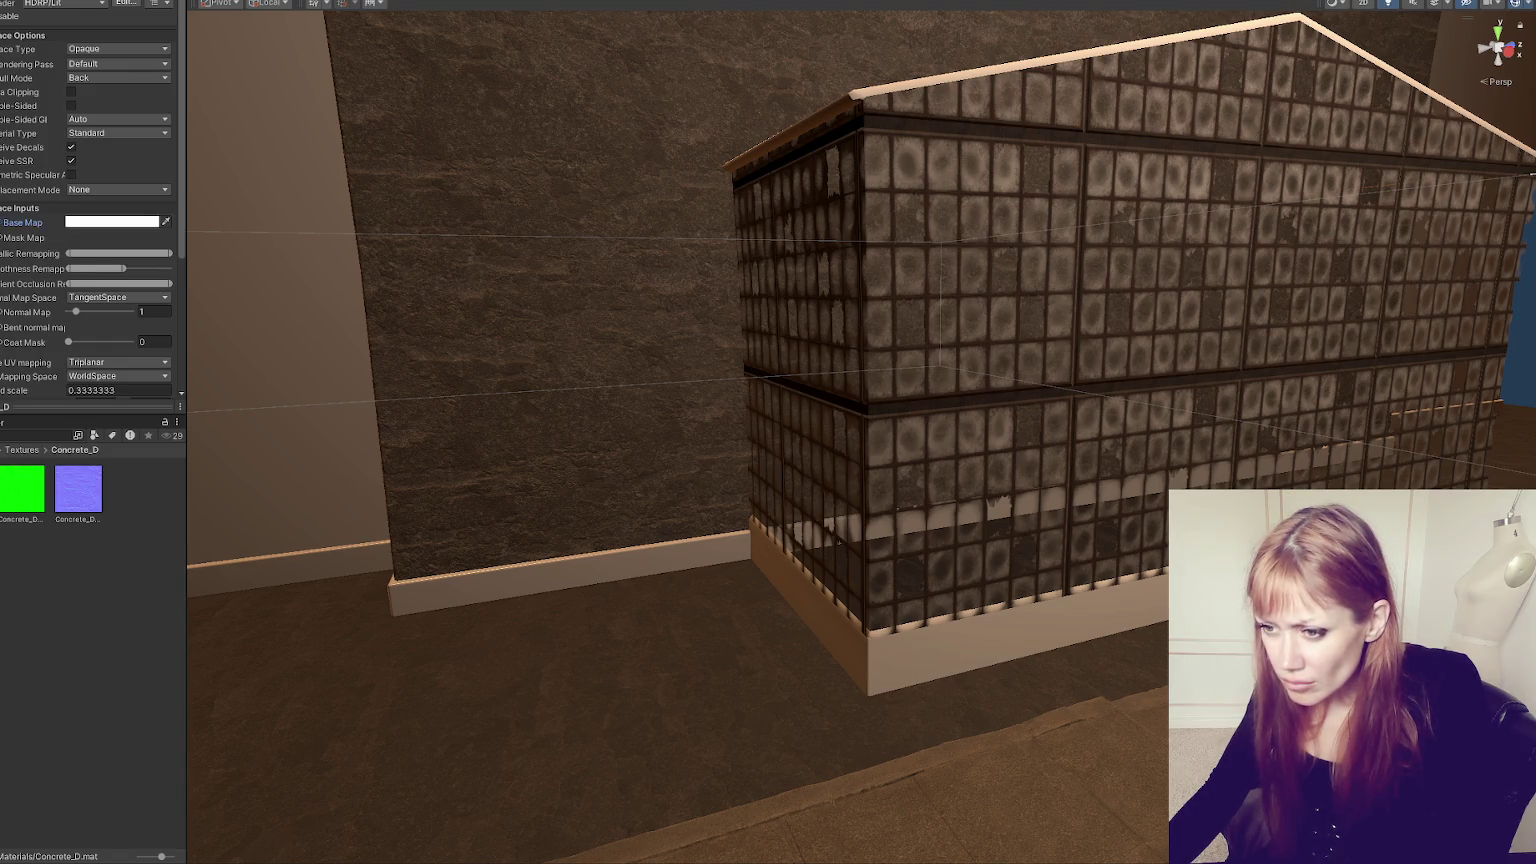
pyautogui.click(33, 450)
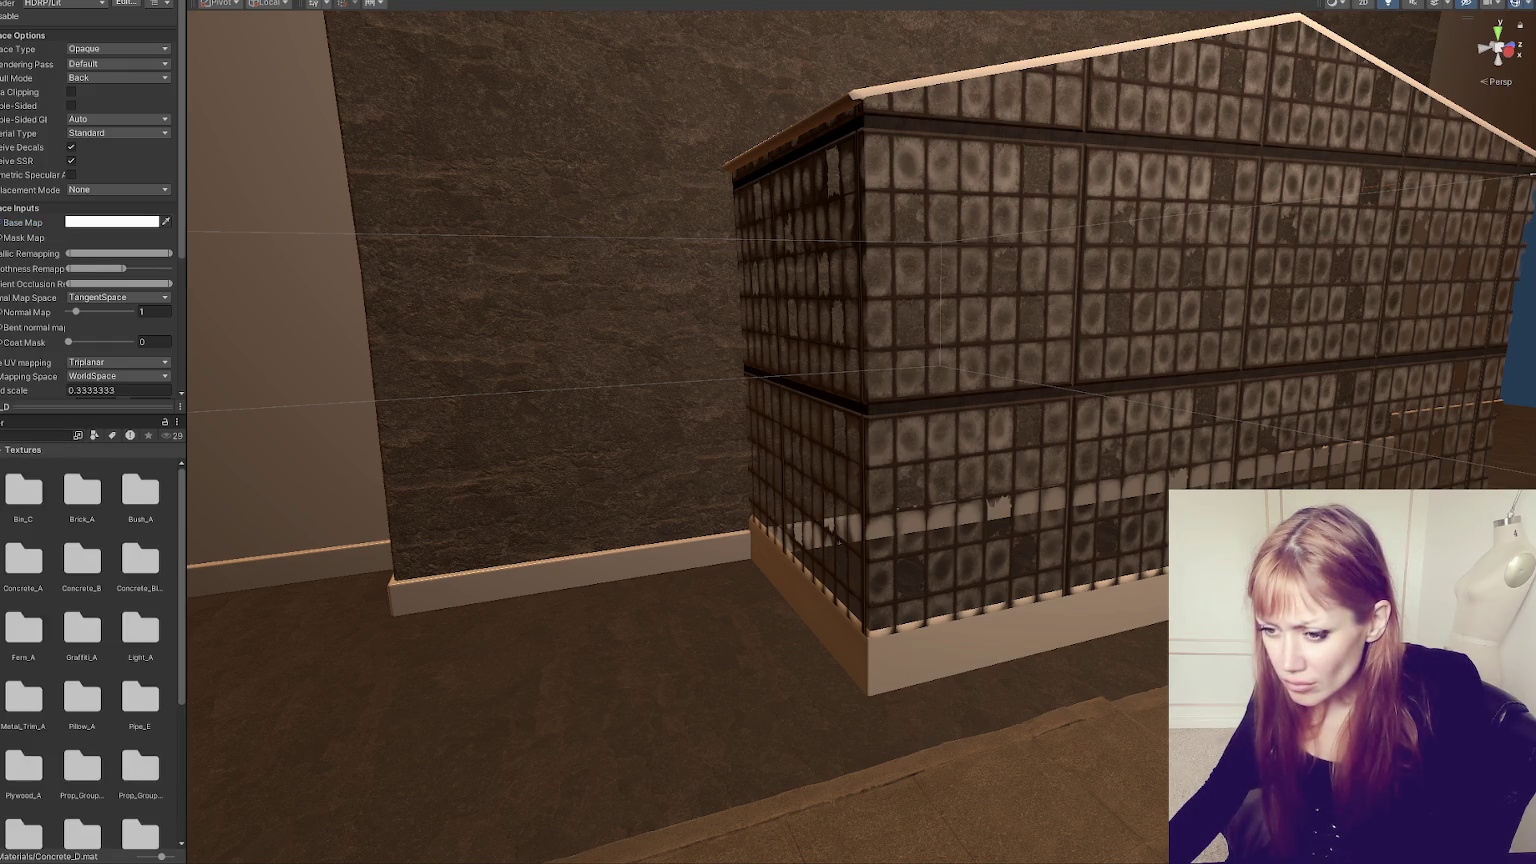
pyautogui.click(23, 490)
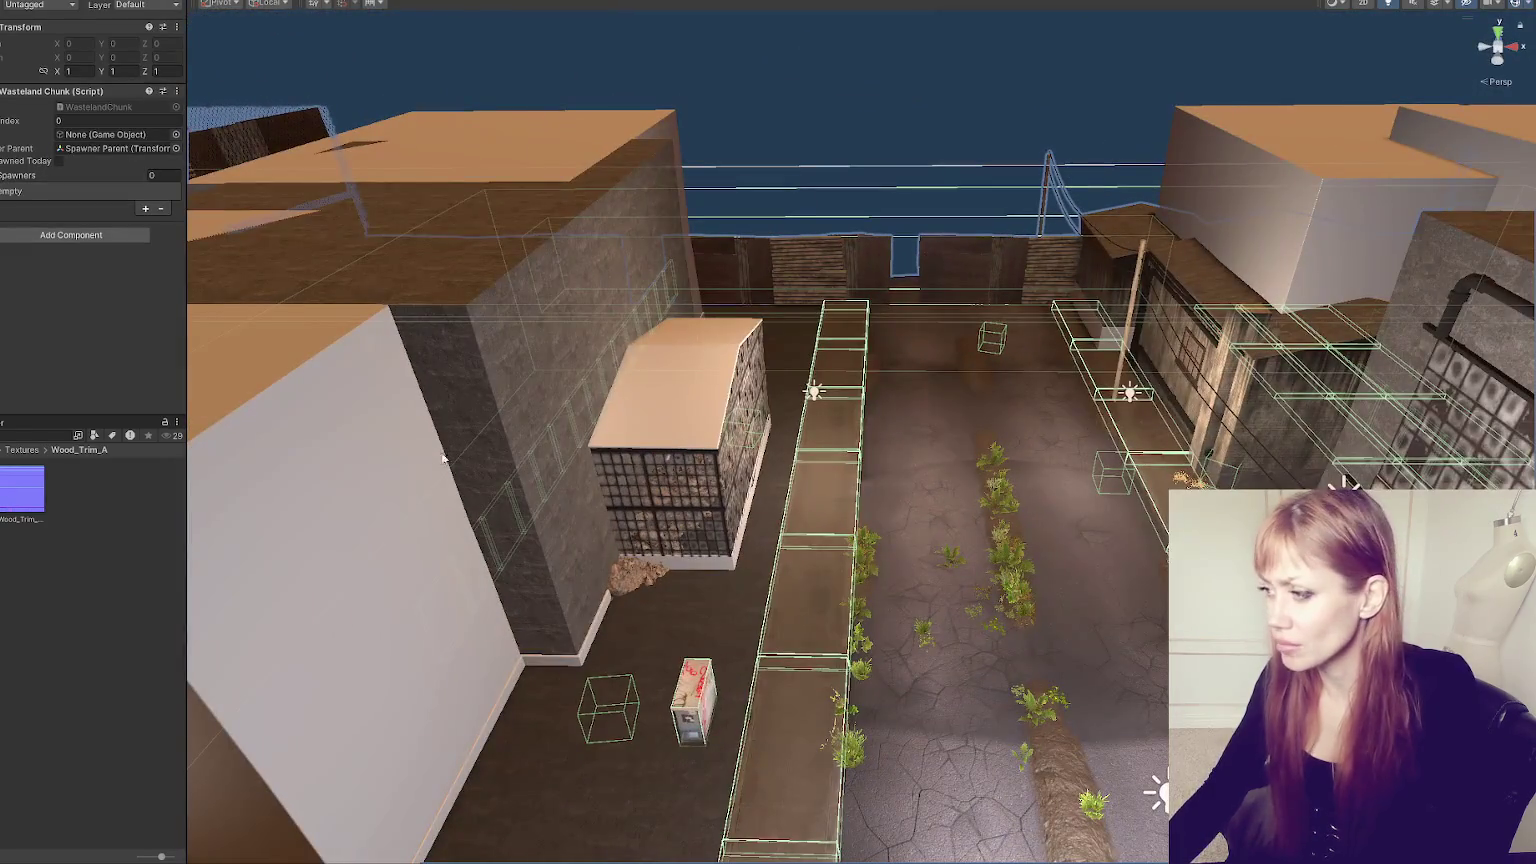
# - Select the right wooden wall piece and expand its Brick Texture 5 material settings
pyautogui.click(1158, 374)
pyautogui.click(1158, 374)
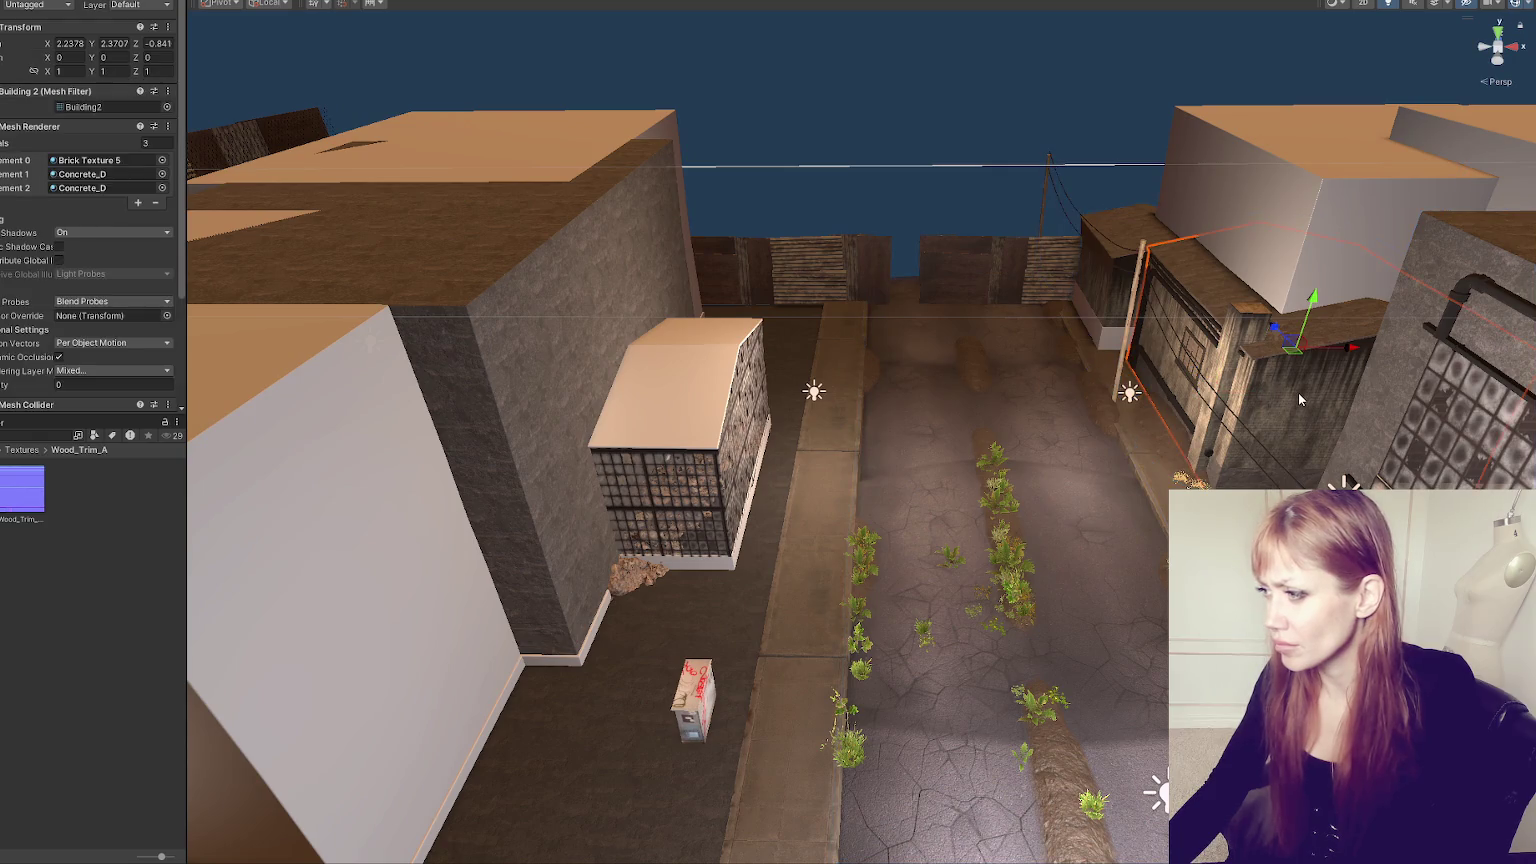
pyautogui.click(7, 273)
pyautogui.scroll(-5, 6, 262)
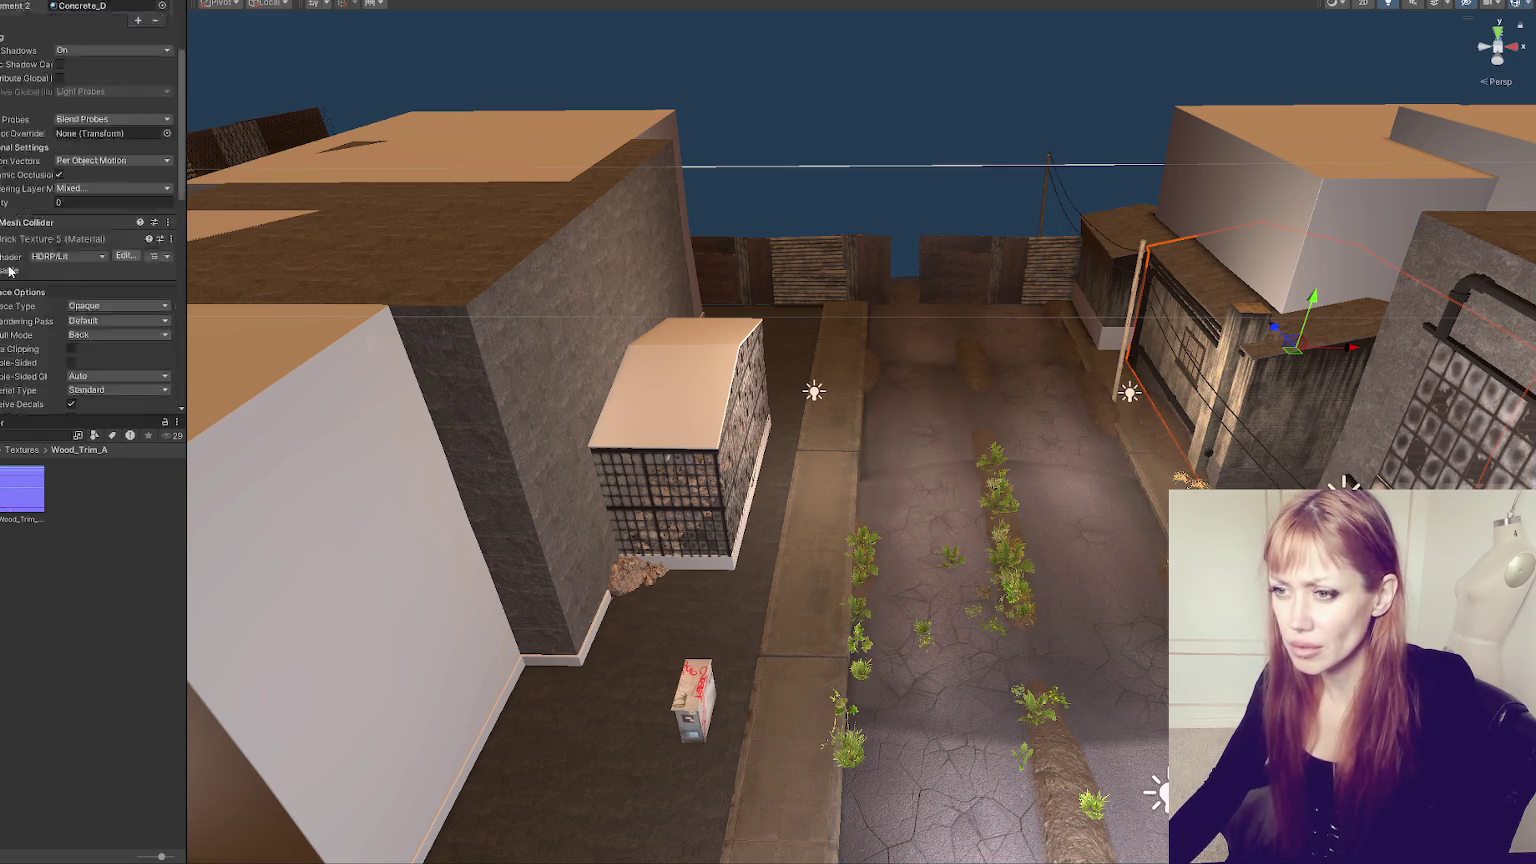
# - Browse the Textures folders and apply a brick material to the entrance building
pyautogui.click(22, 449)
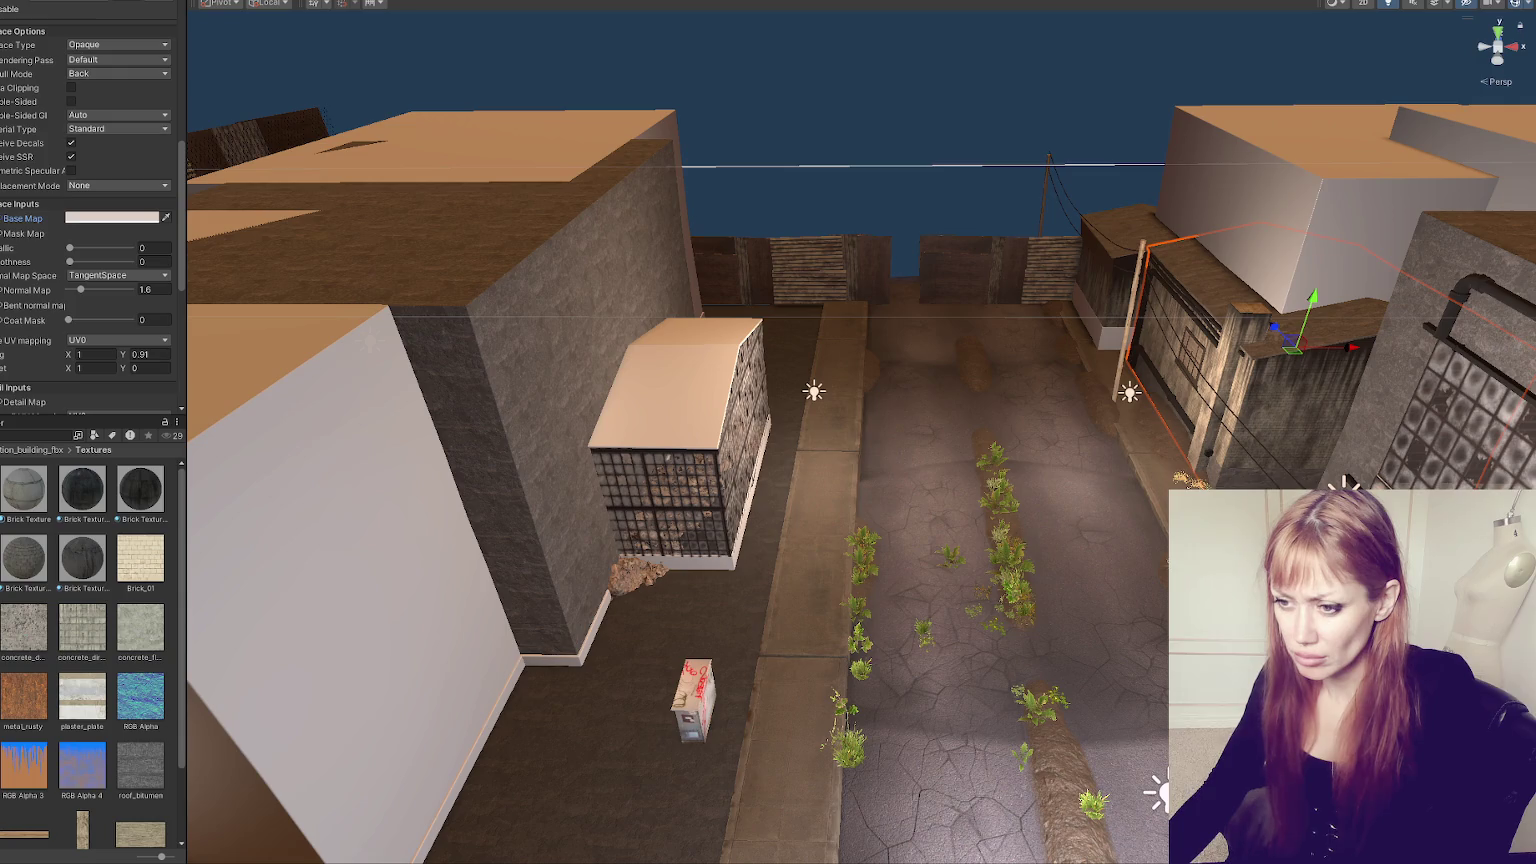
pyautogui.click(35, 449)
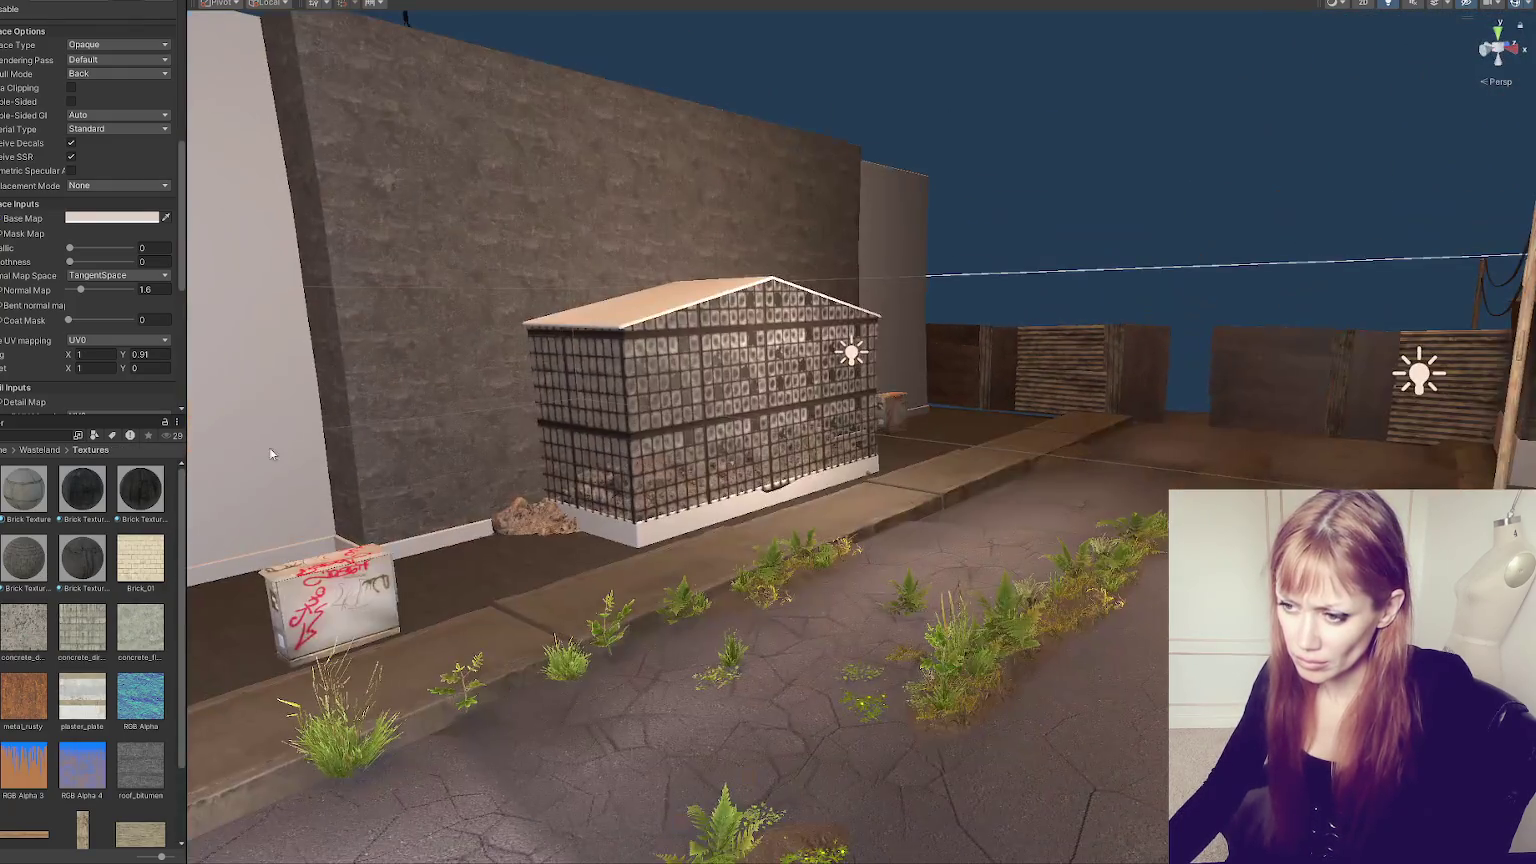
pyautogui.moveTo(140, 490); pyautogui.dragTo(453, 422)
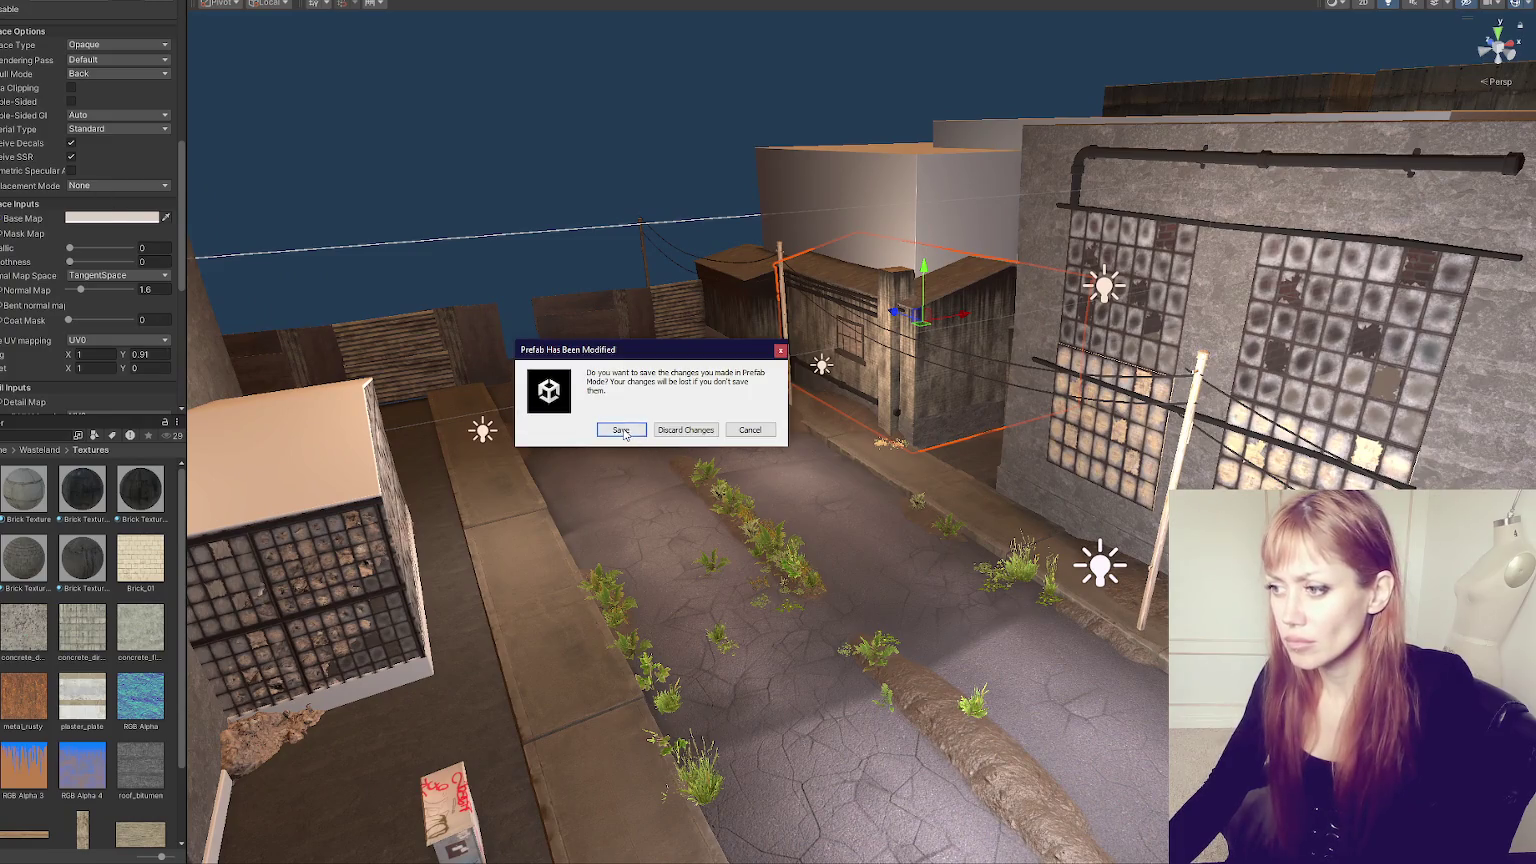
# - Save the prefab changes, then apply brick materials to the left wall and the building
pyautogui.click(630, 432)
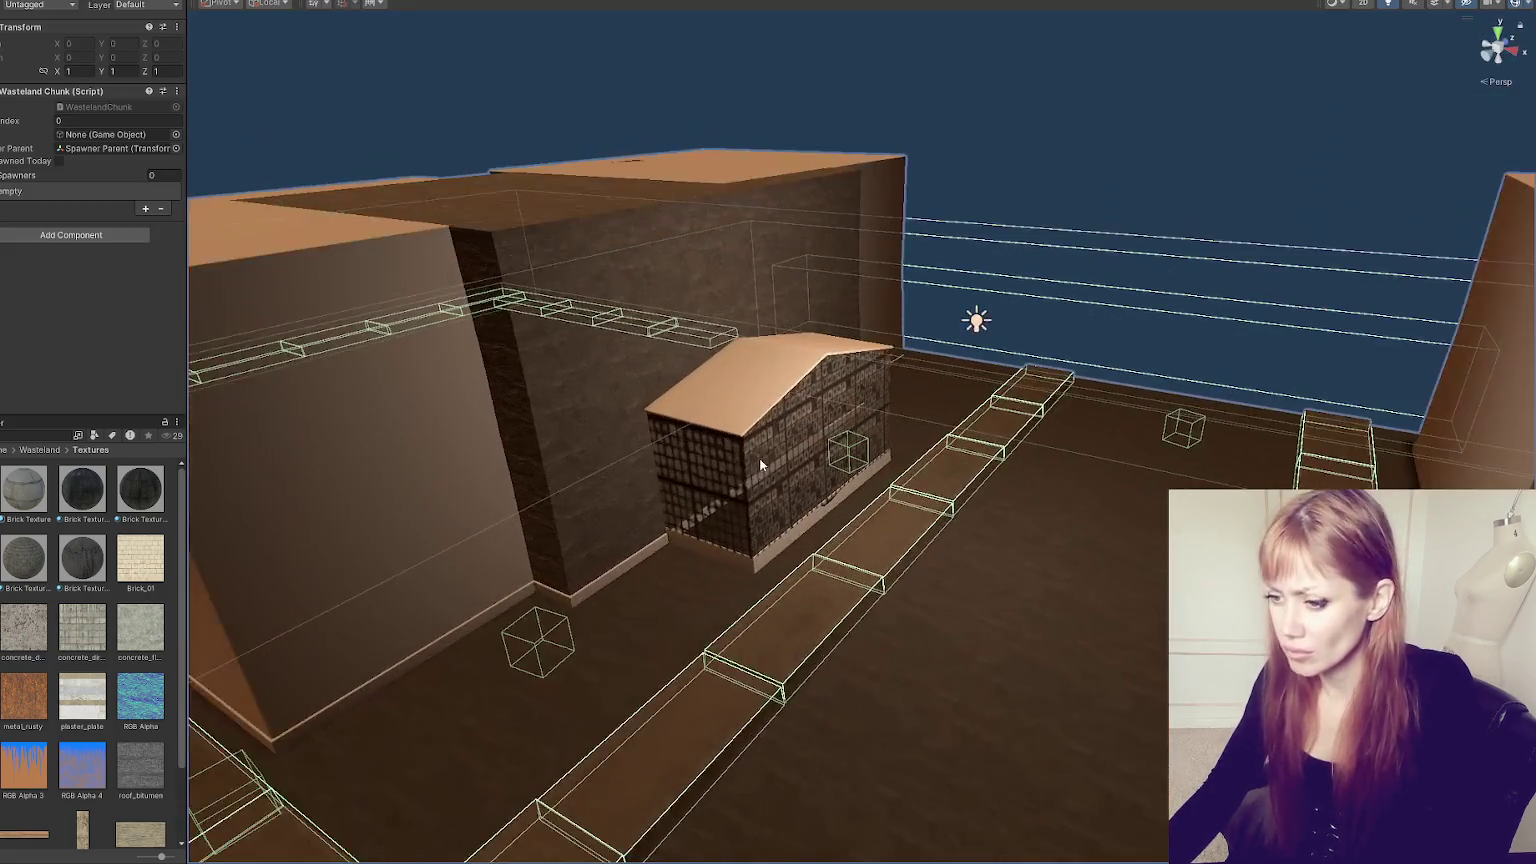
pyautogui.moveTo(758, 458)
pyautogui.mouseDown()
pyautogui.moveTo(730, 506)
pyautogui.moveTo(682, 456)
pyautogui.moveTo(786, 446)
pyautogui.moveTo(776, 479)
pyautogui.mouseUp()
pyautogui.moveTo(82, 555)
pyautogui.mouseDown()
pyautogui.moveTo(521, 232)
pyautogui.moveTo(614, 496)
pyautogui.moveTo(668, 329)
pyautogui.mouseUp()
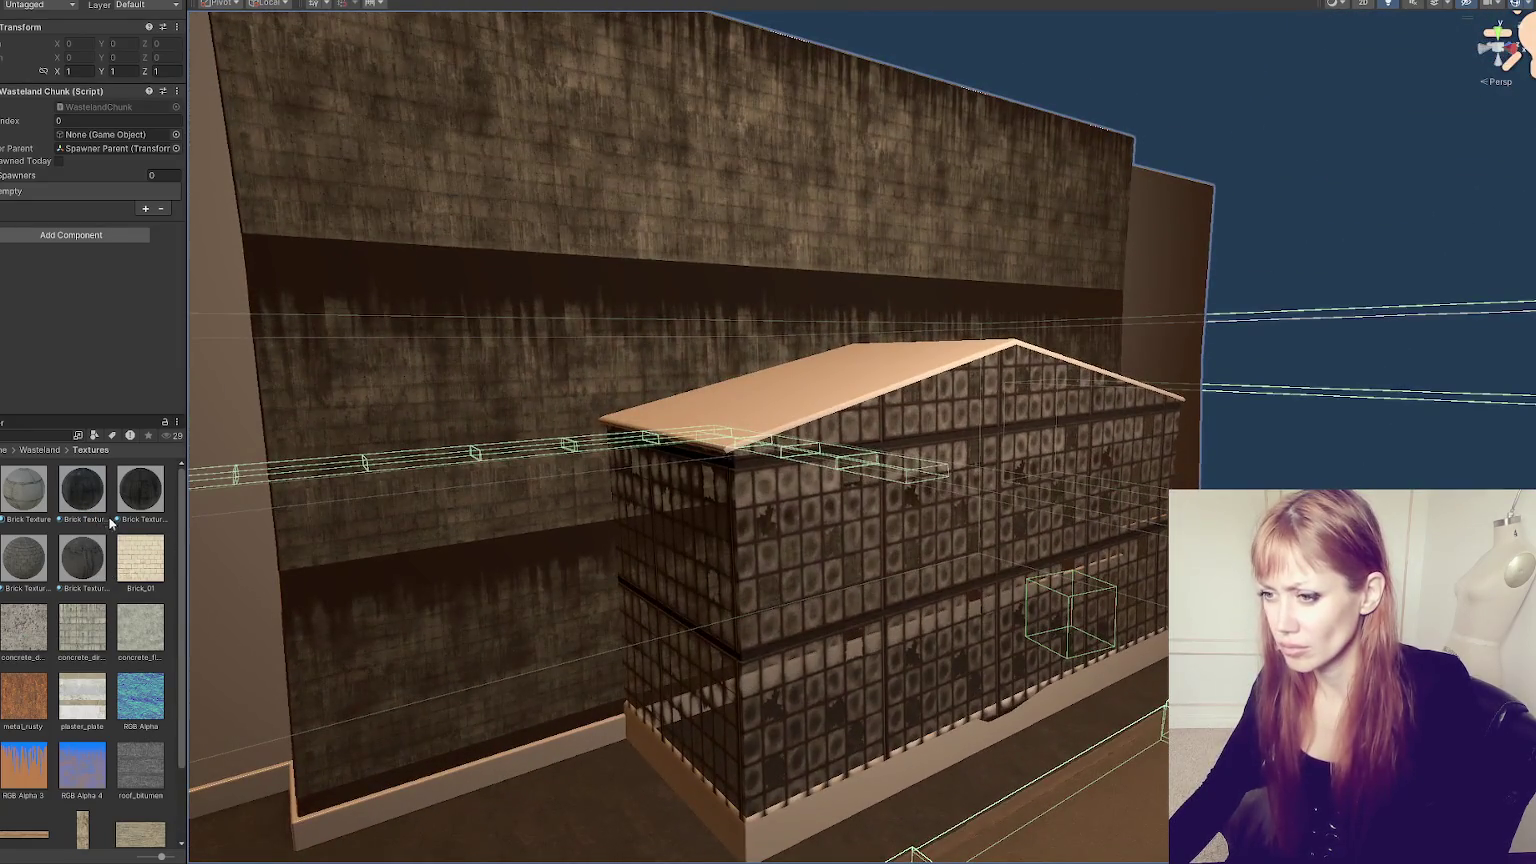
pyautogui.moveTo(110, 522); pyautogui.dragTo(697, 549)
pyautogui.scroll(-5, 830, 550)
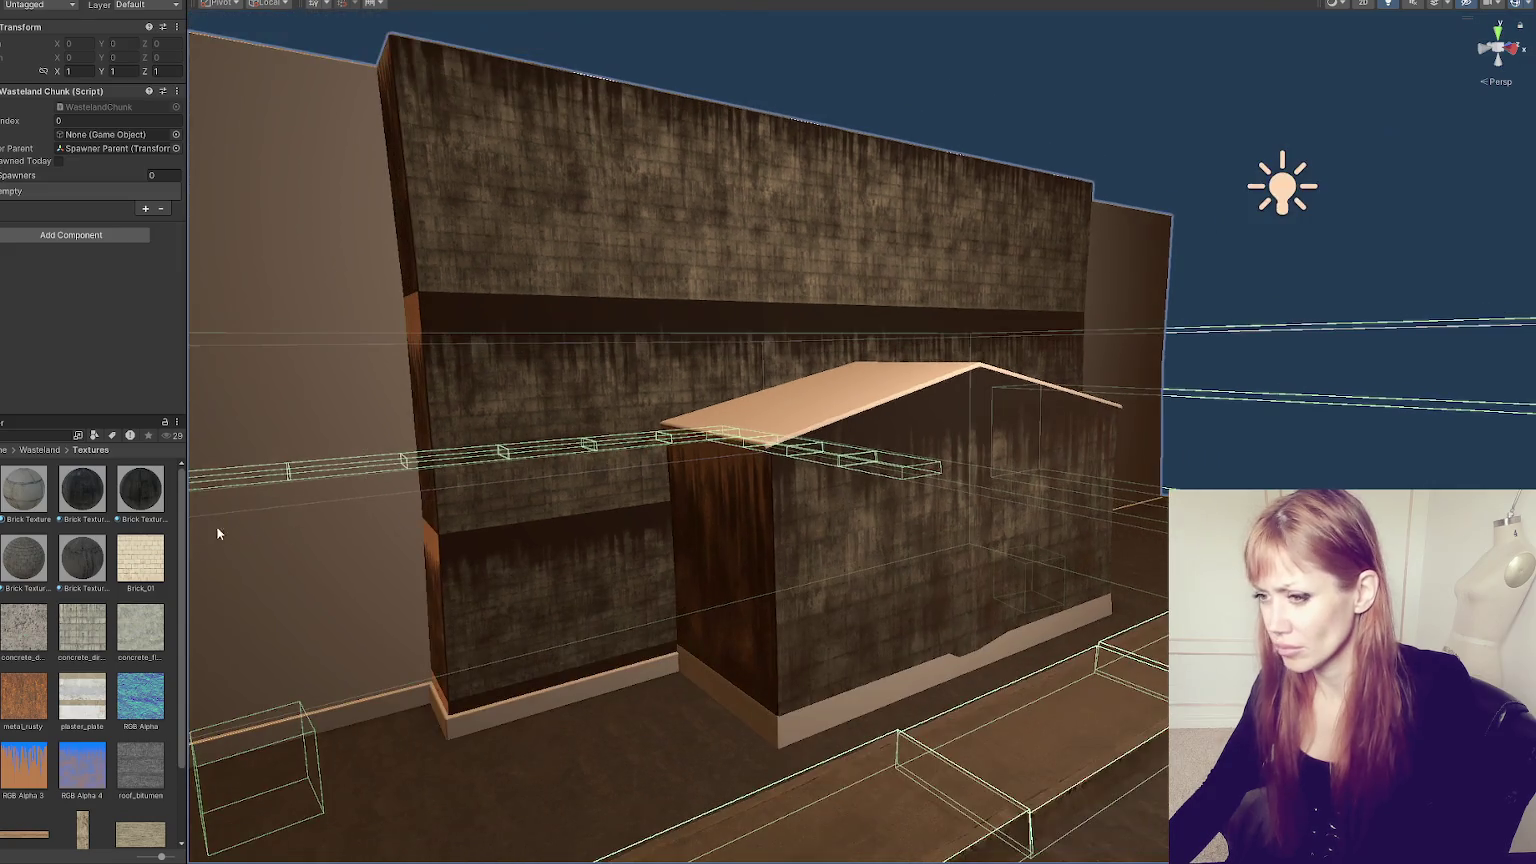
# - Cover the big wall sections and both side walls with the dark streaked brick material
pyautogui.moveTo(545, 375); pyautogui.dragTo(549, 369)
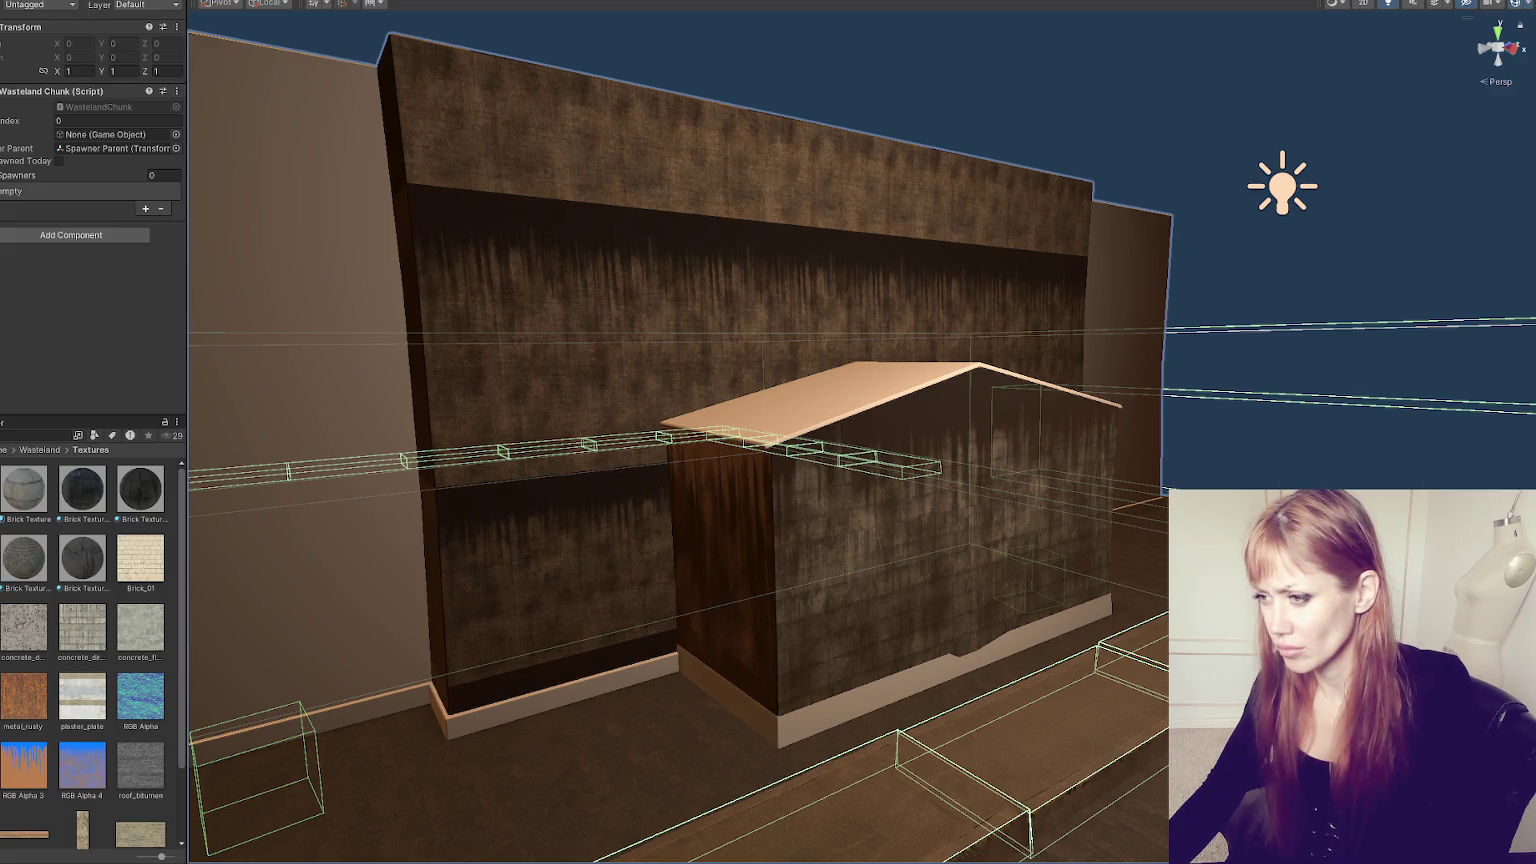
pyautogui.moveTo(298, 408); pyautogui.dragTo(854, 449)
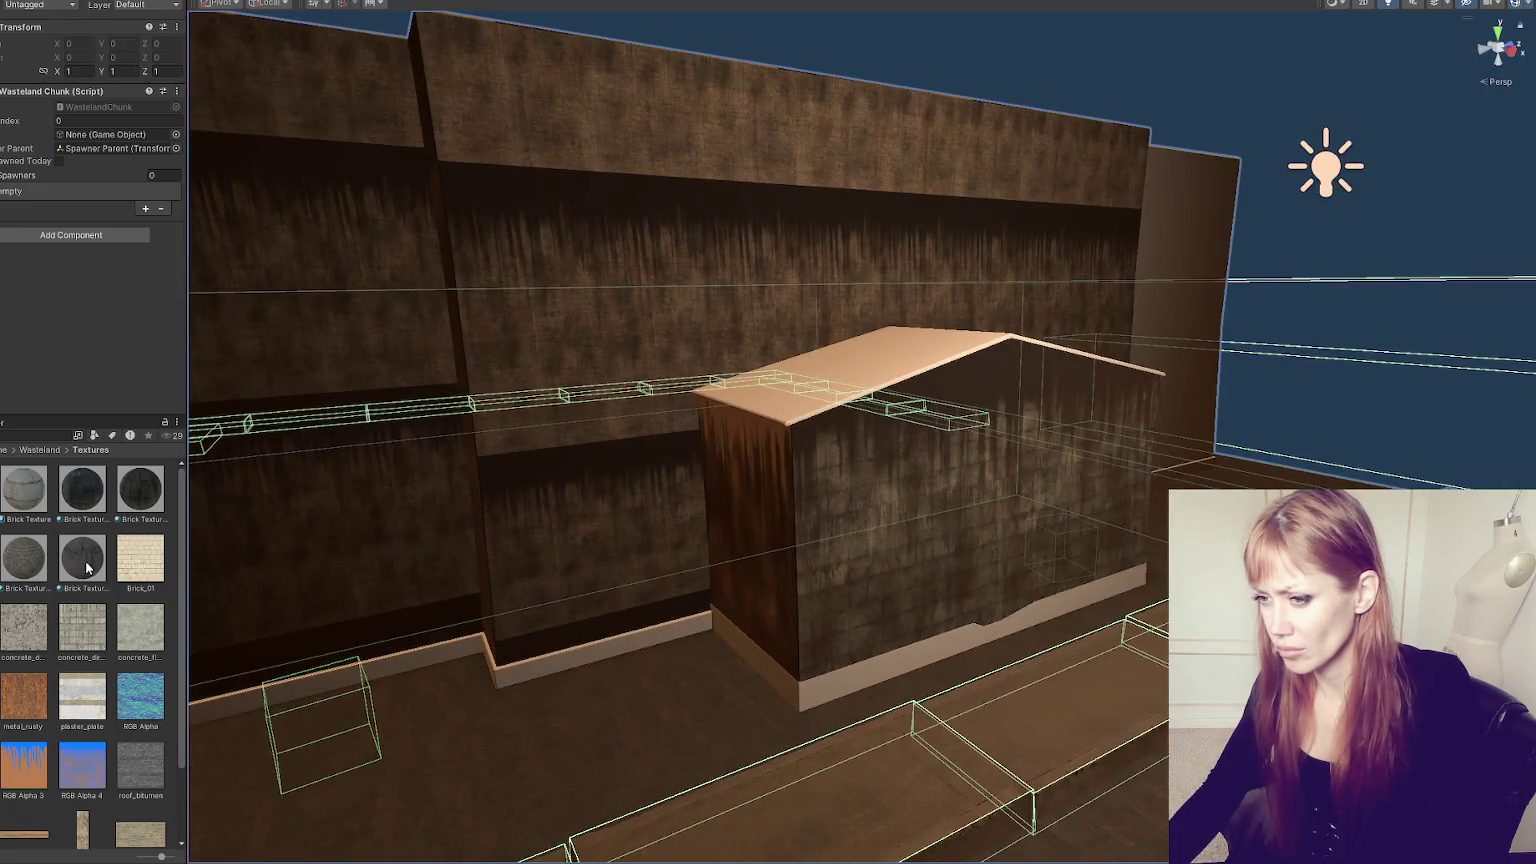
pyautogui.moveTo(84, 560); pyautogui.dragTo(621, 485)
pyautogui.moveTo(85, 550)
pyautogui.mouseDown()
pyautogui.moveTo(326, 473)
pyautogui.moveTo(127, 560)
pyautogui.moveTo(1104, 333)
pyautogui.moveTo(1147, 297)
pyautogui.moveTo(1072, 410)
pyautogui.moveTo(1192, 430)
pyautogui.moveTo(978, 346)
pyautogui.moveTo(195, 370)
pyautogui.moveTo(545, 395)
pyautogui.moveTo(665, 368)
pyautogui.mouseUp()
pyautogui.moveTo(110, 553); pyautogui.dragTo(555, 435)
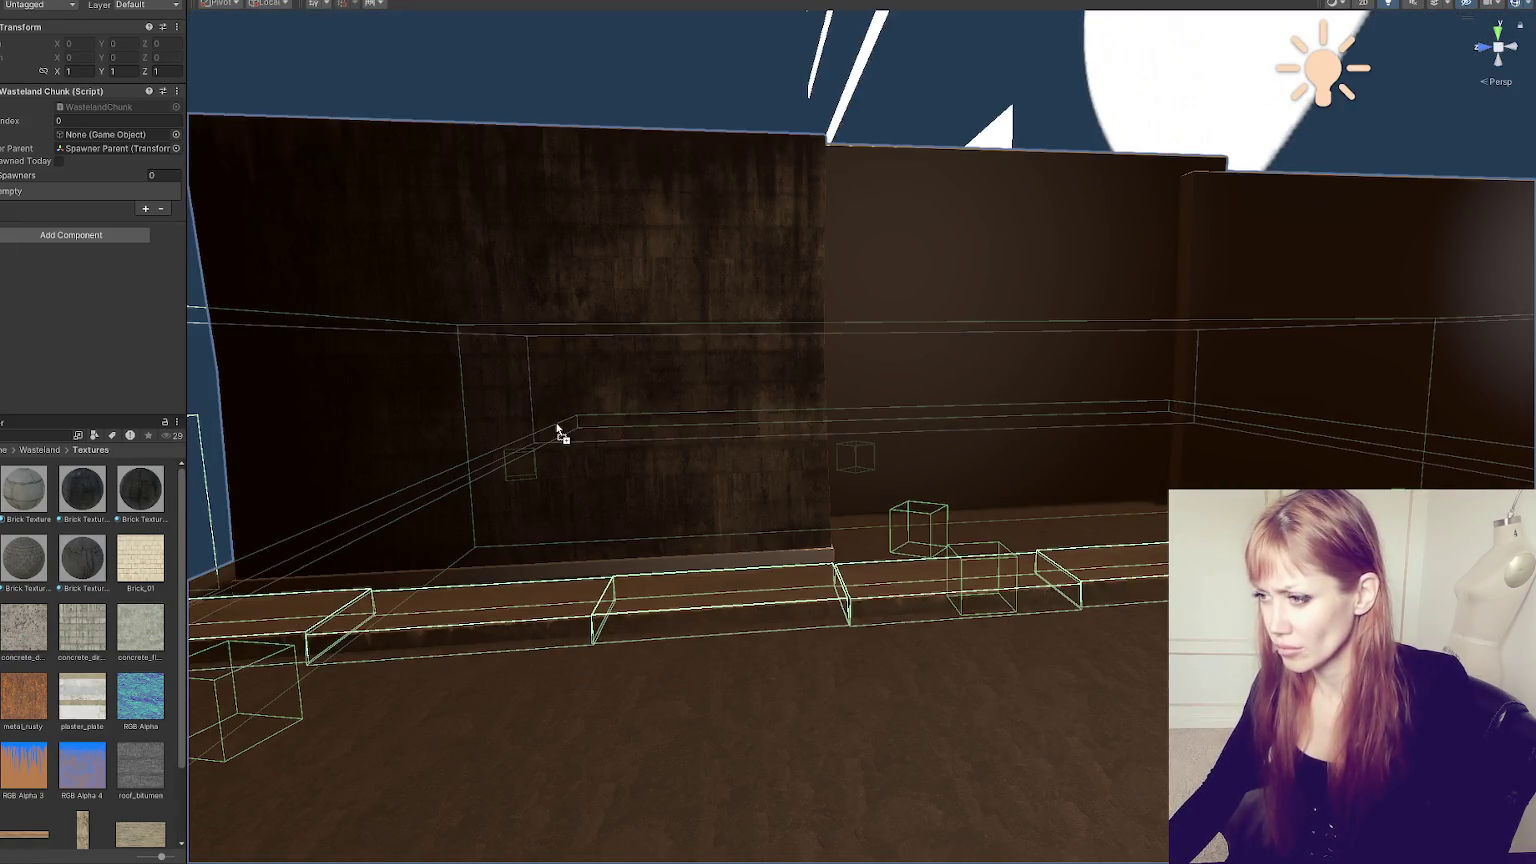
pyautogui.moveTo(84, 563); pyautogui.dragTo(979, 389)
pyautogui.moveTo(1392, 353)
pyautogui.mouseDown()
pyautogui.moveTo(761, 405)
pyautogui.moveTo(1183, 377)
pyautogui.moveTo(866, 230)
pyautogui.moveTo(1087, 283)
pyautogui.moveTo(789, 384)
pyautogui.moveTo(946, 378)
pyautogui.mouseUp()
pyautogui.click(697, 263)
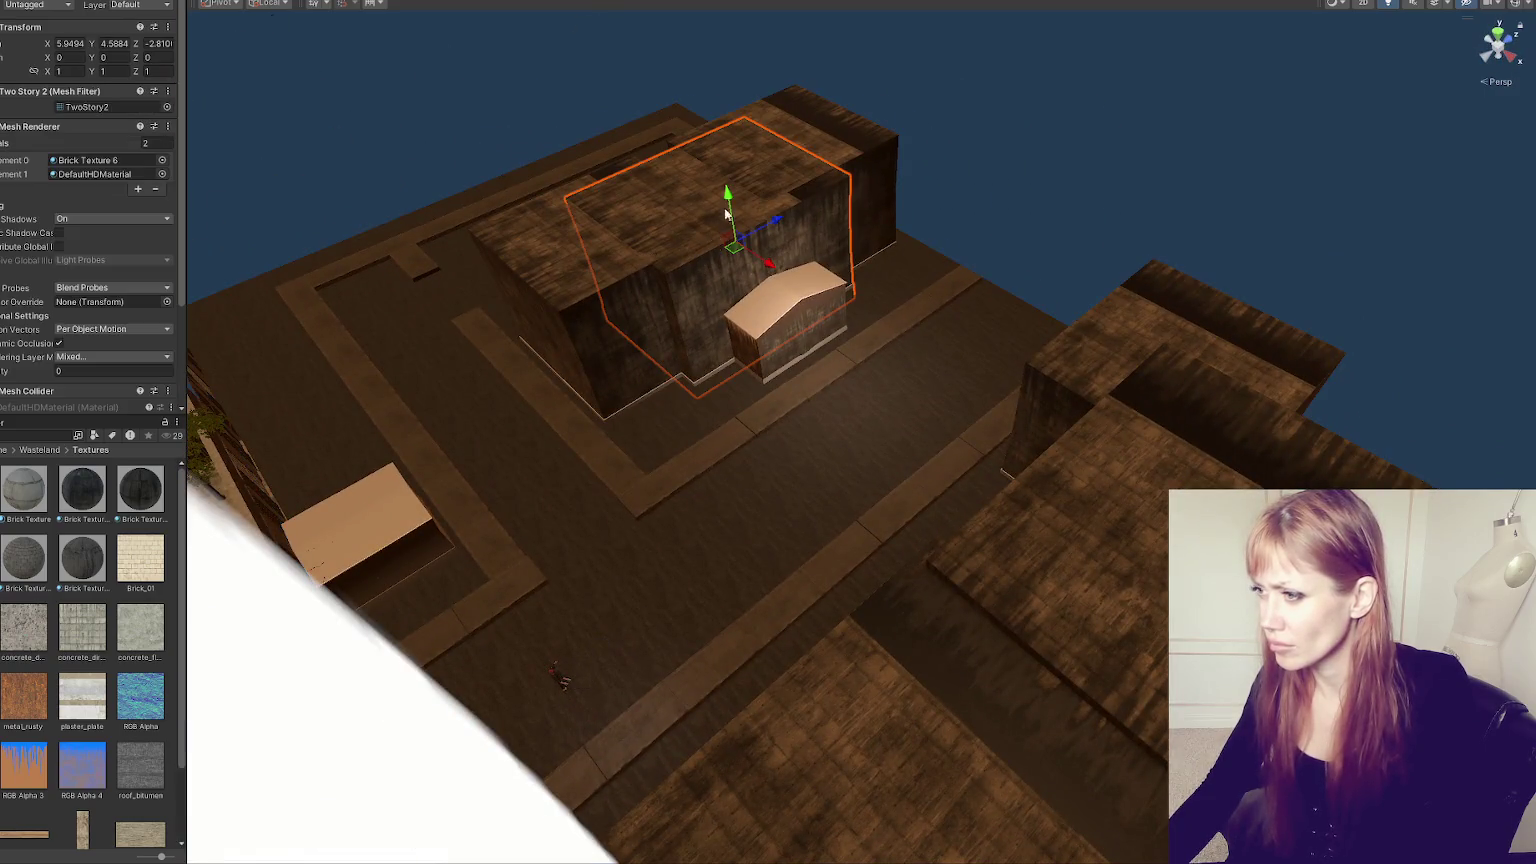
# - Raise Two Story 2 to close the roof gap and give its base strip Brick Texture 3
pyautogui.moveTo(727, 196); pyautogui.dragTo(915, 305)
pyautogui.scroll(6, 938, 398)
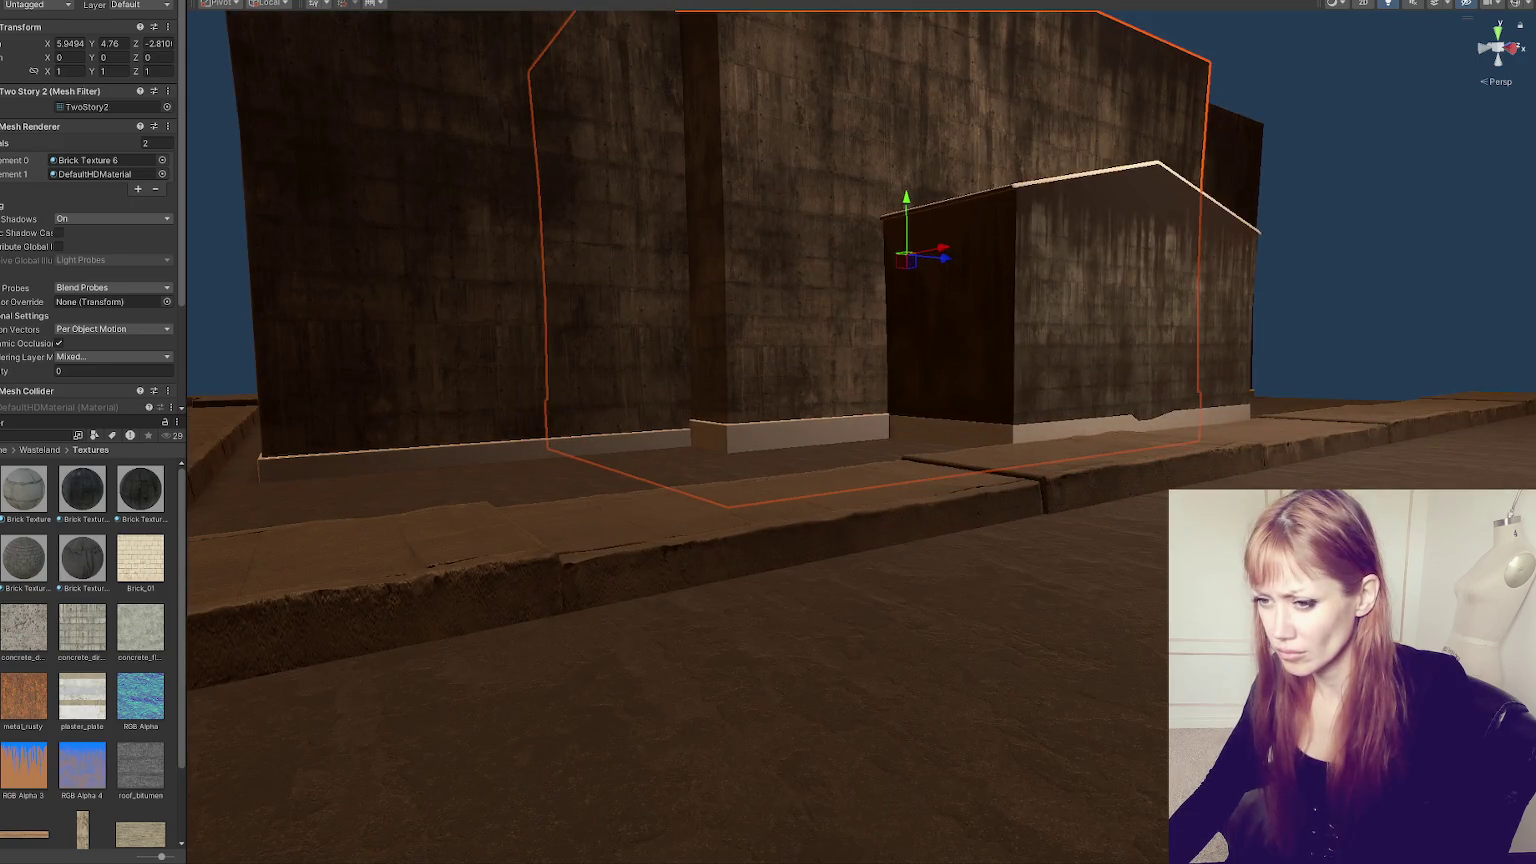
pyautogui.moveTo(24, 490); pyautogui.dragTo(638, 439)
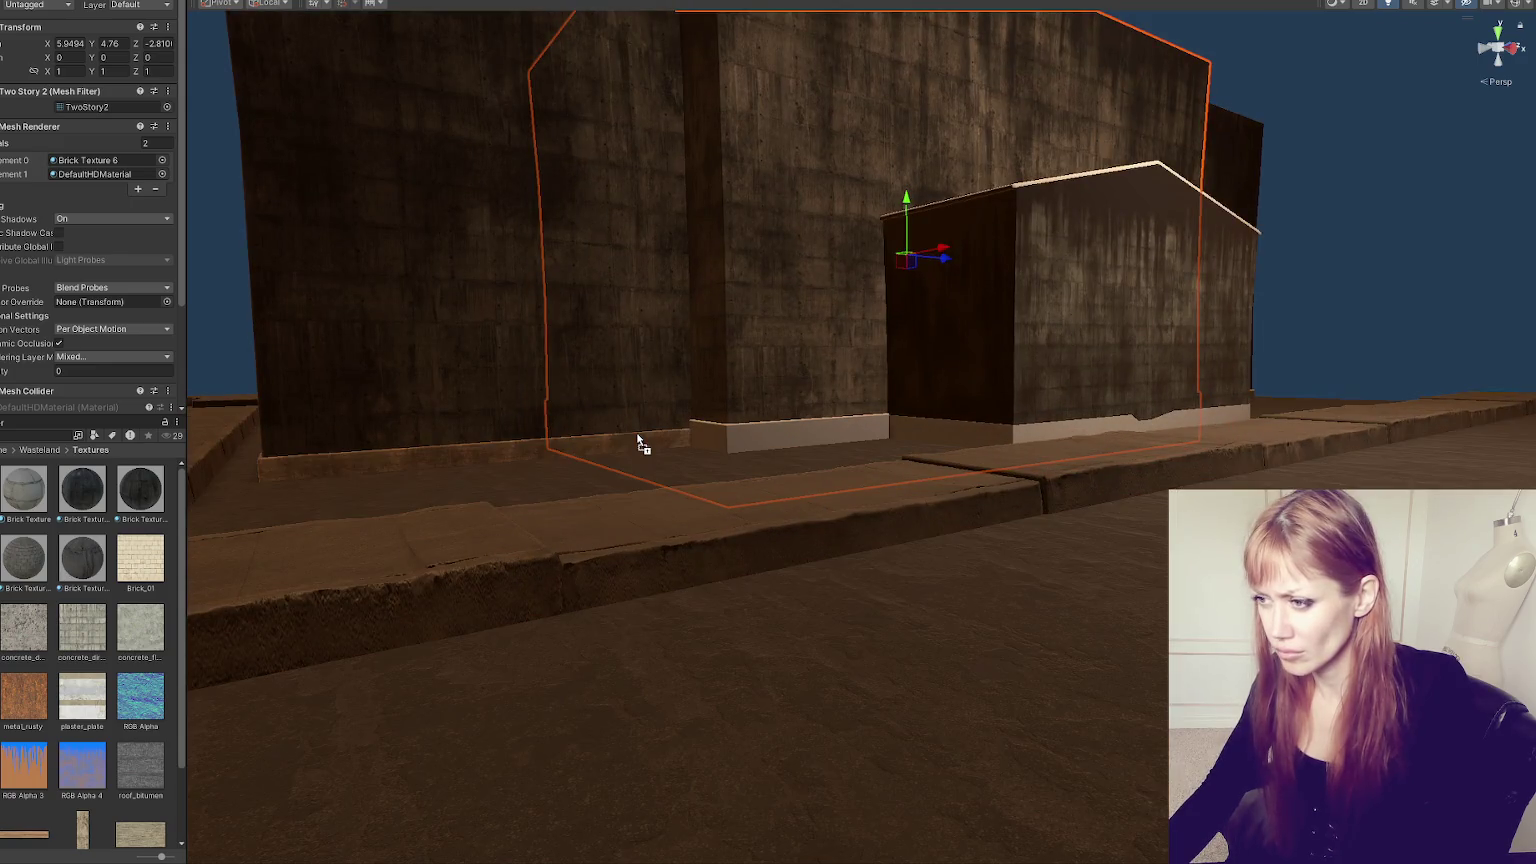
pyautogui.moveTo(128, 518); pyautogui.dragTo(725, 435)
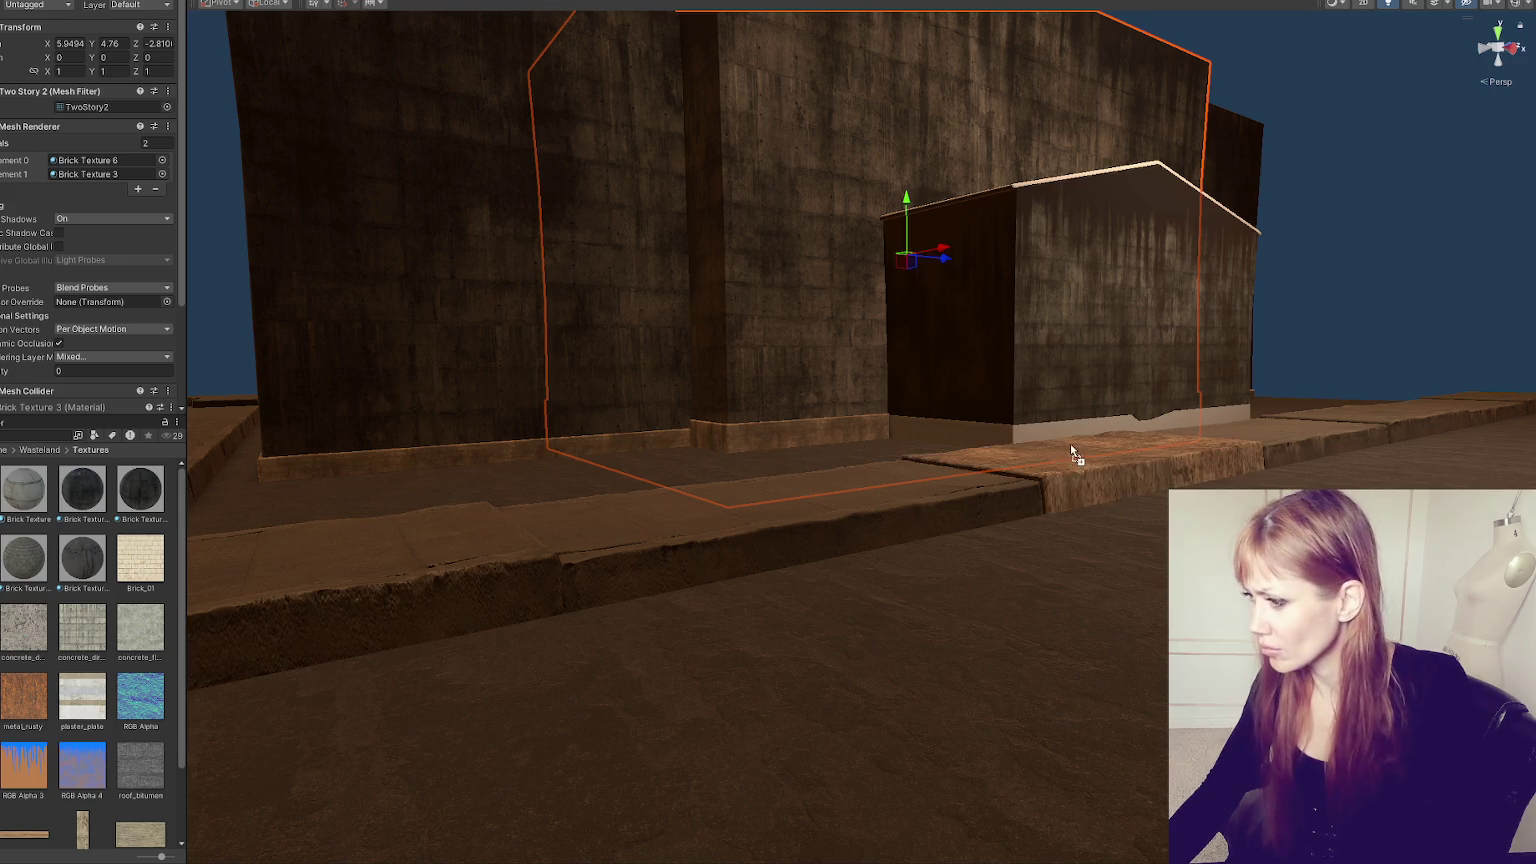
# - Rotate the small shed around its vertical axis to face the street
pyautogui.press('f')
pyautogui.click(1149, 568)
pyautogui.press('f')
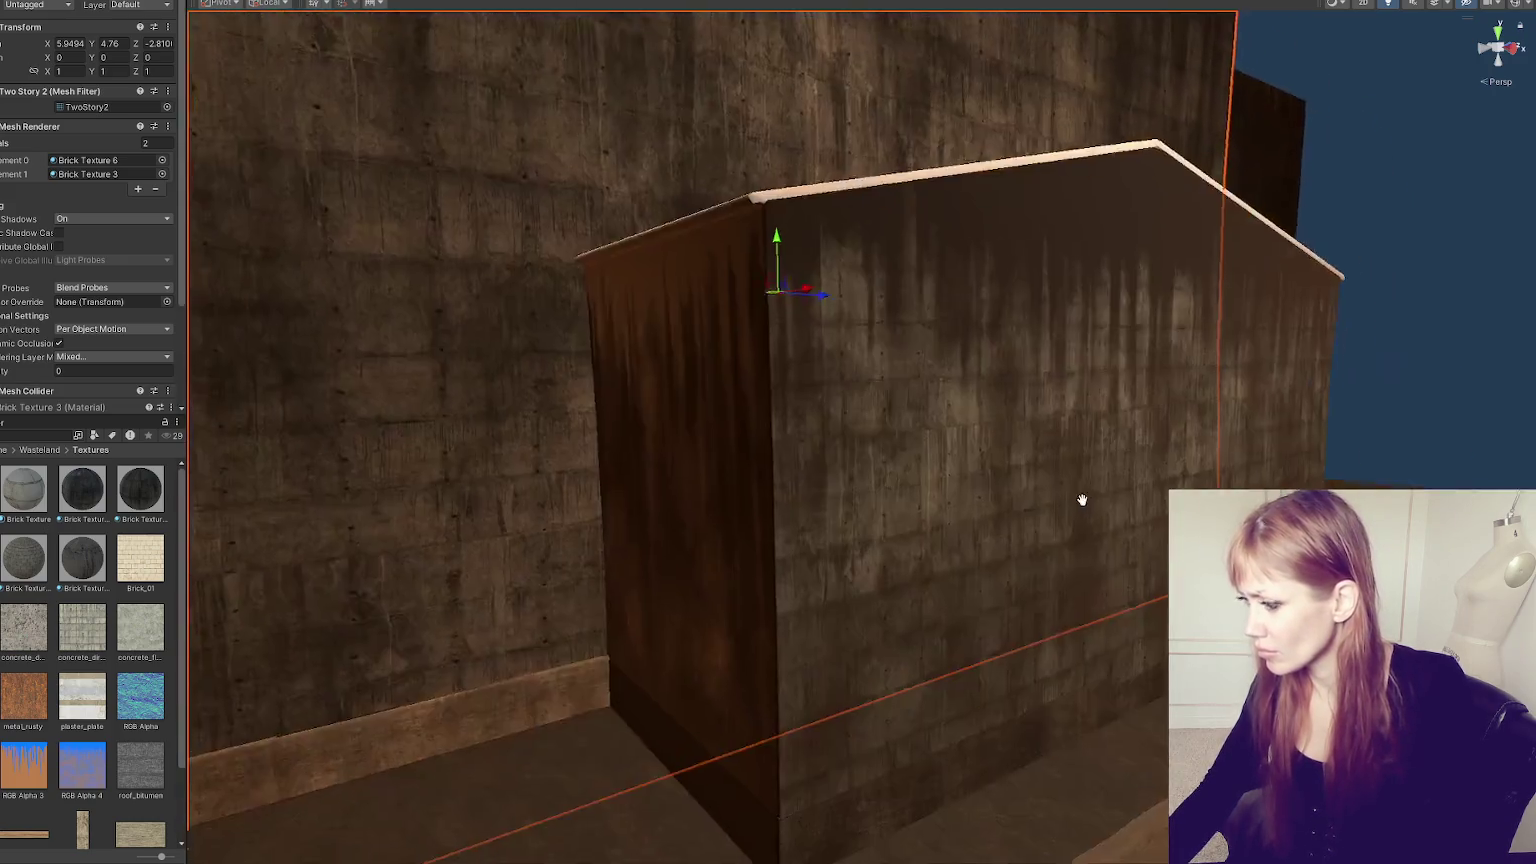
pyautogui.press('e')
pyautogui.moveTo(785, 354)
pyautogui.mouseDown()
pyautogui.moveTo(1103, 357)
pyautogui.moveTo(1138, 343)
pyautogui.mouseUp()
pyautogui.press('f')
pyautogui.click(1262, 210)
# - Apply dark wood textures to the box's roof, front and light base strip
pyautogui.moveTo(1262, 210); pyautogui.dragTo(1150, 350)
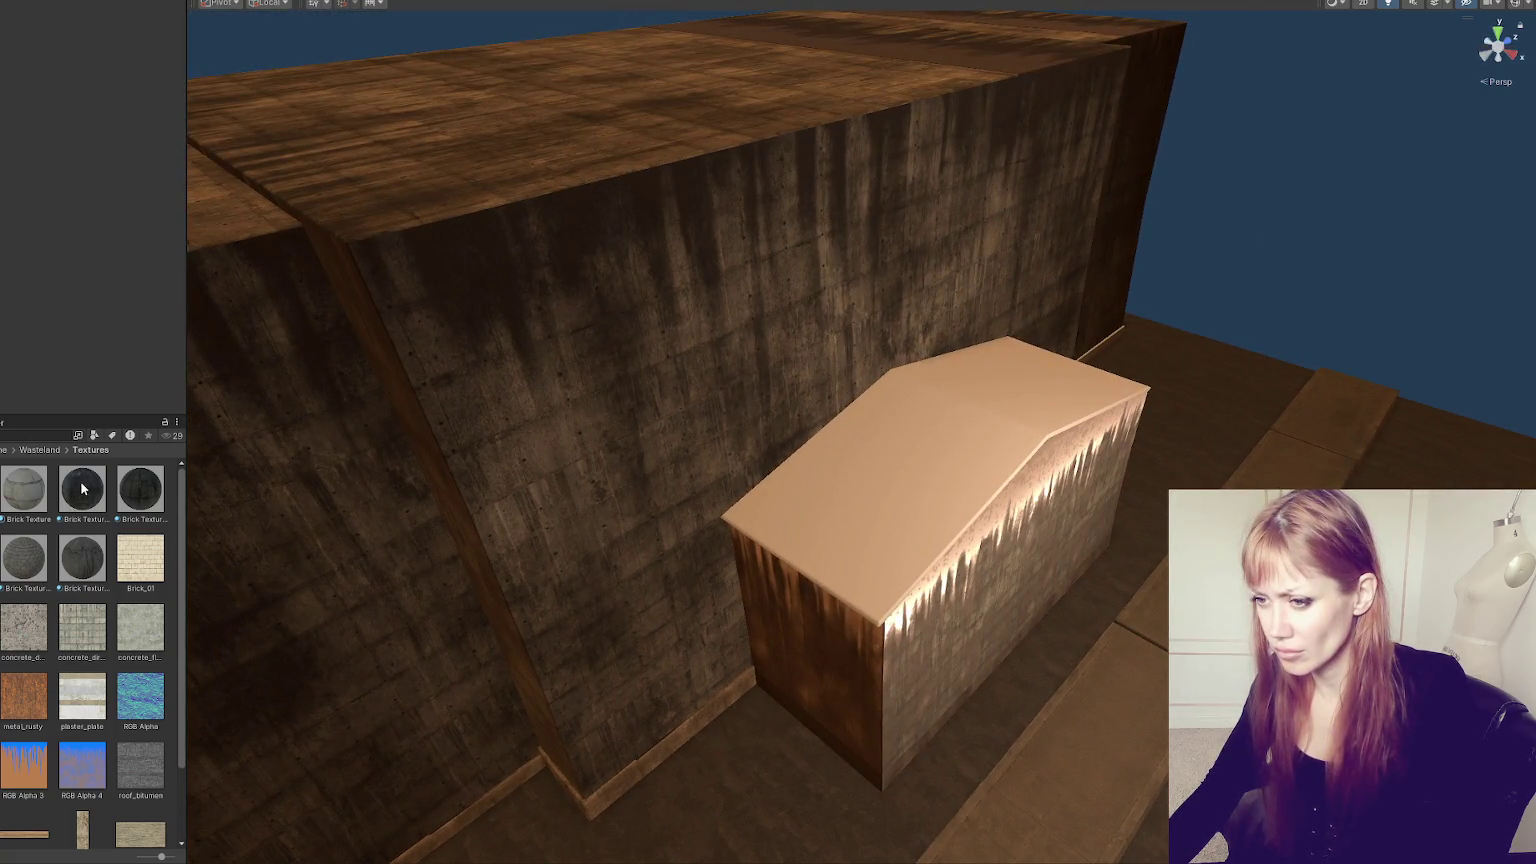
pyautogui.moveTo(945, 475)
pyautogui.mouseDown()
pyautogui.moveTo(981, 439)
pyautogui.moveTo(919, 432)
pyautogui.moveTo(981, 408)
pyautogui.moveTo(1490, 421)
pyautogui.mouseUp()
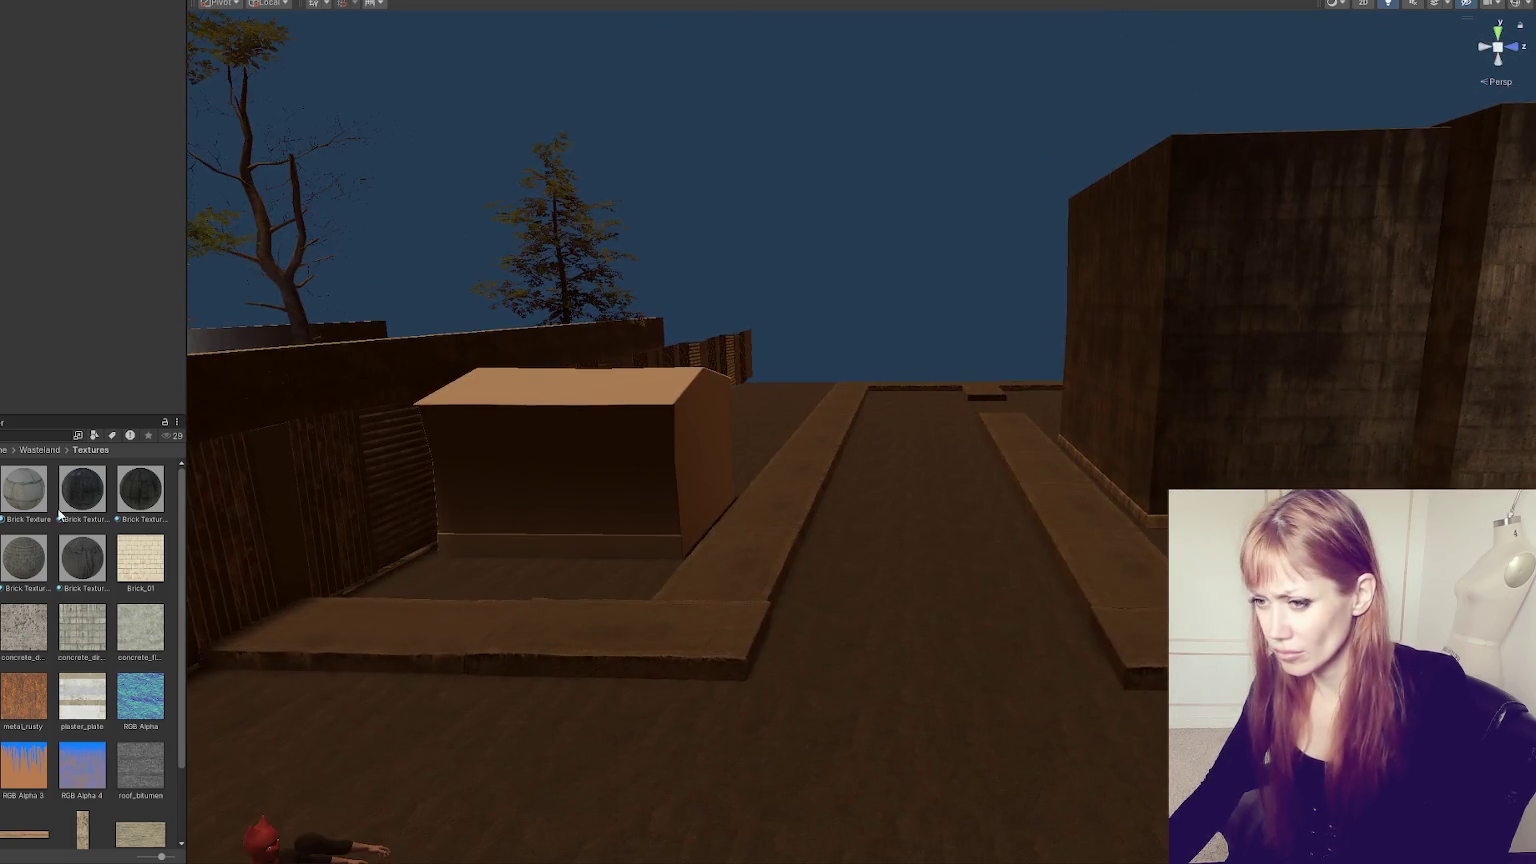
pyautogui.moveTo(82, 490); pyautogui.dragTo(566, 504)
pyautogui.moveTo(82, 490)
pyautogui.mouseDown()
pyautogui.moveTo(300, 460)
pyautogui.moveTo(522, 404)
pyautogui.mouseUp()
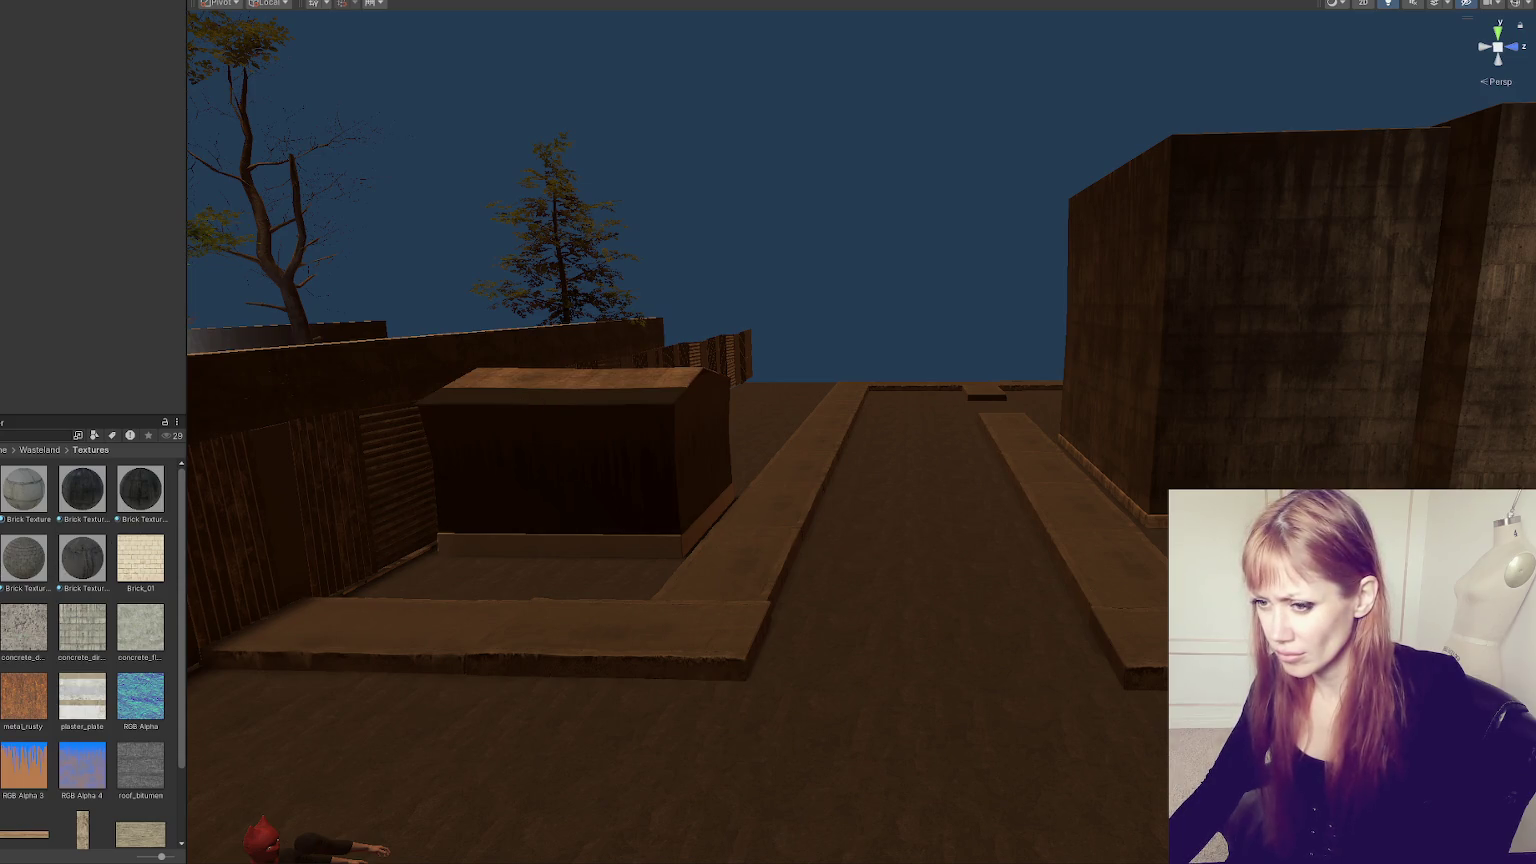
pyautogui.moveTo(82, 490); pyautogui.dragTo(611, 556)
pyautogui.moveTo(1007, 514)
pyautogui.mouseDown()
pyautogui.moveTo(878, 511)
pyautogui.moveTo(1056, 435)
pyautogui.moveTo(624, 459)
pyautogui.moveTo(516, 612)
pyautogui.moveTo(950, 405)
pyautogui.moveTo(1104, 394)
pyautogui.moveTo(795, 487)
pyautogui.moveTo(881, 330)
pyautogui.mouseUp()
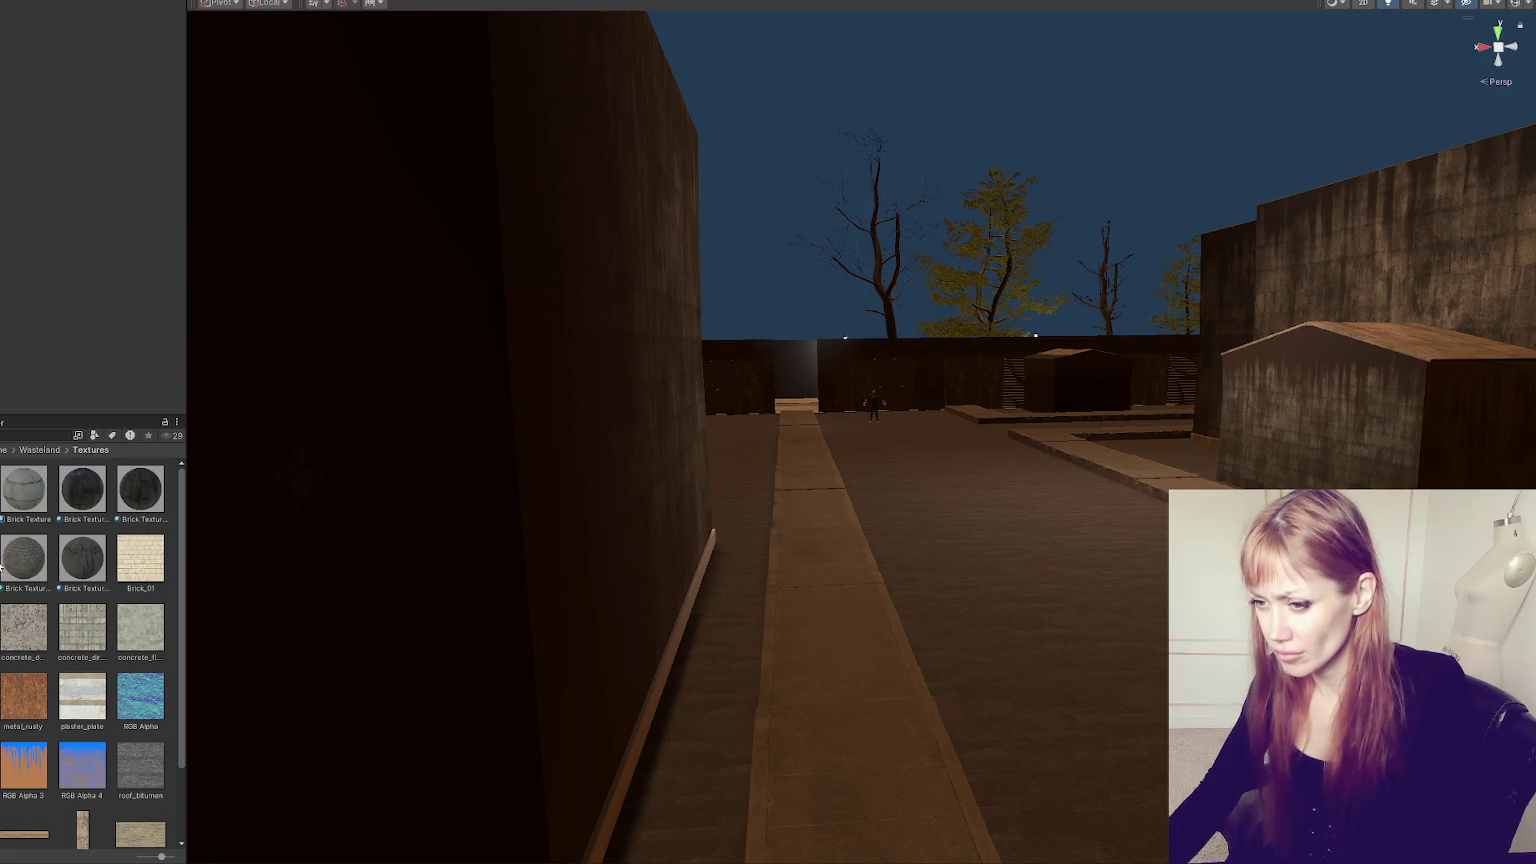
# - Raise the right wall mesh and put Brick Texture 3 on its second material
pyautogui.moveTo(634, 778)
pyautogui.mouseDown()
pyautogui.moveTo(1128, 669)
pyautogui.moveTo(688, 656)
pyautogui.mouseUp()
pyautogui.scroll(3, 688, 656)
pyautogui.click(857, 473)
pyautogui.scroll(-3, 1160, 440)
pyautogui.press('w')
pyautogui.moveTo(1162, 393); pyautogui.dragTo(1163, 330)
pyautogui.click(1159, 353)
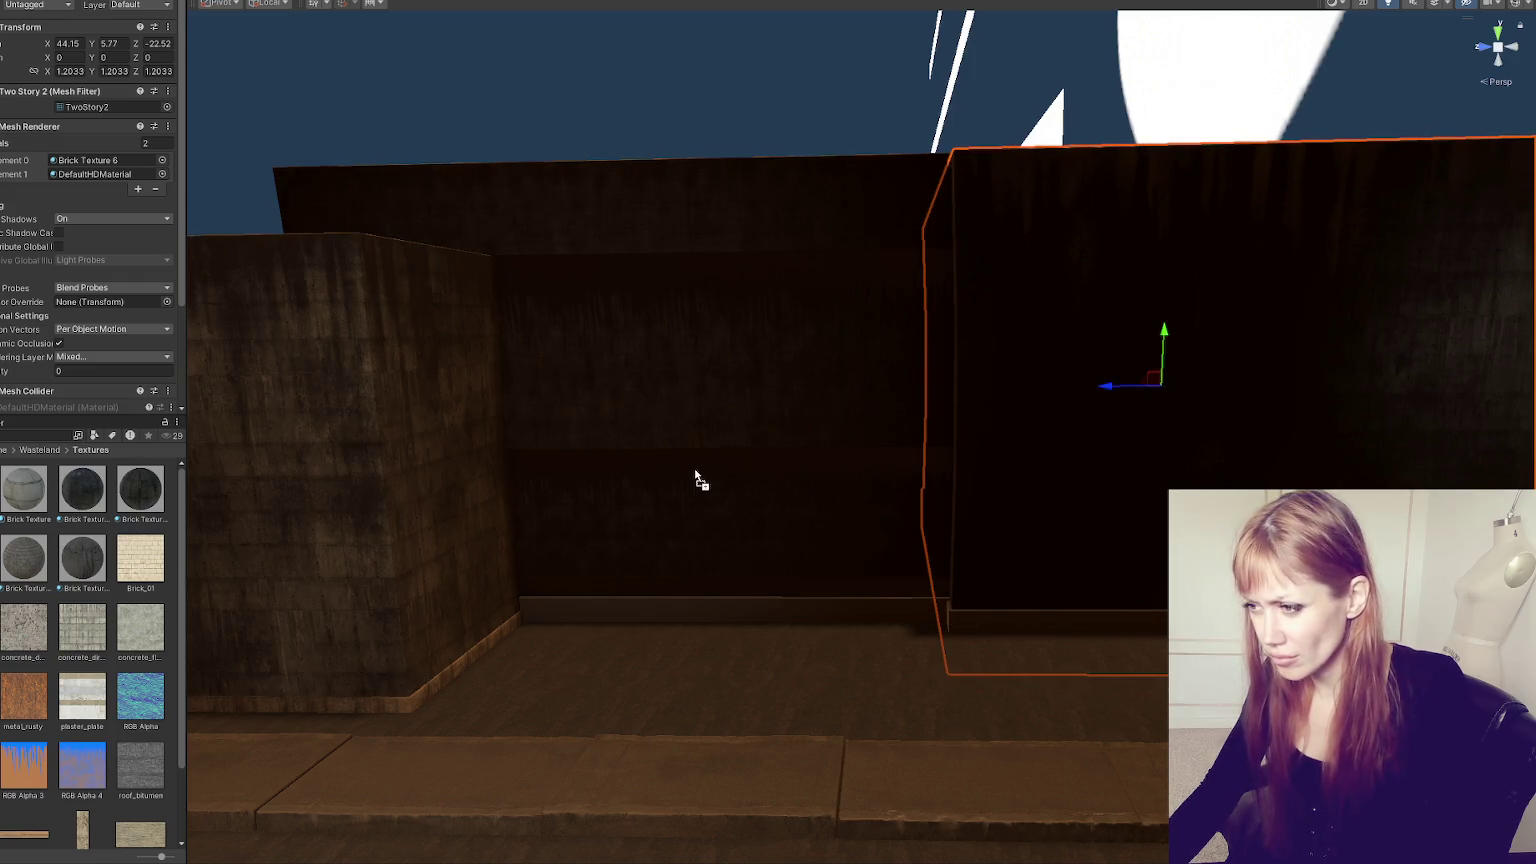
pyautogui.moveTo(140, 489)
pyautogui.mouseDown()
pyautogui.moveTo(658, 586)
pyautogui.moveTo(1038, 620)
pyautogui.moveTo(975, 420)
pyautogui.moveTo(926, 490)
pyautogui.moveTo(562, 557)
pyautogui.moveTo(446, 620)
pyautogui.moveTo(813, 624)
pyautogui.moveTo(552, 566)
pyautogui.moveTo(650, 470)
pyautogui.moveTo(869, 560)
pyautogui.moveTo(727, 590)
pyautogui.moveTo(854, 458)
pyautogui.moveTo(840, 593)
pyautogui.moveTo(520, 574)
pyautogui.mouseUp()
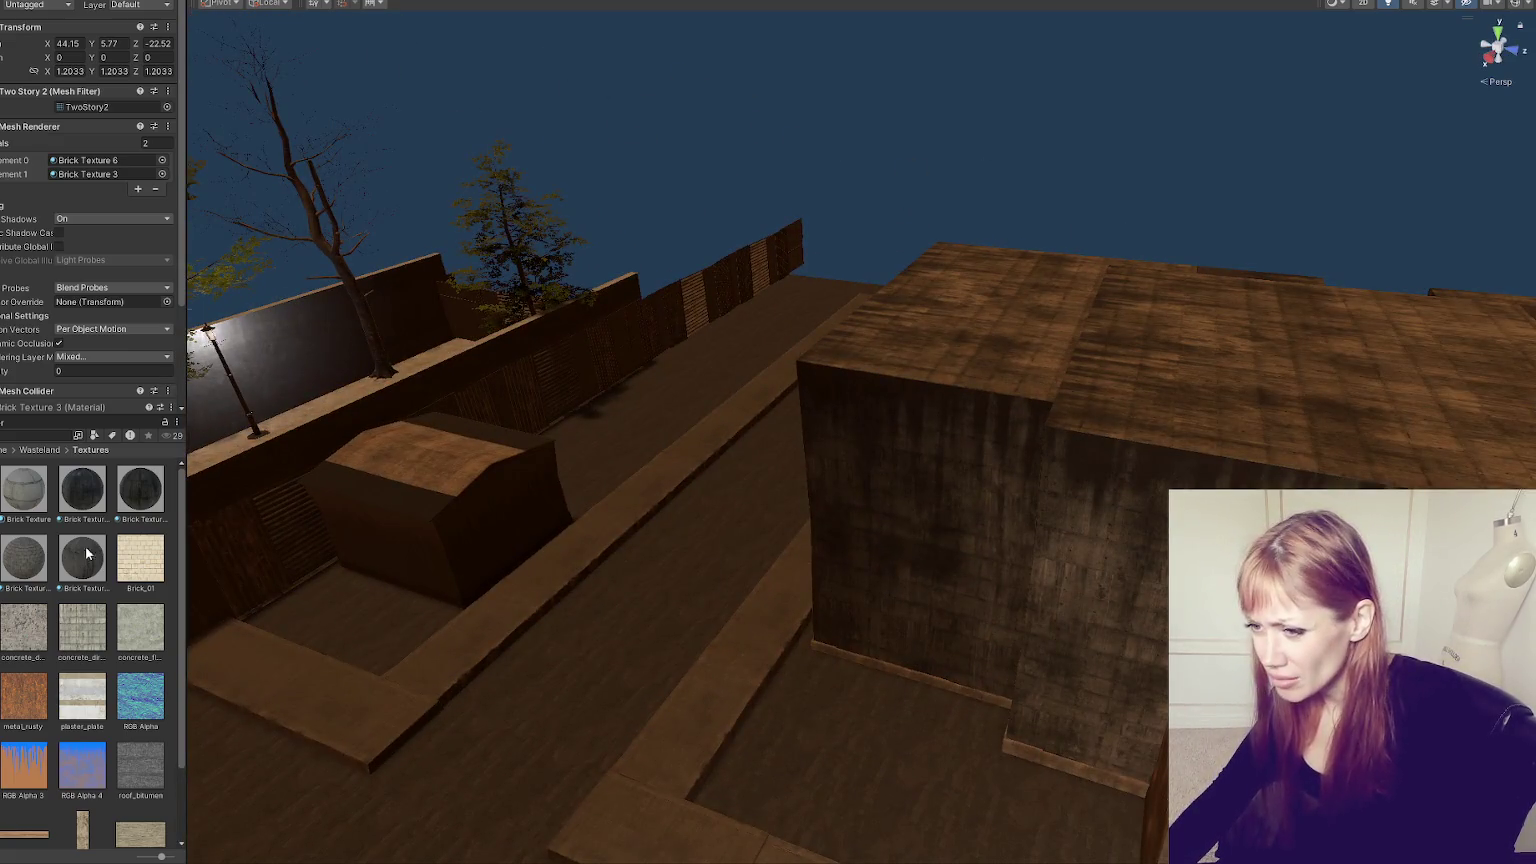
# - Try several brick materials on the box top, then select the Brick Texture material for editing
pyautogui.moveTo(87, 553); pyautogui.dragTo(391, 452)
pyautogui.moveTo(20, 556); pyautogui.dragTo(366, 491)
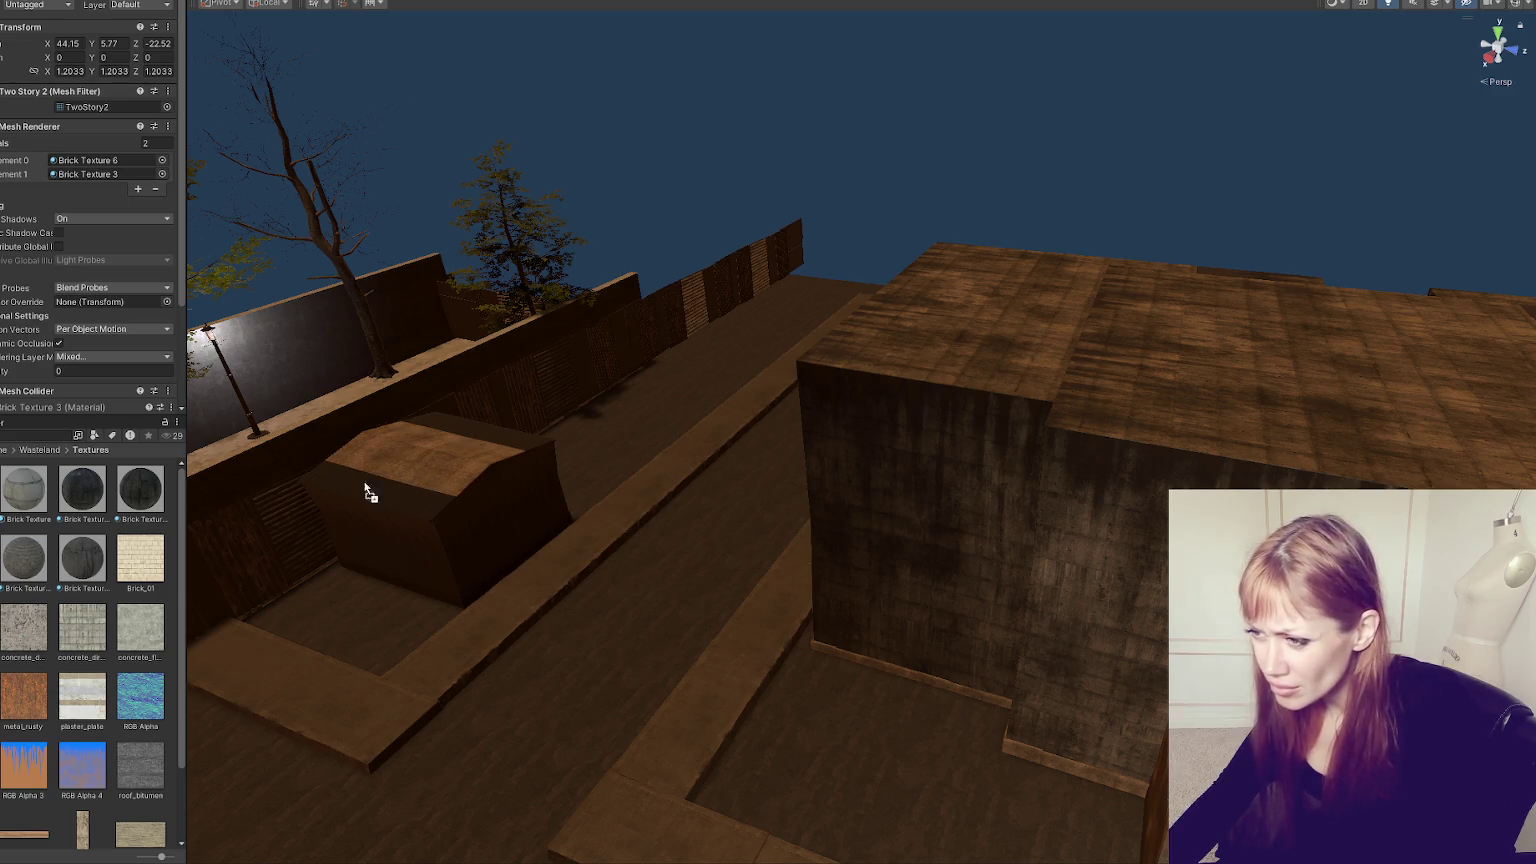
pyautogui.moveTo(18, 549)
pyautogui.mouseDown()
pyautogui.moveTo(418, 480)
pyautogui.moveTo(216, 521)
pyautogui.moveTo(405, 473)
pyautogui.moveTo(794, 523)
pyautogui.moveTo(1231, 230)
pyautogui.moveTo(1250, 560)
pyautogui.mouseUp()
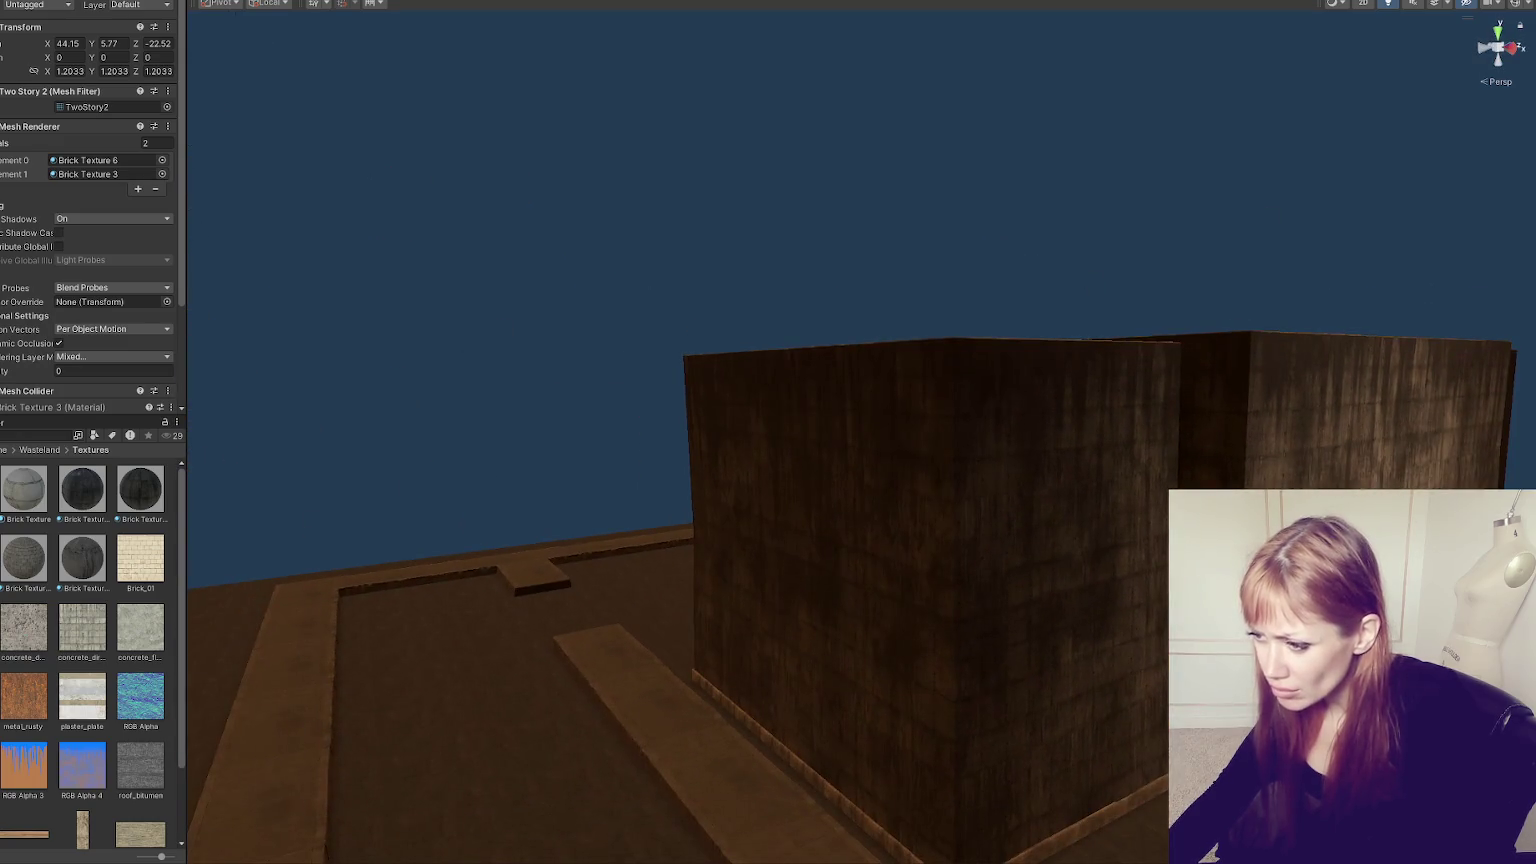
pyautogui.moveTo(222, 570); pyautogui.dragTo(1155, 193)
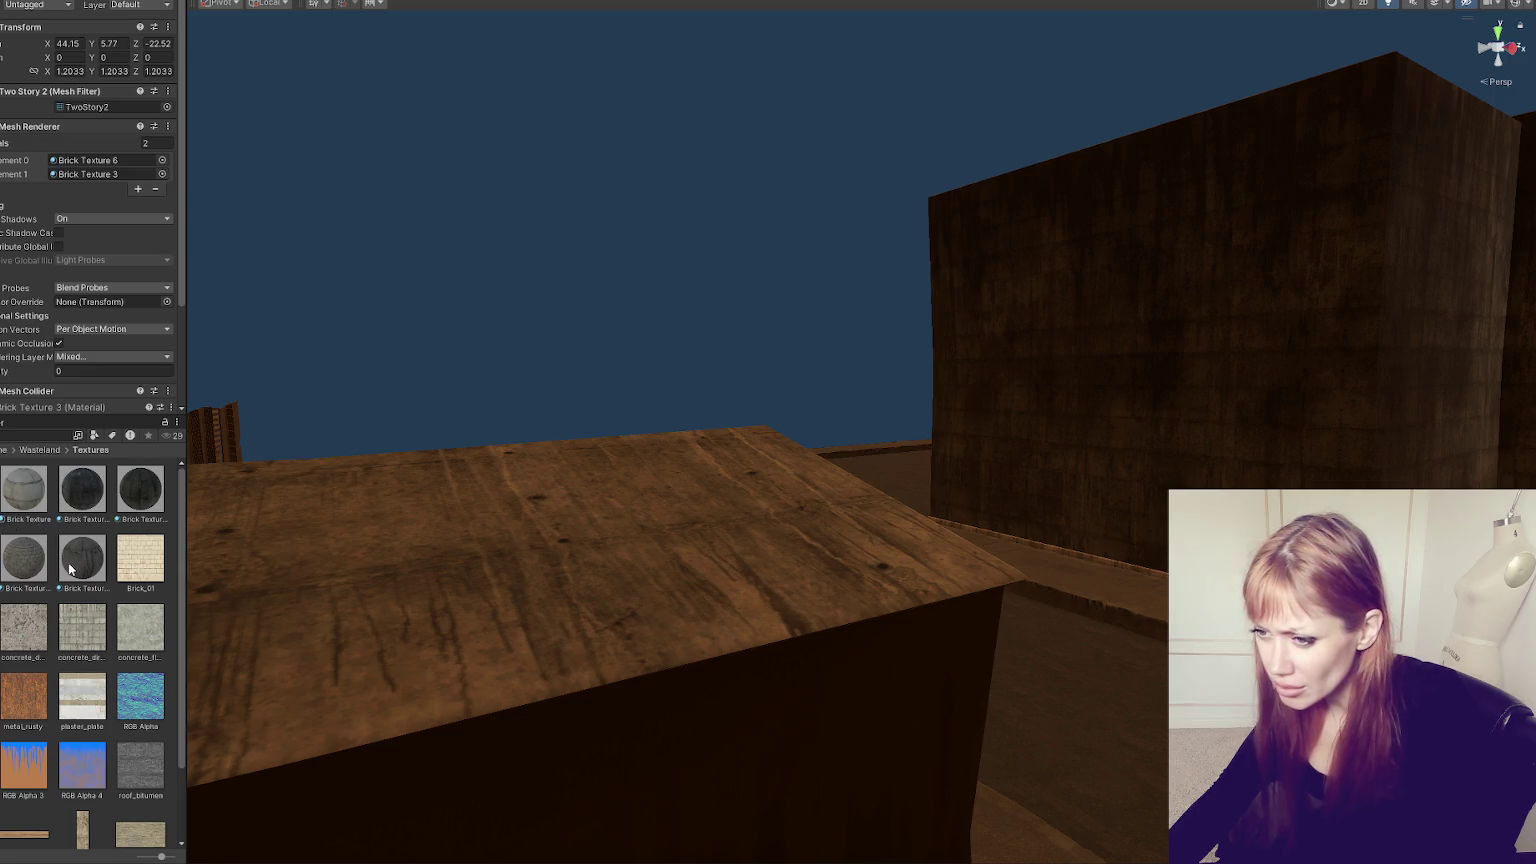
pyautogui.moveTo(436, 598)
pyautogui.mouseDown()
pyautogui.moveTo(439, 677)
pyautogui.moveTo(222, 631)
pyautogui.mouseUp()
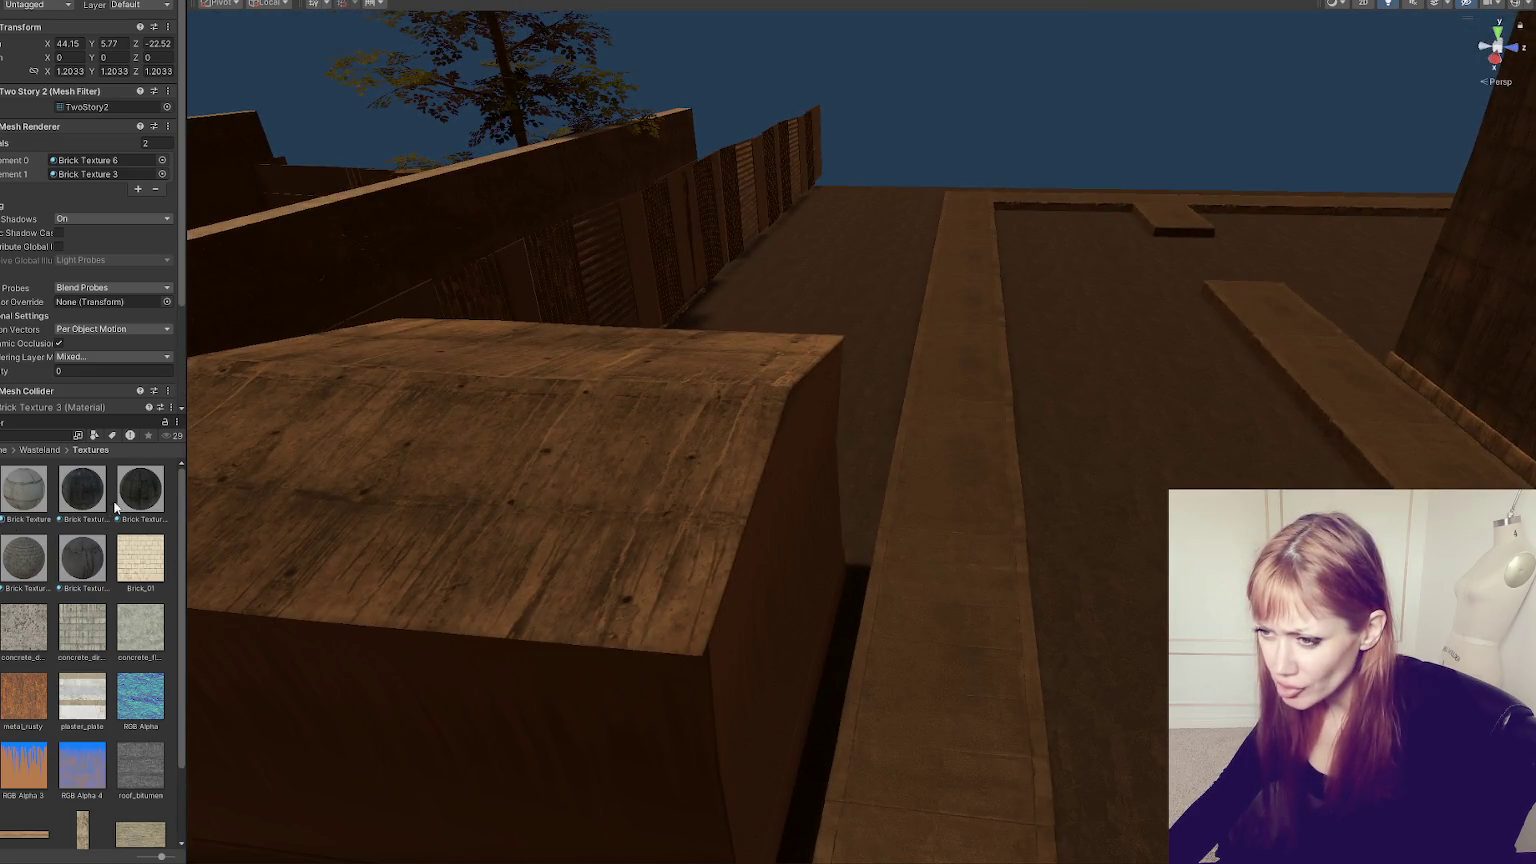
pyautogui.moveTo(85, 490); pyautogui.dragTo(318, 510)
pyautogui.moveTo(180, 520); pyautogui.dragTo(65, 511)
pyautogui.click(81, 560)
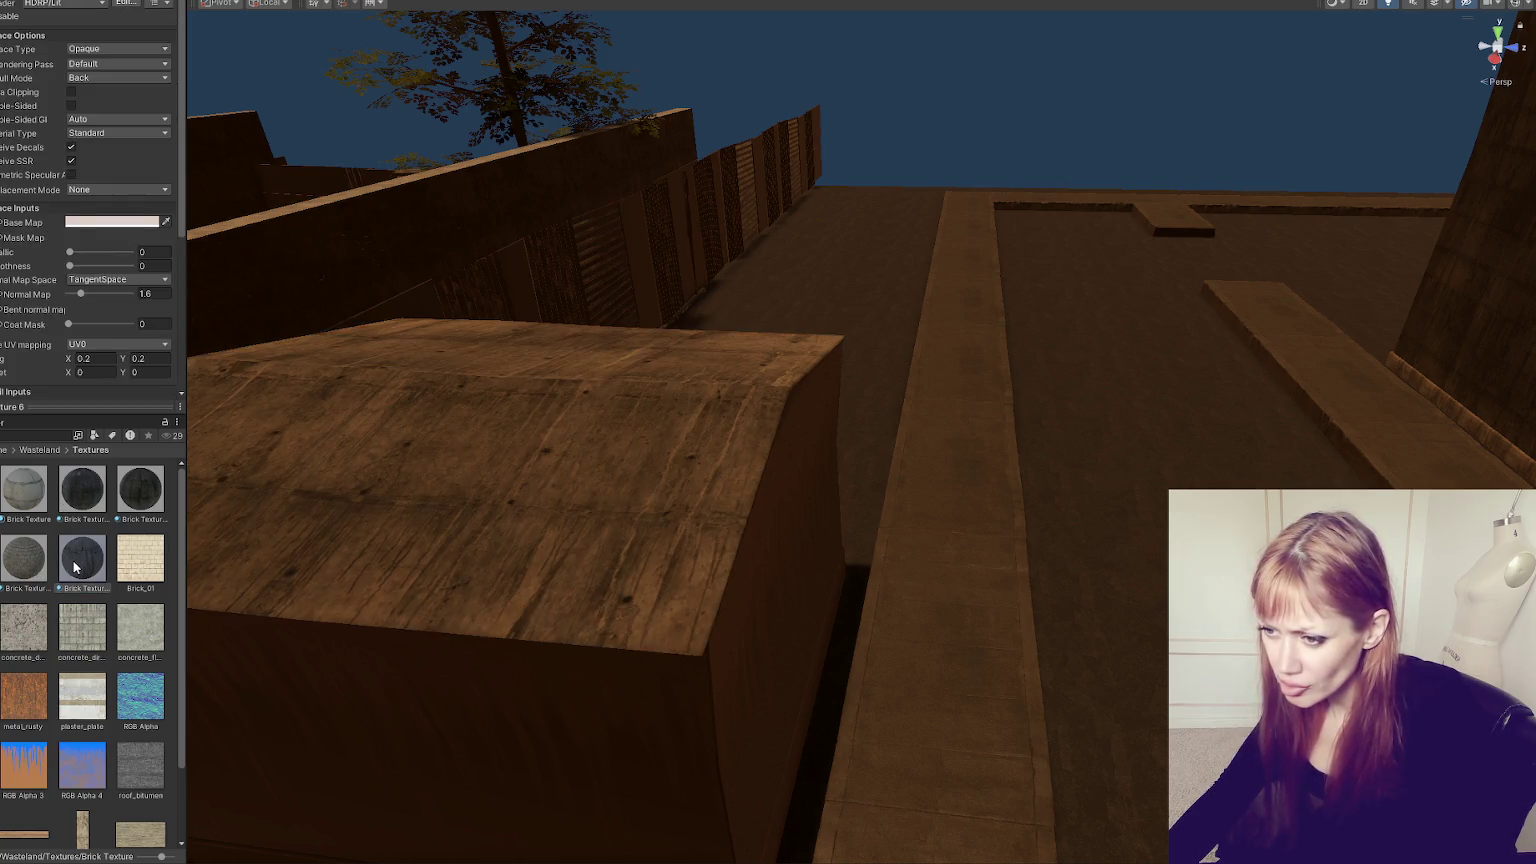
pyautogui.hotkey('ctrl', 'd')
pyautogui.moveTo(131, 587); pyautogui.dragTo(390, 534)
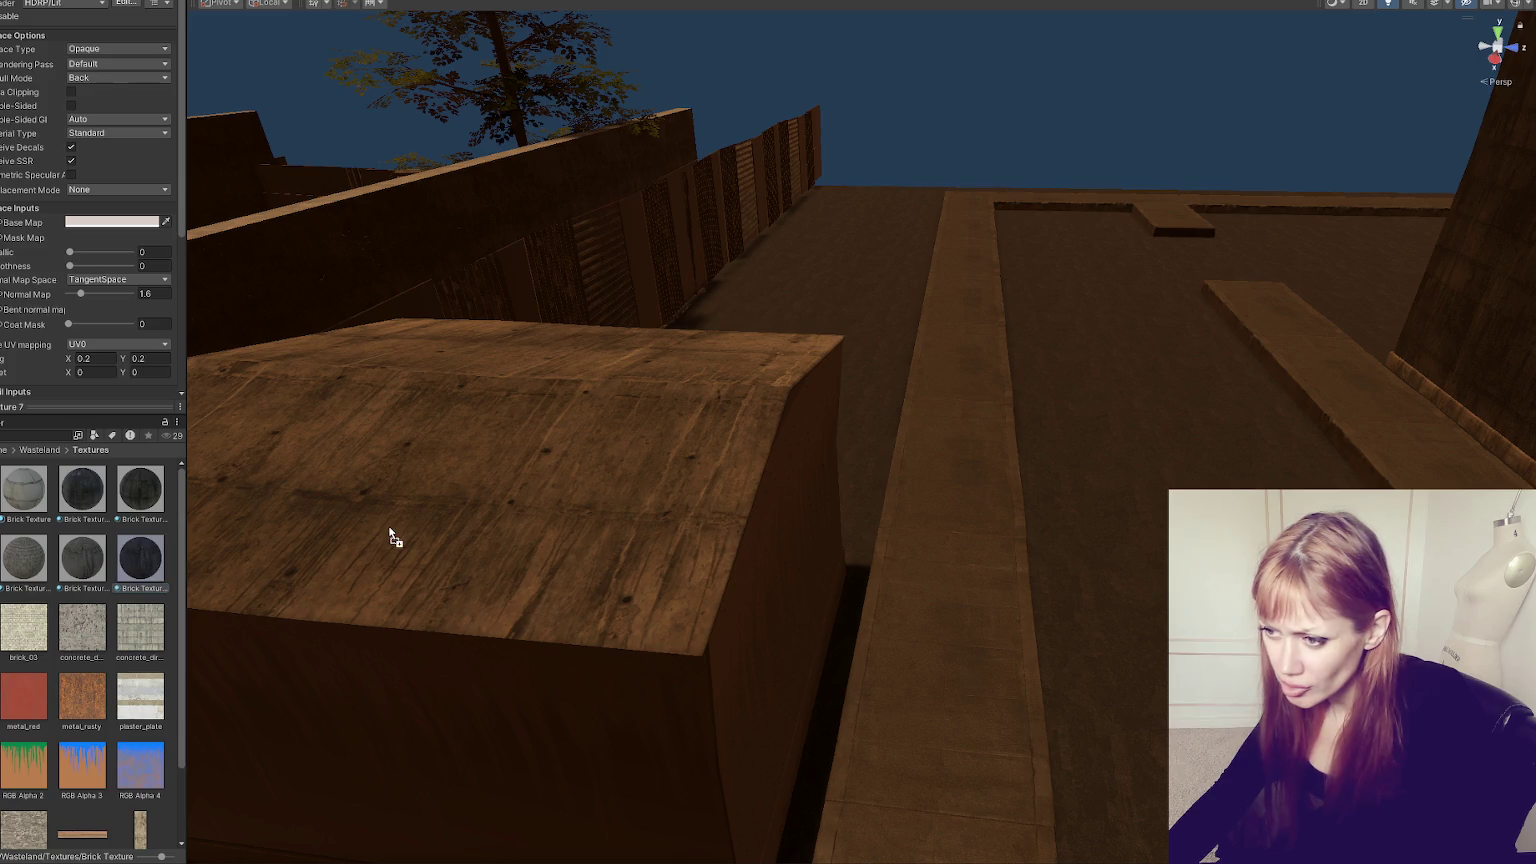
pyautogui.scroll(-2, 156, 587)
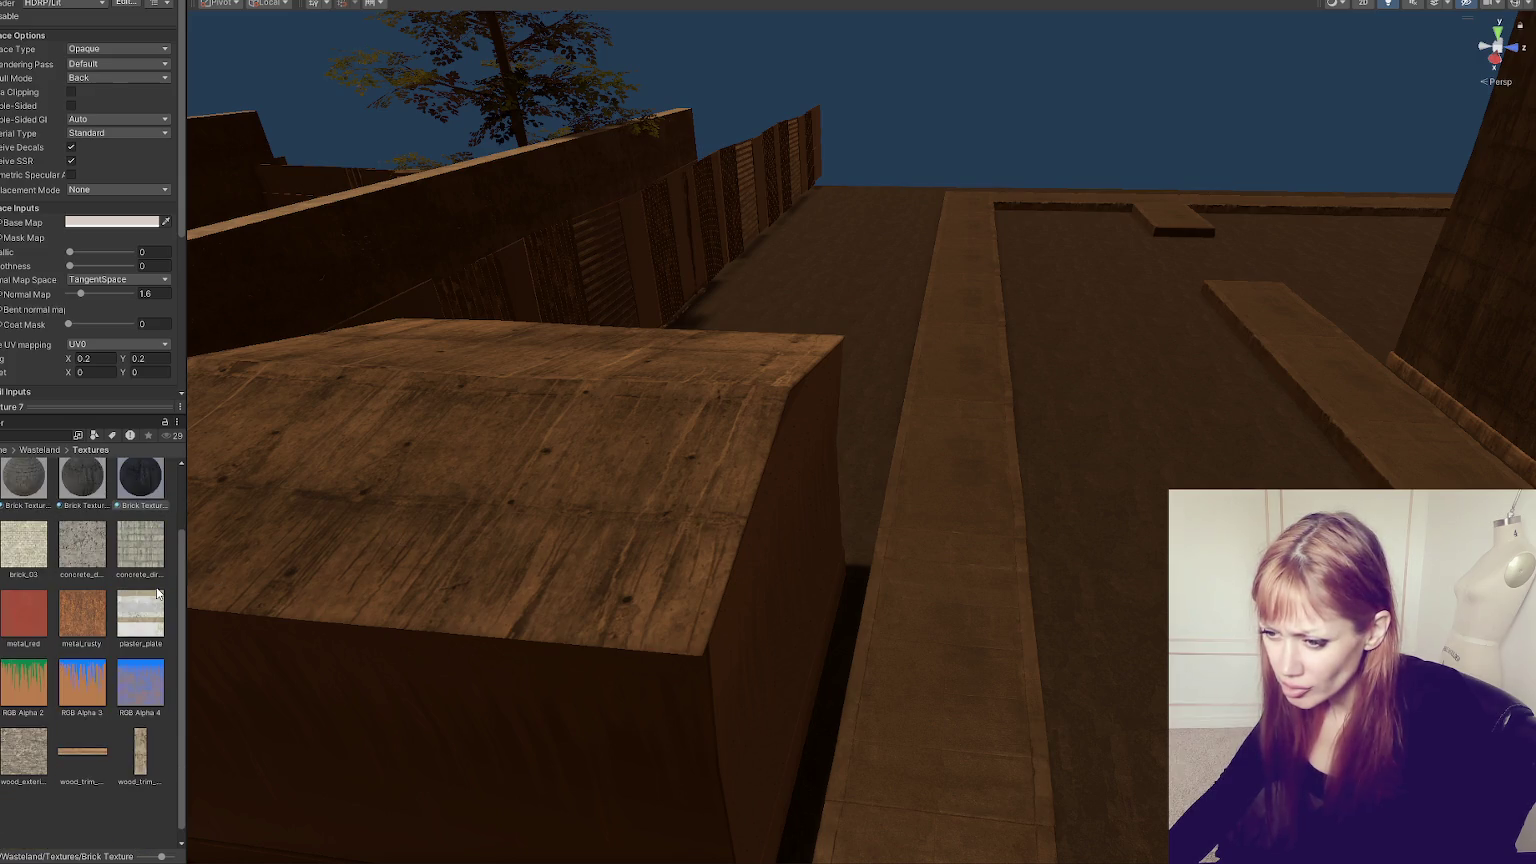
pyautogui.scroll(2, 157, 592)
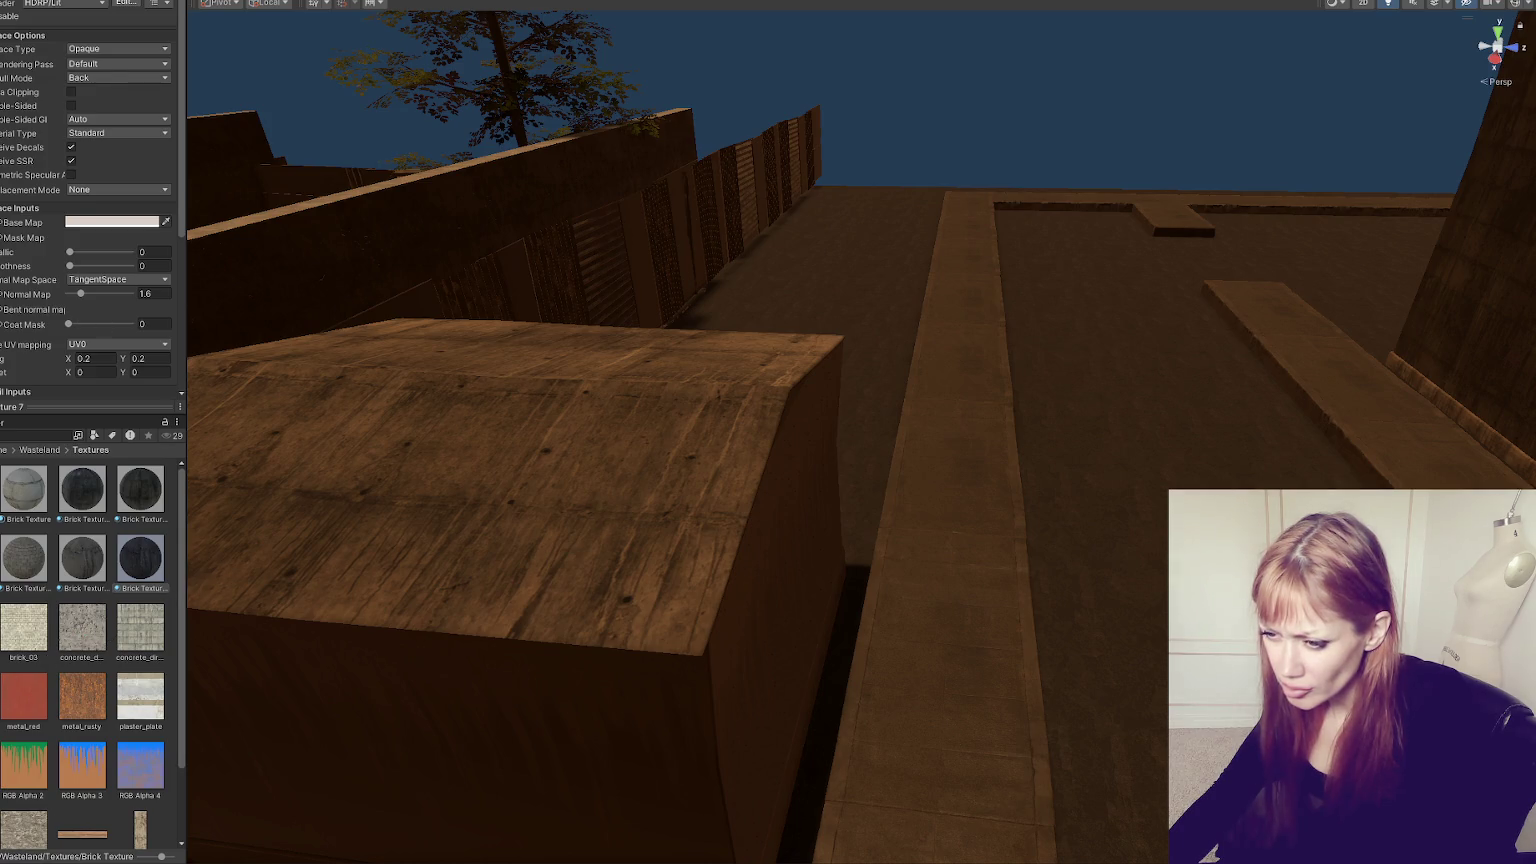
pyautogui.scroll(-3, 90, 250)
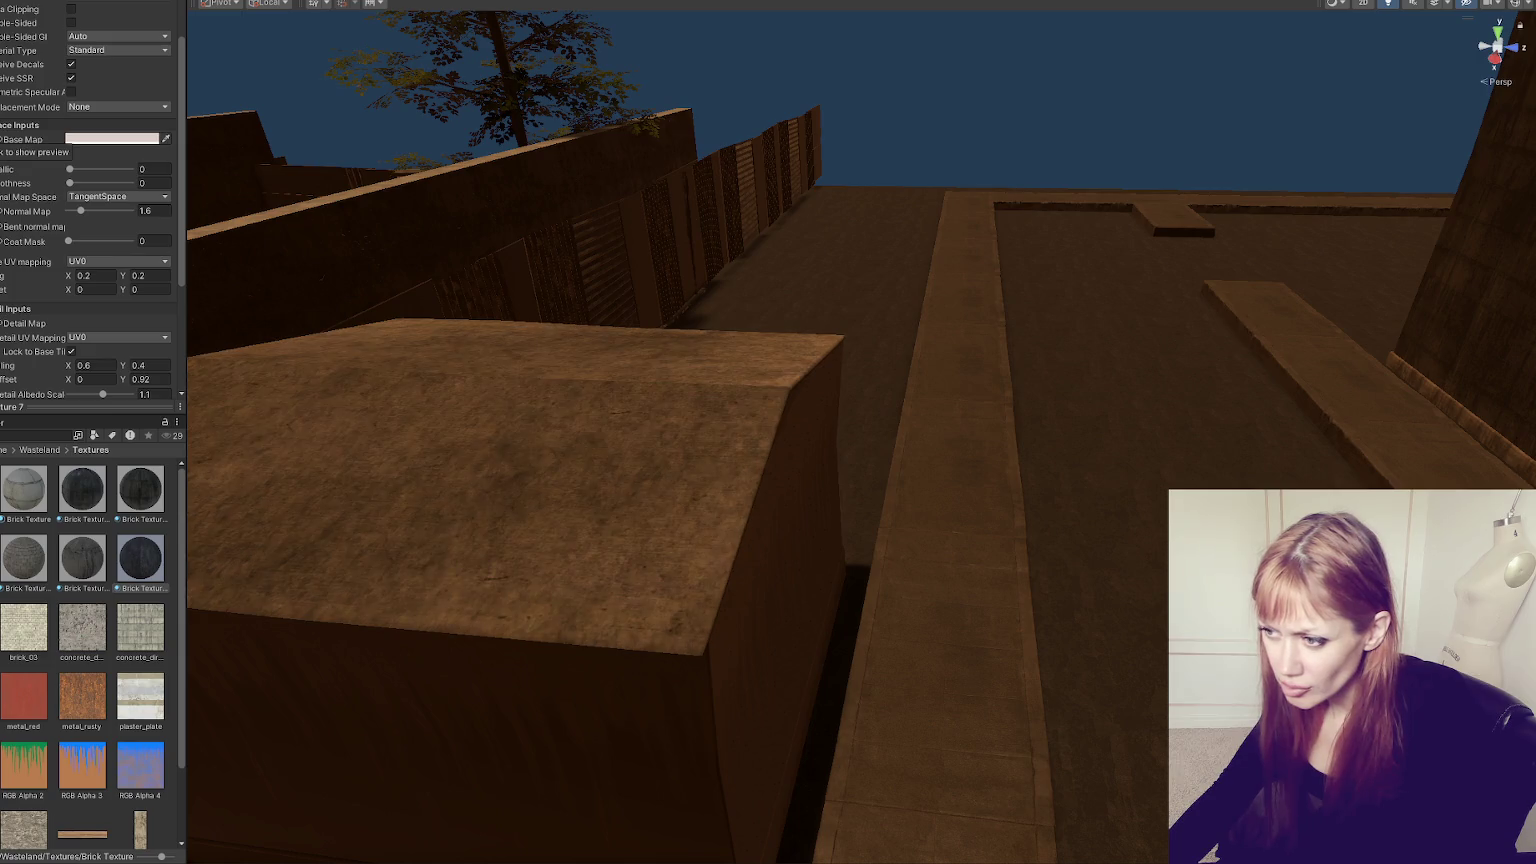
pyautogui.click(3, 323)
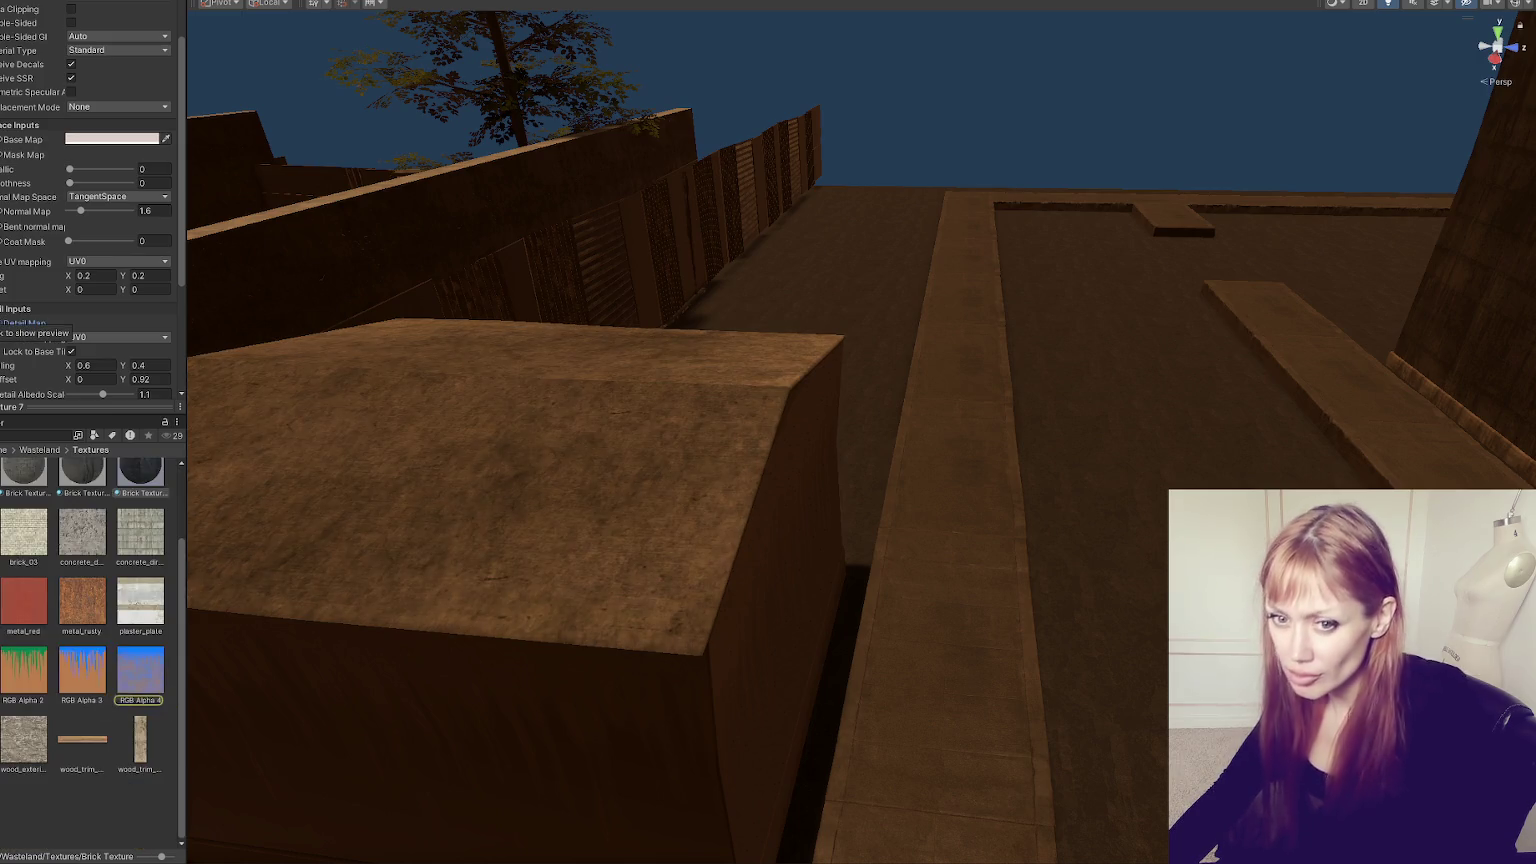
pyautogui.press('Delete')
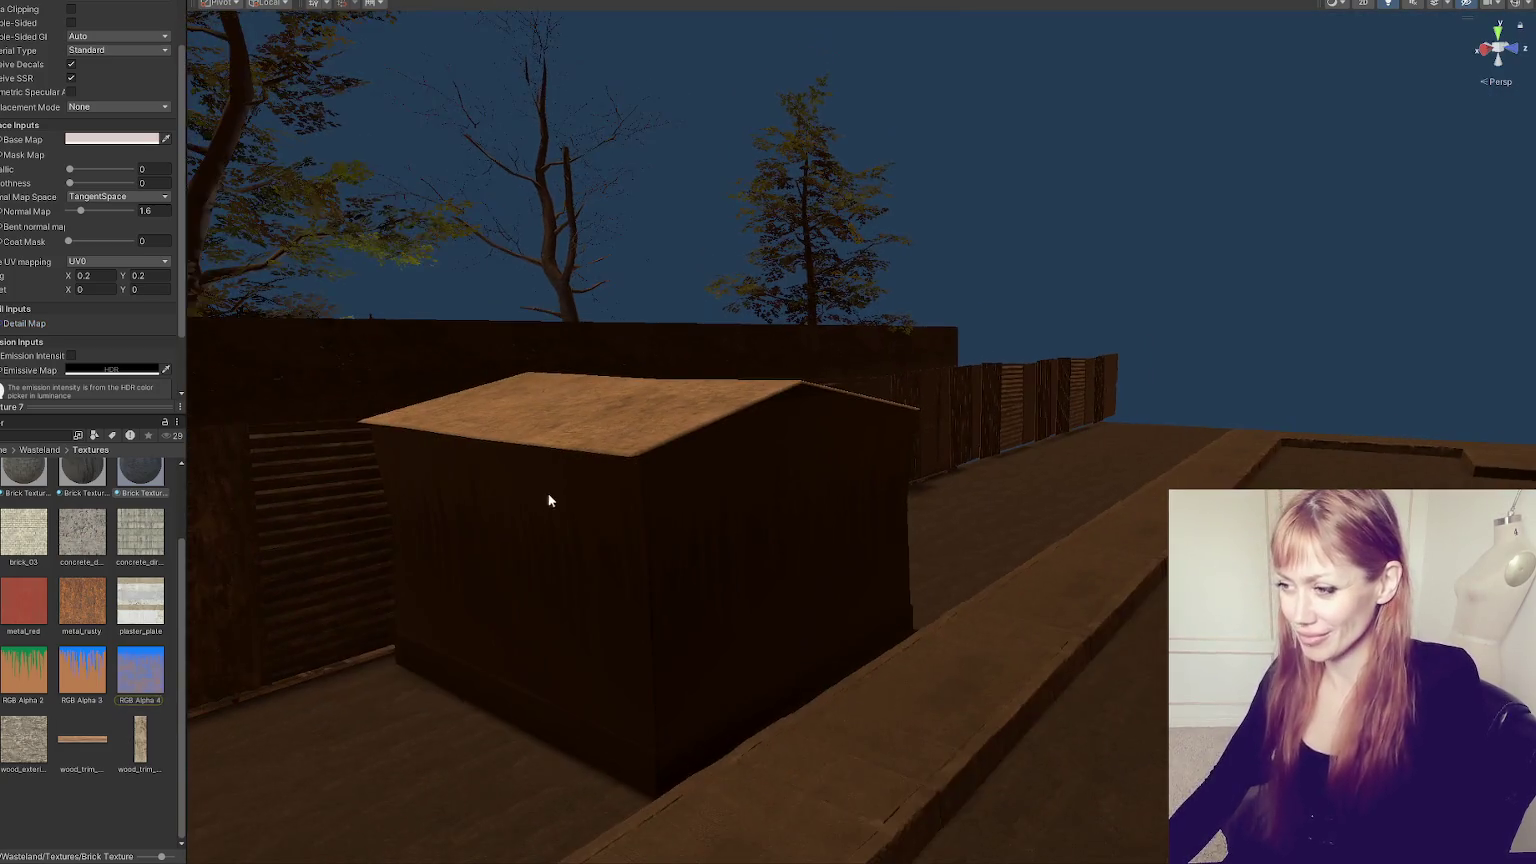
pyautogui.moveTo(549, 500)
pyautogui.mouseDown()
pyautogui.moveTo(521, 490)
pyautogui.moveTo(960, 514)
pyautogui.moveTo(856, 533)
pyautogui.moveTo(884, 449)
pyautogui.moveTo(952, 437)
pyautogui.mouseUp()
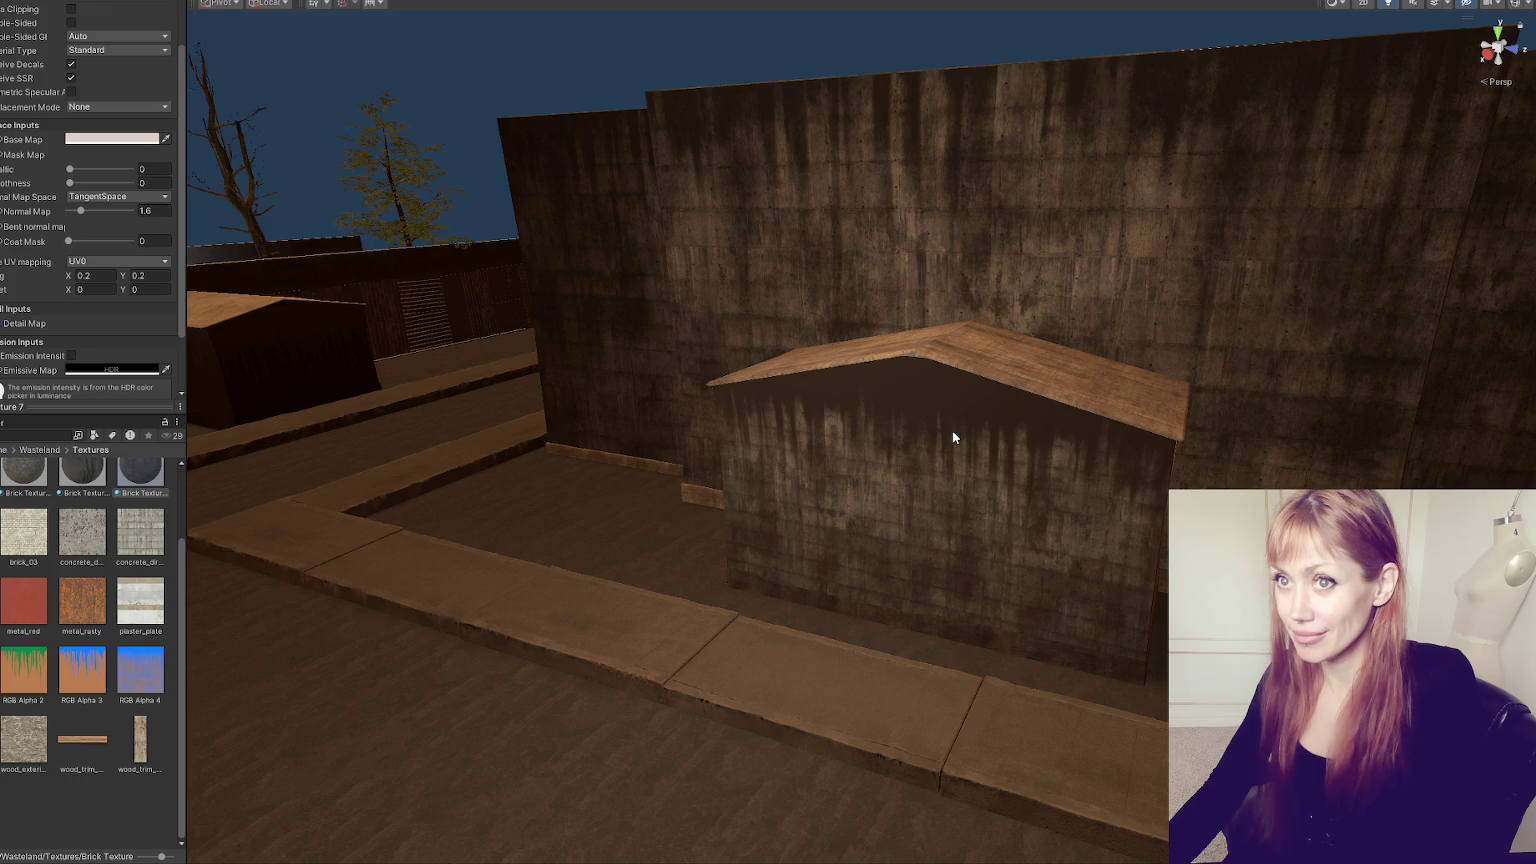
pyautogui.moveTo(953, 439)
pyautogui.mouseDown()
pyautogui.moveTo(1077, 453)
pyautogui.moveTo(867, 459)
pyautogui.moveTo(977, 449)
pyautogui.mouseUp()
pyautogui.scroll(-5, 867, 459)
# - Set the shed's Brick Texture 1 to smoothness 0.27, detail normal scale 0.57 and detail smoothness 0.72
pyautogui.click(961, 450)
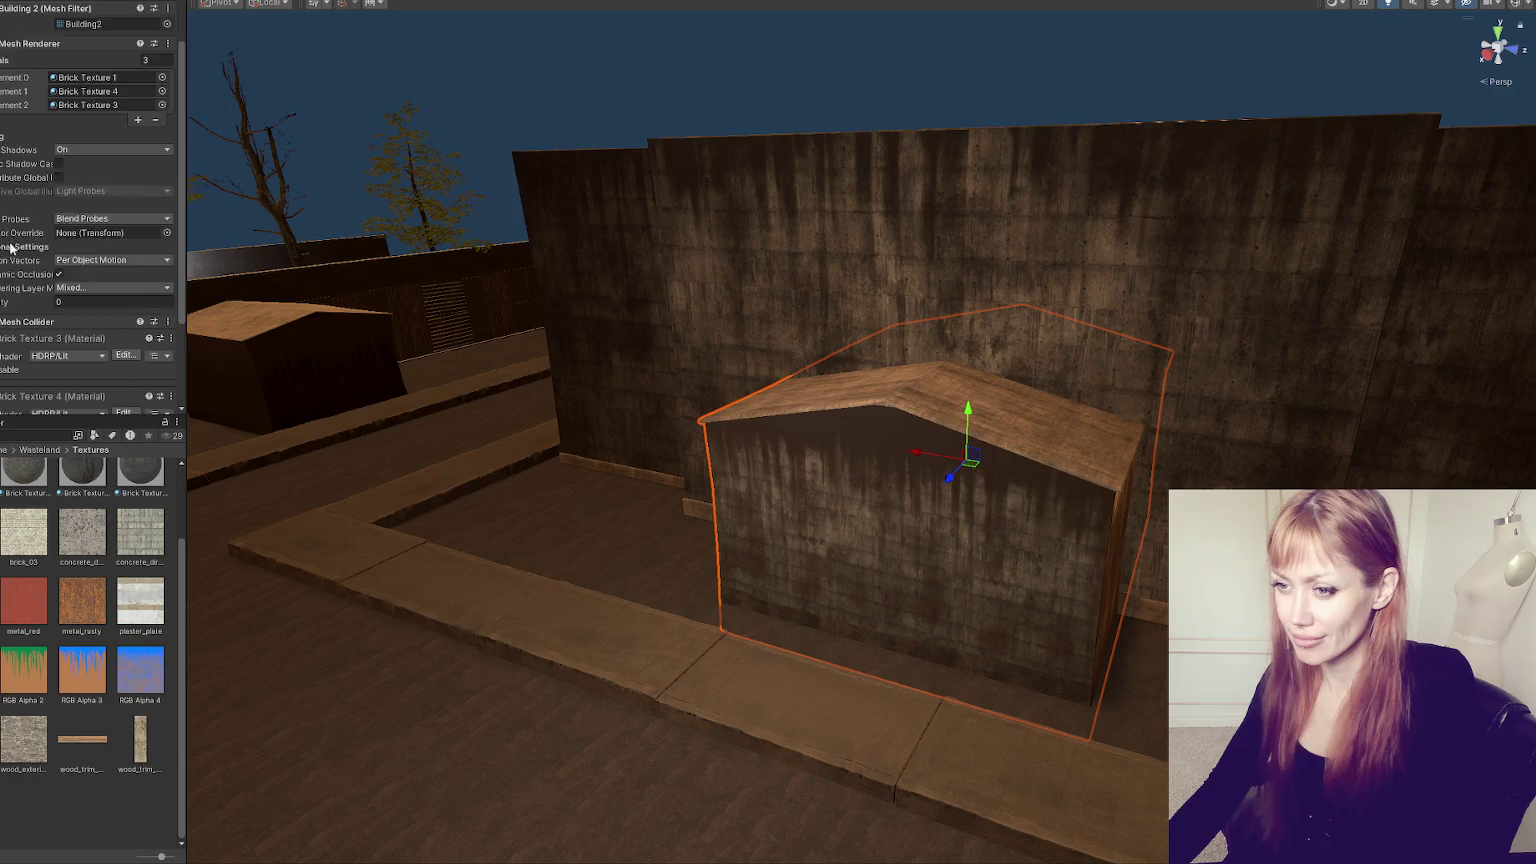
pyautogui.scroll(-3, 10, 248)
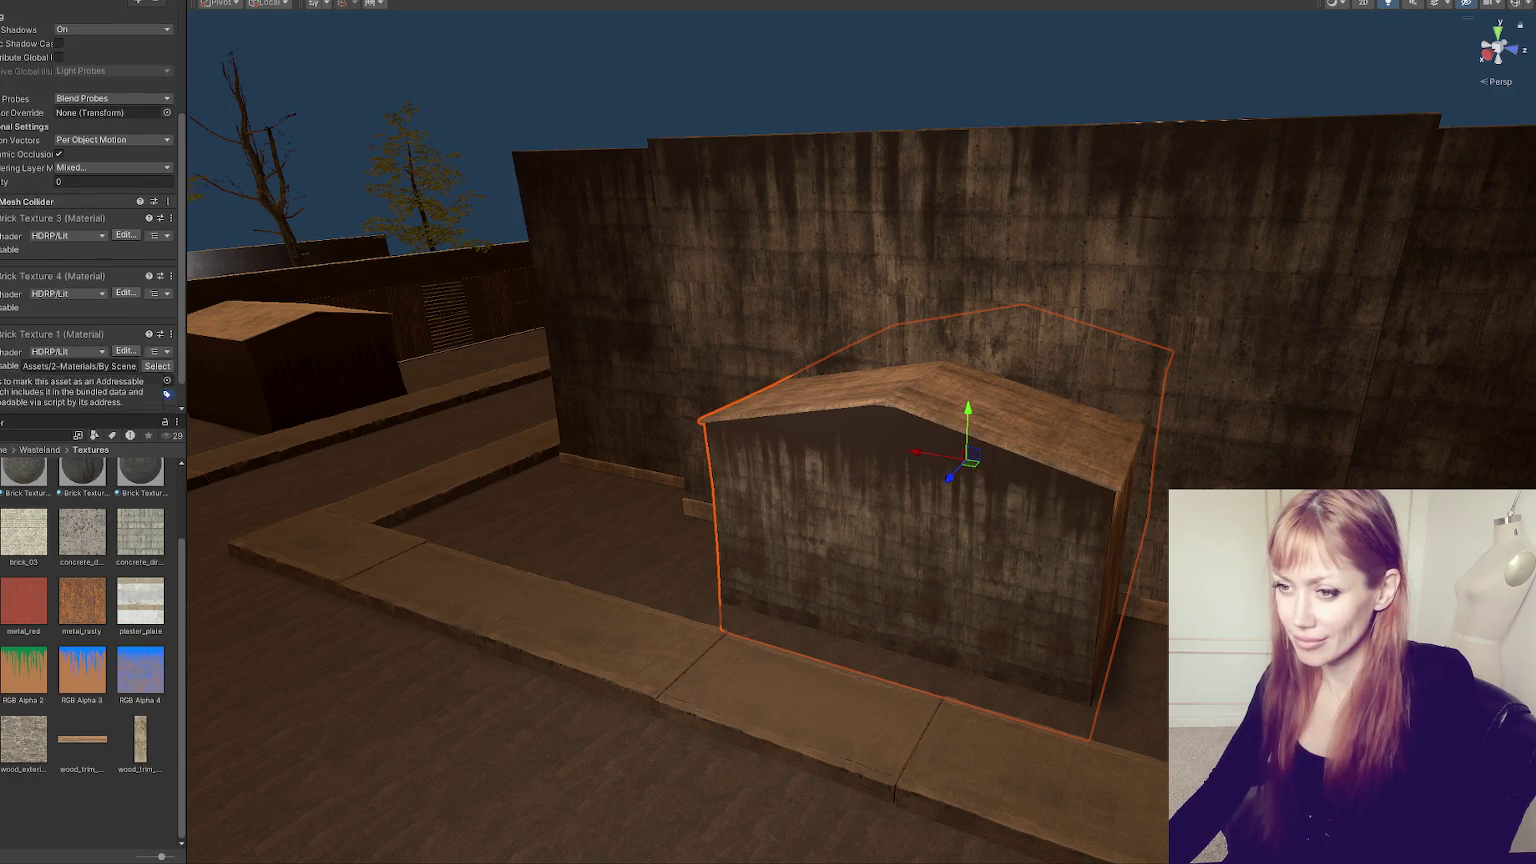
pyautogui.click(20, 334)
pyautogui.scroll(-5, 52, 303)
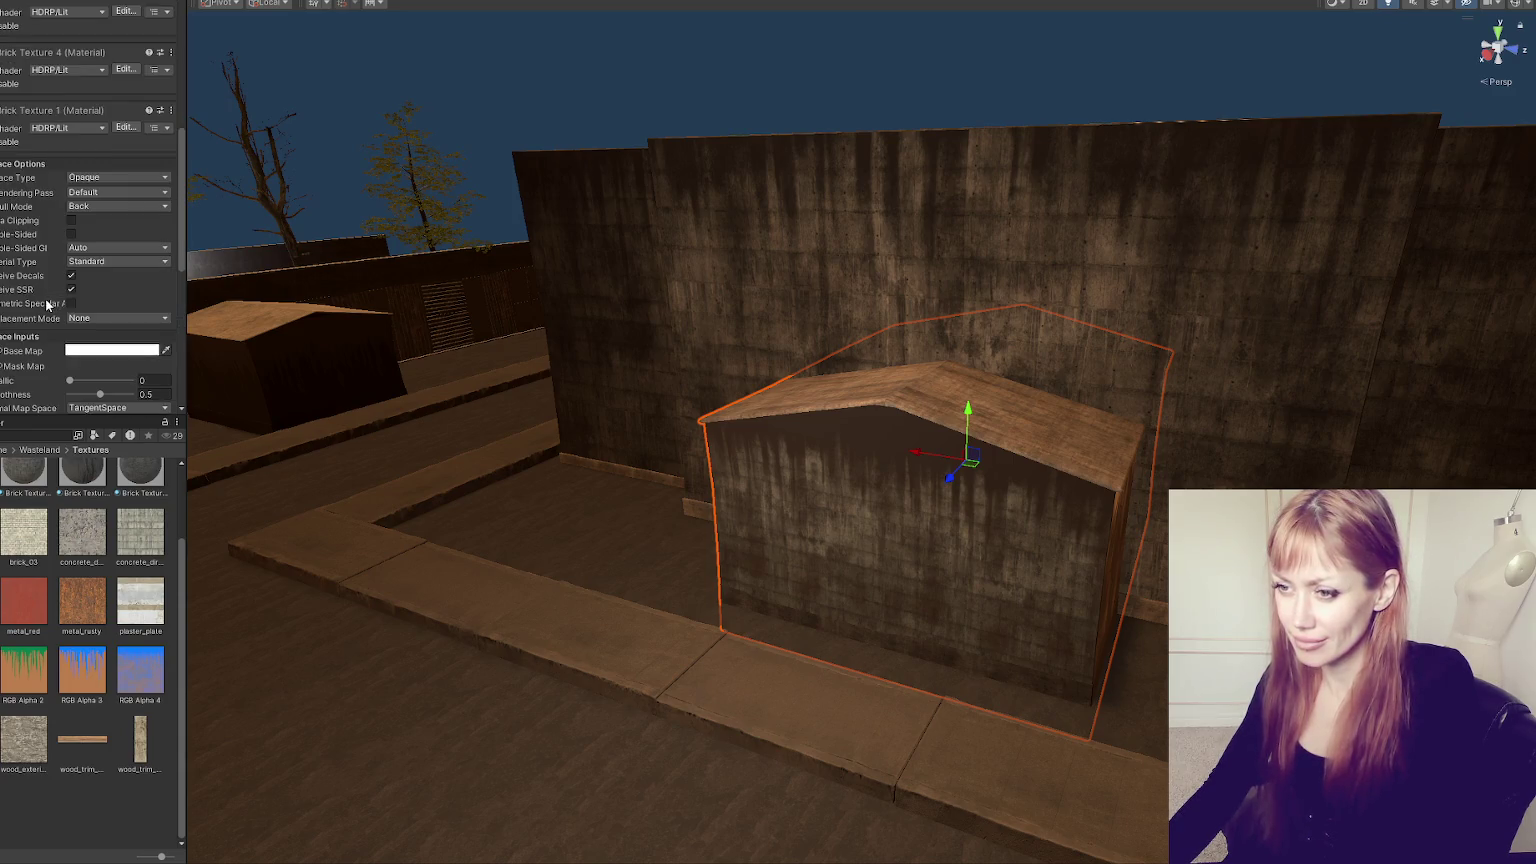
pyautogui.scroll(-4, 46, 304)
pyautogui.moveTo(84, 205)
pyautogui.mouseDown()
pyautogui.moveTo(131, 206)
pyautogui.moveTo(90, 209)
pyautogui.mouseUp()
pyautogui.scroll(-3, 92, 320)
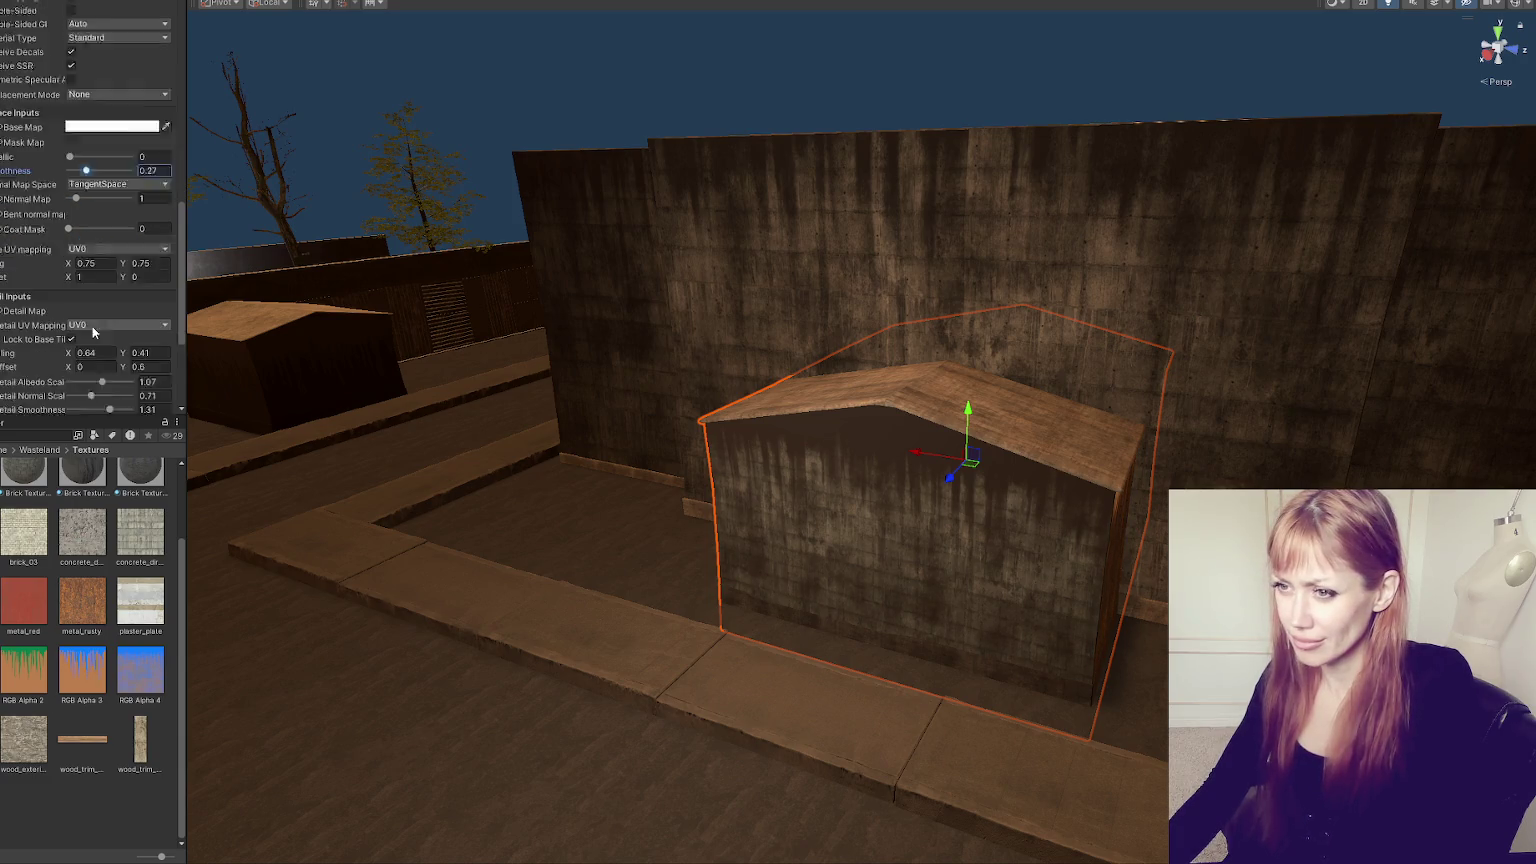
pyautogui.moveTo(93, 320)
pyautogui.mouseDown()
pyautogui.moveTo(58, 326)
pyautogui.moveTo(148, 331)
pyautogui.moveTo(92, 336)
pyautogui.mouseUp()
pyautogui.moveTo(960, 380)
pyautogui.mouseDown()
pyautogui.moveTo(1131, 370)
pyautogui.moveTo(1358, 405)
pyautogui.moveTo(1395, 371)
pyautogui.moveTo(1349, 378)
pyautogui.mouseUp()
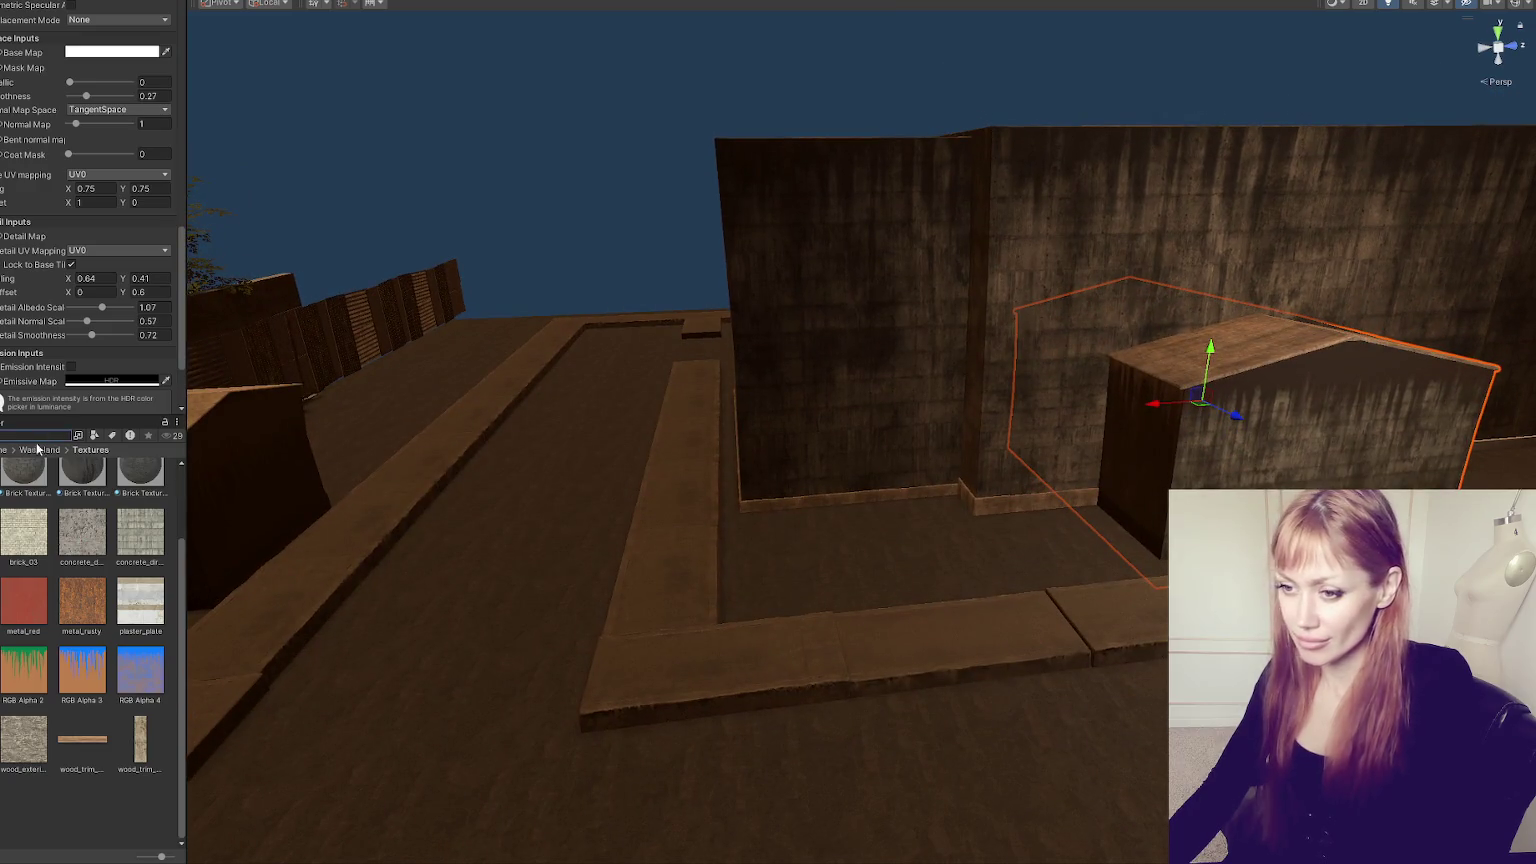
pyautogui.write('chain')
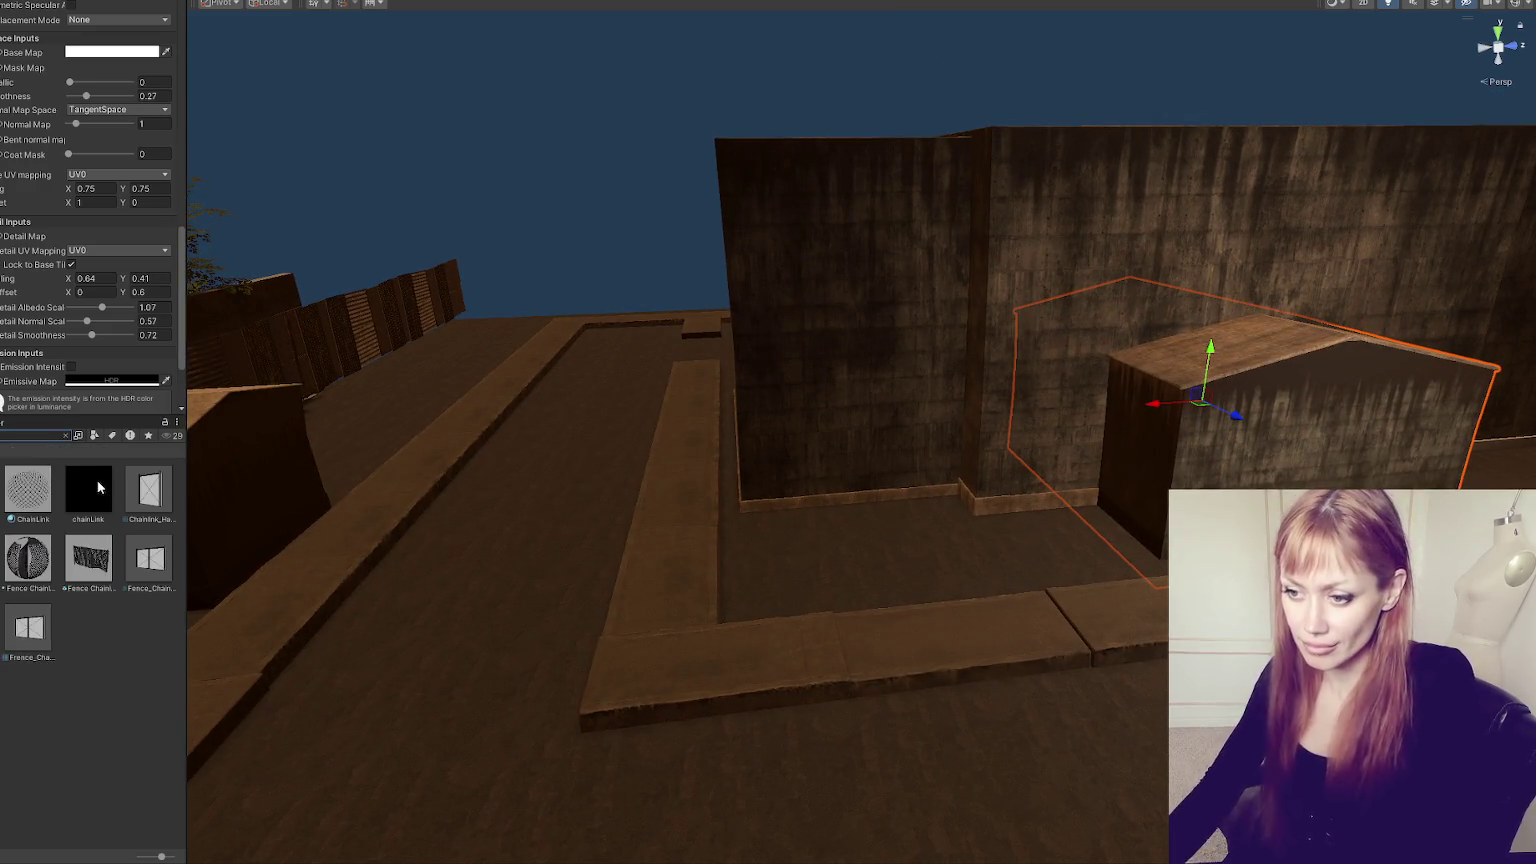
# - Place the Fence Chainlink prefab with rotation Y 0 by the curb in front of the shed
pyautogui.moveTo(88, 556)
pyautogui.mouseDown()
pyautogui.moveTo(830, 630)
pyautogui.moveTo(679, 662)
pyautogui.mouseUp()
pyautogui.press('e')
pyautogui.press('f')
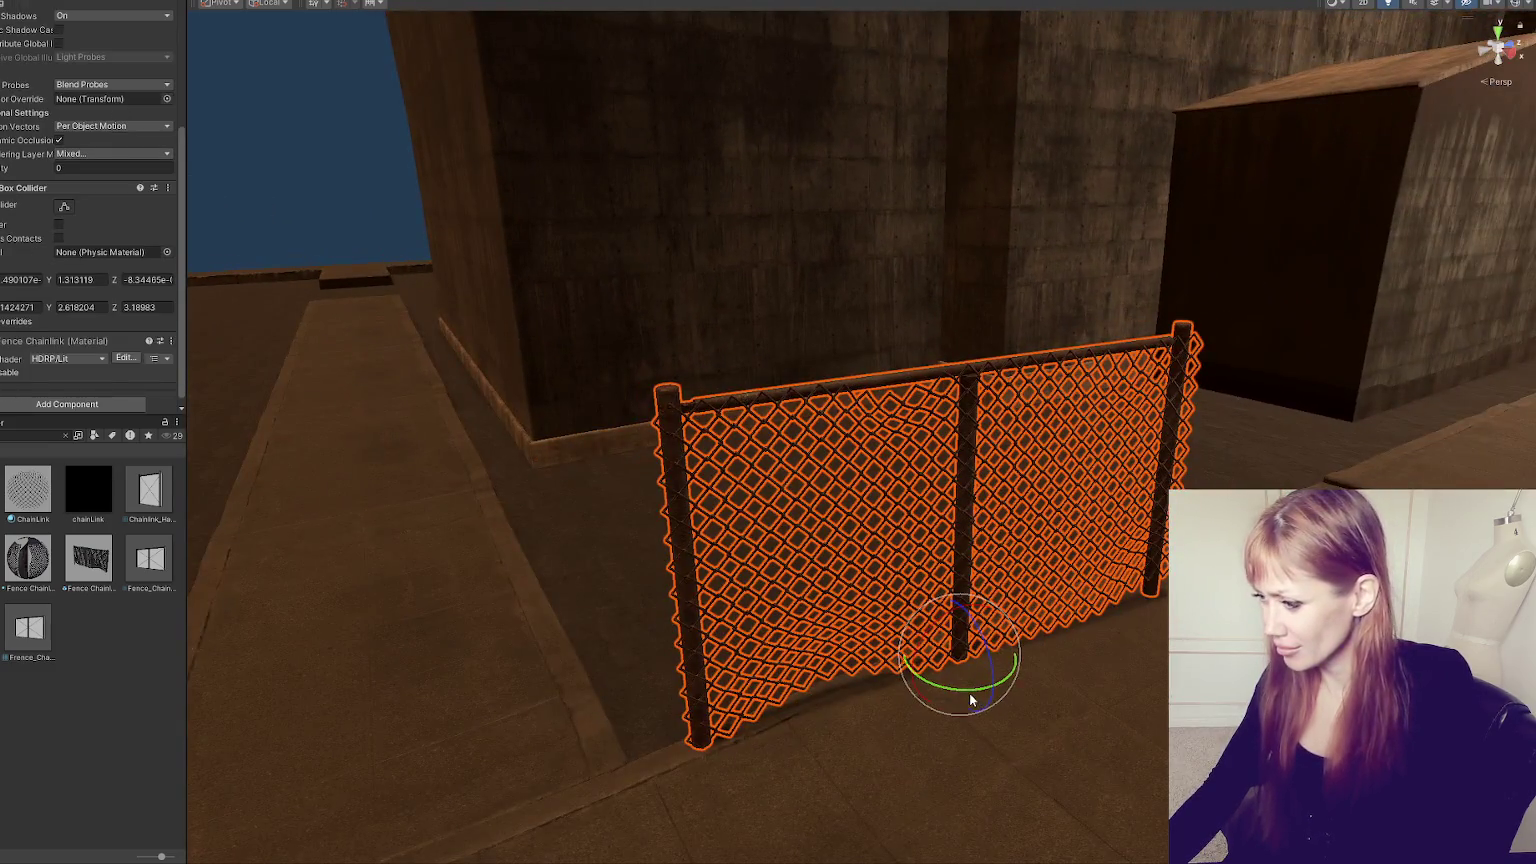
pyautogui.moveTo(970, 700); pyautogui.dragTo(990, 693)
pyautogui.scroll(5, 107, 118)
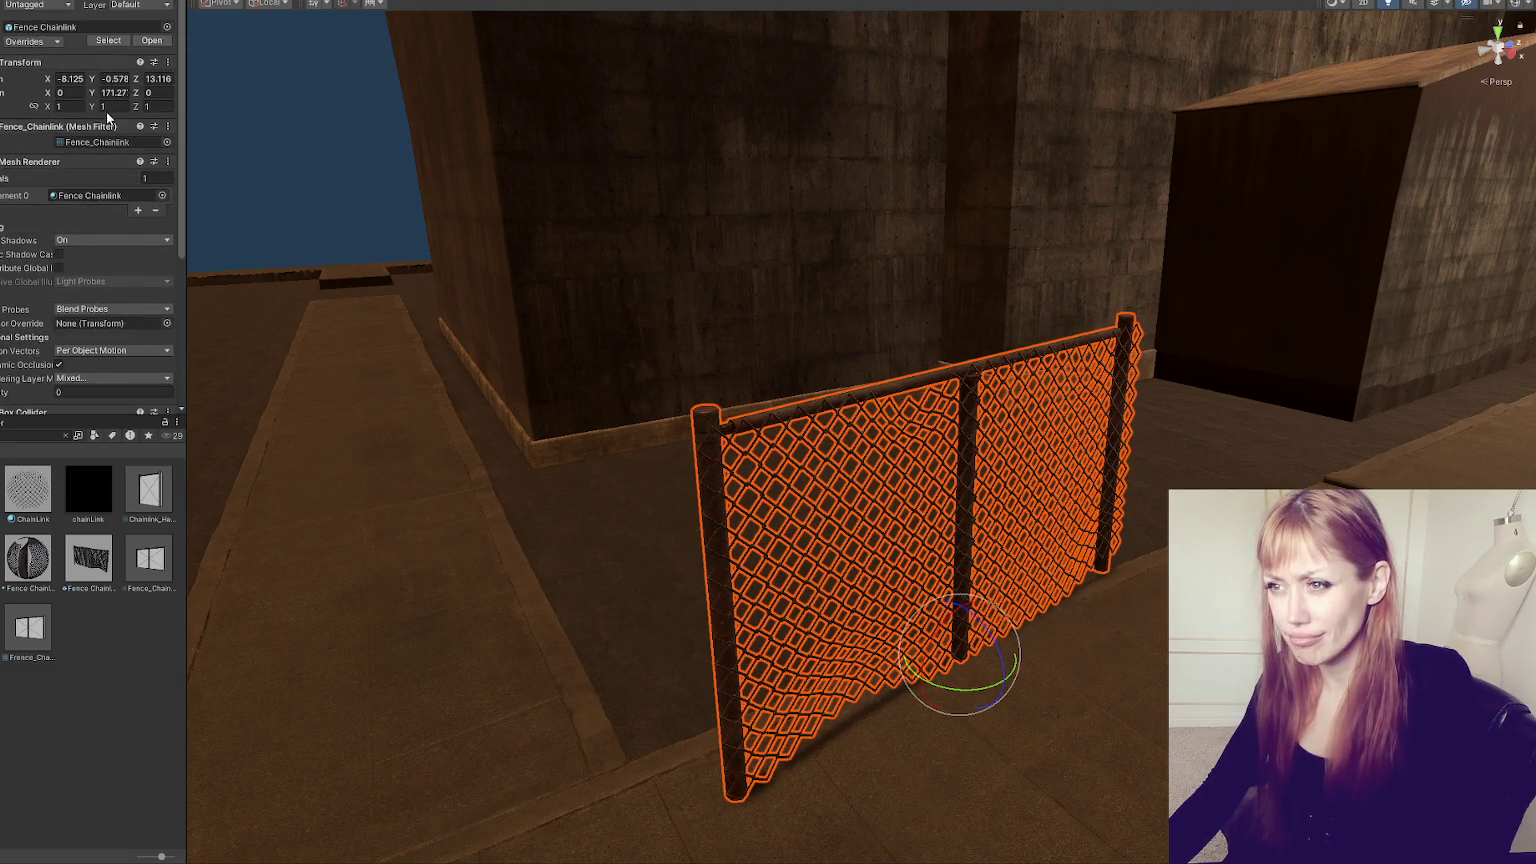
pyautogui.click(113, 92)
pyautogui.write('0')
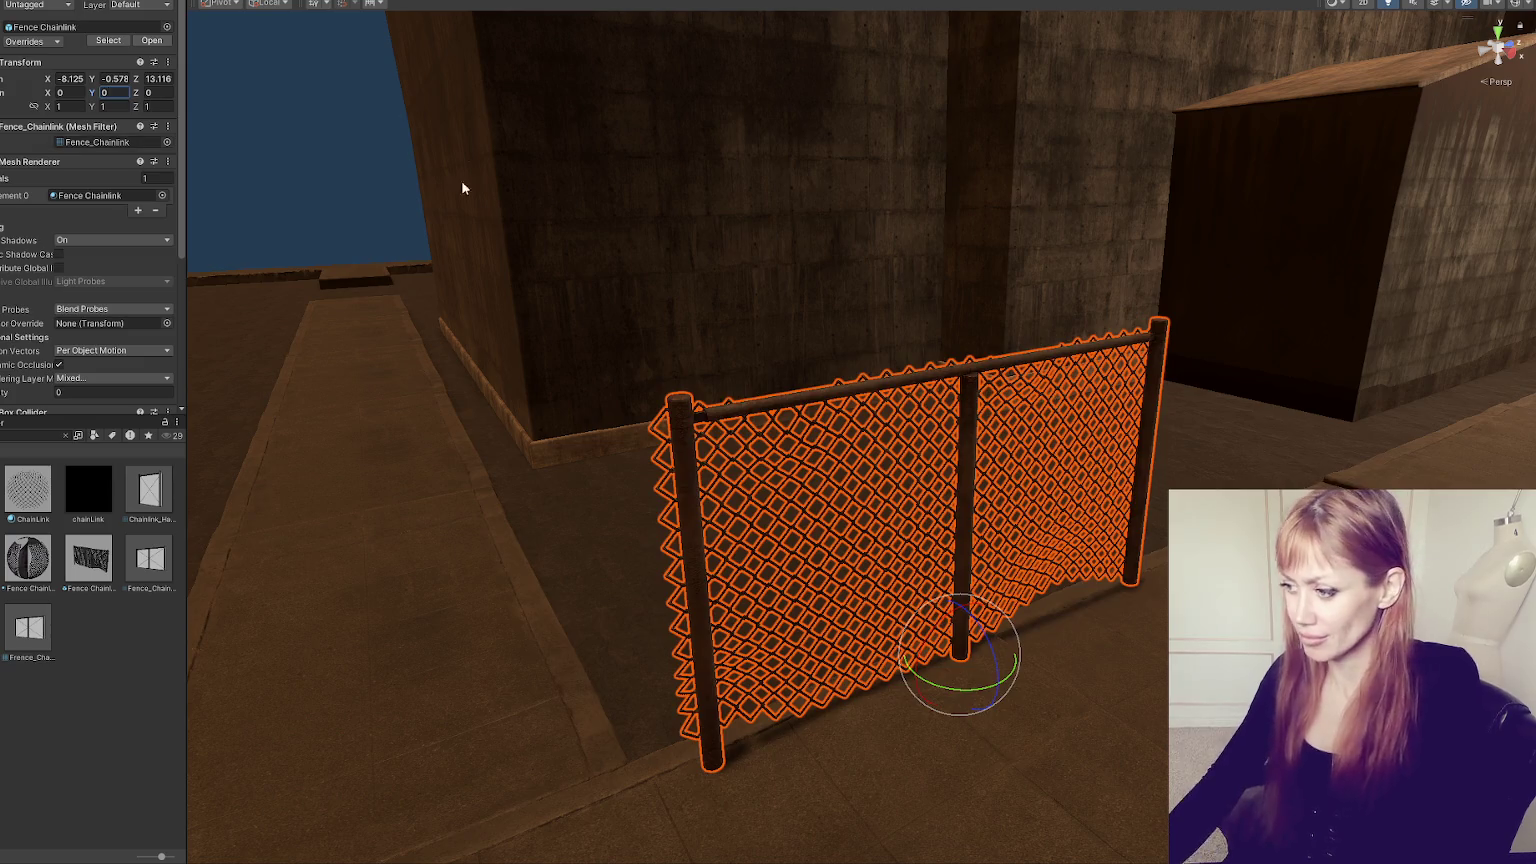
pyautogui.write('w')
pyautogui.moveTo(995, 676)
pyautogui.mouseDown()
pyautogui.moveTo(950, 651)
pyautogui.moveTo(925, 598)
pyautogui.moveTo(926, 641)
pyautogui.moveTo(630, 657)
pyautogui.moveTo(566, 617)
pyautogui.moveTo(776, 487)
pyautogui.moveTo(740, 500)
pyautogui.moveTo(1025, 507)
pyautogui.moveTo(1325, 430)
pyautogui.moveTo(1176, 384)
pyautogui.moveTo(1011, 425)
pyautogui.moveTo(990, 440)
pyautogui.moveTo(1022, 507)
pyautogui.mouseUp()
# - Raise the building's parent group slightly above the ground
pyautogui.click(1011, 425)
pyautogui.click(953, 394)
pyautogui.press('f')
pyautogui.moveTo(1160, 513); pyautogui.dragTo(1155, 500)
pyautogui.scroll(3, 1155, 500)
pyautogui.scroll(5, 1155, 500)
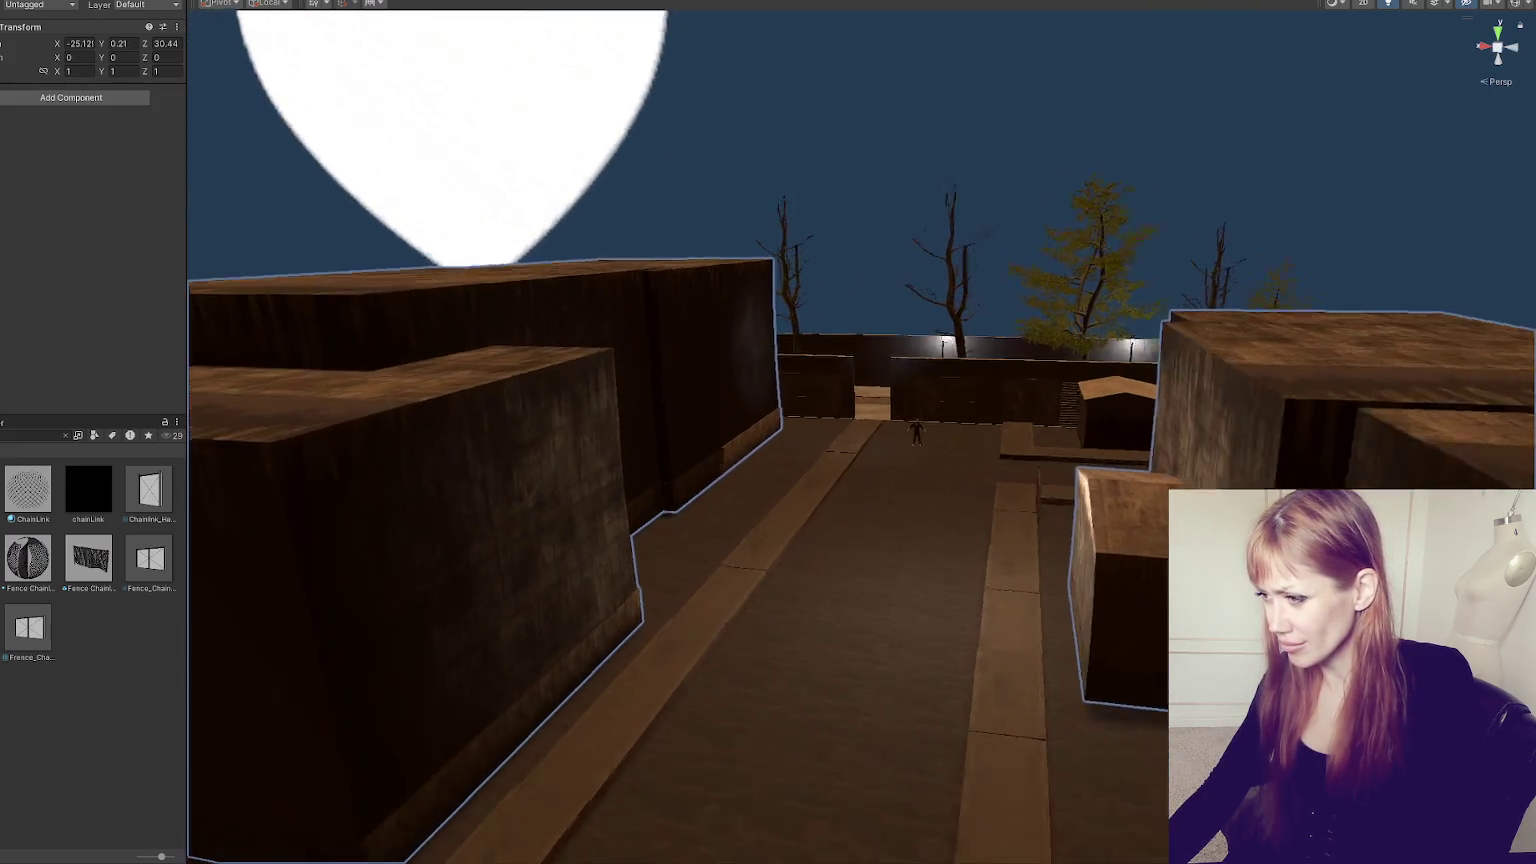
pyautogui.moveTo(778, 360); pyautogui.dragTo(254, 484)
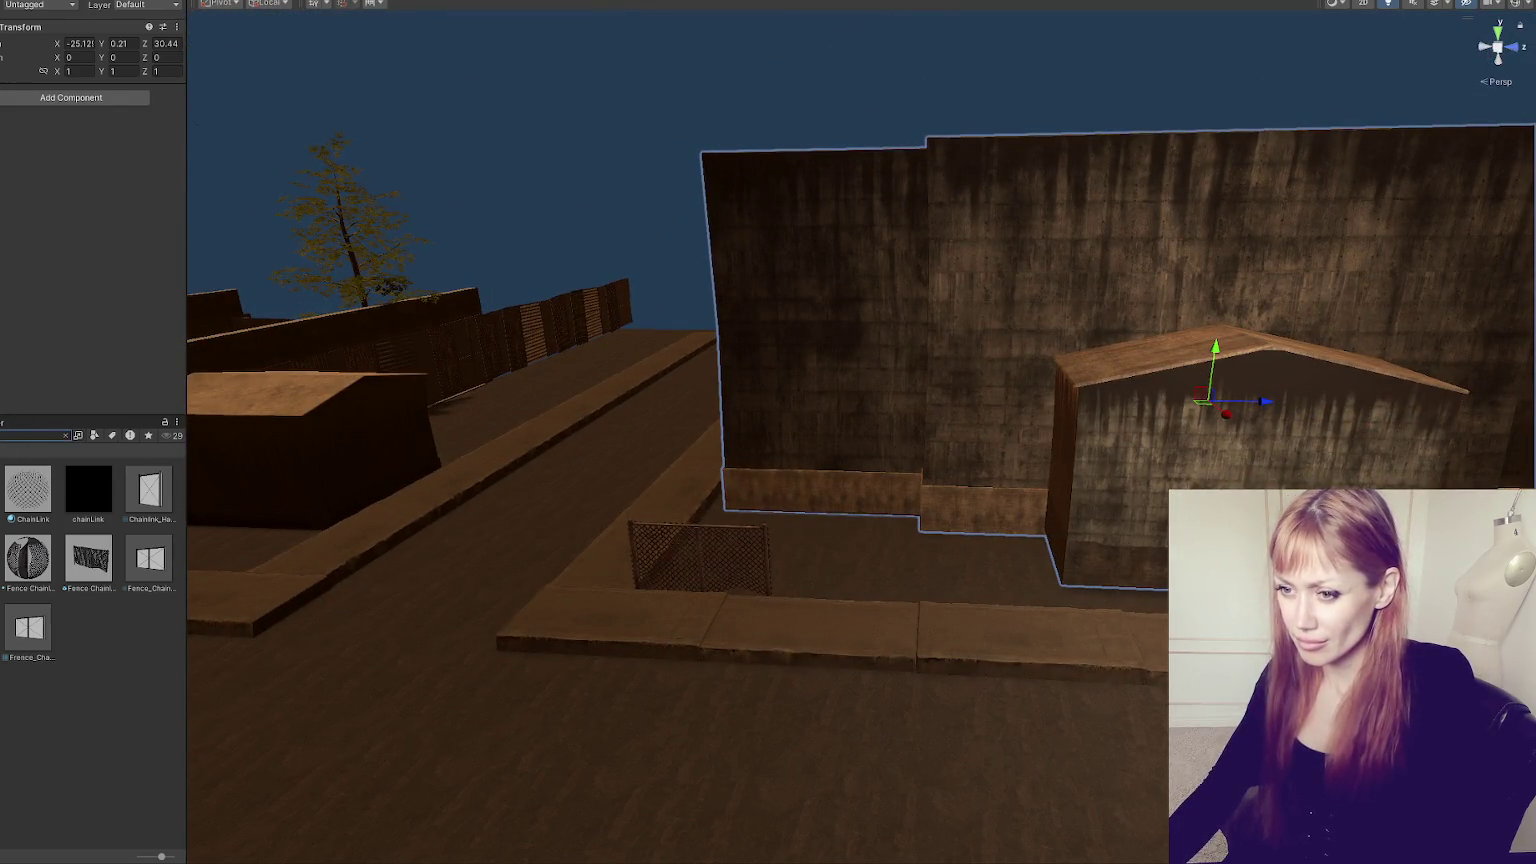
# - Duplicate the chain-link fence and slide the copy to the right beside it
pyautogui.click(700, 555)
pyautogui.hotkey('ctrl', 'd')
pyautogui.moveTo(740, 603)
pyautogui.mouseDown()
pyautogui.moveTo(1093, 614)
pyautogui.moveTo(1028, 610)
pyautogui.mouseUp()
pyautogui.press('f')
pyautogui.click(613, 527)
# - Slide the fence copy further along the walkway toward the wall corner
pyautogui.click(609, 527)
pyautogui.moveTo(913, 627); pyautogui.dragTo(1478, 628)
pyautogui.press('f')
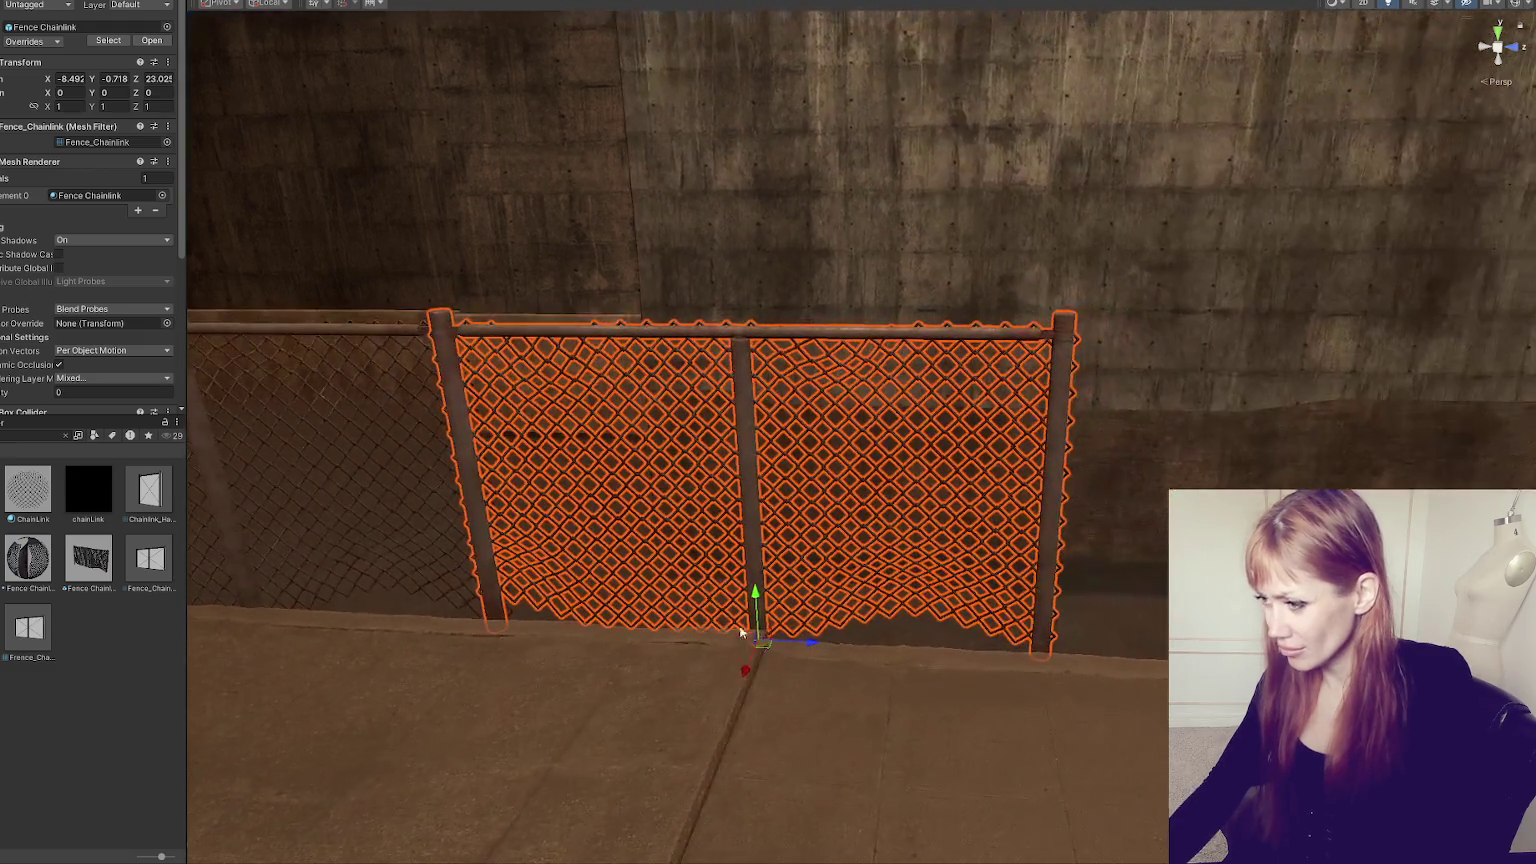
pyautogui.moveTo(817, 650); pyautogui.dragTo(1400, 650)
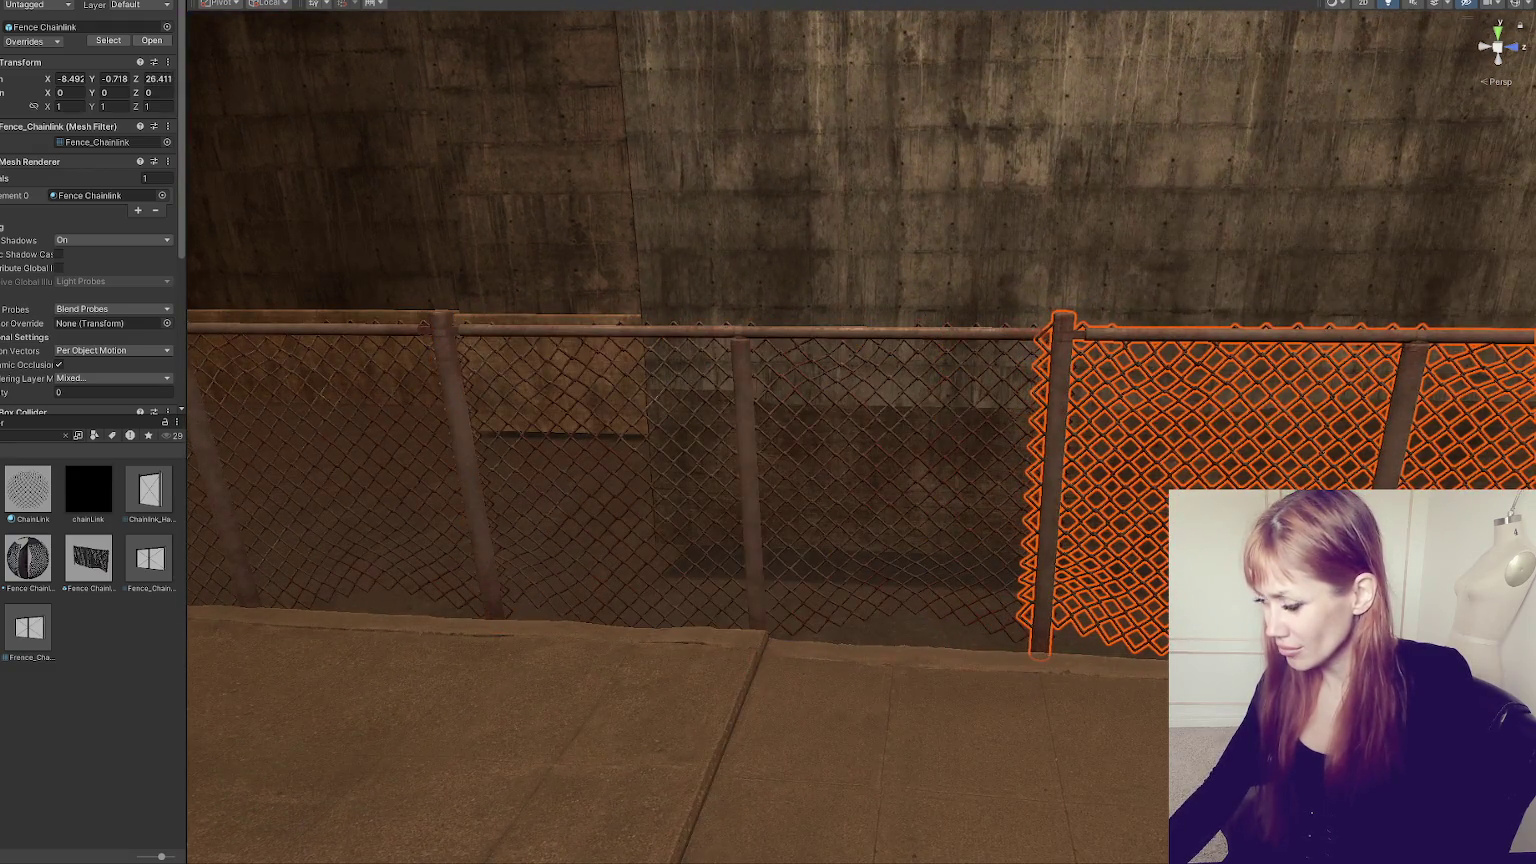
pyautogui.press('f')
pyautogui.moveTo(432, 631)
pyautogui.mouseDown()
pyautogui.moveTo(1131, 662)
pyautogui.moveTo(1043, 655)
pyautogui.mouseUp()
pyautogui.moveTo(1148, 655); pyautogui.dragTo(616, 633)
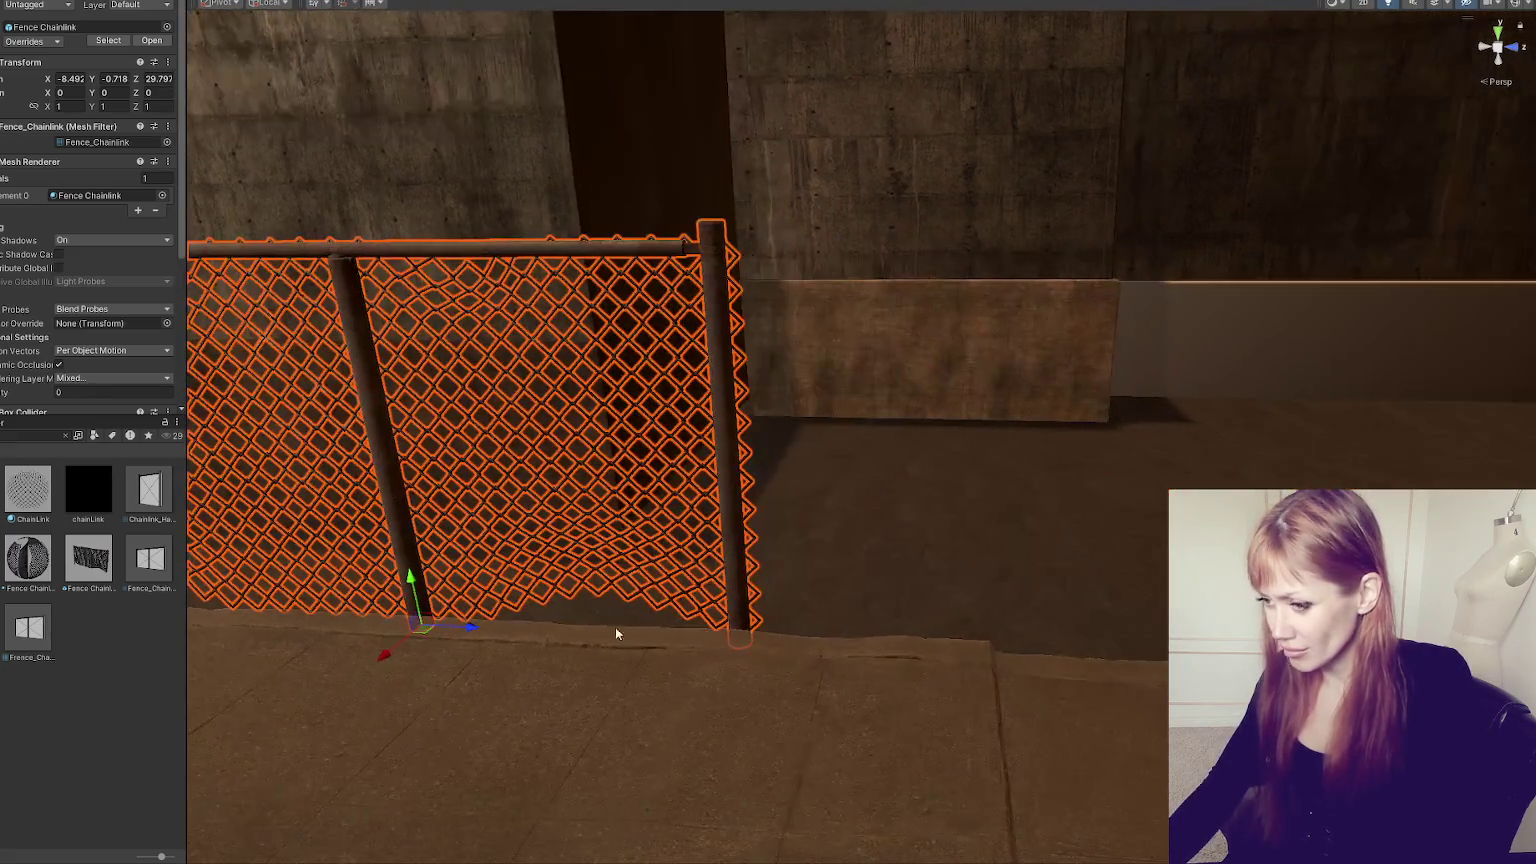
pyautogui.moveTo(470, 631)
pyautogui.mouseDown()
pyautogui.moveTo(1149, 658)
pyautogui.moveTo(675, 590)
pyautogui.mouseUp()
# - Duplicate two more fence segments and line them up to the end of the walkway
pyautogui.hotkey('ctrl', 'd')
pyautogui.moveTo(435, 660); pyautogui.dragTo(1160, 701)
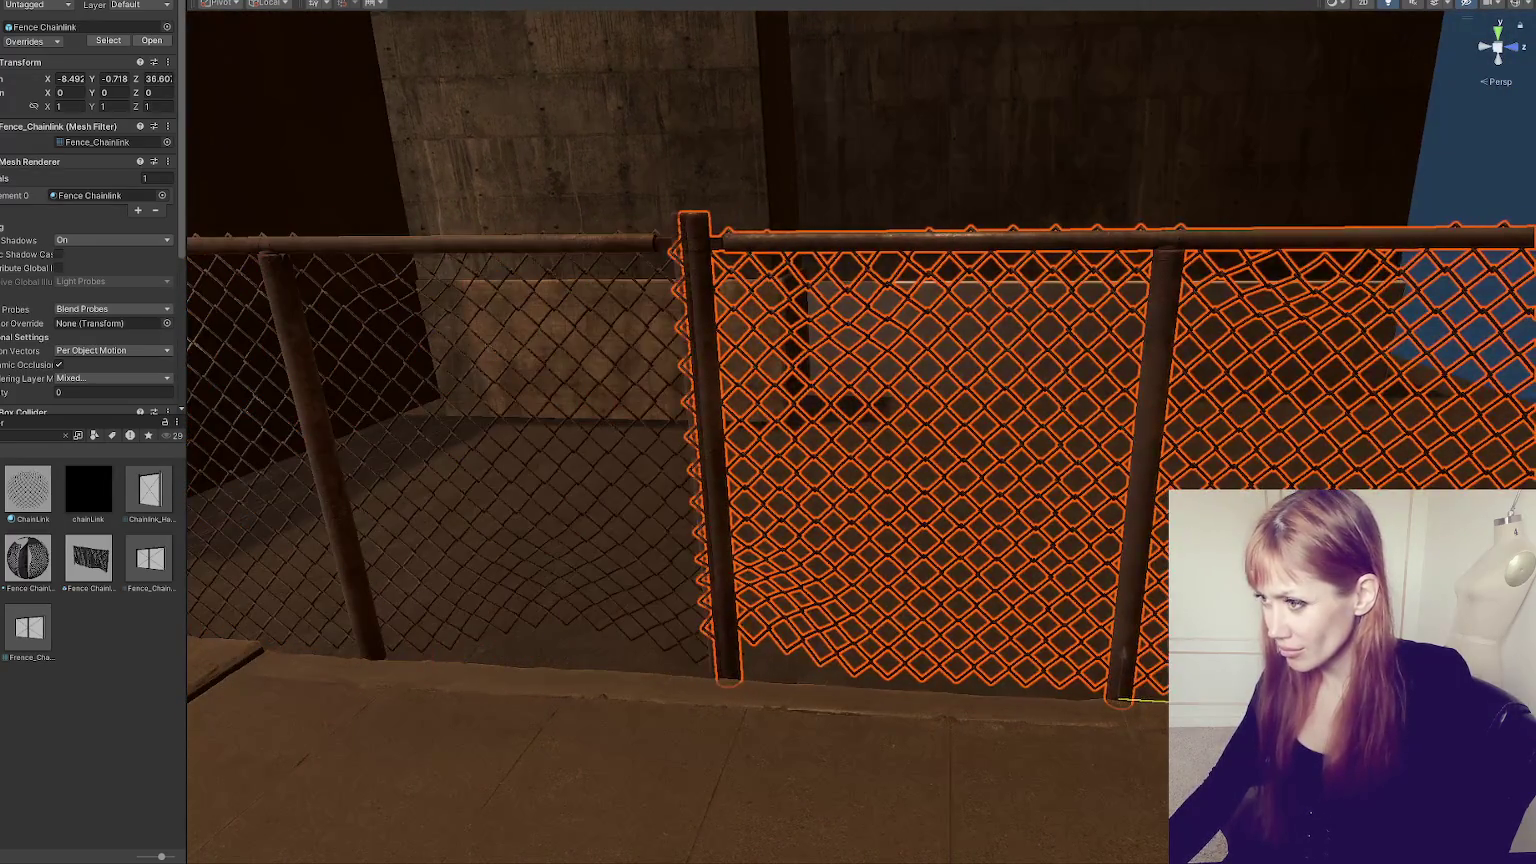
pyautogui.scroll(-3, 1160, 701)
pyautogui.moveTo(943, 607); pyautogui.dragTo(558, 617)
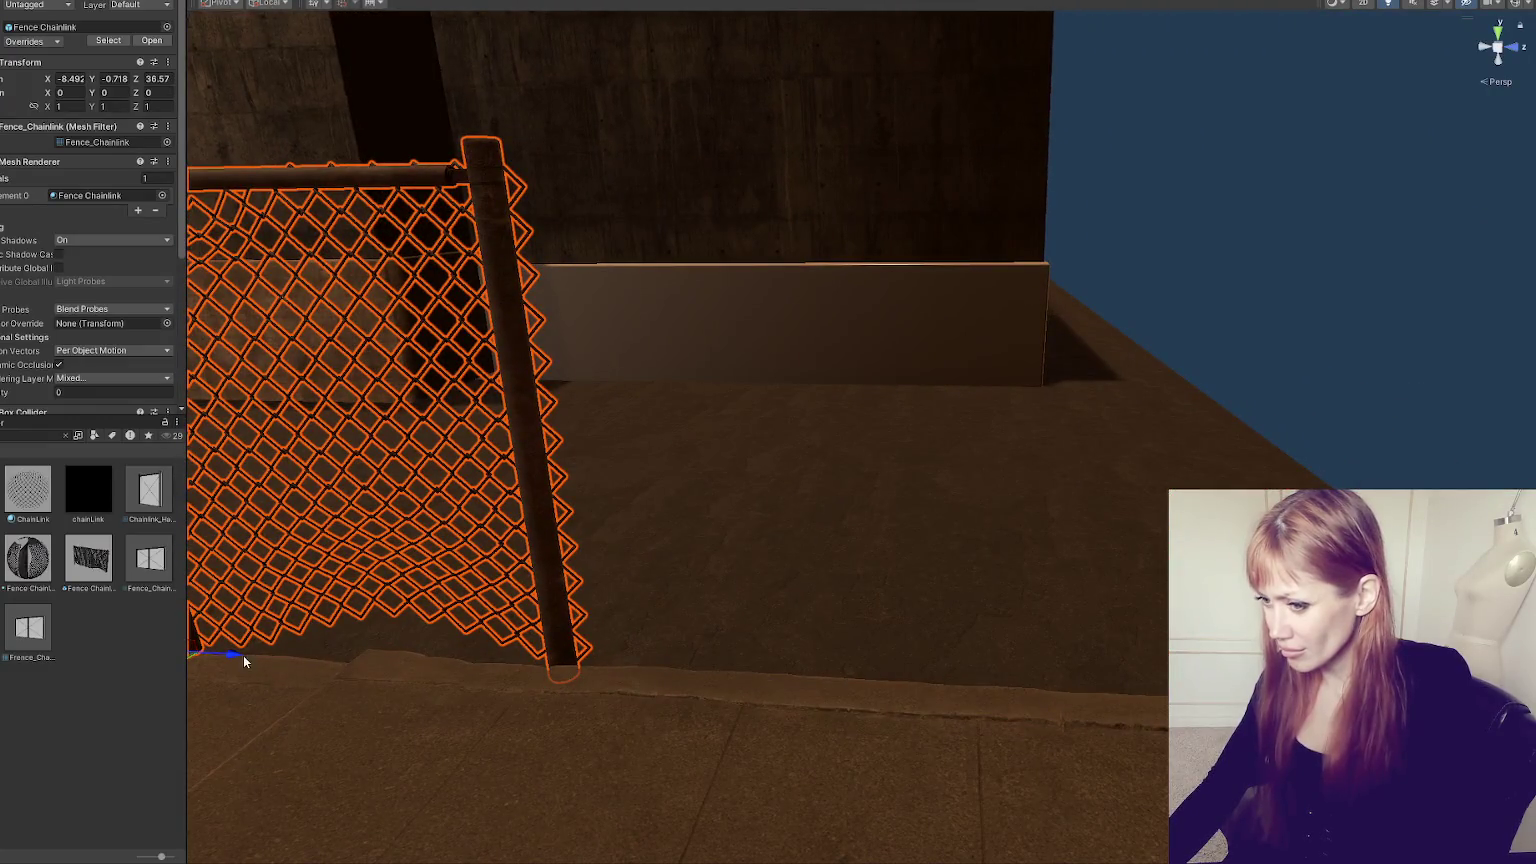
pyautogui.scroll(-3, 244, 662)
pyautogui.hotkey('ctrl', 'd')
pyautogui.moveTo(790, 676); pyautogui.dragTo(1022, 696)
pyautogui.scroll(-2, 1122, 628)
pyautogui.moveTo(1122, 628); pyautogui.dragTo(845, 618)
# - Turn a fence segment to run along the building's side and slide it around the corner
pyautogui.press('e')
pyautogui.moveTo(711, 606)
pyautogui.mouseDown()
pyautogui.moveTo(907, 575)
pyautogui.moveTo(888, 583)
pyautogui.mouseUp()
pyautogui.press('w')
pyautogui.moveTo(676, 560); pyautogui.dragTo(665, 721)
pyautogui.moveTo(730, 679)
pyautogui.mouseDown()
pyautogui.moveTo(974, 680)
pyautogui.moveTo(950, 677)
pyautogui.moveTo(1460, 645)
pyautogui.mouseUp()
pyautogui.moveTo(1490, 590); pyautogui.dragTo(782, 600)
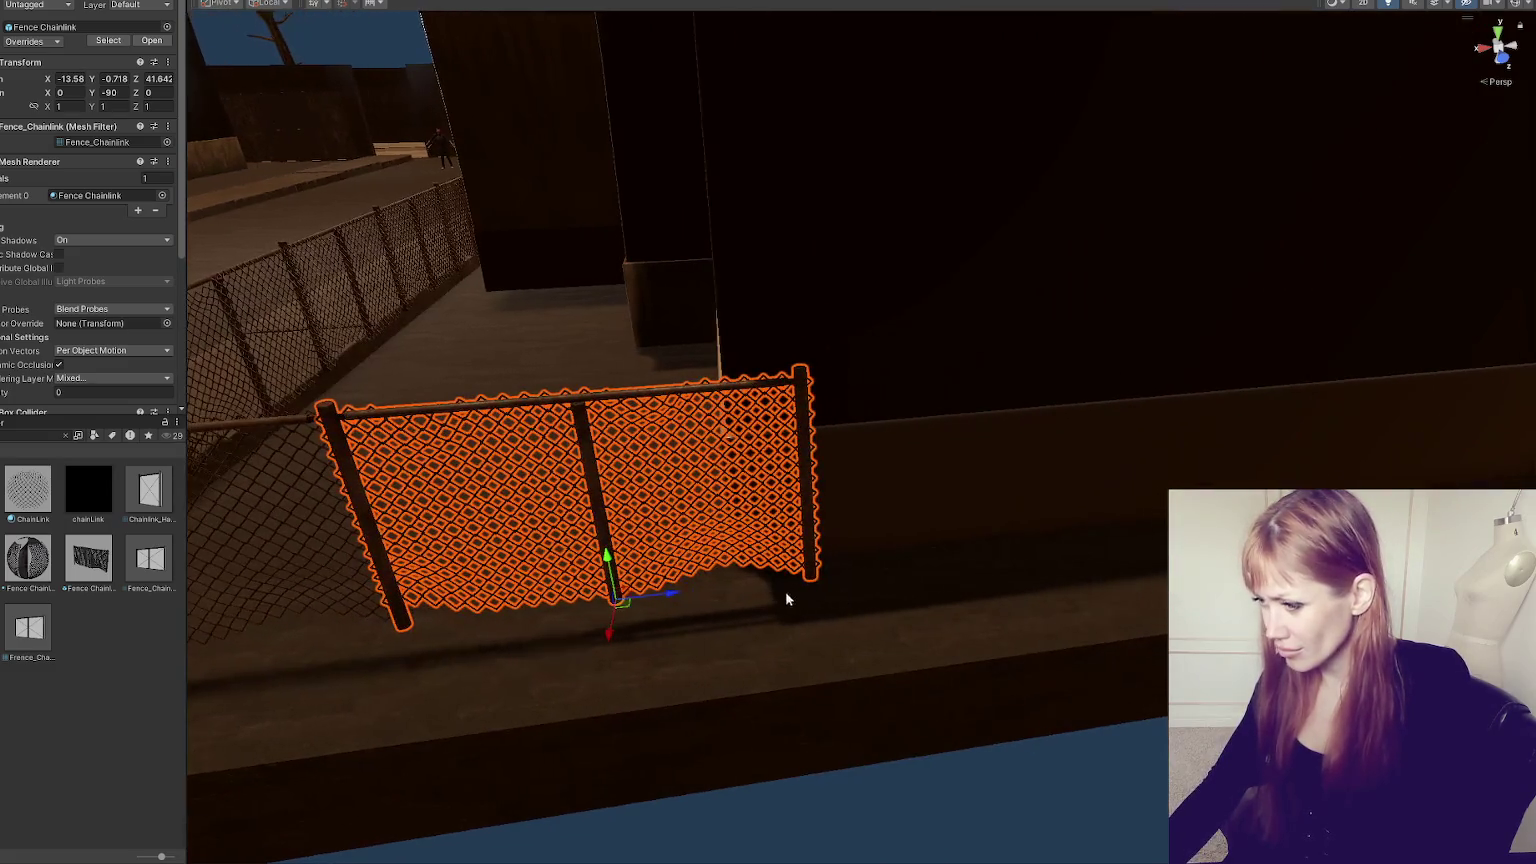
pyautogui.moveTo(676, 590)
pyautogui.mouseDown()
pyautogui.moveTo(1034, 588)
pyautogui.moveTo(940, 550)
pyautogui.moveTo(1104, 557)
pyautogui.mouseUp()
# - Rotate the fence panel to -180 and set it atop the ledge at the far corner
pyautogui.press('e')
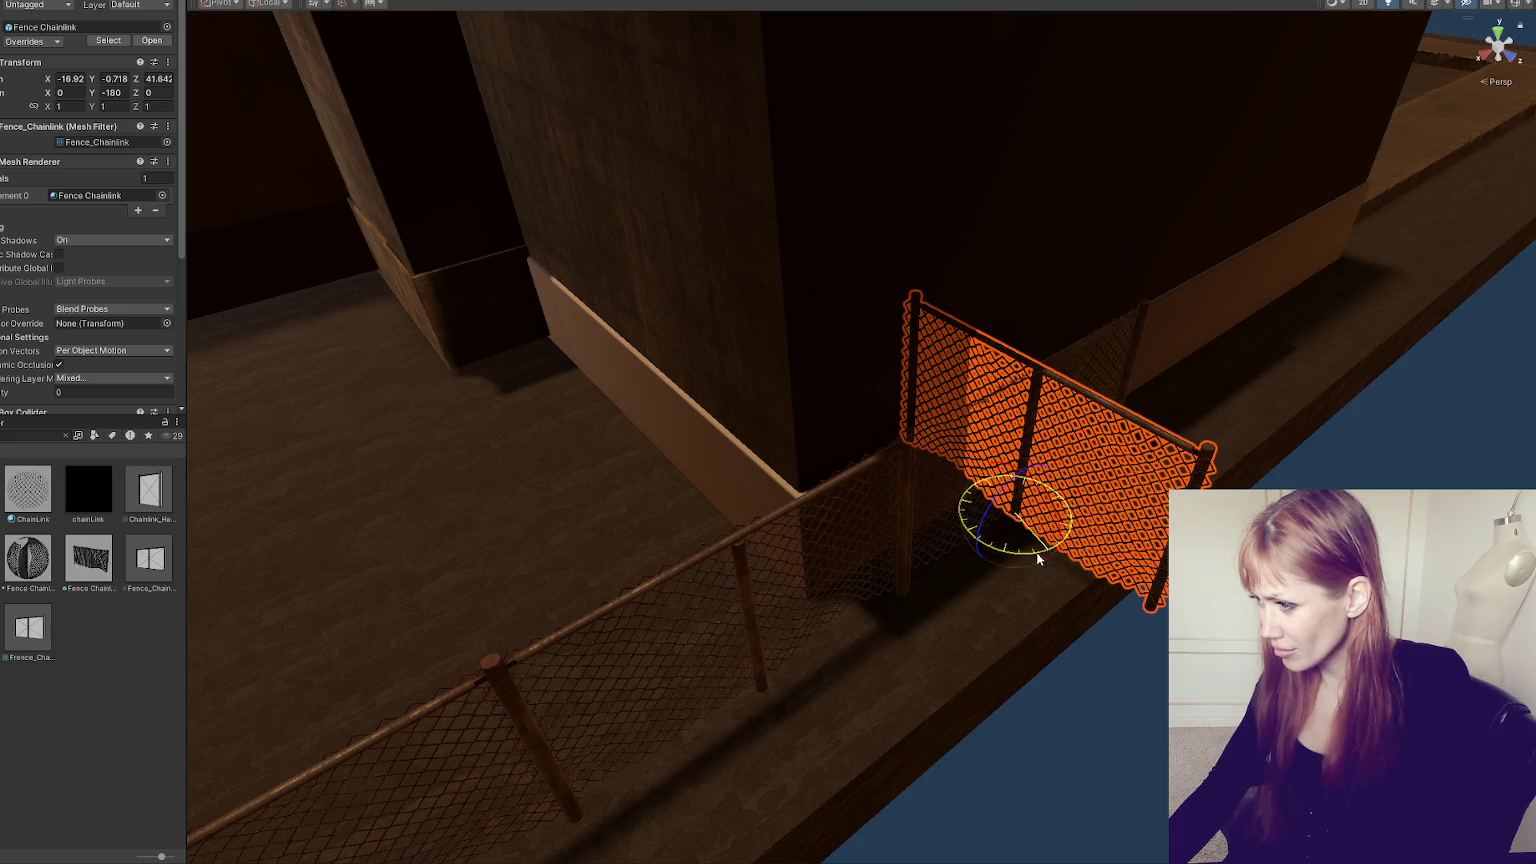
pyautogui.moveTo(1000, 550); pyautogui.dragTo(1036, 550)
pyautogui.press('f')
pyautogui.moveTo(945, 645)
pyautogui.mouseDown()
pyautogui.moveTo(1170, 650)
pyautogui.moveTo(1130, 652)
pyautogui.mouseUp()
pyautogui.press('w')
pyautogui.moveTo(1094, 578)
pyautogui.mouseDown()
pyautogui.moveTo(1115, 452)
pyautogui.moveTo(852, 242)
pyautogui.mouseUp()
pyautogui.moveTo(990, 545)
pyautogui.mouseDown()
pyautogui.moveTo(1029, 538)
pyautogui.moveTo(1006, 555)
pyautogui.moveTo(736, 467)
pyautogui.mouseUp()
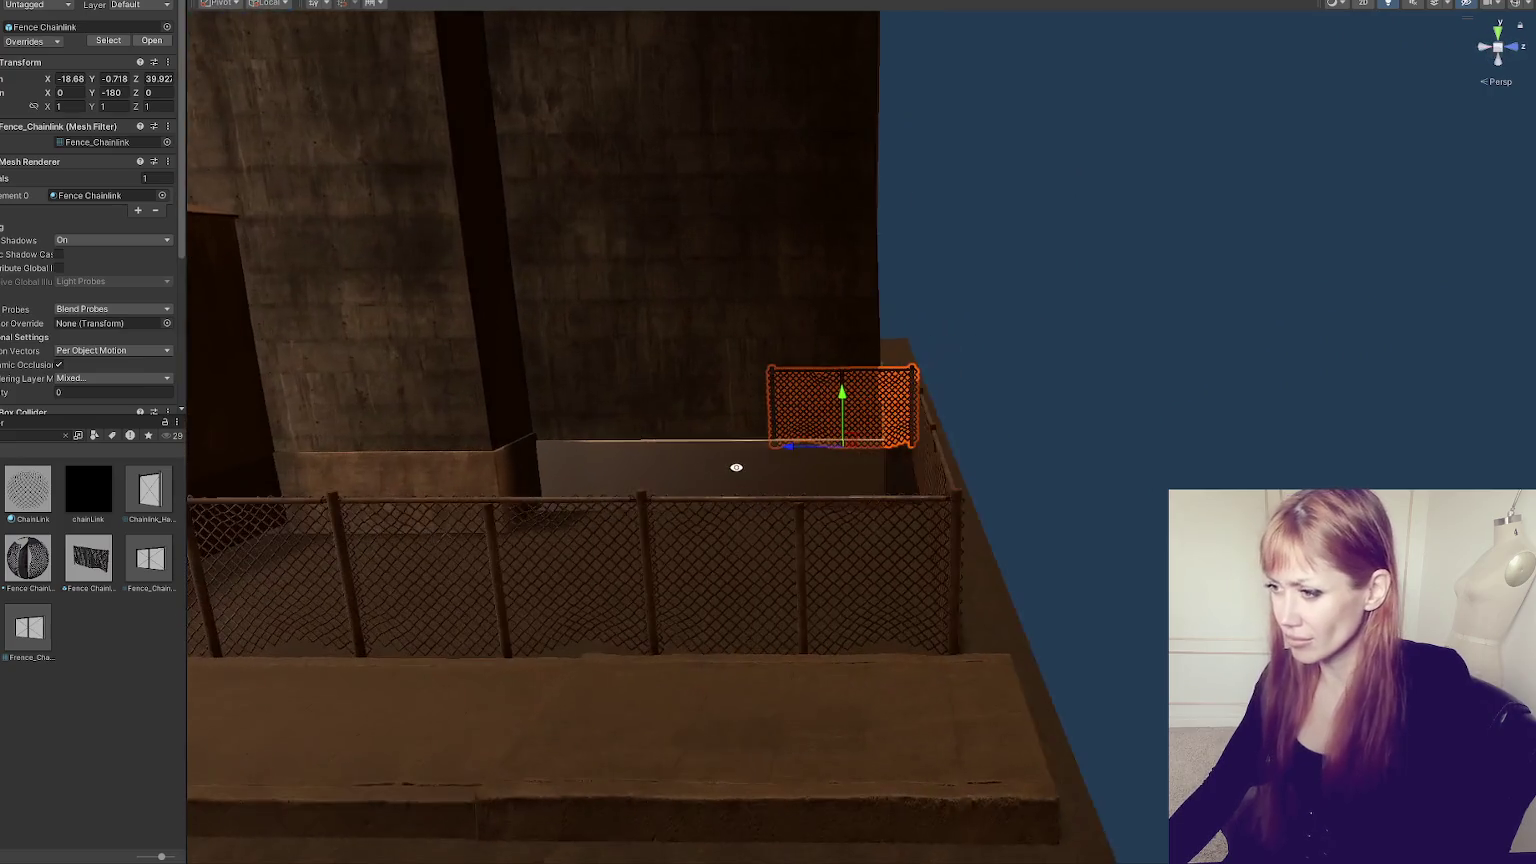
pyautogui.click(456, 490)
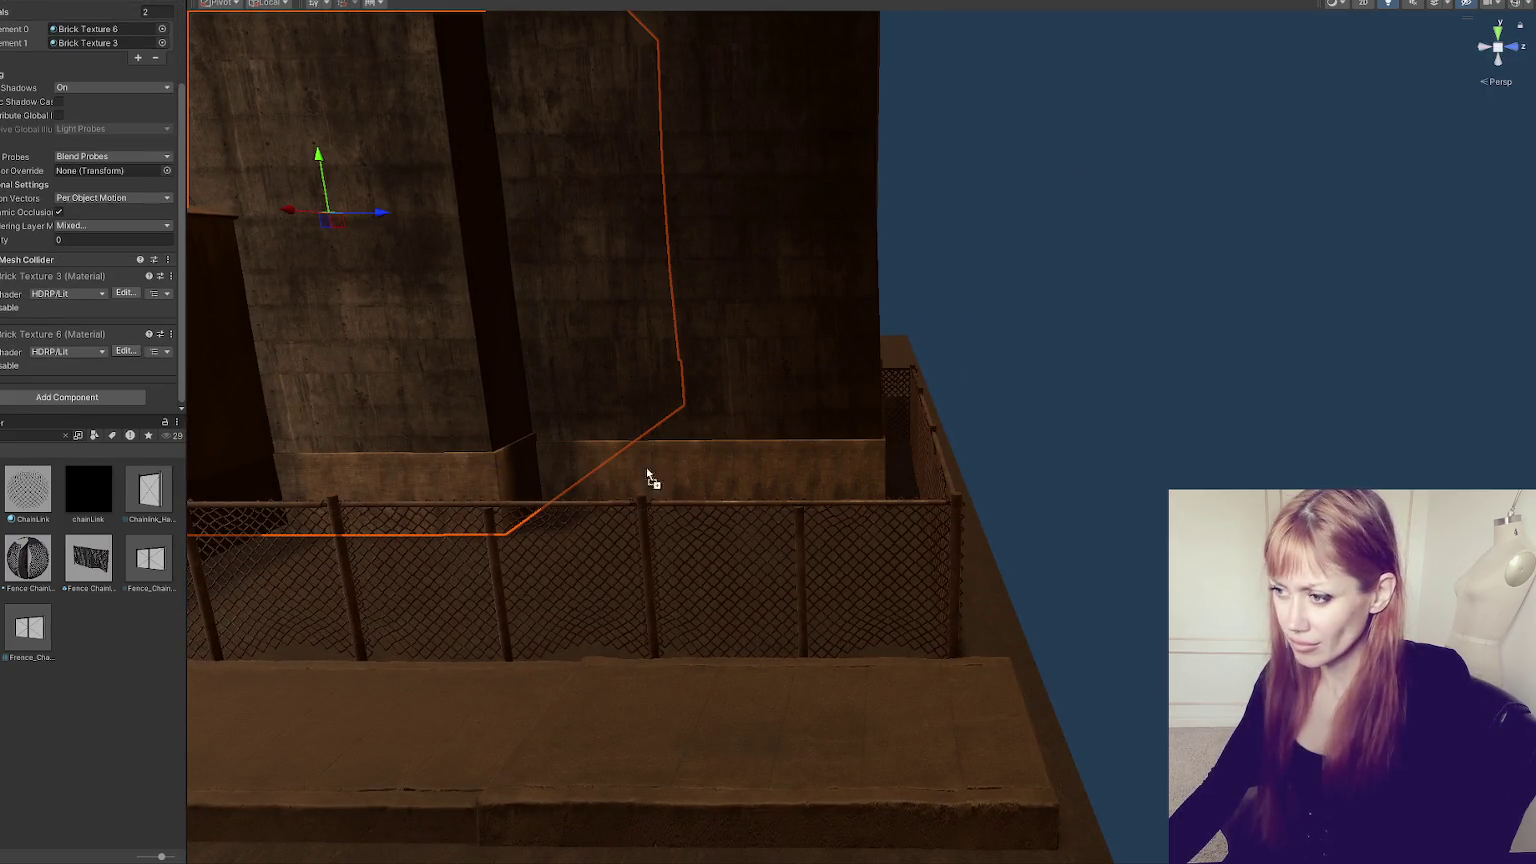
pyautogui.press('f')
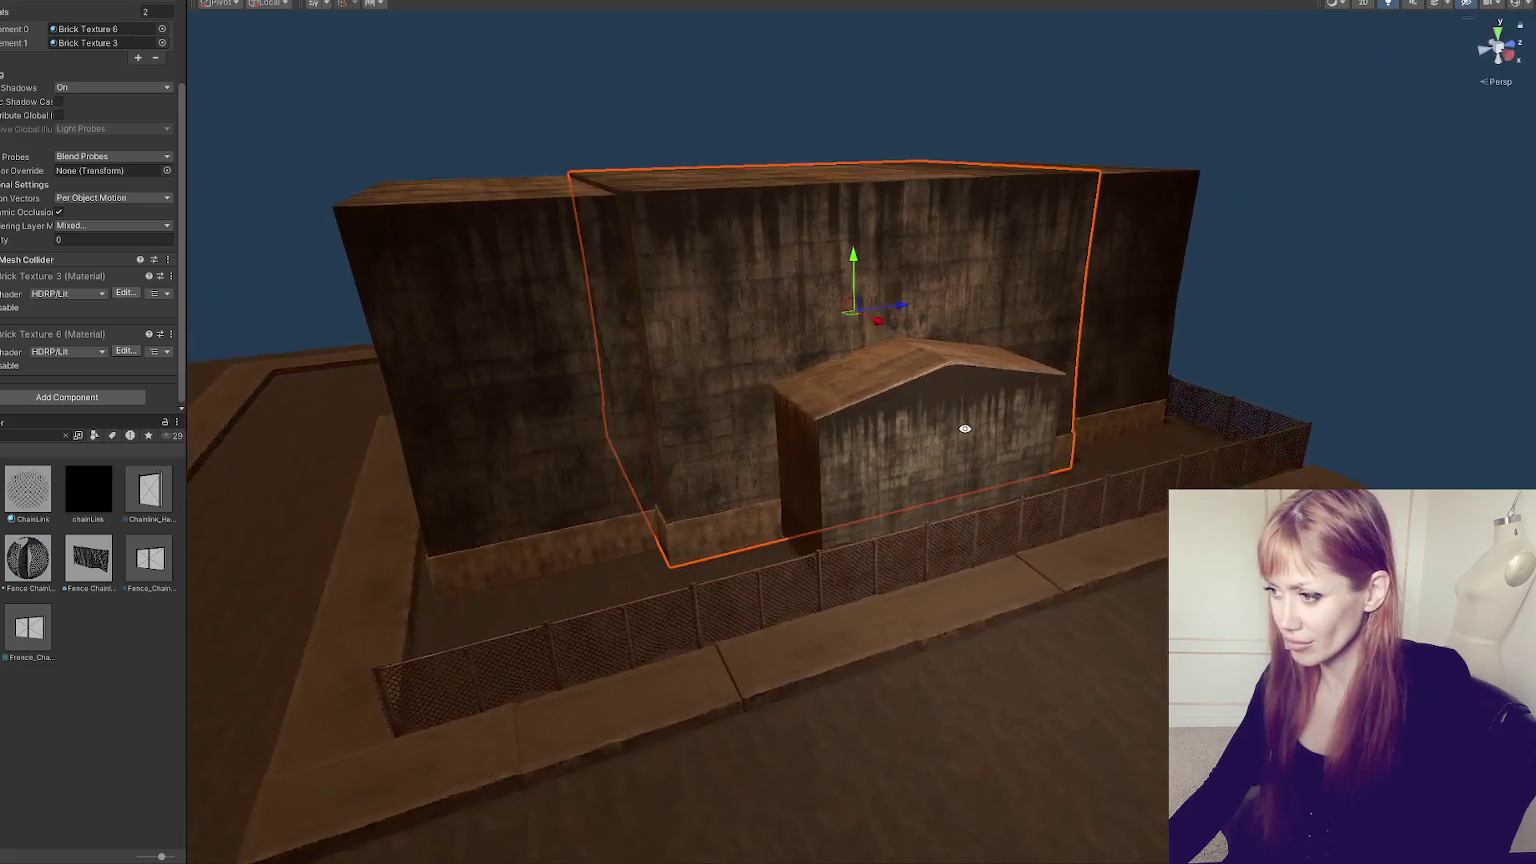
pyautogui.click(957, 430)
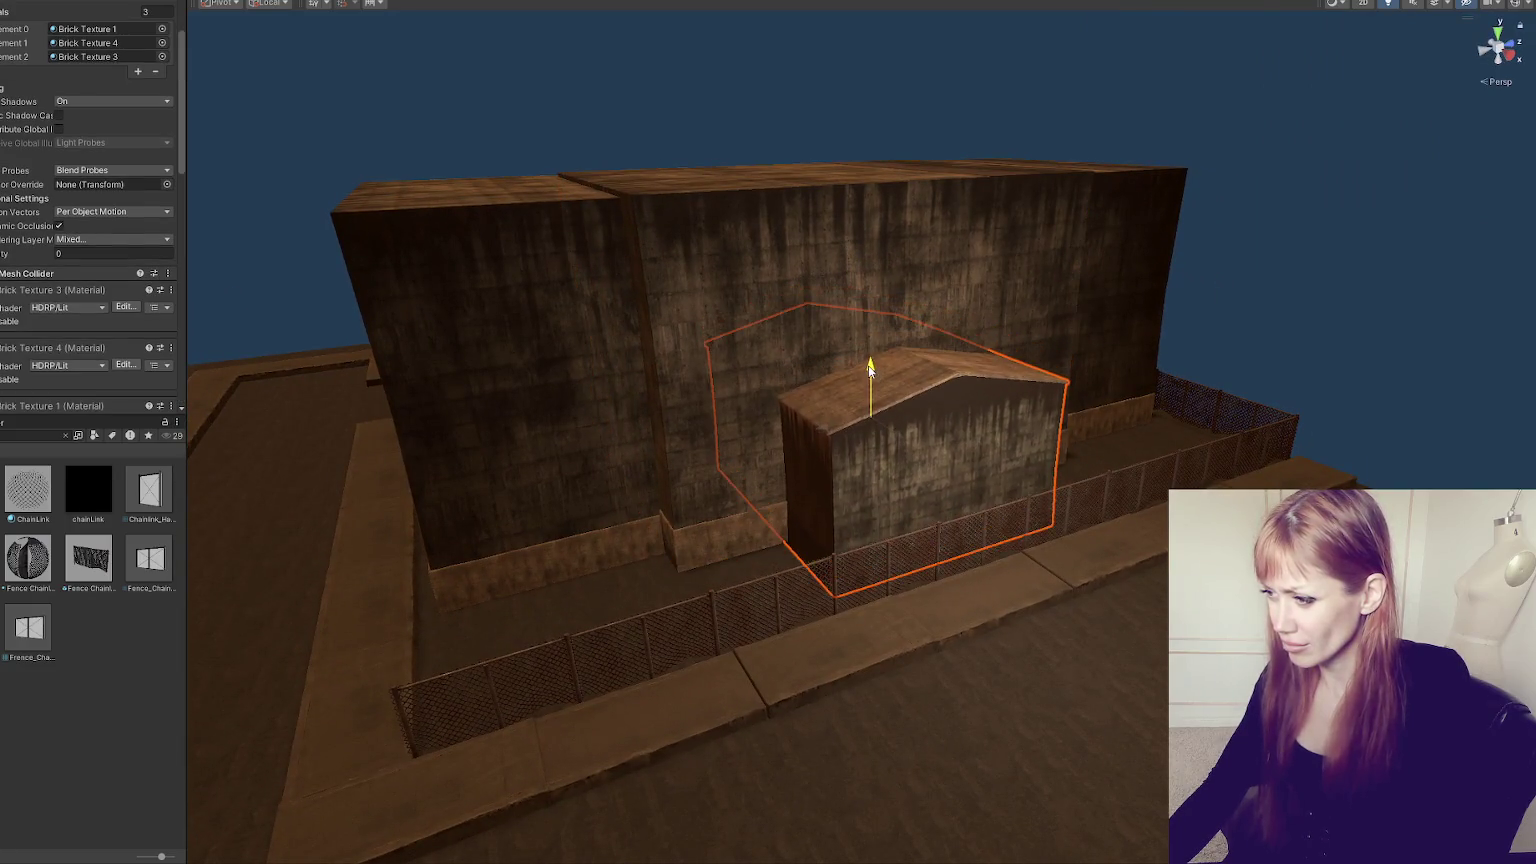
pyautogui.press('f')
pyautogui.moveTo(740, 485)
pyautogui.mouseDown()
pyautogui.moveTo(826, 352)
pyautogui.moveTo(863, 397)
pyautogui.moveTo(846, 366)
pyautogui.mouseUp()
pyautogui.click(644, 500)
pyautogui.moveTo(644, 500)
pyautogui.mouseDown()
pyautogui.moveTo(703, 362)
pyautogui.moveTo(775, 415)
pyautogui.moveTo(762, 455)
pyautogui.moveTo(730, 459)
pyautogui.mouseUp()
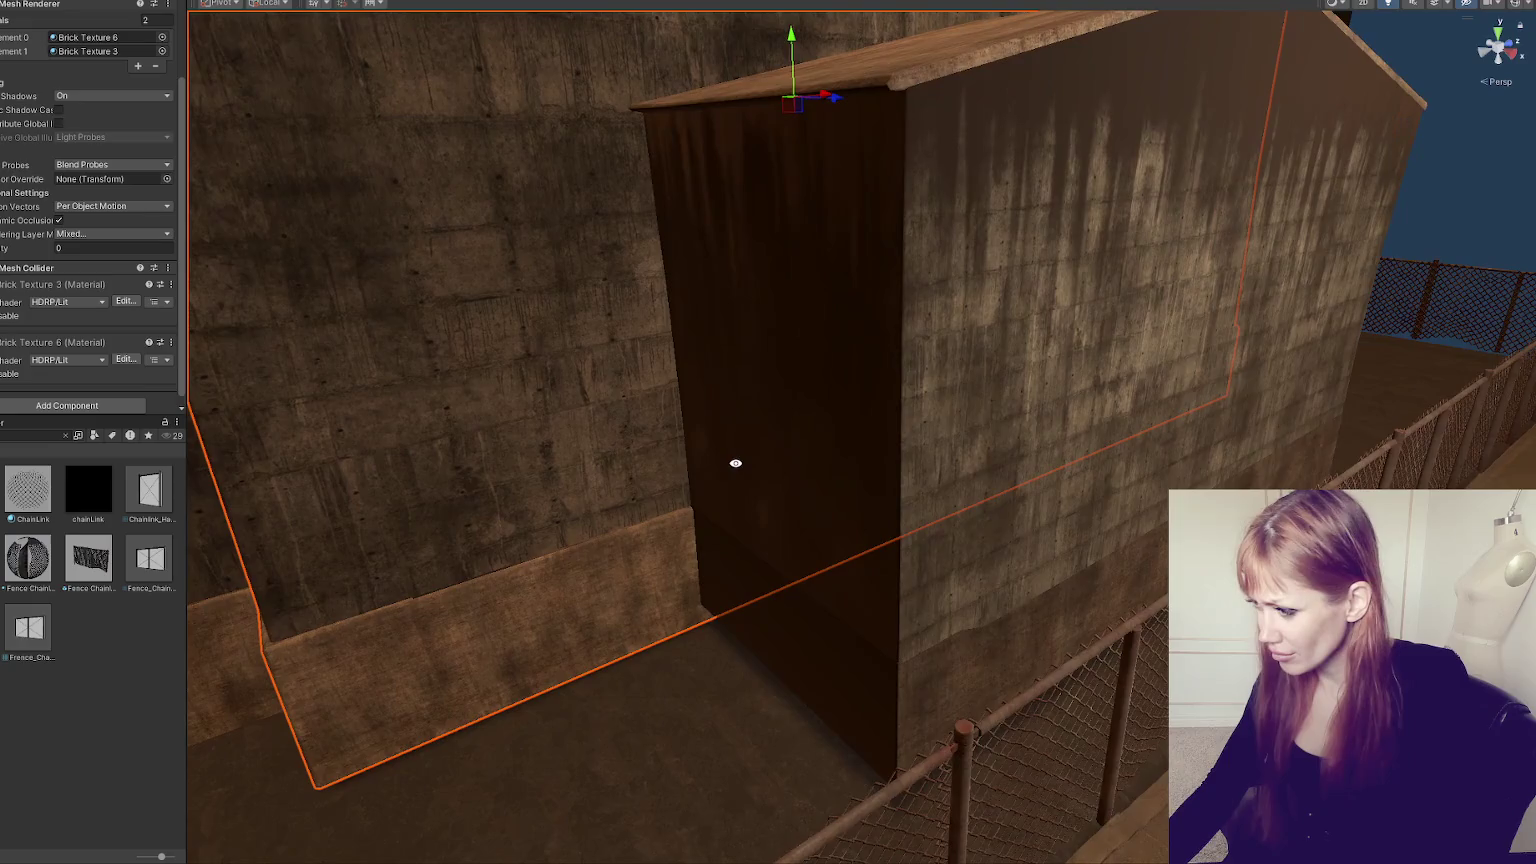
pyautogui.press('f')
pyautogui.moveTo(658, 500); pyautogui.dragTo(549, 528)
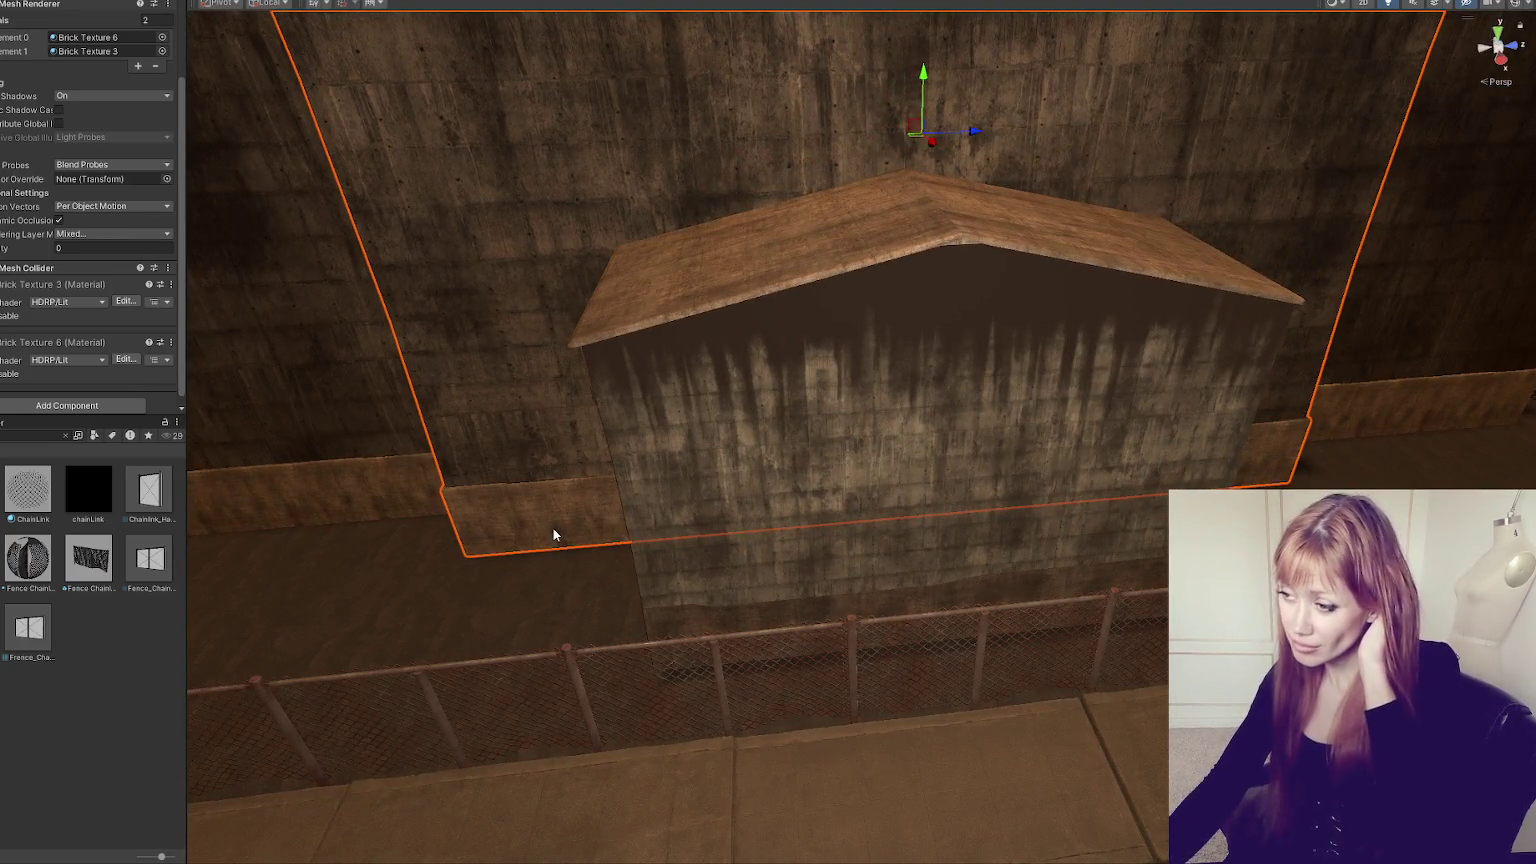
pyautogui.scroll(-5, 826, 394)
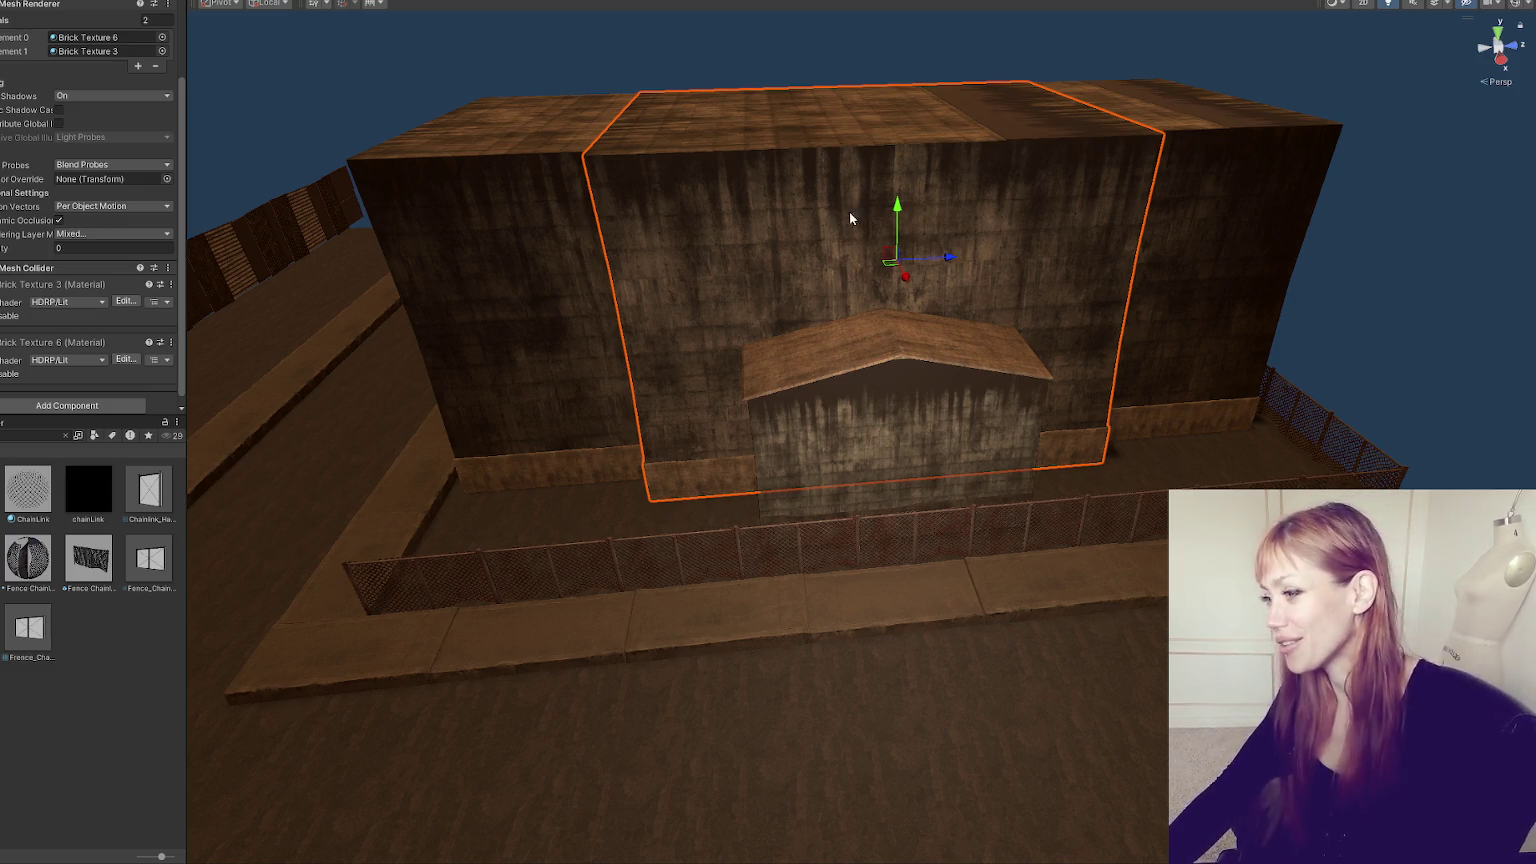
pyautogui.moveTo(766, 397)
pyautogui.mouseDown()
pyautogui.moveTo(1022, 302)
pyautogui.moveTo(795, 353)
pyautogui.moveTo(905, 312)
pyautogui.moveTo(970, 343)
pyautogui.moveTo(802, 561)
pyautogui.mouseUp()
pyautogui.click(802, 561)
pyautogui.press('f')
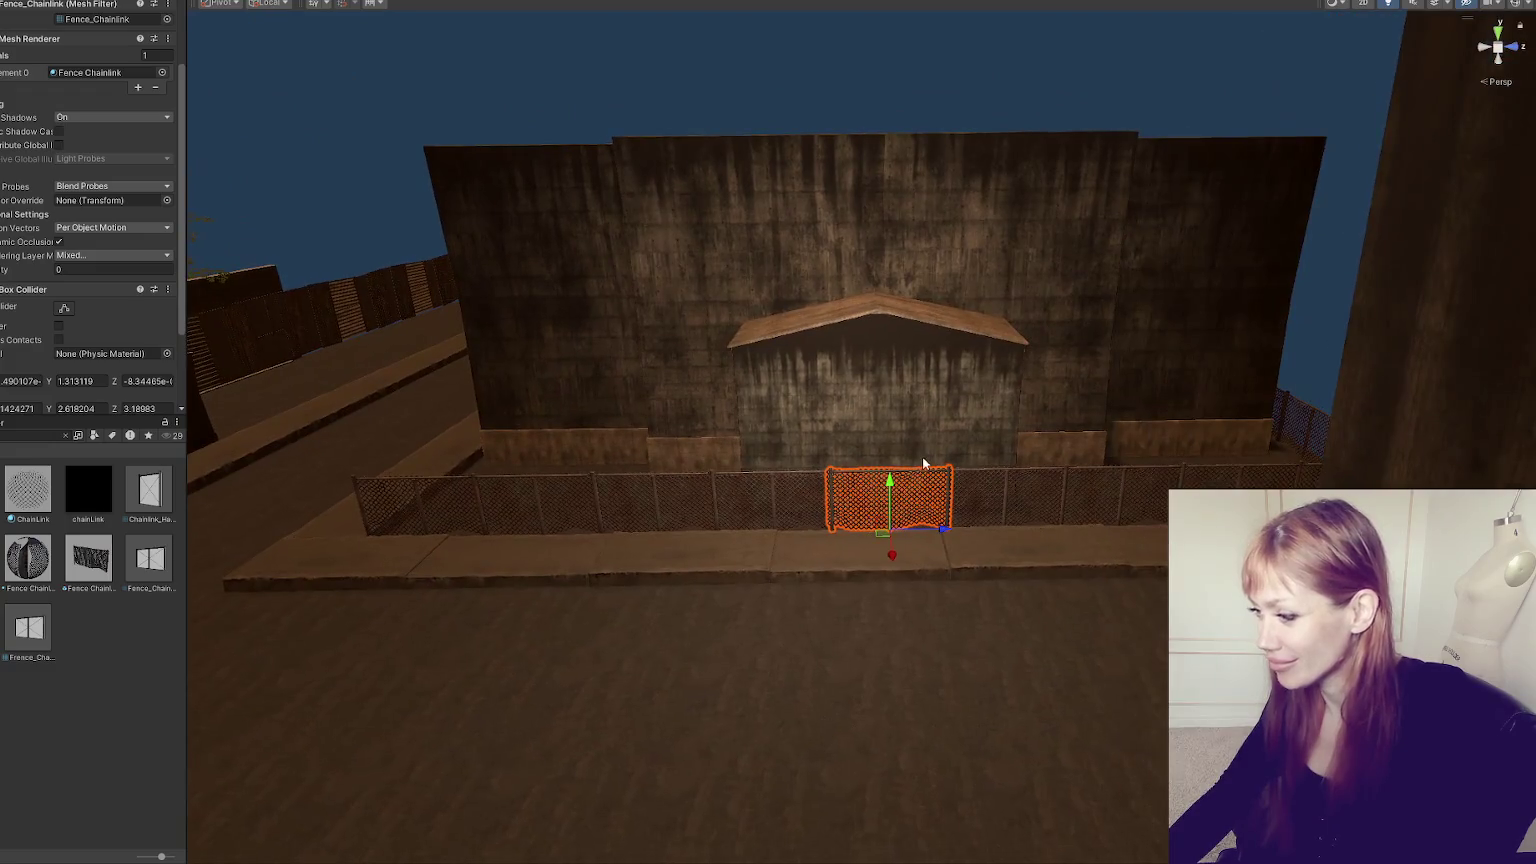
# - Delete one fence segment to open a gap and slide another along the fence line
pyautogui.press('Delete')
pyautogui.scroll(-5, 843, 505)
pyautogui.click(800, 531)
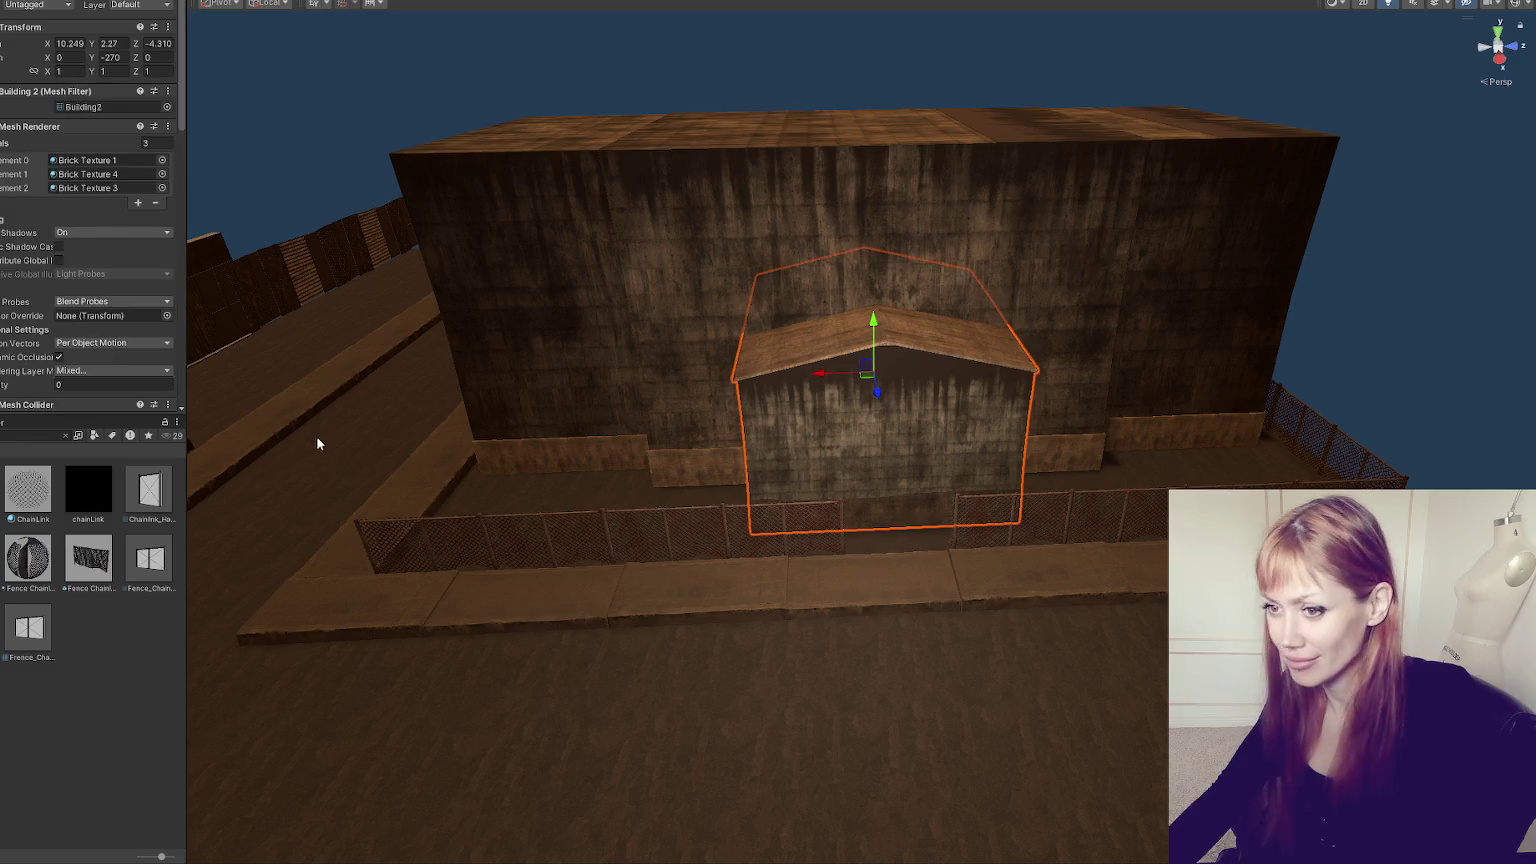
pyautogui.click(597, 541)
pyautogui.moveTo(612, 565)
pyautogui.mouseDown()
pyautogui.moveTo(490, 559)
pyautogui.moveTo(842, 555)
pyautogui.mouseUp()
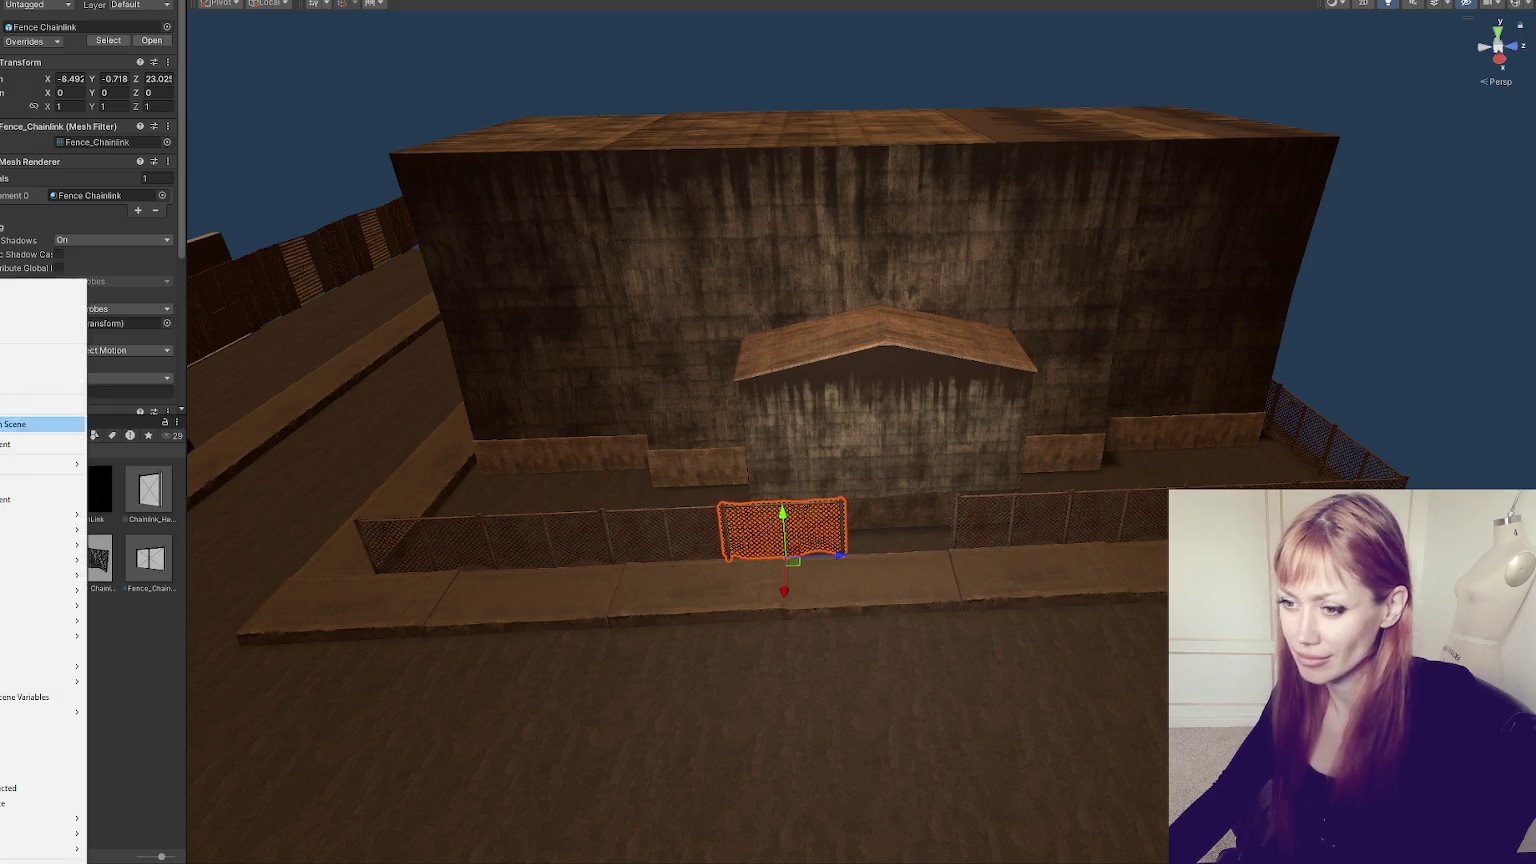
# - Settle the corner fence against the wall and group the fence sections under a new parent
pyautogui.click(1300, 430)
pyautogui.hotkey('ctrl', 'z')
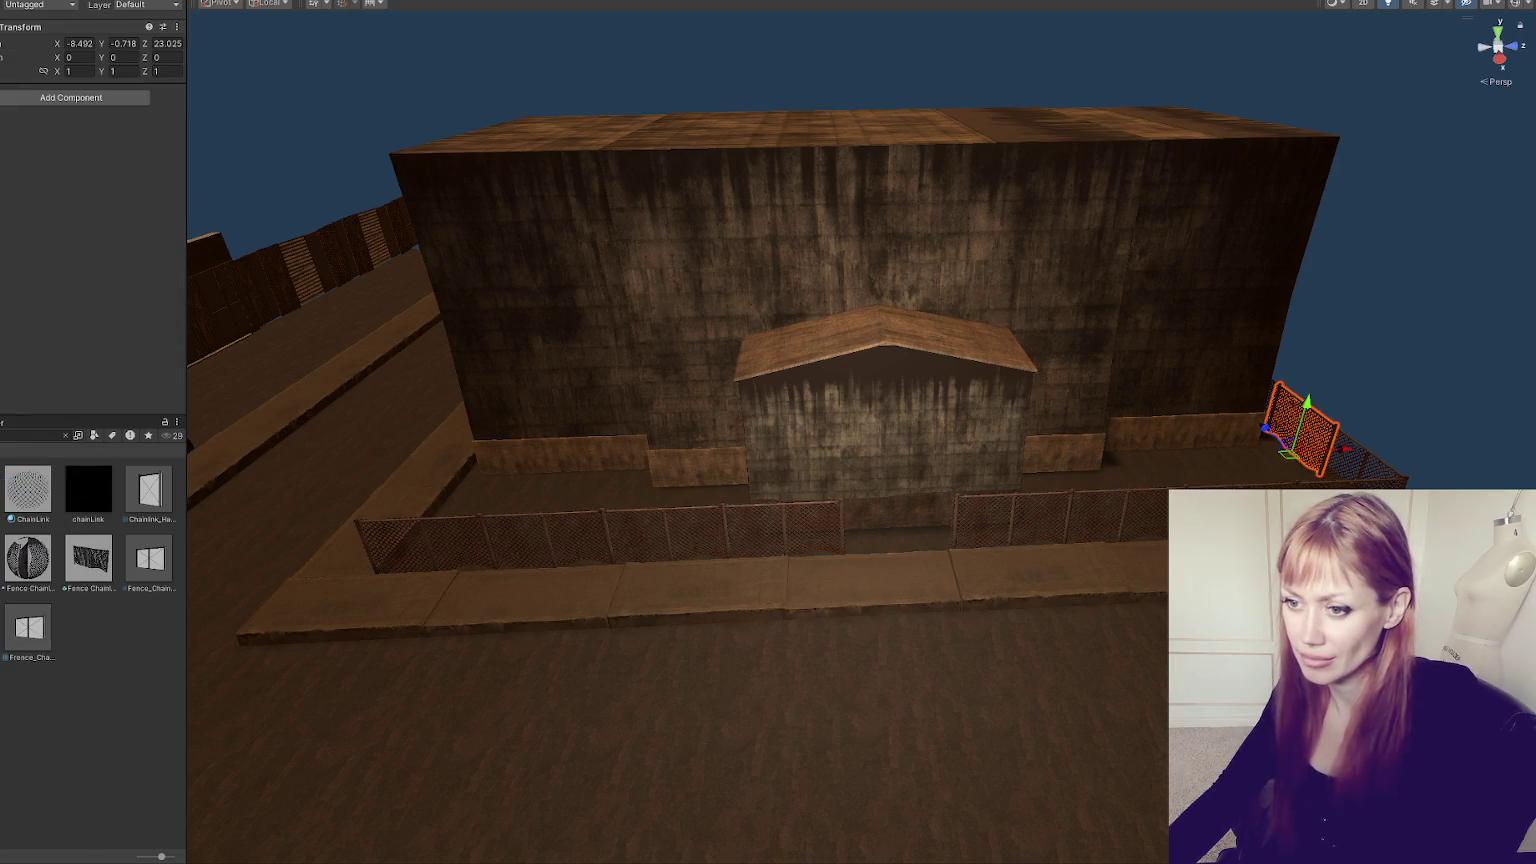
pyautogui.hotkey('ctrl', 'z')
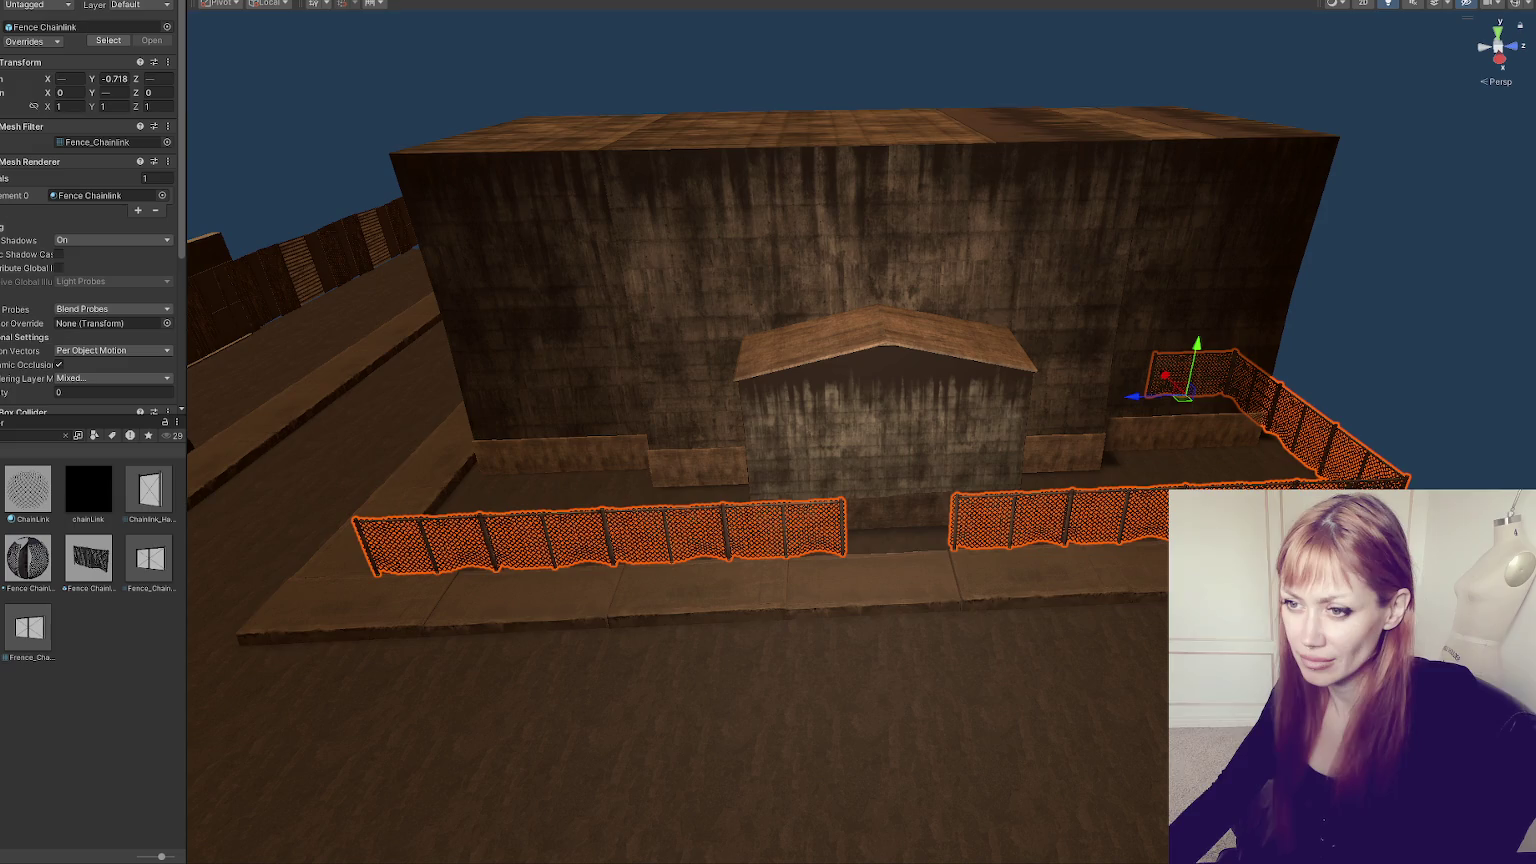
pyautogui.hotkey('ctrl', 'shift', 'g')
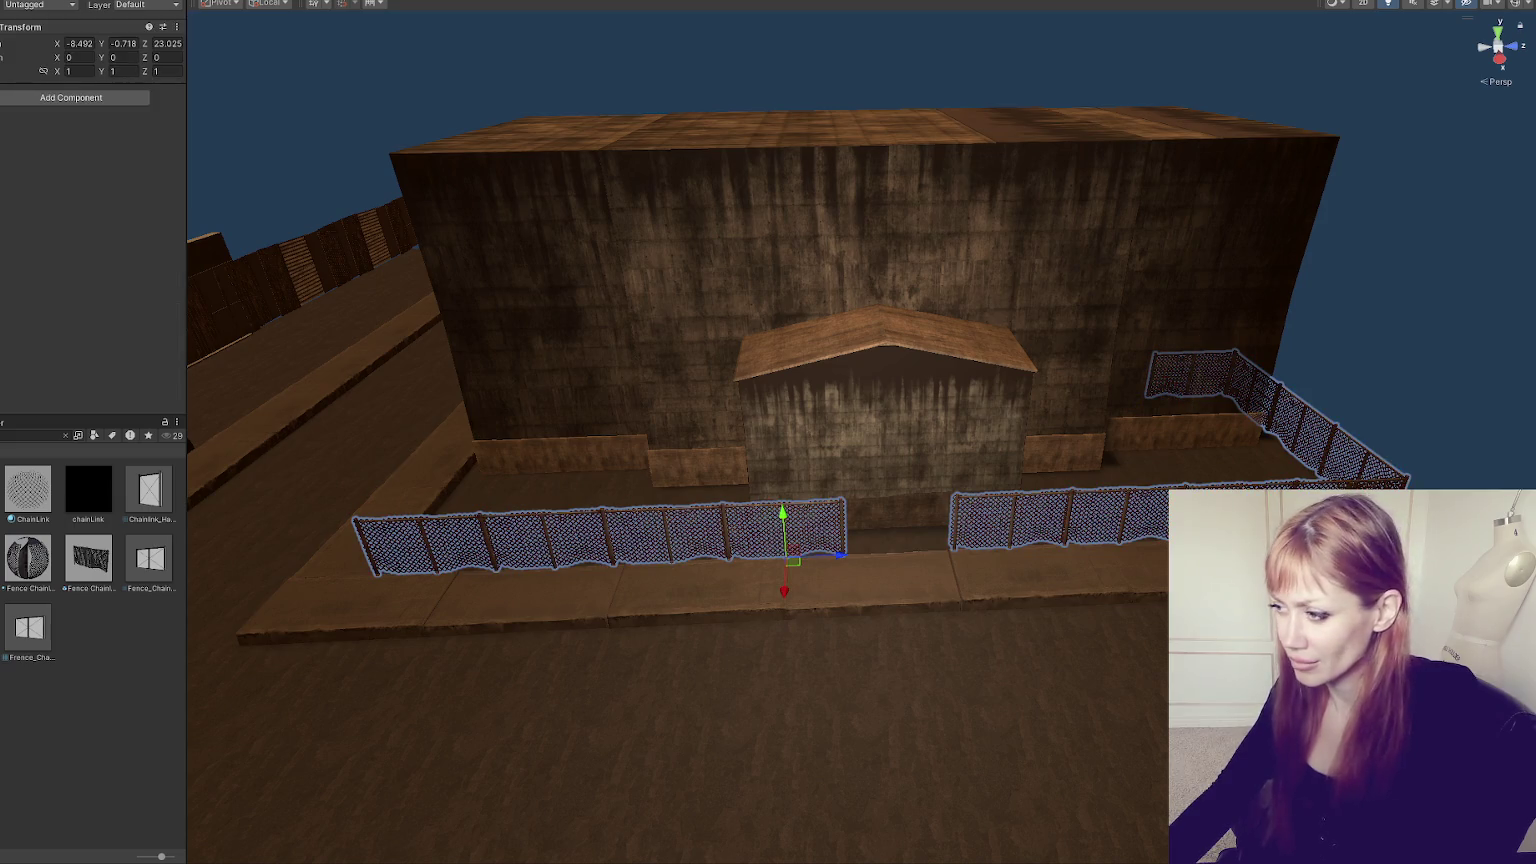
pyautogui.moveTo(848, 557); pyautogui.dragTo(828, 559)
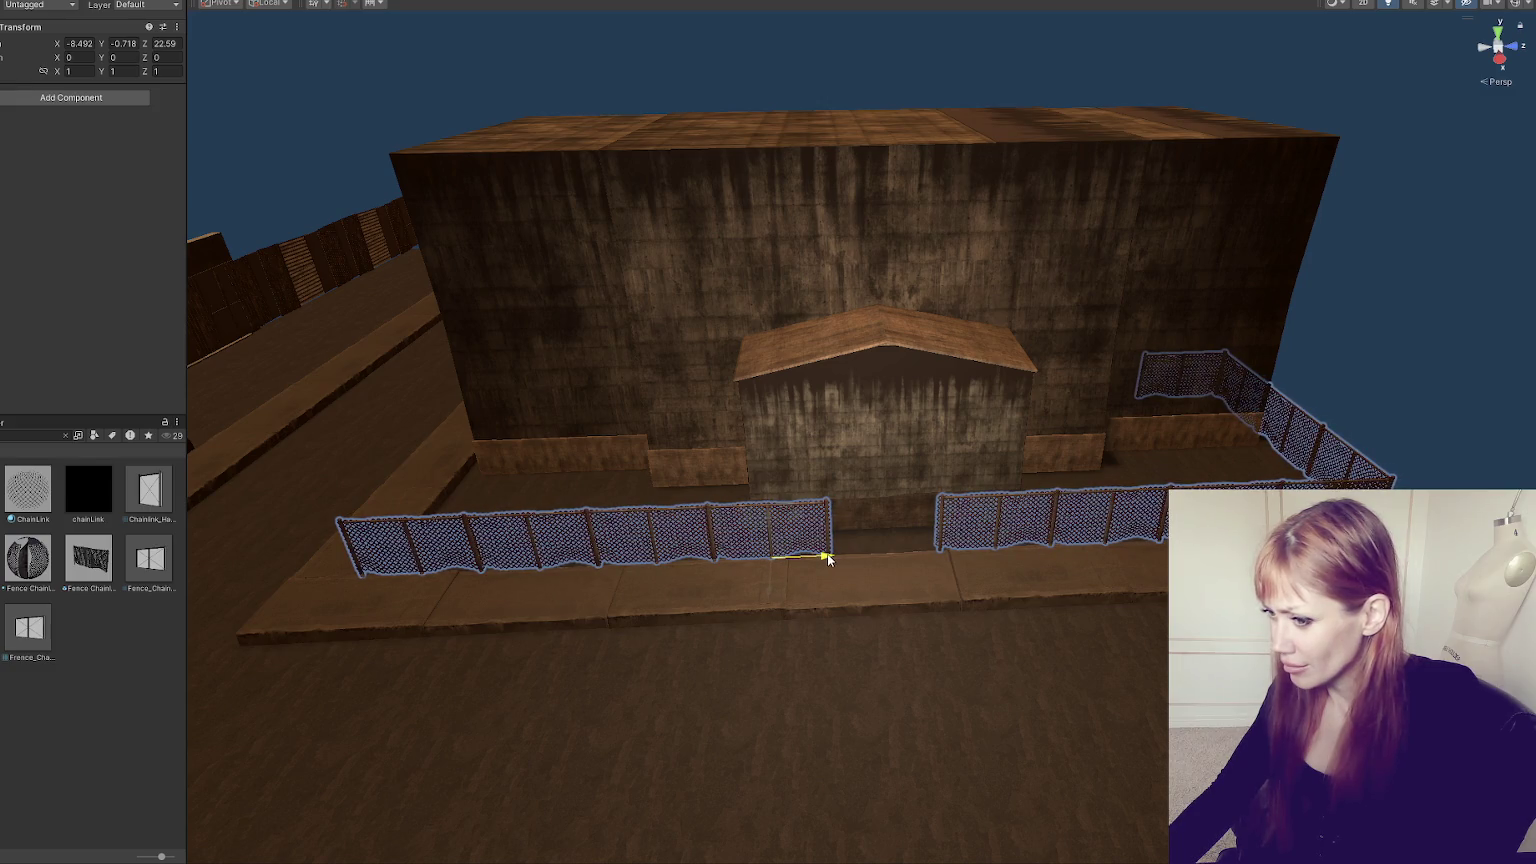
# - Slide a single fence section over to close its gap
pyautogui.click(413, 552)
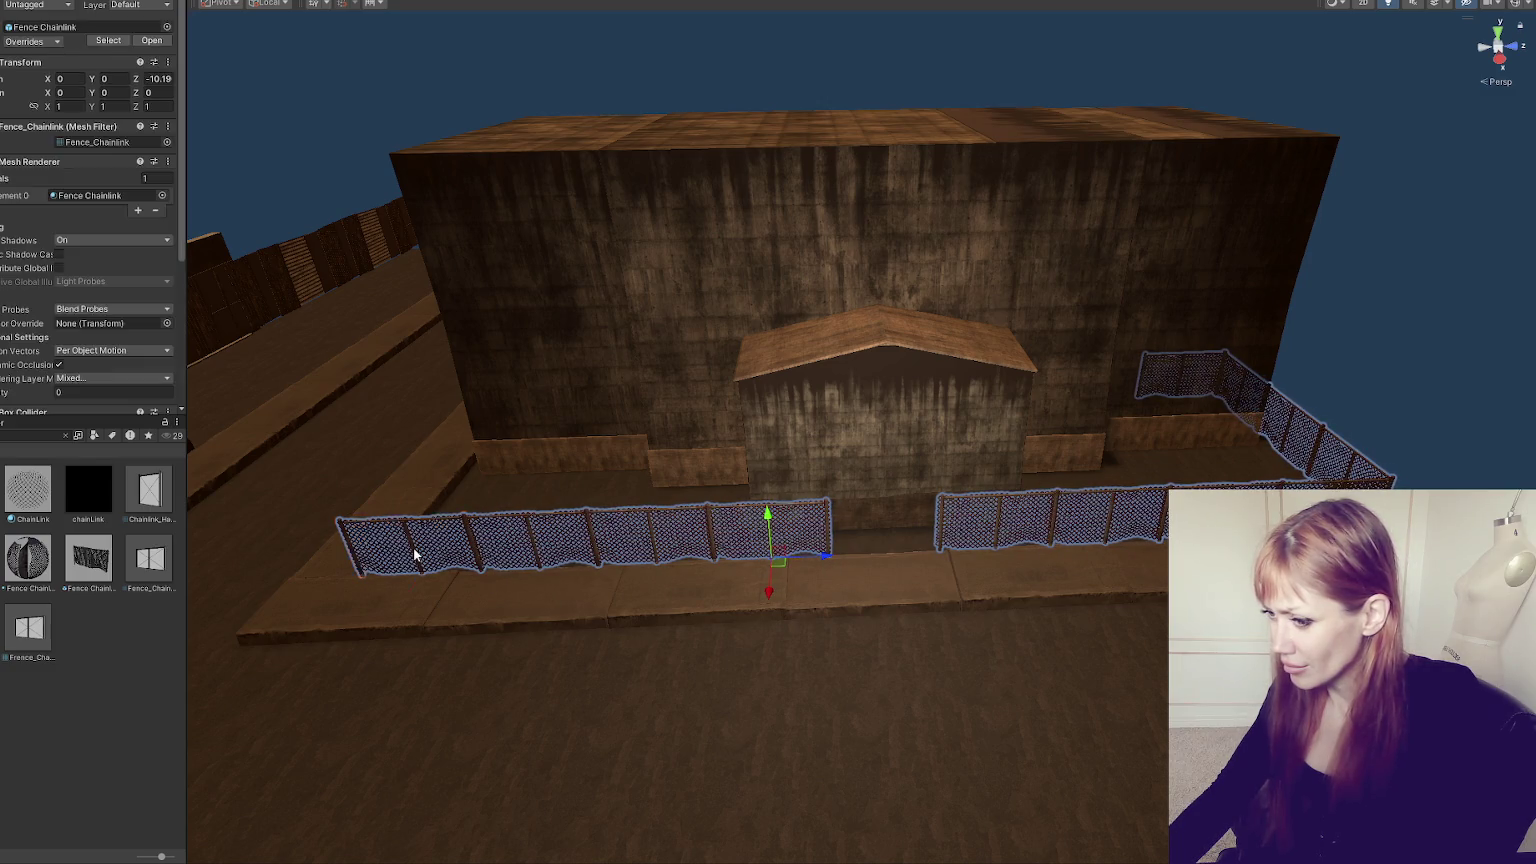
pyautogui.press('f')
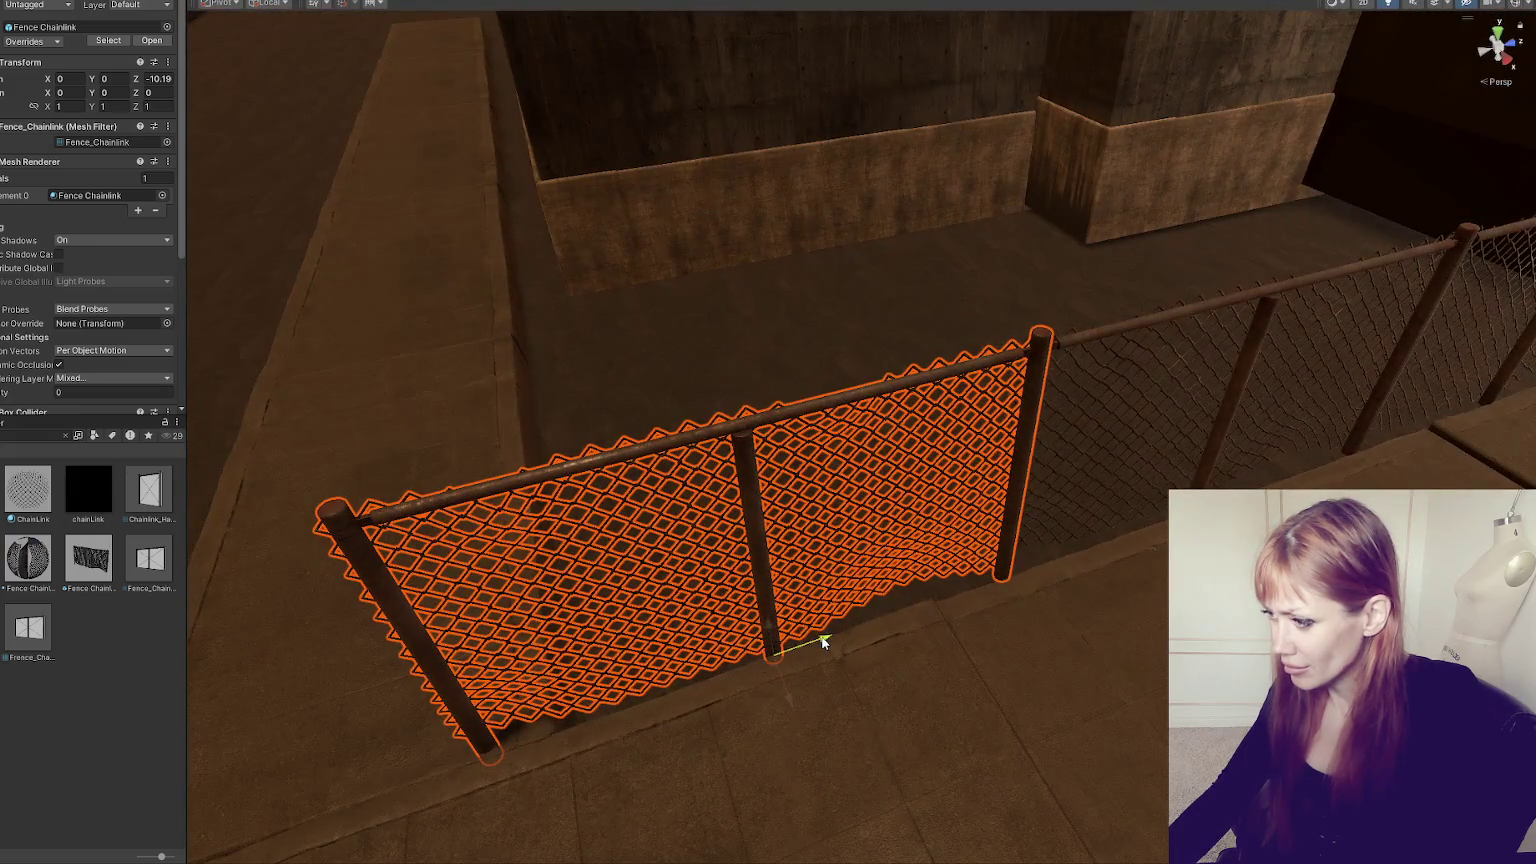
pyautogui.moveTo(822, 641)
pyautogui.mouseDown()
pyautogui.moveTo(862, 630)
pyautogui.moveTo(826, 636)
pyautogui.mouseUp()
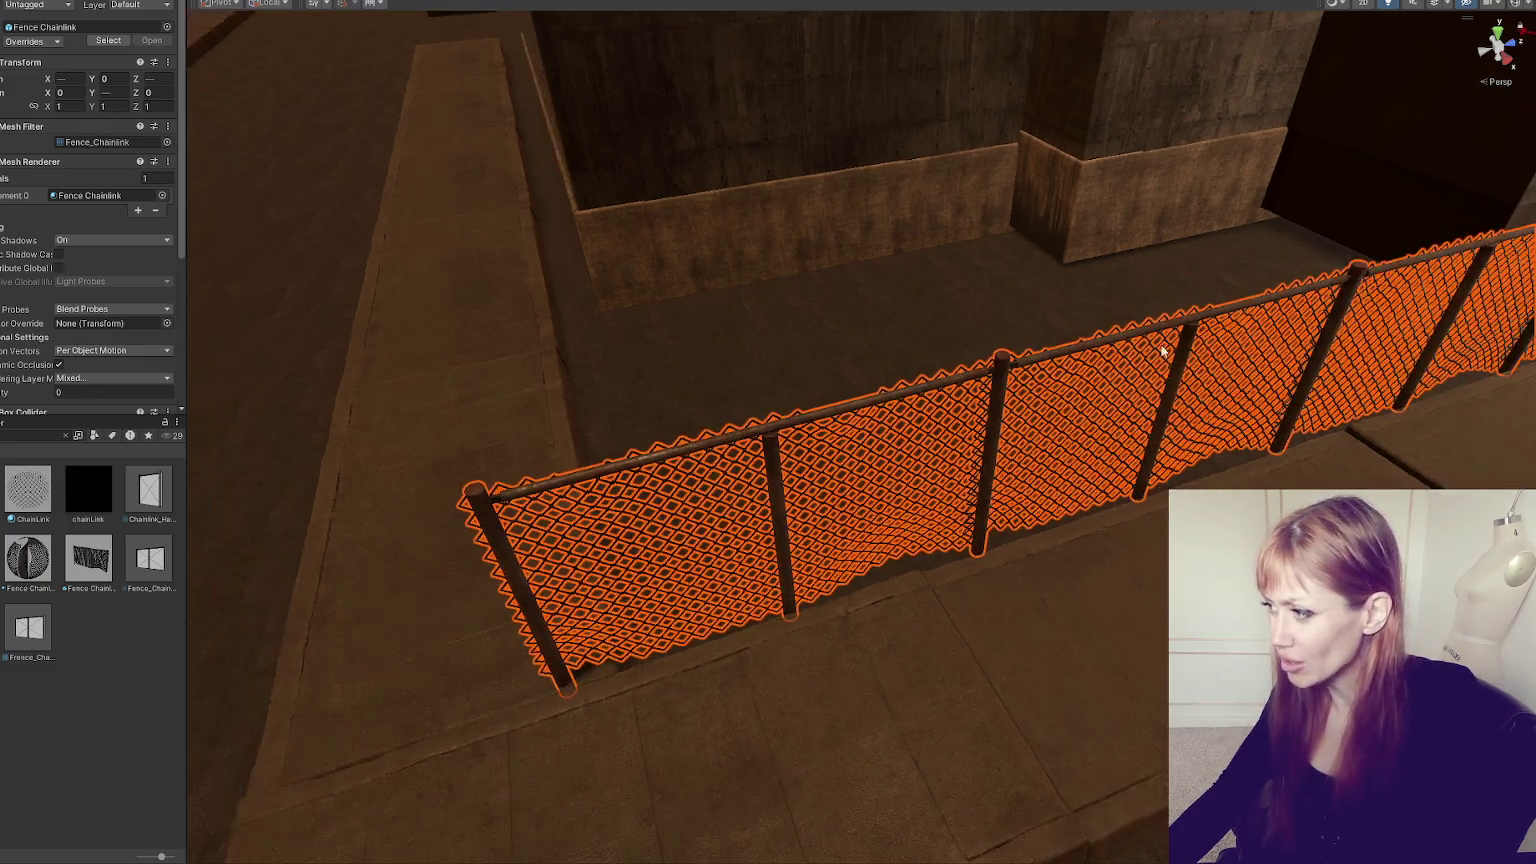
# - Shorten the left and middle fence sections and move the left one to meet its neighbour
pyautogui.moveTo(1172, 343)
pyautogui.mouseDown()
pyautogui.moveTo(1104, 353)
pyautogui.moveTo(1022, 233)
pyautogui.moveTo(815, 250)
pyautogui.mouseUp()
pyautogui.scroll(-2, 552, 392)
pyautogui.click(695, 410)
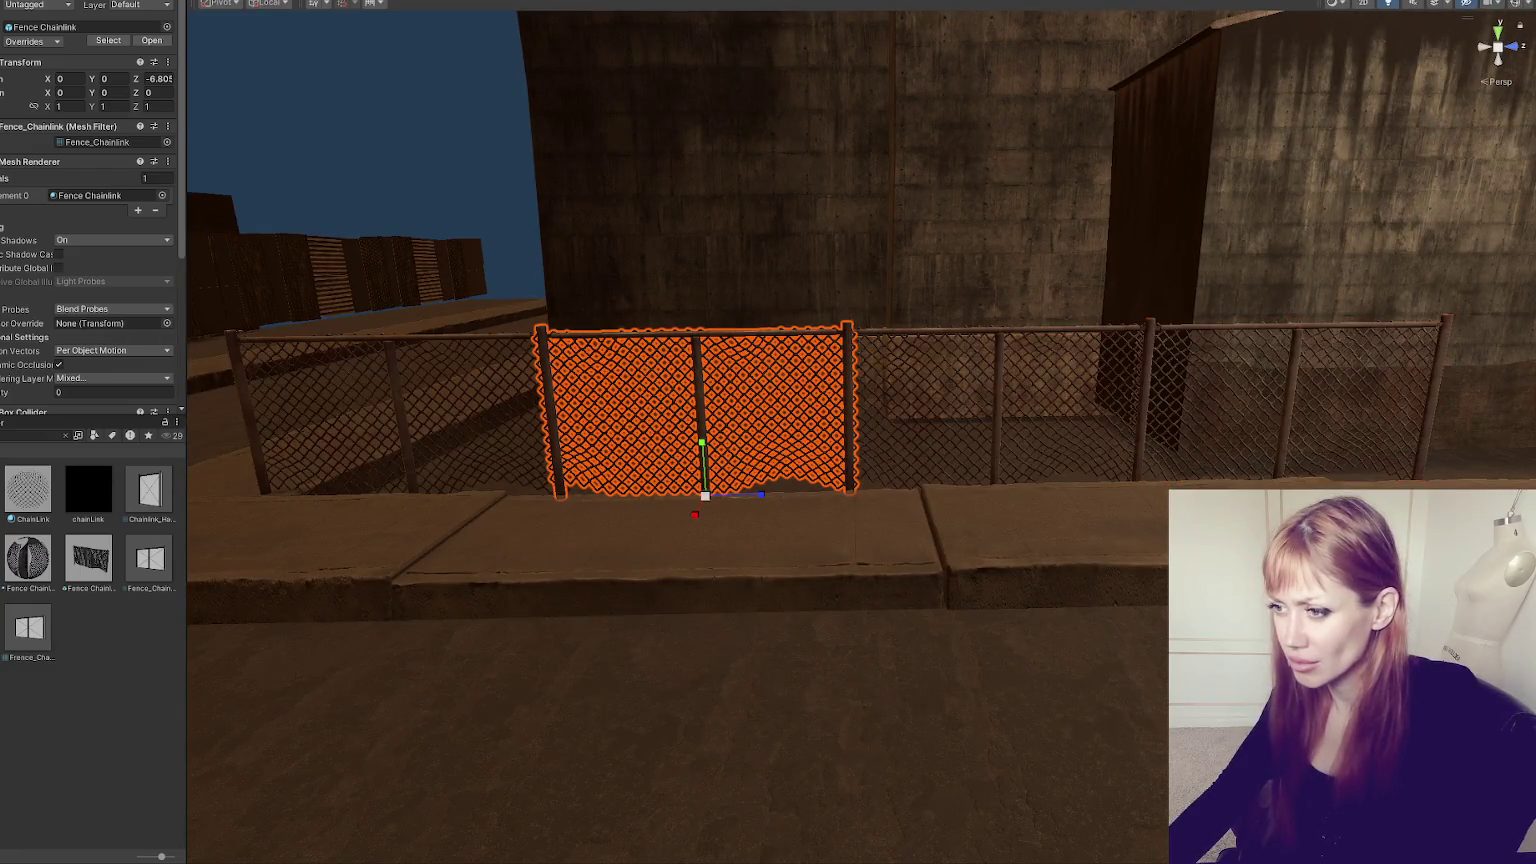
pyautogui.keyDown('shift'); pyautogui.click(1000, 420); pyautogui.keyUp('shift')
pyautogui.keyDown('shift'); pyautogui.click(535, 437); pyautogui.keyUp('shift')
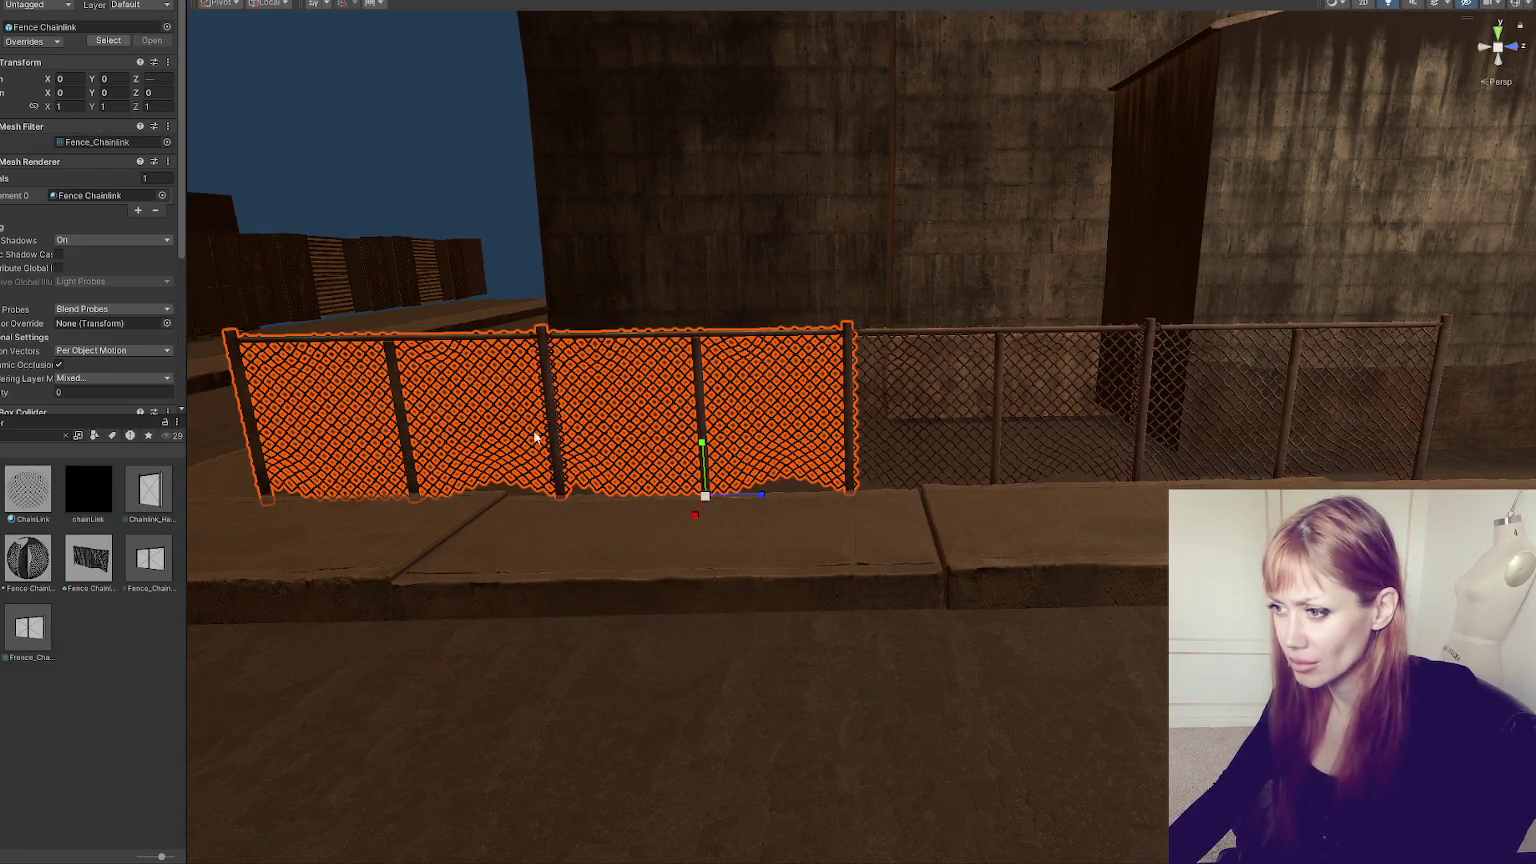
pyautogui.moveTo(757, 490); pyautogui.dragTo(772, 488)
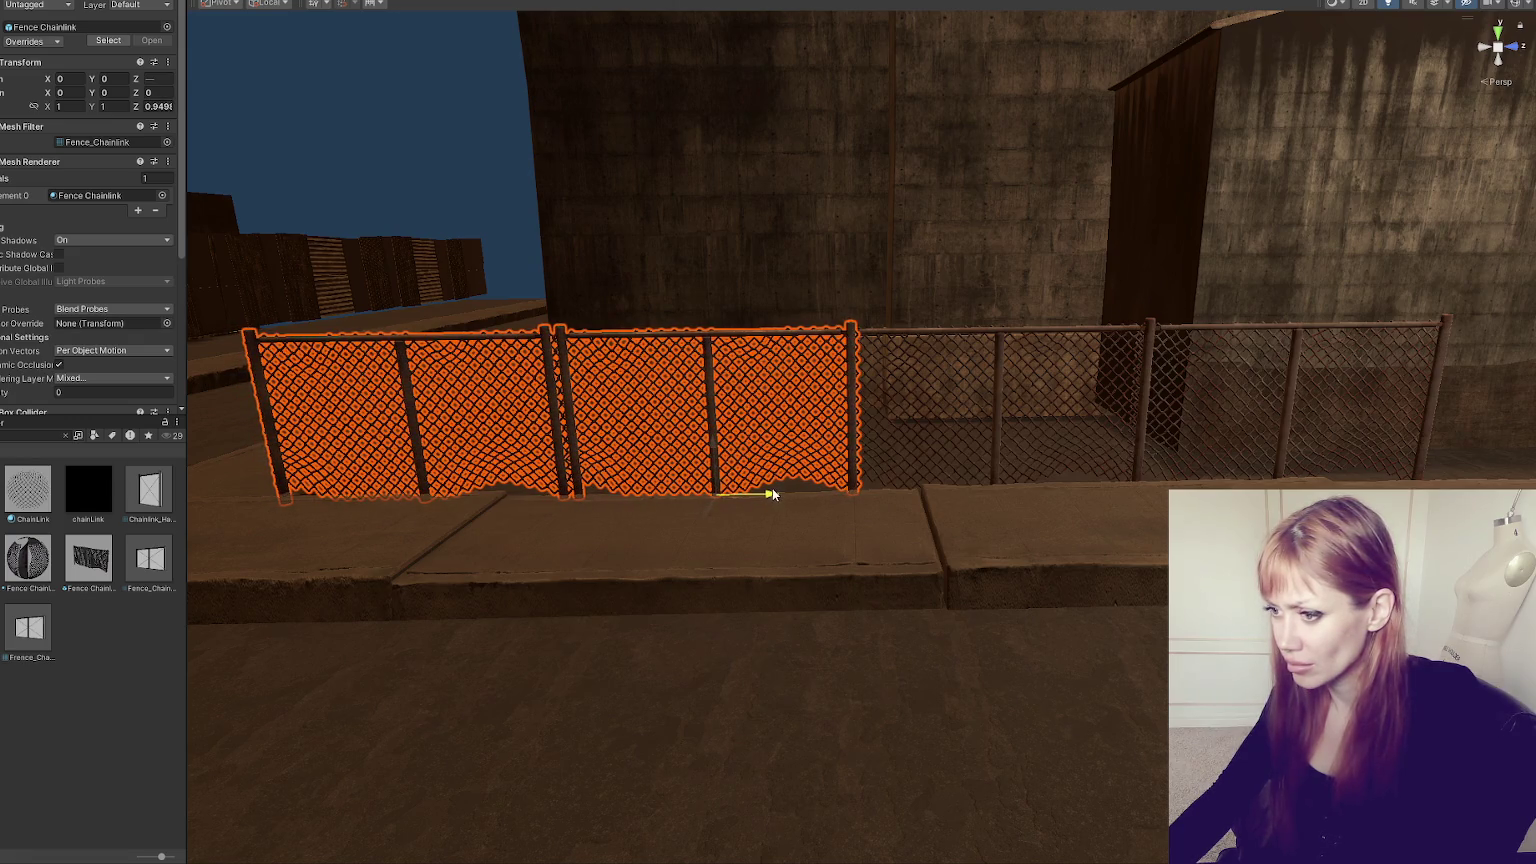
pyautogui.press('w')
pyautogui.click(395, 517)
pyautogui.moveTo(489, 491); pyautogui.dragTo(497, 494)
# - View the area from above and select a sidewalk slab near the wall and pillar
pyautogui.scroll(-3, 925, 363)
pyautogui.click(72, 638)
pyautogui.moveTo(1000, 480)
pyautogui.mouseDown()
pyautogui.moveTo(1035, 525)
pyautogui.moveTo(967, 564)
pyautogui.moveTo(861, 521)
pyautogui.moveTo(754, 518)
pyautogui.moveTo(778, 535)
pyautogui.moveTo(1095, 548)
pyautogui.moveTo(833, 449)
pyautogui.moveTo(1063, 562)
pyautogui.mouseUp()
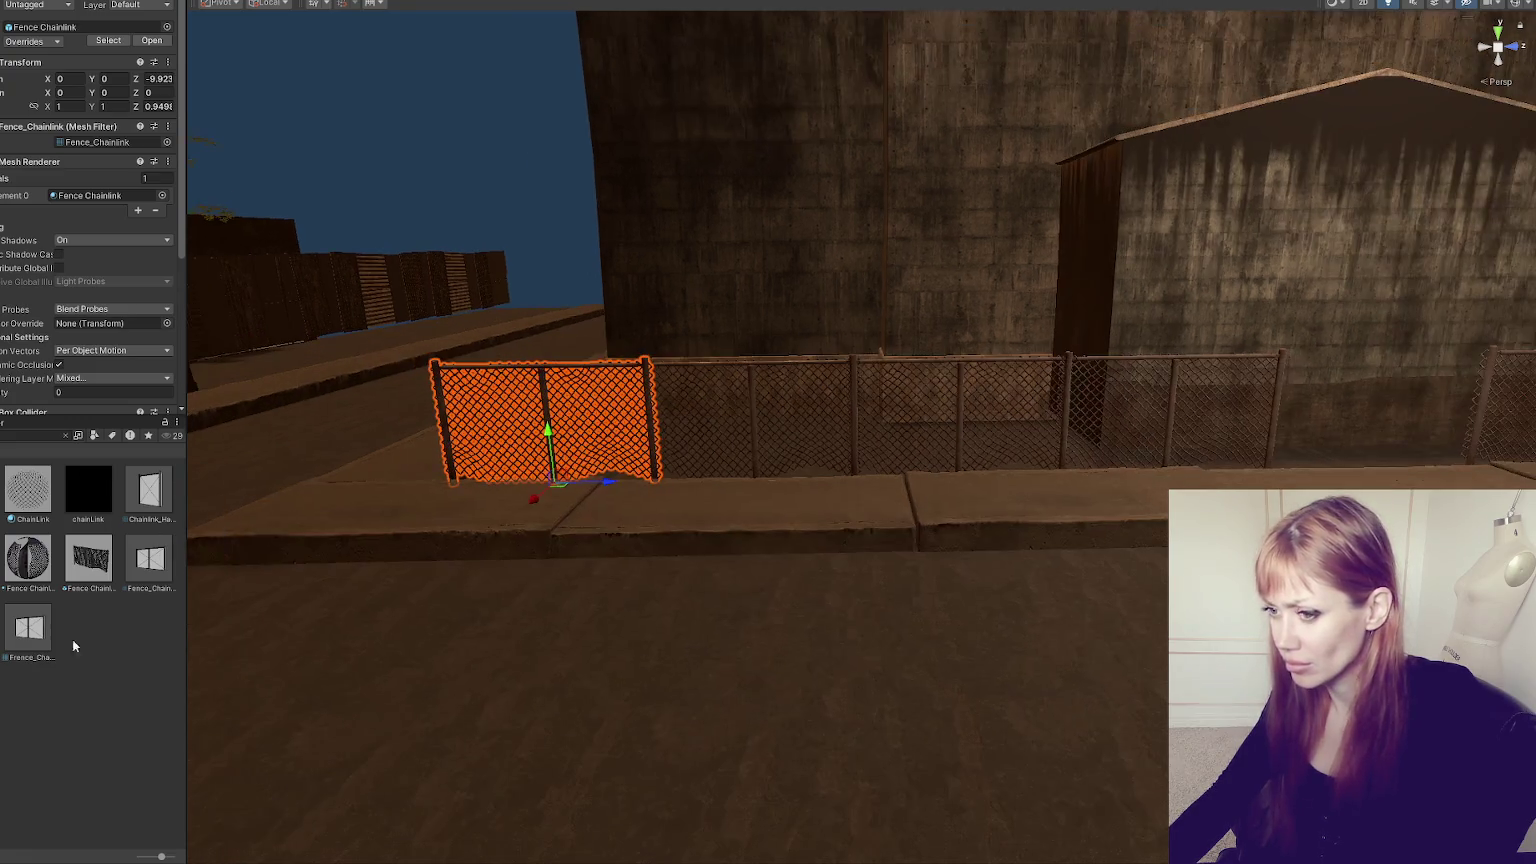
pyautogui.click(1126, 549)
pyautogui.moveTo(960, 532)
pyautogui.mouseDown()
pyautogui.moveTo(703, 559)
pyautogui.moveTo(251, 652)
pyautogui.moveTo(684, 594)
pyautogui.mouseUp()
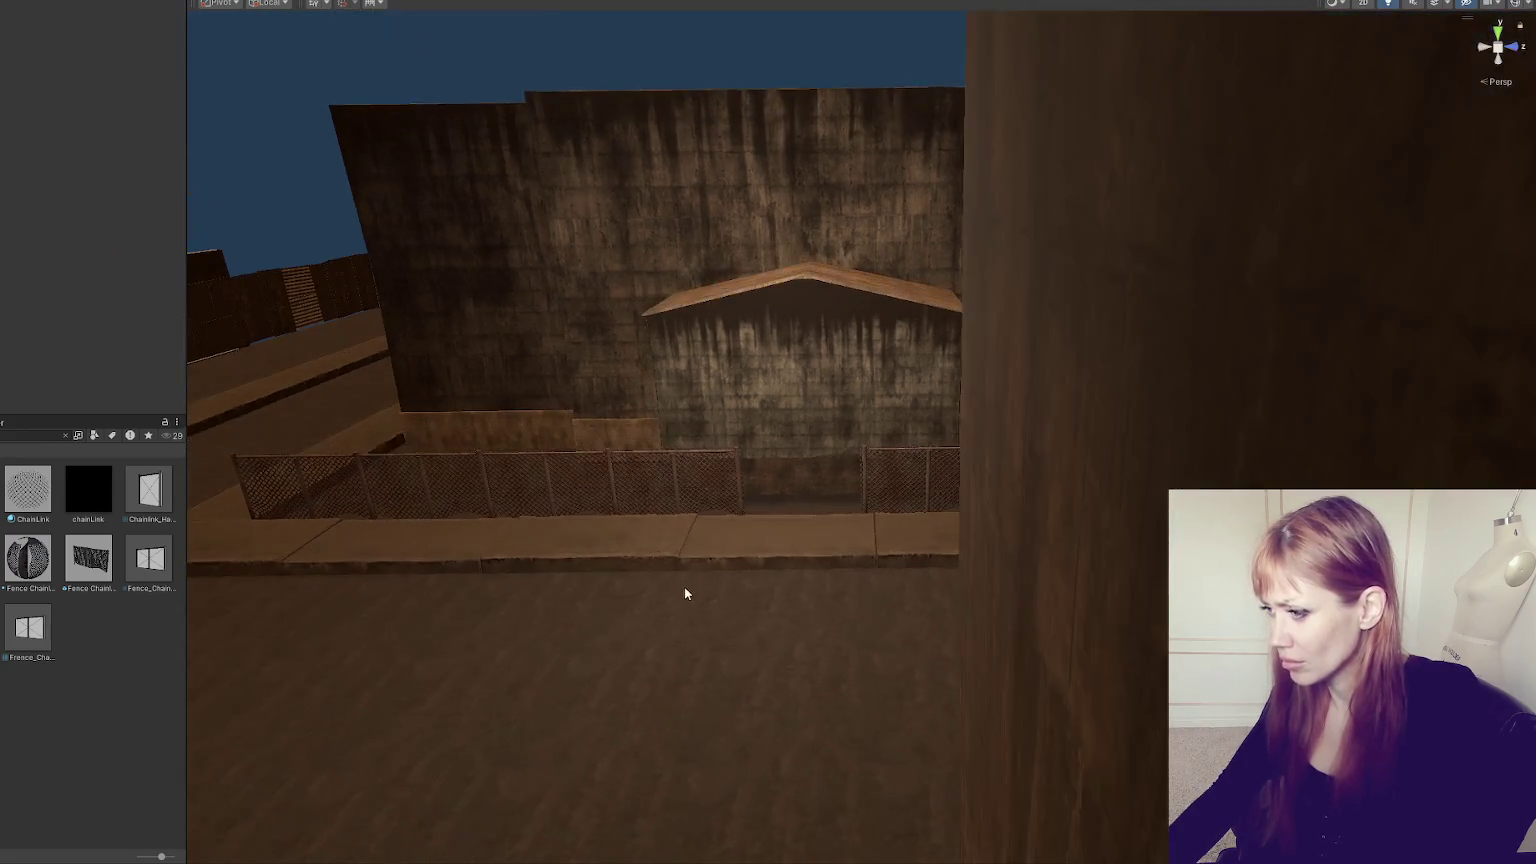
# - Select the neighbouring sidewalk slabs and try shifting one, then view the alley from above
pyautogui.click(744, 569)
pyautogui.click(625, 541)
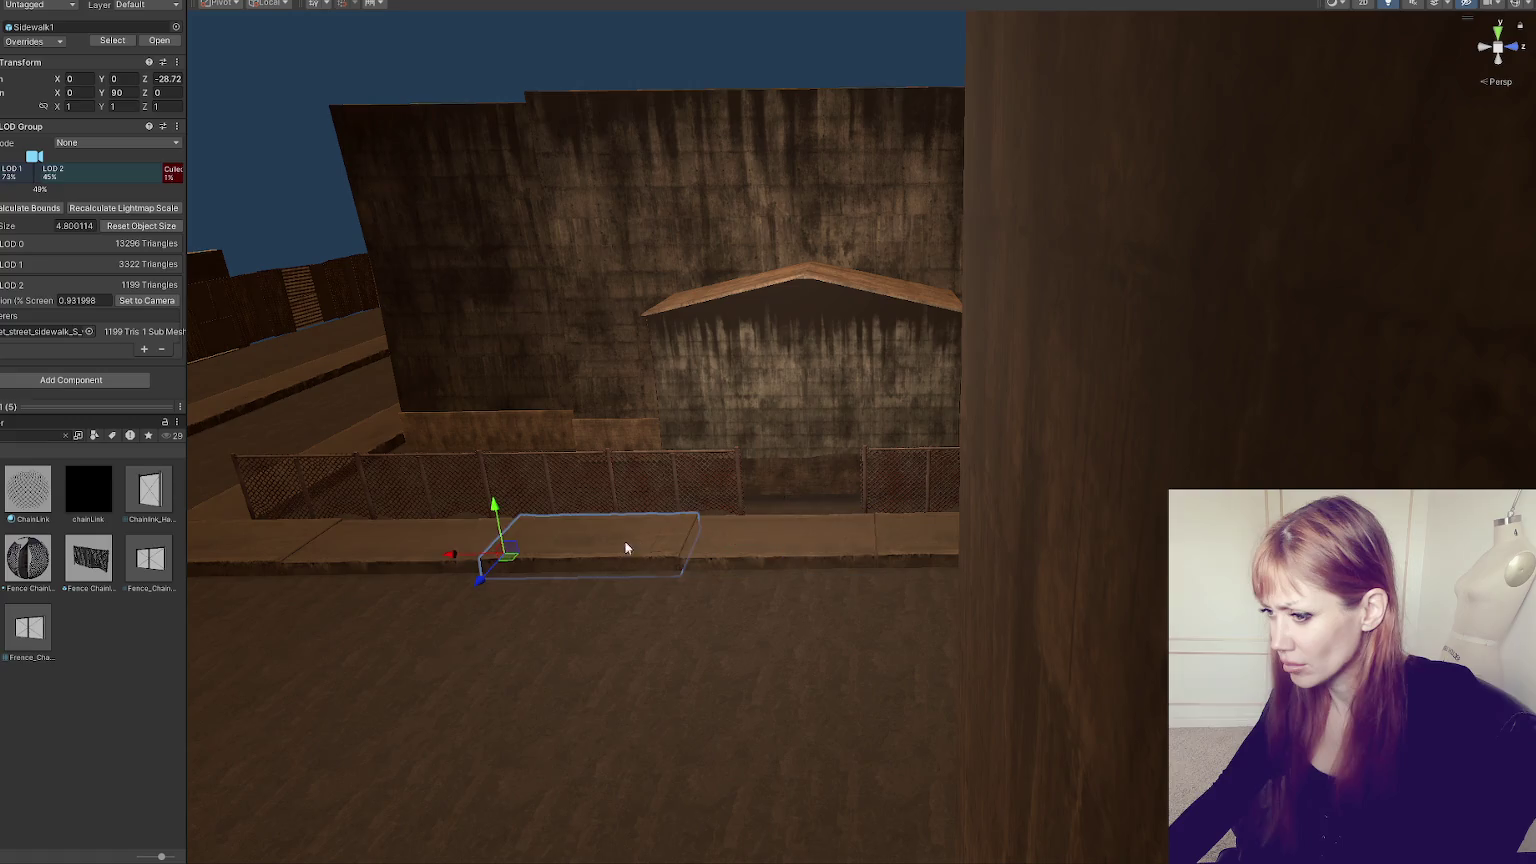
pyautogui.moveTo(476, 552)
pyautogui.mouseDown()
pyautogui.moveTo(385, 555)
pyautogui.moveTo(479, 561)
pyautogui.moveTo(474, 573)
pyautogui.mouseUp()
pyautogui.scroll(-5, 476, 561)
pyautogui.click(490, 560)
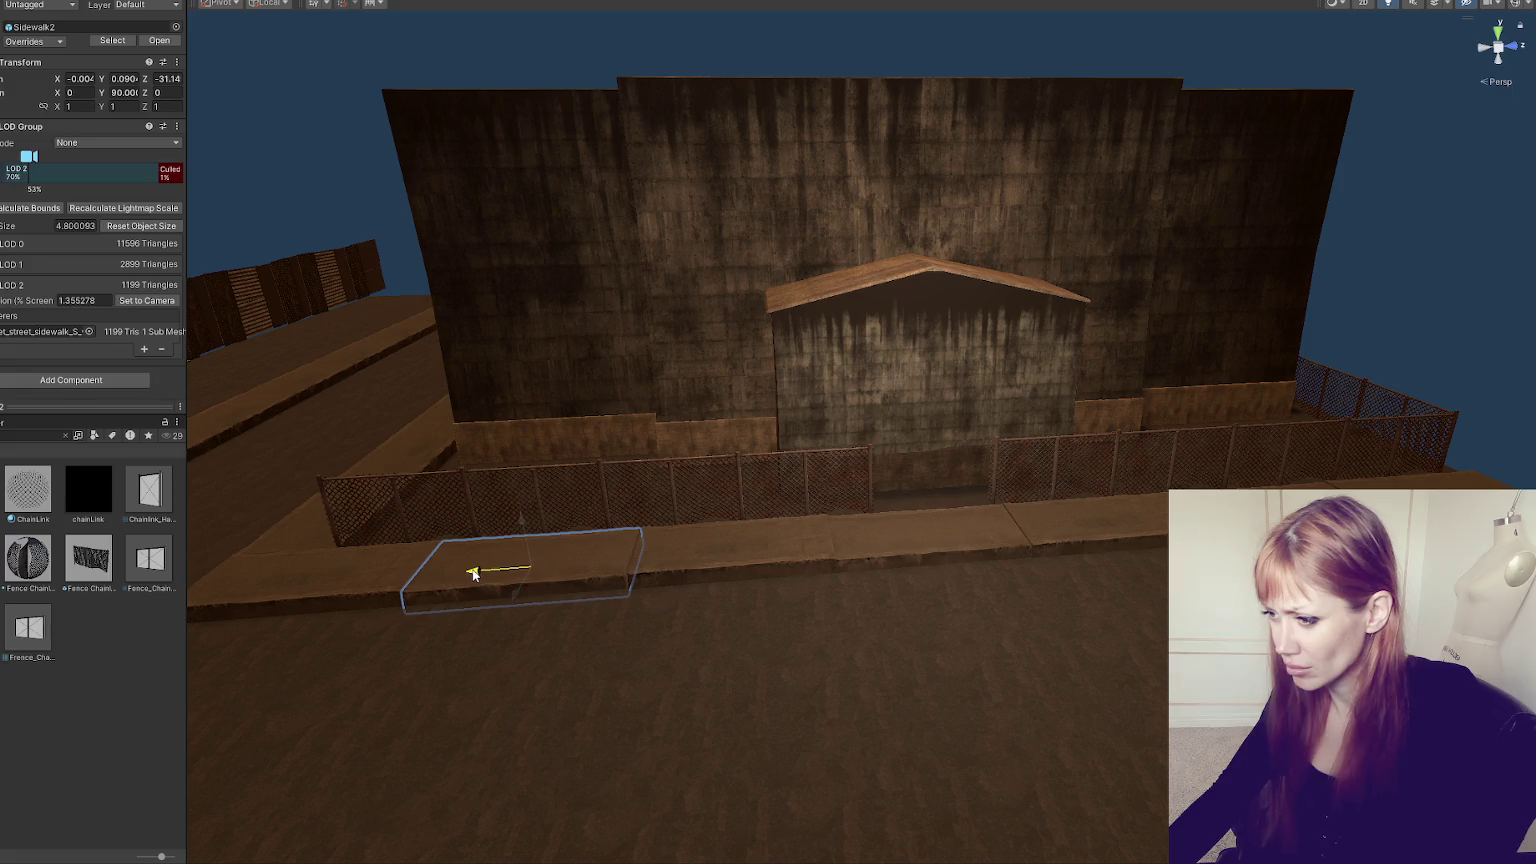
pyautogui.scroll(-3, 474, 573)
pyautogui.click(330, 146)
pyautogui.keyDown('alt'); pyautogui.moveTo(330, 146); pyautogui.dragTo(493, 319); pyautogui.keyUp('alt')
# - Lower a sidewalk slab slightly, then fine-tune its height against the ground block
pyautogui.click(600, 410)
pyautogui.press('f')
pyautogui.keyDown('alt'); pyautogui.moveTo(623, 428); pyautogui.dragTo(954, 420); pyautogui.keyUp('alt')
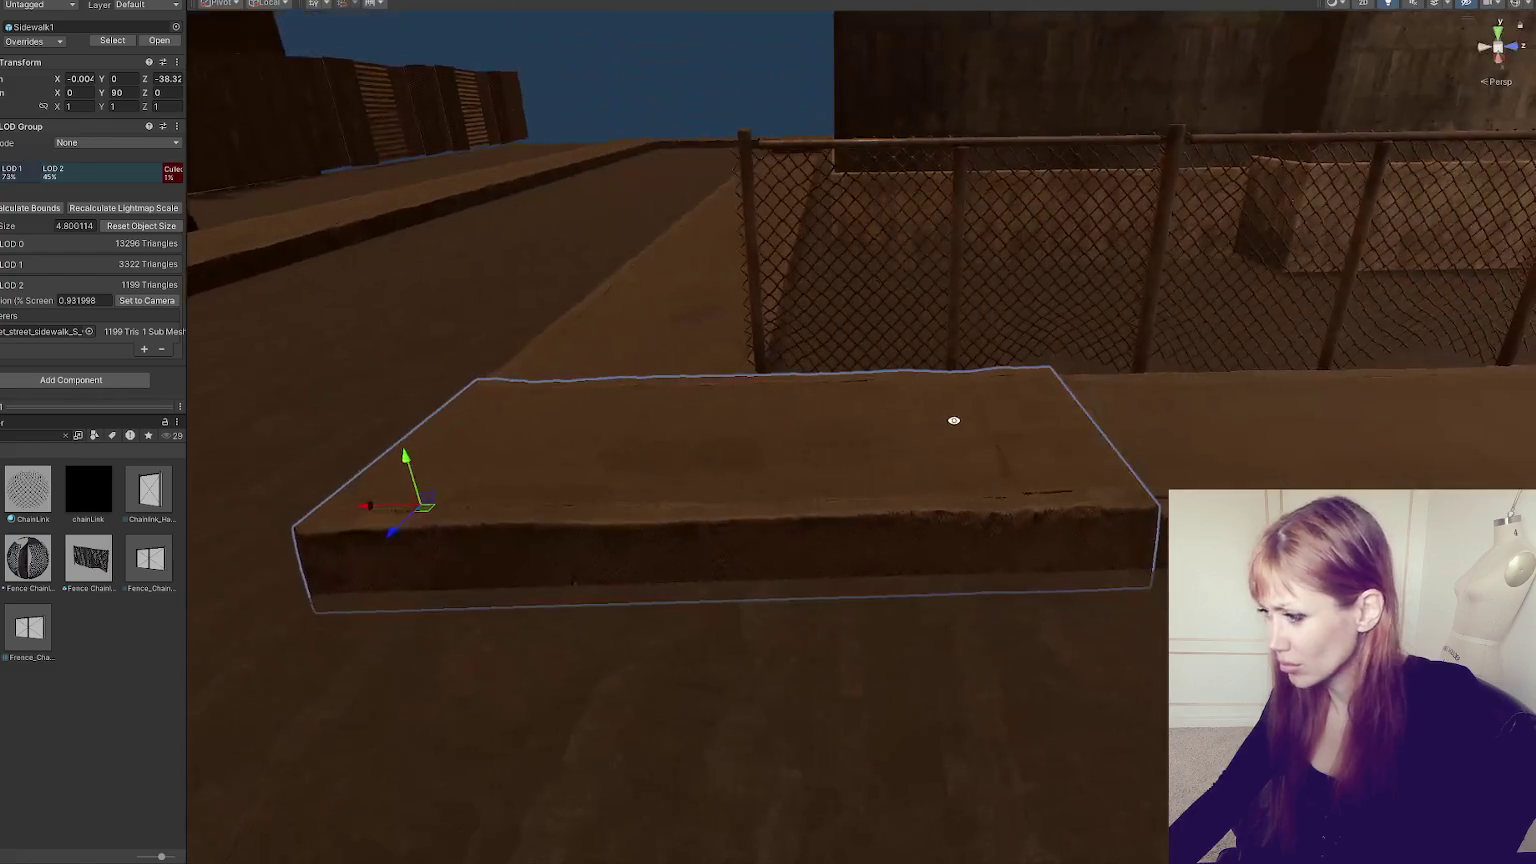
pyautogui.moveTo(408, 468)
pyautogui.mouseDown()
pyautogui.moveTo(467, 480)
pyautogui.moveTo(446, 590)
pyautogui.mouseUp()
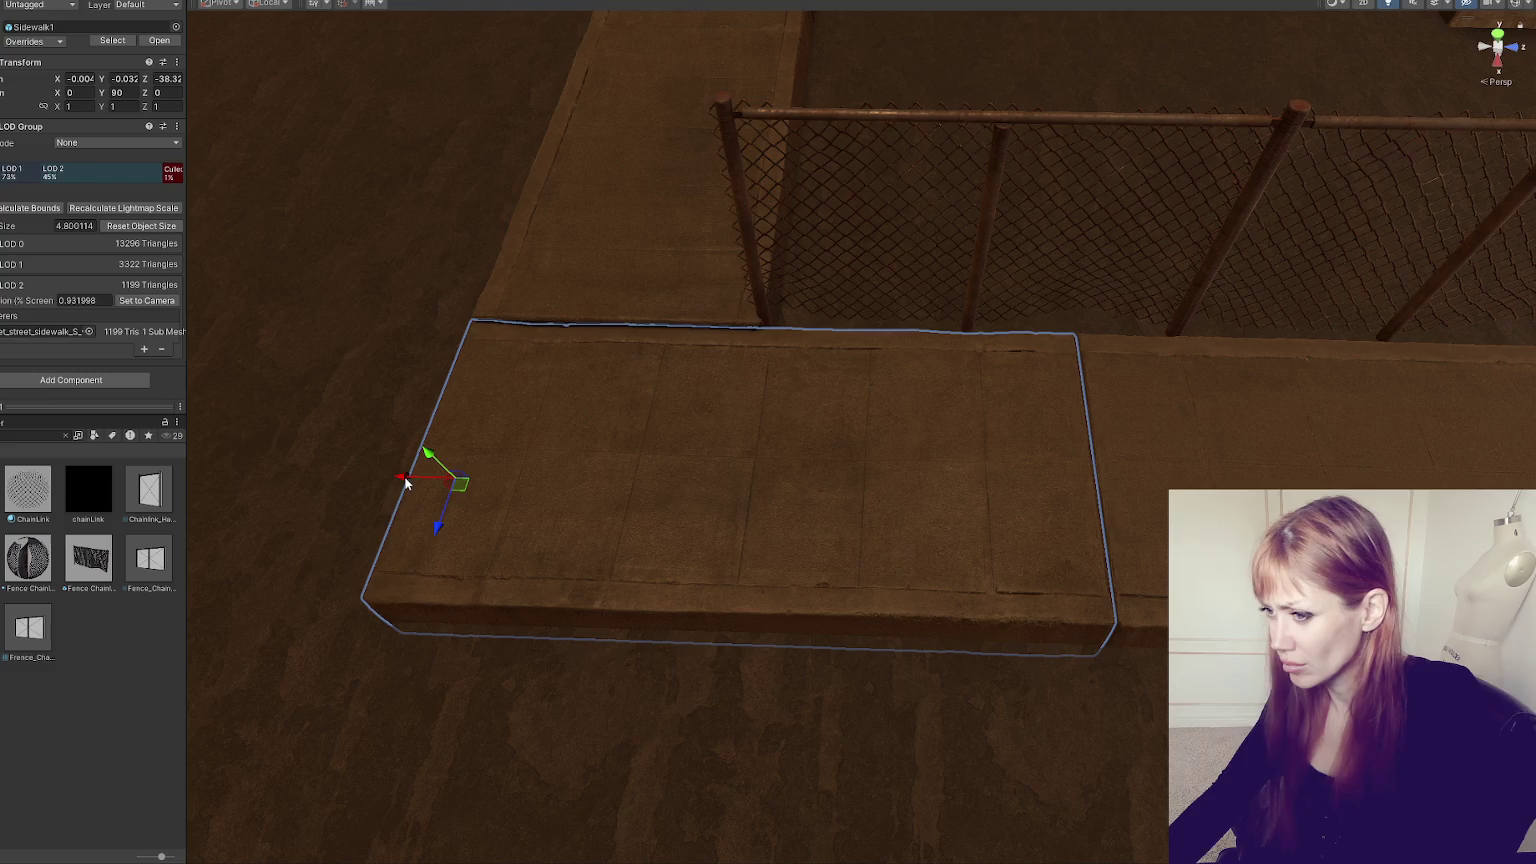
pyautogui.moveTo(432, 466); pyautogui.dragTo(424, 452)
pyautogui.click(685, 397)
pyautogui.moveTo(685, 397)
pyautogui.keyDown('alt'); pyautogui.mouseDown()
pyautogui.moveTo(811, 608)
pyautogui.moveTo(967, 542)
pyautogui.moveTo(988, 415)
pyautogui.moveTo(1226, 309)
pyautogui.moveTo(792, 230)
pyautogui.moveTo(1118, 295)
pyautogui.mouseUp(); pyautogui.keyUp('alt')
# - Sink the first sidewalk slab slightly into the ground
pyautogui.click(528, 498)
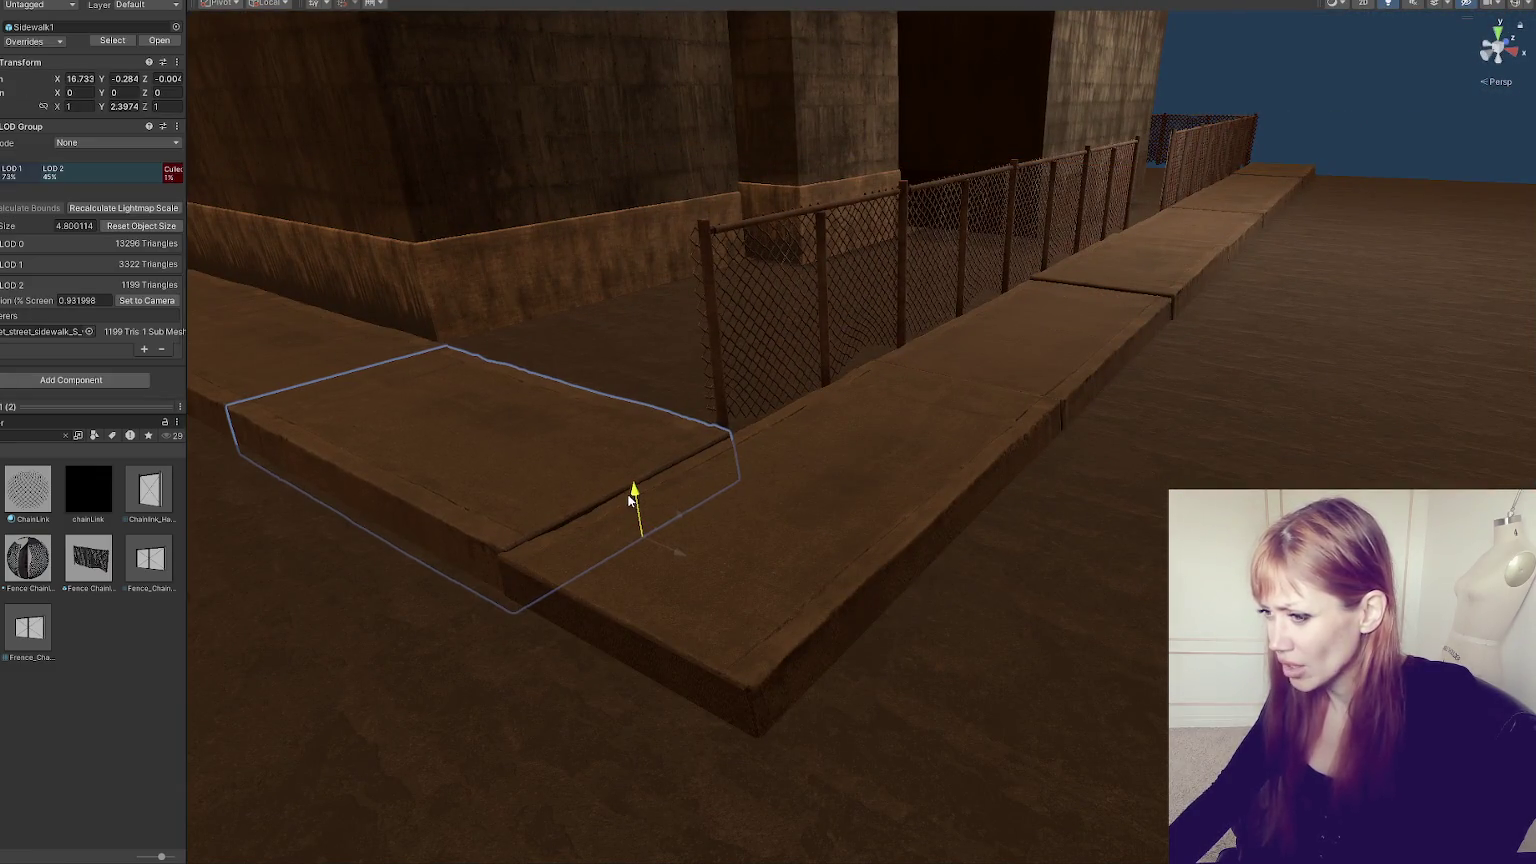
pyautogui.click(1114, 301)
pyautogui.click(1168, 286)
pyautogui.press('f')
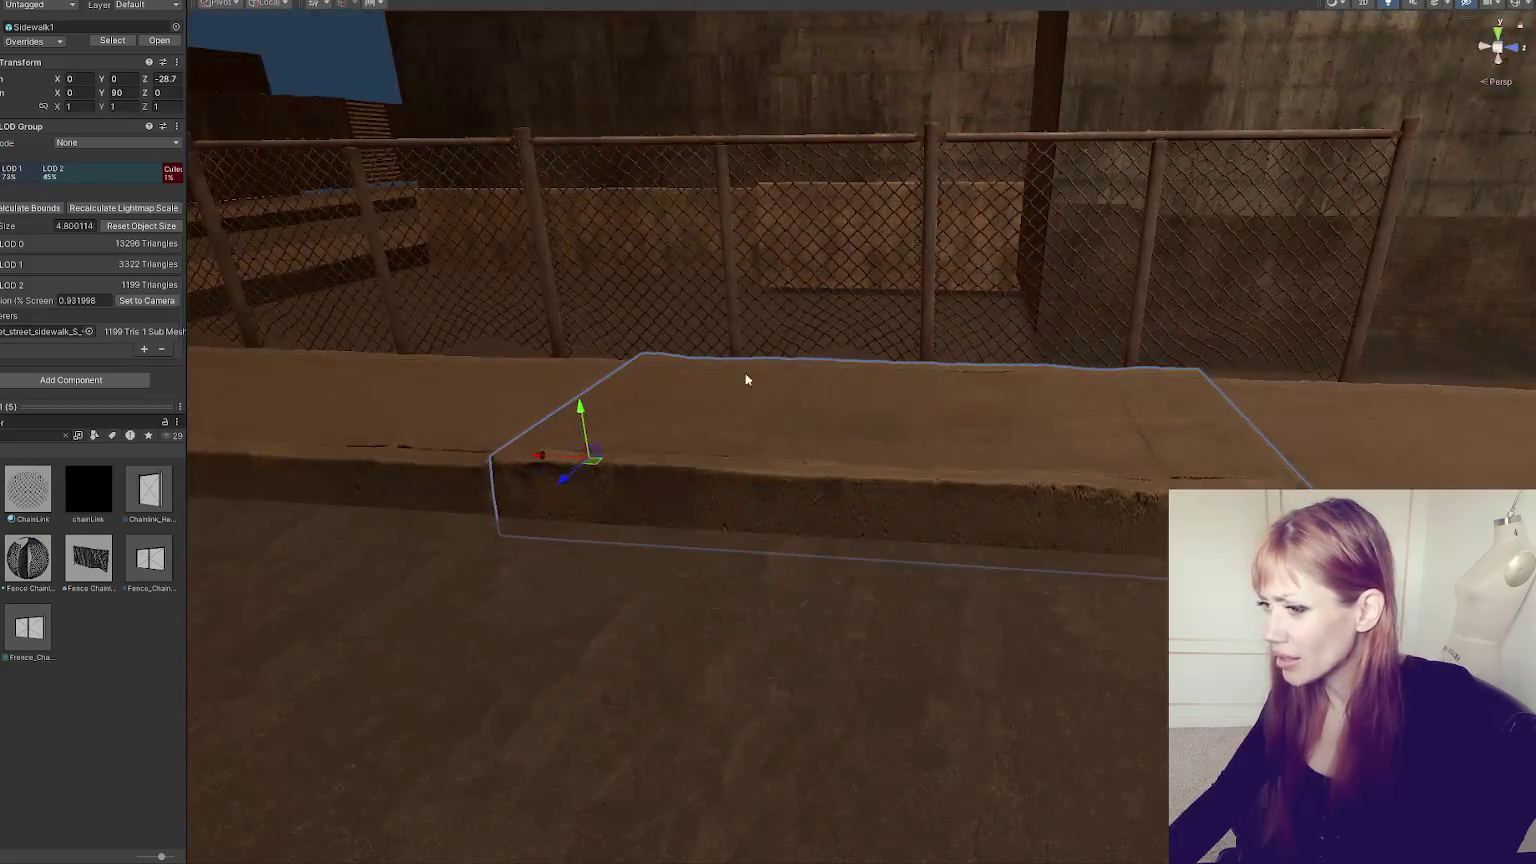
pyautogui.moveTo(580, 418); pyautogui.dragTo(573, 425)
# - Lower another sidewalk slab a little more, then look over the surrounding walls
pyautogui.scroll(-3, 1204, 477)
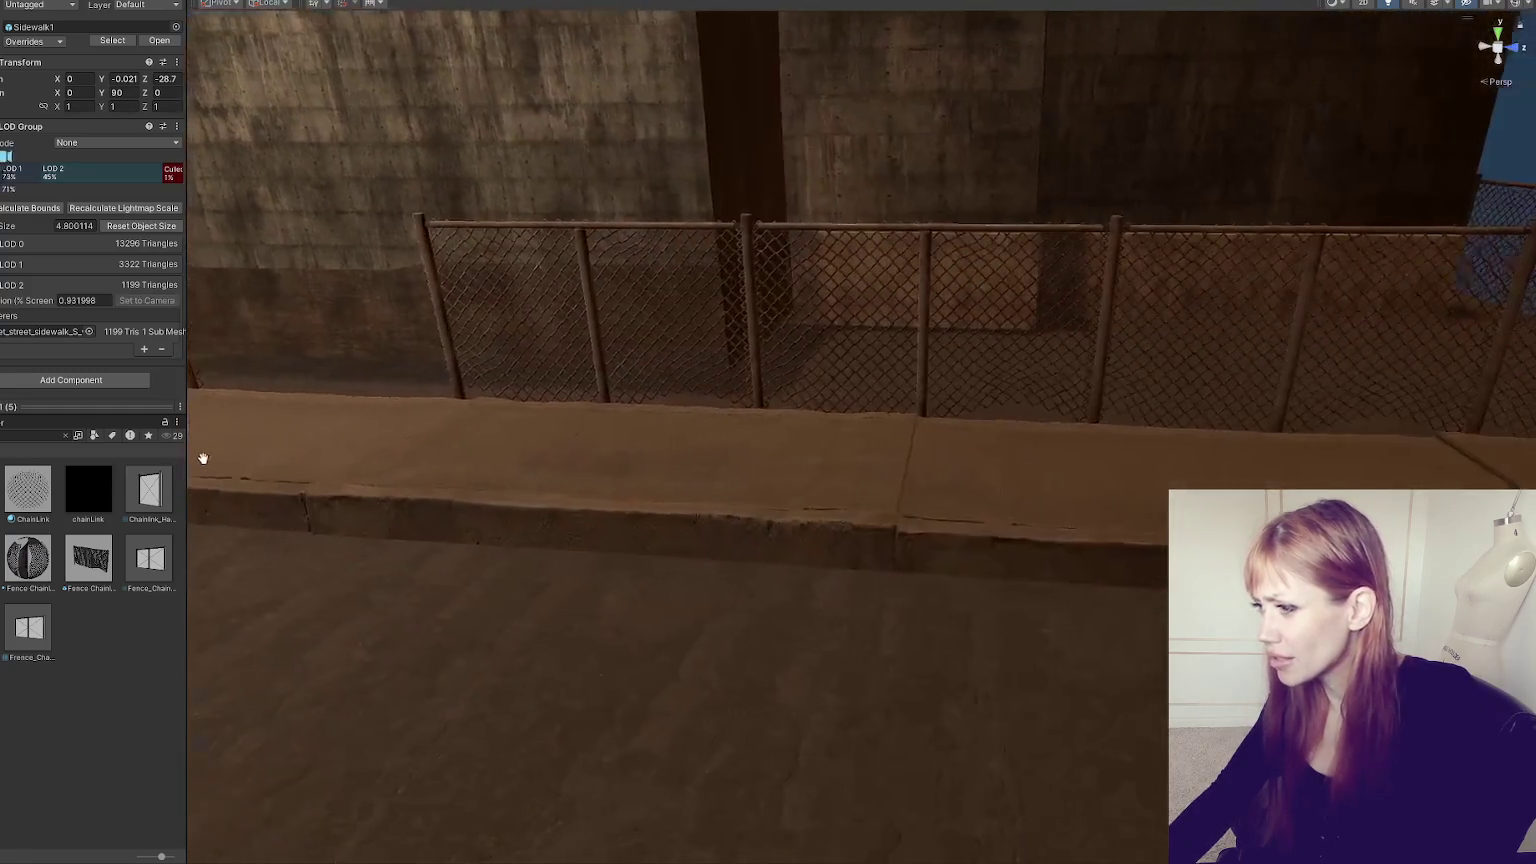
pyautogui.click(566, 466)
pyautogui.moveTo(400, 432)
pyautogui.mouseDown()
pyautogui.moveTo(528, 442)
pyautogui.moveTo(452, 429)
pyautogui.moveTo(430, 452)
pyautogui.mouseUp()
pyautogui.click(586, 443)
pyautogui.click(1202, 442)
pyautogui.moveTo(1202, 442)
pyautogui.mouseDown()
pyautogui.moveTo(963, 336)
pyautogui.moveTo(1056, 370)
pyautogui.mouseUp()
pyautogui.moveTo(1057, 486)
pyautogui.mouseDown()
pyautogui.moveTo(974, 206)
pyautogui.moveTo(1080, 288)
pyautogui.moveTo(1085, 434)
pyautogui.moveTo(1063, 302)
pyautogui.moveTo(1018, 309)
pyautogui.mouseUp()
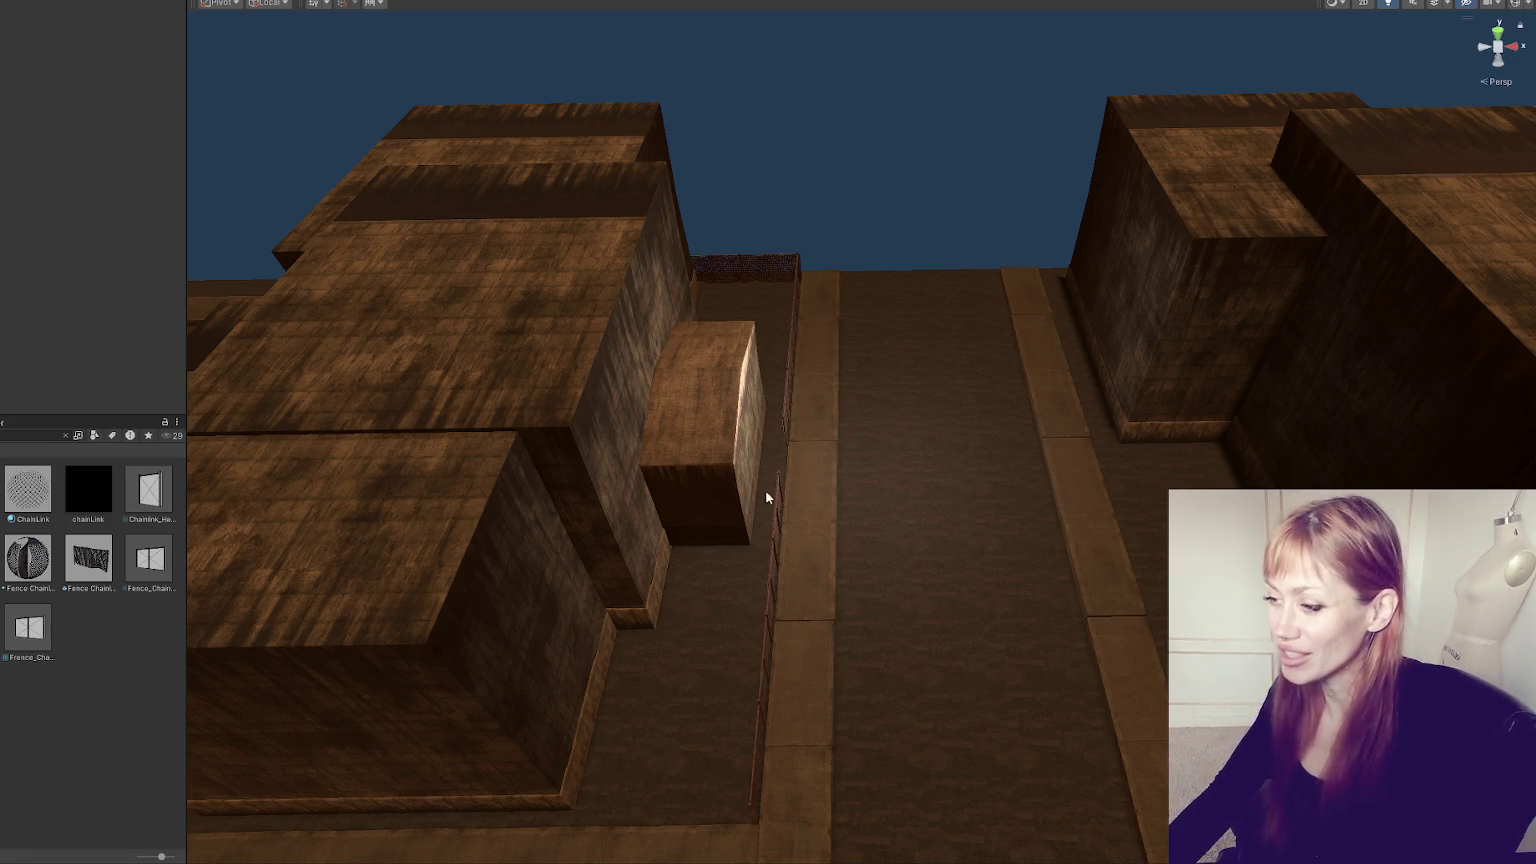
pyautogui.moveTo(628, 410)
pyautogui.mouseDown()
pyautogui.moveTo(1035, 237)
pyautogui.moveTo(1155, 147)
pyautogui.moveTo(751, 350)
pyautogui.moveTo(432, 248)
pyautogui.moveTo(480, 300)
pyautogui.moveTo(540, 233)
pyautogui.moveTo(724, 280)
pyautogui.moveTo(696, 290)
pyautogui.moveTo(743, 425)
pyautogui.moveTo(898, 322)
pyautogui.moveTo(780, 373)
pyautogui.moveTo(720, 343)
pyautogui.moveTo(554, 455)
pyautogui.moveTo(458, 460)
pyautogui.moveTo(668, 448)
pyautogui.moveTo(638, 481)
pyautogui.moveTo(628, 428)
pyautogui.mouseUp()
# - Rotate the small Building 5 block and nudge it into place
pyautogui.click(751, 350)
pyautogui.click(743, 425)
pyautogui.press('e')
pyautogui.press('w')
# - Move the whole chain-link fence group in front of the small building
pyautogui.click(1217, 441)
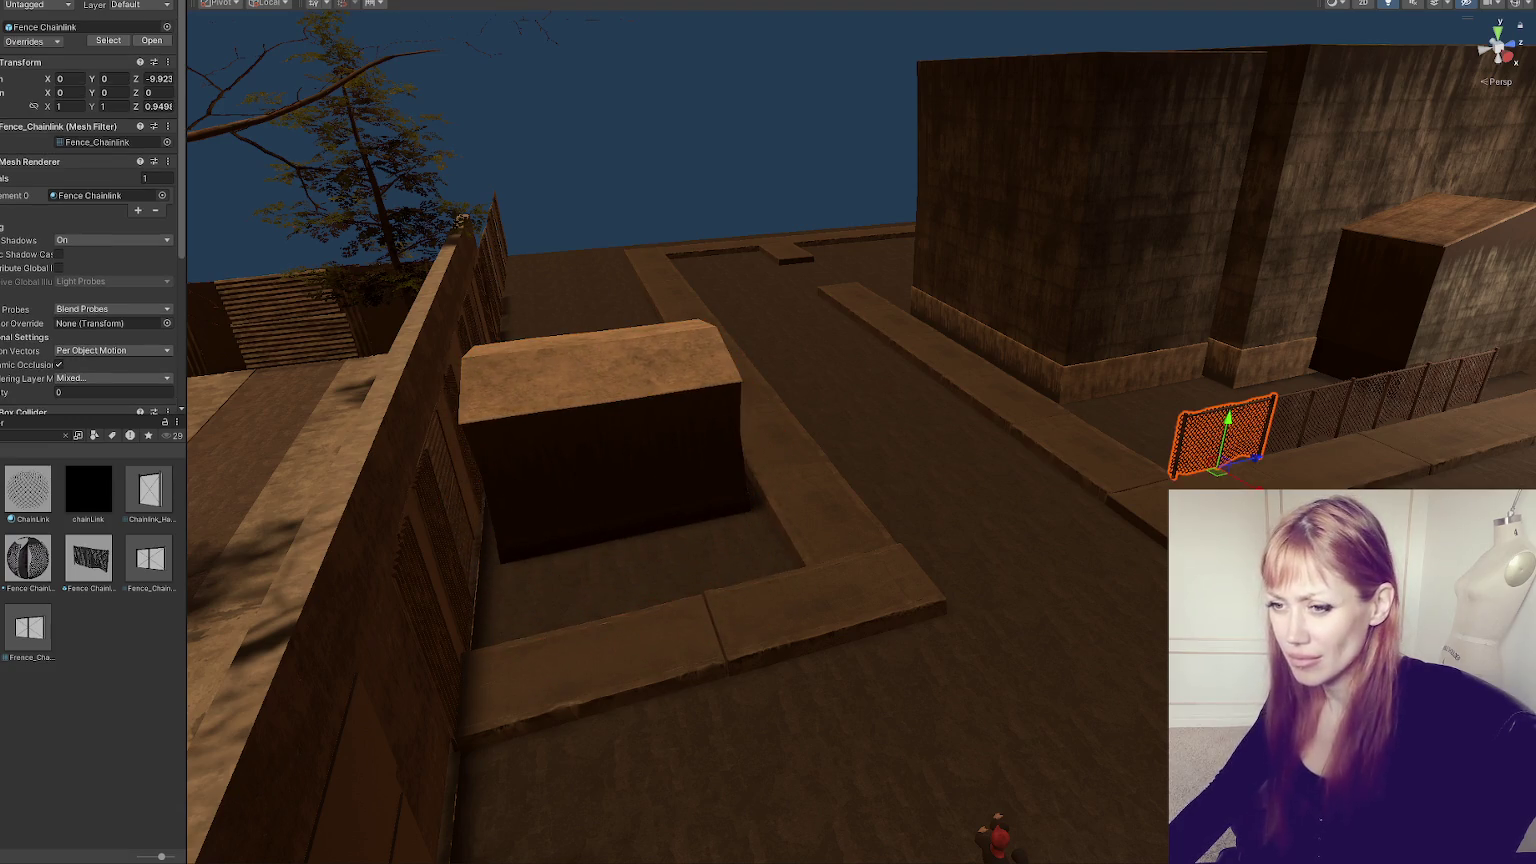
pyautogui.click(5, 250)
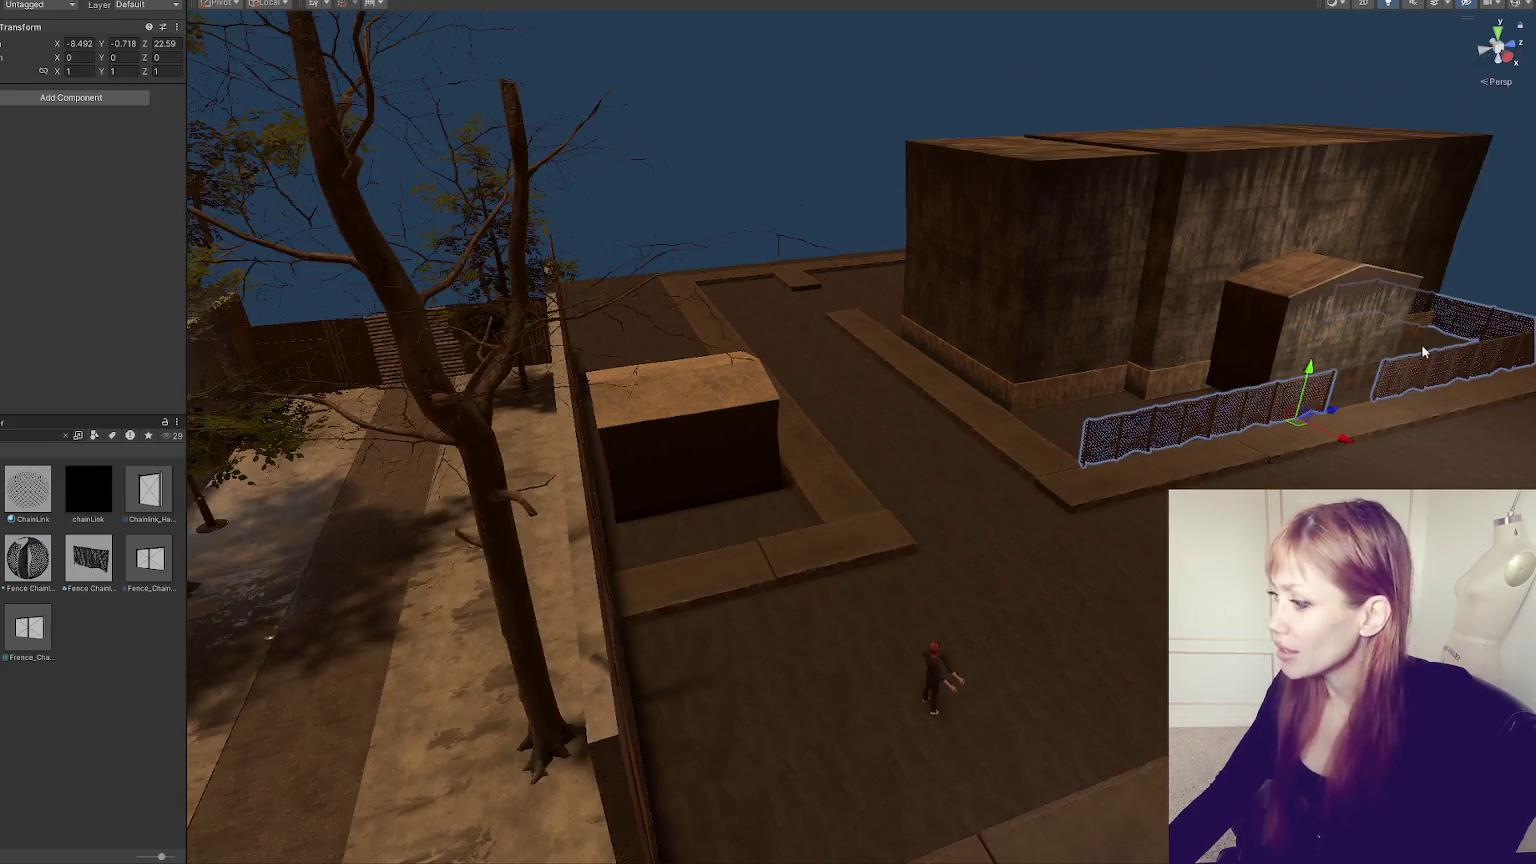
pyautogui.moveTo(1306, 370); pyautogui.dragTo(907, 464)
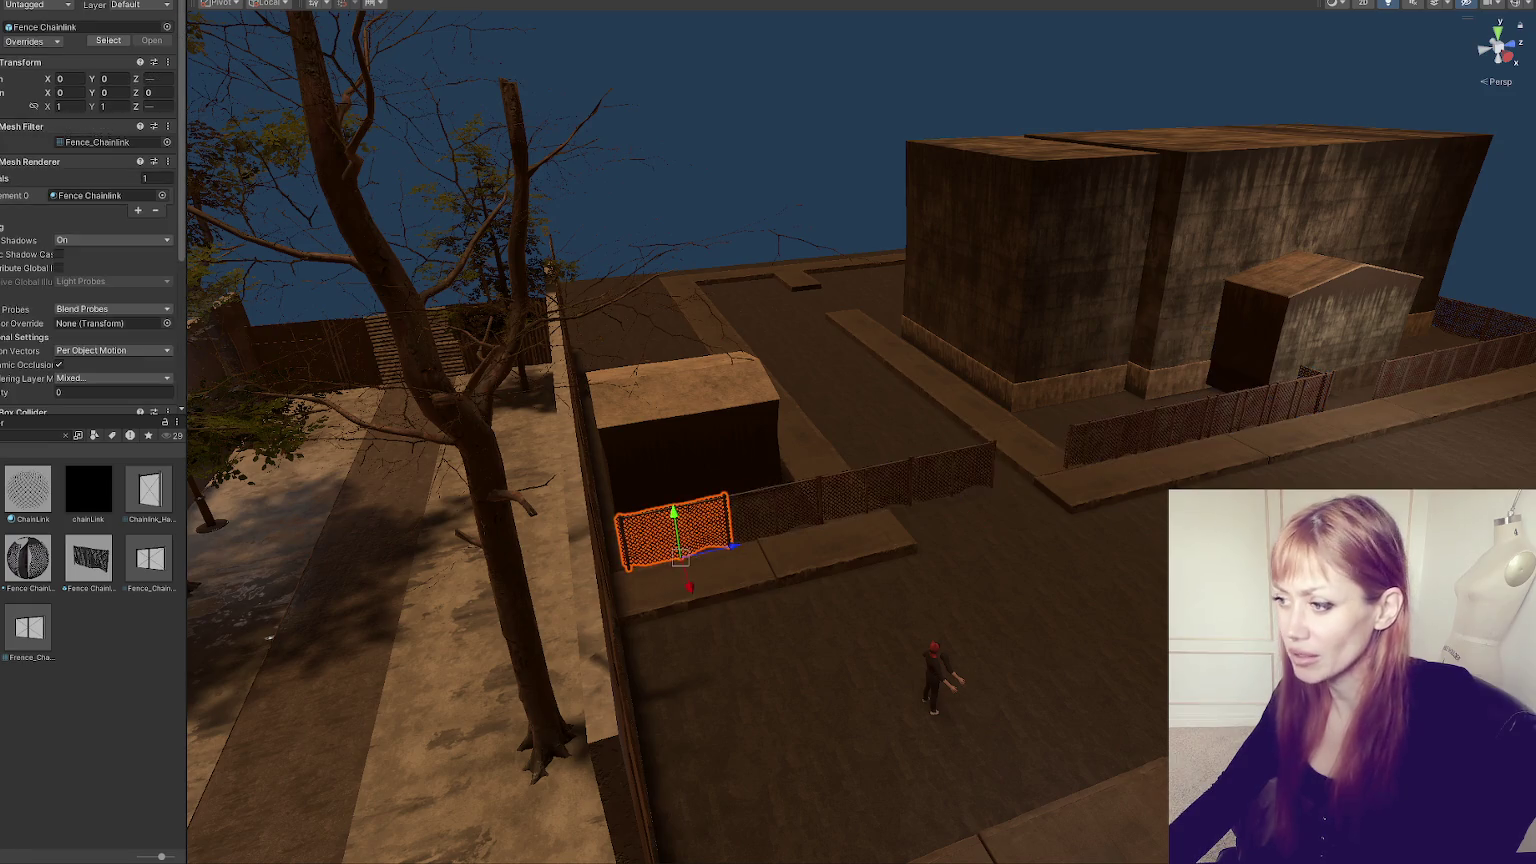
pyautogui.click(1103, 440)
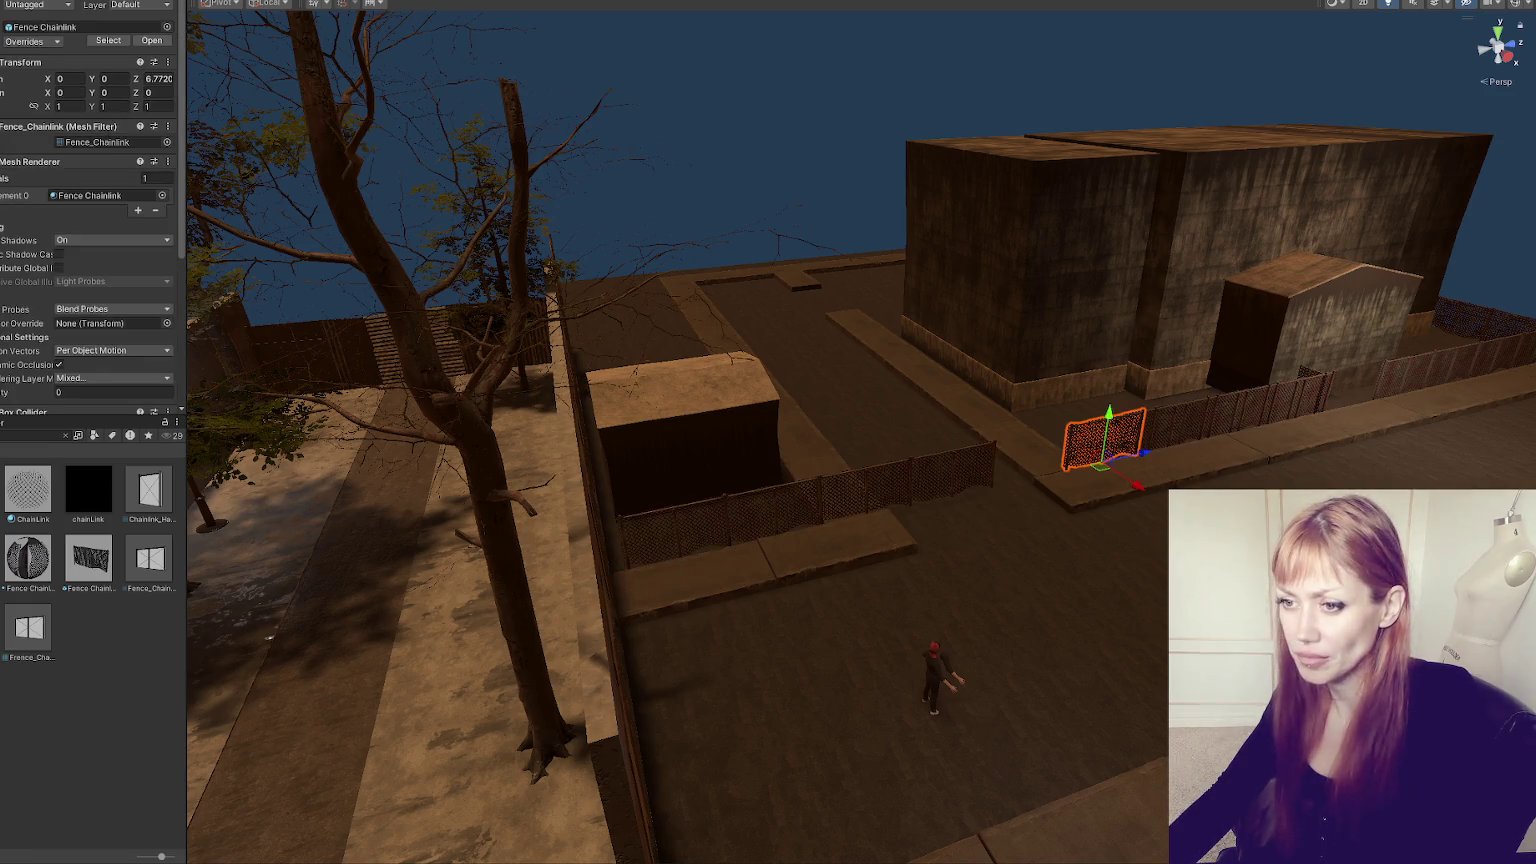
pyautogui.click(1103, 440)
pyautogui.click(1040, 560)
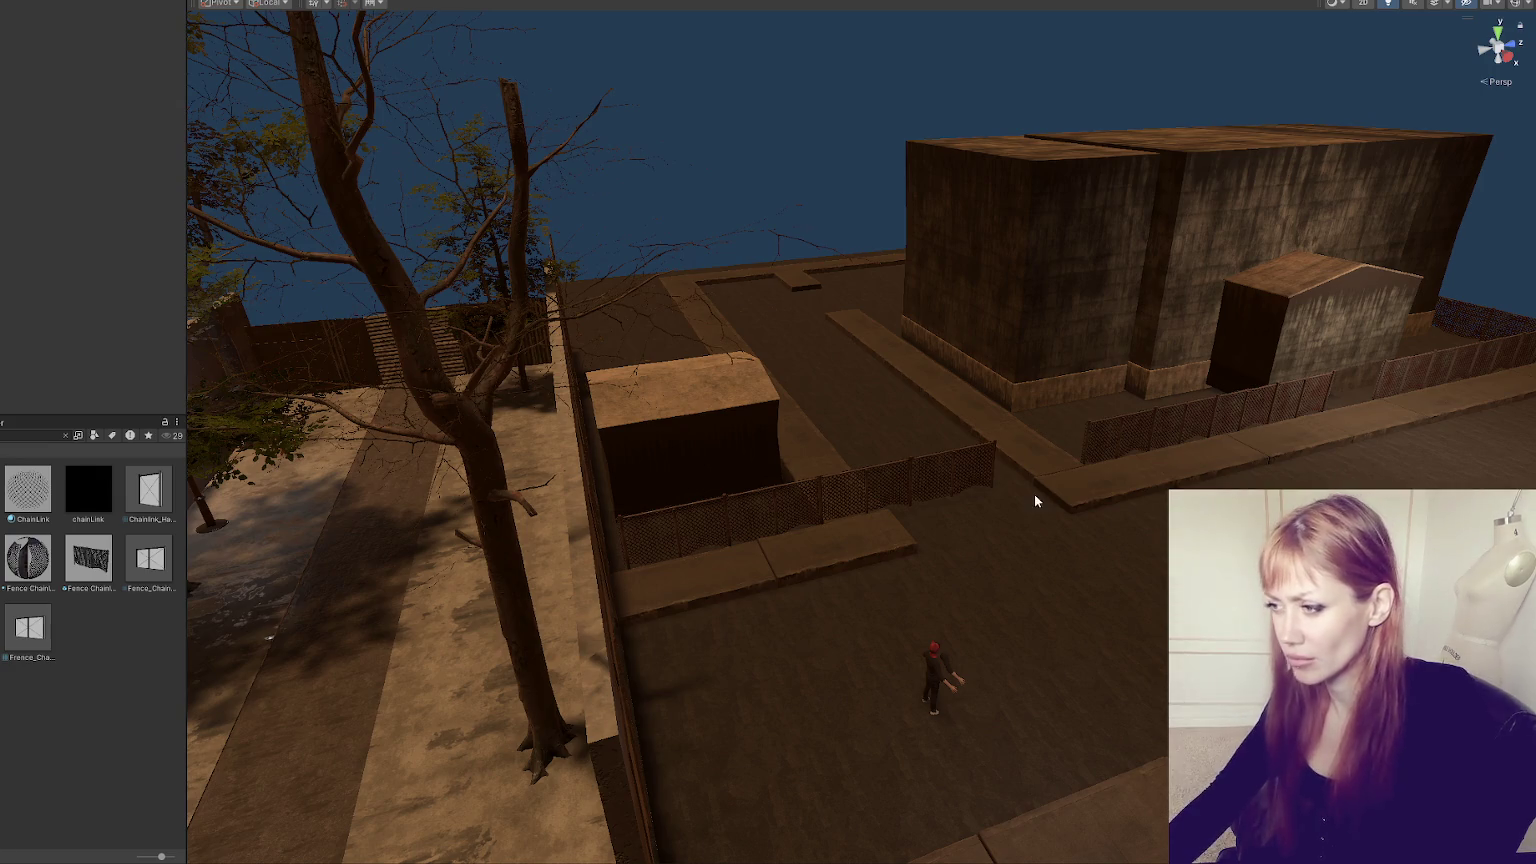
pyautogui.click(979, 468)
# - Turn a fence piece a quarter turn and line it up with the existing fence
pyautogui.press('f')
pyautogui.press('e')
pyautogui.moveTo(928, 568)
pyautogui.mouseDown()
pyautogui.moveTo(1063, 512)
pyautogui.moveTo(814, 540)
pyautogui.moveTo(772, 440)
pyautogui.mouseUp()
pyautogui.press('w')
pyautogui.press('f')
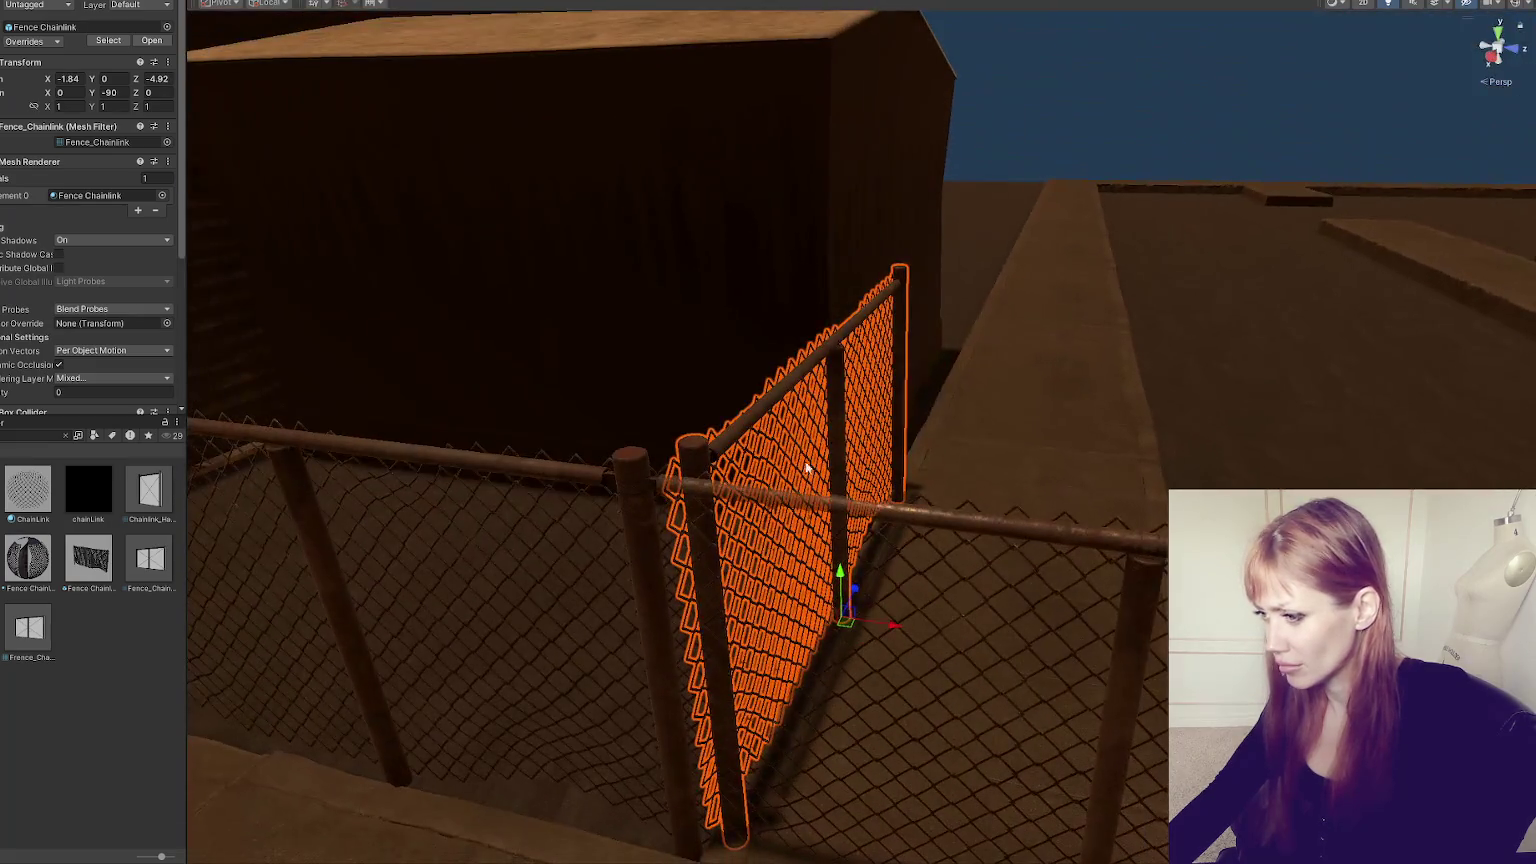
pyautogui.moveTo(886, 608)
pyautogui.mouseDown()
pyautogui.moveTo(864, 627)
pyautogui.moveTo(820, 597)
pyautogui.mouseUp()
pyautogui.hotkey('ctrl', 'z')
pyautogui.scroll(-5, 1073, 491)
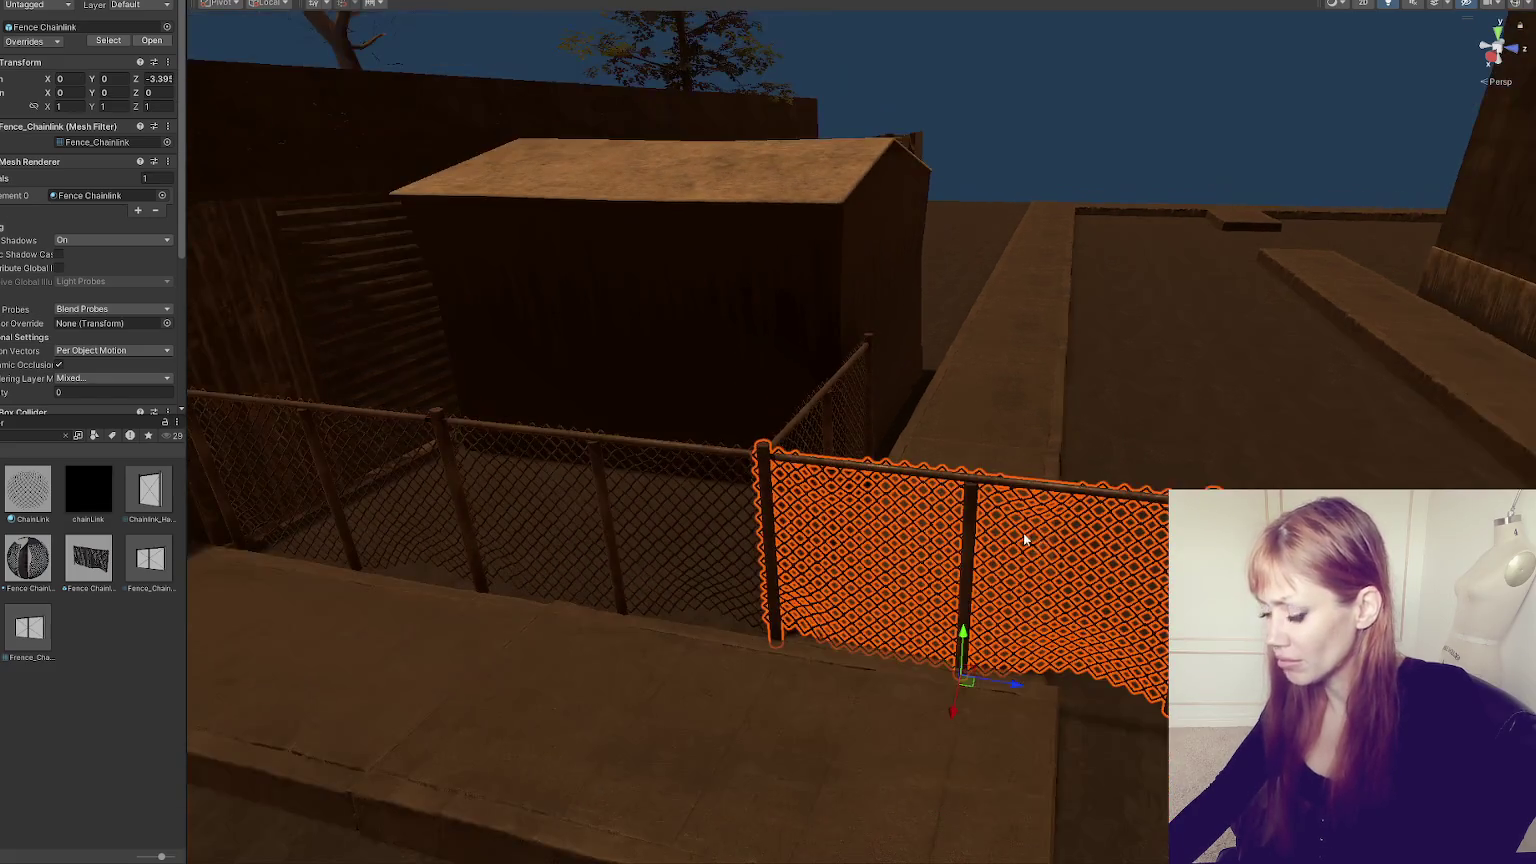
pyautogui.press('Delete')
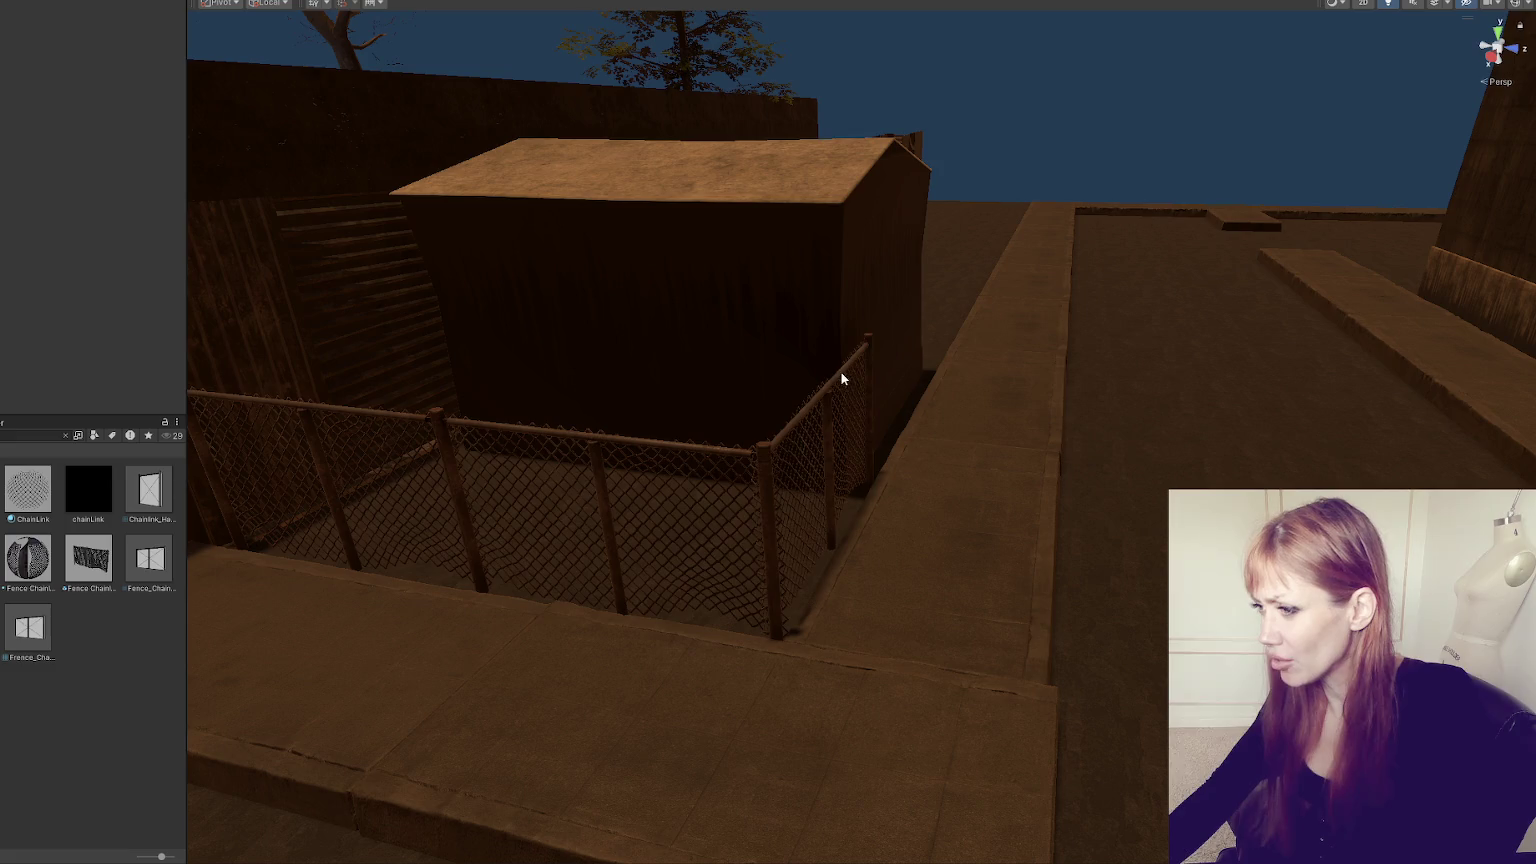
pyautogui.hotkey('ctrl', 'z')
pyautogui.press('f')
# - Slide the fence piece further along the sidewalk
pyautogui.moveTo(893, 491)
pyautogui.mouseDown()
pyautogui.moveTo(1132, 439)
pyautogui.moveTo(1118, 445)
pyautogui.moveTo(1114, 413)
pyautogui.moveTo(1475, 286)
pyautogui.moveTo(1458, 290)
pyautogui.mouseUp()
pyautogui.press('f')
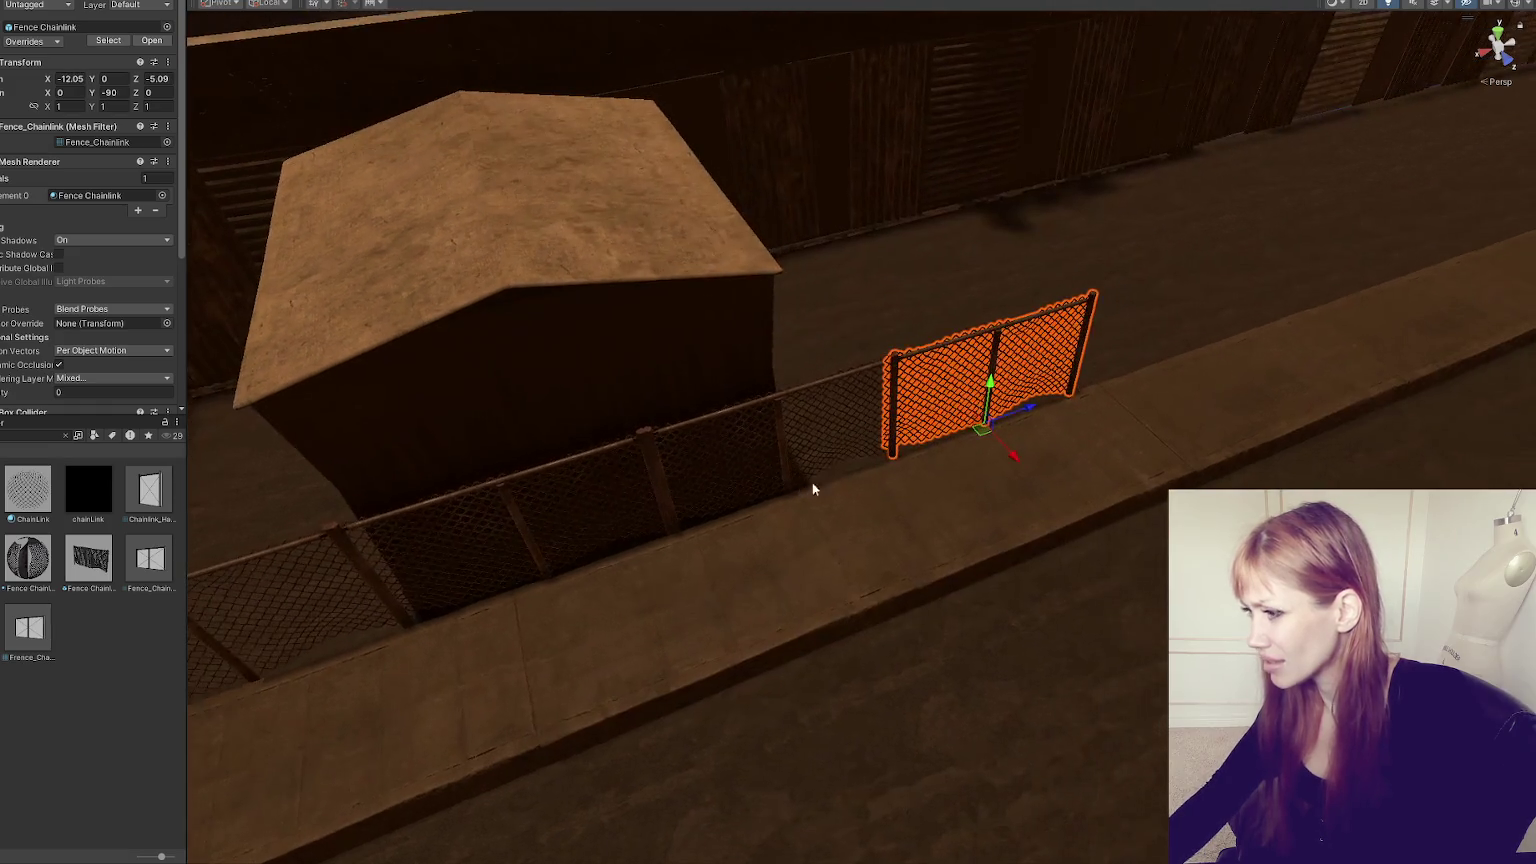
pyautogui.moveTo(1044, 406); pyautogui.dragTo(1344, 315)
# - Rotate the fence piece and place it at the sidewalk corner along the plot's far side
pyautogui.press('f')
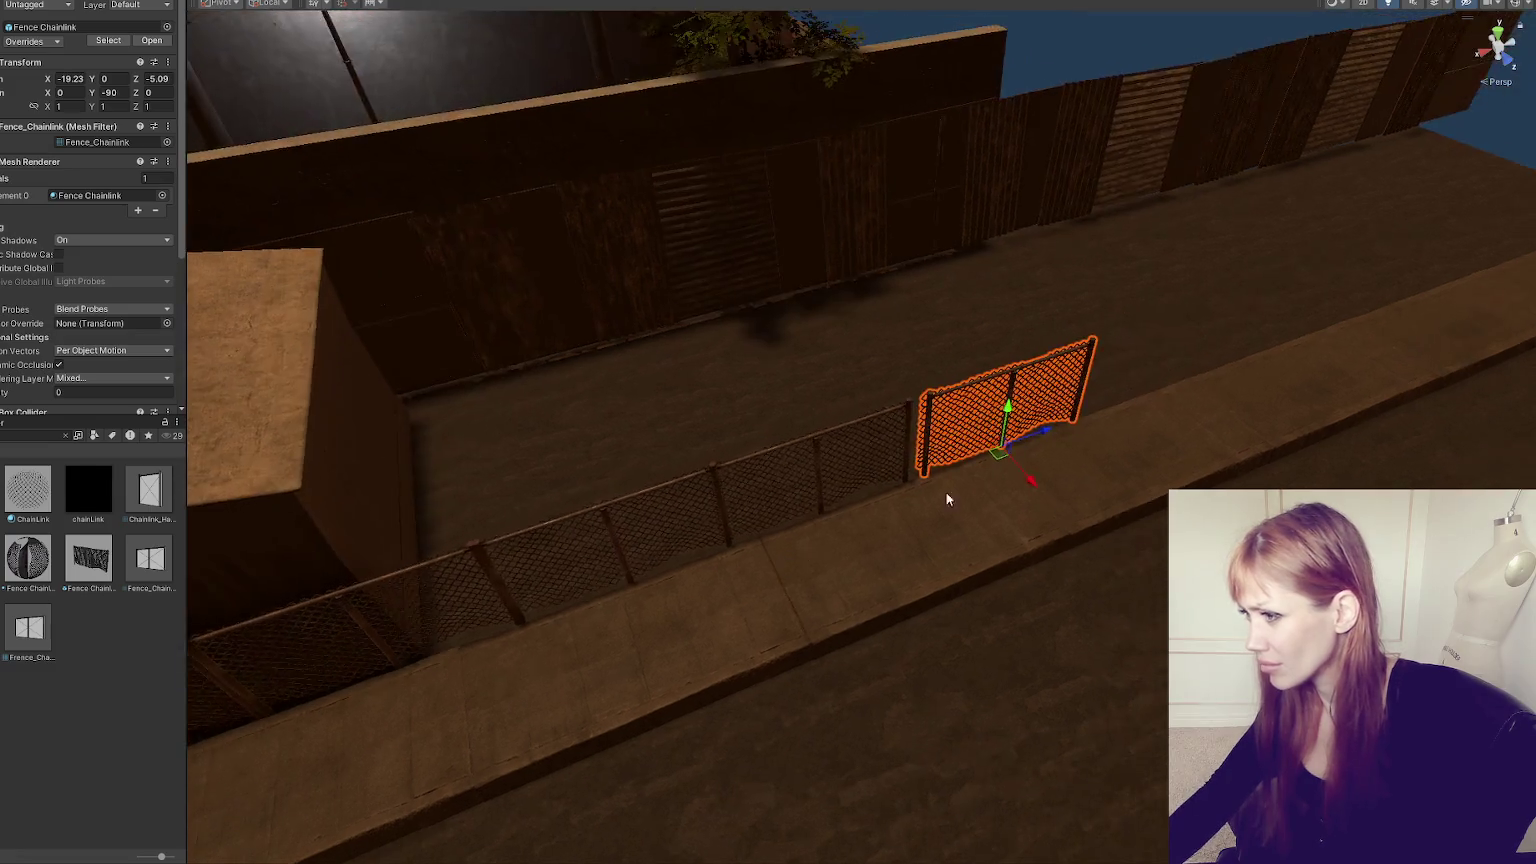
pyautogui.press('e')
pyautogui.moveTo(1150, 600); pyautogui.dragTo(1165, 695)
pyautogui.moveTo(1150, 640)
pyautogui.mouseDown()
pyautogui.moveTo(1251, 418)
pyautogui.moveTo(1200, 560)
pyautogui.moveTo(1180, 700)
pyautogui.mouseUp()
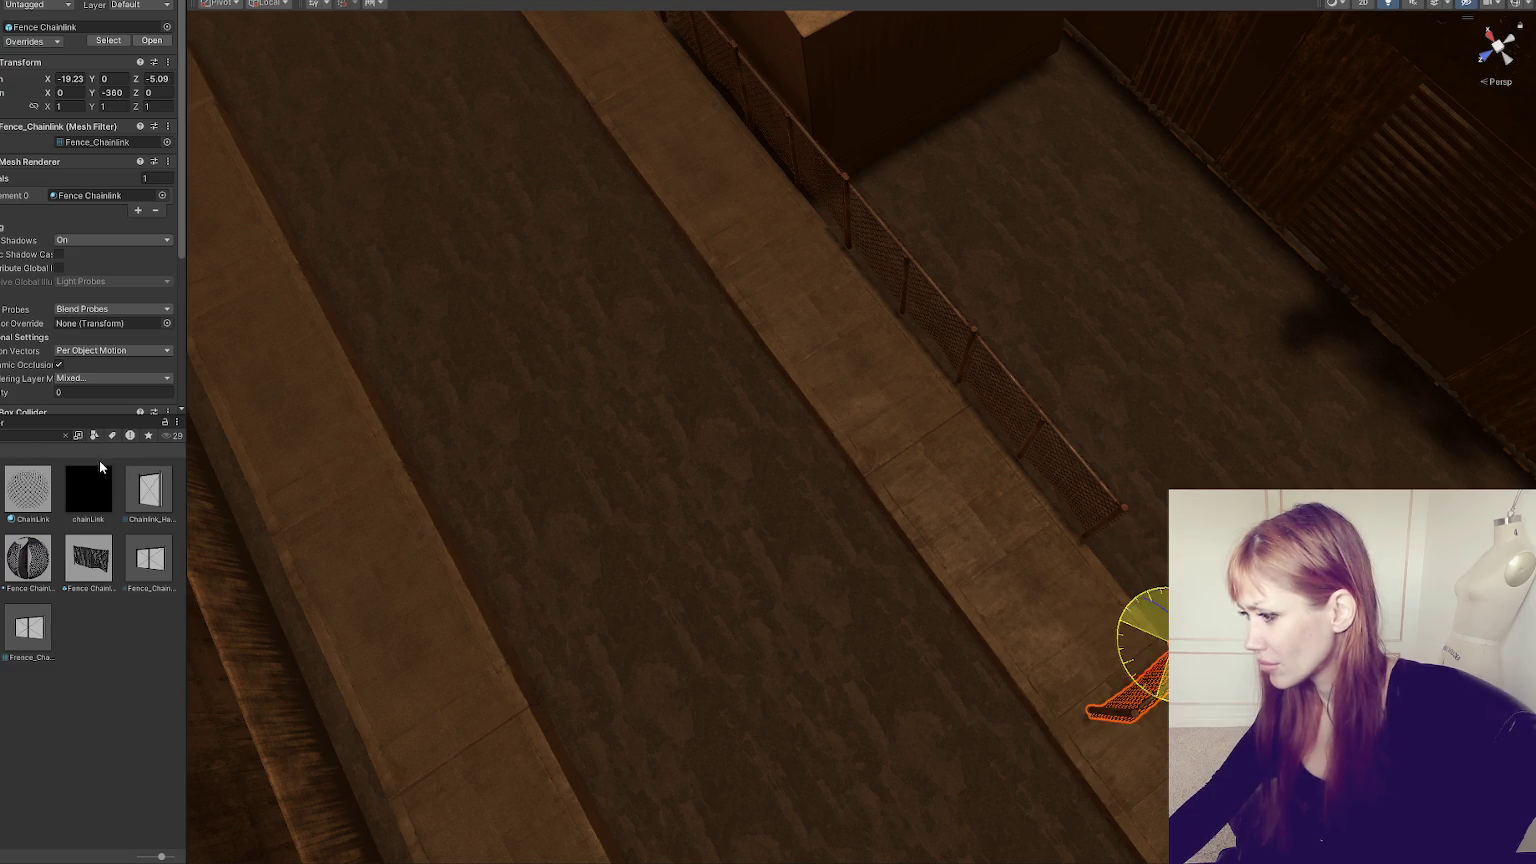
pyautogui.press('f')
pyautogui.press('w')
pyautogui.moveTo(854, 538); pyautogui.dragTo(782, 440)
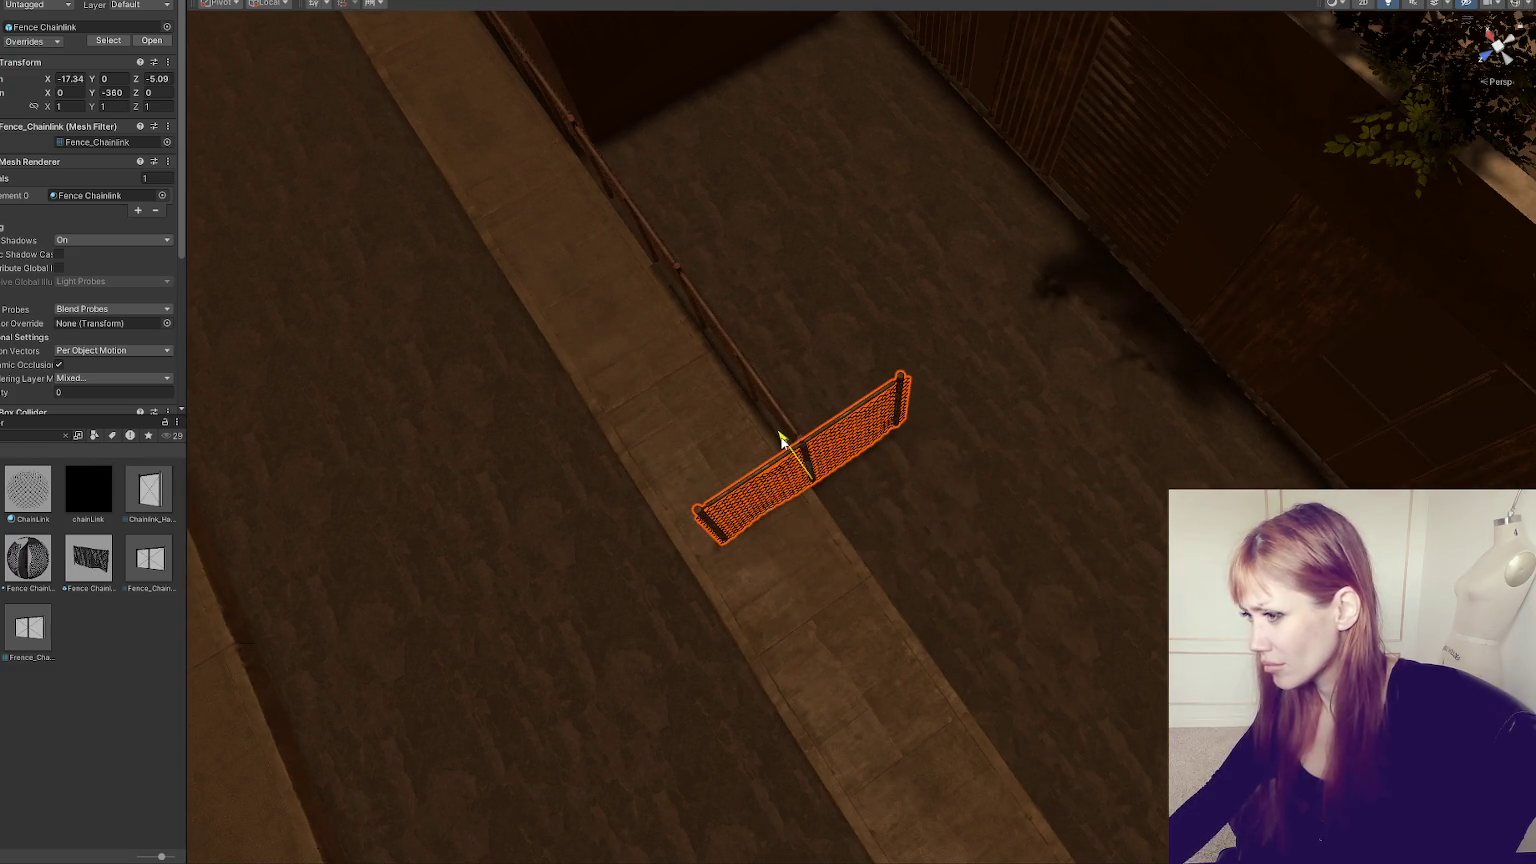
pyautogui.moveTo(757, 514)
pyautogui.mouseDown()
pyautogui.moveTo(1000, 388)
pyautogui.moveTo(825, 440)
pyautogui.moveTo(1010, 348)
pyautogui.mouseUp()
pyautogui.moveTo(1074, 415); pyautogui.dragTo(896, 217)
pyautogui.click(1114, 114)
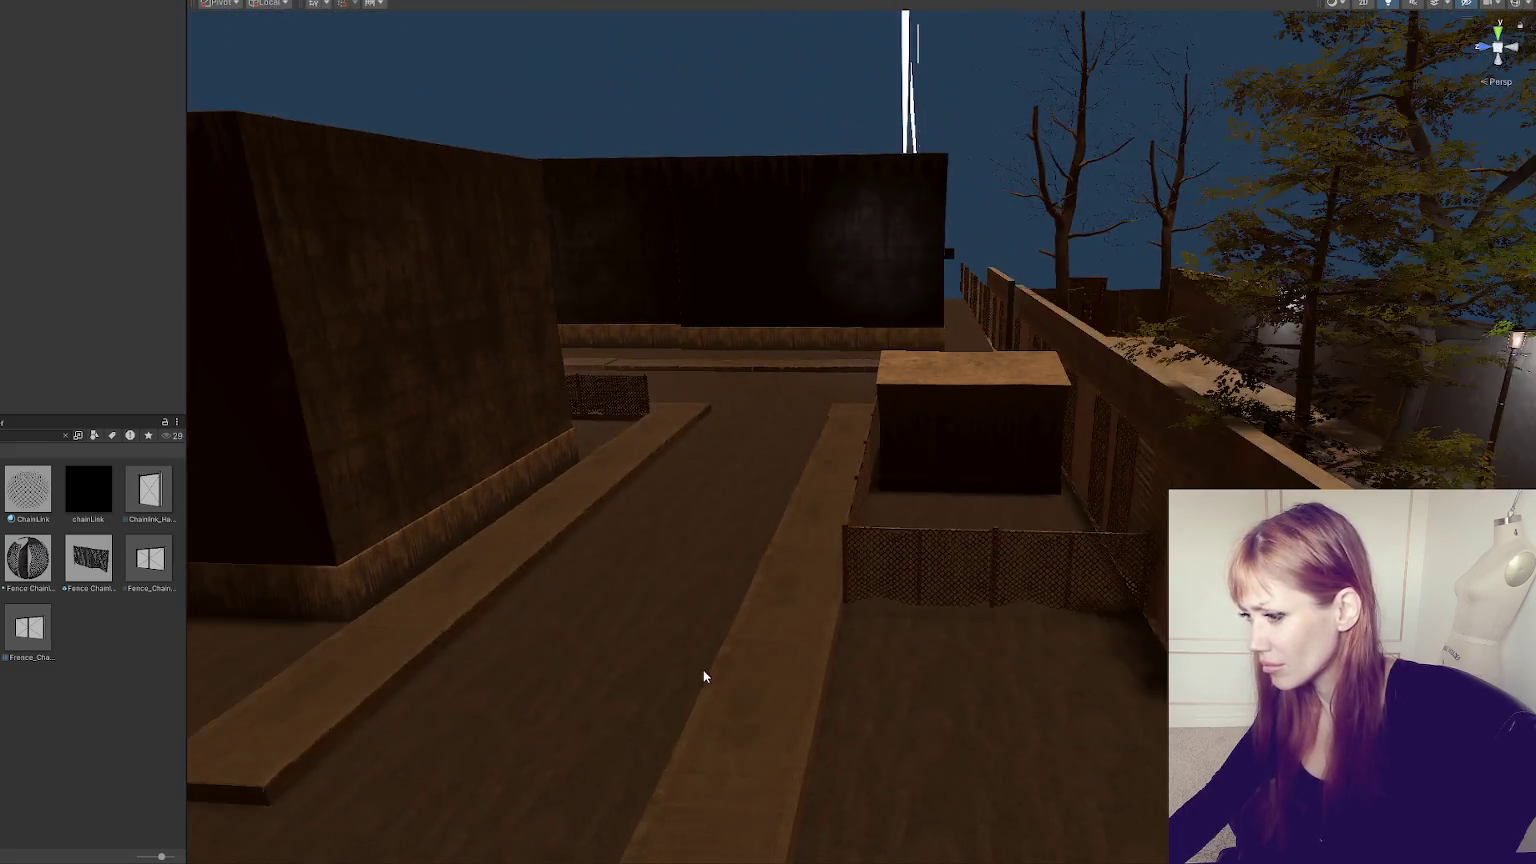
# - Select the loose chain-link fence panel by the sidewalk and frame it against the buildings
pyautogui.moveTo(703, 677)
pyautogui.mouseDown()
pyautogui.moveTo(629, 670)
pyautogui.moveTo(868, 567)
pyautogui.mouseUp()
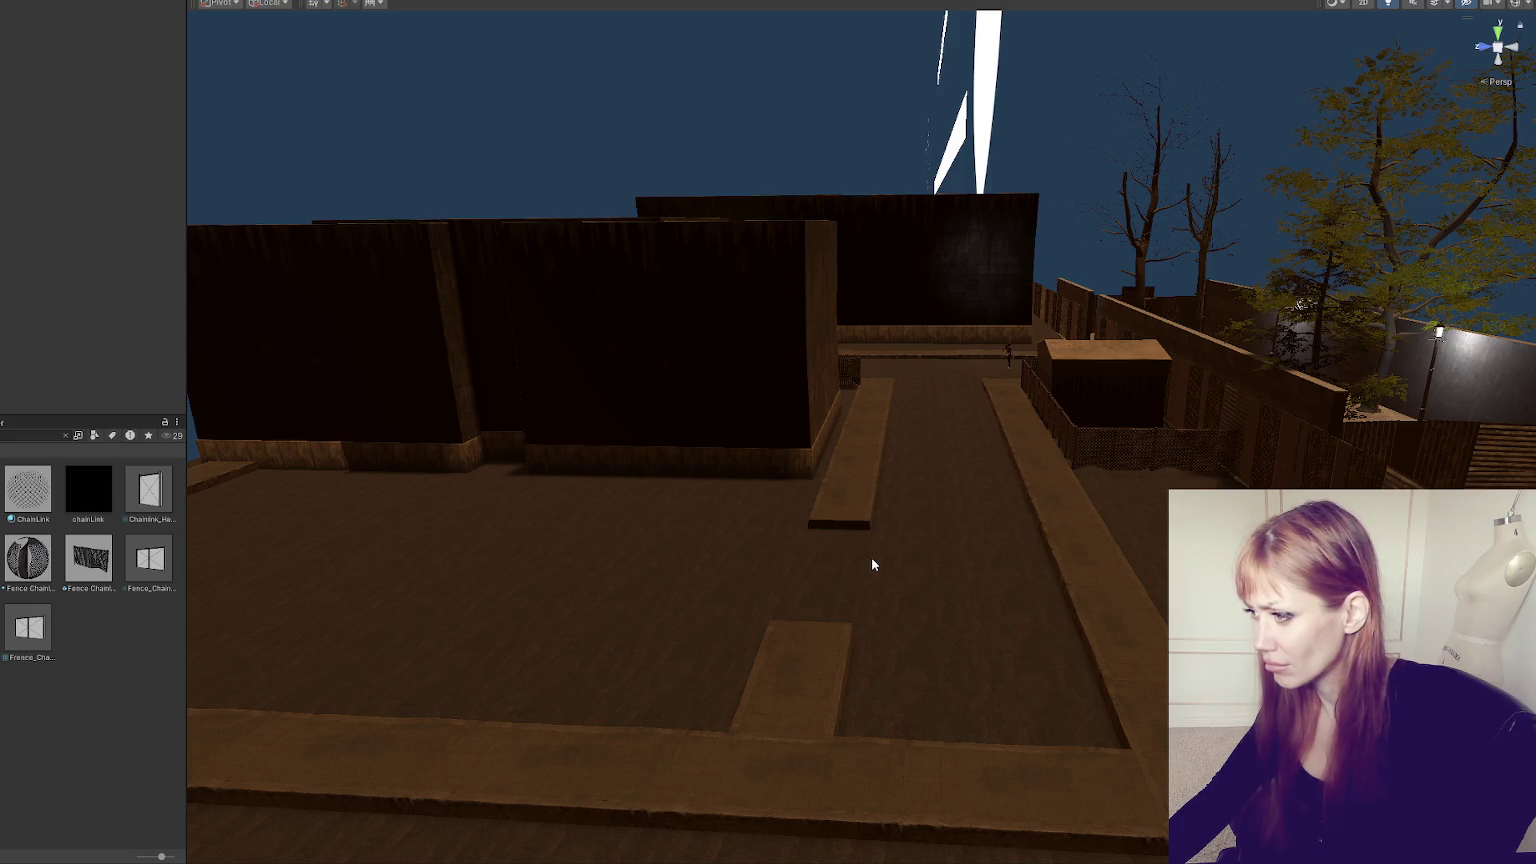
pyautogui.scroll(-3, 871, 559)
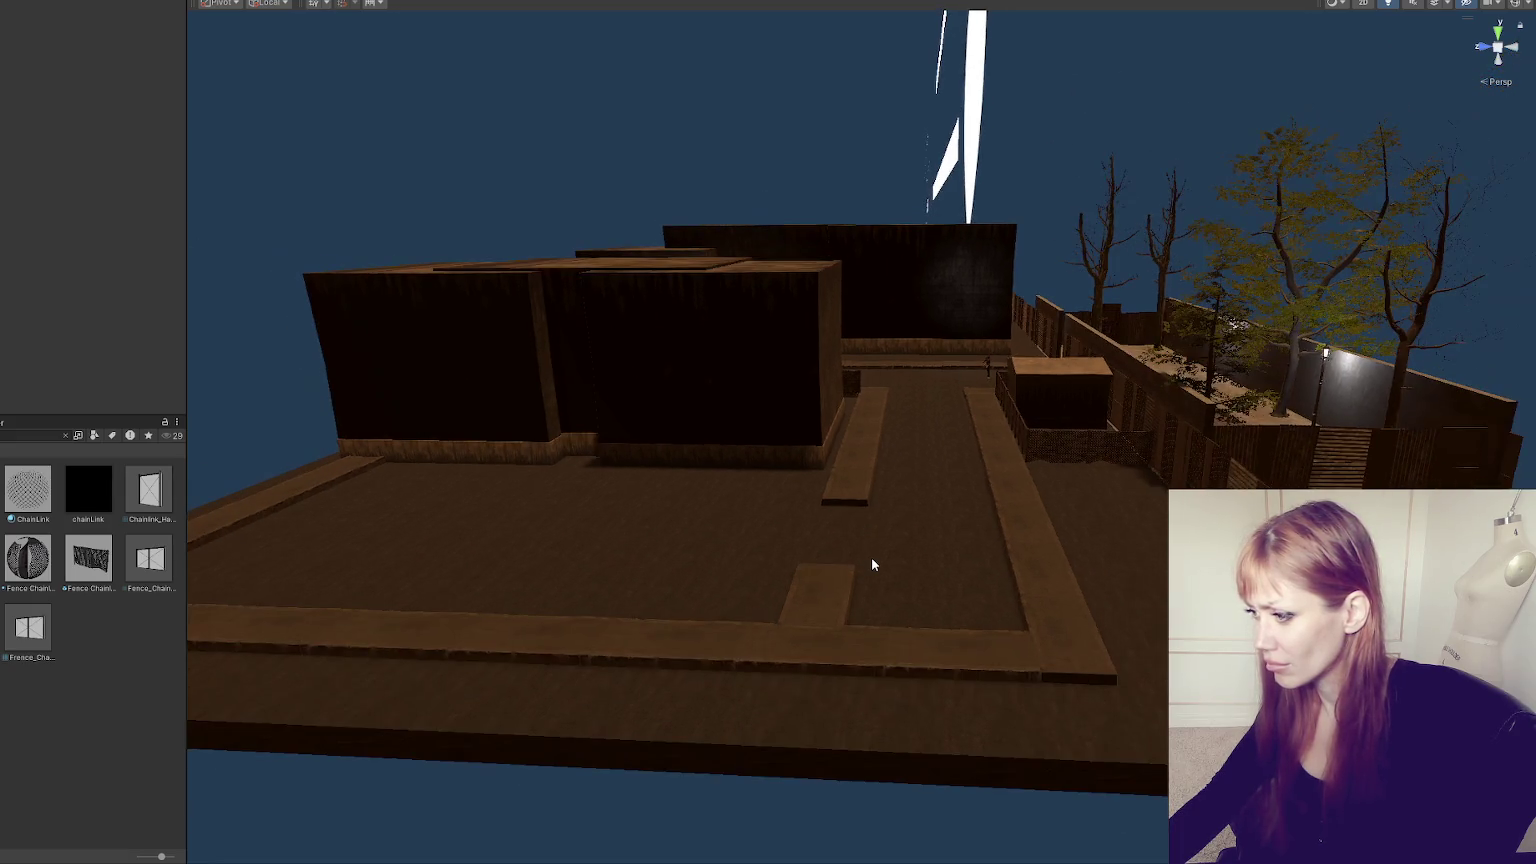
pyautogui.scroll(5, 871, 557)
pyautogui.moveTo(994, 449)
pyautogui.mouseDown()
pyautogui.moveTo(1083, 569)
pyautogui.moveTo(1057, 507)
pyautogui.moveTo(658, 538)
pyautogui.moveTo(703, 453)
pyautogui.mouseUp()
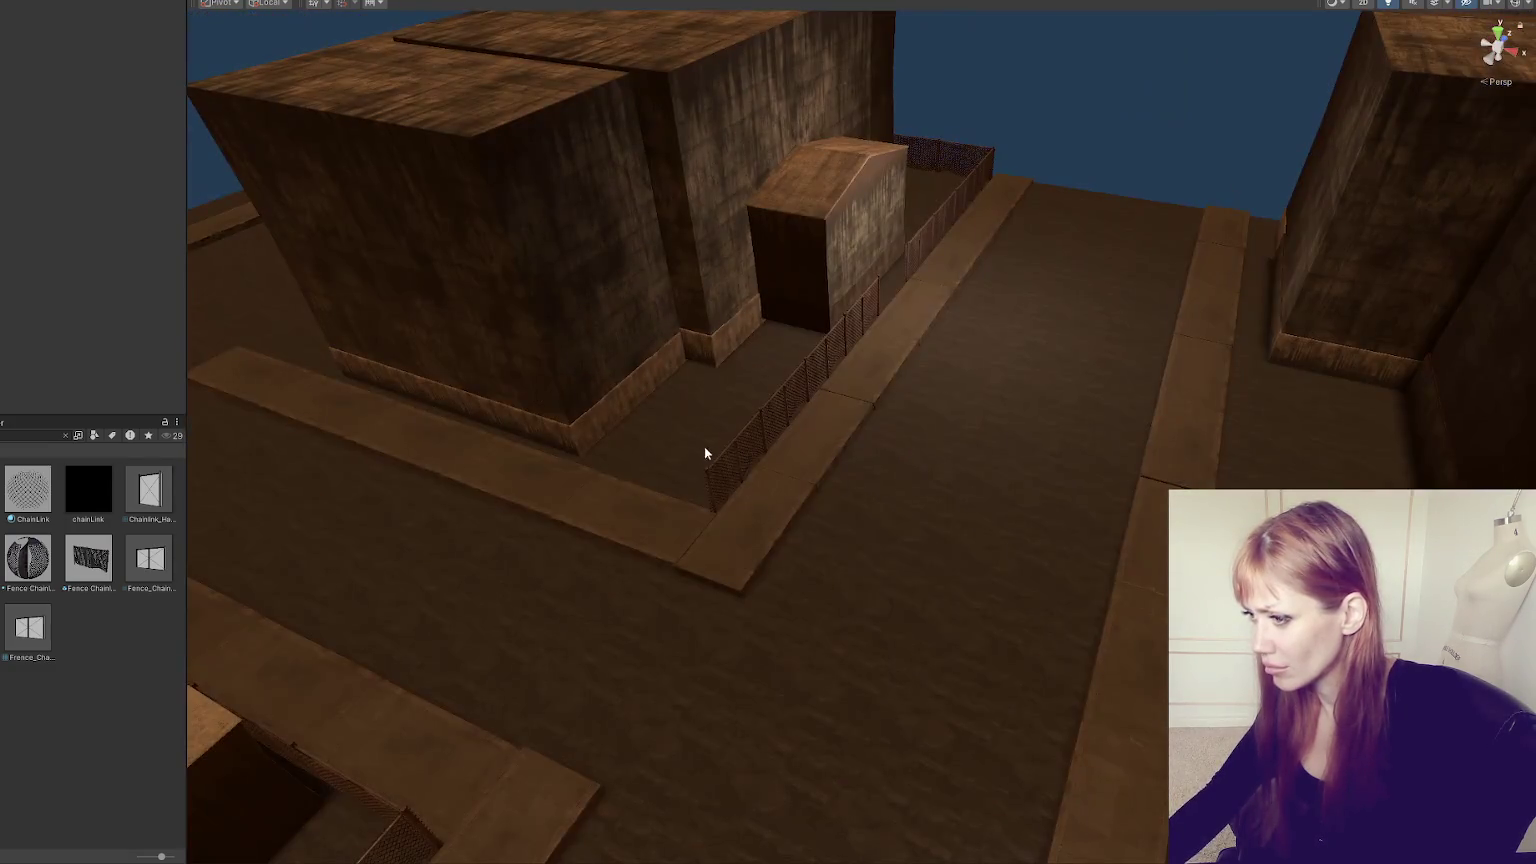
pyautogui.click(705, 455)
pyautogui.press('f')
pyautogui.scroll(-5, 856, 474)
pyautogui.moveTo(856, 474)
pyautogui.mouseDown()
pyautogui.moveTo(860, 547)
pyautogui.moveTo(942, 572)
pyautogui.moveTo(1022, 566)
pyautogui.mouseUp()
# - Slide the chain-link fence panel left along the sidewalk in a first pass
pyautogui.press('e')
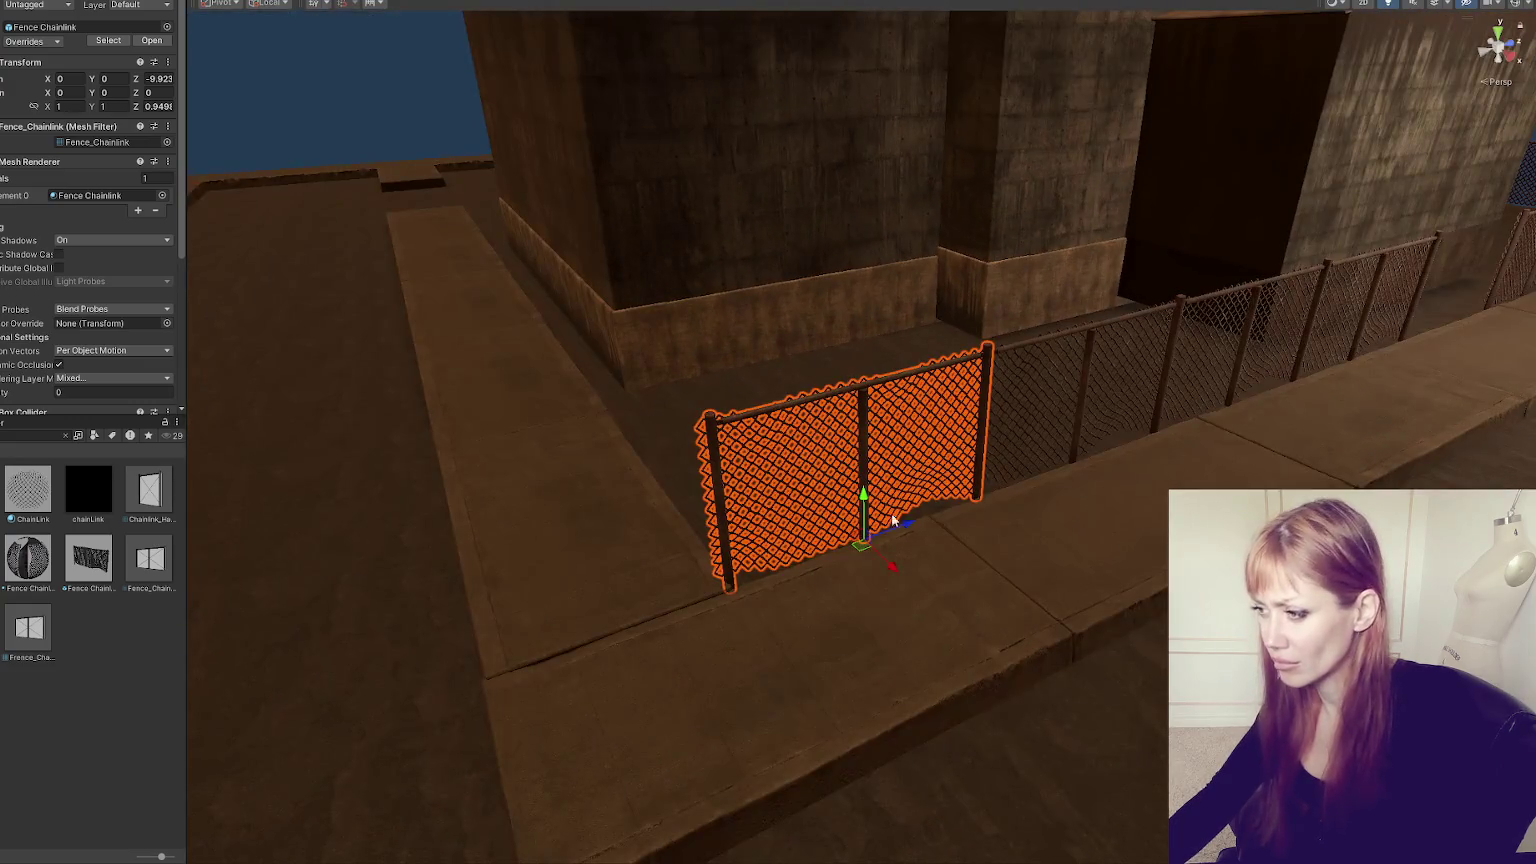
pyautogui.press('w')
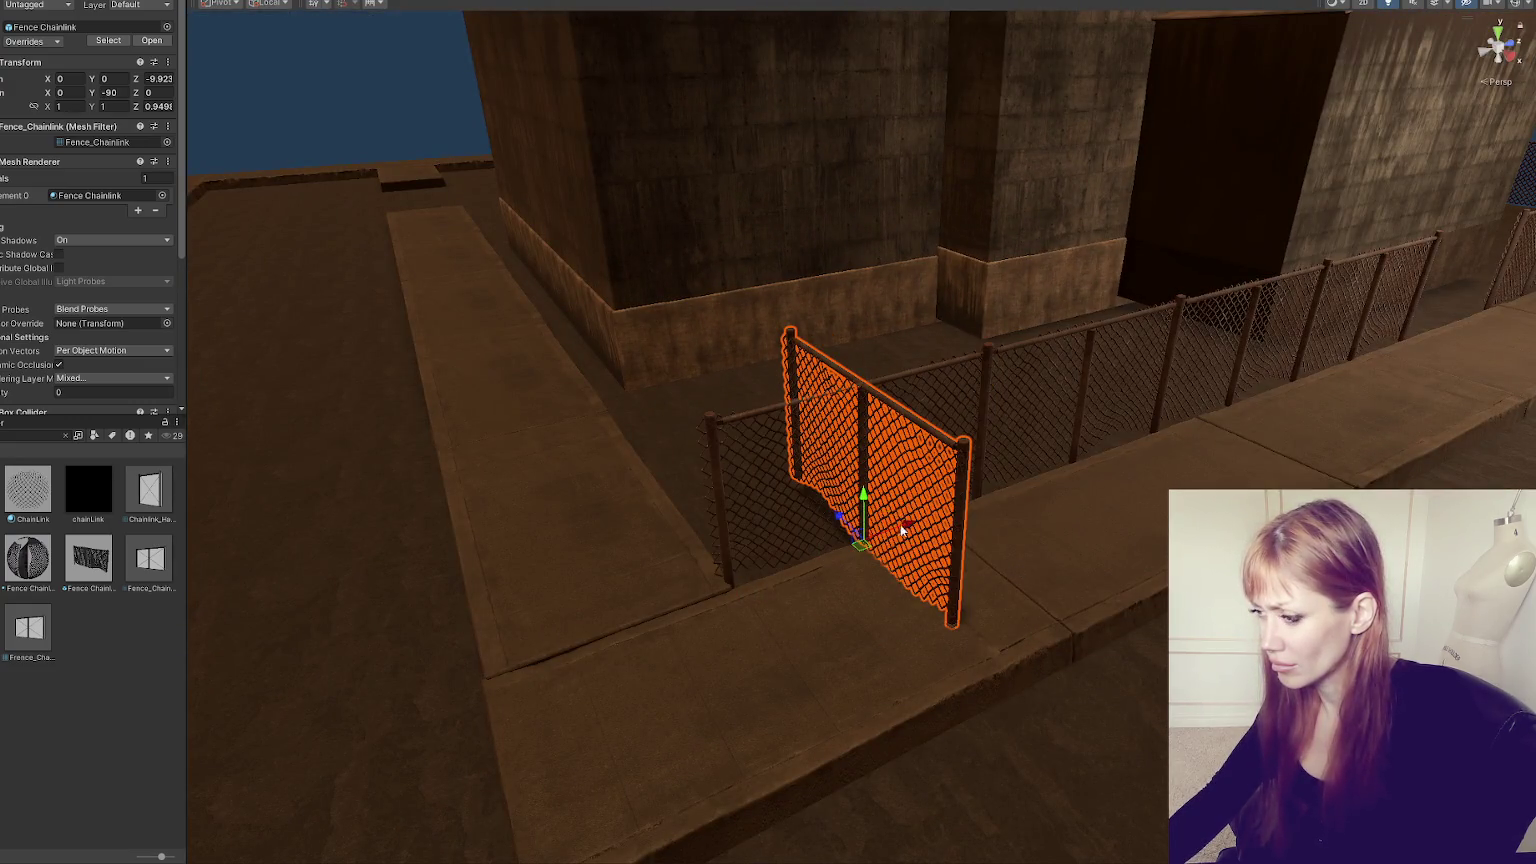
pyautogui.moveTo(902, 531)
pyautogui.mouseDown()
pyautogui.moveTo(785, 574)
pyautogui.moveTo(831, 549)
pyautogui.moveTo(803, 575)
pyautogui.mouseUp()
pyautogui.moveTo(915, 549); pyautogui.dragTo(660, 585)
pyautogui.click(651, 590)
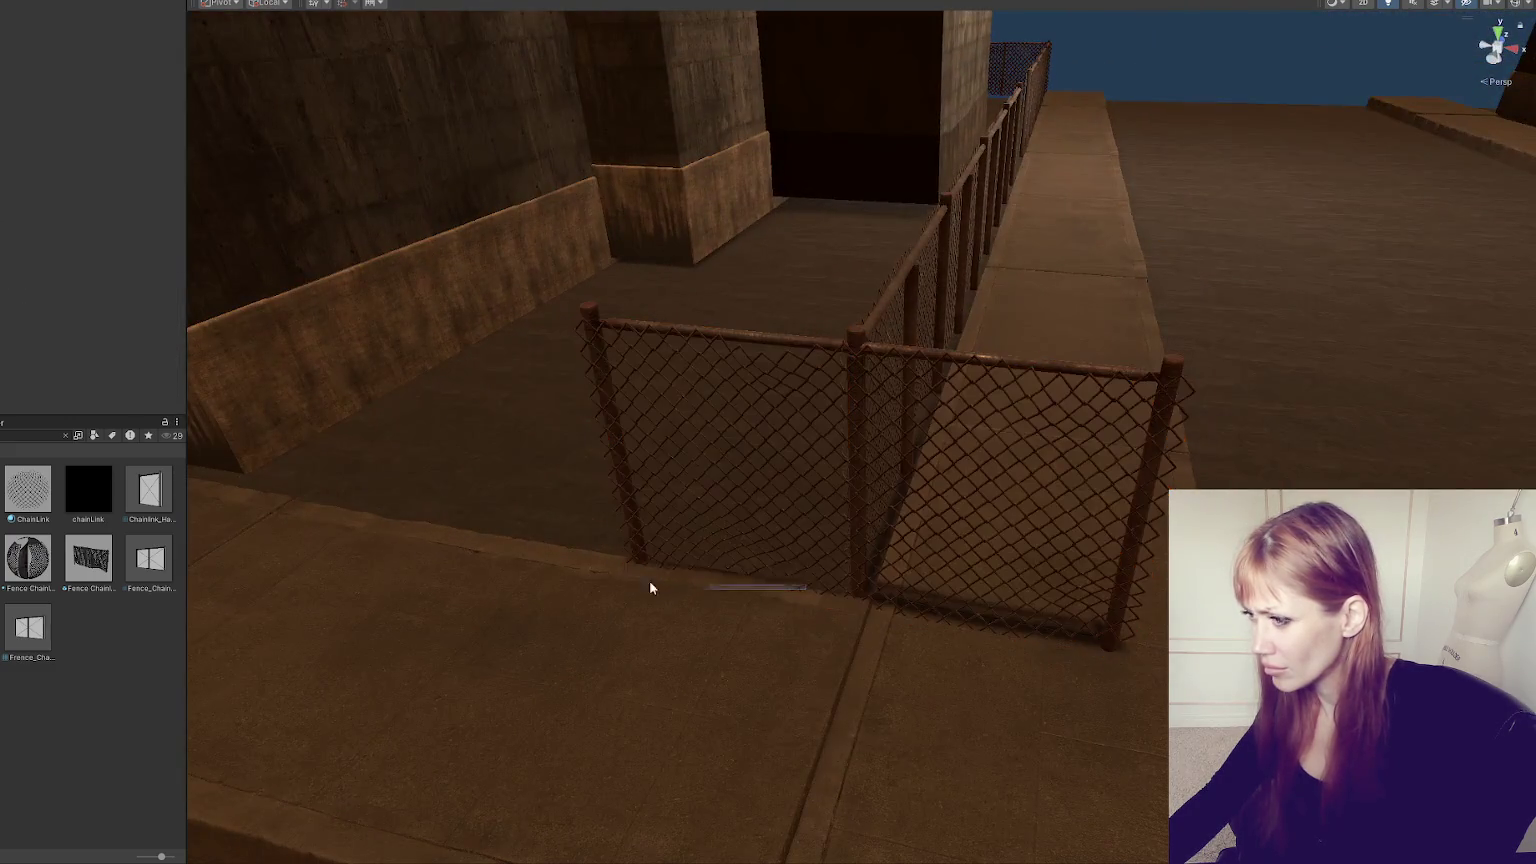
# - Push the fence panel further left to the platform's end, about X -17.7
pyautogui.click(758, 586)
pyautogui.moveTo(808, 600)
pyautogui.mouseDown()
pyautogui.moveTo(590, 555)
pyautogui.moveTo(919, 532)
pyautogui.moveTo(978, 572)
pyautogui.moveTo(505, 494)
pyautogui.moveTo(1042, 598)
pyautogui.moveTo(660, 554)
pyautogui.mouseUp()
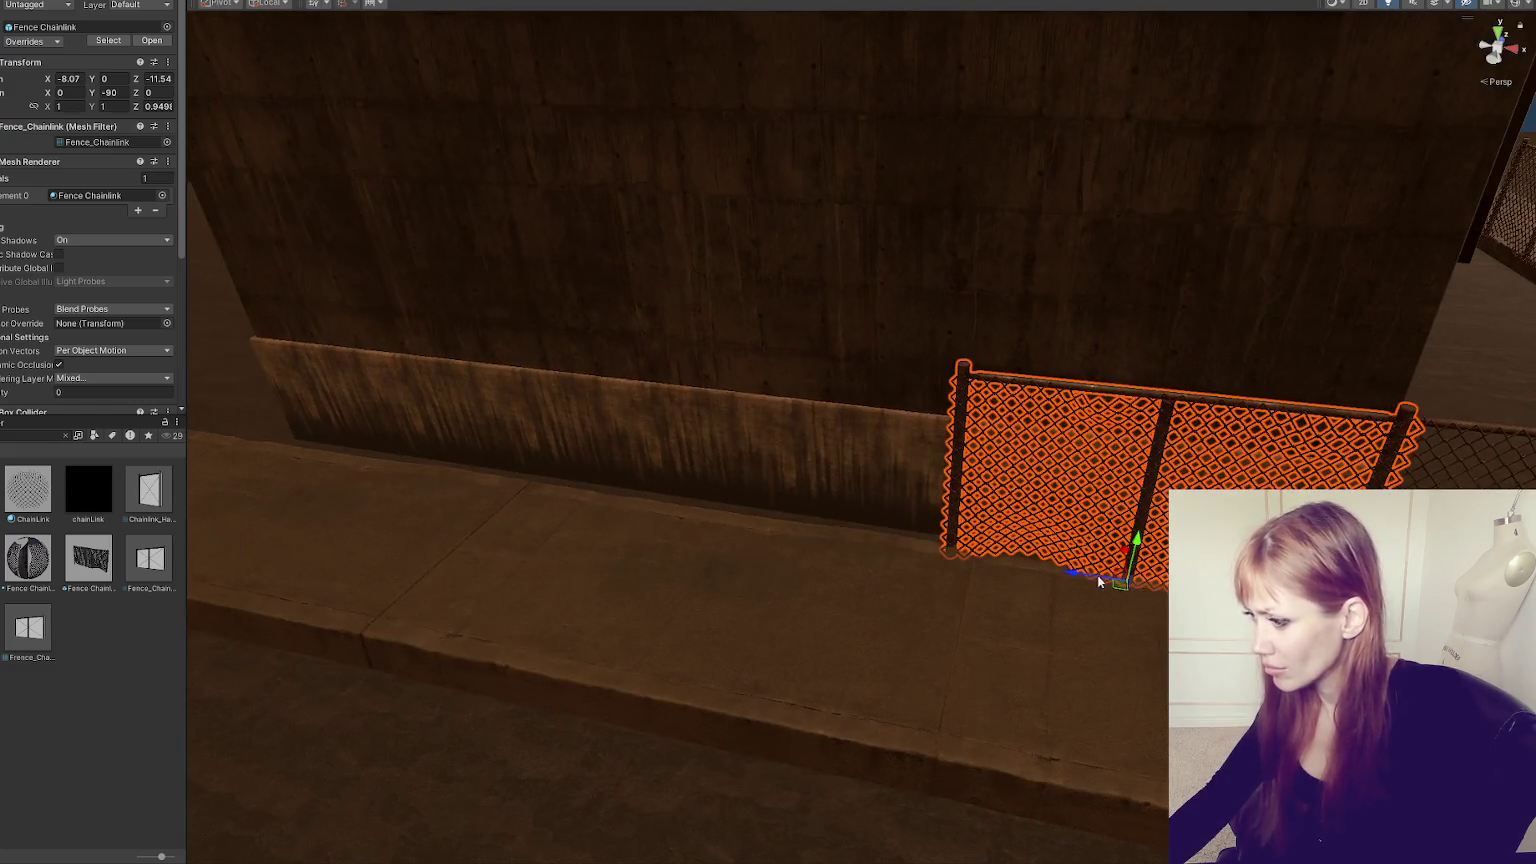
pyautogui.moveTo(1099, 581); pyautogui.dragTo(739, 542)
pyautogui.moveTo(1070, 567); pyautogui.dragTo(640, 550)
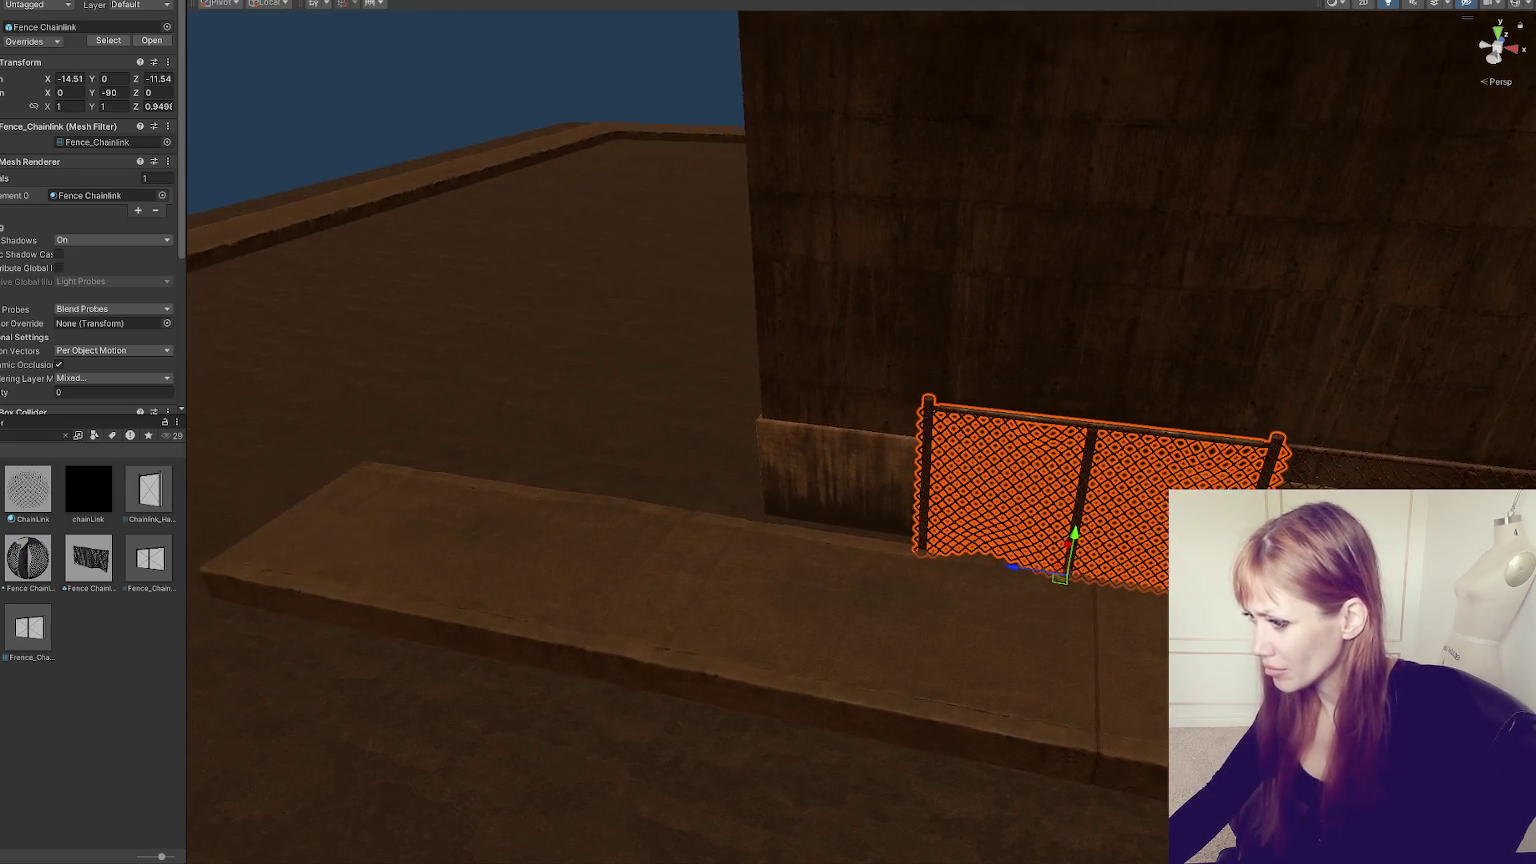
pyautogui.moveTo(1023, 577)
pyautogui.mouseDown()
pyautogui.moveTo(730, 546)
pyautogui.moveTo(946, 586)
pyautogui.moveTo(583, 514)
pyautogui.moveTo(697, 547)
pyautogui.moveTo(1109, 540)
pyautogui.moveTo(388, 518)
pyautogui.moveTo(350, 530)
pyautogui.moveTo(230, 514)
pyautogui.moveTo(298, 514)
pyautogui.mouseUp()
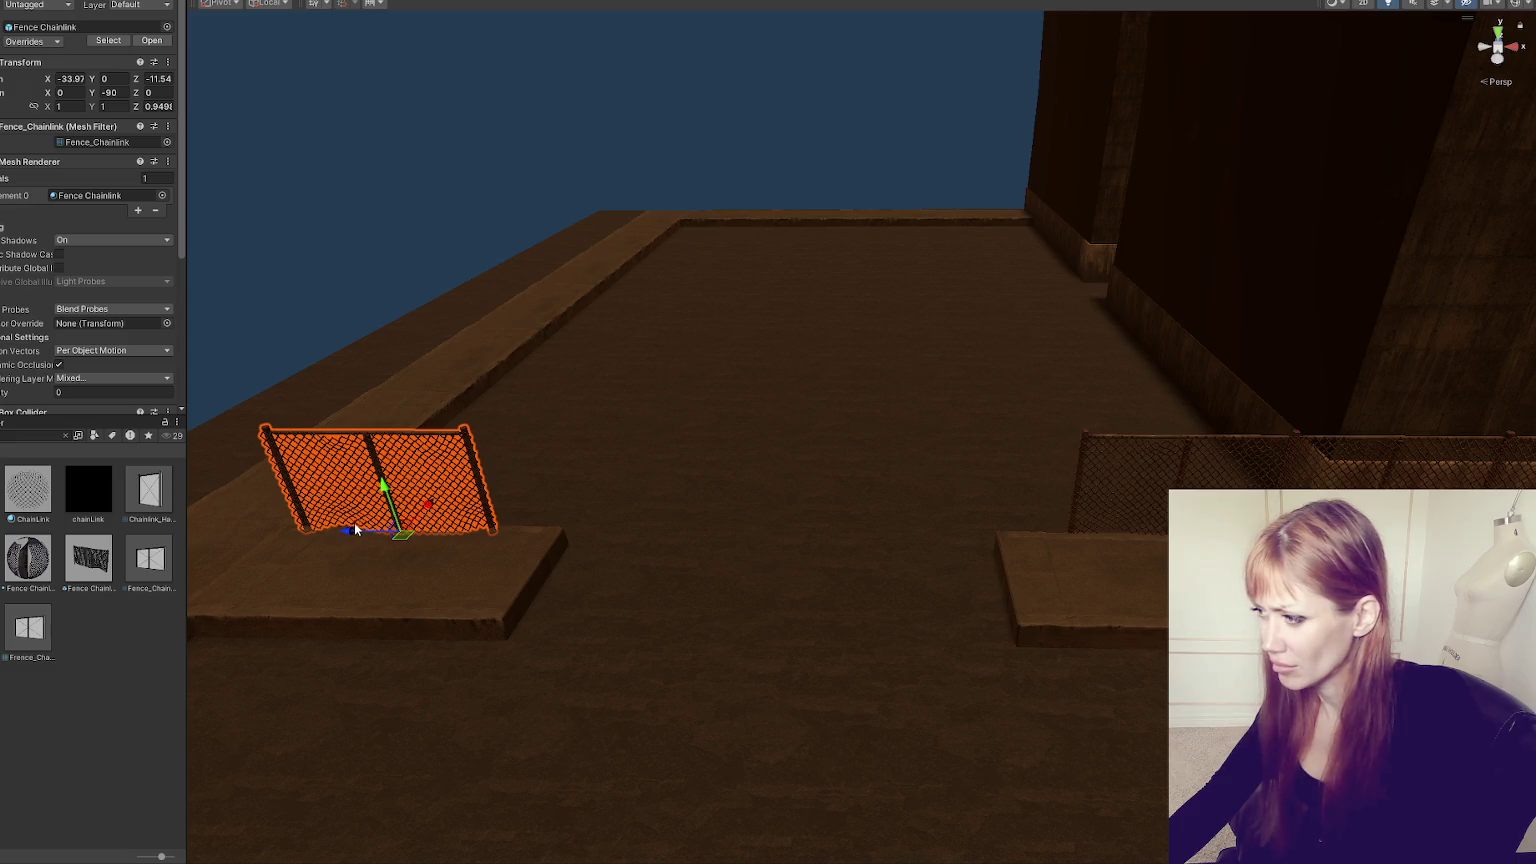
pyautogui.scroll(-2, 431, 519)
pyautogui.click(874, 310)
pyautogui.moveTo(874, 310)
pyautogui.mouseDown()
pyautogui.moveTo(730, 315)
pyautogui.moveTo(1035, 278)
pyautogui.moveTo(592, 397)
pyautogui.moveTo(1056, 507)
pyautogui.moveTo(1077, 490)
pyautogui.moveTo(1036, 466)
pyautogui.moveTo(1093, 447)
pyautogui.moveTo(1011, 463)
pyautogui.moveTo(1029, 463)
pyautogui.moveTo(927, 511)
pyautogui.moveTo(1035, 514)
pyautogui.moveTo(439, 549)
pyautogui.moveTo(206, 528)
pyautogui.moveTo(195, 583)
pyautogui.moveTo(600, 549)
pyautogui.moveTo(944, 480)
pyautogui.moveTo(1040, 540)
pyautogui.moveTo(1121, 559)
pyautogui.moveTo(302, 583)
pyautogui.moveTo(385, 580)
pyautogui.mouseUp()
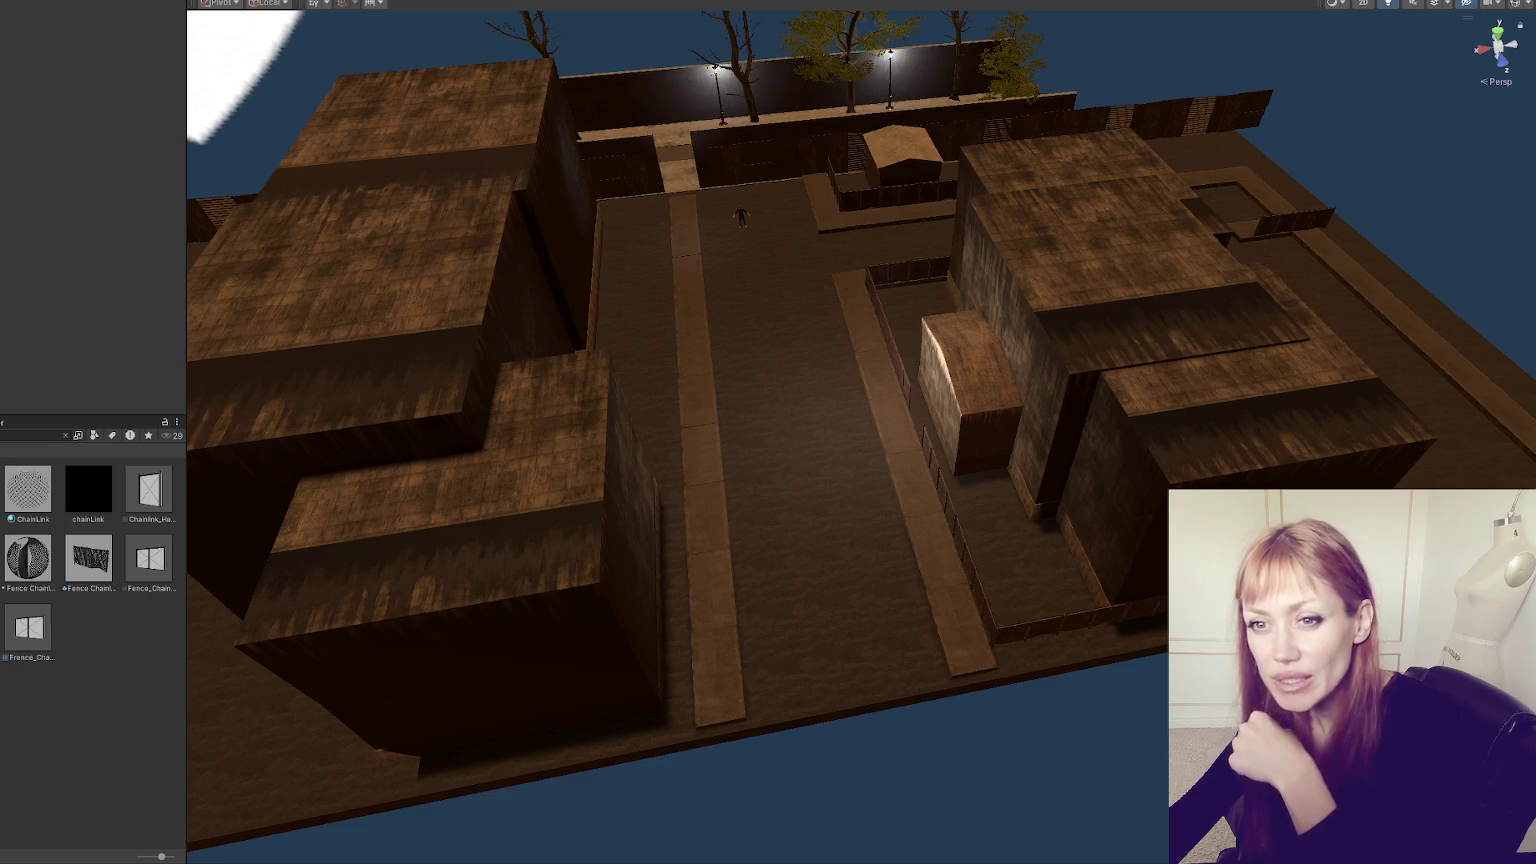
pyautogui.click(895, 448)
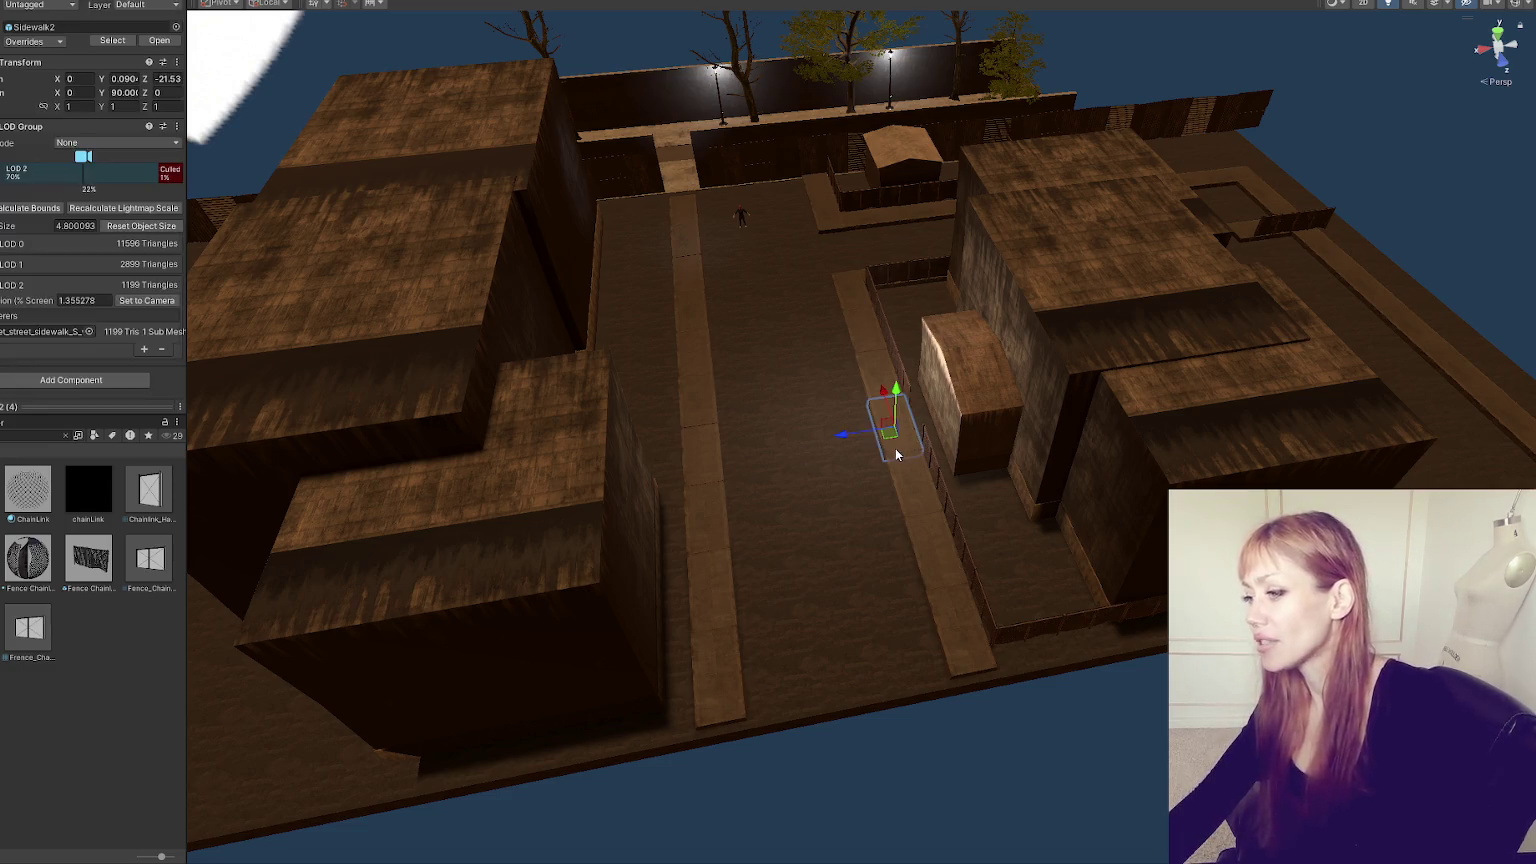
# - Straighten Sidewalk1's rotation after undoing a crooked tilt
pyautogui.press('f')
pyautogui.moveTo(848, 538); pyautogui.dragTo(885, 410)
pyautogui.press('e')
pyautogui.click(884, 408)
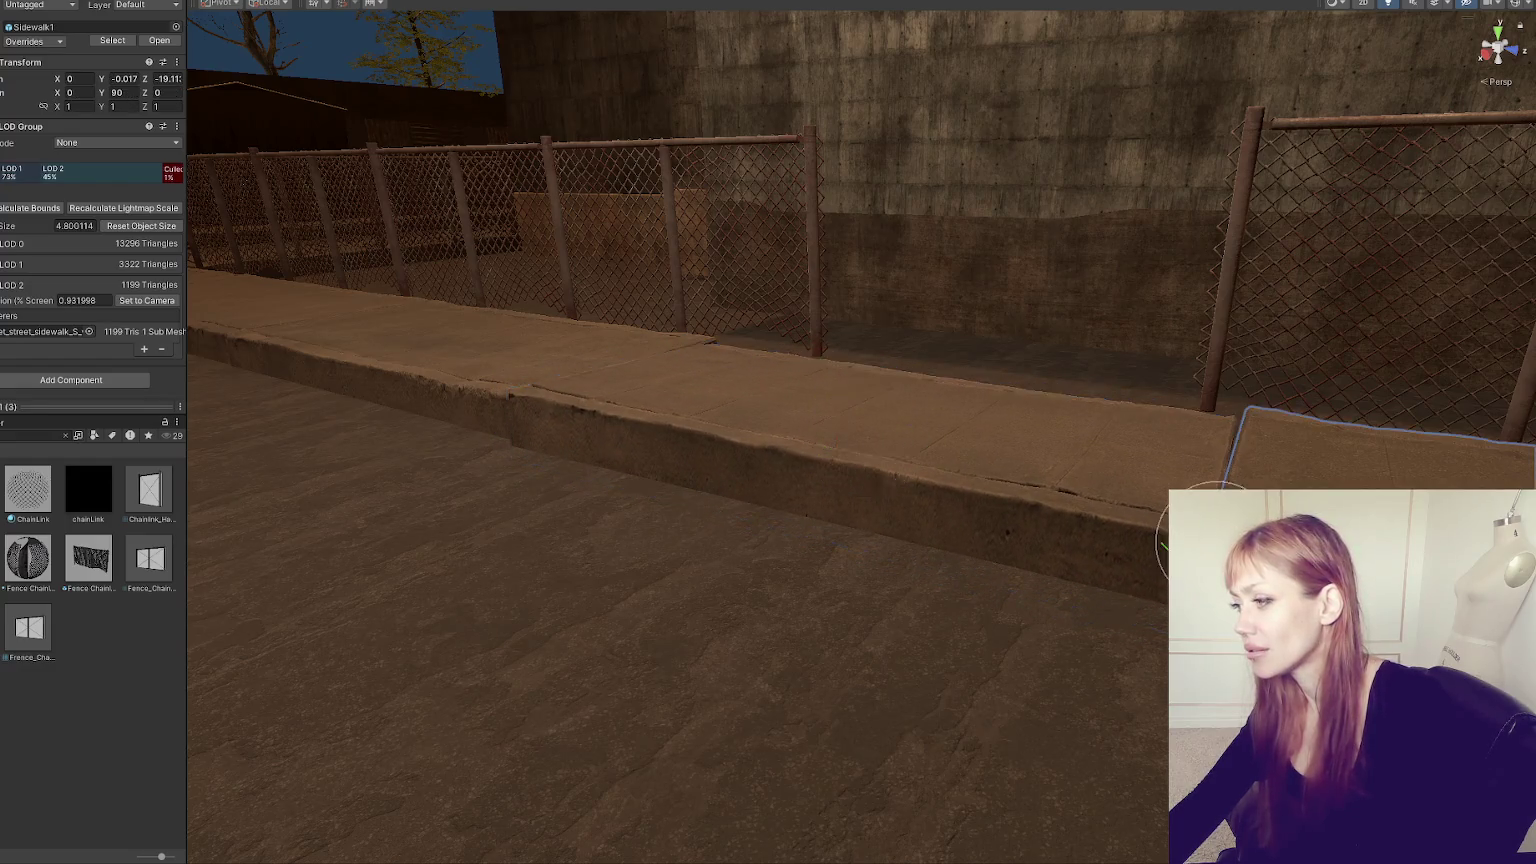
pyautogui.press('f')
pyautogui.moveTo(583, 456); pyautogui.dragTo(582, 452)
pyautogui.scroll(-3, 582, 452)
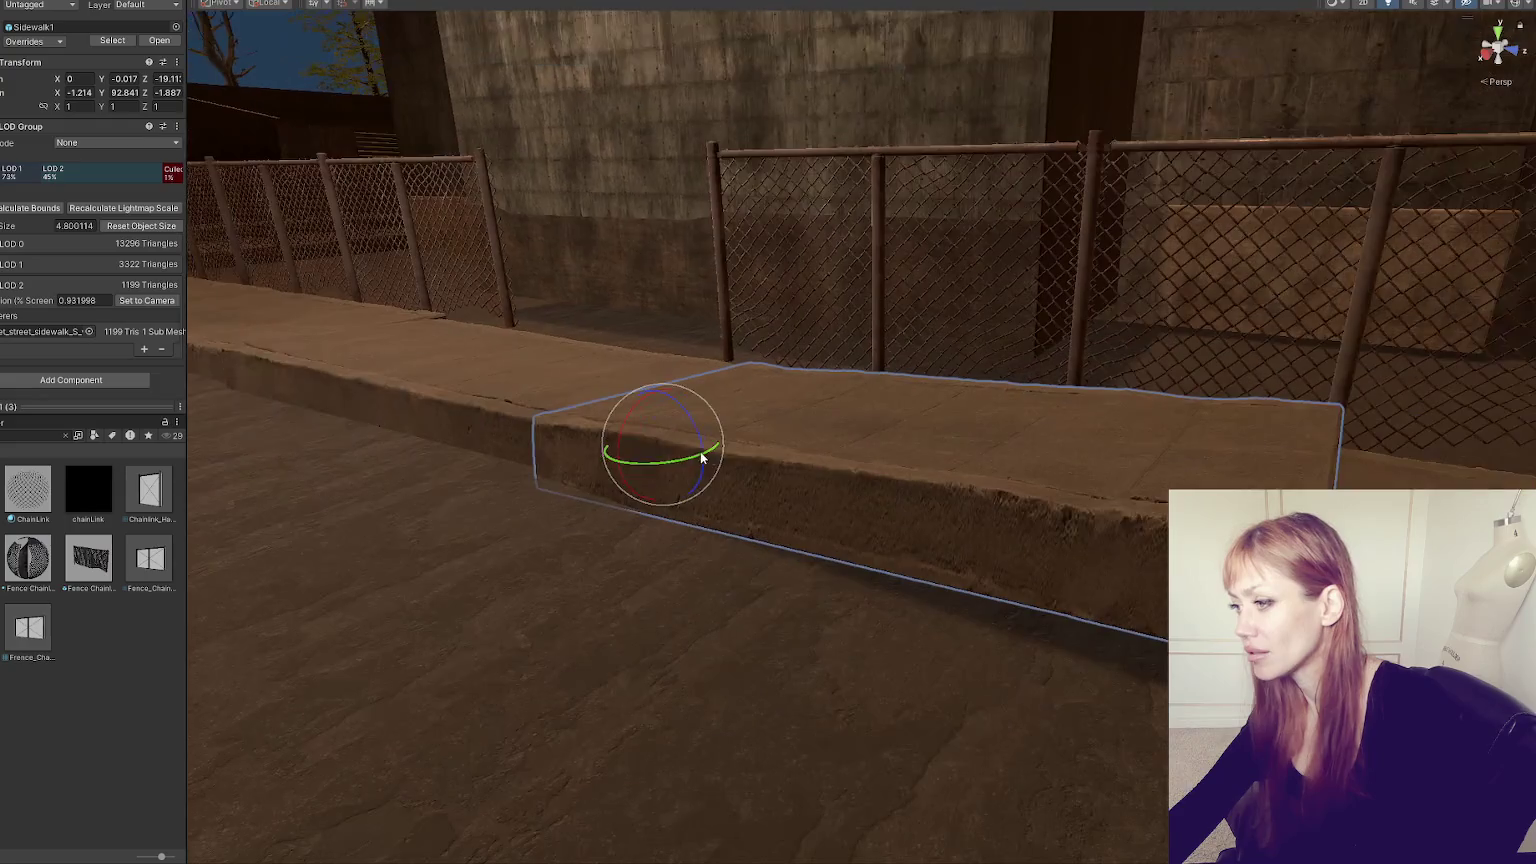
pyautogui.press('w')
pyautogui.hotkey('ctrl', 'z')
pyautogui.press('e')
pyautogui.moveTo(682, 443); pyautogui.dragTo(688, 424)
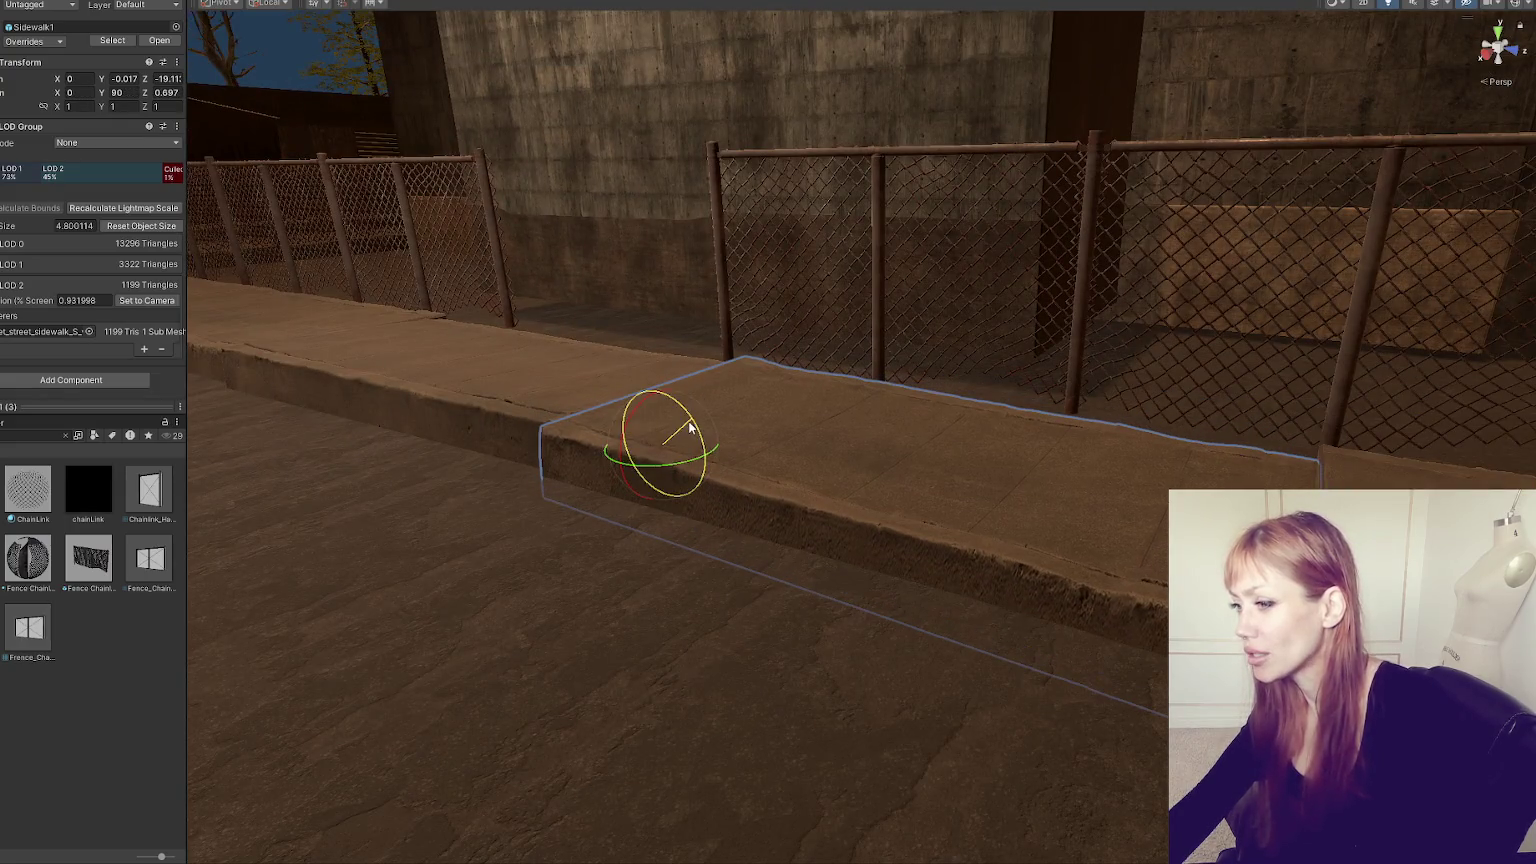
# - Tilt Sidewalk2 to match its neighbouring slab
pyautogui.click(994, 524)
pyautogui.moveTo(994, 524); pyautogui.dragTo(1083, 624)
pyautogui.press('w')
pyautogui.press('e')
pyautogui.moveTo(1090, 560); pyautogui.dragTo(1090, 566)
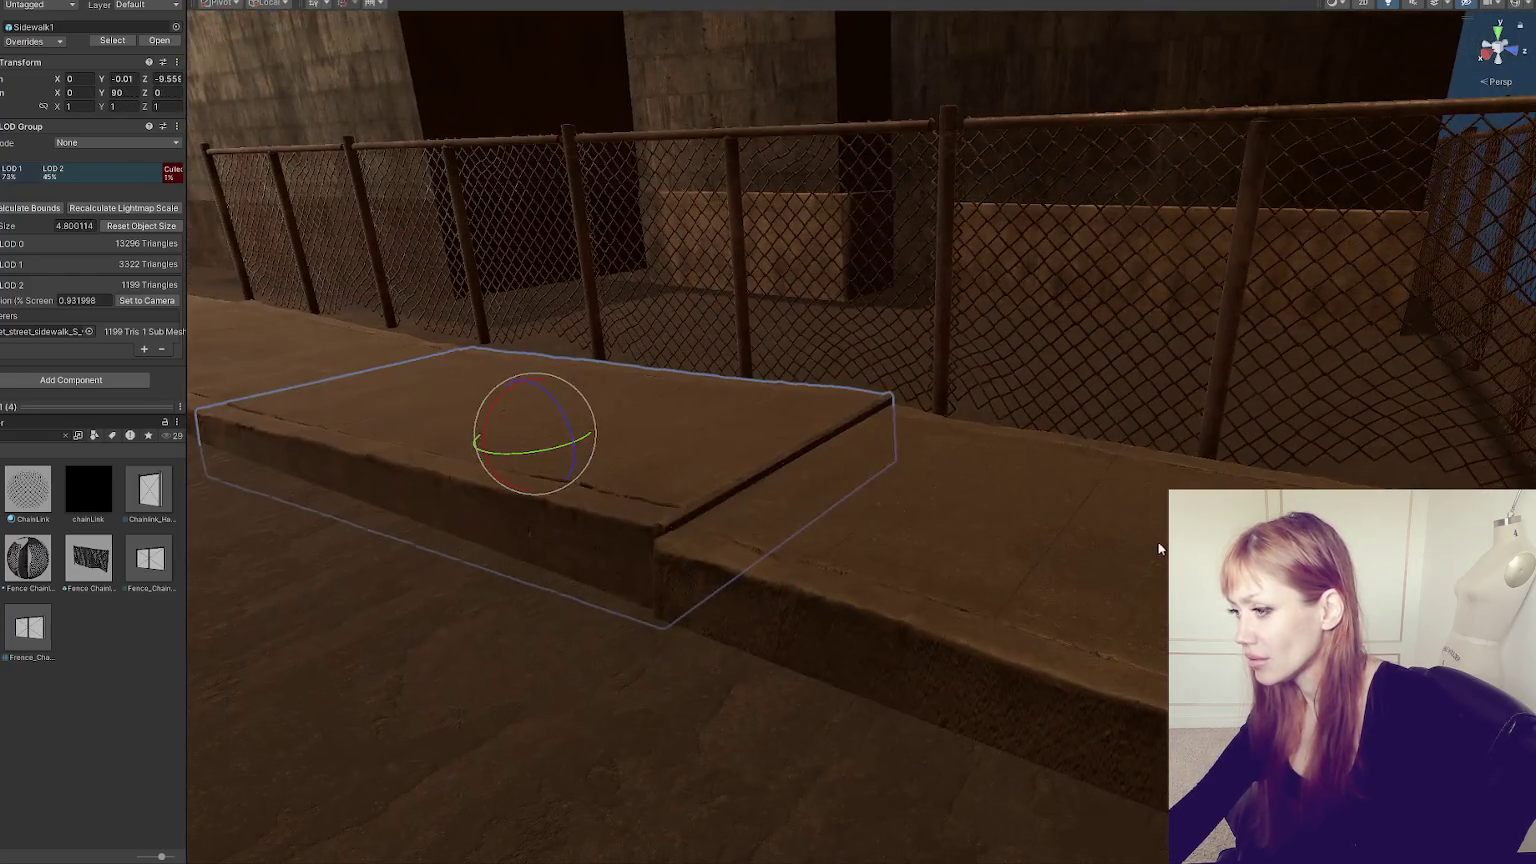
# - Raise Sidewalk1 slightly to level height
pyautogui.click(845, 519)
pyautogui.press('w')
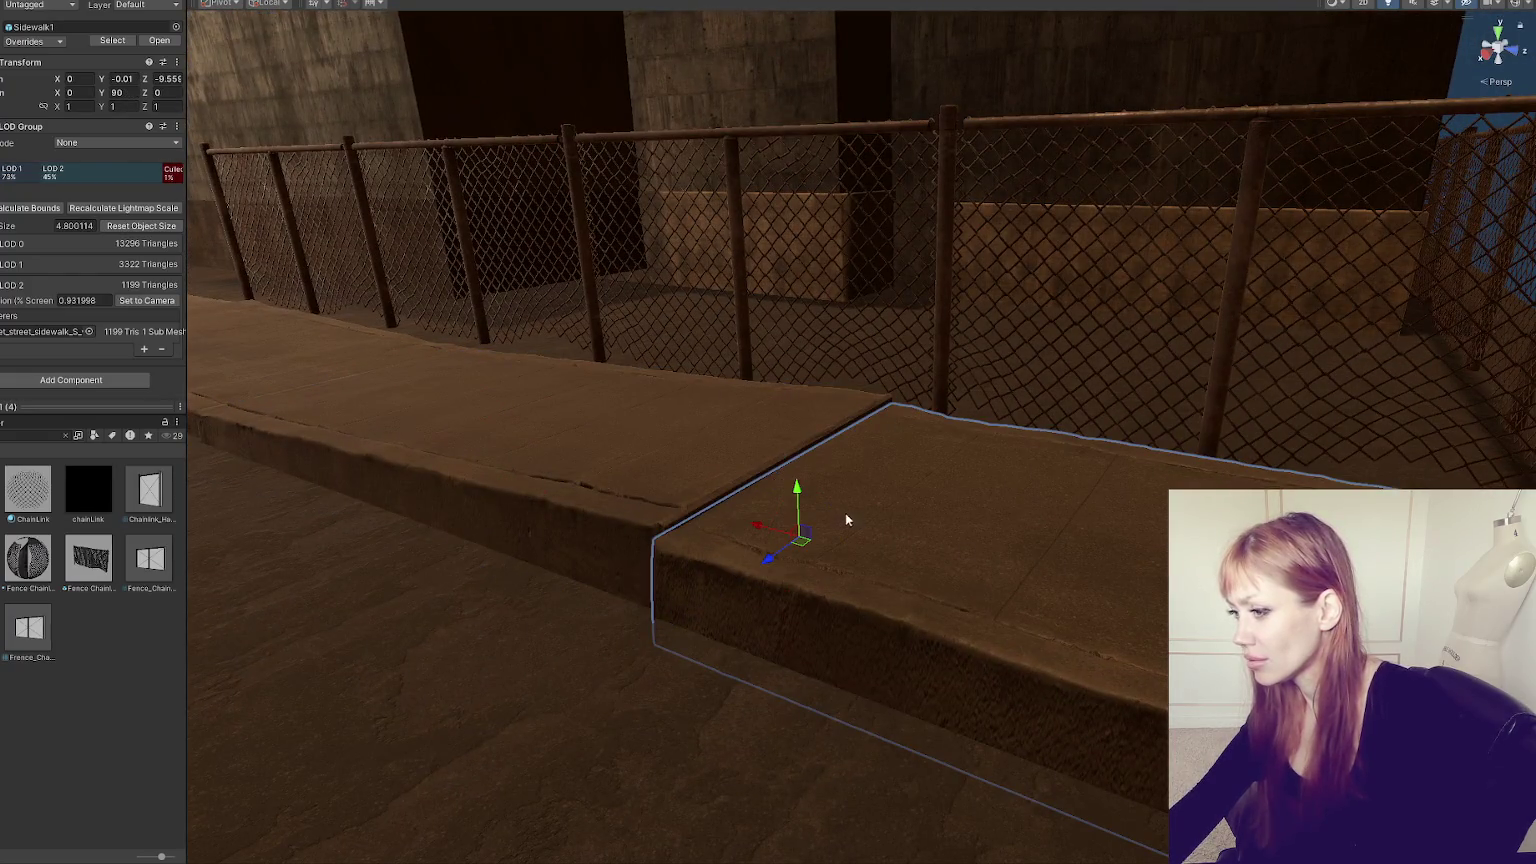
pyautogui.moveTo(796, 487); pyautogui.dragTo(796, 481)
pyautogui.scroll(-5, 1052, 511)
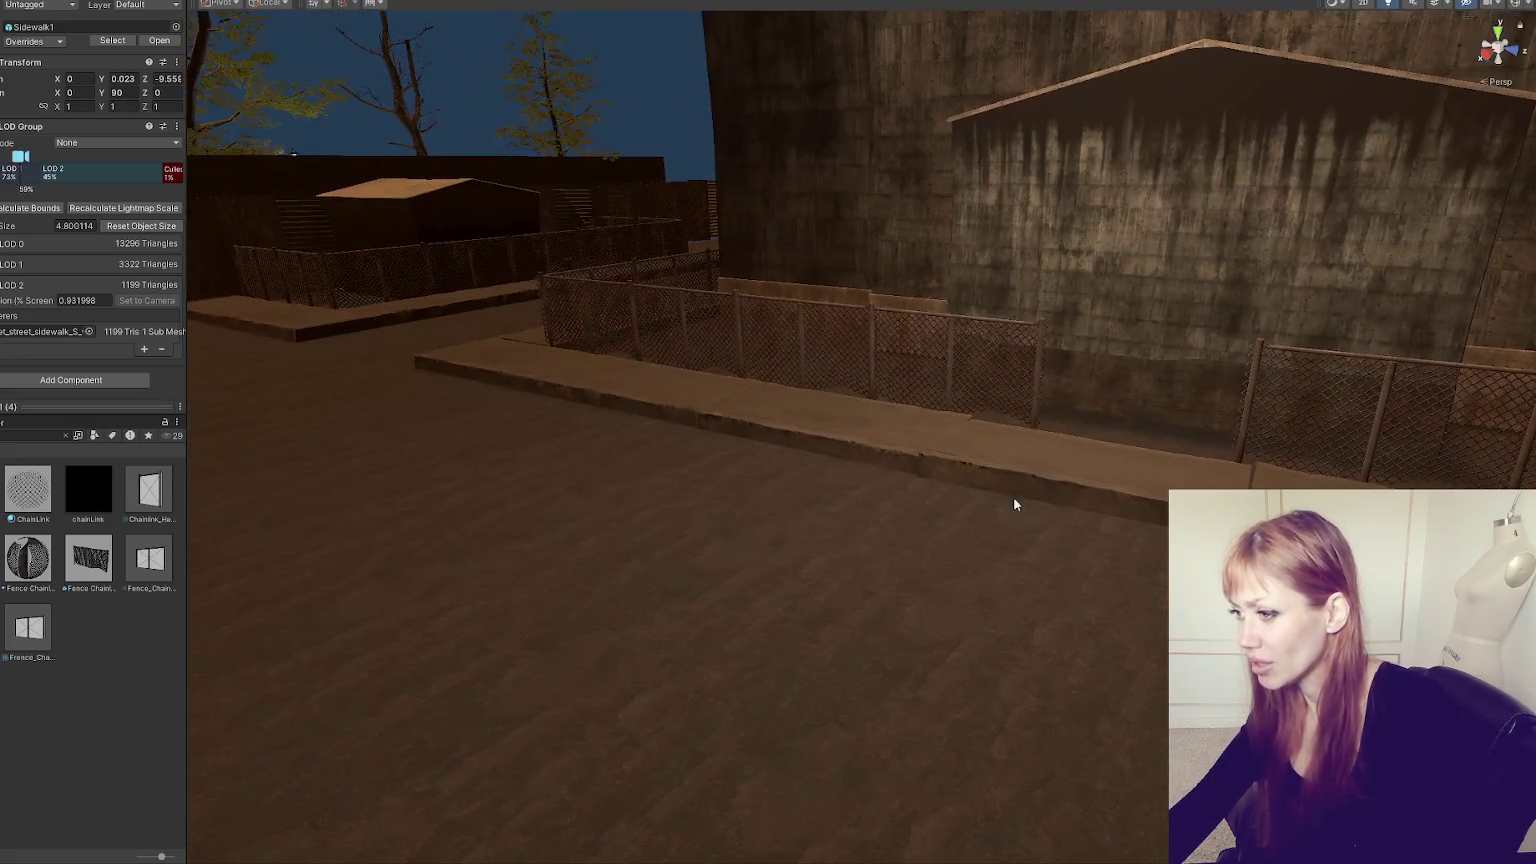
pyautogui.click(859, 389)
pyautogui.moveTo(731, 366); pyautogui.dragTo(734, 364)
# - Fine-tune Sidewalk2's rotation to about 88.8 degrees so the edges meet
pyautogui.click(628, 383)
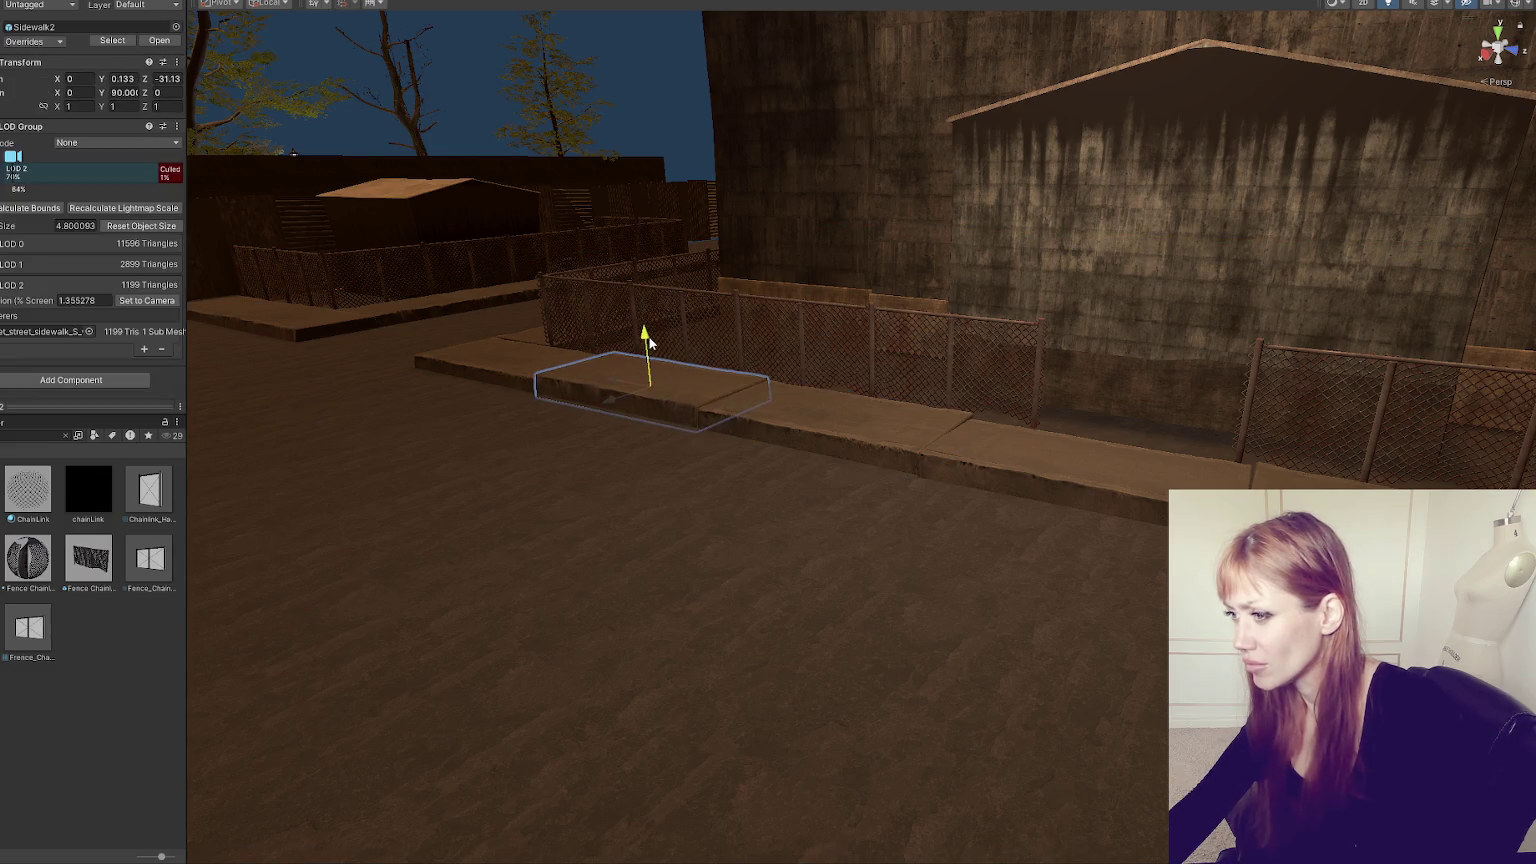
pyautogui.click(538, 368)
pyautogui.press('e')
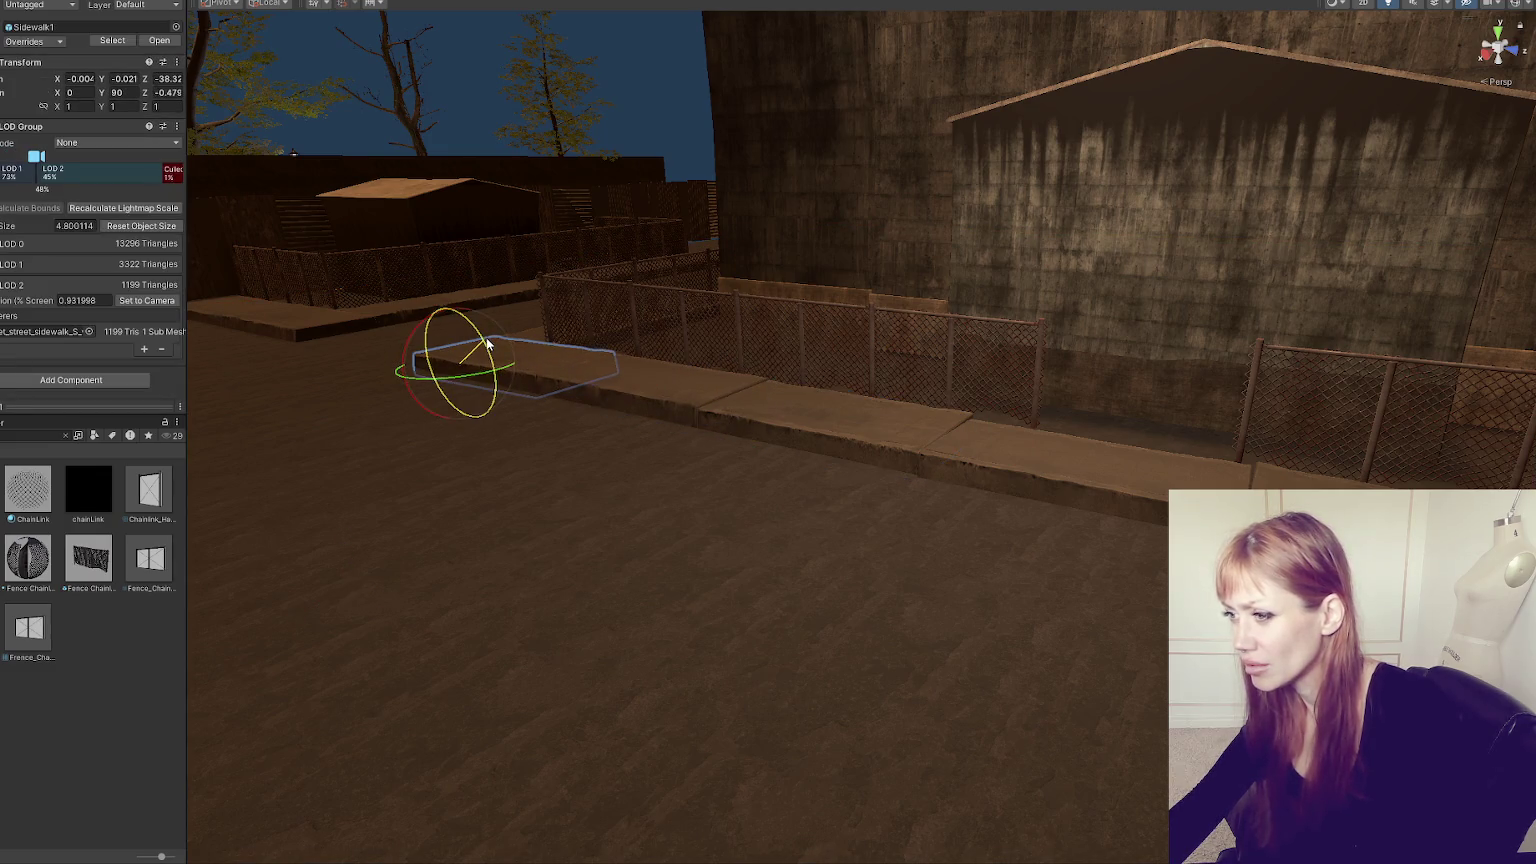
pyautogui.click(1033, 442)
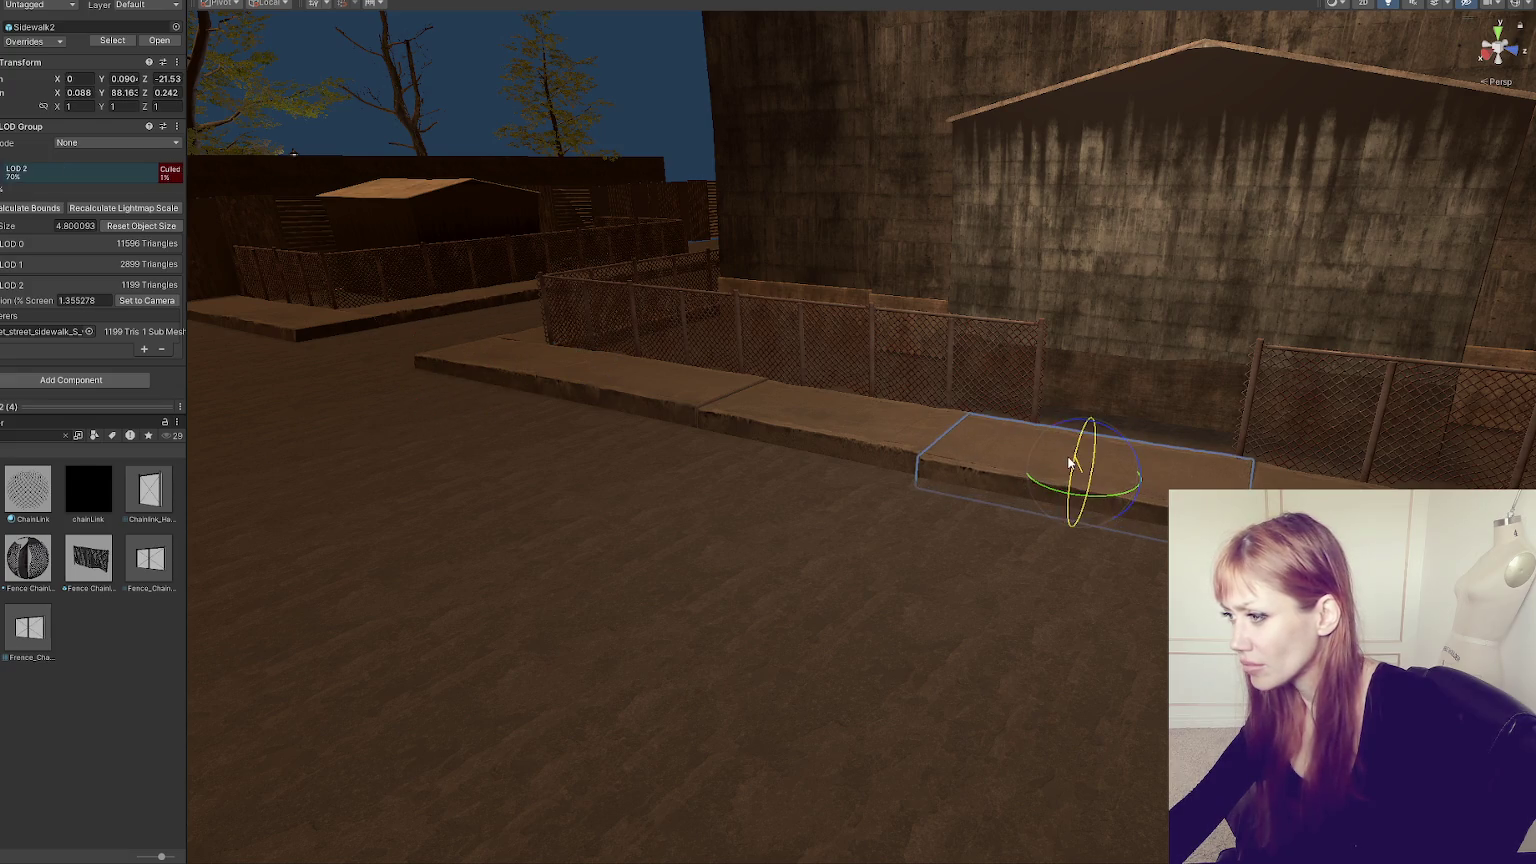
pyautogui.moveTo(1072, 462); pyautogui.dragTo(1092, 490)
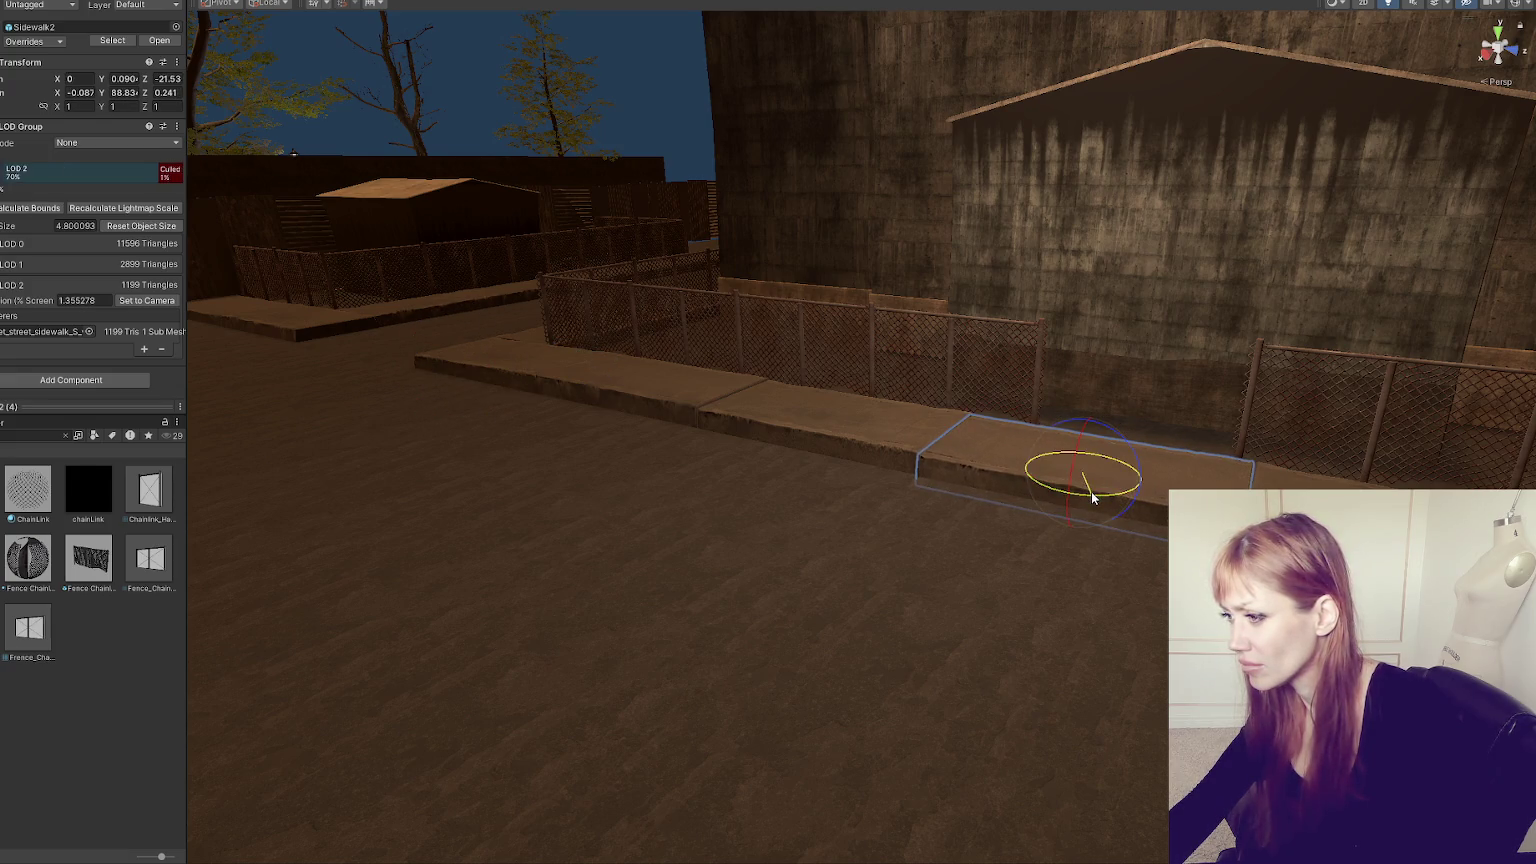
pyautogui.click(710, 217)
pyautogui.moveTo(710, 217)
pyautogui.mouseDown()
pyautogui.moveTo(806, 171)
pyautogui.moveTo(1077, 178)
pyautogui.moveTo(1083, 264)
pyautogui.moveTo(789, 230)
pyautogui.moveTo(754, 408)
pyautogui.moveTo(991, 292)
pyautogui.moveTo(430, 400)
pyautogui.mouseUp()
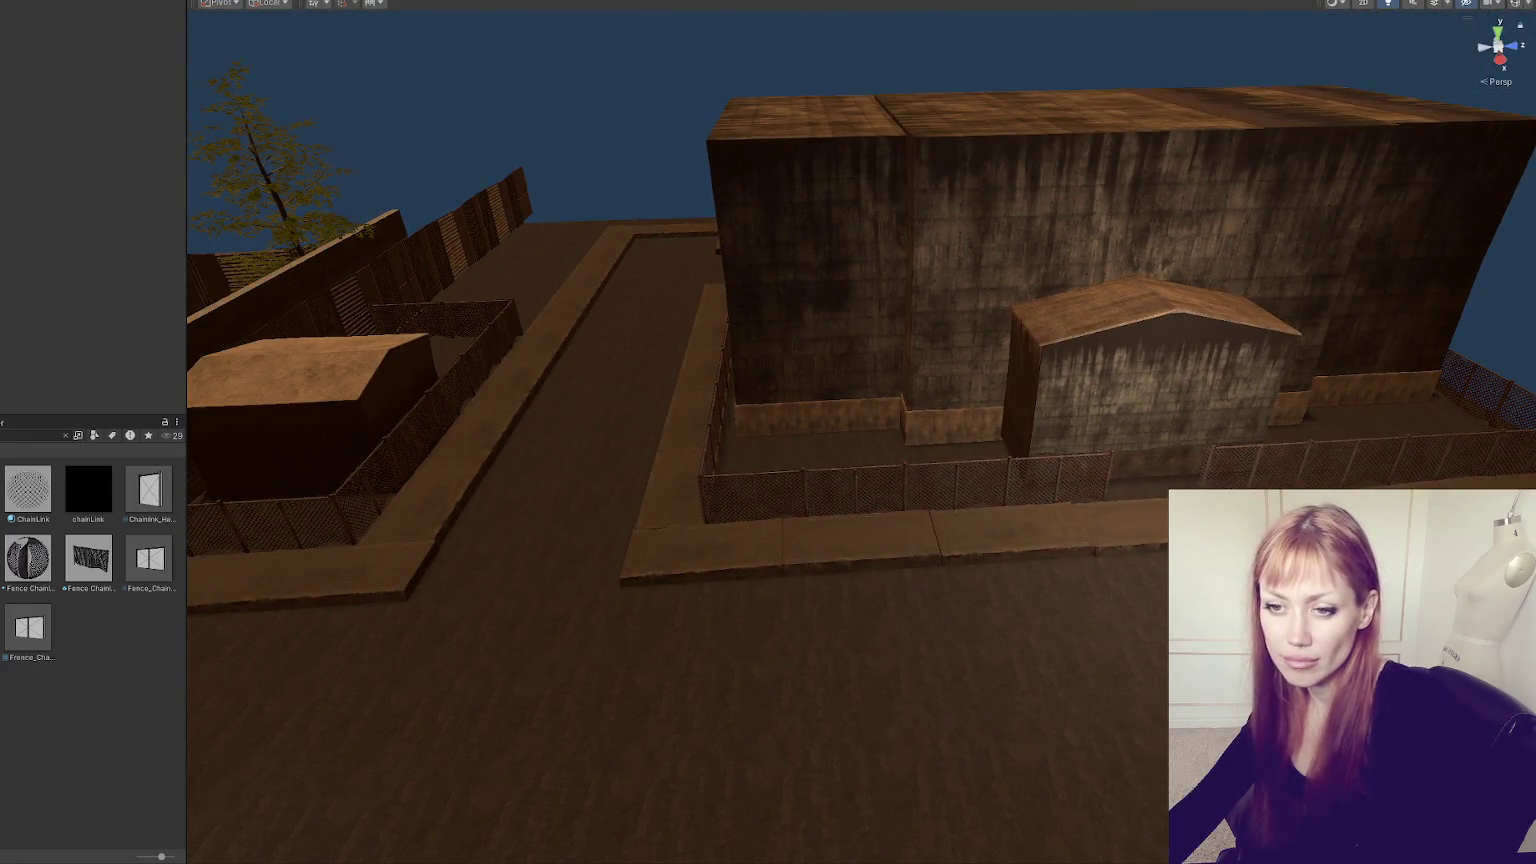
# - Inspect the fenced yard, framing two of its chain-link fence segments
pyautogui.moveTo(503, 217)
pyautogui.mouseDown()
pyautogui.moveTo(751, 285)
pyautogui.moveTo(816, 254)
pyautogui.moveTo(790, 278)
pyautogui.mouseUp()
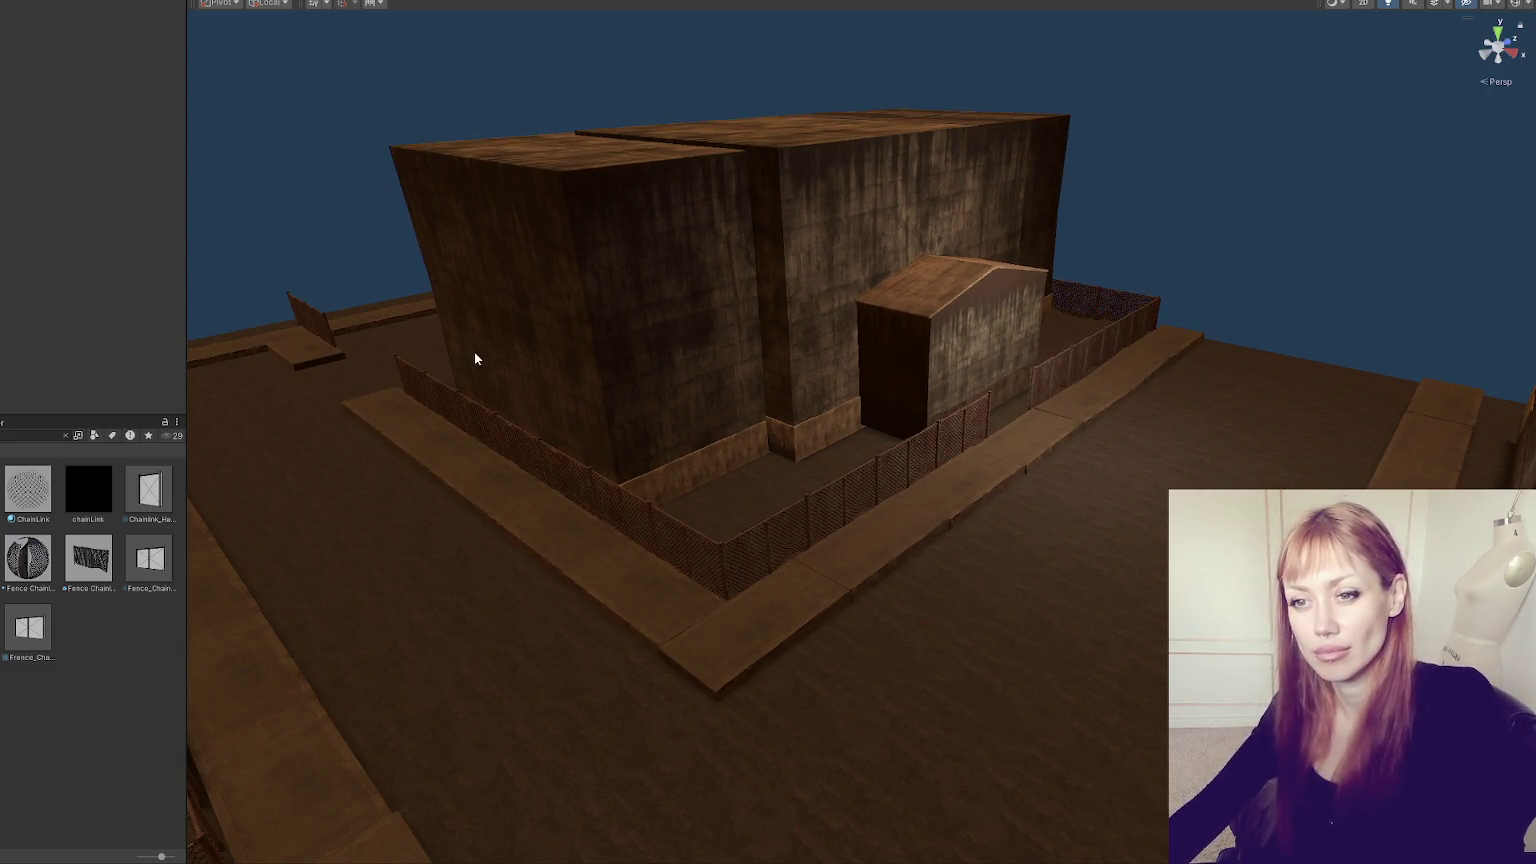
pyautogui.moveTo(381, 432)
pyautogui.mouseDown()
pyautogui.moveTo(665, 463)
pyautogui.moveTo(593, 535)
pyautogui.moveTo(692, 389)
pyautogui.moveTo(967, 456)
pyautogui.moveTo(645, 370)
pyautogui.moveTo(988, 336)
pyautogui.moveTo(667, 387)
pyautogui.mouseUp()
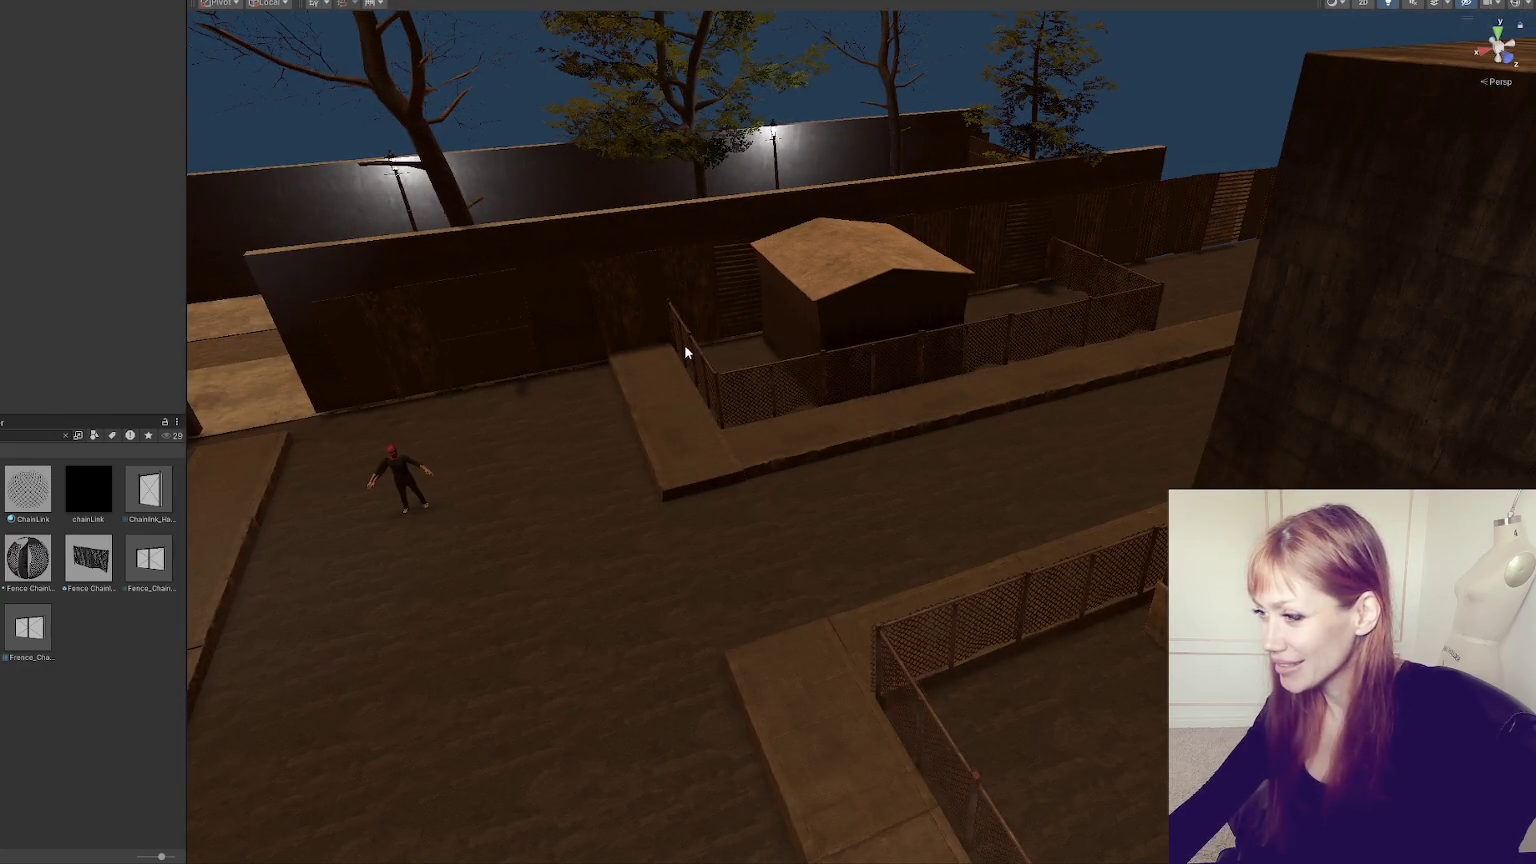
pyautogui.click(684, 352)
pyautogui.press('f')
pyautogui.click(948, 430)
pyautogui.press('f')
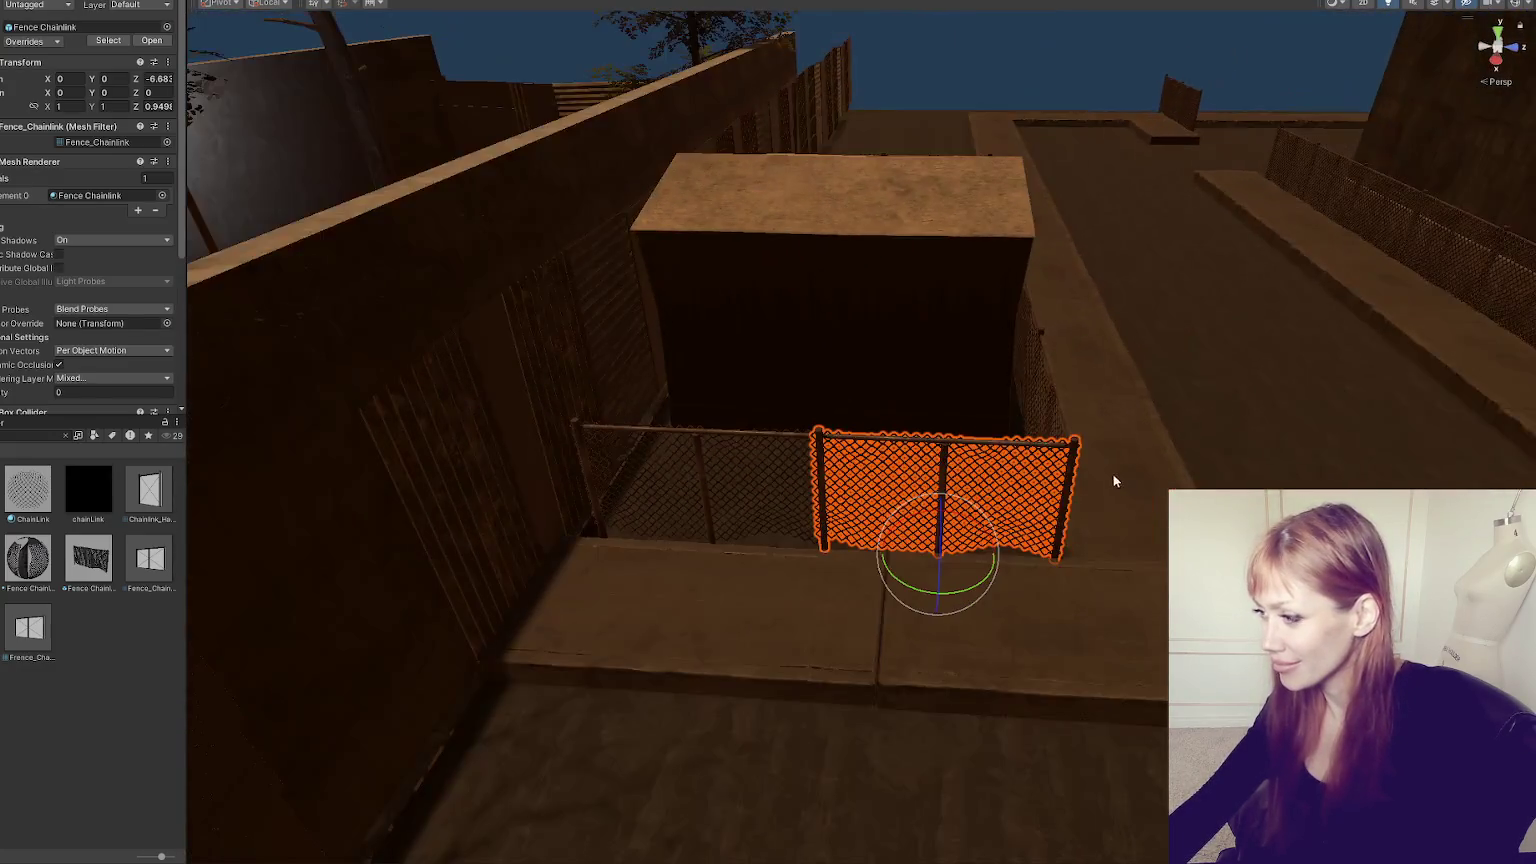
pyautogui.moveTo(1084, 437)
pyautogui.mouseDown()
pyautogui.moveTo(821, 438)
pyautogui.moveTo(1167, 439)
pyautogui.moveTo(902, 425)
pyautogui.moveTo(1018, 432)
pyautogui.moveTo(1176, 408)
pyautogui.moveTo(465, 343)
pyautogui.moveTo(667, 340)
pyautogui.moveTo(985, 418)
pyautogui.moveTo(1108, 470)
pyautogui.moveTo(1150, 420)
pyautogui.mouseUp()
# - Pull a trial copy of Building 5 out along X, then undo it
pyautogui.click(1180, 385)
pyautogui.press('f')
pyautogui.press('w')
pyautogui.moveTo(718, 468)
pyautogui.mouseDown()
pyautogui.moveTo(833, 429)
pyautogui.moveTo(858, 464)
pyautogui.moveTo(720, 357)
pyautogui.moveTo(831, 419)
pyautogui.mouseUp()
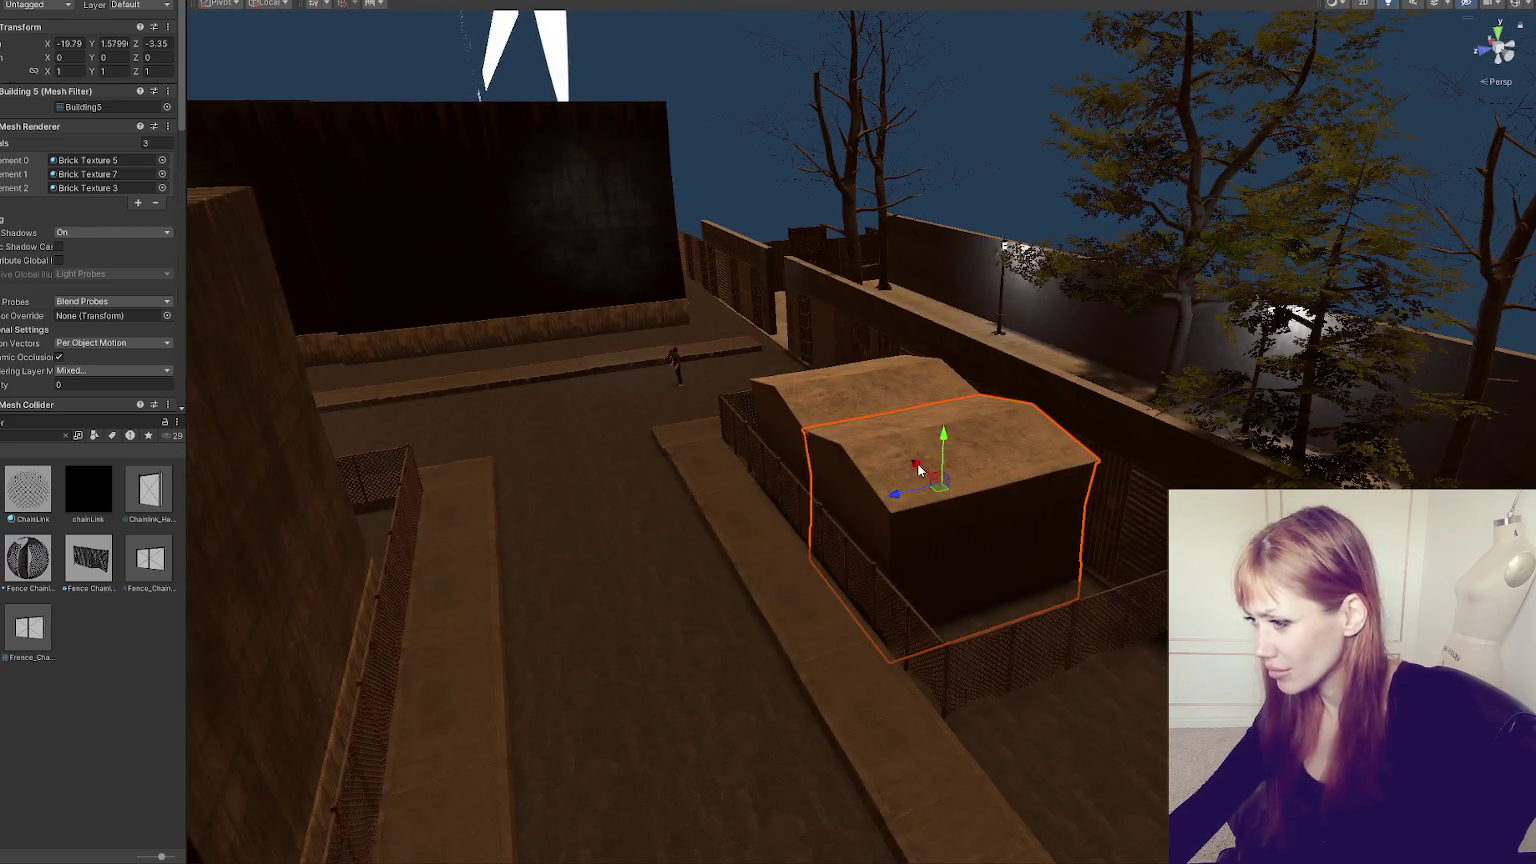
pyautogui.moveTo(919, 470); pyautogui.dragTo(1140, 741)
pyautogui.hotkey('ctrl', 'z')
pyautogui.hotkey('ctrl', 'z')
pyautogui.hotkey('ctrl', 'z')
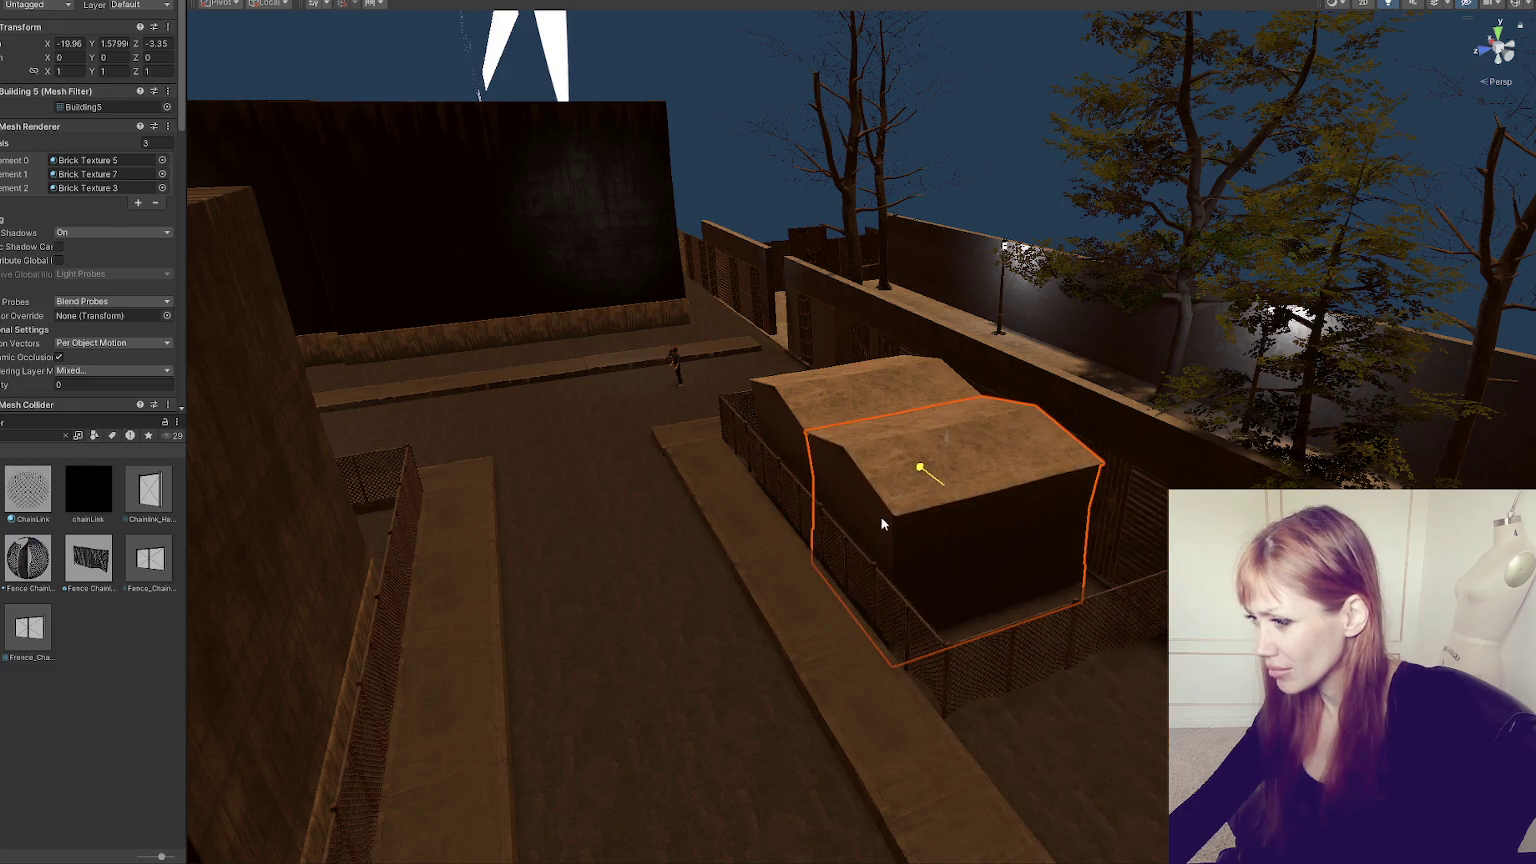
# - Rotate Building 5 by -90 degrees about its Y axis
pyautogui.click(940, 440)
pyautogui.press('e')
pyautogui.moveTo(916, 425)
pyautogui.mouseDown()
pyautogui.moveTo(1035, 445)
pyautogui.moveTo(871, 544)
pyautogui.moveTo(830, 516)
pyautogui.moveTo(805, 524)
pyautogui.moveTo(872, 512)
pyautogui.moveTo(823, 514)
pyautogui.moveTo(850, 569)
pyautogui.moveTo(731, 624)
pyautogui.moveTo(1107, 555)
pyautogui.moveTo(813, 562)
pyautogui.moveTo(816, 675)
pyautogui.moveTo(466, 632)
pyautogui.moveTo(809, 634)
pyautogui.moveTo(919, 367)
pyautogui.moveTo(1005, 360)
pyautogui.moveTo(1237, 397)
pyautogui.moveTo(867, 425)
pyautogui.moveTo(1190, 461)
pyautogui.moveTo(1241, 432)
pyautogui.moveTo(545, 645)
pyautogui.moveTo(370, 597)
pyautogui.mouseUp()
pyautogui.press('w')
# - Slide the long chain-link fence along X
pyautogui.click(600, 680)
pyautogui.press('f')
pyautogui.click(1025, 640)
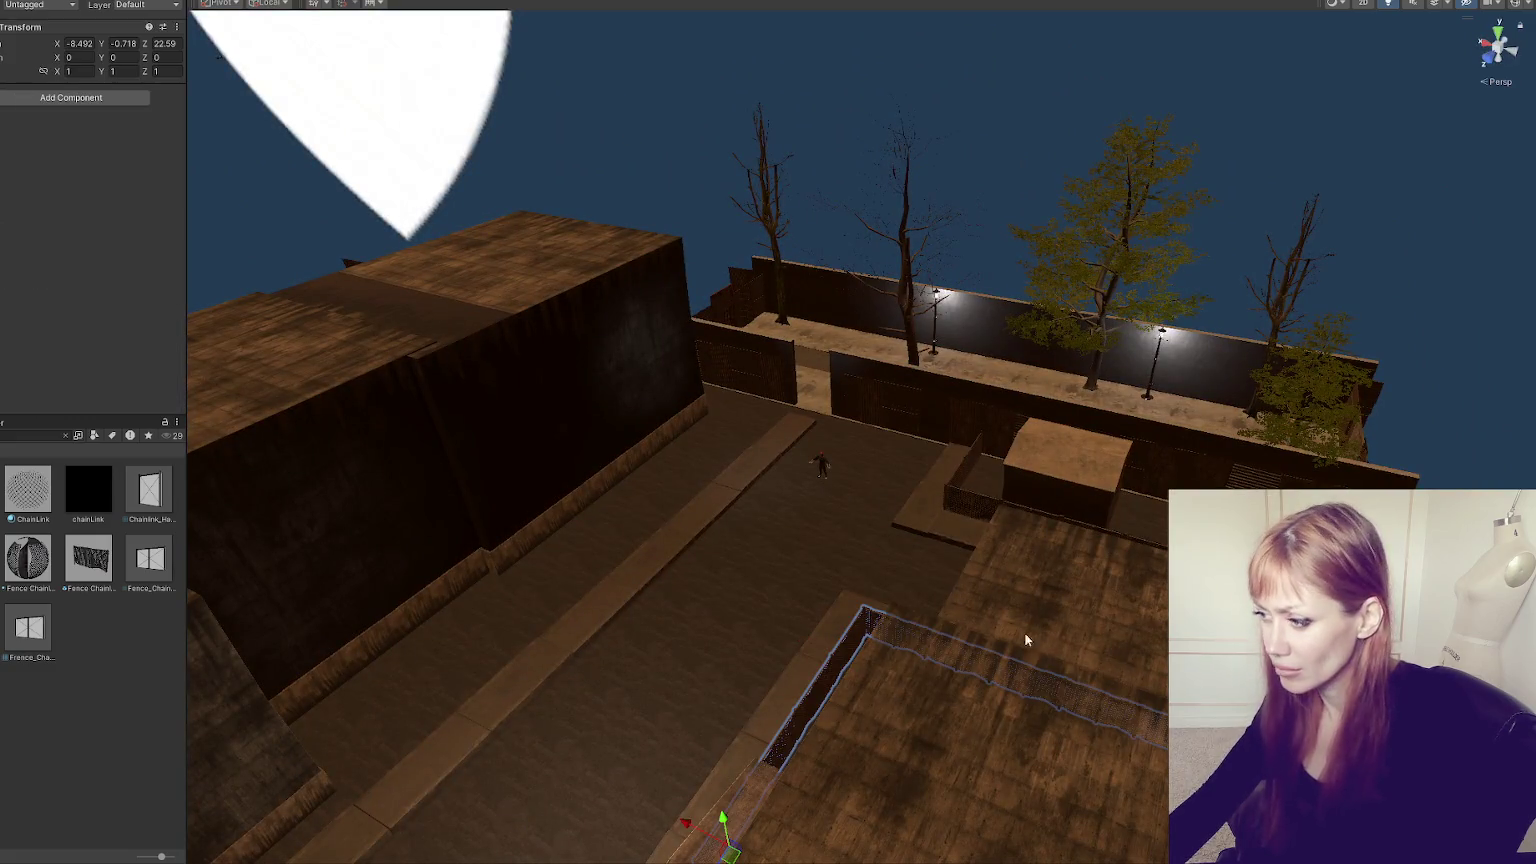
pyautogui.moveTo(690, 833)
pyautogui.mouseDown()
pyautogui.moveTo(390, 690)
pyautogui.moveTo(520, 655)
pyautogui.moveTo(446, 703)
pyautogui.moveTo(510, 625)
pyautogui.moveTo(669, 600)
pyautogui.moveTo(643, 620)
pyautogui.mouseUp()
pyautogui.moveTo(583, 490); pyautogui.dragTo(607, 514)
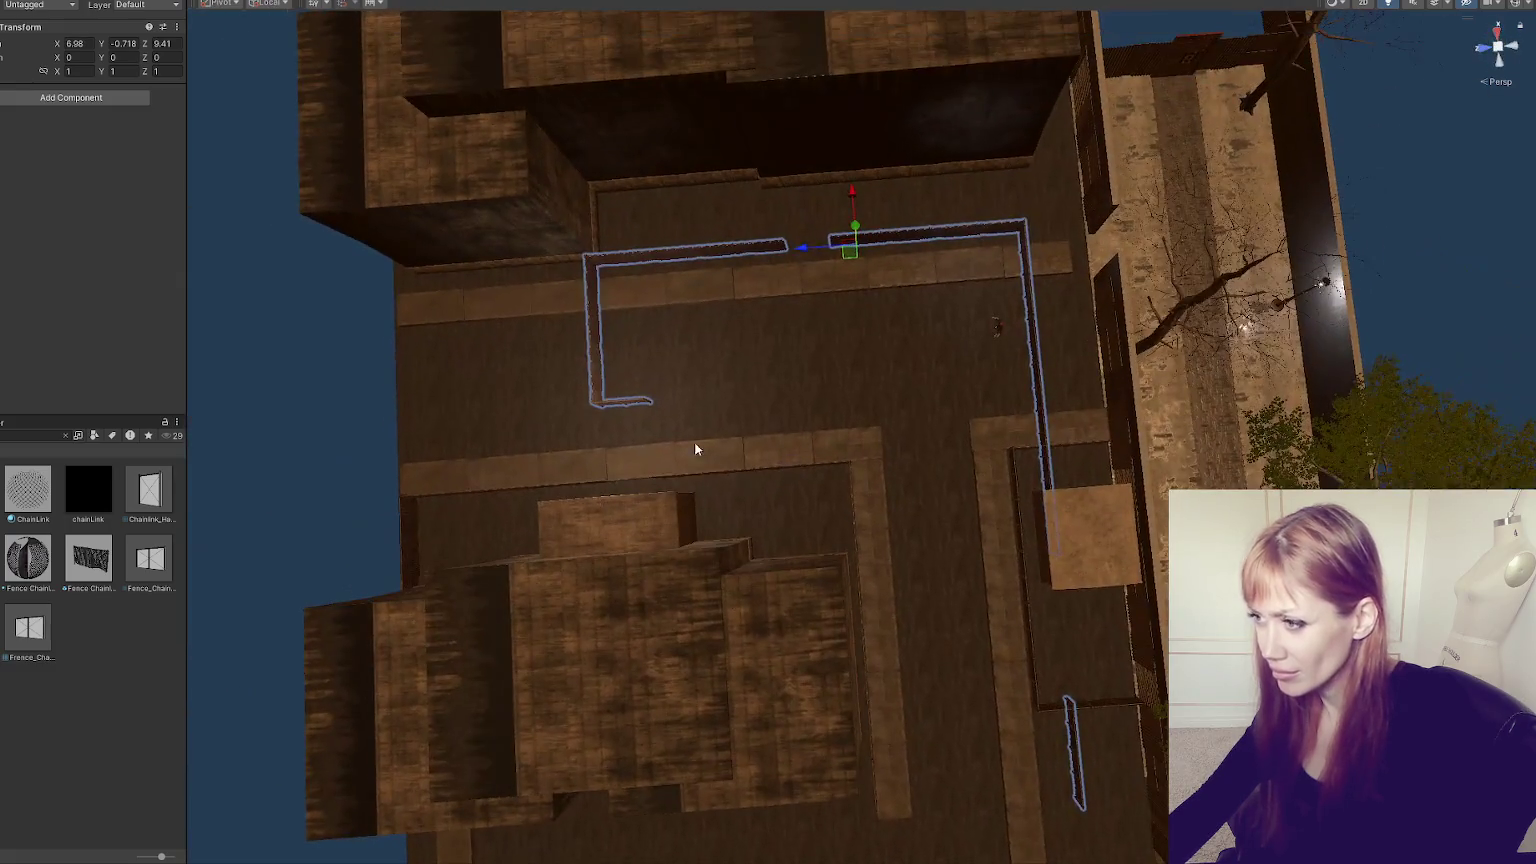
# - Try deleting the L-shaped and top fence pieces, then undo to restore them
pyautogui.moveTo(543, 463)
pyautogui.mouseDown()
pyautogui.moveTo(682, 315)
pyautogui.moveTo(648, 253)
pyautogui.moveTo(651, 267)
pyautogui.mouseUp()
pyautogui.press('Delete')
pyautogui.hotkey('ctrl', 'z')
pyautogui.press('Delete')
pyautogui.moveTo(998, 203)
pyautogui.mouseDown()
pyautogui.moveTo(1097, 737)
pyautogui.moveTo(1102, 502)
pyautogui.moveTo(1054, 378)
pyautogui.mouseUp()
pyautogui.press('Delete')
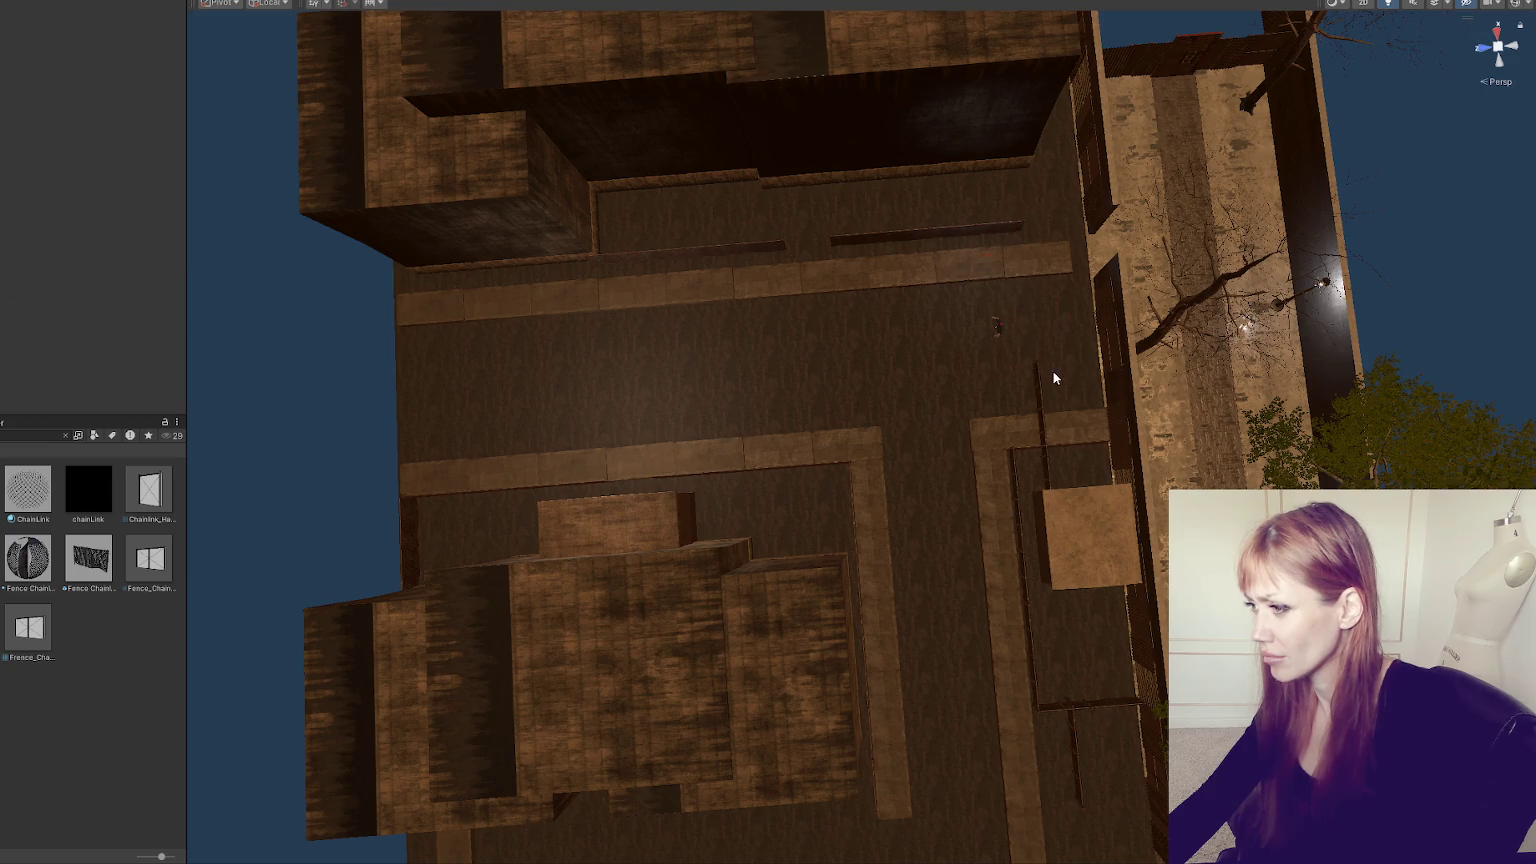
pyautogui.hotkey('ctrl', 'z')
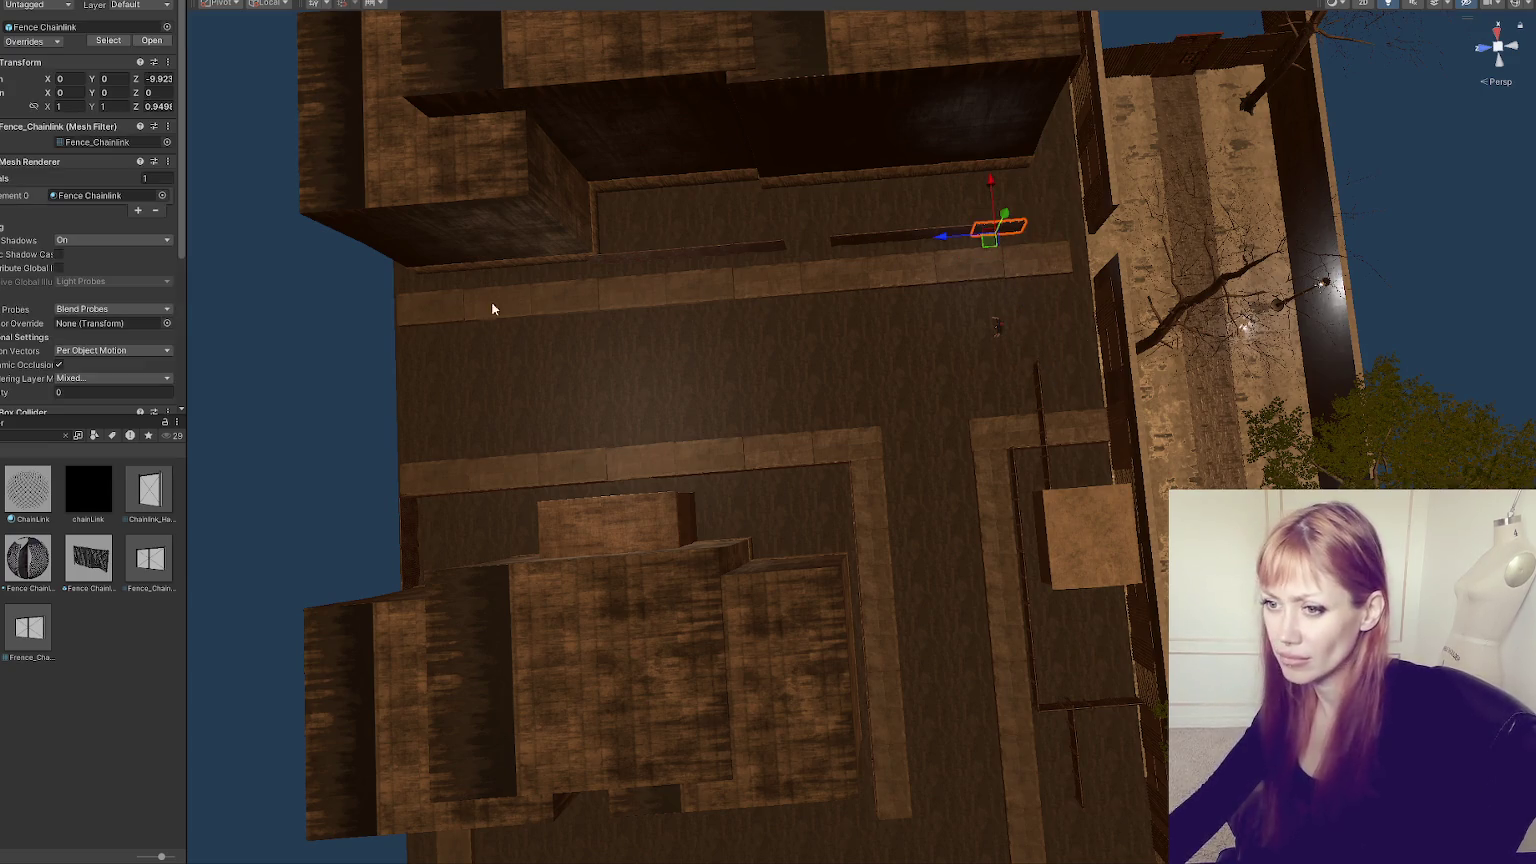
pyautogui.hotkey('ctrl', 'z')
pyautogui.hotkey('ctrl', 'z')
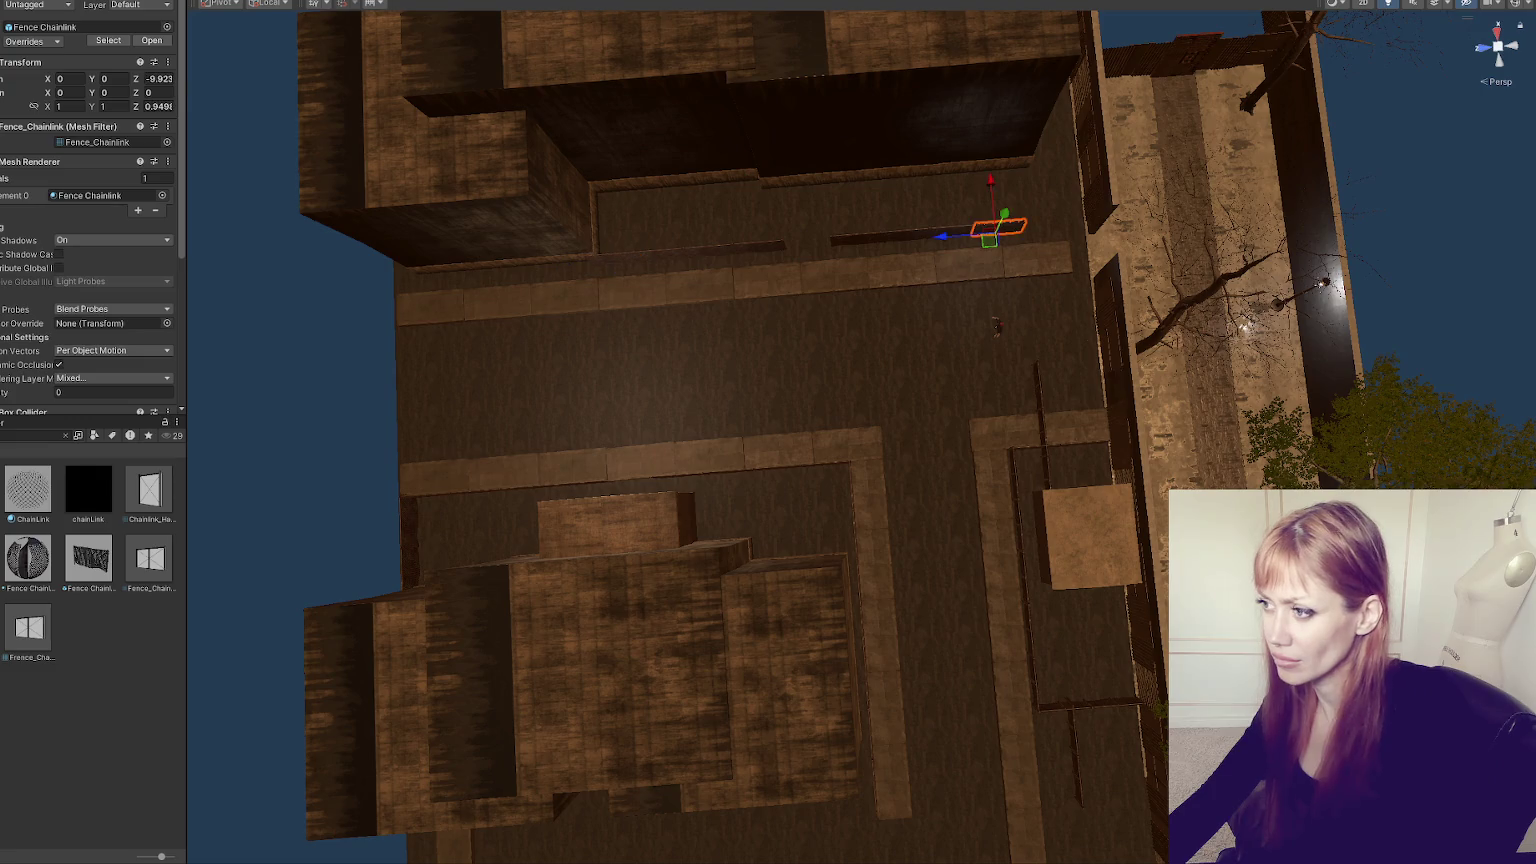
pyautogui.hotkey('ctrl', 'z')
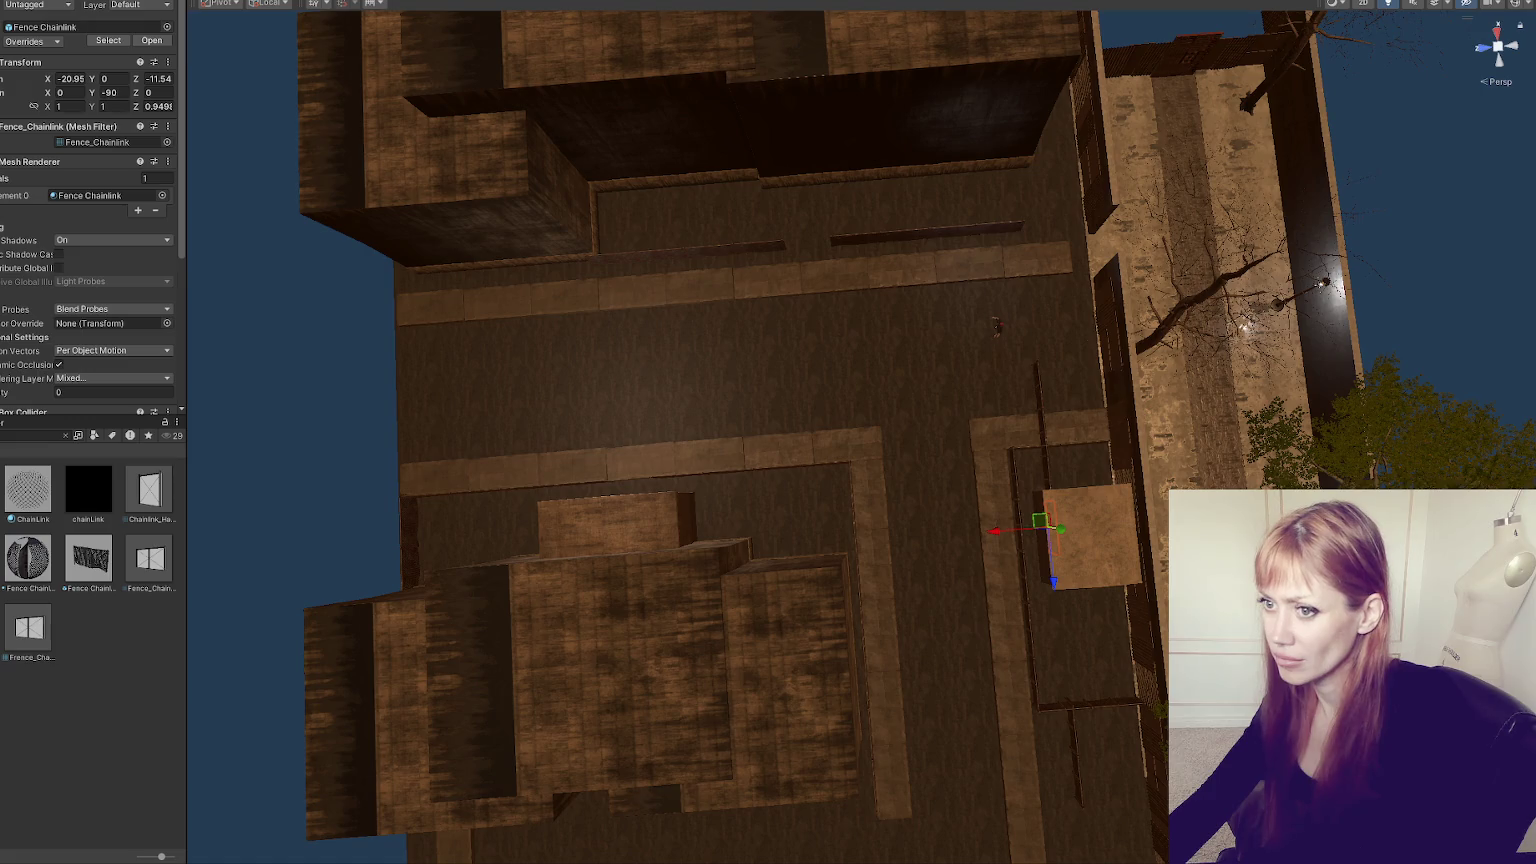
pyautogui.hotkey('ctrl', 'z')
pyautogui.hotkey('ctrl', 'z')
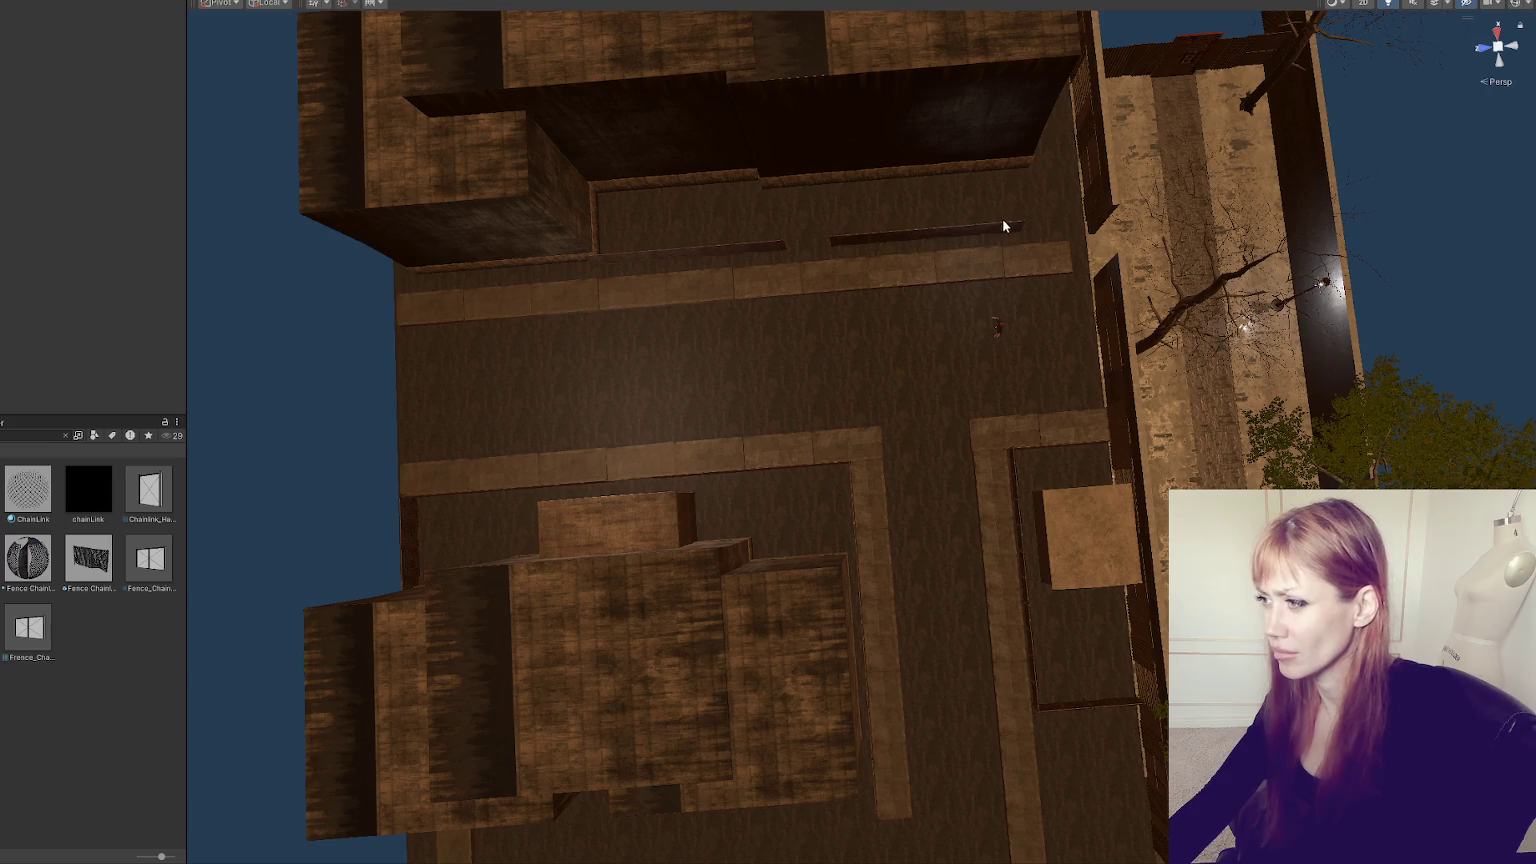
# - Shift the top fence piece and its group further along the street
pyautogui.click(1004, 226)
pyautogui.press('f')
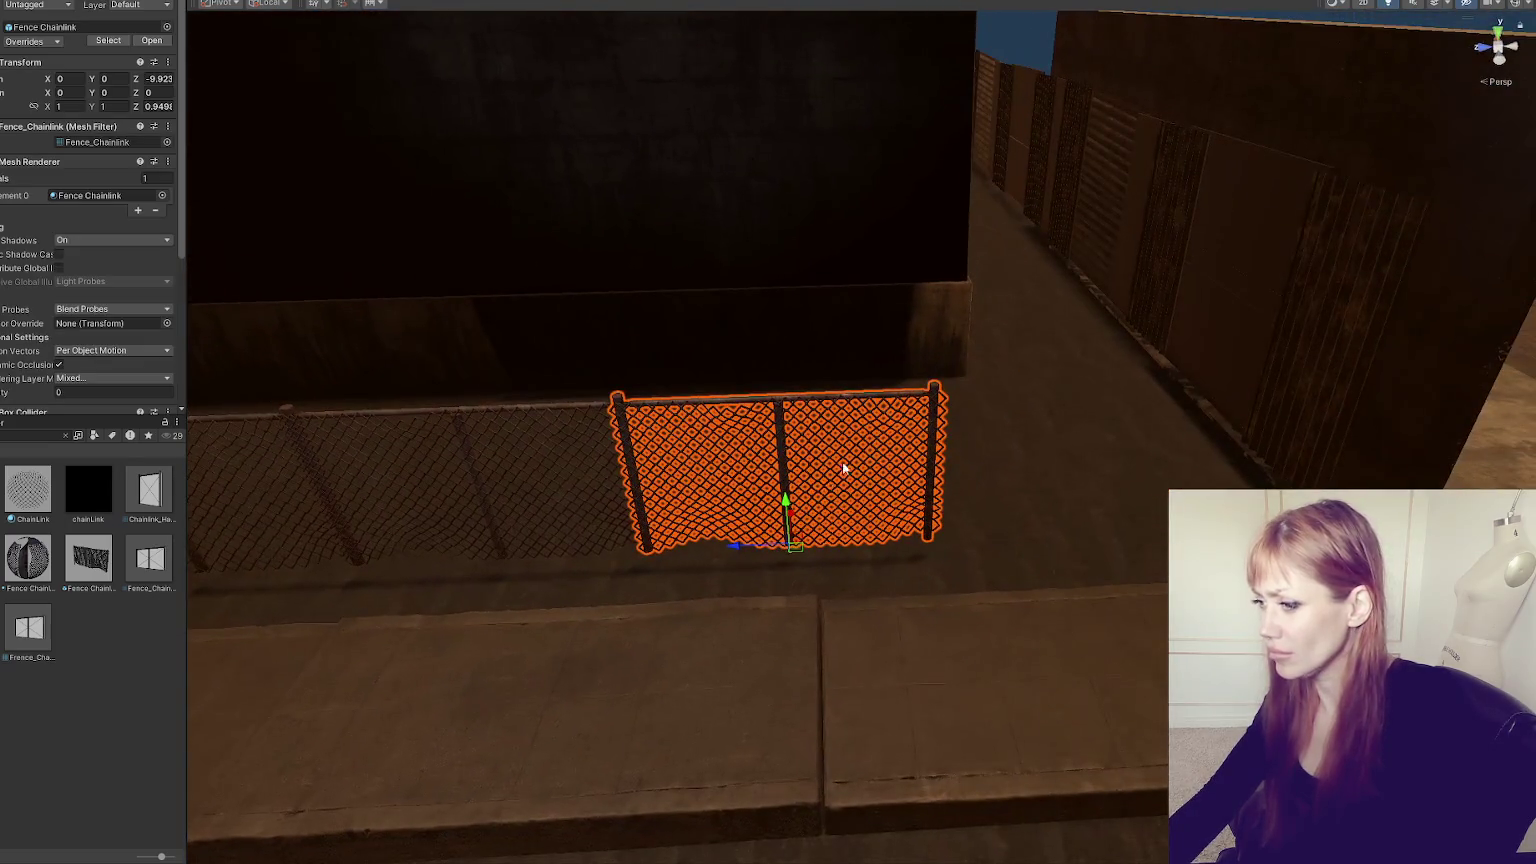
pyautogui.moveTo(737, 543)
pyautogui.mouseDown()
pyautogui.moveTo(1022, 536)
pyautogui.moveTo(1290, 505)
pyautogui.mouseUp()
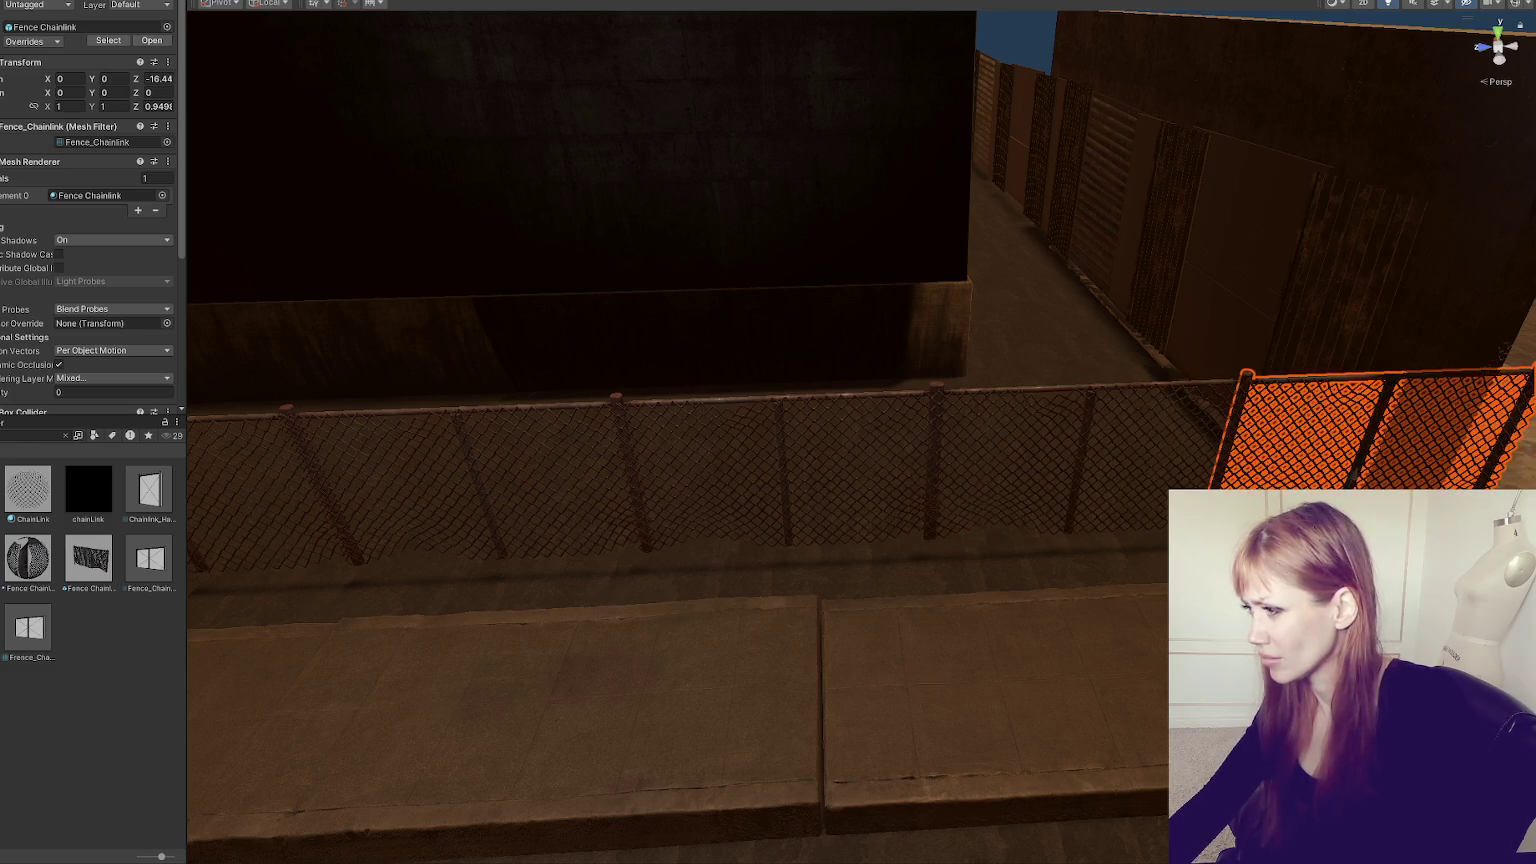
pyautogui.press('f')
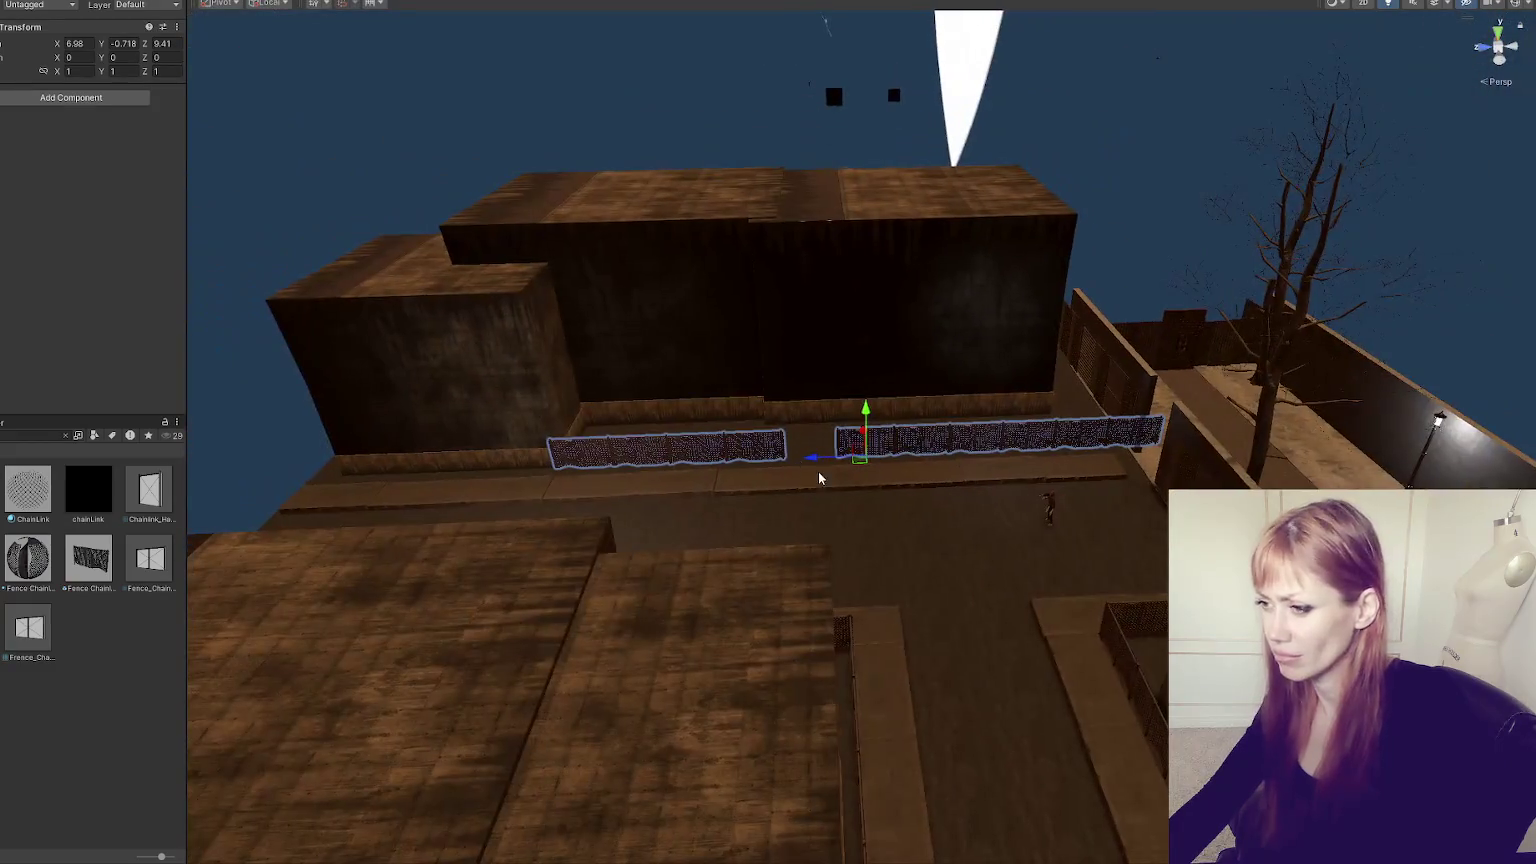
pyautogui.moveTo(815, 465); pyautogui.dragTo(755, 452)
# - Check a single fence panel close up, then look around the rooftops
pyautogui.click(755, 452)
pyautogui.press('f')
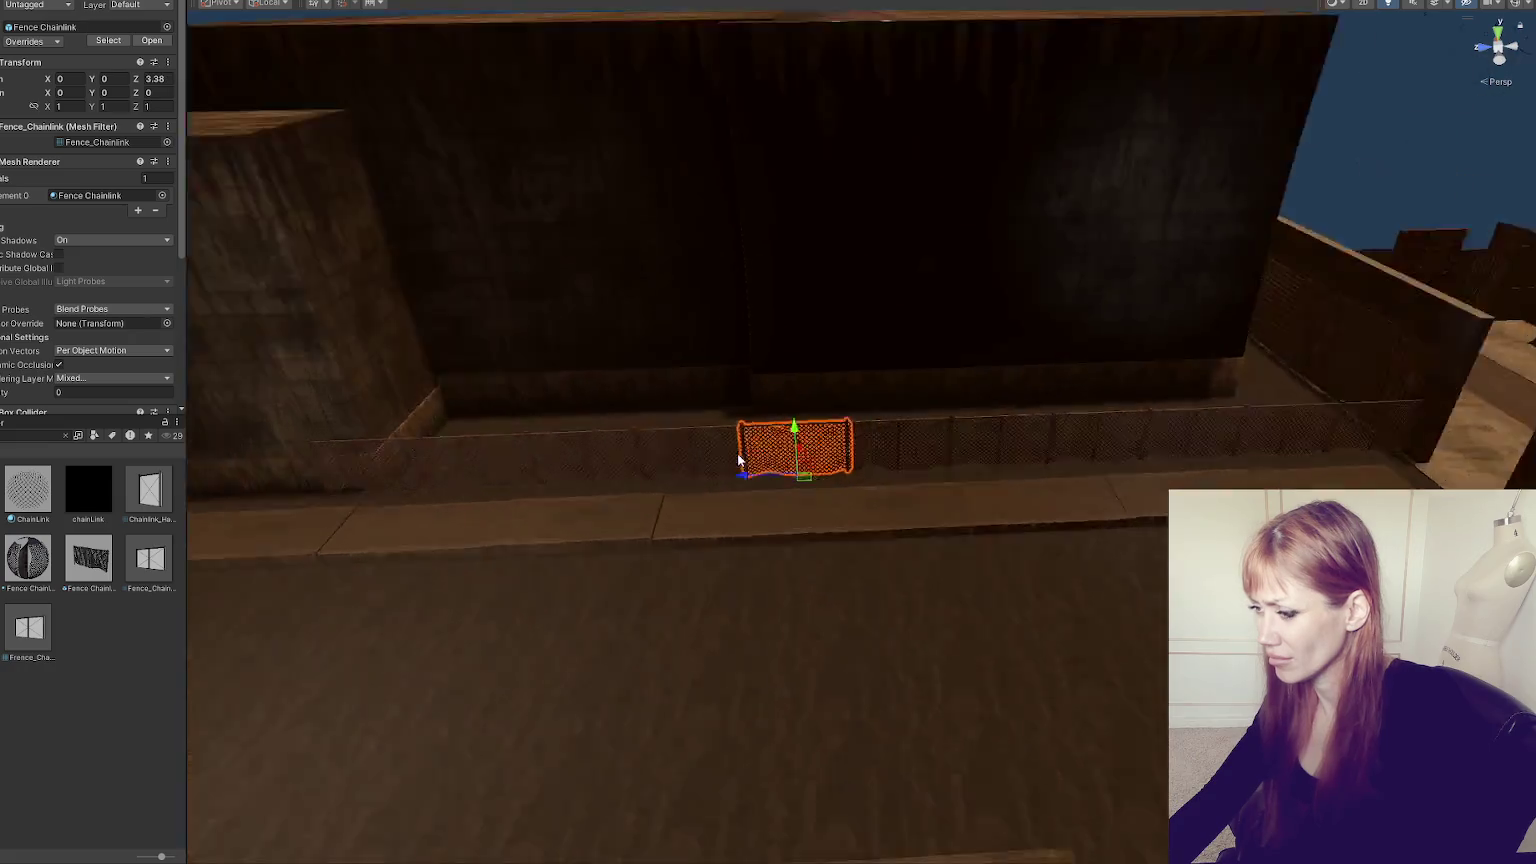
pyautogui.scroll(-10, 737, 456)
pyautogui.click(863, 554)
pyautogui.moveTo(863, 554)
pyautogui.mouseDown()
pyautogui.moveTo(1059, 512)
pyautogui.moveTo(634, 490)
pyautogui.moveTo(377, 521)
pyautogui.moveTo(450, 480)
pyautogui.moveTo(520, 470)
pyautogui.mouseUp()
pyautogui.moveTo(1192, 261)
pyautogui.mouseDown()
pyautogui.moveTo(994, 363)
pyautogui.moveTo(723, 374)
pyautogui.moveTo(1121, 360)
pyautogui.moveTo(1353, 320)
pyautogui.moveTo(1138, 449)
pyautogui.moveTo(1221, 384)
pyautogui.moveTo(1449, 306)
pyautogui.moveTo(1238, 334)
pyautogui.moveTo(1030, 226)
pyautogui.moveTo(1116, 363)
pyautogui.moveTo(1057, 369)
pyautogui.mouseUp()
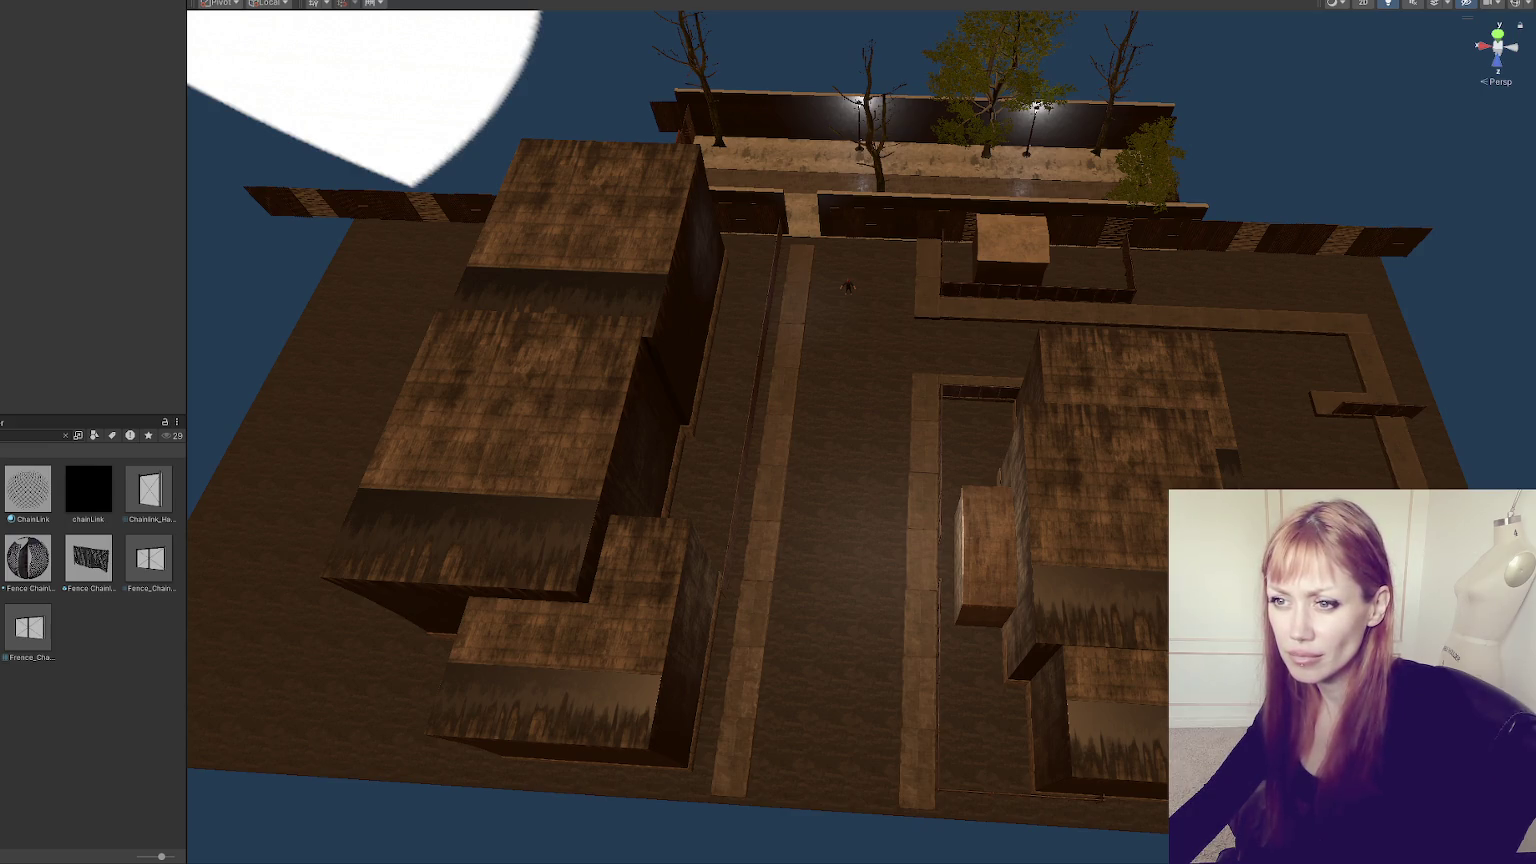
# - Multi-select the four fence pieces and create an empty game object
pyautogui.click(1080, 392)
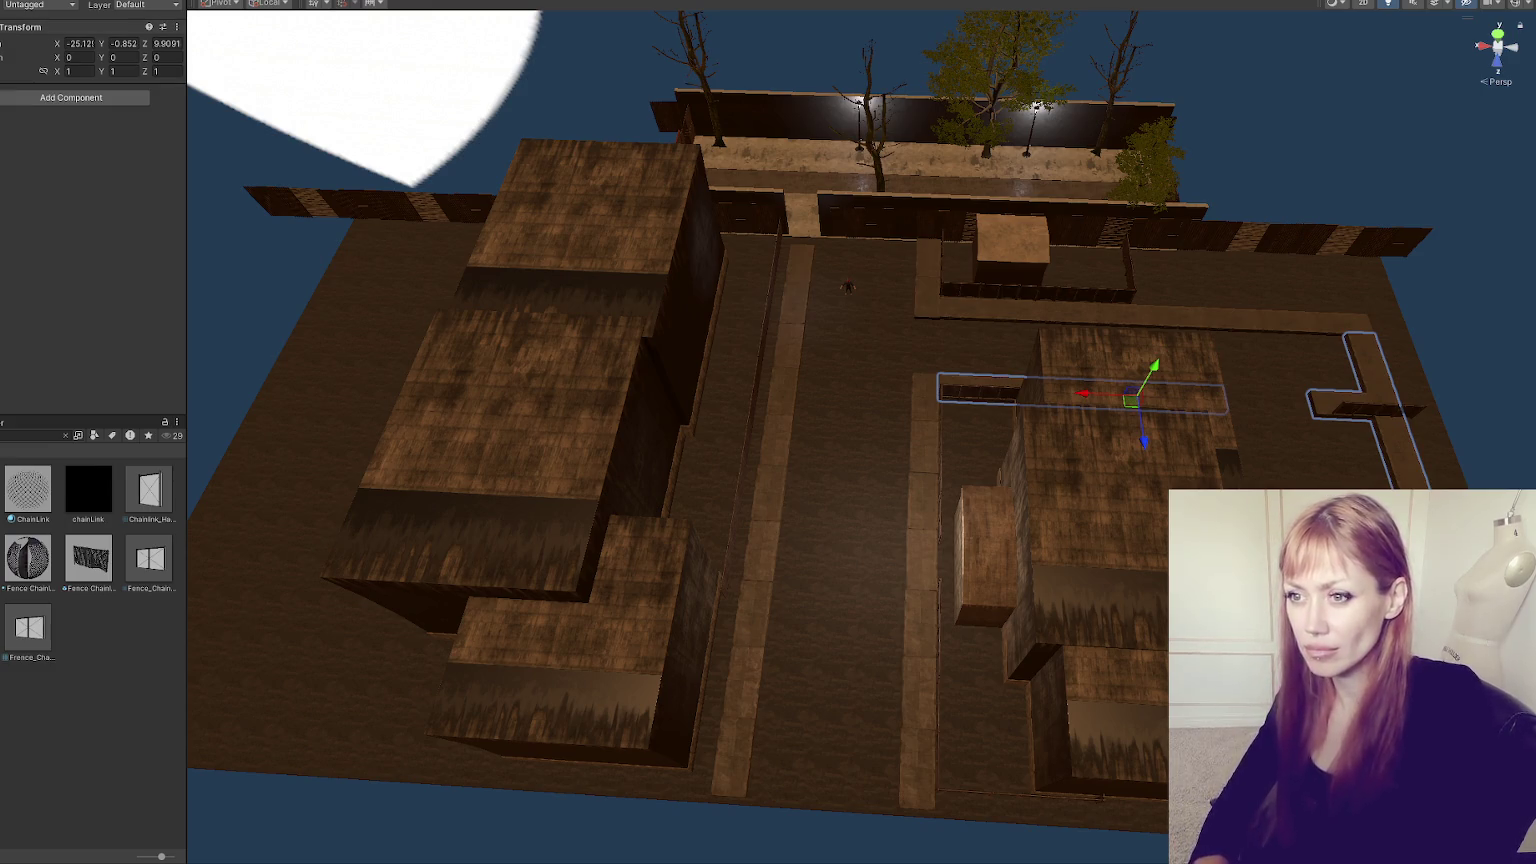
pyautogui.keyDown('ctrl'); pyautogui.click(924, 600); pyautogui.keyUp('ctrl')
pyautogui.keyDown('ctrl'); pyautogui.click(760, 520); pyautogui.keyUp('ctrl')
pyautogui.keyDown('ctrl'); pyautogui.click(1200, 322); pyautogui.keyUp('ctrl')
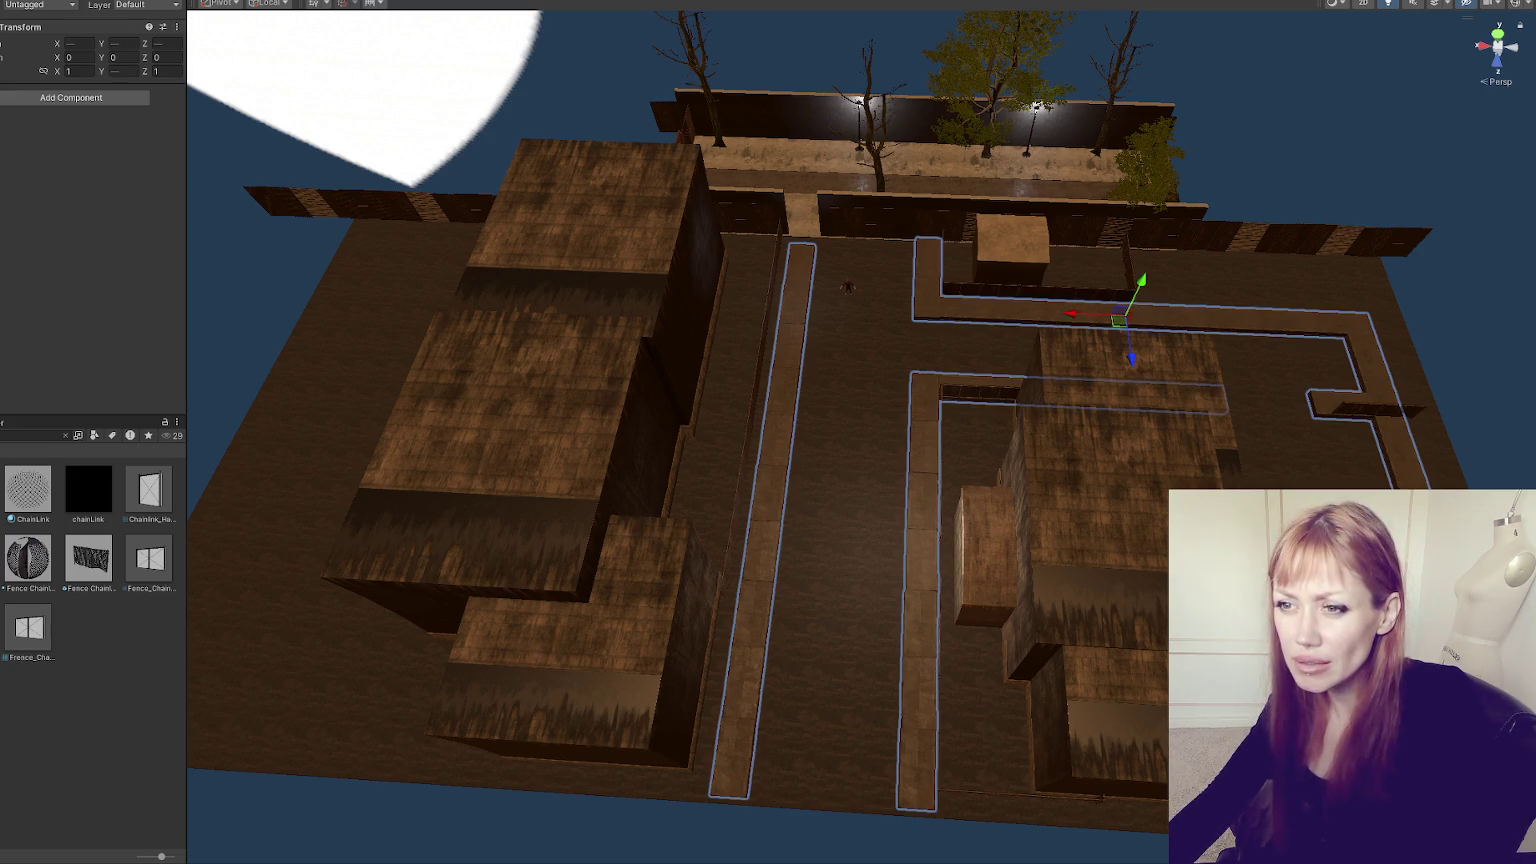
pyautogui.rightClick(2, 266)
pyautogui.click(22, 450)
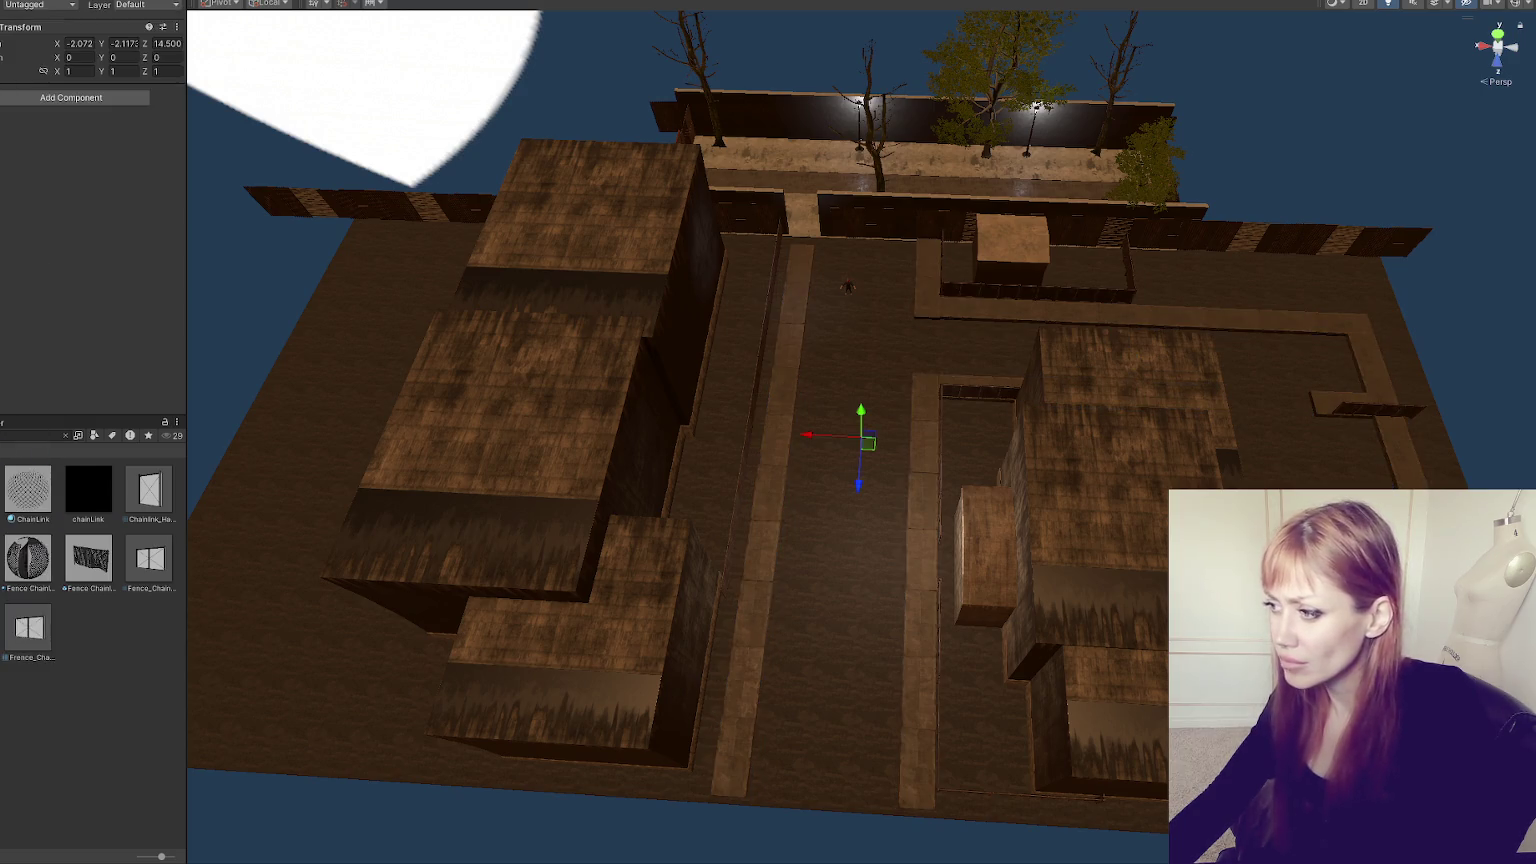
pyautogui.keyDown('shift'); pyautogui.click(2, 300); pyautogui.keyUp('shift')
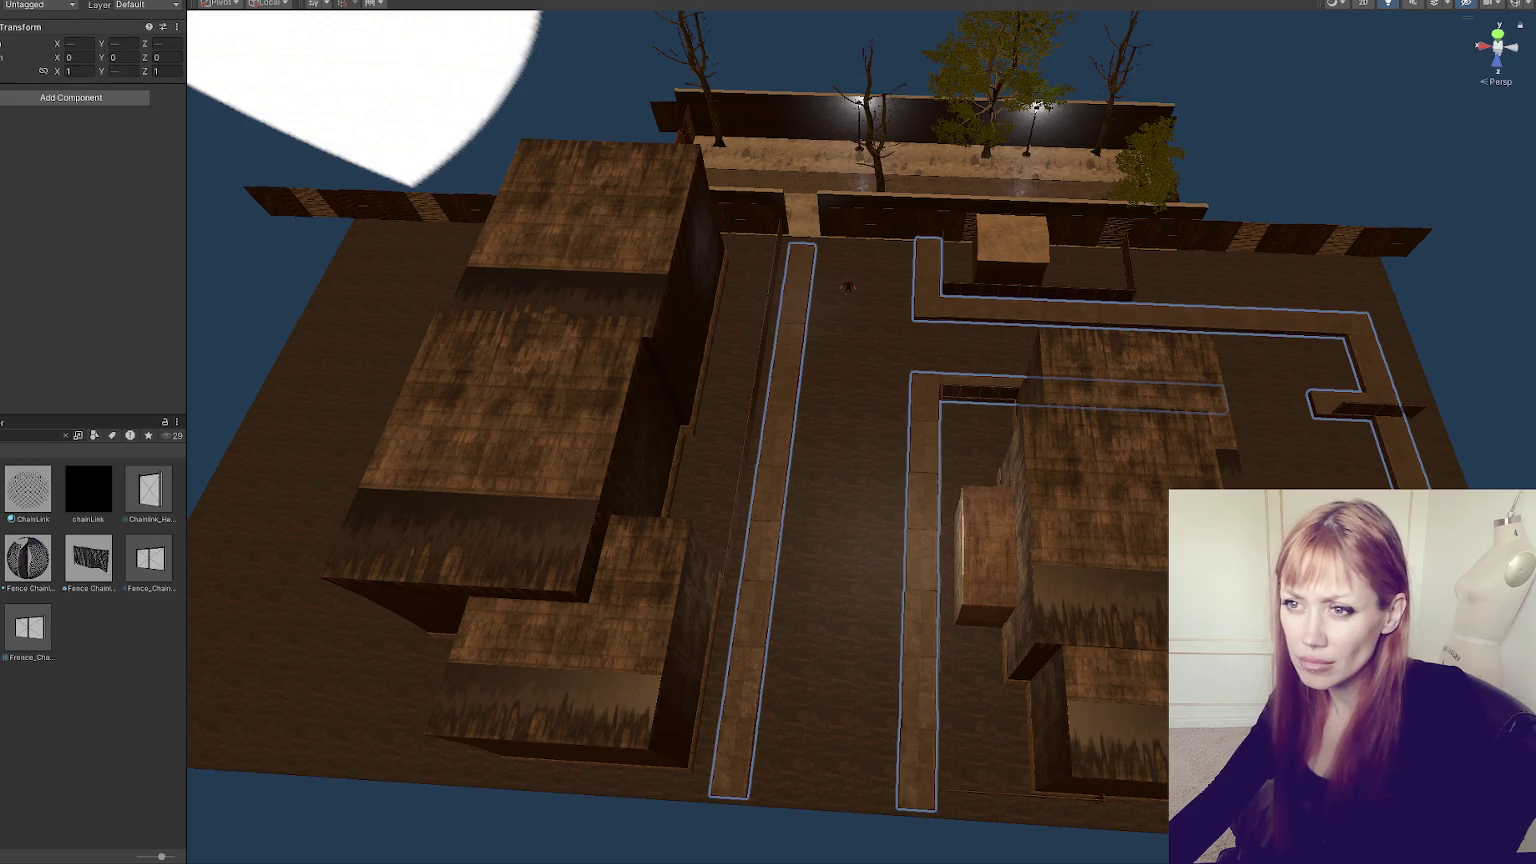
pyautogui.press('w')
# - Discard a newly created object and bring the WastelandParts group into the scene
pyautogui.rightClick(2, 210)
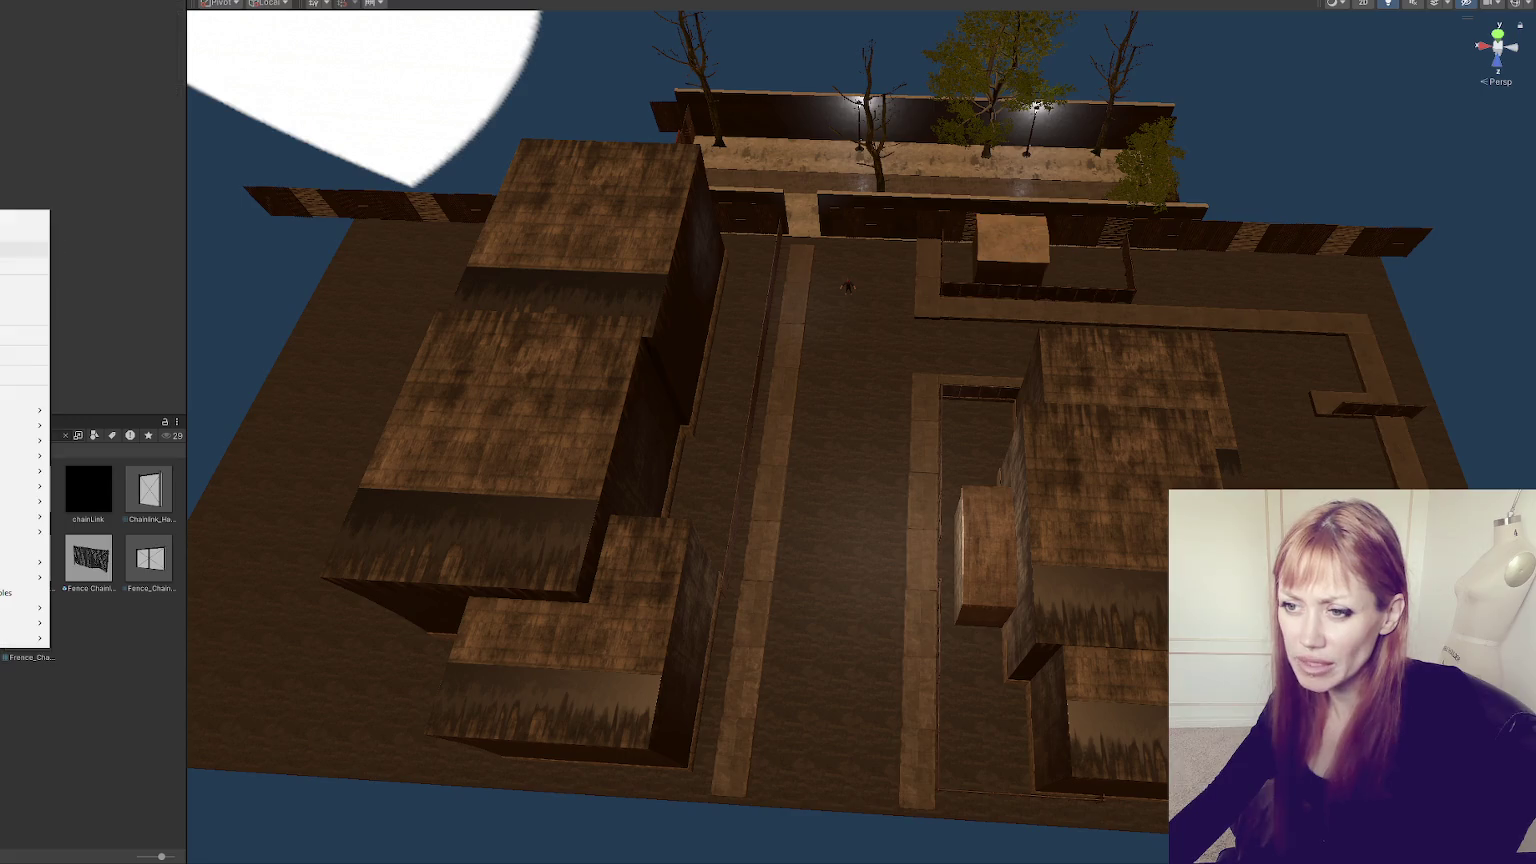
pyautogui.click(25, 395)
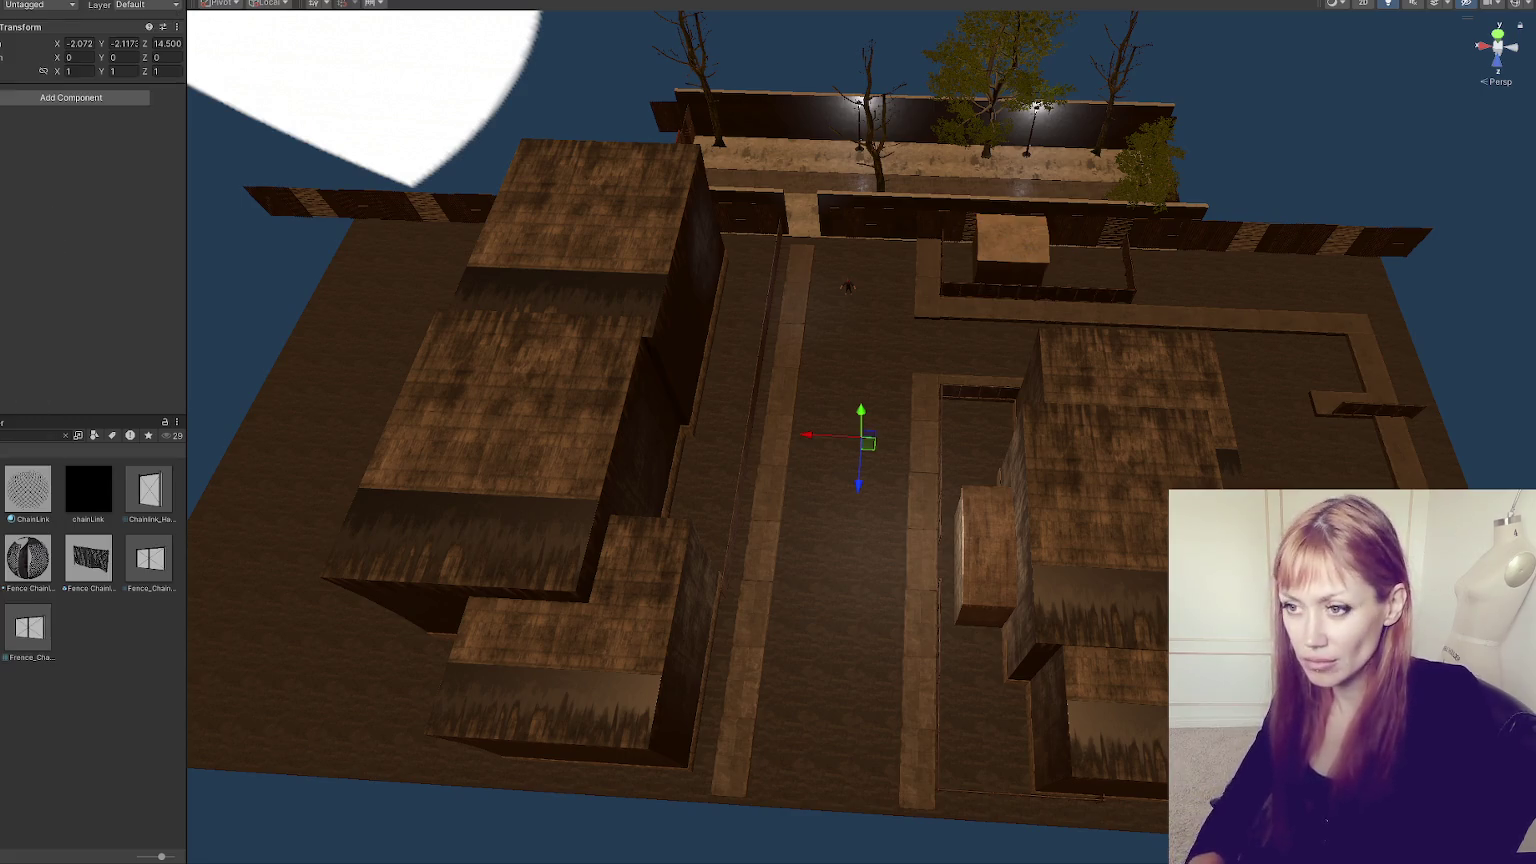
pyautogui.hotkey('ctrl', 'z')
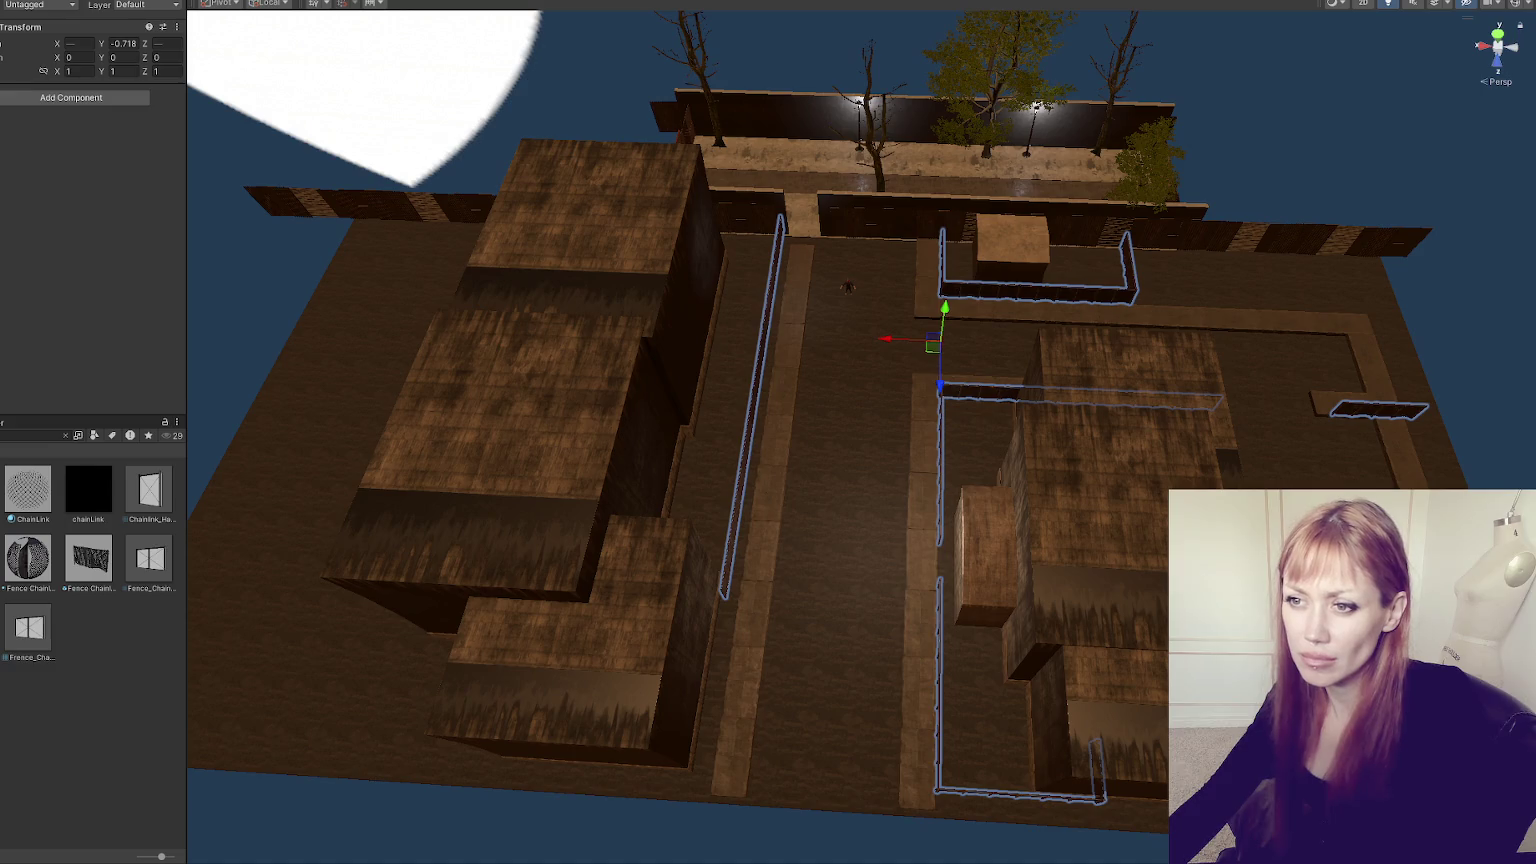
pyautogui.hotkey('ctrl', 'z')
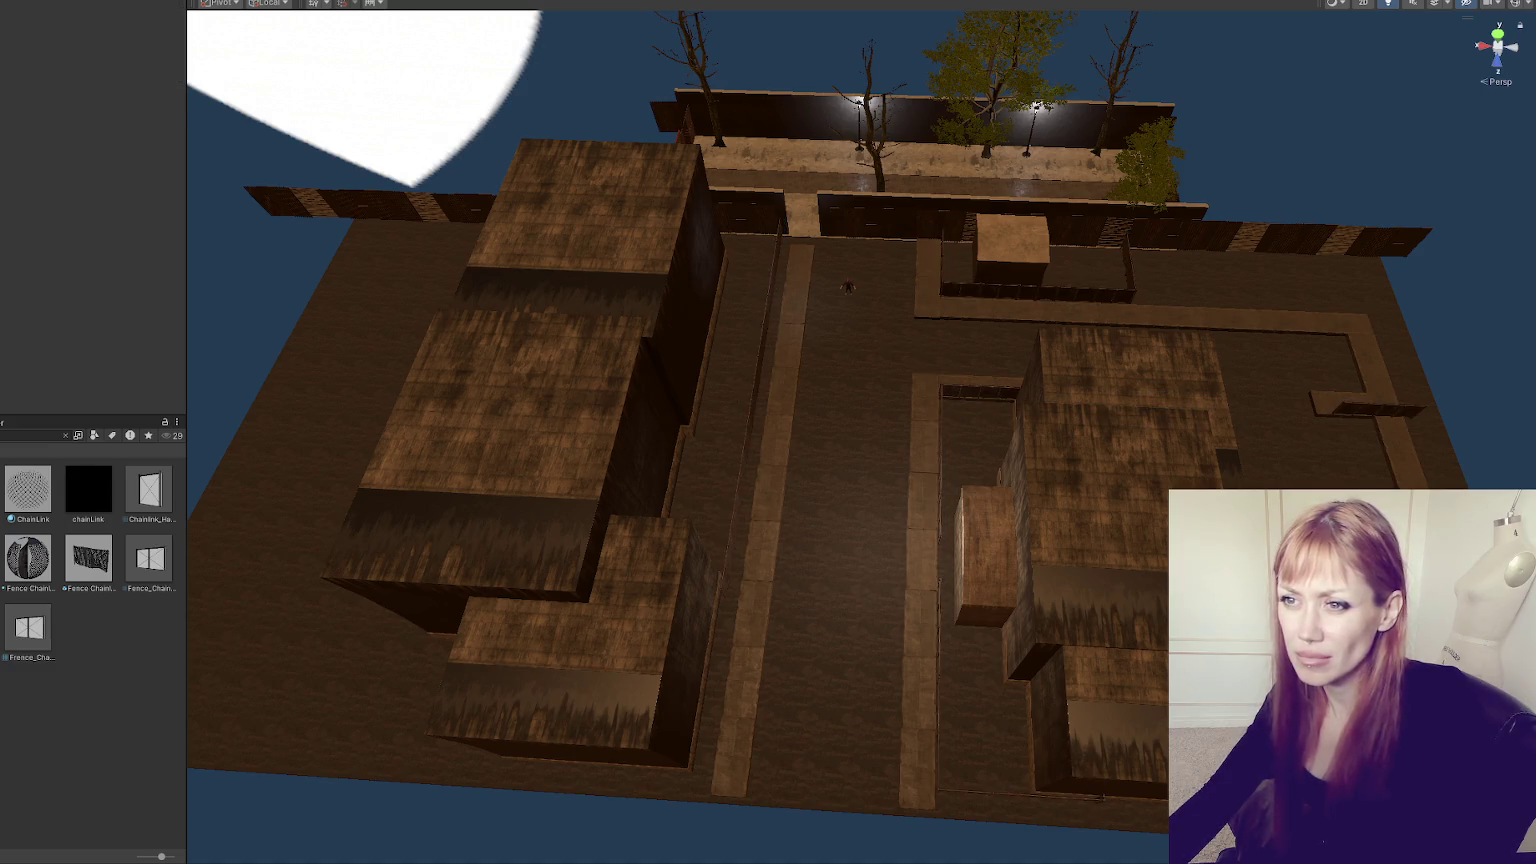
pyautogui.hotkey('ctrl', 'y')
pyautogui.hotkey('ctrl', 'y')
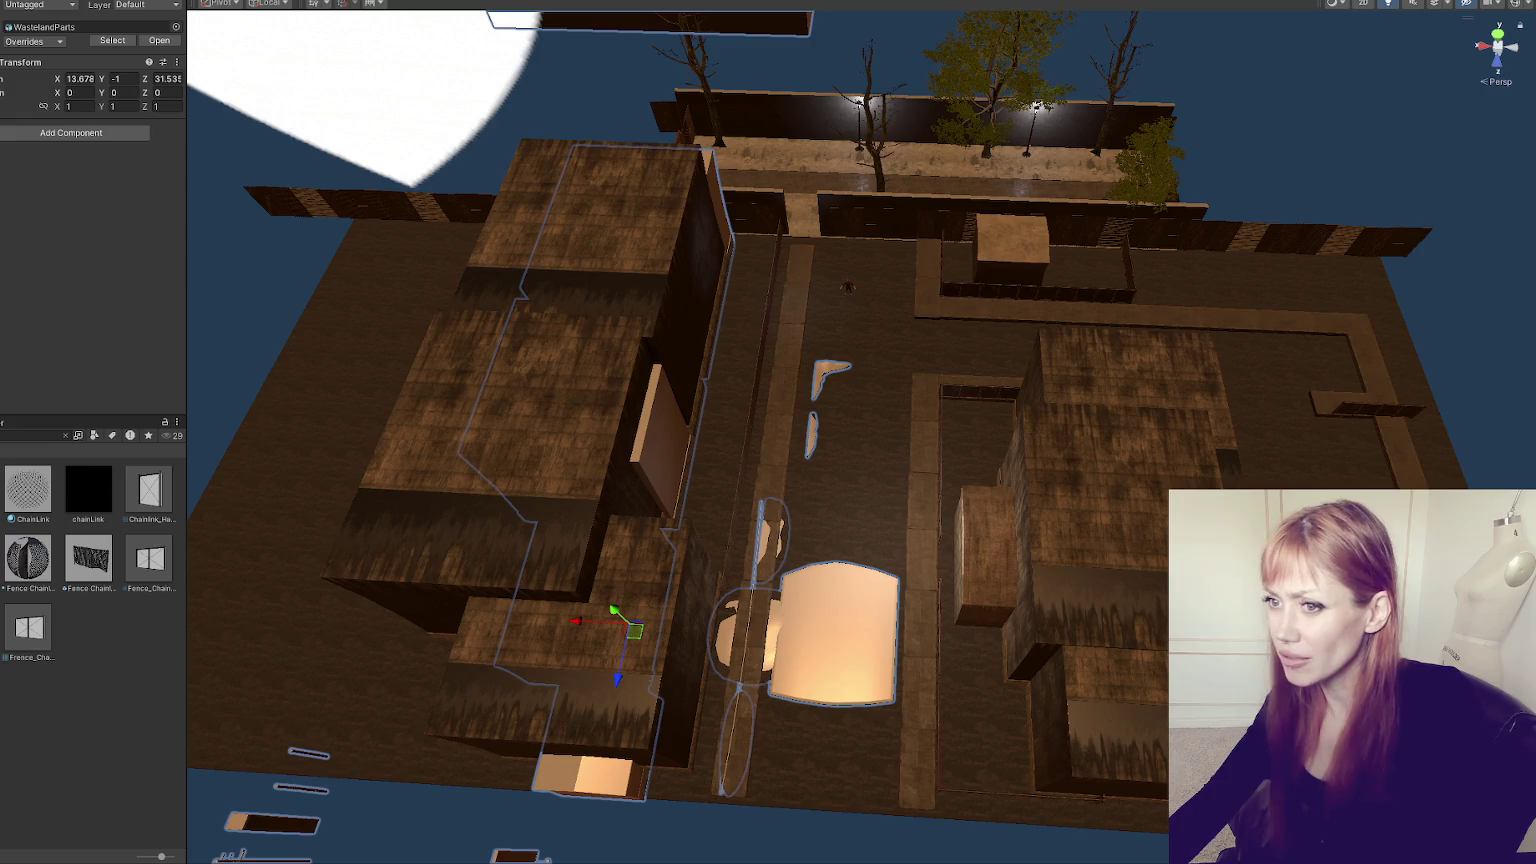
# - Move WastelandParts beside the street and place the door entrance on a building wall
pyautogui.moveTo(638, 632)
pyautogui.mouseDown()
pyautogui.moveTo(933, 641)
pyautogui.moveTo(652, 628)
pyautogui.moveTo(628, 560)
pyautogui.moveTo(686, 583)
pyautogui.moveTo(745, 528)
pyautogui.mouseUp()
pyautogui.moveTo(560, 620); pyautogui.dragTo(554, 585)
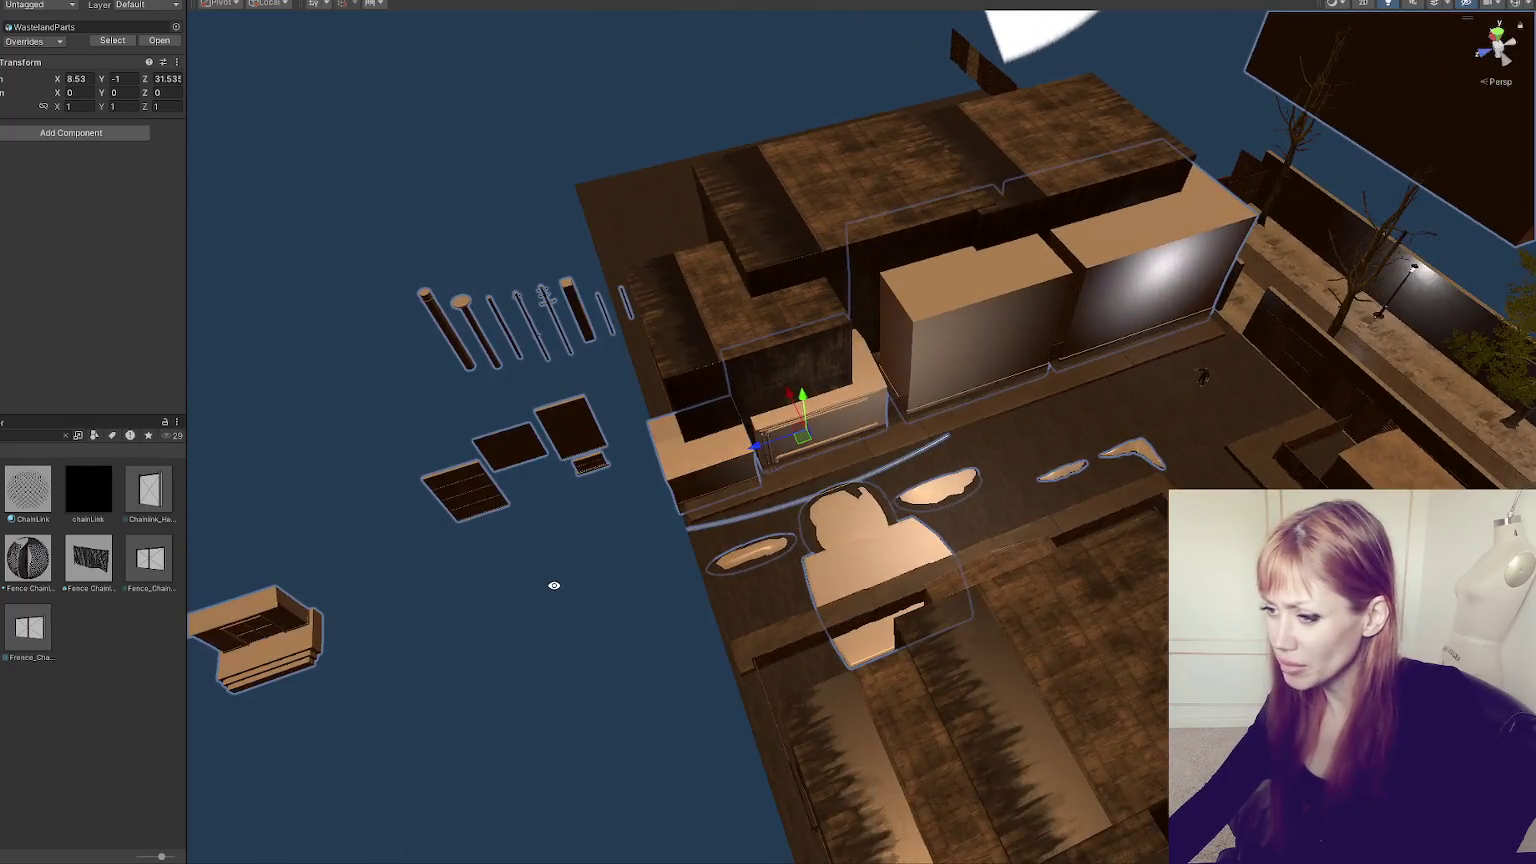
pyautogui.click(293, 637)
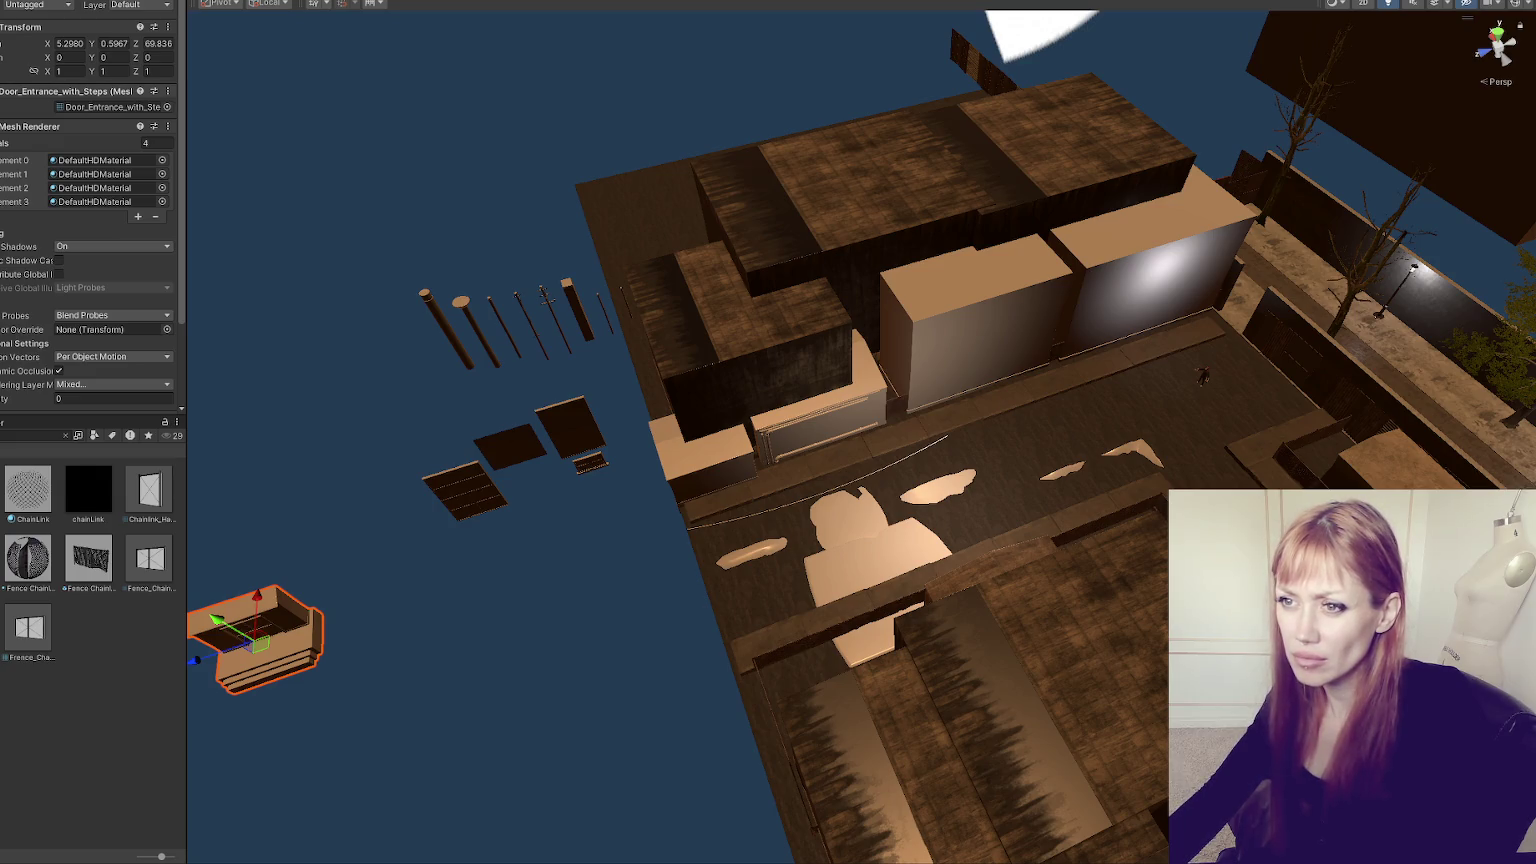
pyautogui.click(257, 636)
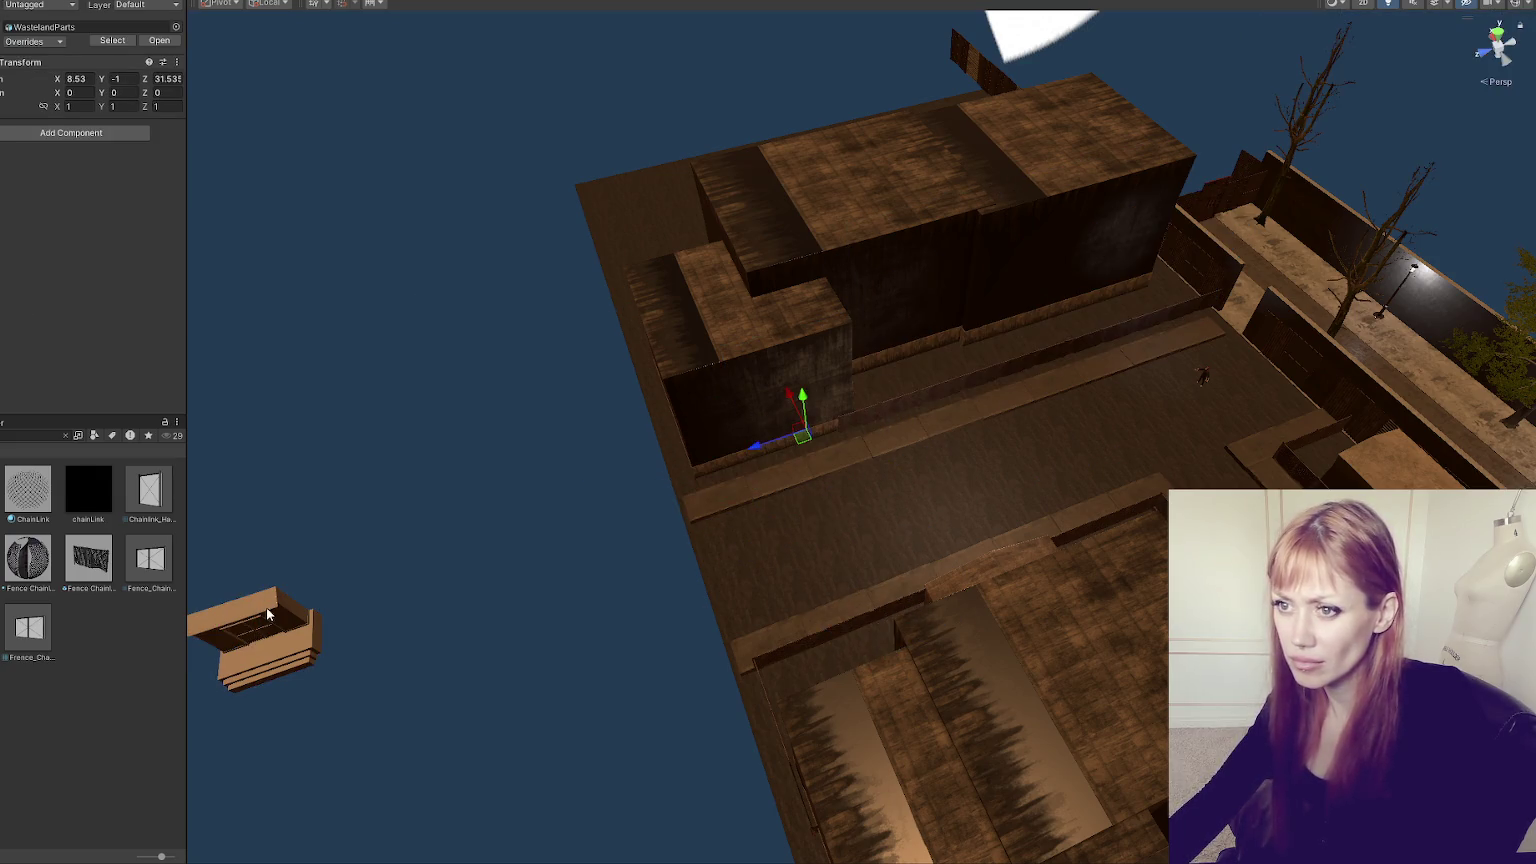
pyautogui.click(267, 614)
pyautogui.moveTo(197, 668)
pyautogui.mouseDown()
pyautogui.moveTo(1084, 398)
pyautogui.moveTo(1090, 357)
pyautogui.moveTo(1052, 290)
pyautogui.mouseUp()
pyautogui.press('f')
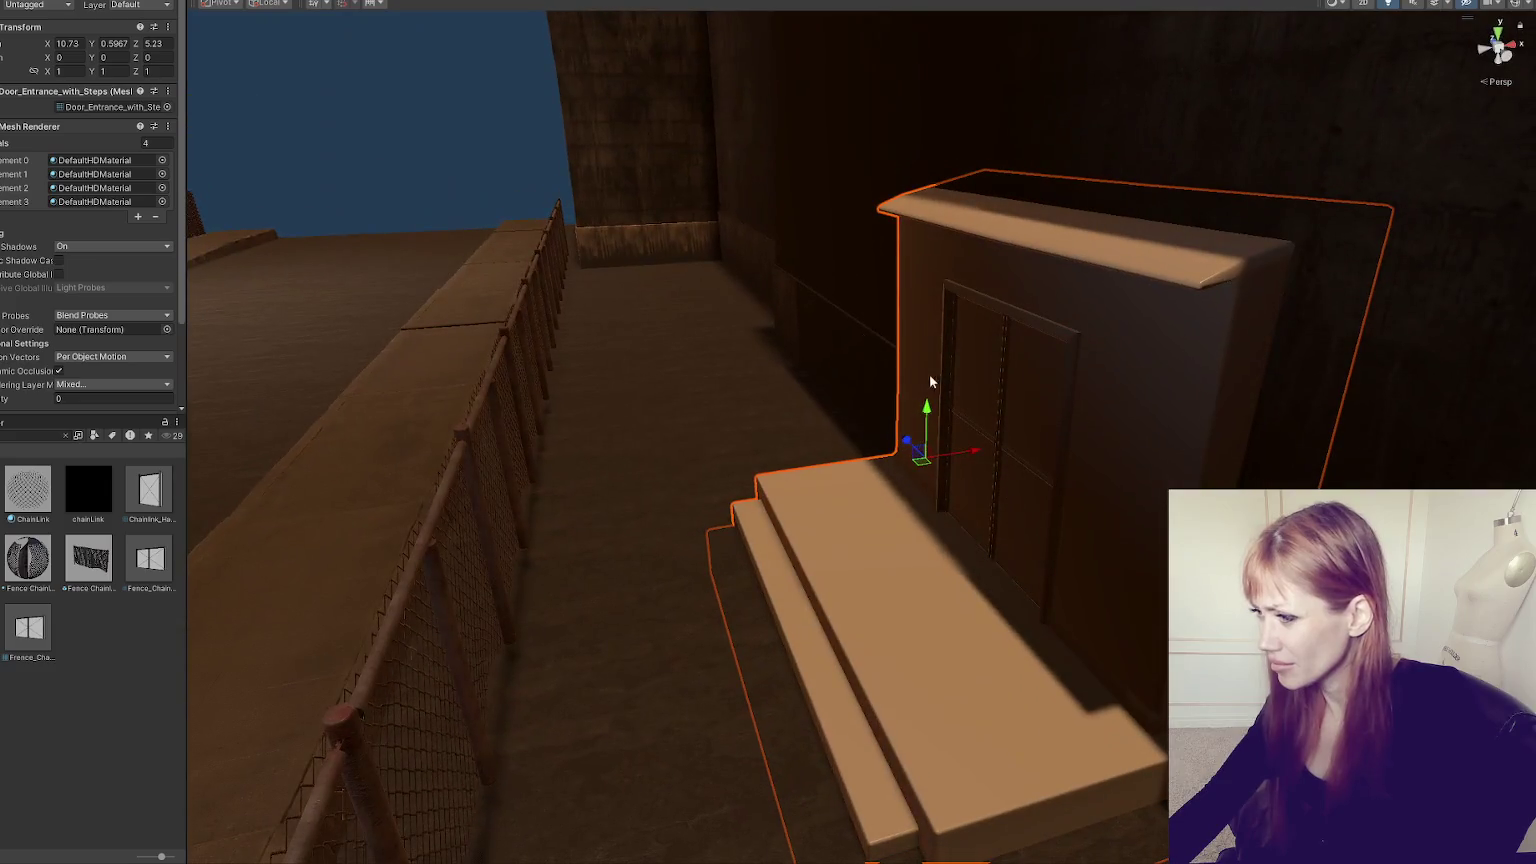
pyautogui.moveTo(929, 402)
pyautogui.mouseDown()
pyautogui.moveTo(941, 393)
pyautogui.moveTo(921, 428)
pyautogui.moveTo(1084, 480)
pyautogui.moveTo(973, 480)
pyautogui.moveTo(590, 394)
pyautogui.moveTo(583, 377)
pyautogui.moveTo(636, 373)
pyautogui.moveTo(1013, 458)
pyautogui.moveTo(1084, 436)
pyautogui.mouseUp()
pyautogui.scroll(-1, 969, 437)
pyautogui.scroll(-5, 921, 428)
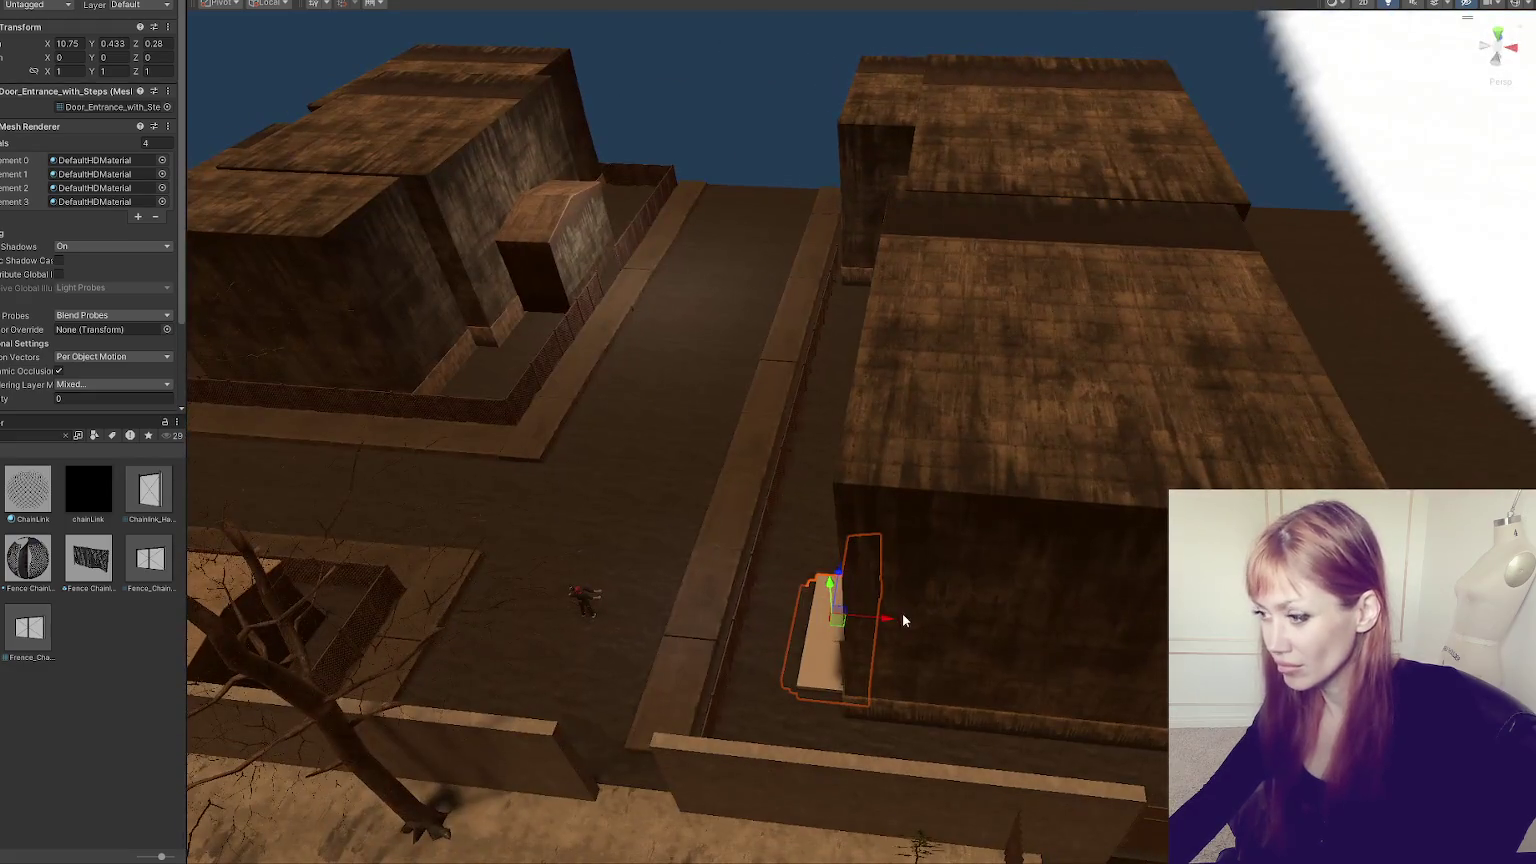
# - Turn the door entrance -180 degrees and push it against the far wall
pyautogui.moveTo(902, 613)
pyautogui.mouseDown()
pyautogui.moveTo(388, 545)
pyautogui.moveTo(697, 394)
pyautogui.mouseUp()
pyautogui.press('e')
pyautogui.press('w')
pyautogui.moveTo(298, 620)
pyautogui.mouseDown()
pyautogui.moveTo(545, 302)
pyautogui.moveTo(522, 264)
pyautogui.moveTo(556, 257)
pyautogui.mouseUp()
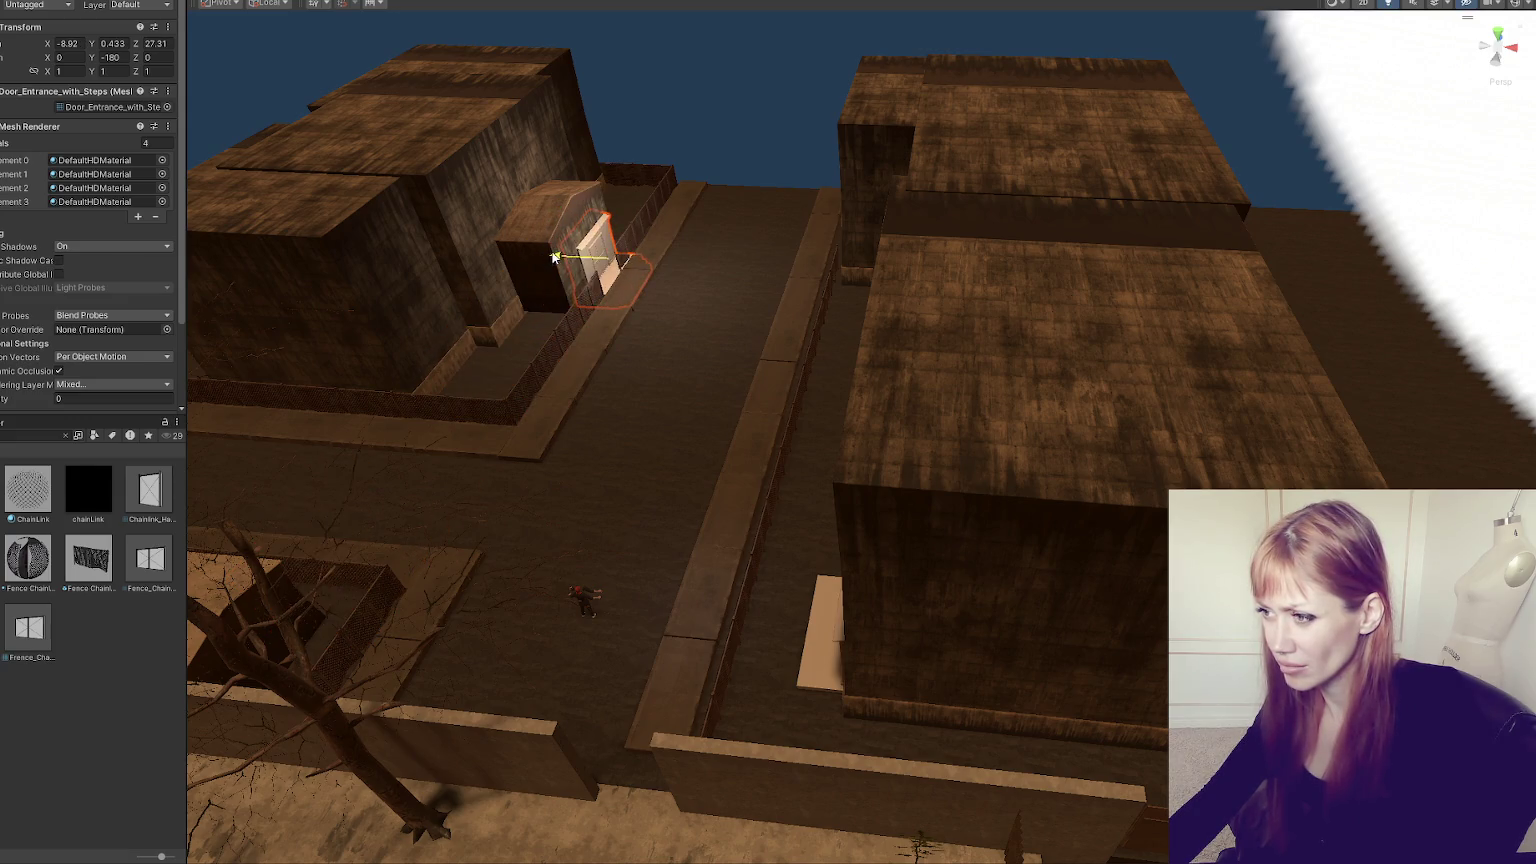
pyautogui.press('f')
pyautogui.moveTo(860, 330)
pyautogui.mouseDown()
pyautogui.moveTo(816, 342)
pyautogui.moveTo(863, 275)
pyautogui.mouseUp()
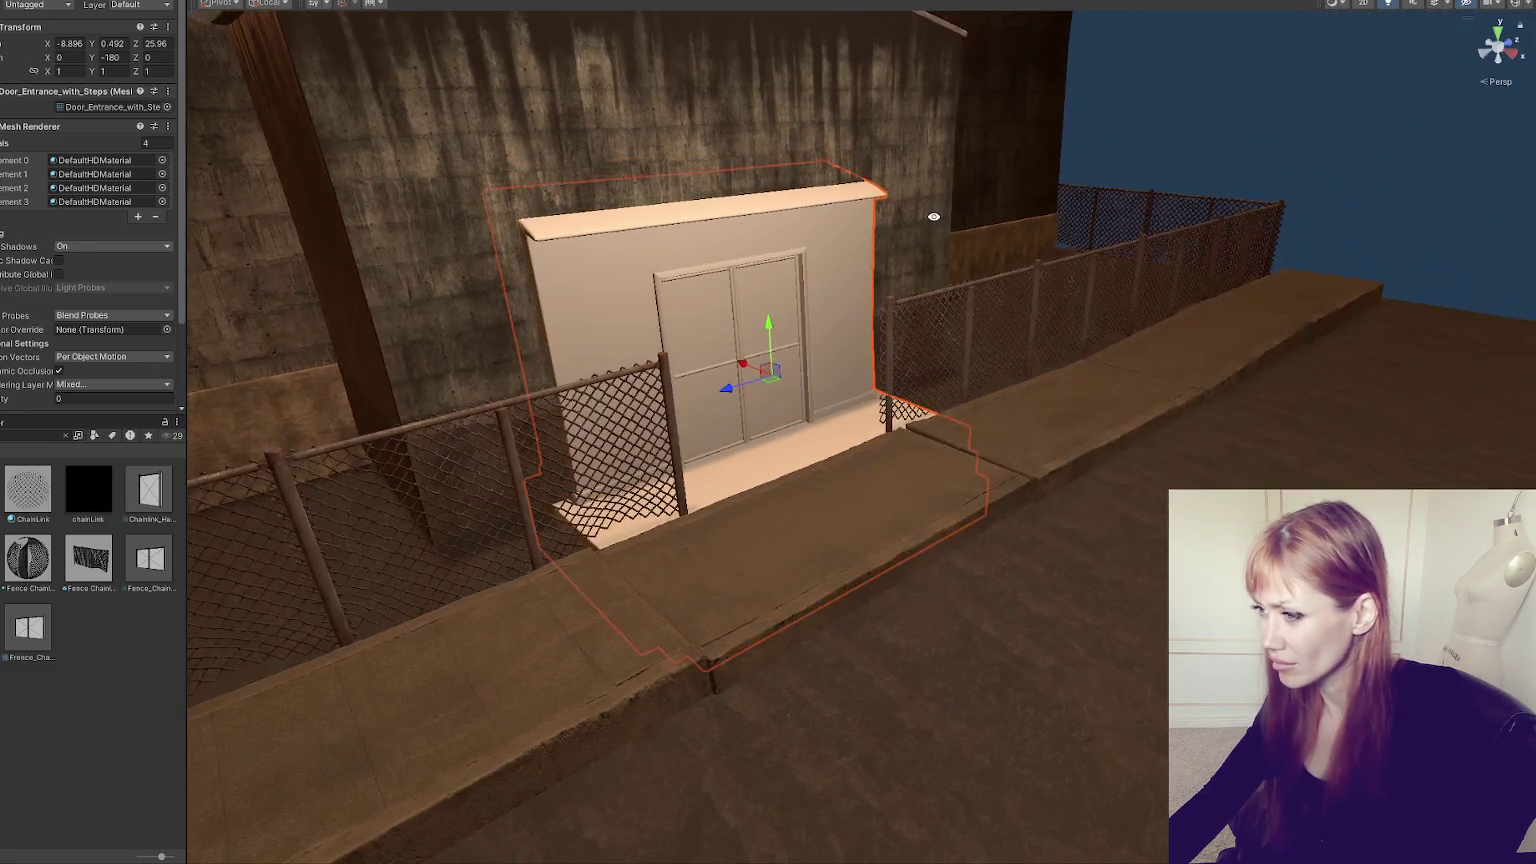
pyautogui.click(416, 258)
pyautogui.scroll(-5, 106, 302)
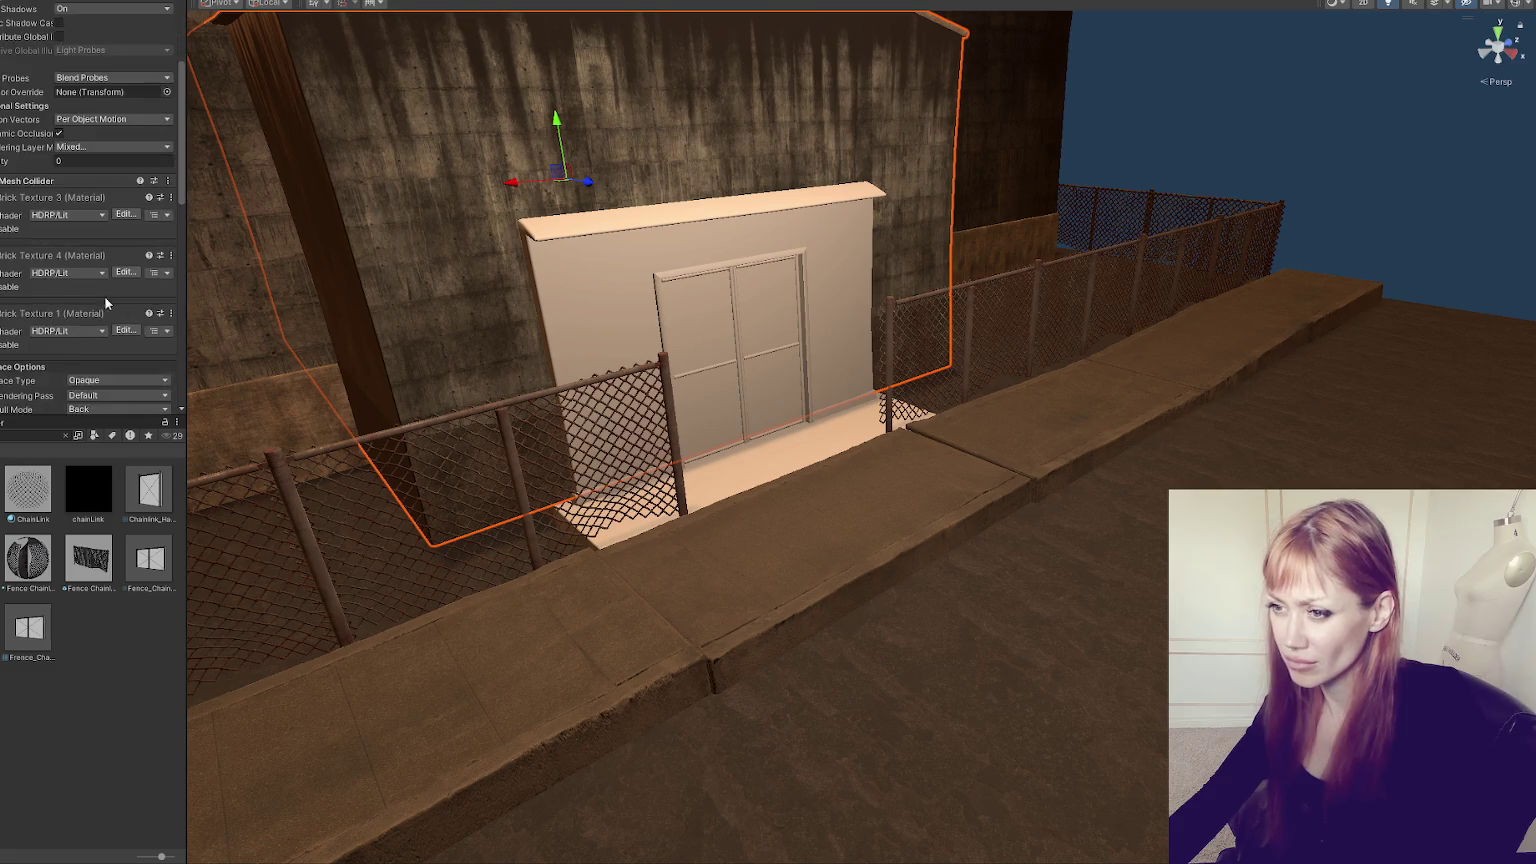
pyautogui.scroll(-3, 60, 250)
pyautogui.moveTo(21, 288); pyautogui.dragTo(590, 318)
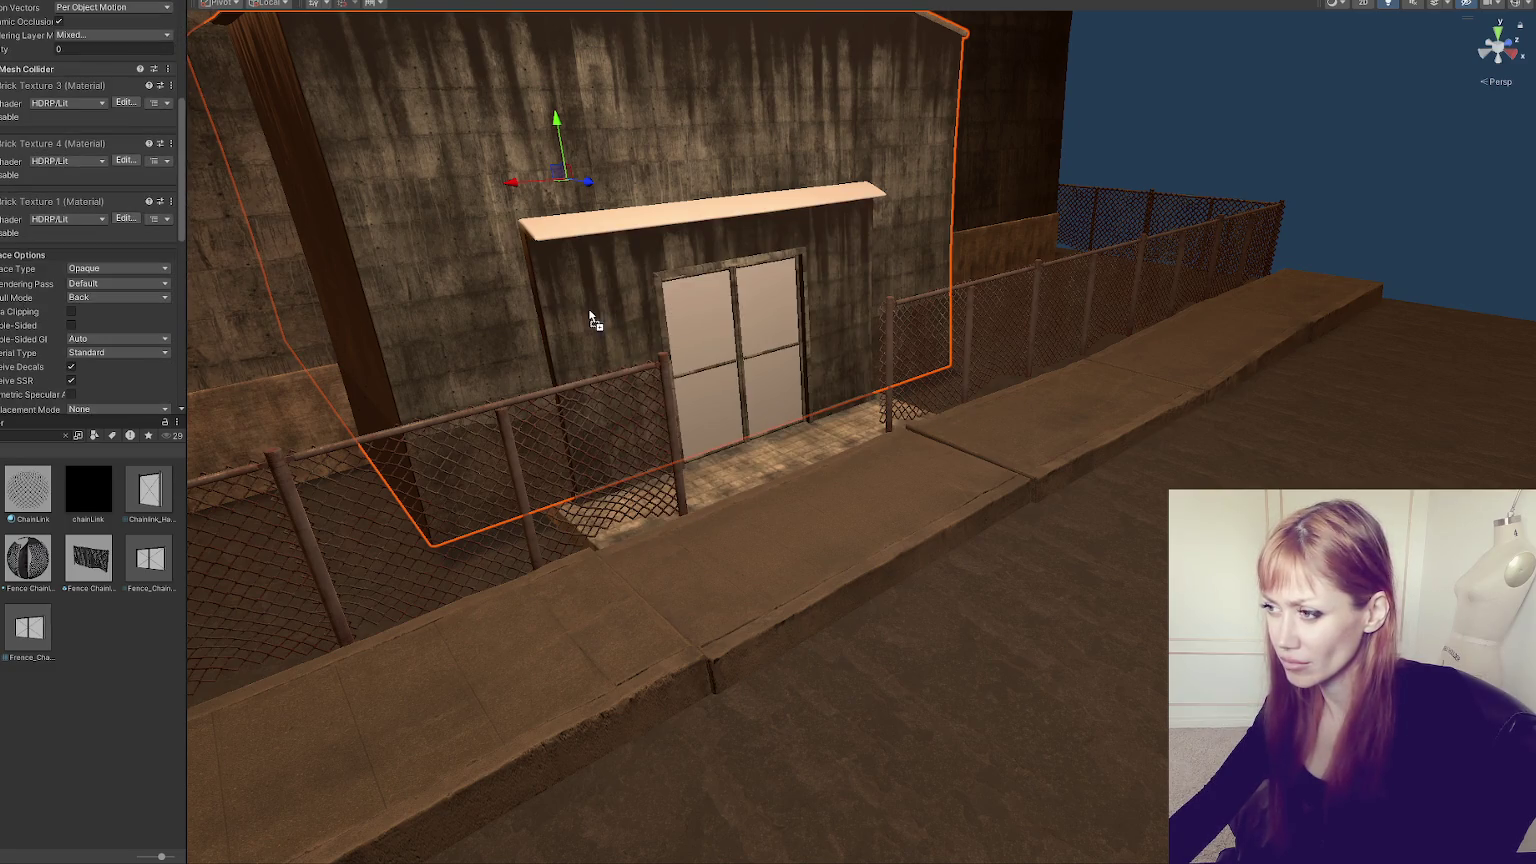
pyautogui.moveTo(293, 78); pyautogui.dragTo(393, 245)
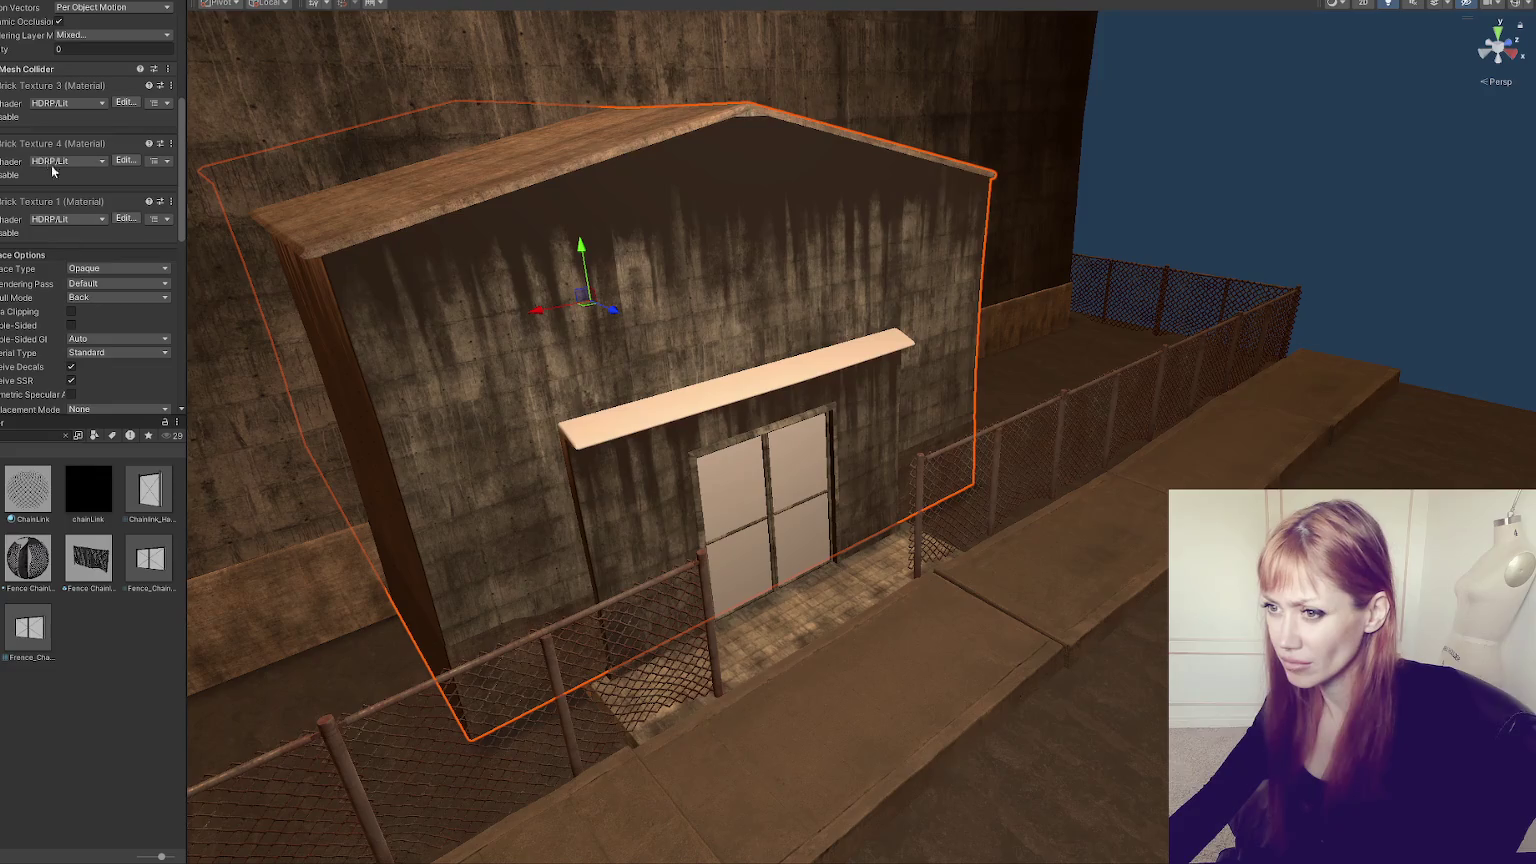
pyautogui.moveTo(53, 172); pyautogui.dragTo(637, 425)
pyautogui.click(534, 313)
pyautogui.click(620, 293)
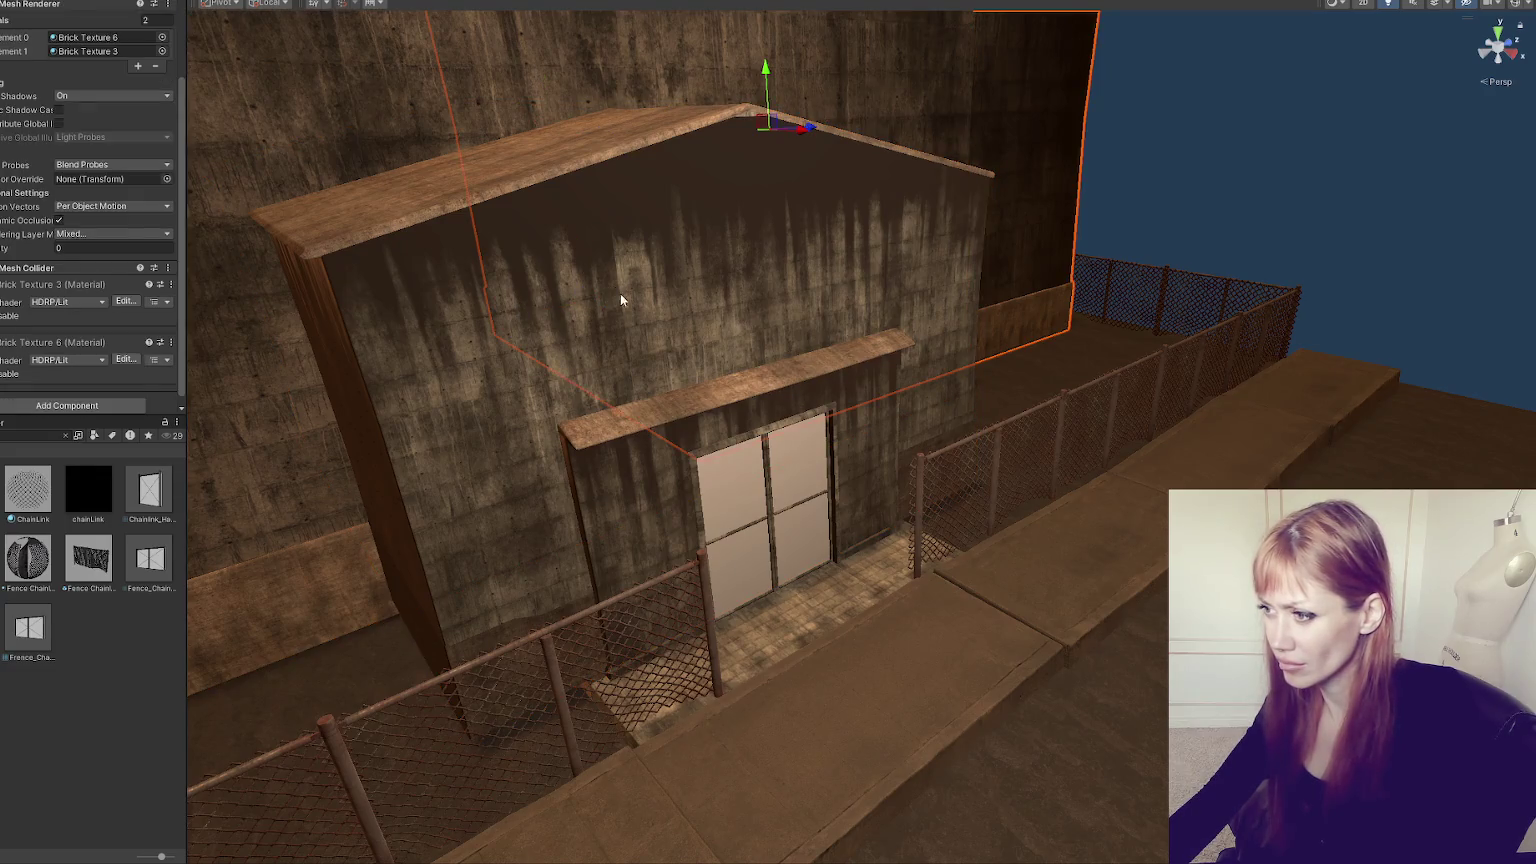
pyautogui.click(630, 241)
pyautogui.click(592, 258)
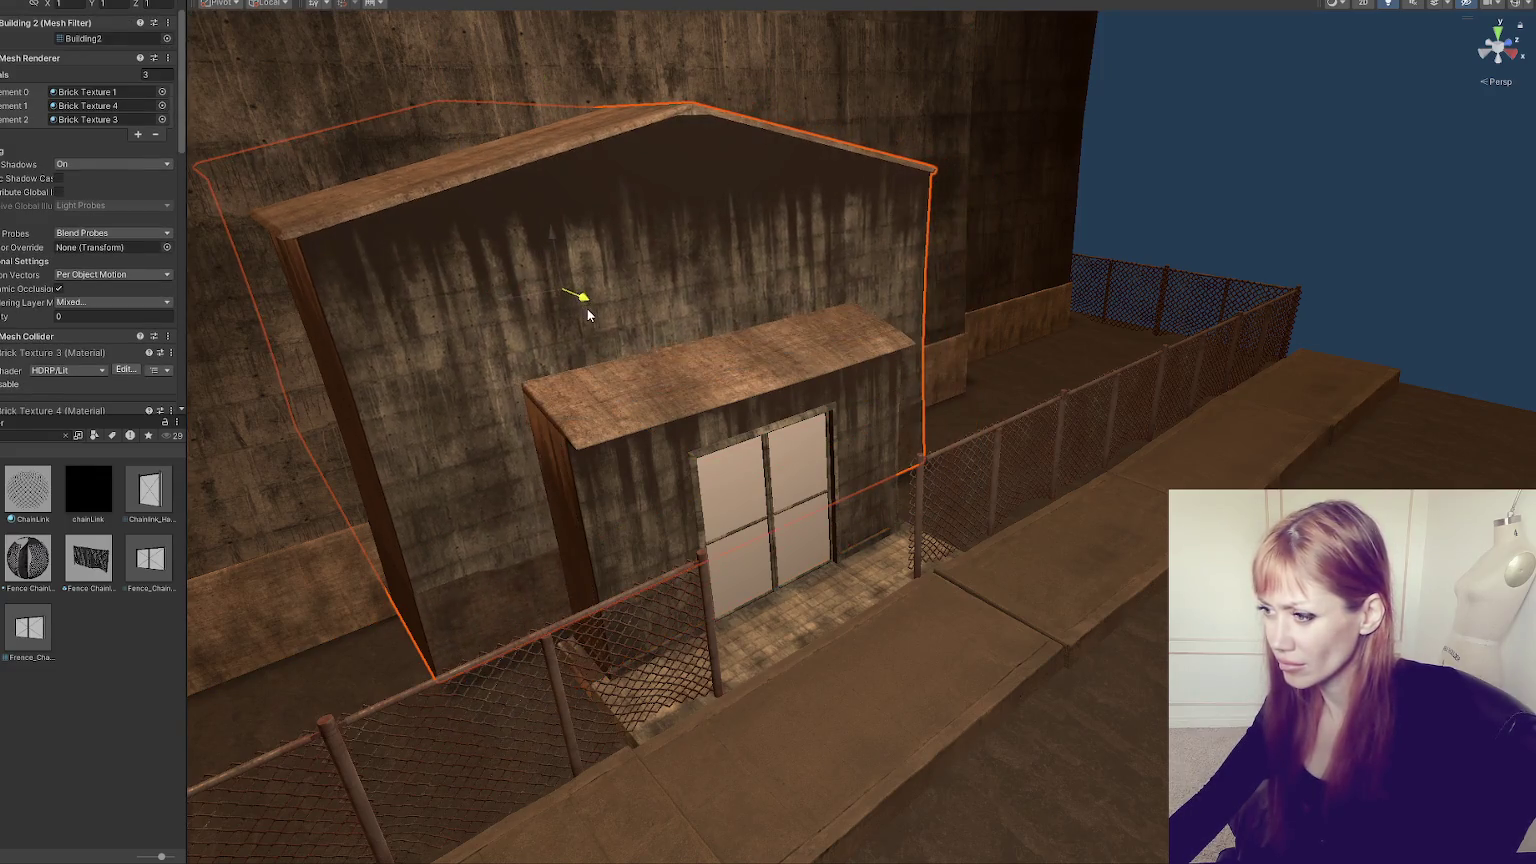
pyautogui.moveTo(617, 316); pyautogui.dragTo(754, 213)
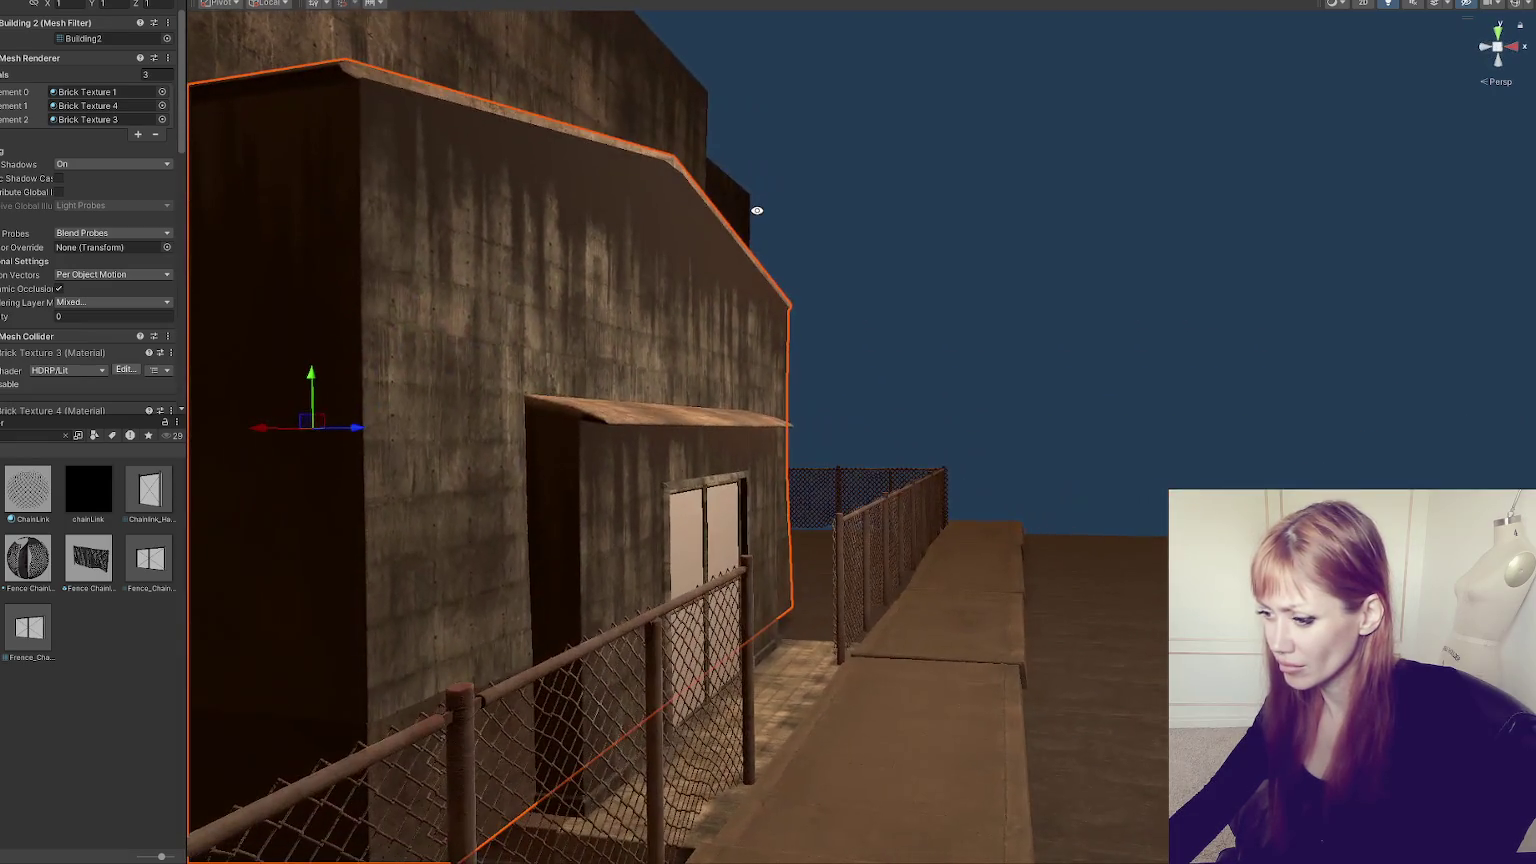
pyautogui.click(654, 428)
pyautogui.moveTo(768, 578); pyautogui.dragTo(770, 544)
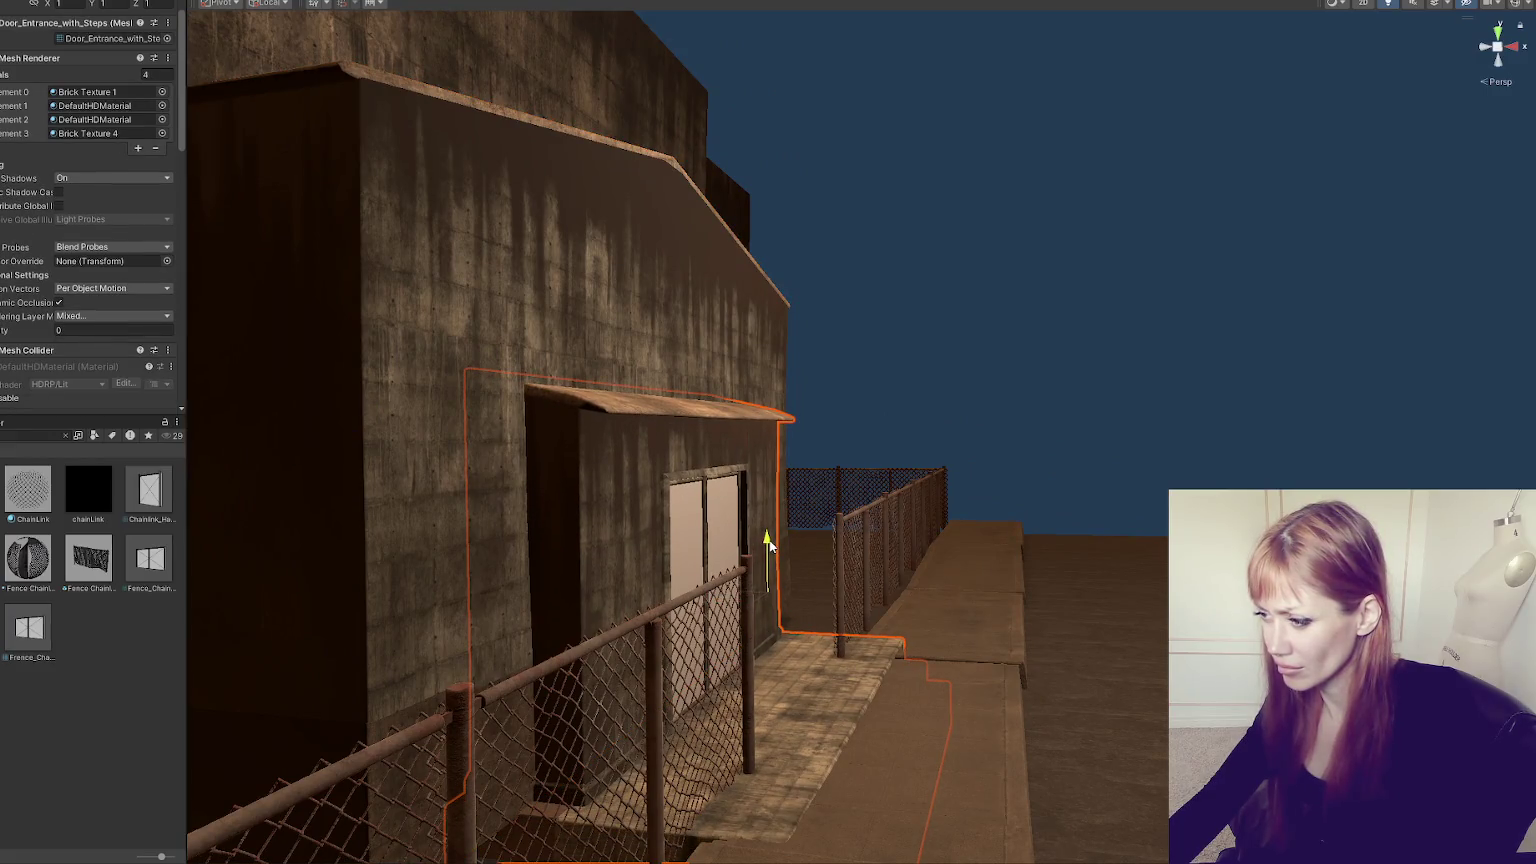
pyautogui.click(492, 283)
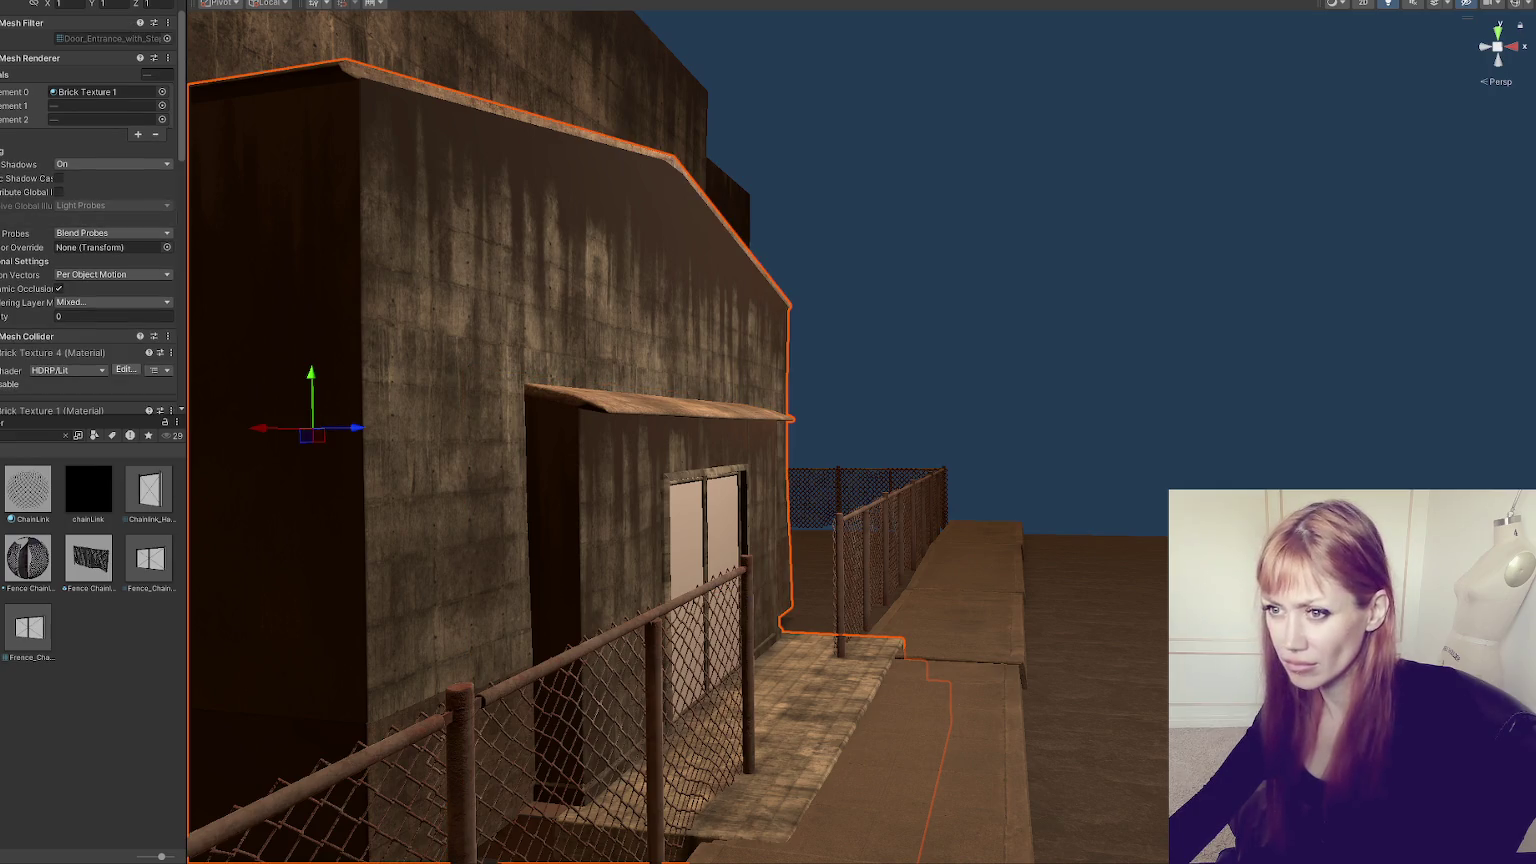
pyautogui.click(603, 425)
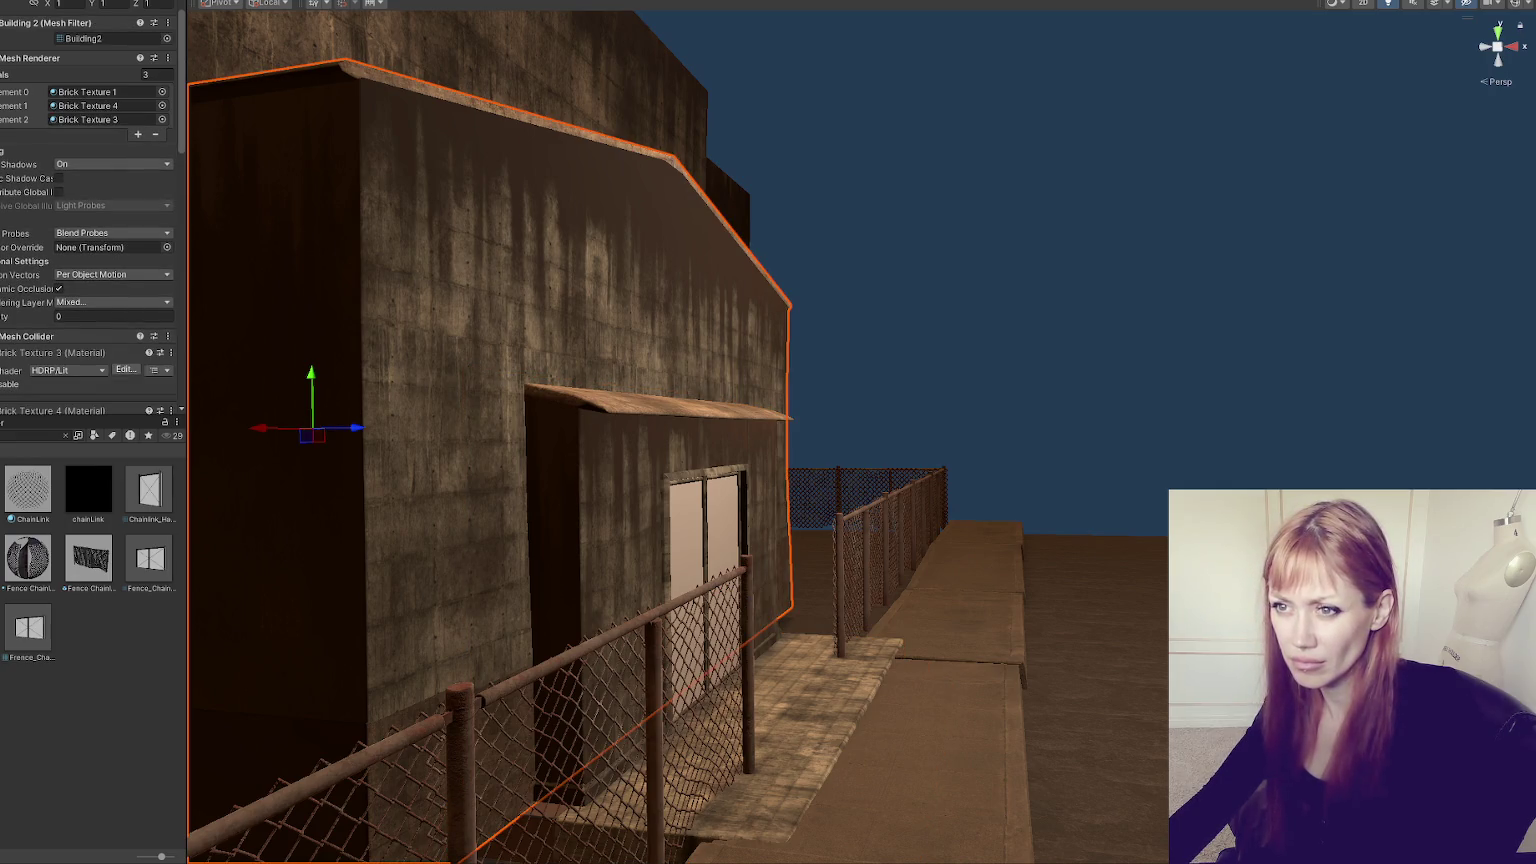
pyautogui.click(310, 192)
pyautogui.press('f')
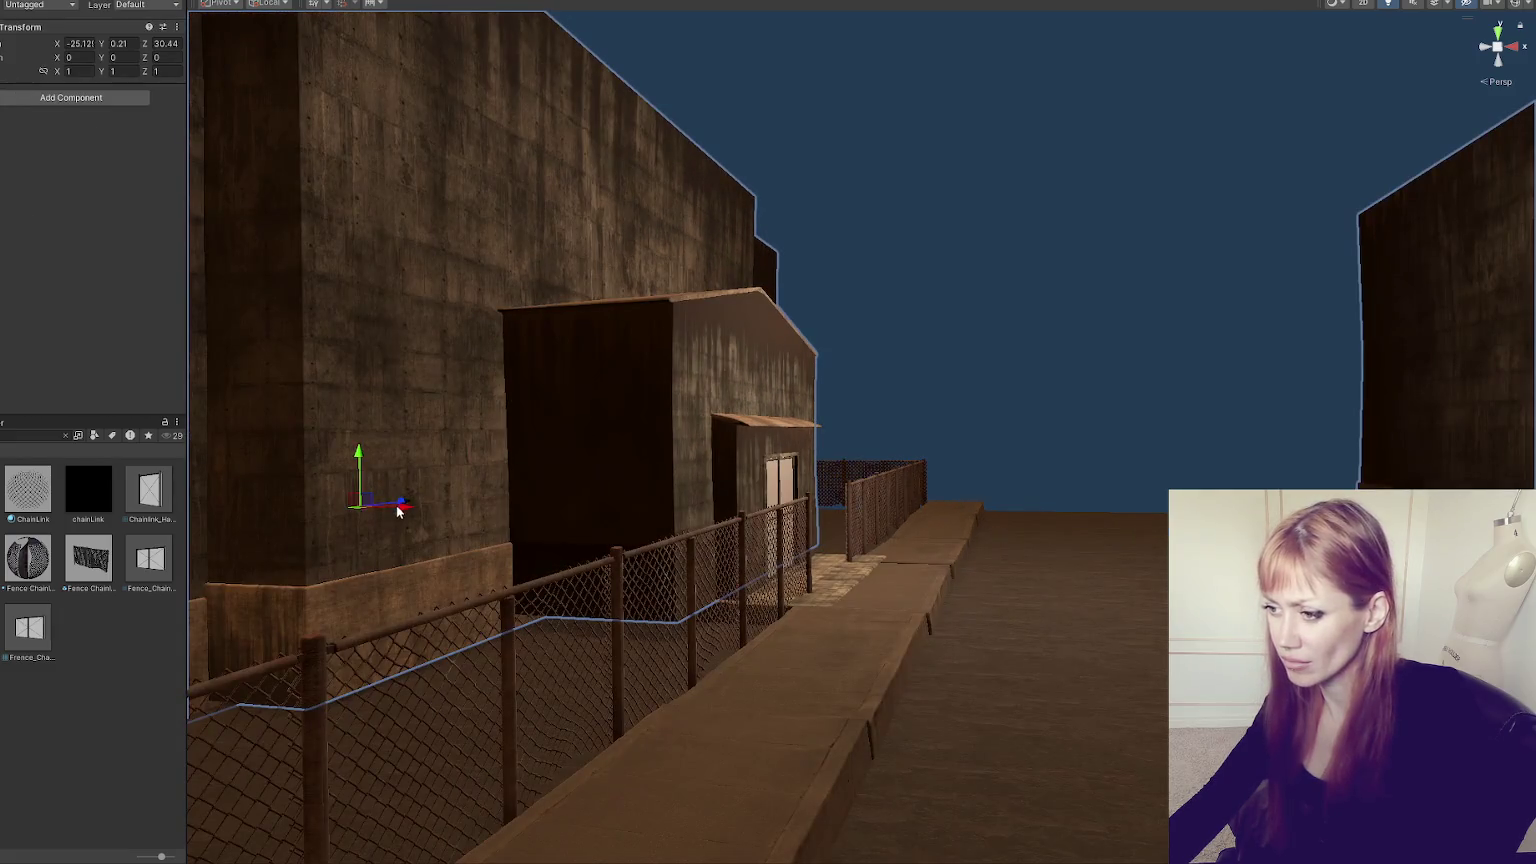
pyautogui.moveTo(397, 511); pyautogui.dragTo(393, 511)
pyautogui.hotkey('ctrl', 'z')
pyautogui.scroll(-3, 830, 373)
pyautogui.moveTo(830, 373)
pyautogui.mouseDown()
pyautogui.moveTo(1147, 538)
pyautogui.moveTo(1121, 394)
pyautogui.moveTo(870, 300)
pyautogui.mouseUp()
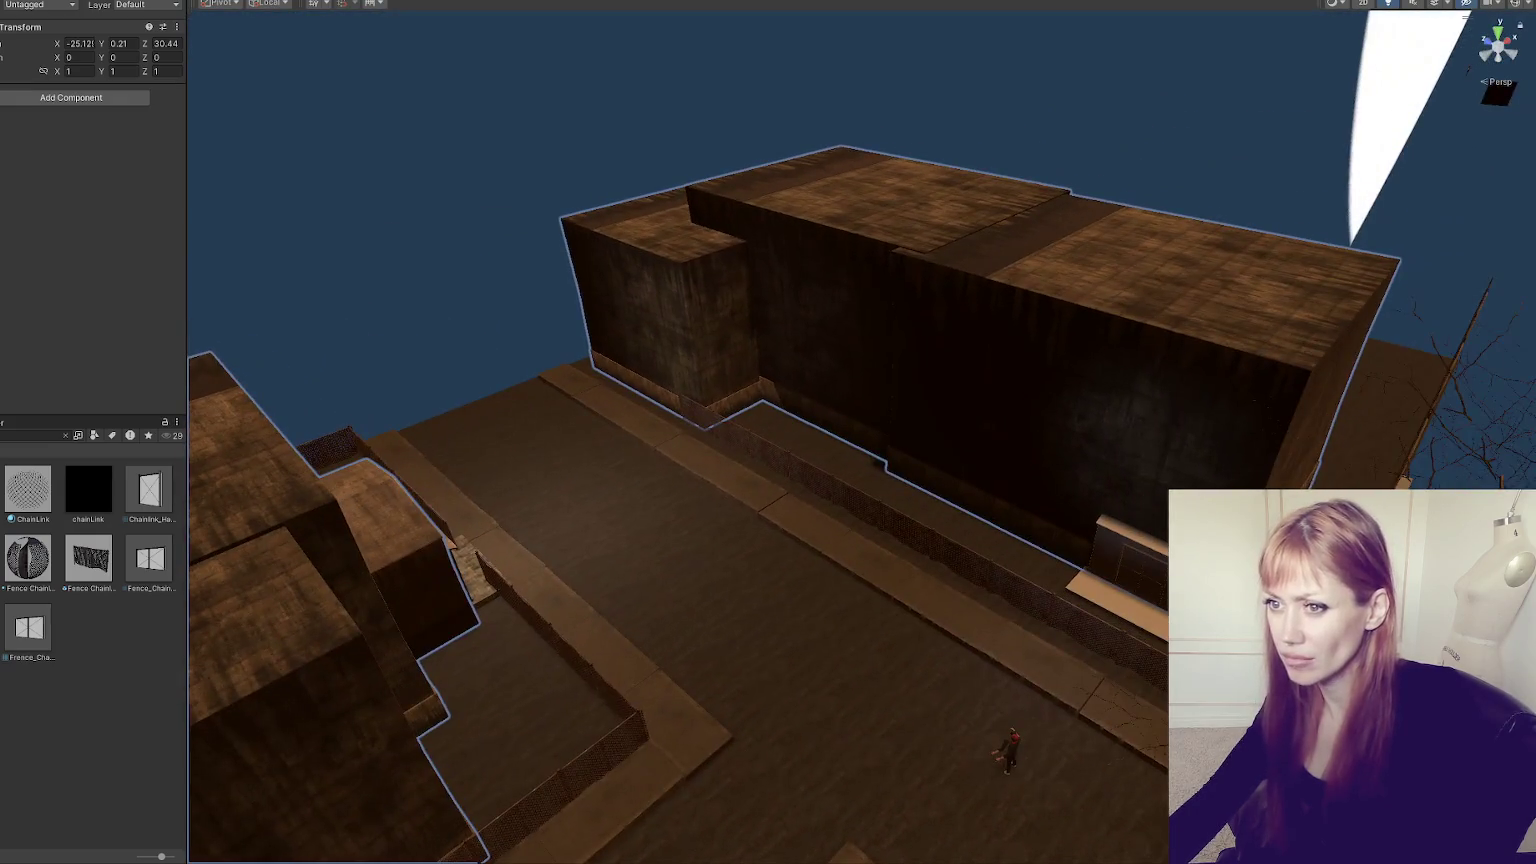
pyautogui.click(870, 300)
pyautogui.keyDown('shift'); pyautogui.click(300, 560); pyautogui.keyUp('shift')
pyautogui.keyDown('shift'); pyautogui.click(1200, 300); pyautogui.keyUp('shift')
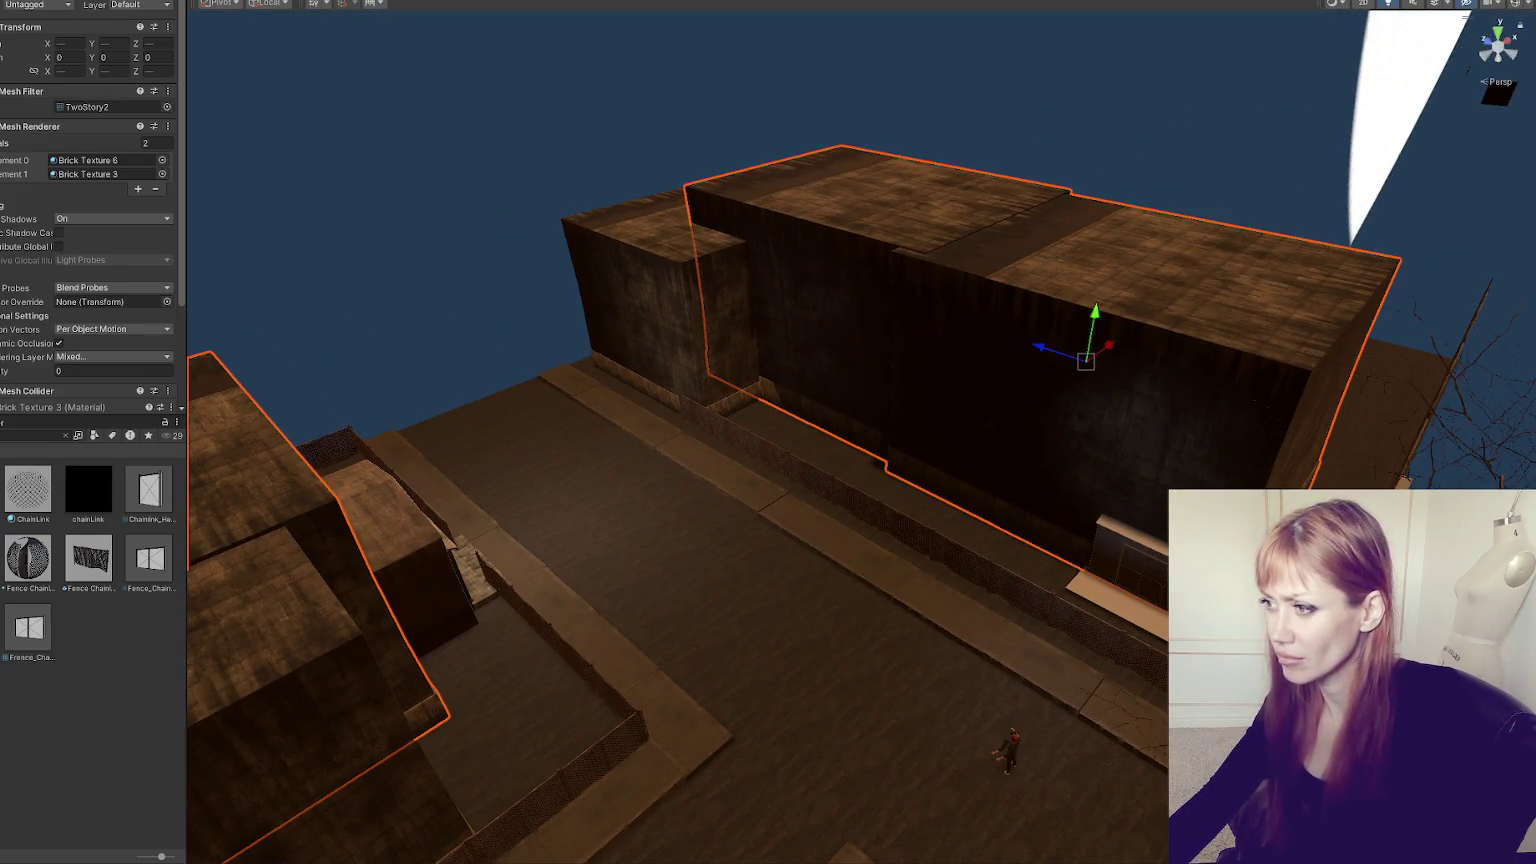
pyautogui.keyDown('shift'); pyautogui.click(300, 560); pyautogui.keyUp('shift')
pyautogui.keyDown('shift'); pyautogui.click(300, 560); pyautogui.keyUp('shift')
pyautogui.keyDown('shift'); pyautogui.click(300, 560); pyautogui.keyUp('shift')
pyautogui.press('z')
pyautogui.click(300, 560)
pyautogui.click(680, 320)
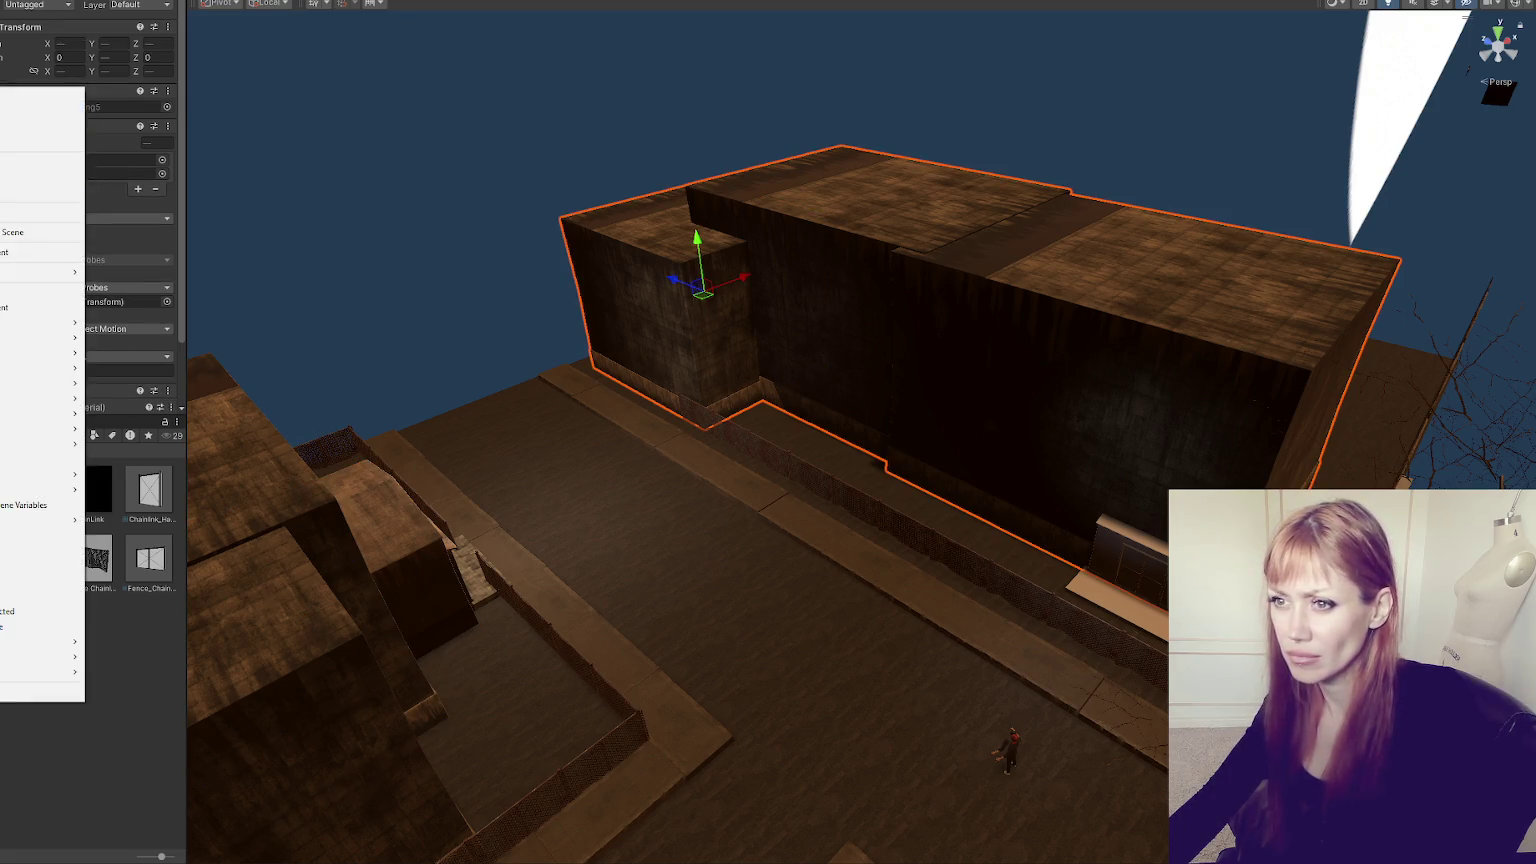
pyautogui.hotkey('ctrl', 'shift', 'g')
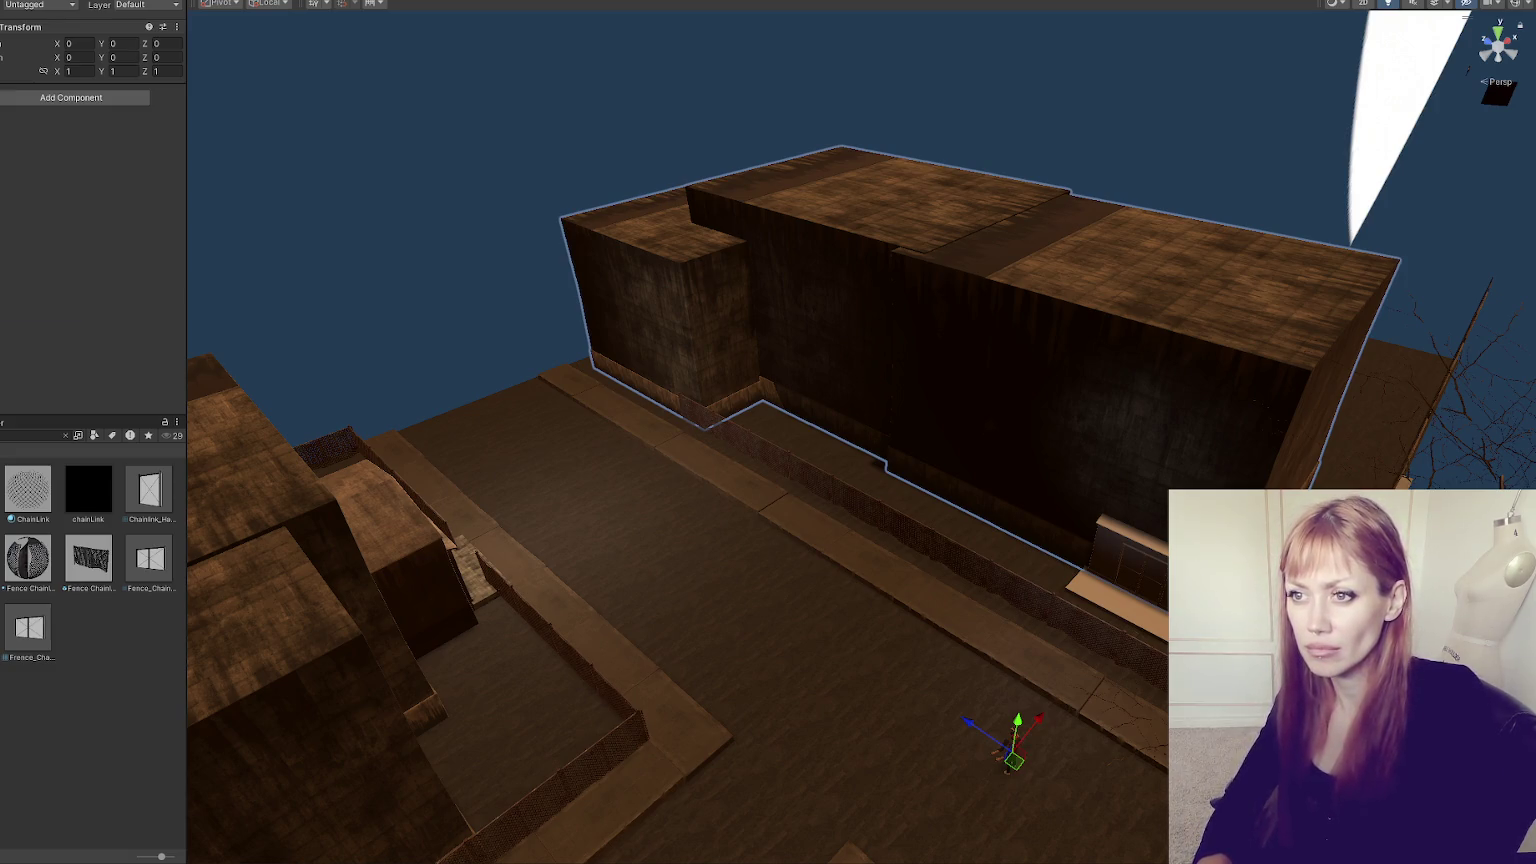
pyautogui.click(400, 520)
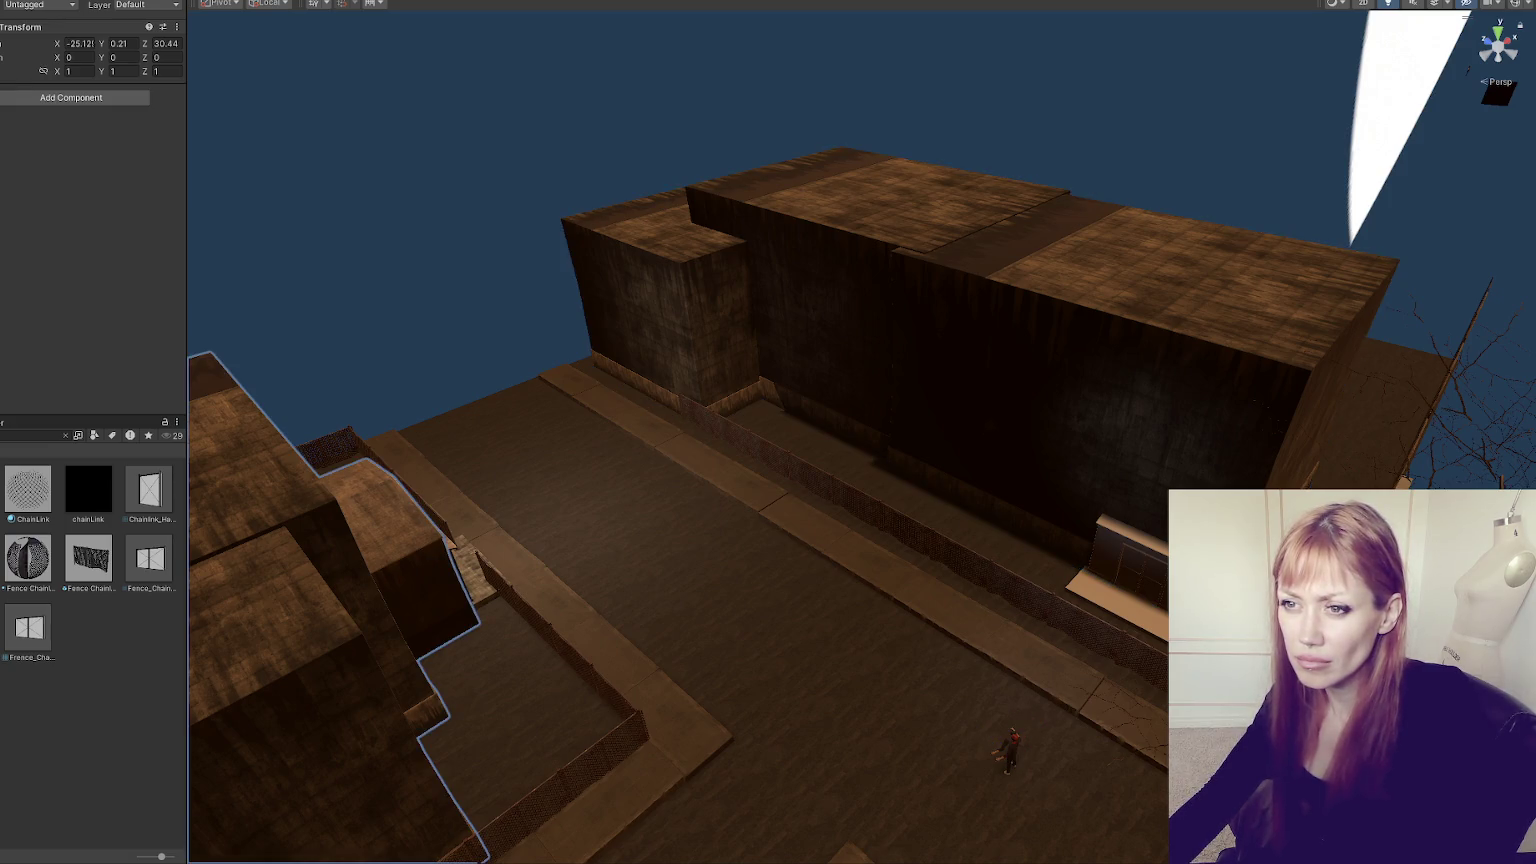
pyautogui.click(722, 626)
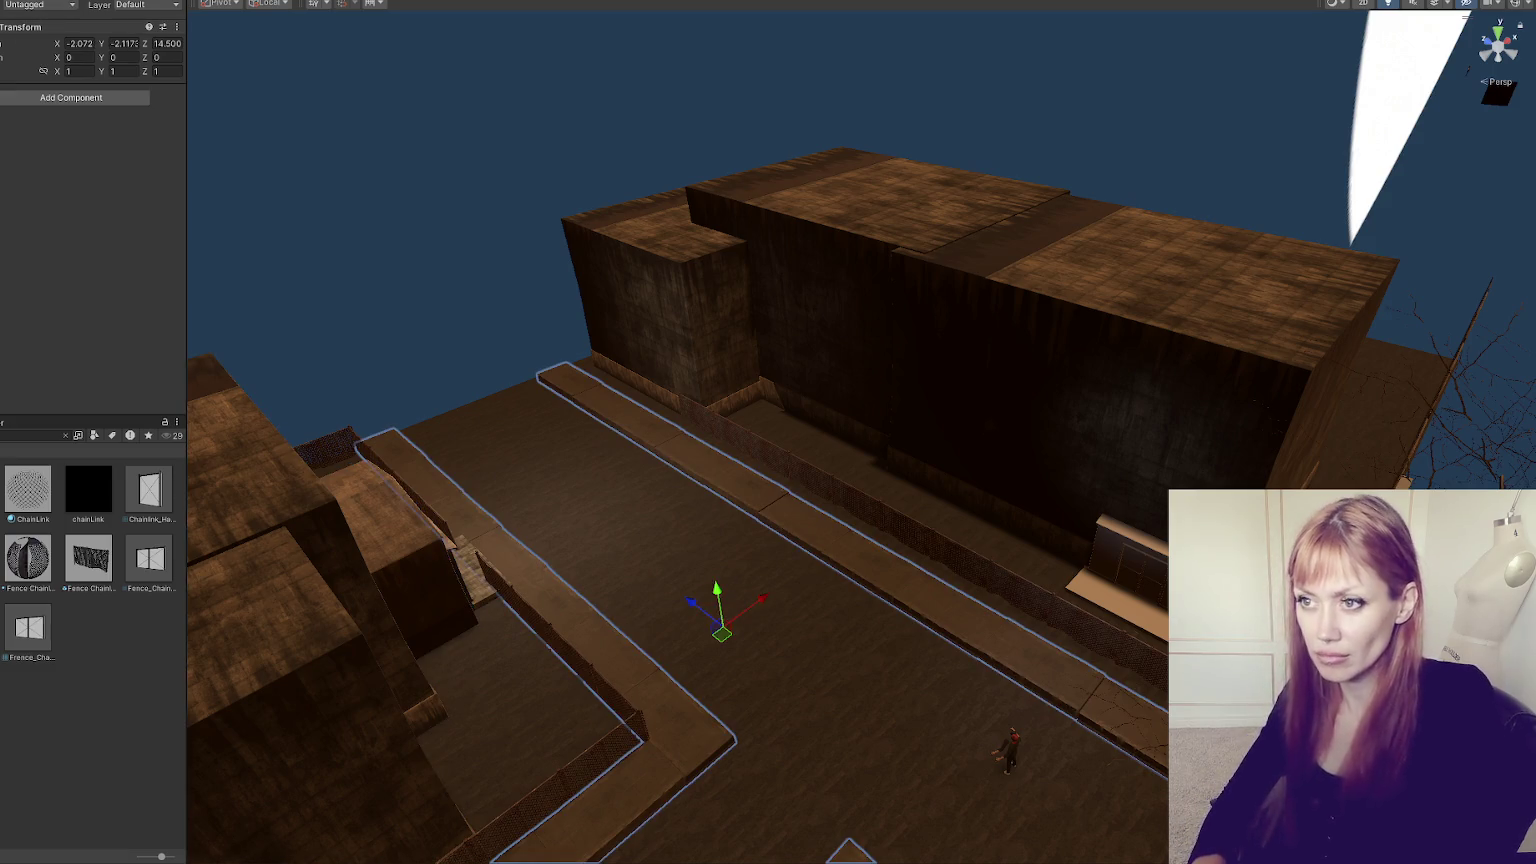
pyautogui.click(455, 550)
pyautogui.click(1112, 580)
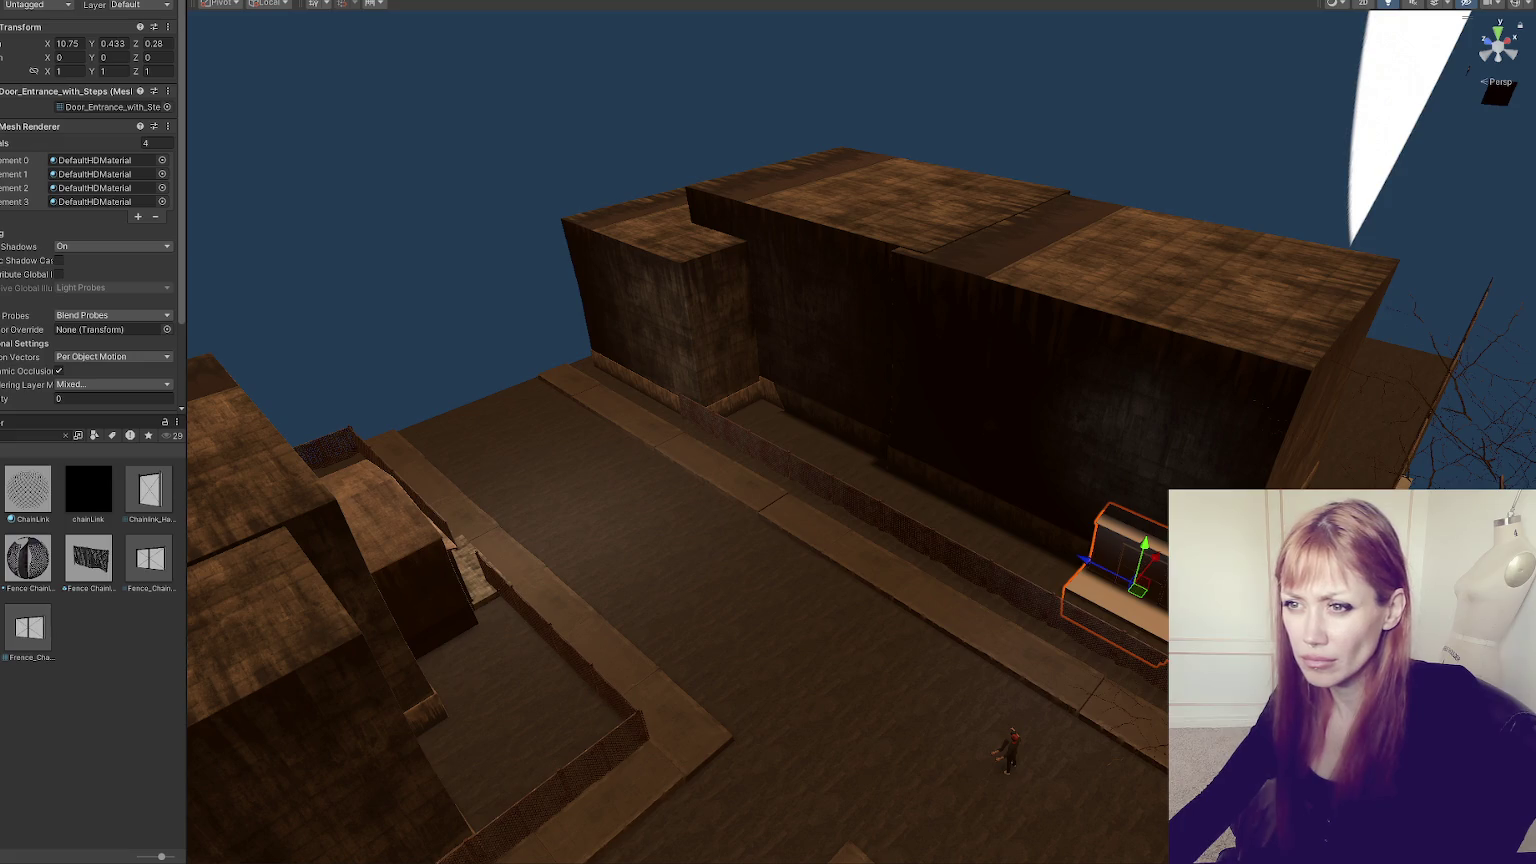
# - Lower Building 2 to Y 1.87 so it rests on the ground
pyautogui.click(460, 555)
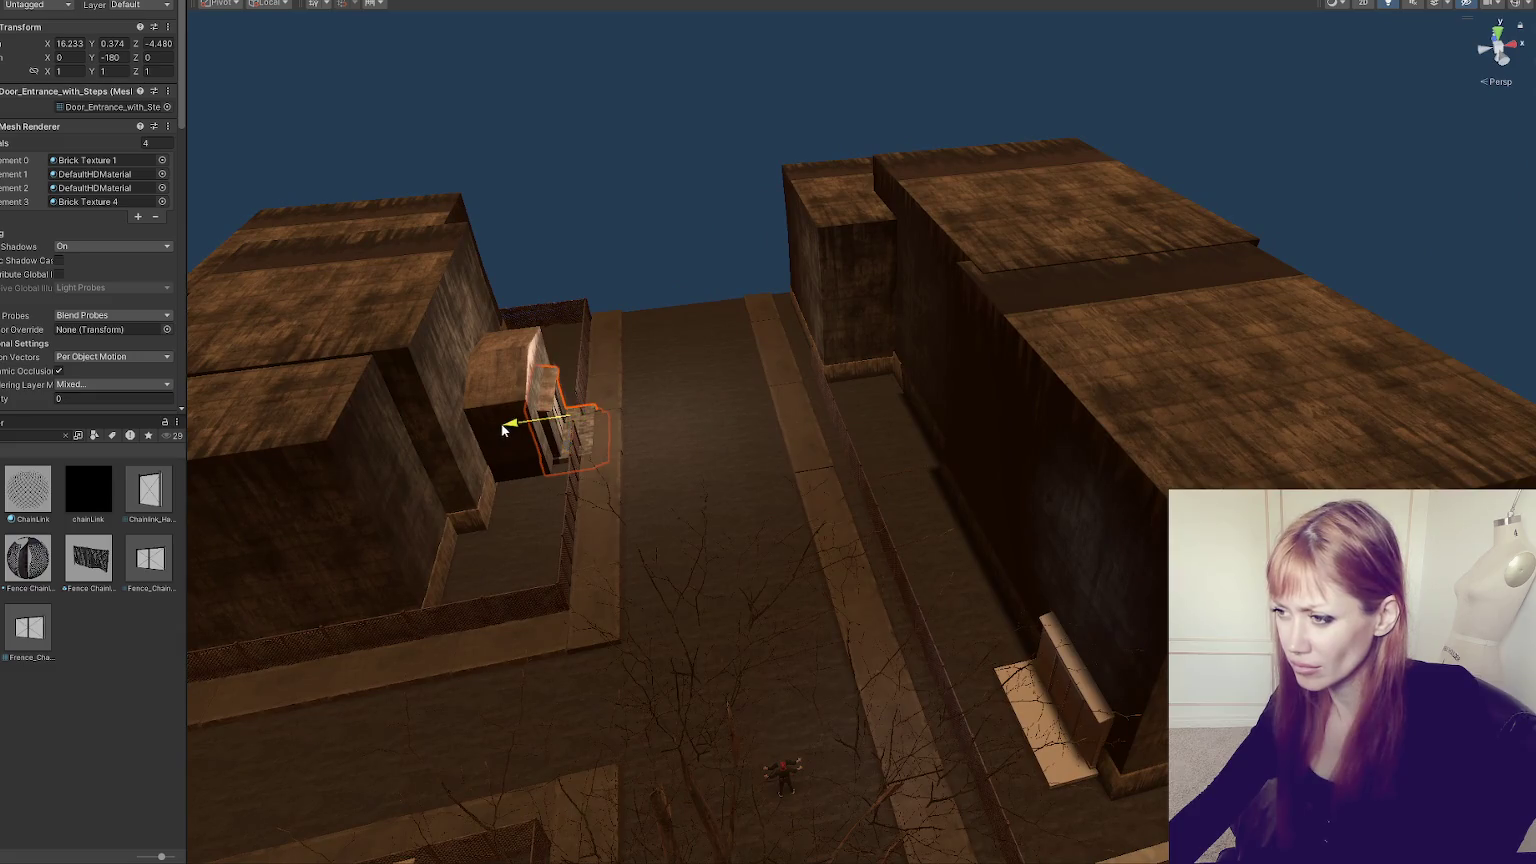
pyautogui.click(432, 416)
pyautogui.press('f')
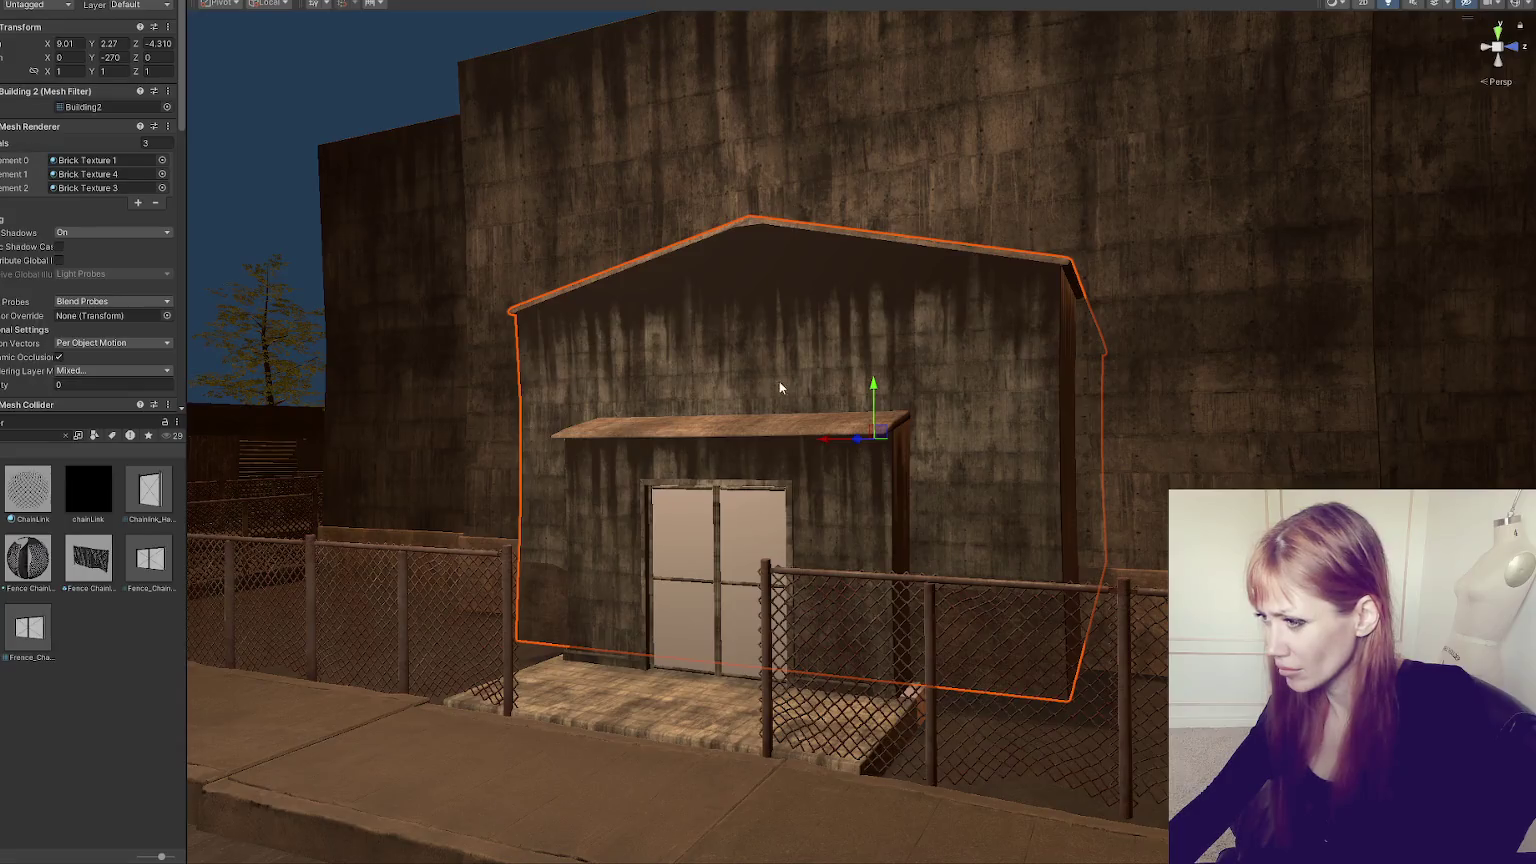
pyautogui.moveTo(864, 387)
pyautogui.mouseDown()
pyautogui.moveTo(875, 420)
pyautogui.moveTo(903, 400)
pyautogui.moveTo(880, 425)
pyautogui.moveTo(1025, 434)
pyautogui.moveTo(971, 432)
pyautogui.mouseUp()
pyautogui.moveTo(852, 420)
pyautogui.mouseDown()
pyautogui.moveTo(850, 405)
pyautogui.moveTo(977, 429)
pyautogui.mouseUp()
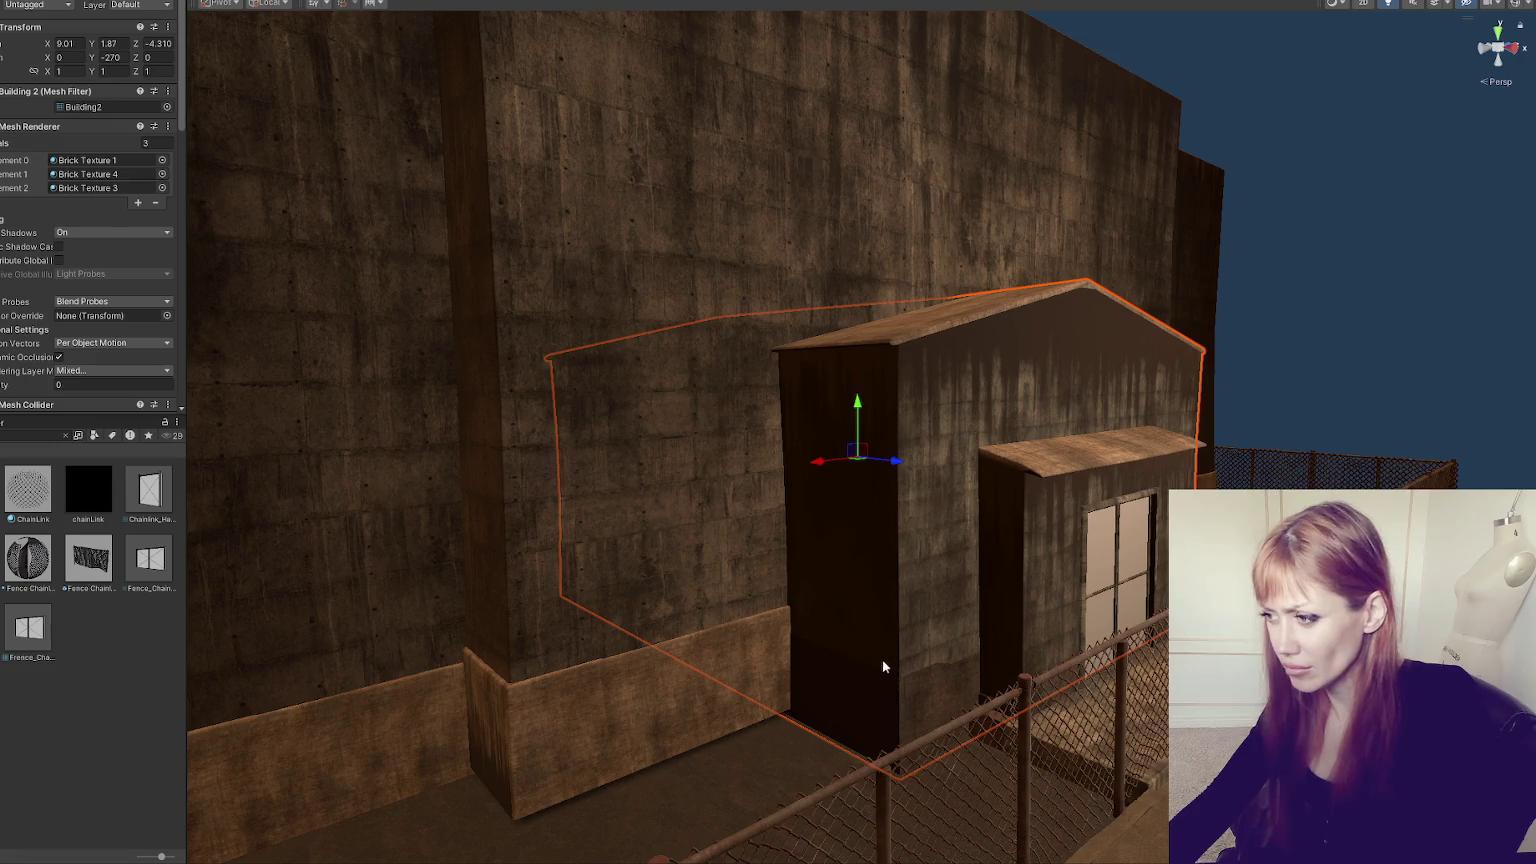
# - Find Brick Texture 1 among the Wasteland textures and try it on the left wall
pyautogui.click(110, 190)
pyautogui.moveTo(82, 489)
pyautogui.mouseDown()
pyautogui.moveTo(518, 679)
pyautogui.moveTo(573, 733)
pyautogui.mouseUp()
pyautogui.click(100, 160)
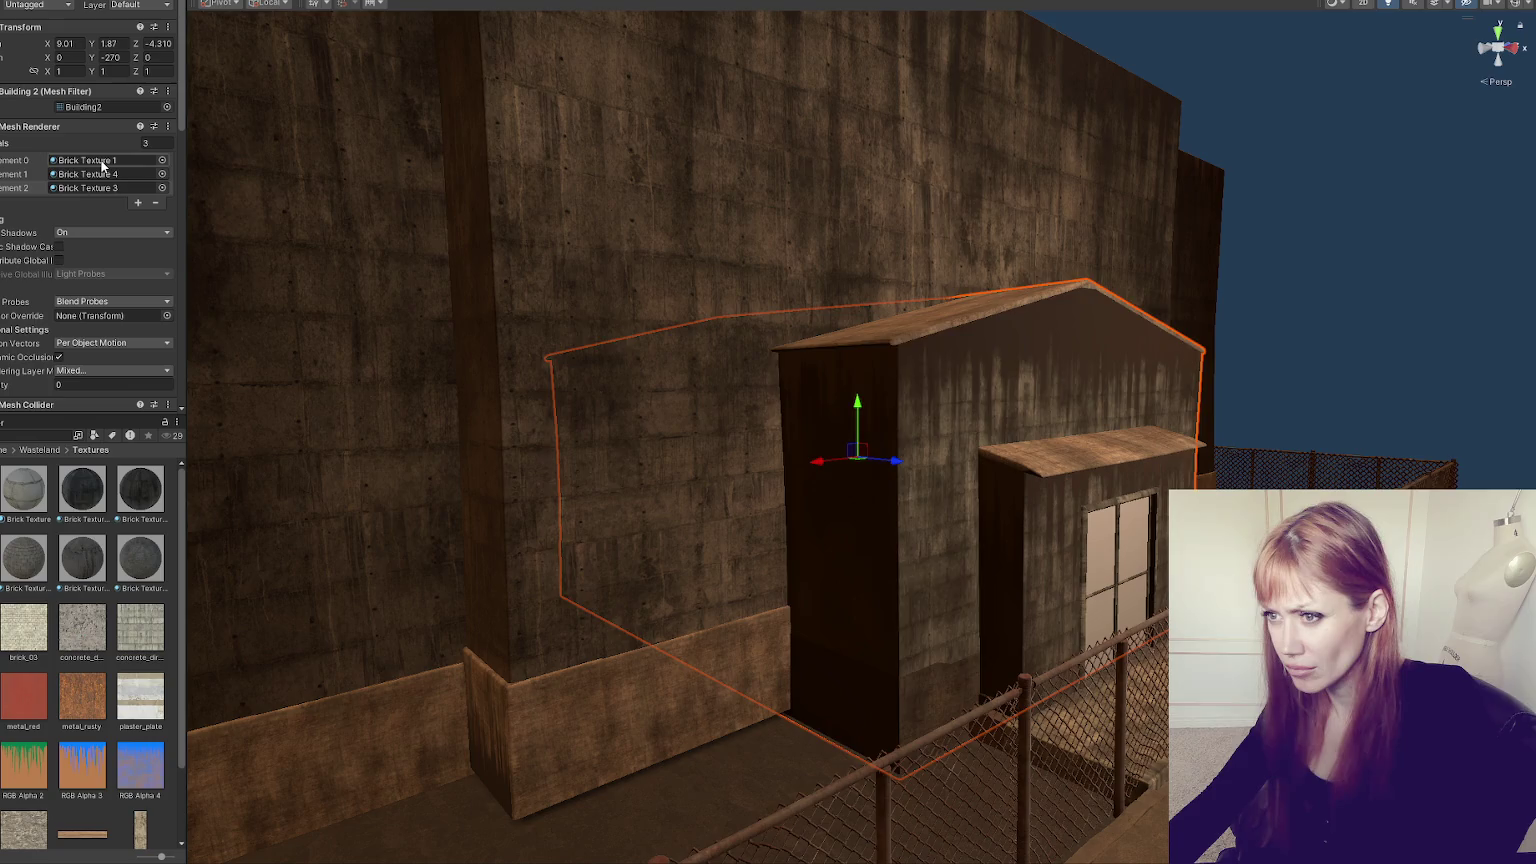
pyautogui.moveTo(73, 494)
pyautogui.mouseDown()
pyautogui.moveTo(391, 621)
pyautogui.moveTo(573, 752)
pyautogui.mouseUp()
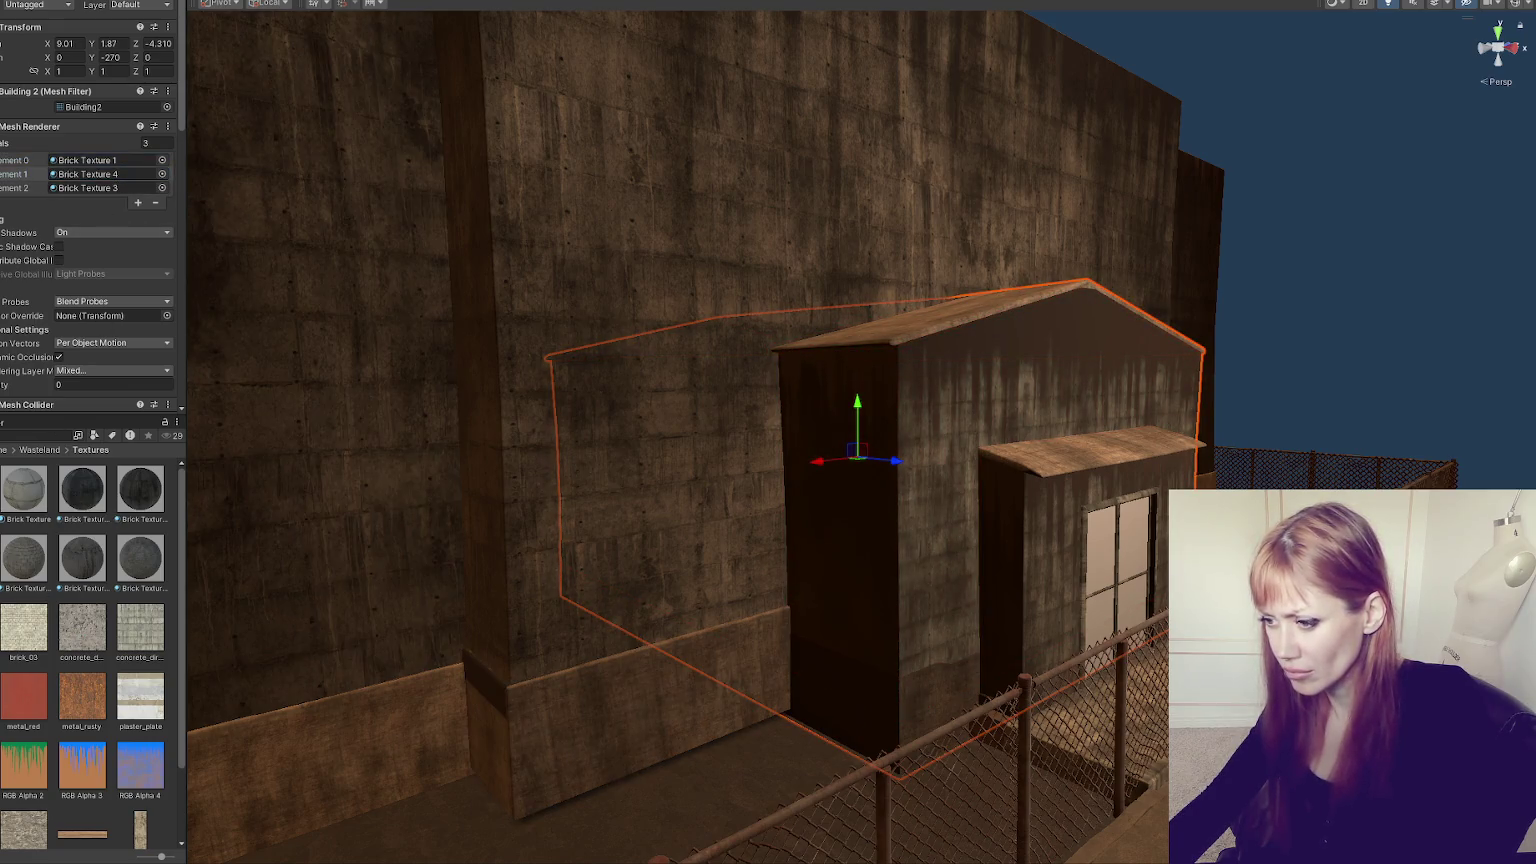
pyautogui.moveTo(526, 694)
pyautogui.mouseDown()
pyautogui.moveTo(675, 586)
pyautogui.moveTo(835, 570)
pyautogui.mouseUp()
pyautogui.moveTo(82, 557); pyautogui.dragTo(781, 670)
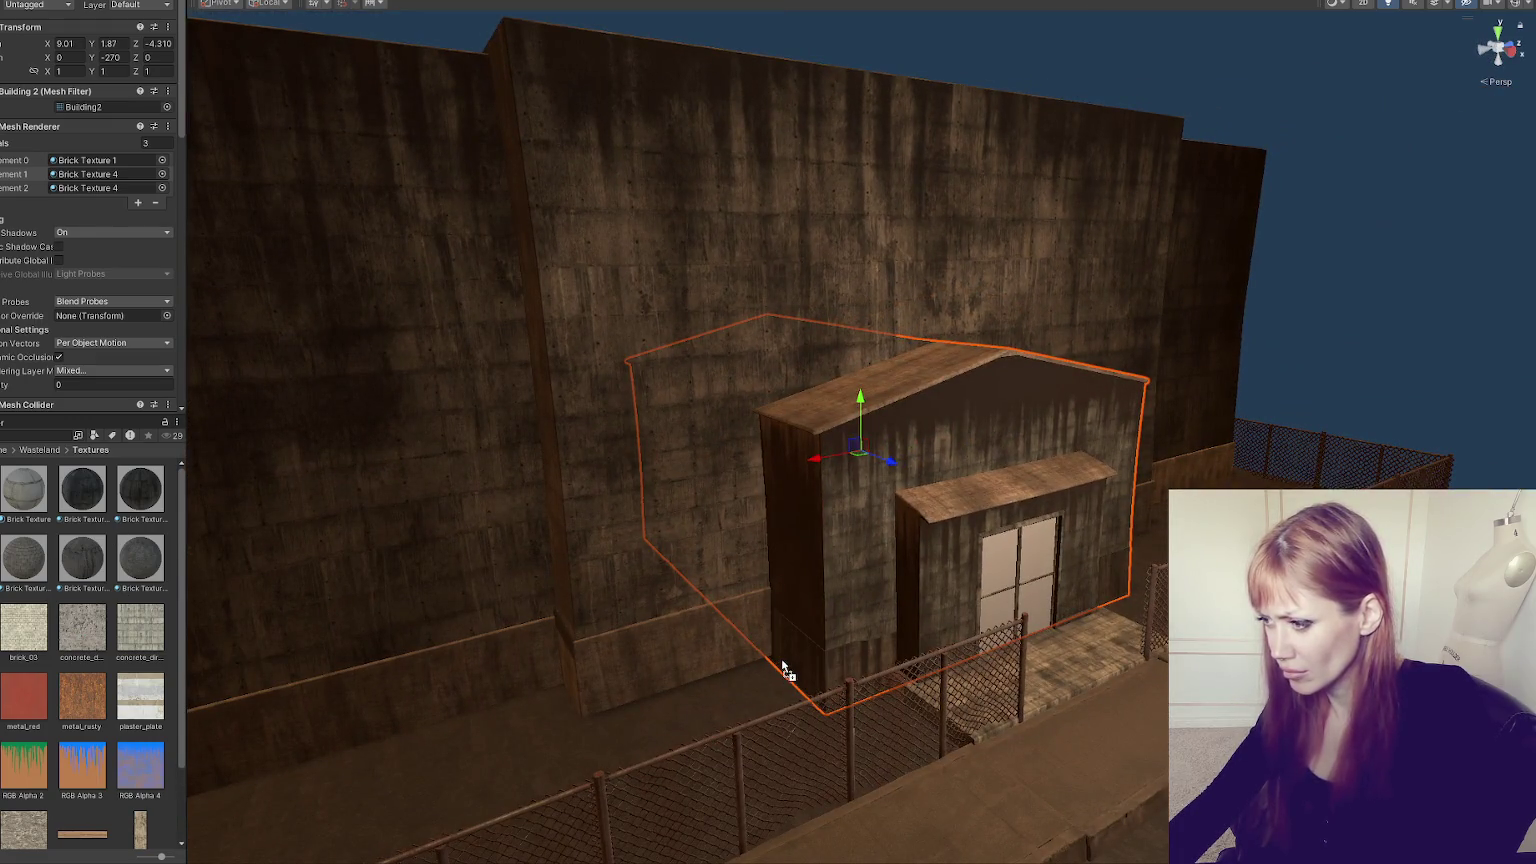
pyautogui.moveTo(120, 174); pyautogui.dragTo(790, 648)
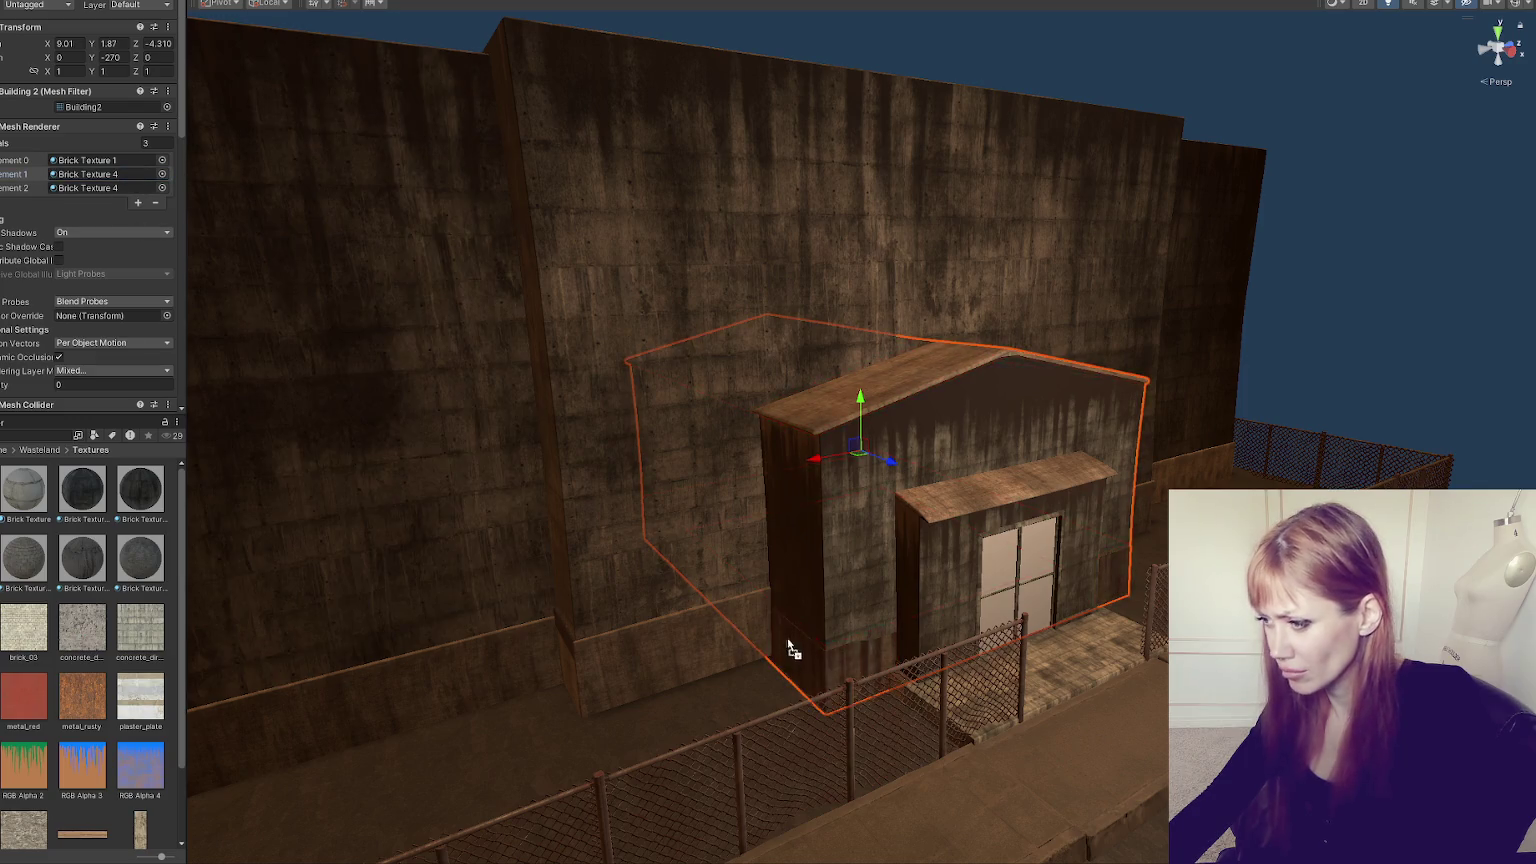
pyautogui.moveTo(478, 664)
pyautogui.mouseDown()
pyautogui.moveTo(660, 690)
pyautogui.moveTo(833, 678)
pyautogui.mouseUp()
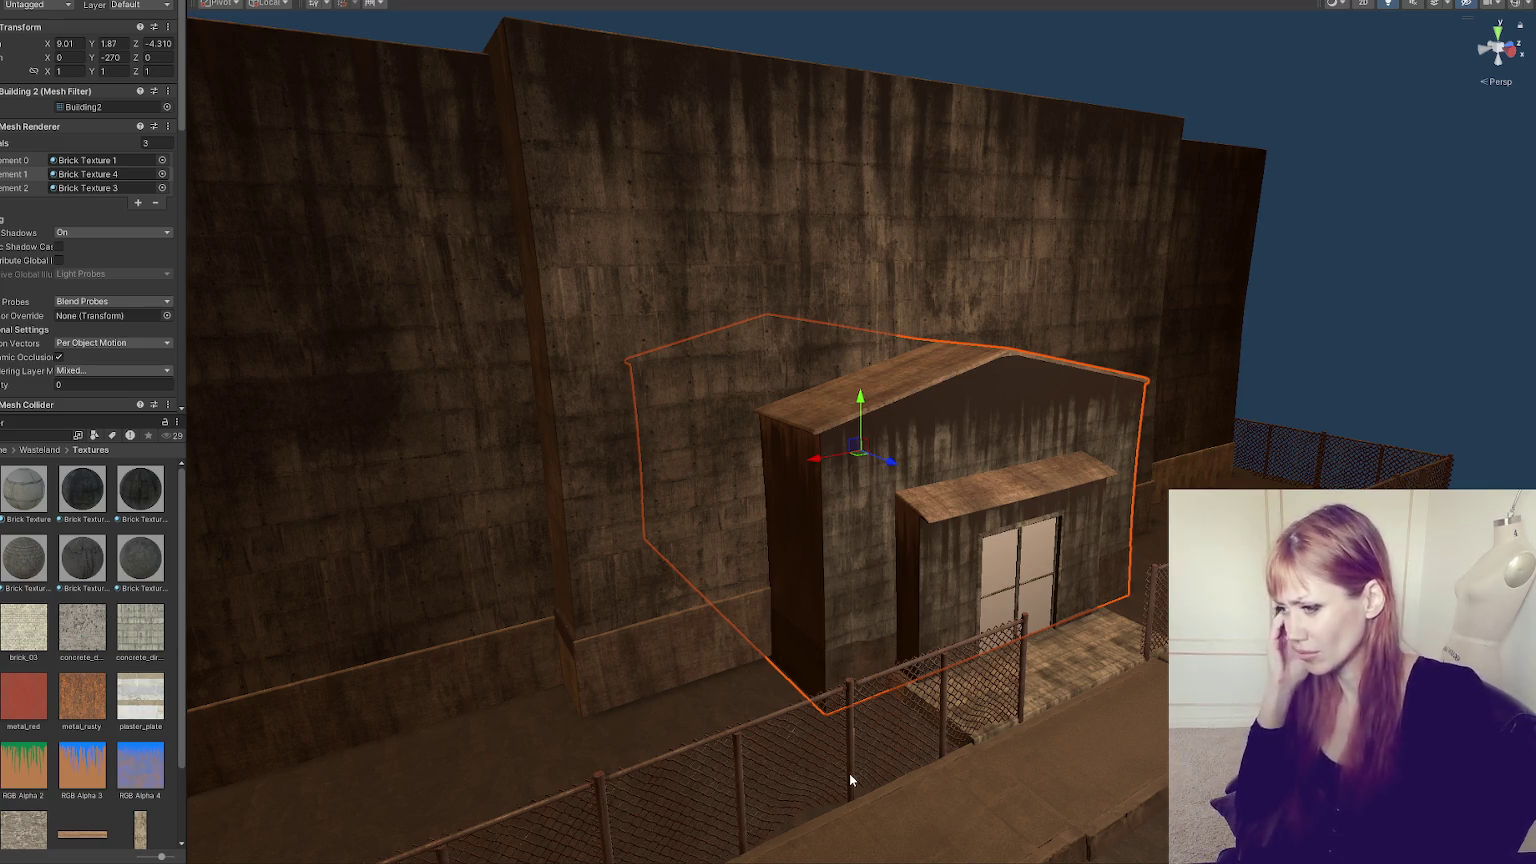
pyautogui.moveTo(849, 774)
pyautogui.mouseDown()
pyautogui.moveTo(709, 701)
pyautogui.moveTo(686, 664)
pyautogui.mouseUp()
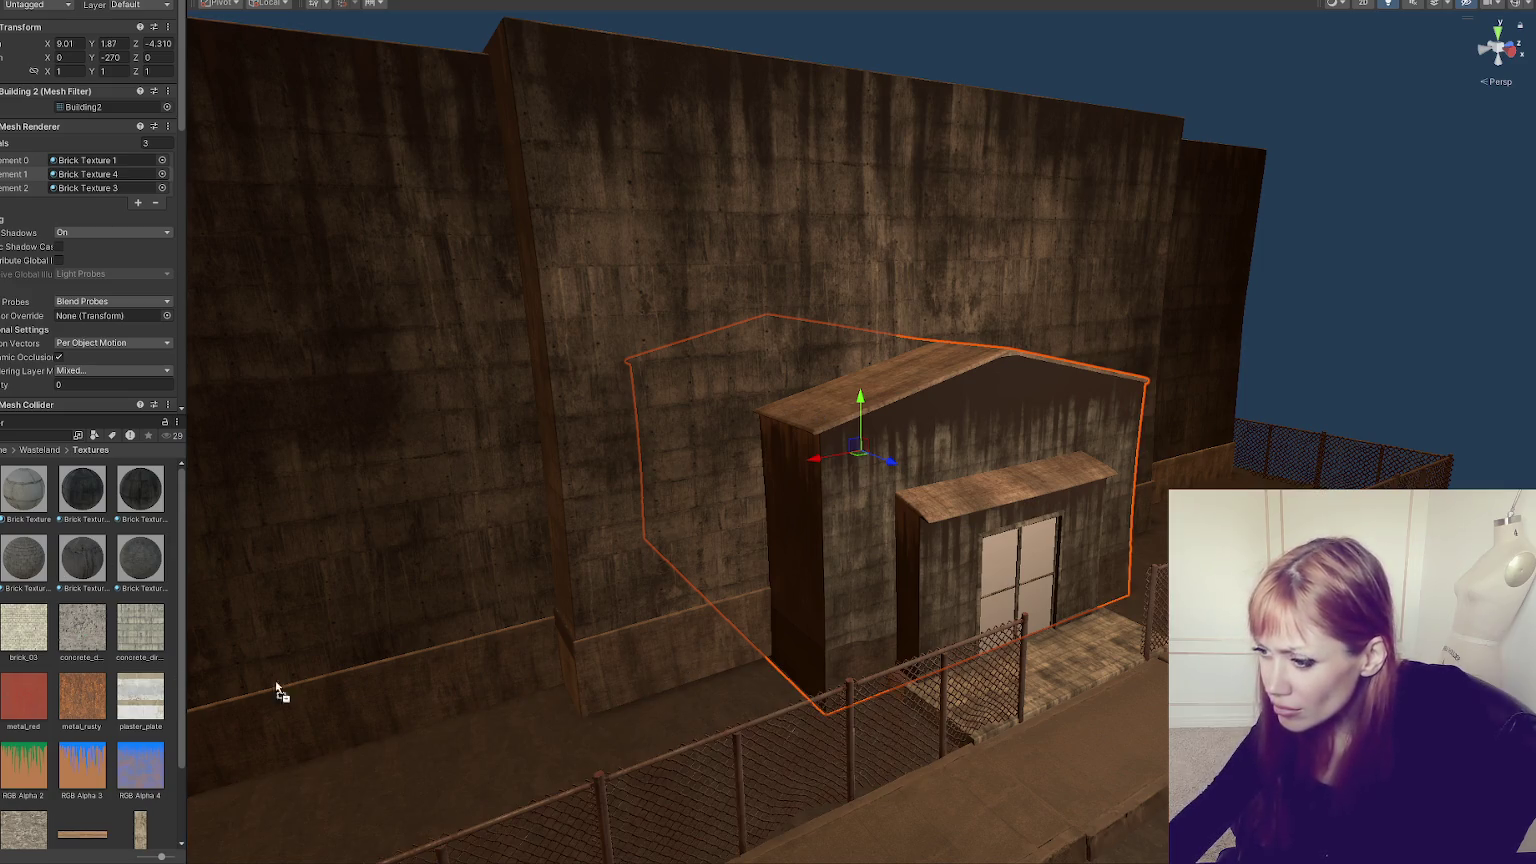
pyautogui.click(935, 574)
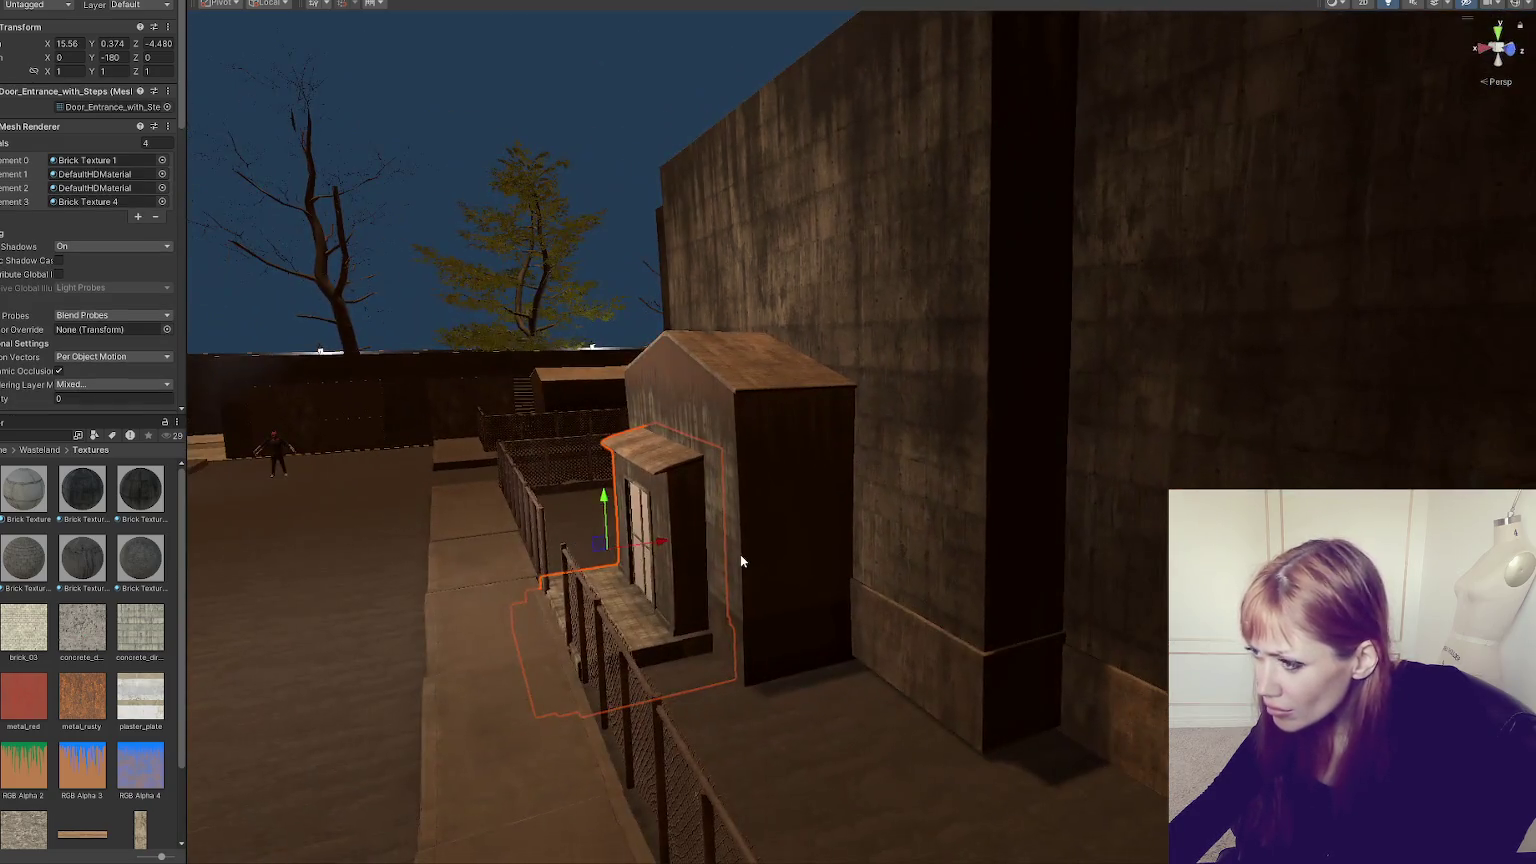
pyautogui.click(730, 540)
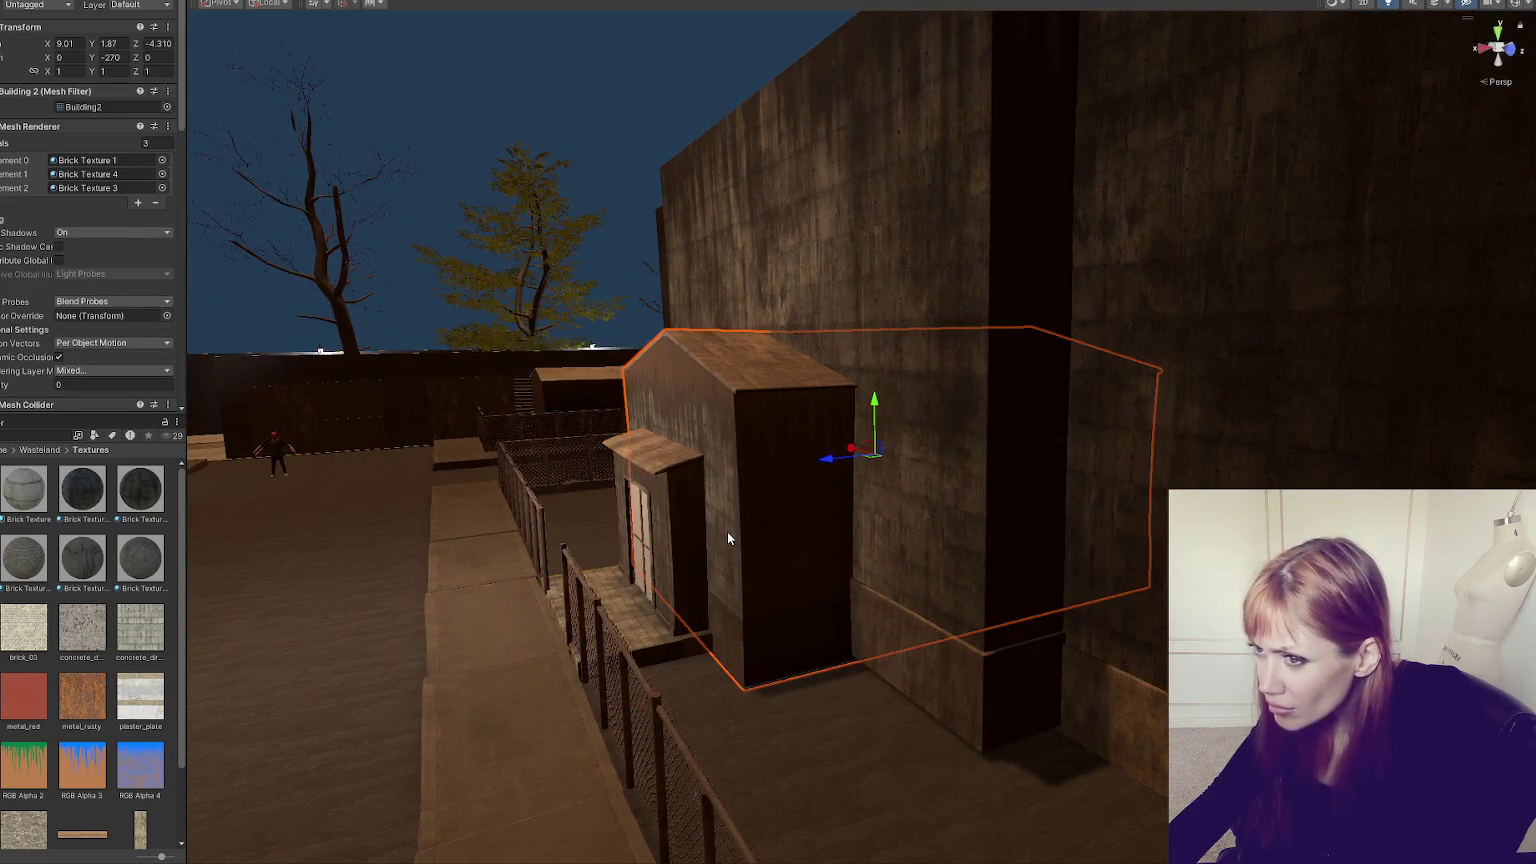
pyautogui.click(134, 160)
pyautogui.click(119, 172)
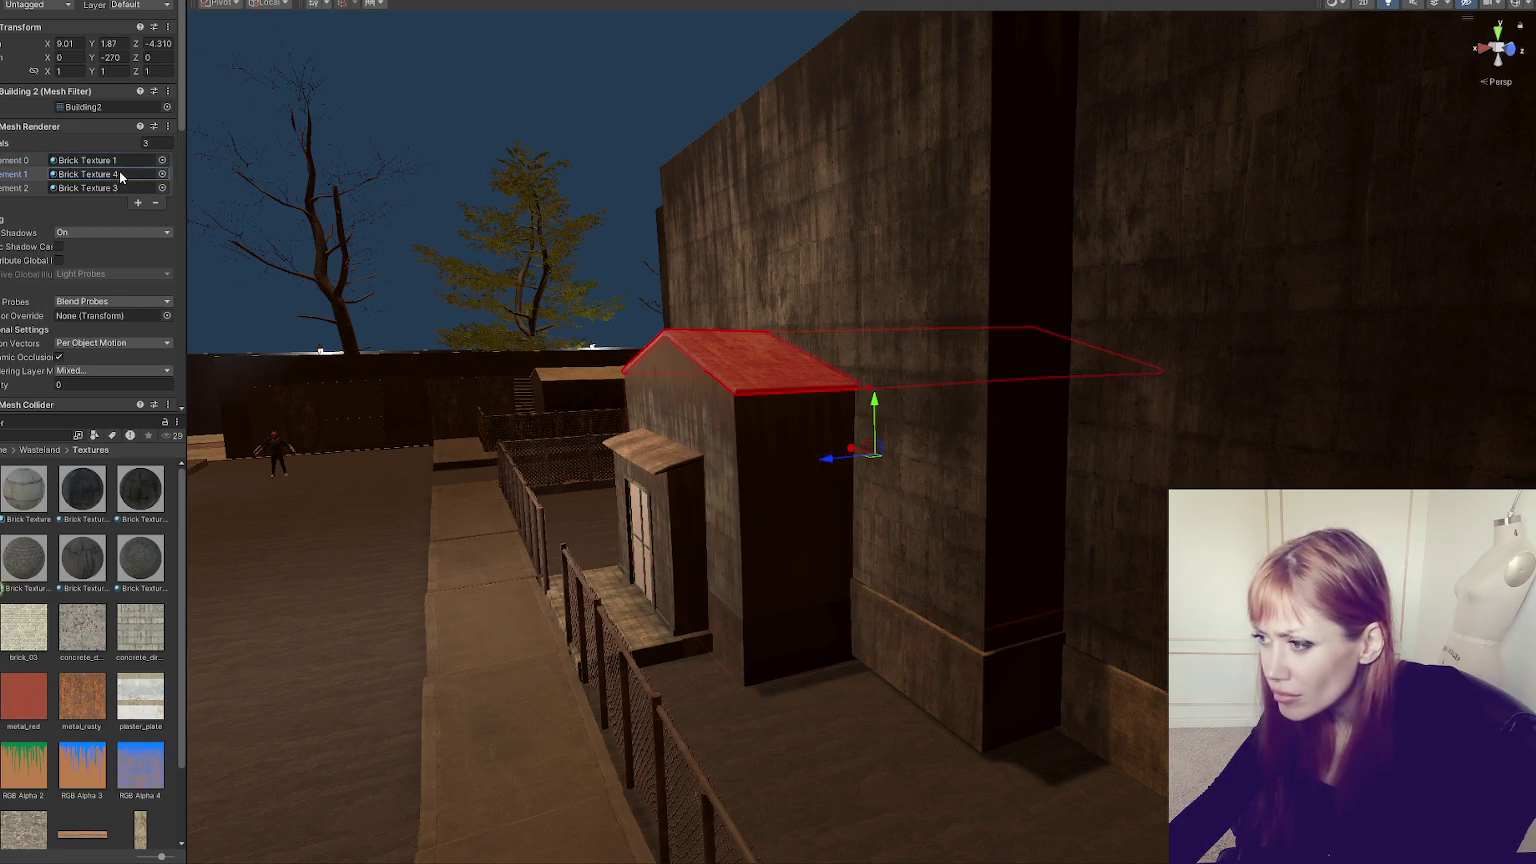
pyautogui.click(115, 187)
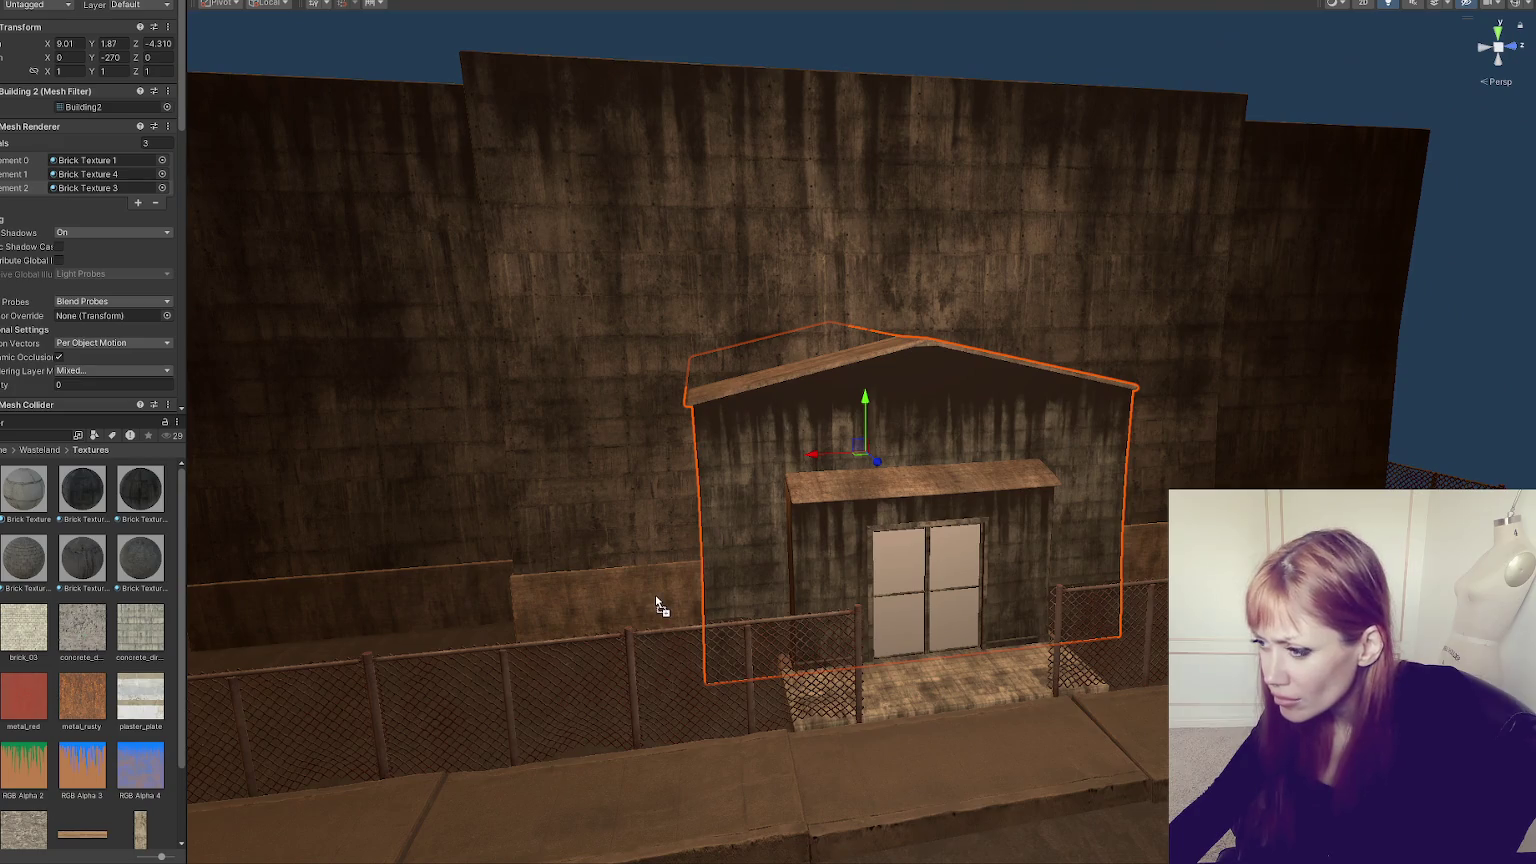
pyautogui.moveTo(655, 594)
pyautogui.mouseDown()
pyautogui.moveTo(833, 658)
pyautogui.moveTo(507, 675)
pyautogui.moveTo(987, 657)
pyautogui.moveTo(823, 651)
pyautogui.moveTo(826, 664)
pyautogui.mouseUp()
pyautogui.moveTo(699, 655); pyautogui.dragTo(935, 640)
pyautogui.moveTo(1010, 438)
pyautogui.mouseDown()
pyautogui.moveTo(868, 712)
pyautogui.moveTo(1104, 730)
pyautogui.moveTo(1060, 644)
pyautogui.moveTo(1018, 686)
pyautogui.moveTo(700, 700)
pyautogui.moveTo(882, 702)
pyautogui.mouseUp()
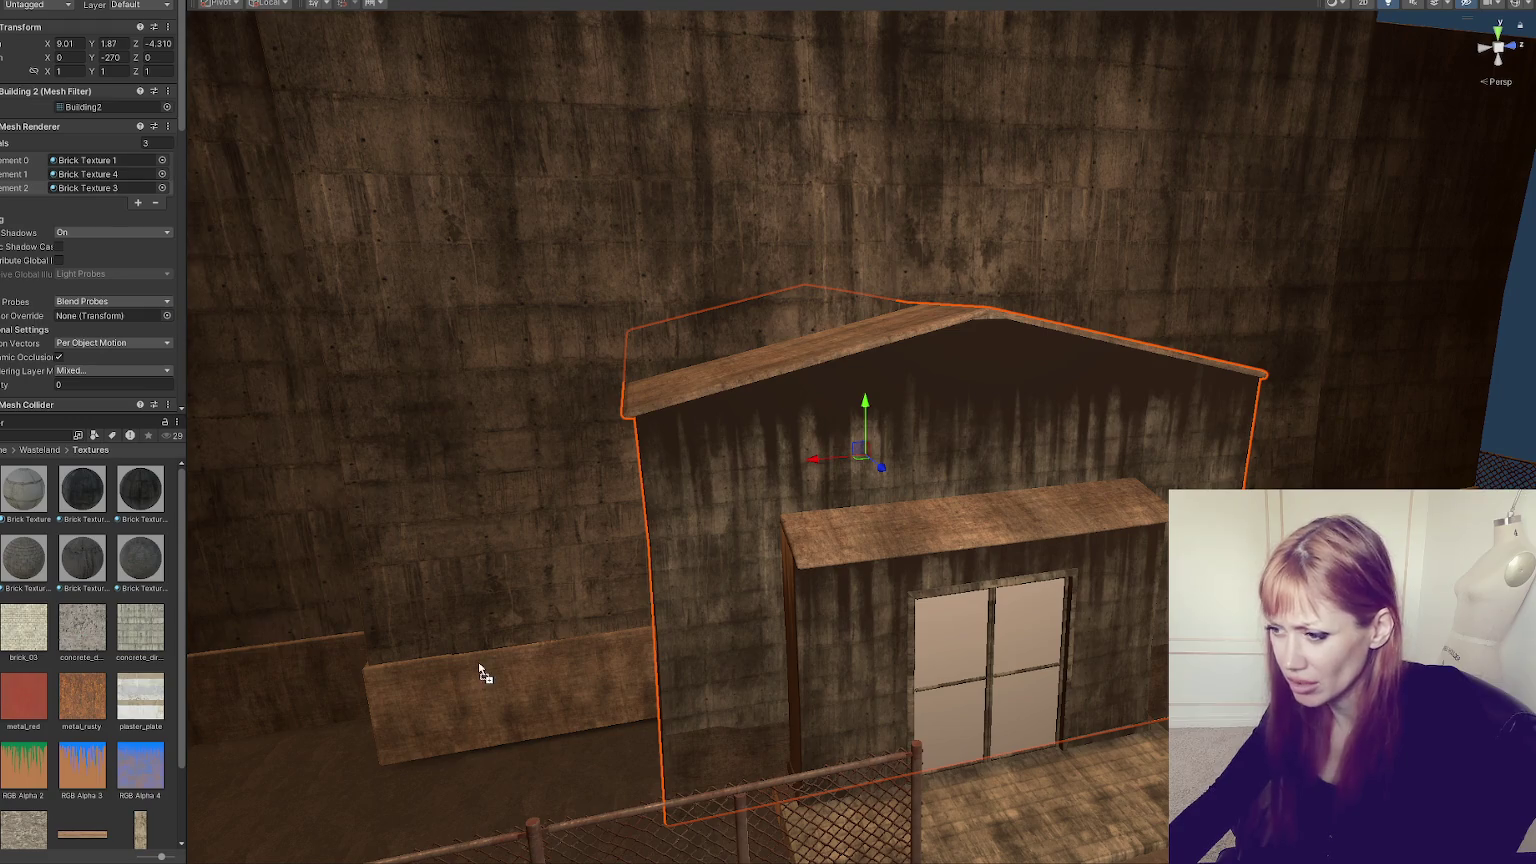
pyautogui.click(483, 706)
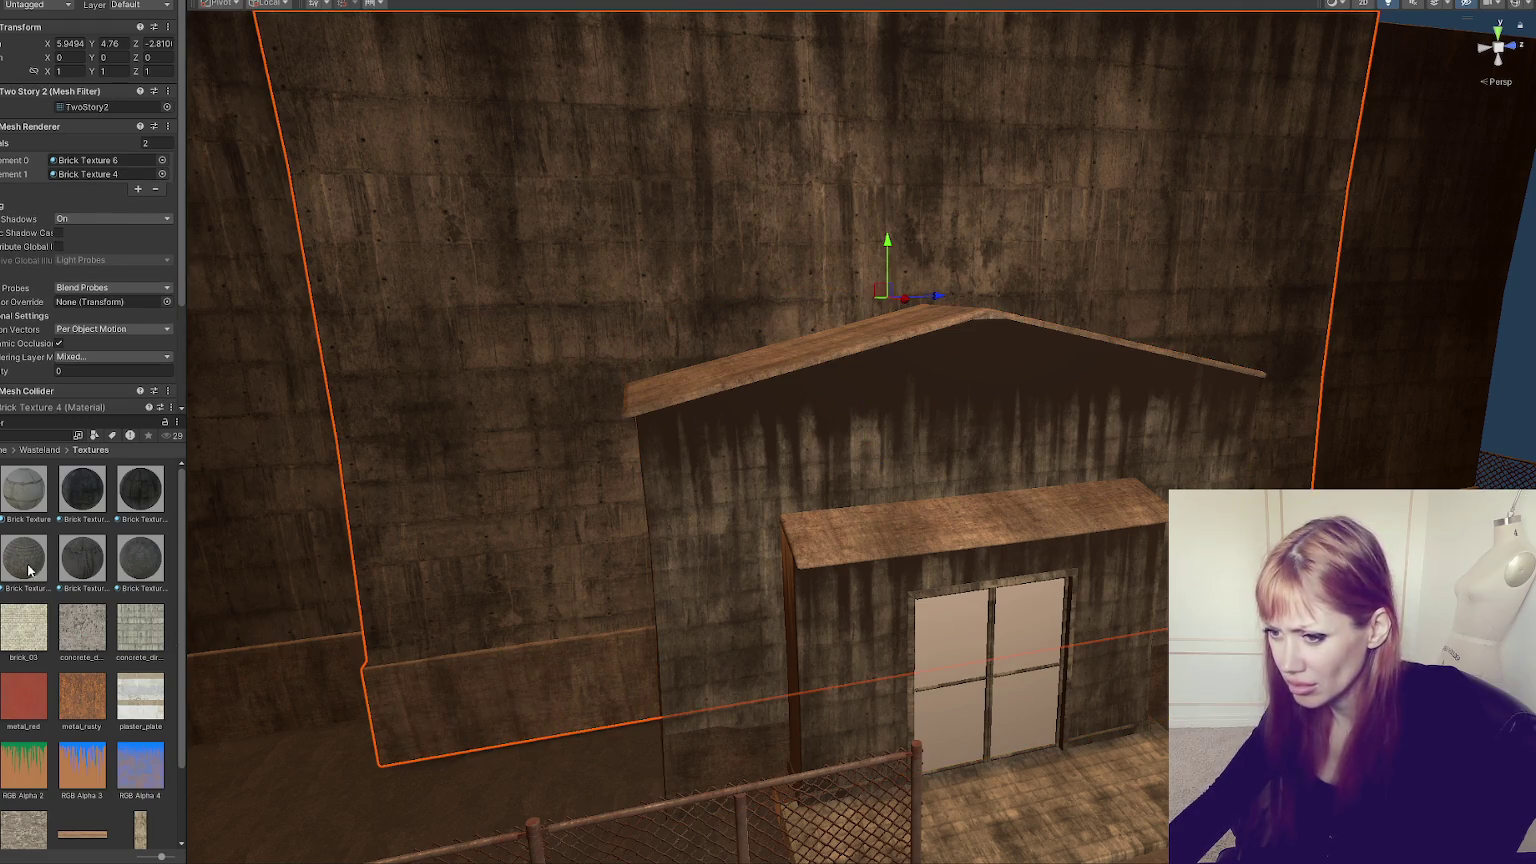
# - Try brick, dark and concrete textures on the wall, door panels and entrance platform
pyautogui.moveTo(3, 588)
pyautogui.mouseDown()
pyautogui.moveTo(679, 782)
pyautogui.moveTo(505, 722)
pyautogui.moveTo(881, 587)
pyautogui.moveTo(651, 429)
pyautogui.moveTo(1132, 387)
pyautogui.moveTo(1110, 336)
pyautogui.mouseUp()
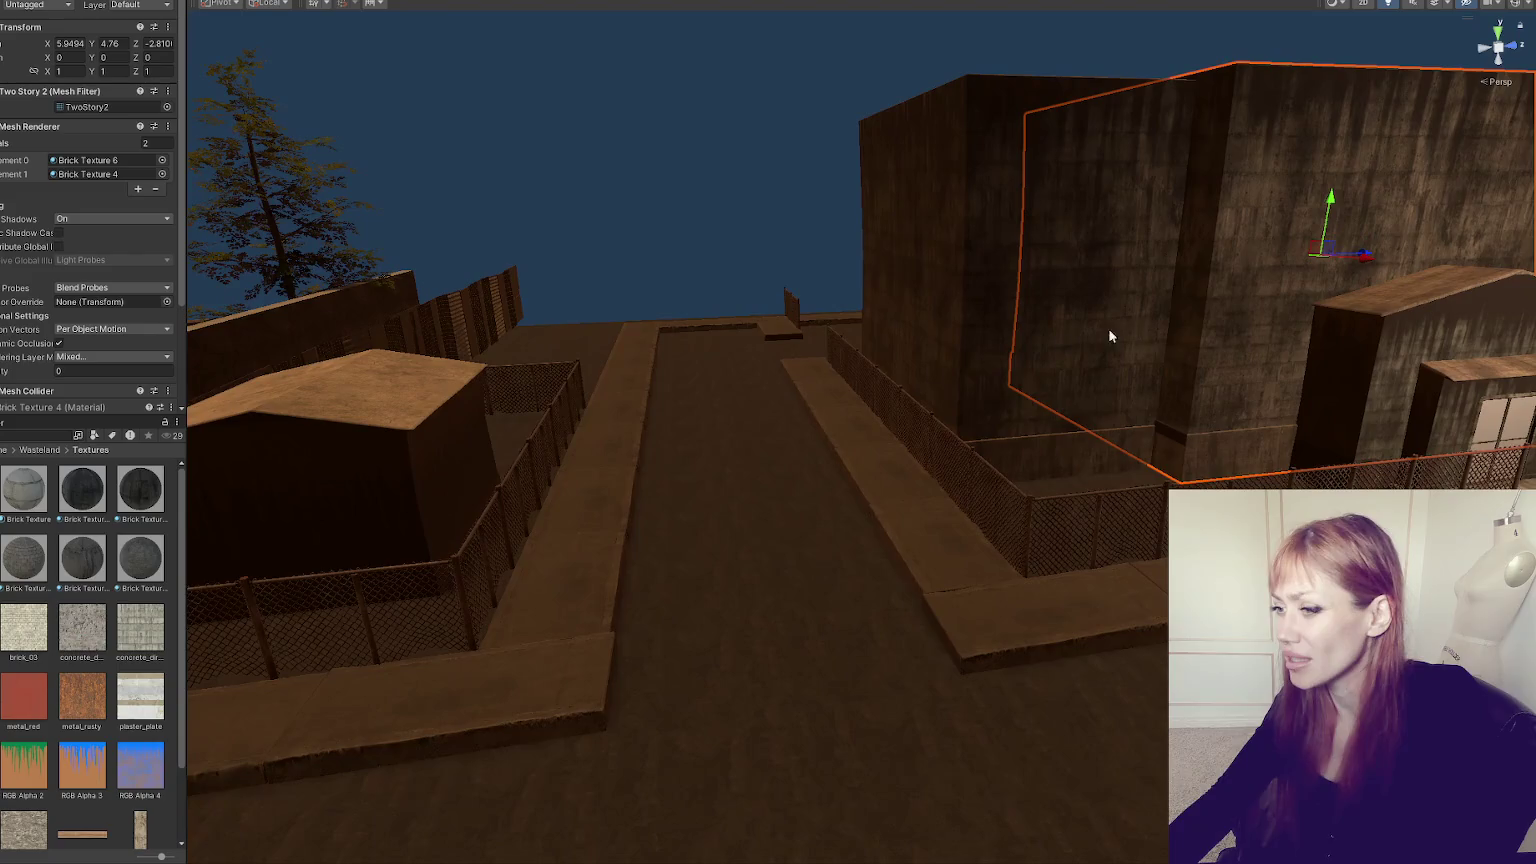
pyautogui.moveTo(238, 505)
pyautogui.mouseDown()
pyautogui.moveTo(466, 439)
pyautogui.moveTo(326, 521)
pyautogui.moveTo(274, 480)
pyautogui.moveTo(791, 518)
pyautogui.moveTo(902, 556)
pyautogui.mouseUp()
pyautogui.scroll(-5, 927, 576)
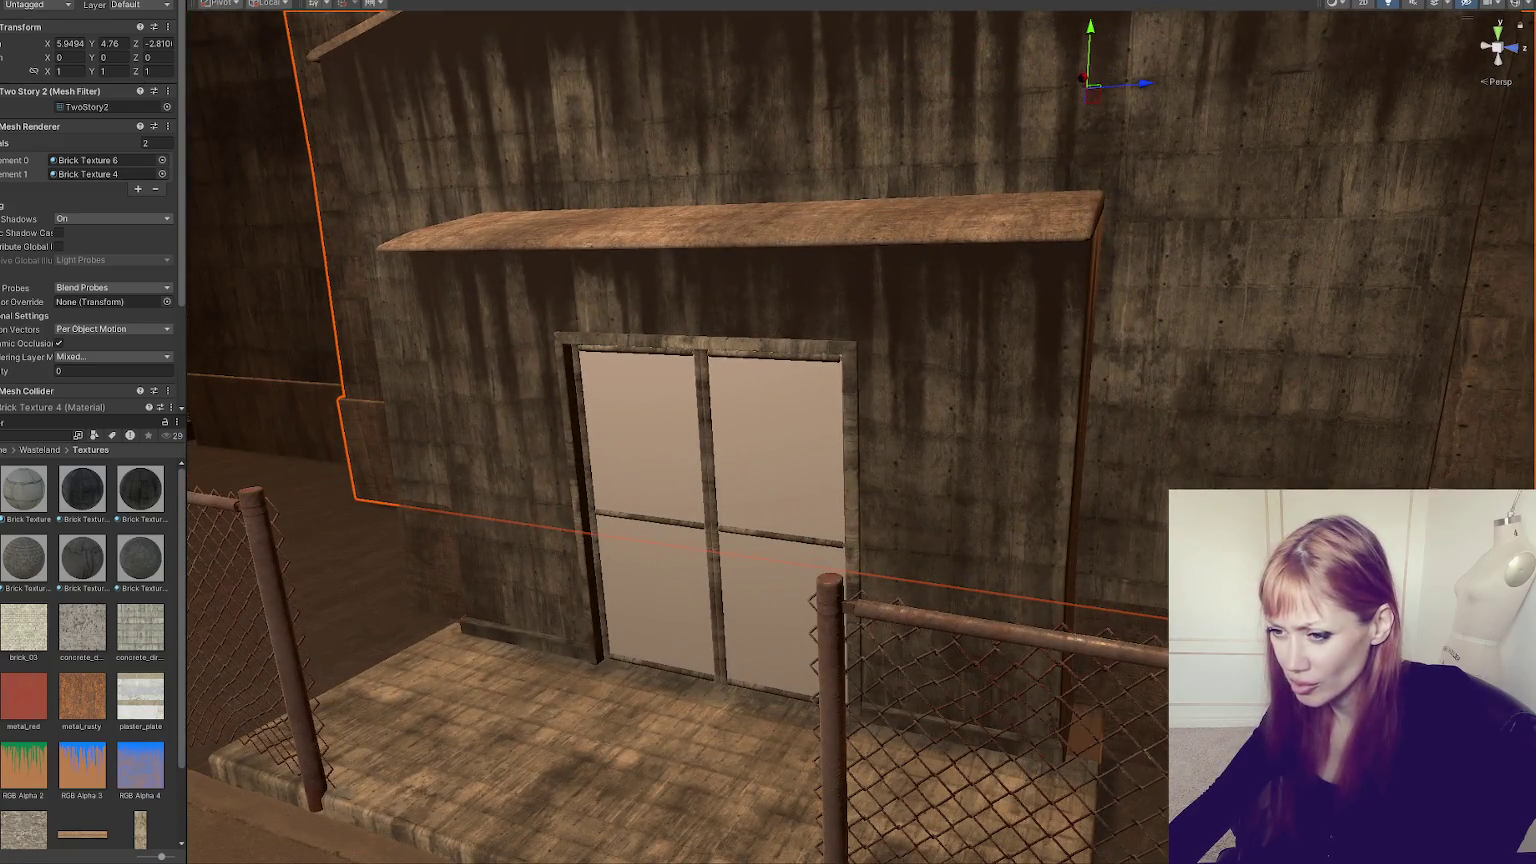
pyautogui.moveTo(82, 697); pyautogui.dragTo(758, 500)
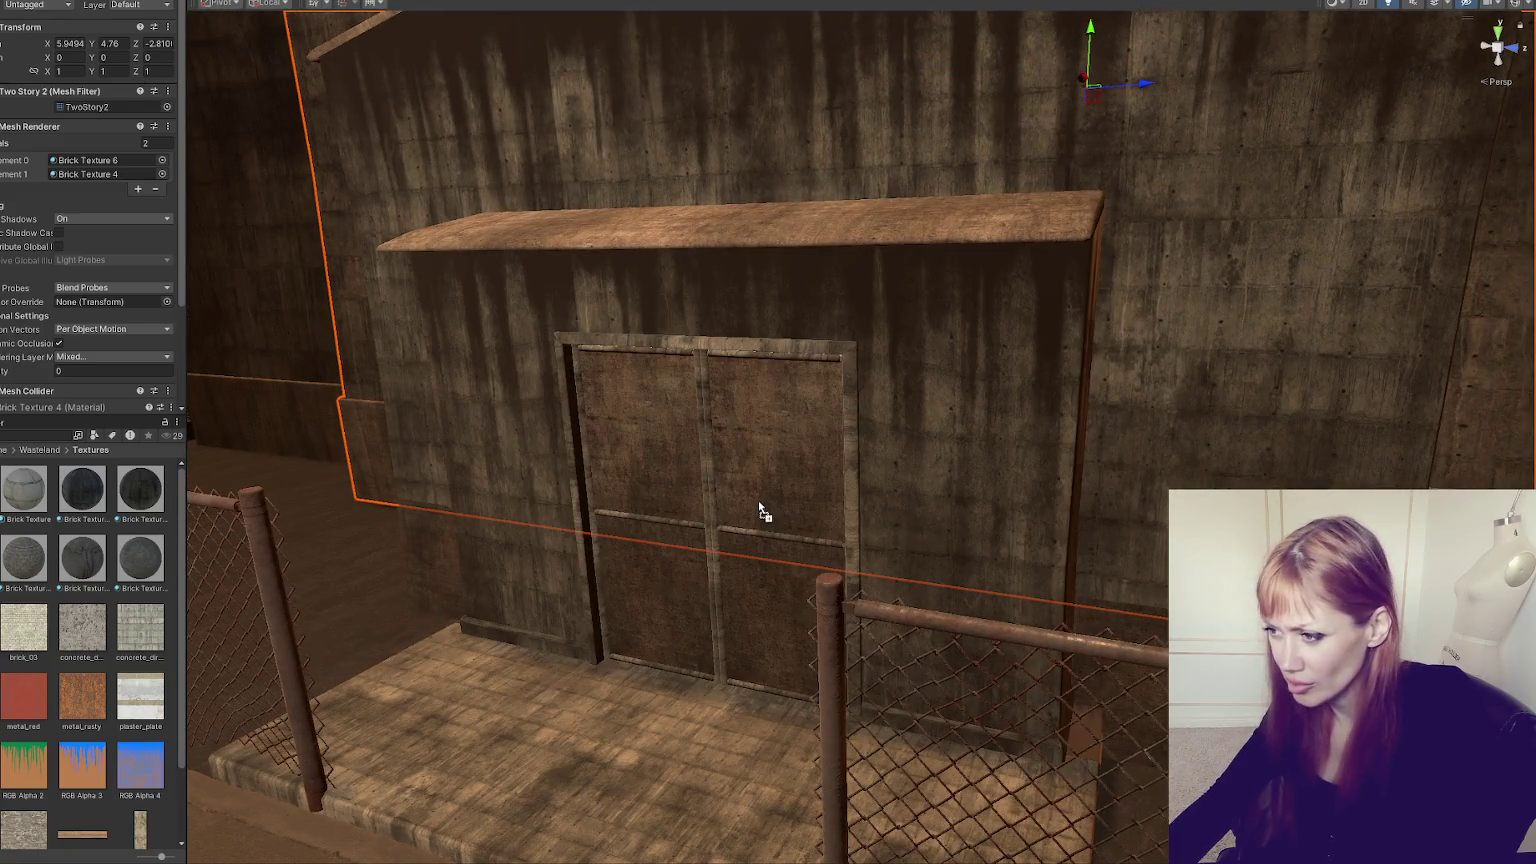
pyautogui.scroll(-5, 760, 500)
pyautogui.scroll(5, 866, 526)
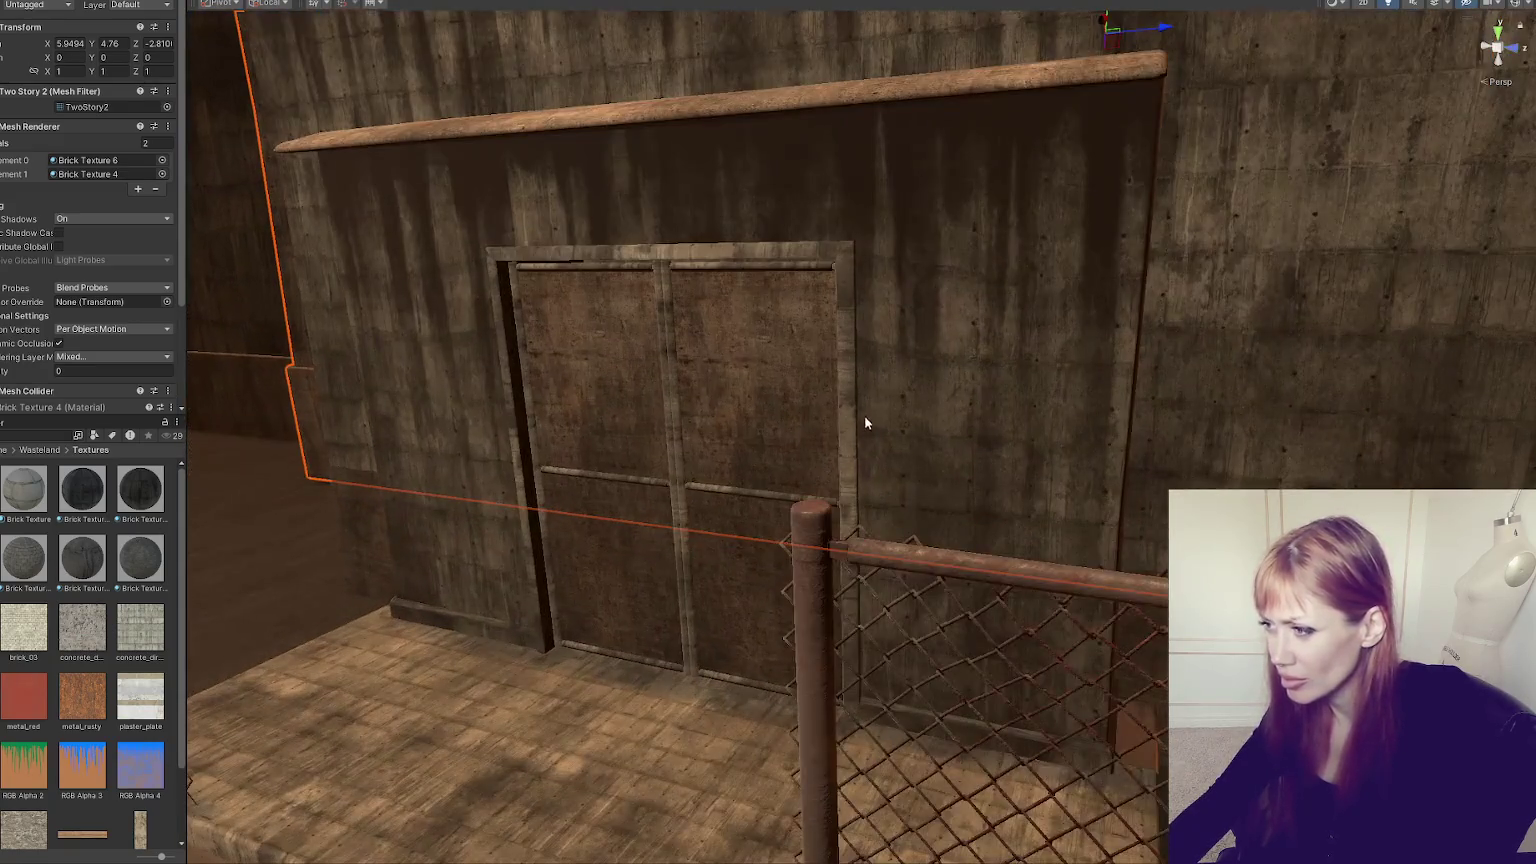
pyautogui.scroll(-5, 826, 472)
pyautogui.scroll(5, 703, 549)
pyautogui.scroll(-3, 1121, 600)
pyautogui.moveTo(1121, 600)
pyautogui.mouseDown()
pyautogui.moveTo(563, 478)
pyautogui.moveTo(1029, 504)
pyautogui.moveTo(497, 504)
pyautogui.moveTo(432, 453)
pyautogui.mouseUp()
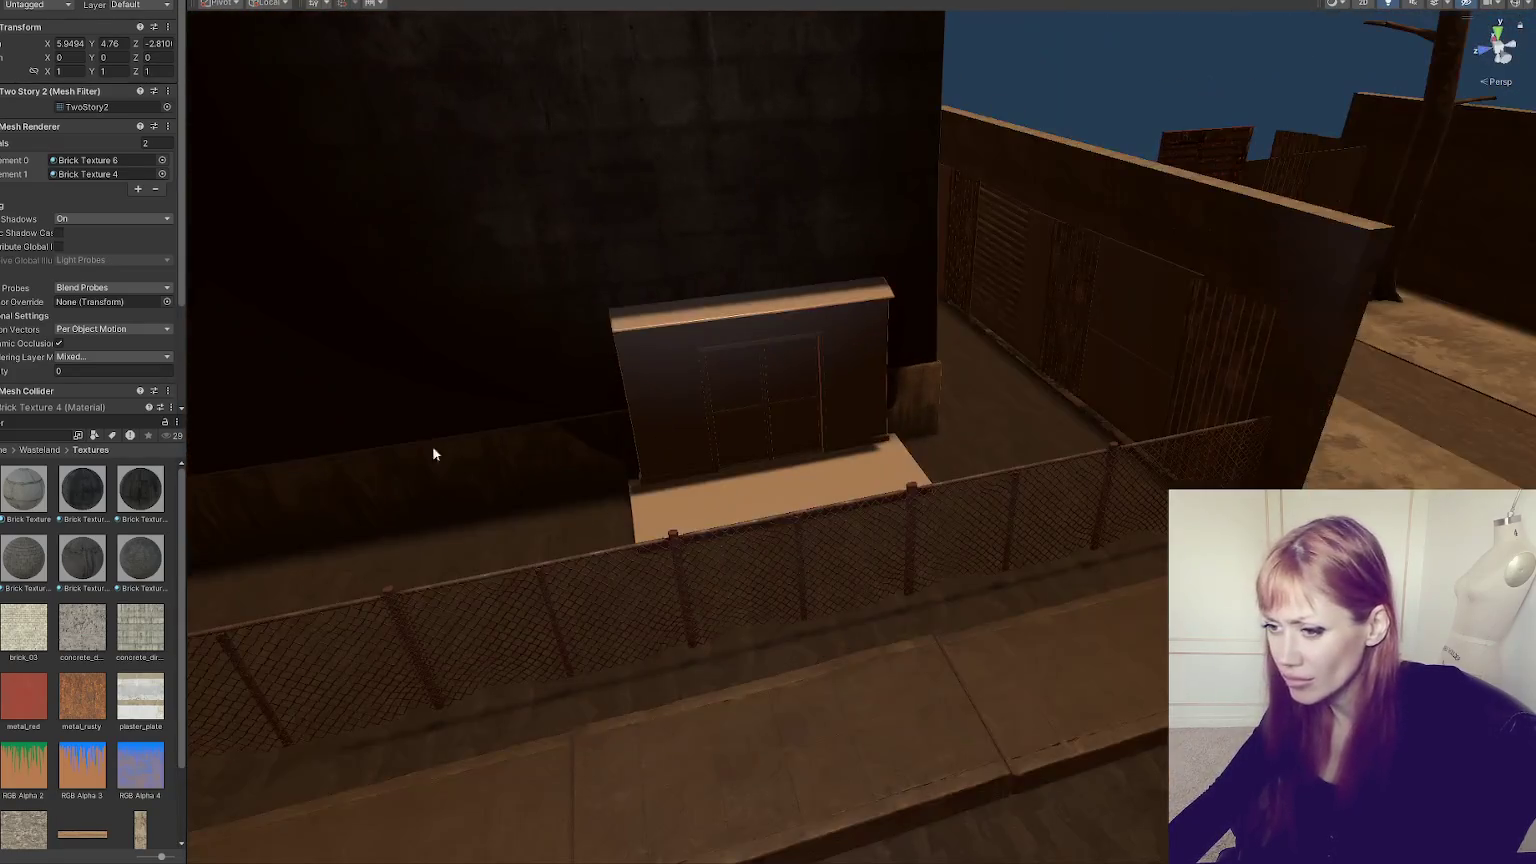
pyautogui.moveTo(760, 420)
pyautogui.mouseDown()
pyautogui.moveTo(782, 411)
pyautogui.moveTo(597, 377)
pyautogui.moveTo(641, 365)
pyautogui.mouseUp()
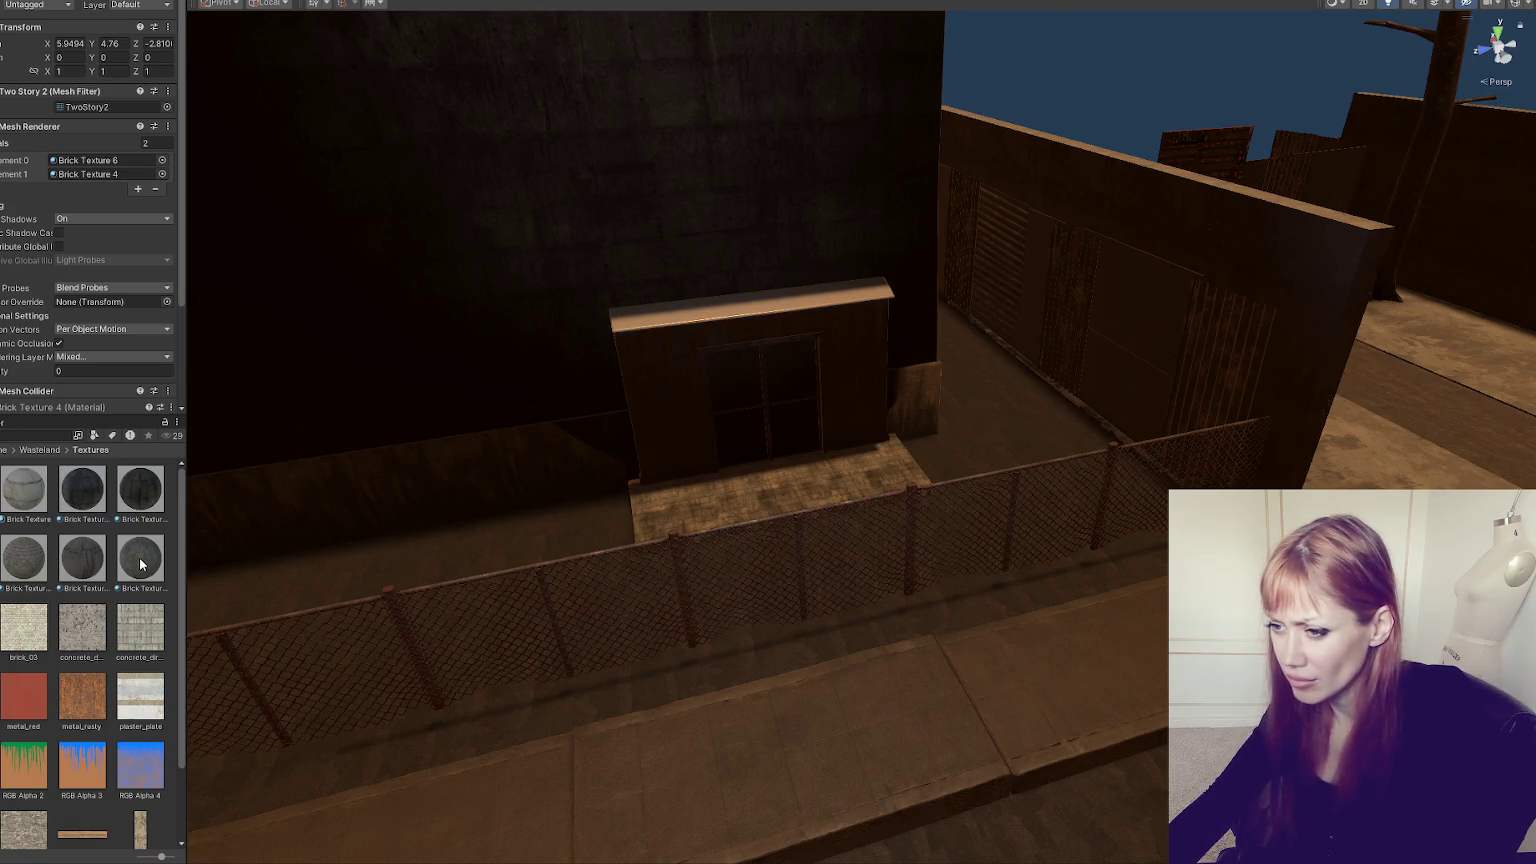
# - Give the door entrance's top slab and front Brick Texture 4, then zoom out
pyautogui.click(786, 309)
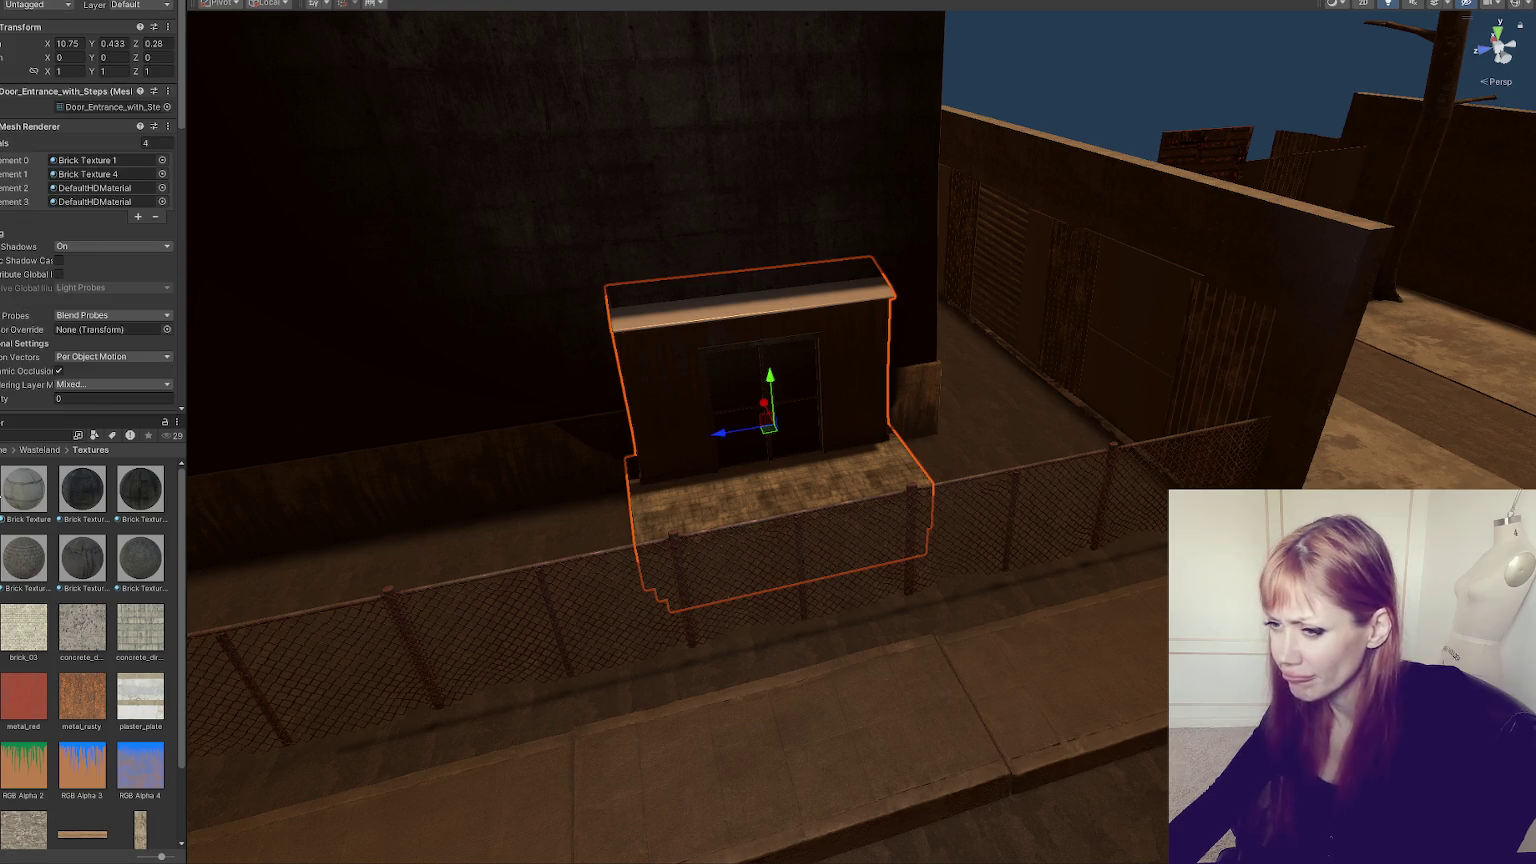
pyautogui.moveTo(140, 557); pyautogui.dragTo(631, 329)
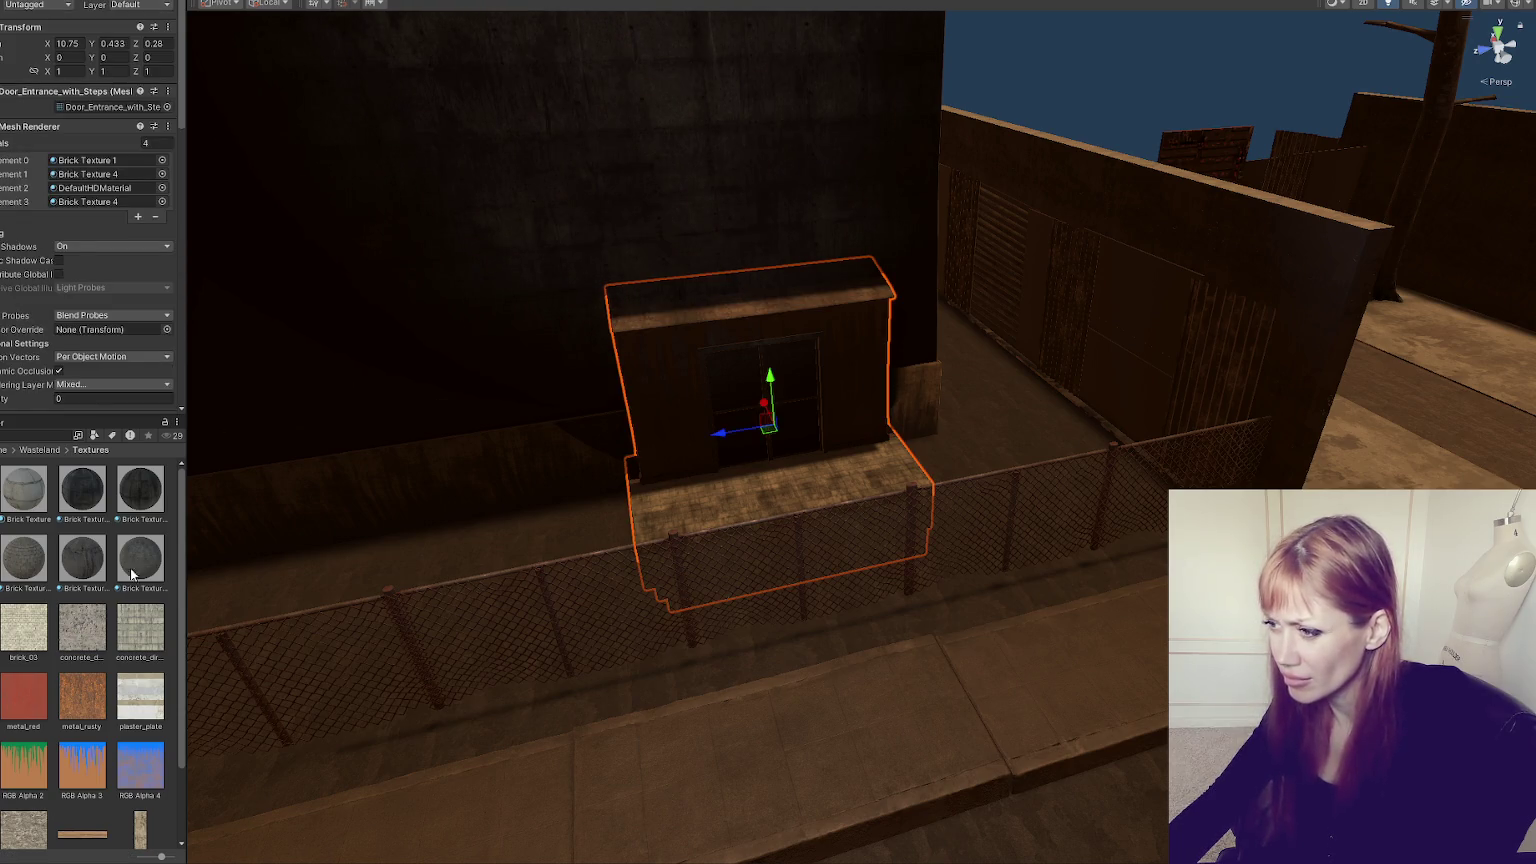
pyautogui.moveTo(140, 557); pyautogui.dragTo(713, 483)
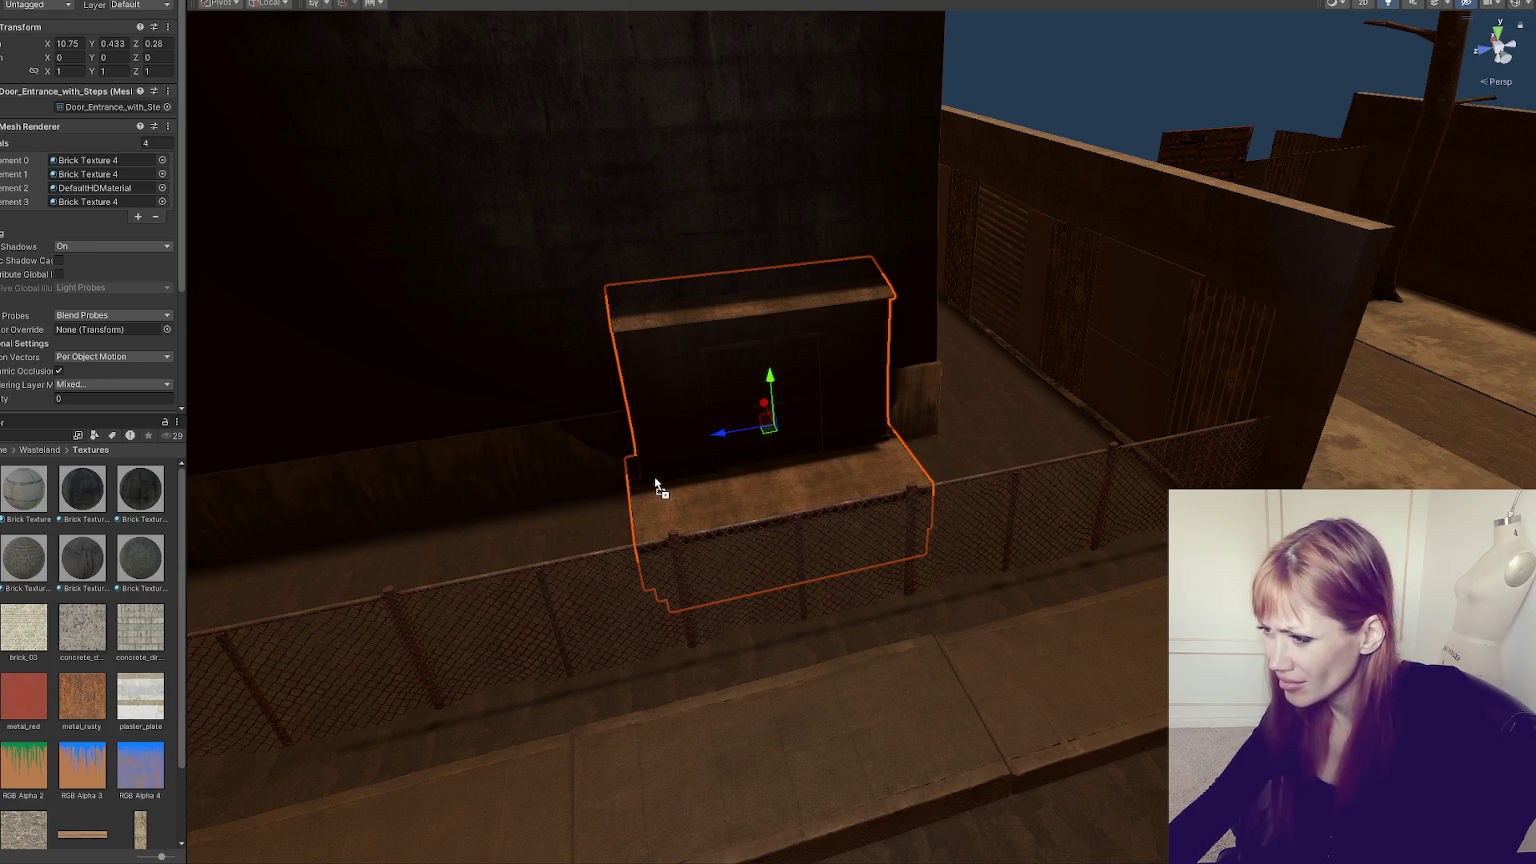
pyautogui.moveTo(782, 420); pyautogui.dragTo(771, 407)
pyautogui.scroll(-10, 770, 401)
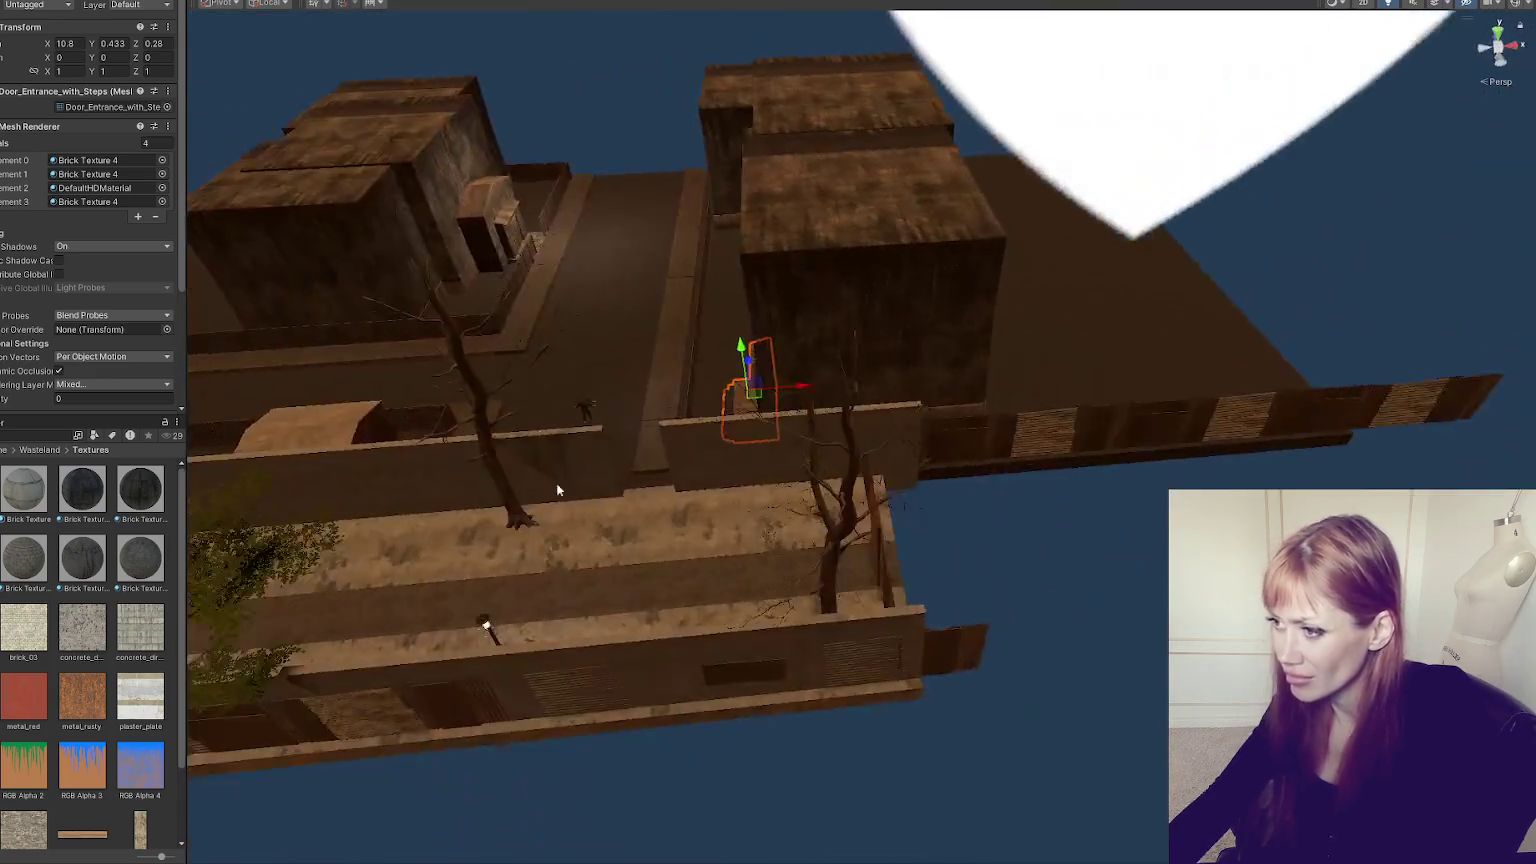
pyautogui.moveTo(549, 284); pyautogui.dragTo(700, 300)
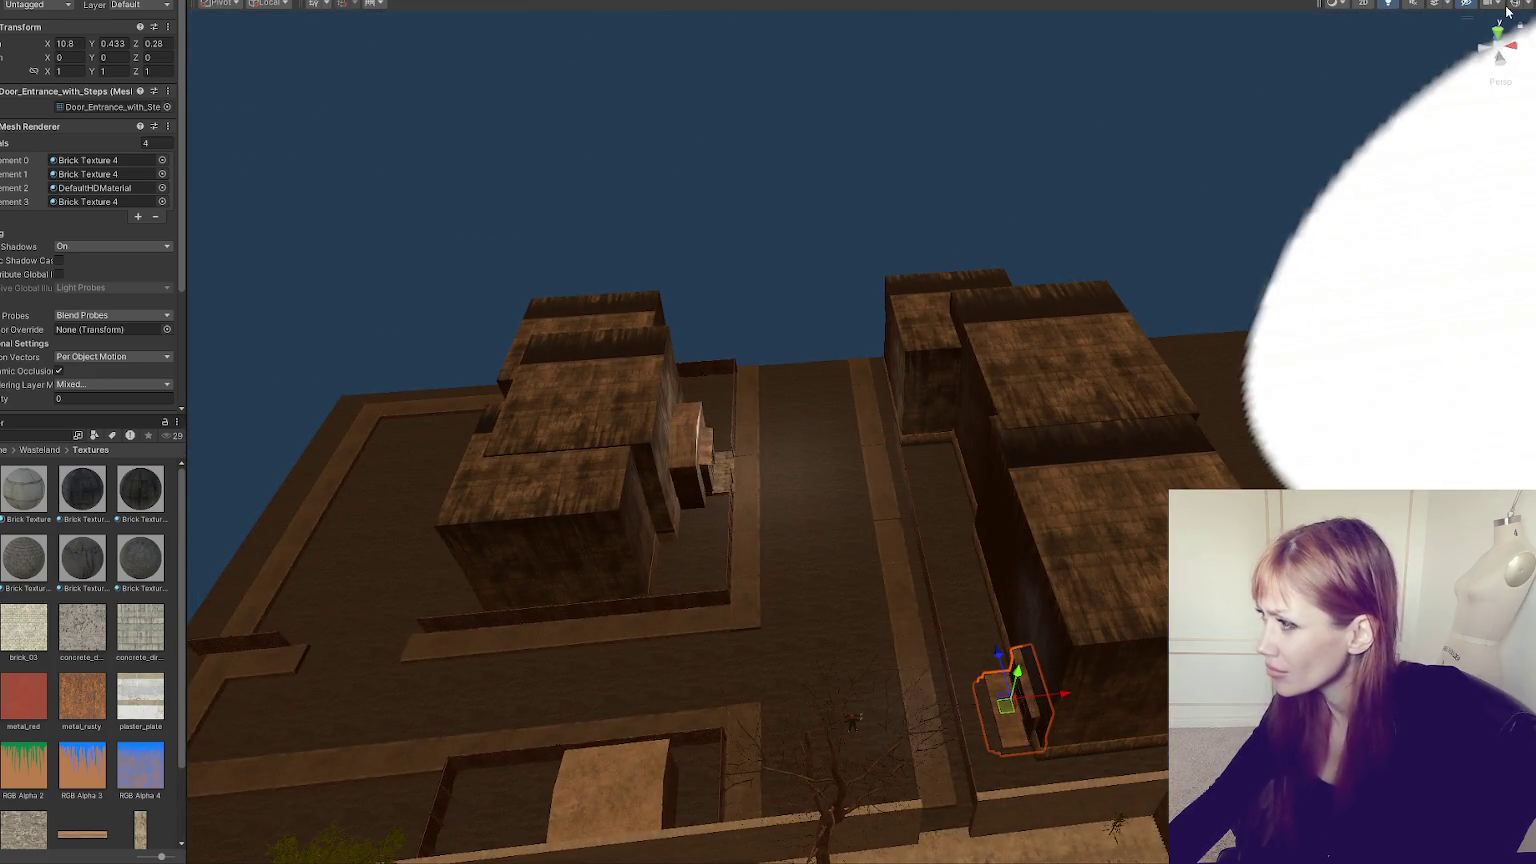
pyautogui.scroll(2, 874, 380)
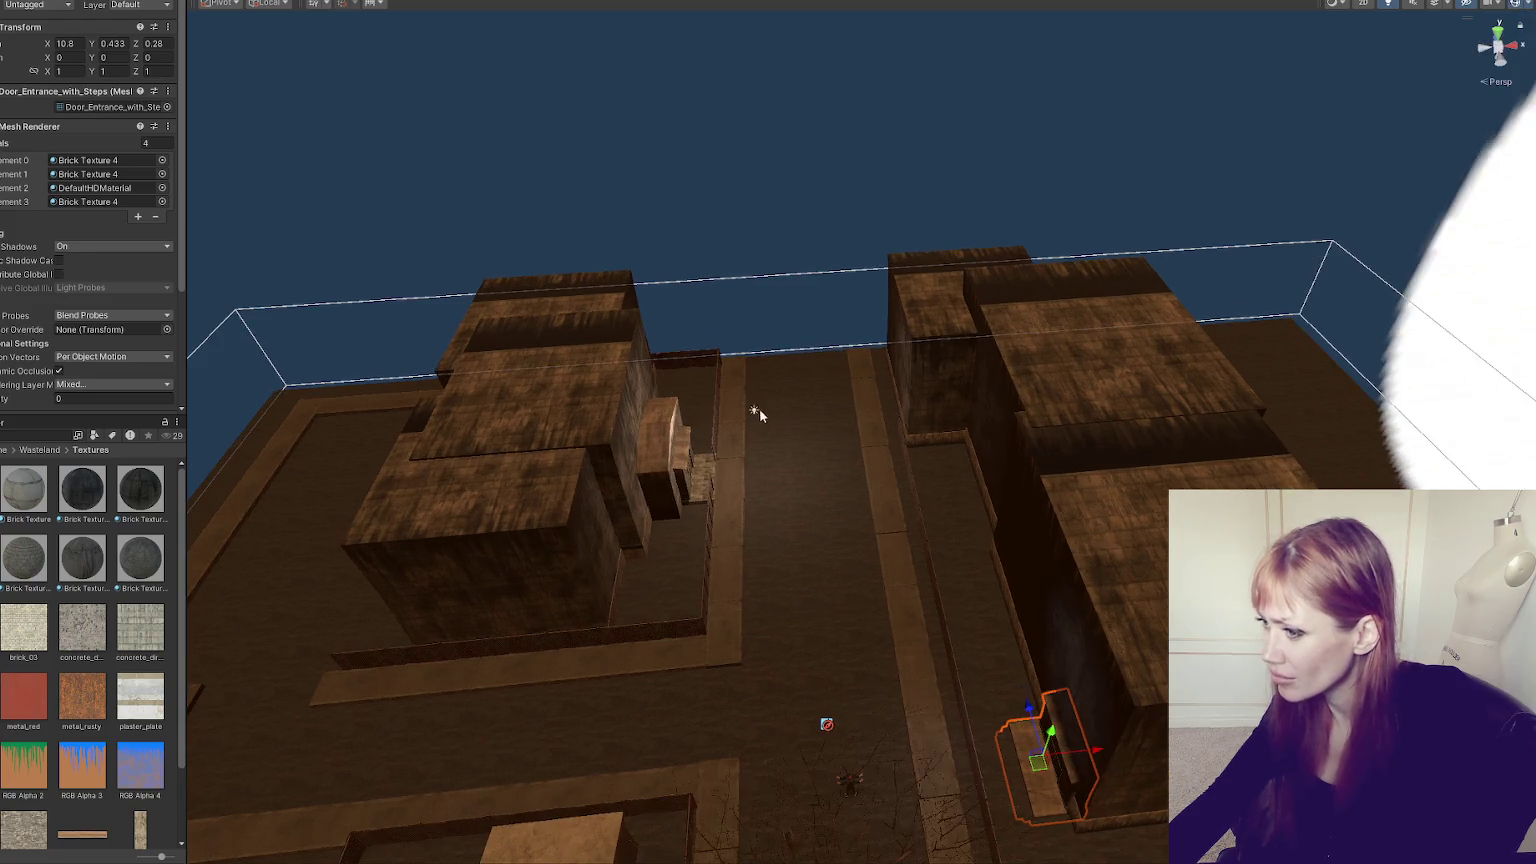
# - Duplicate the street-centre point light and move the copy against the right building's wall
pyautogui.click(758, 408)
pyautogui.hotkey('ctrl', 'd')
pyautogui.moveTo(802, 404)
pyautogui.mouseDown()
pyautogui.moveTo(967, 400)
pyautogui.moveTo(1012, 680)
pyautogui.moveTo(1006, 612)
pyautogui.moveTo(1030, 576)
pyautogui.mouseUp()
pyautogui.click(958, 410)
pyautogui.click(921, 400)
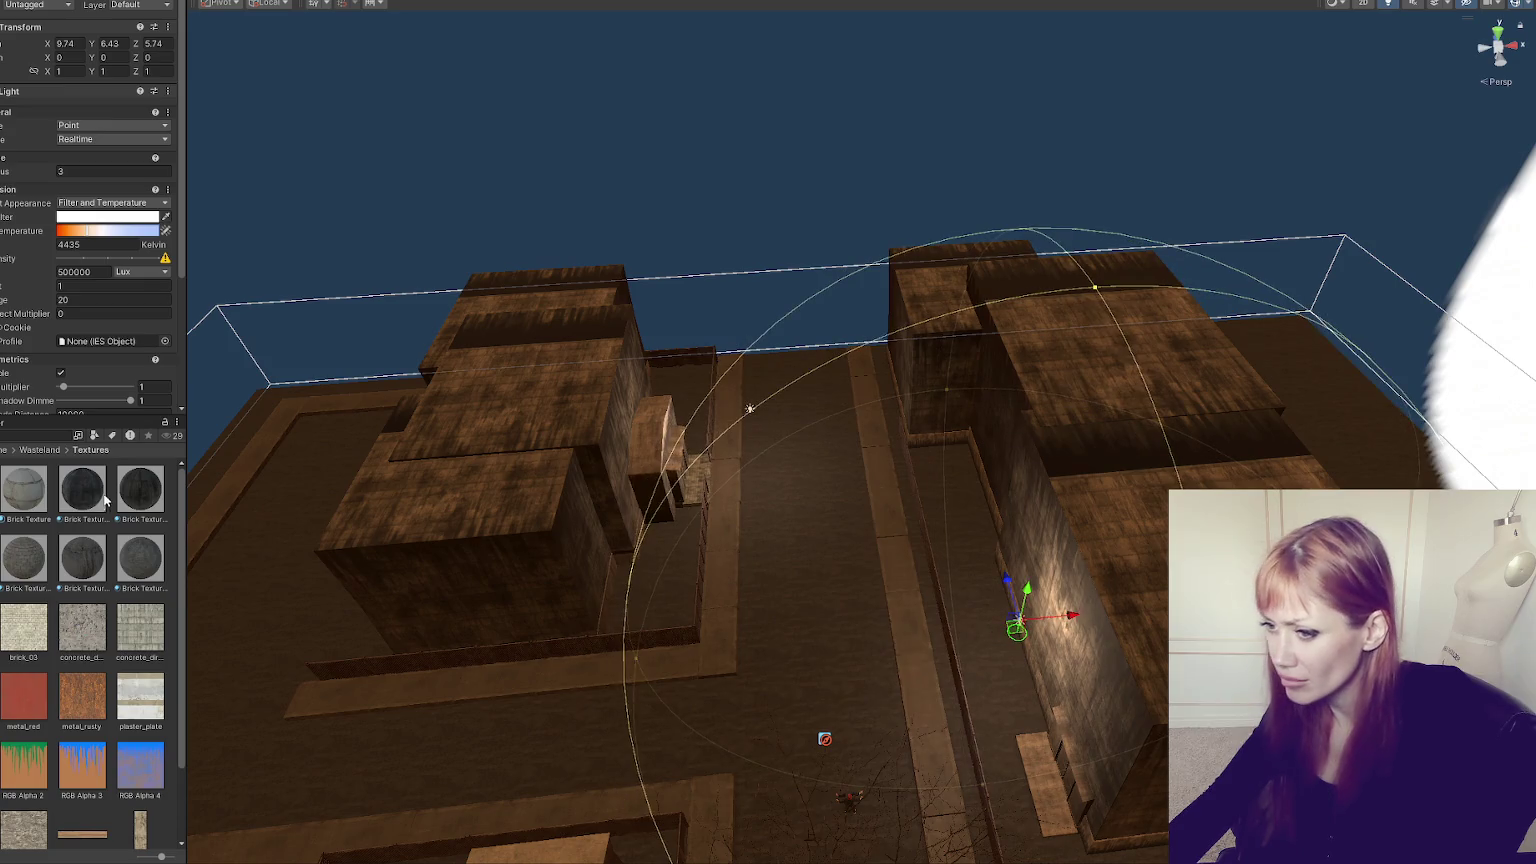
# - Make the copied light's colour pure red (FF0000)
pyautogui.click(122, 222)
pyautogui.click(240, 286)
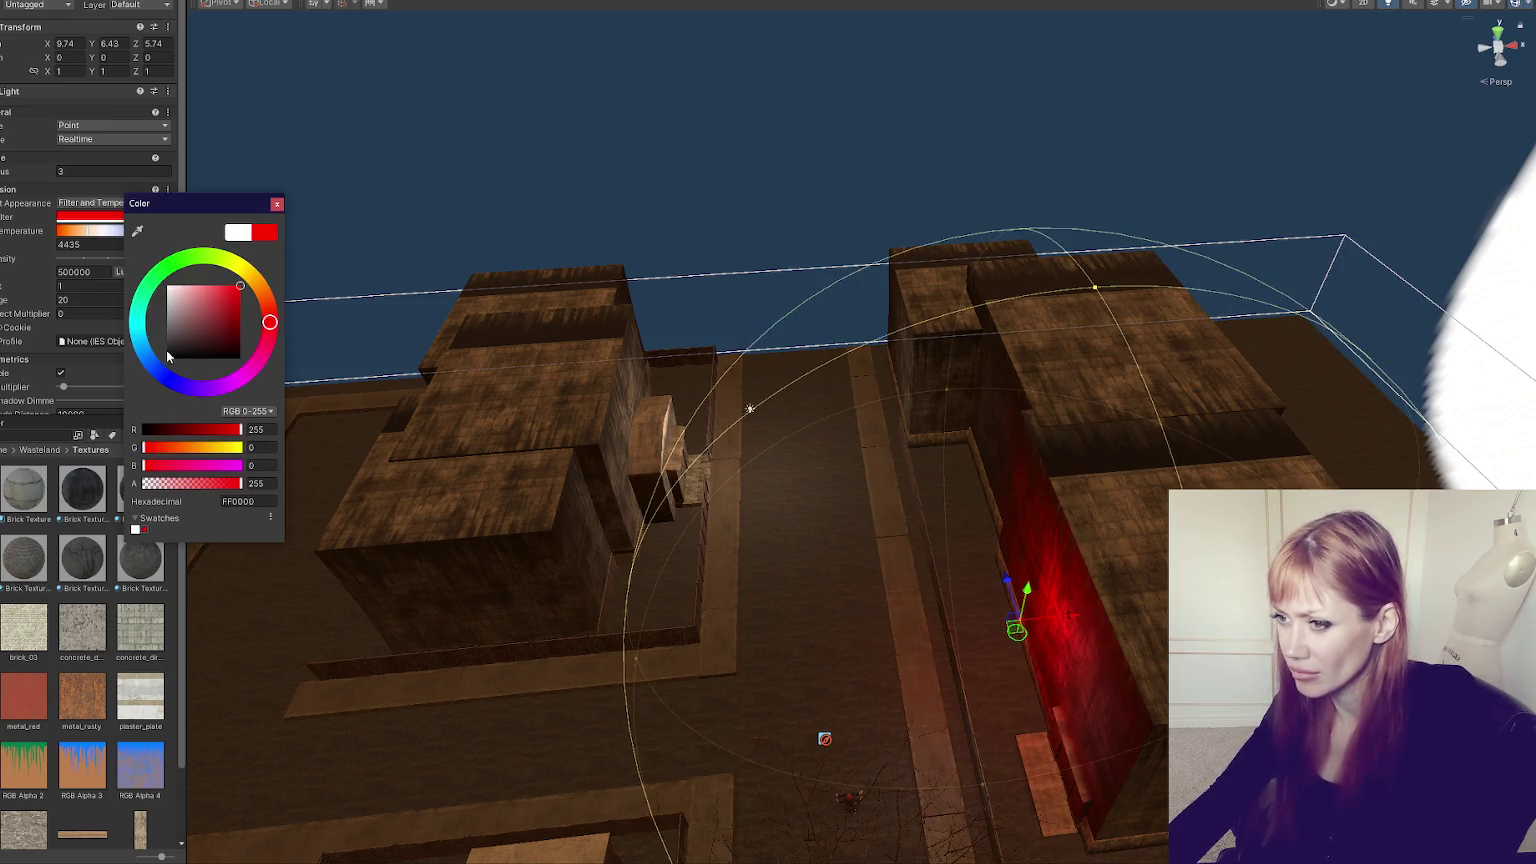
pyautogui.click(277, 205)
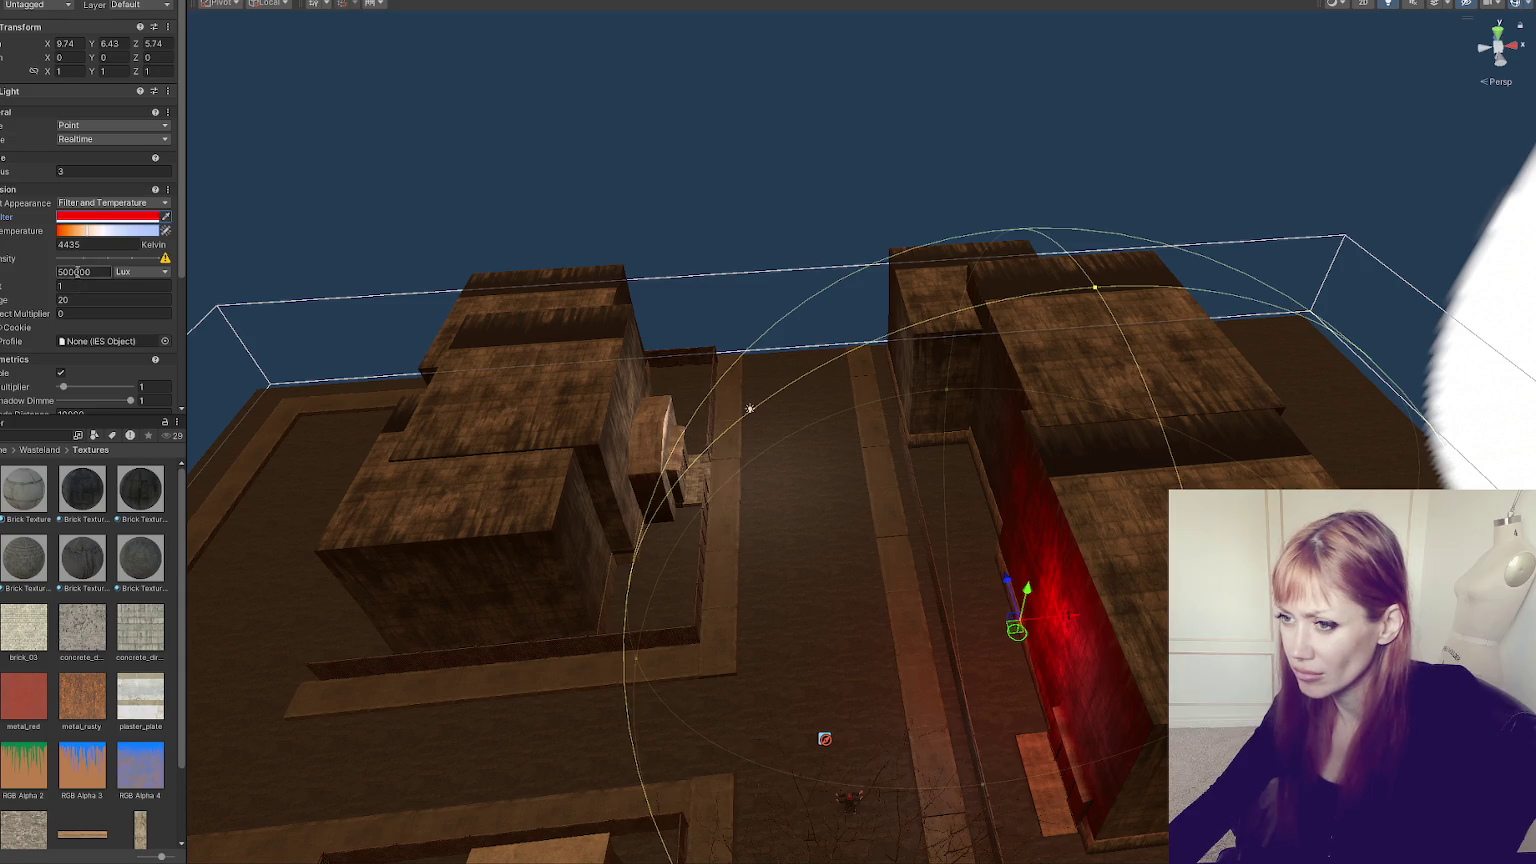
# - Edit the light's intensity field and set its range to 14
pyautogui.click(61, 272)
pyautogui.write('2')
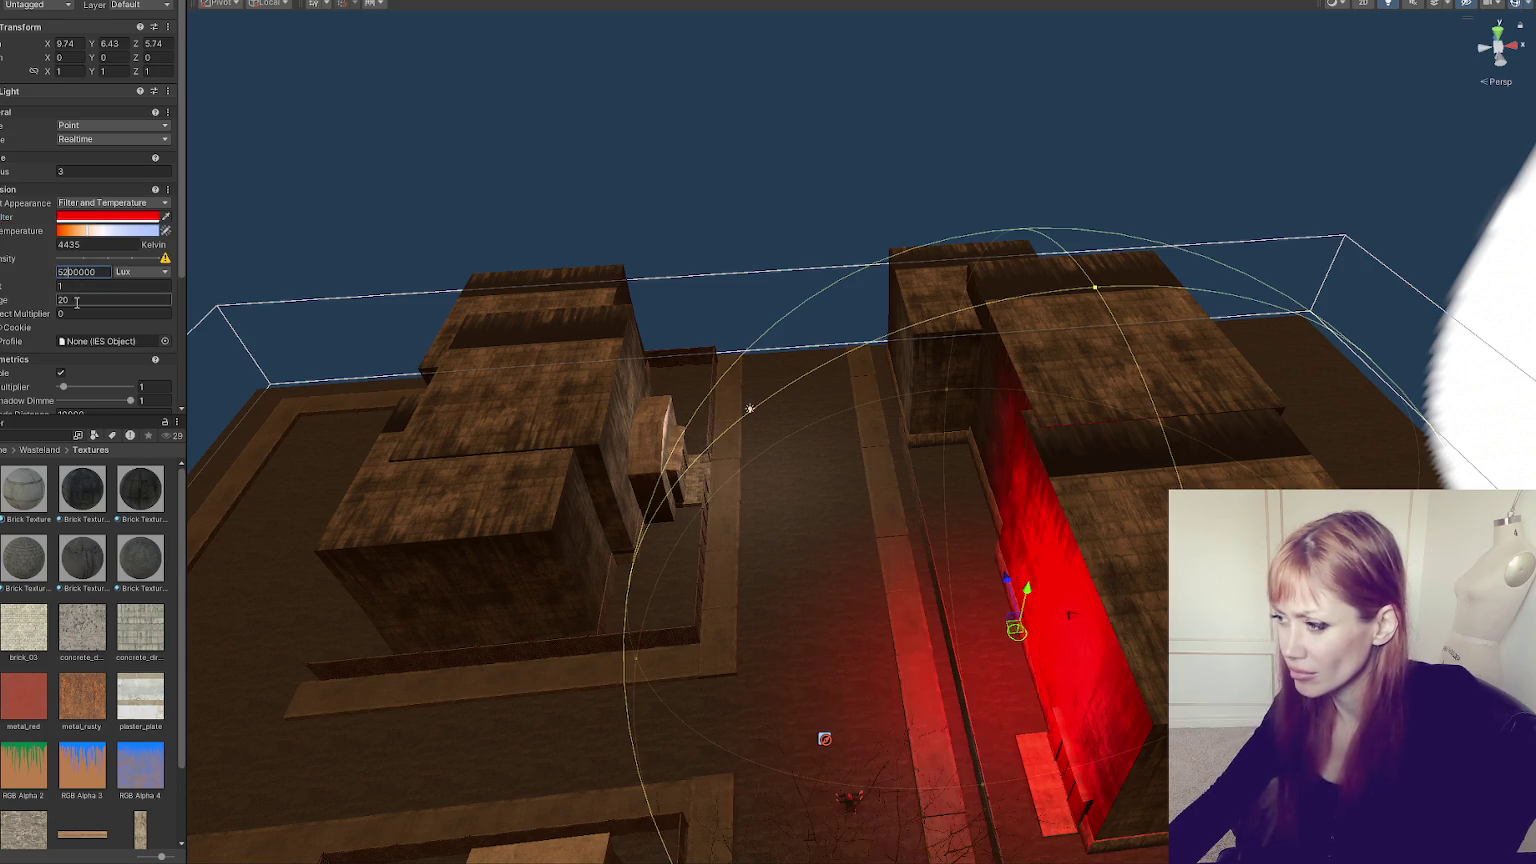
pyautogui.press('Left')
pyautogui.press('BackSpace')
pyautogui.click(77, 301)
pyautogui.write('7')
pyautogui.press('BackSpace')
pyautogui.write('1')
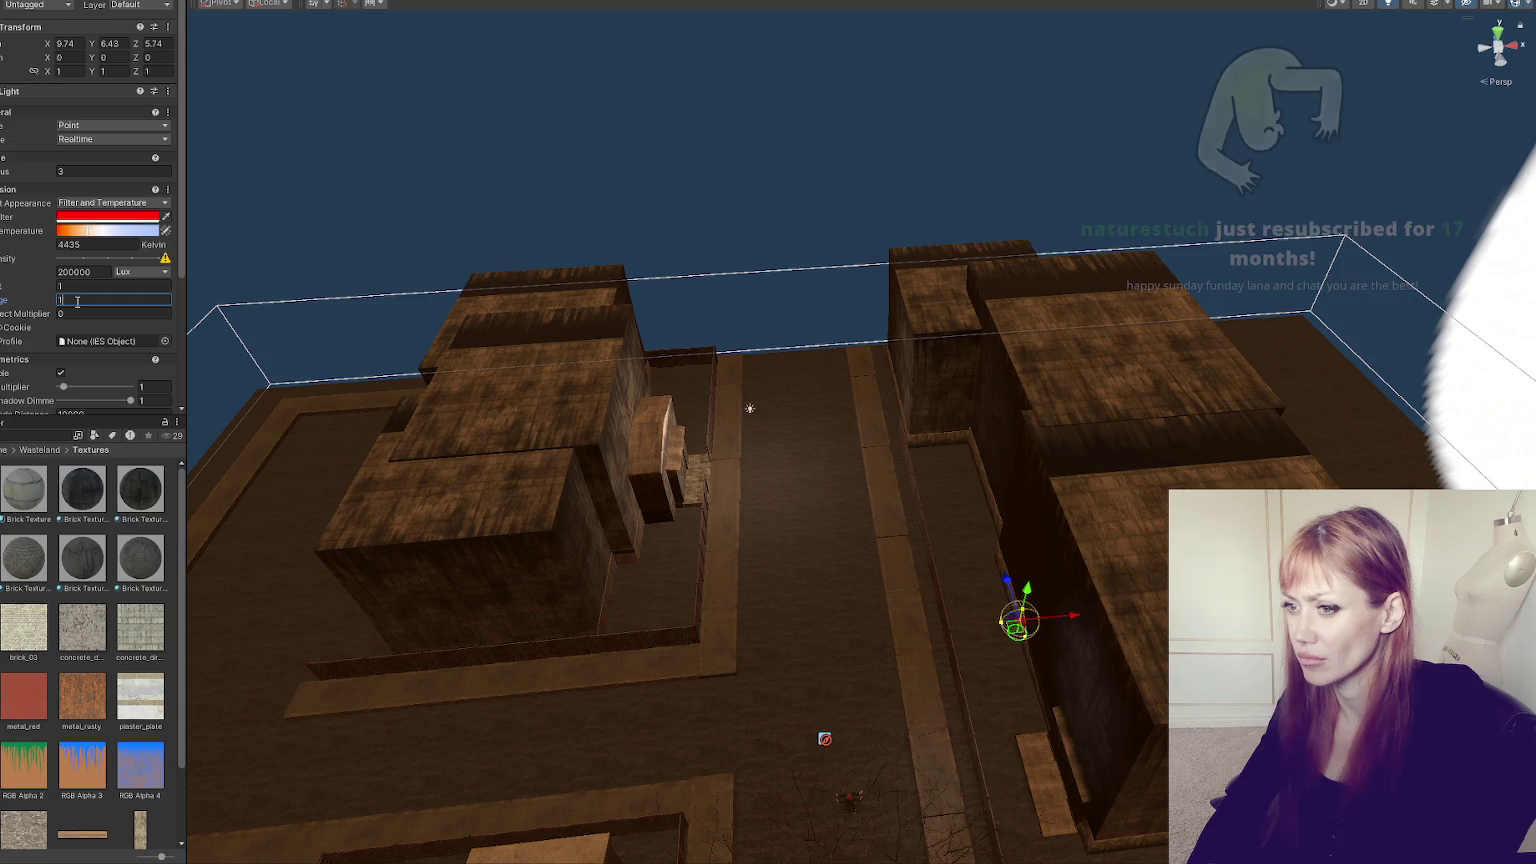
pyautogui.press('BackSpace')
pyautogui.write('14')
# - Set the light's radius to 2 and intensity to 100000
pyautogui.click(65, 171)
pyautogui.write('1')
pyautogui.click(63, 272)
pyautogui.press('BackSpace')
pyautogui.write('1')
pyautogui.click(88, 171)
pyautogui.write('2')
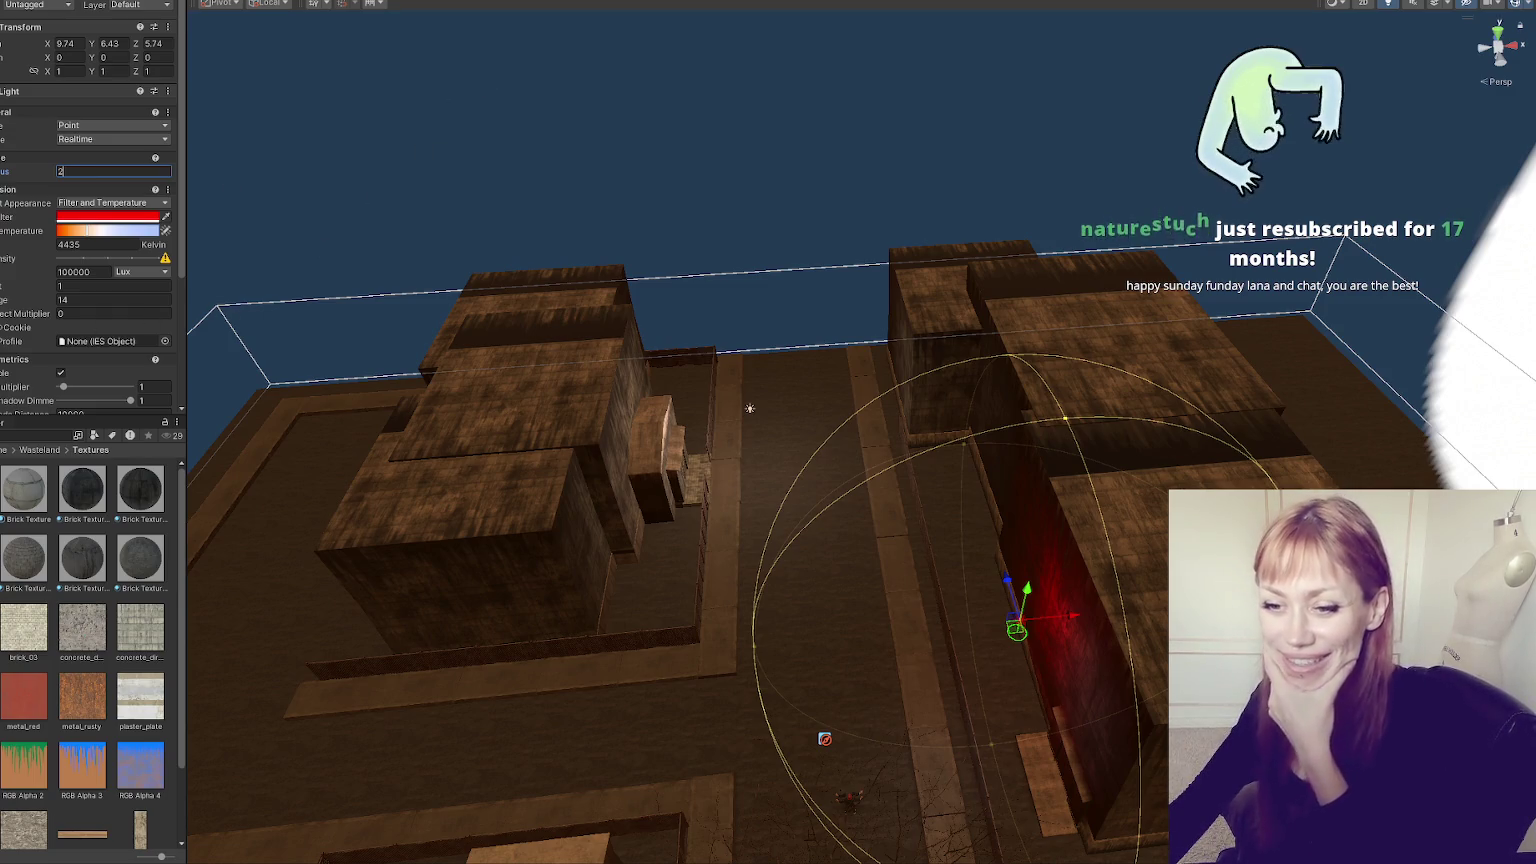
pyautogui.press('Return')
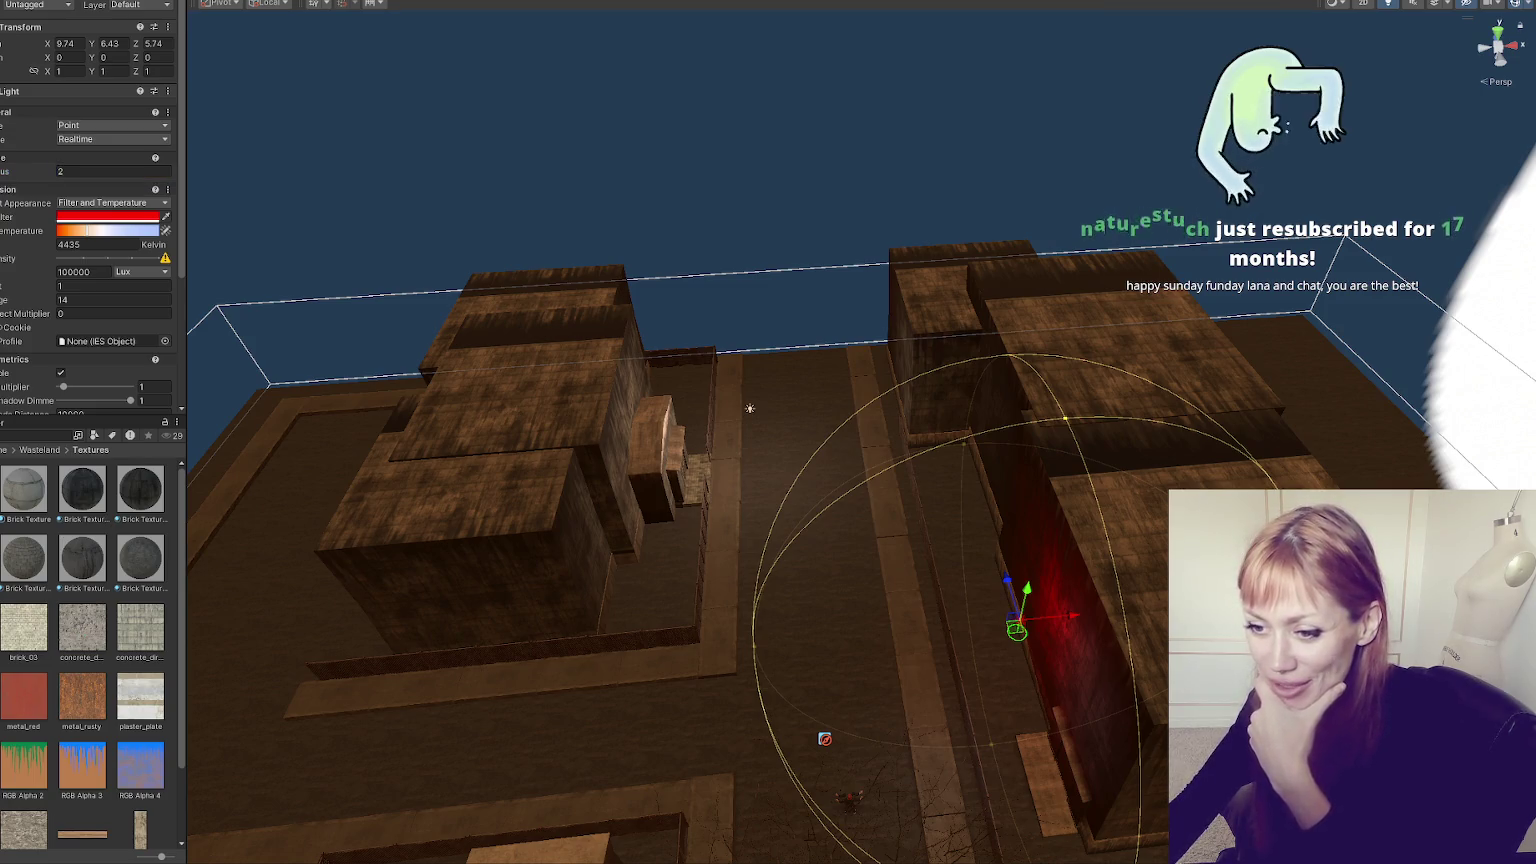
pyautogui.click(5, 450)
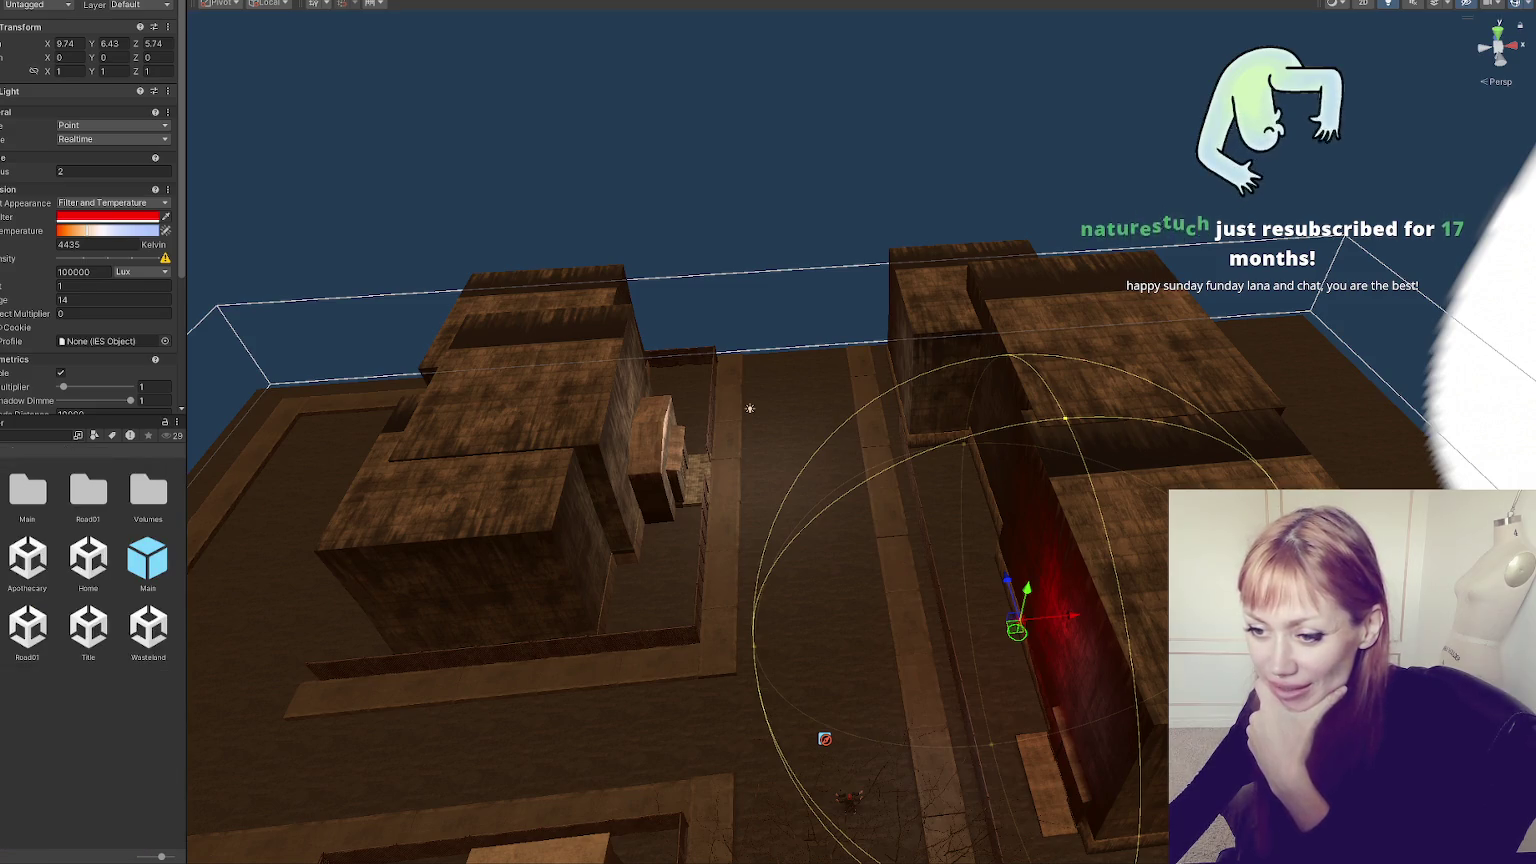
# - Start opening the Title scene, then cancel at the save-changes prompt for the Wasteland scene
pyautogui.doubleClick(88, 627)
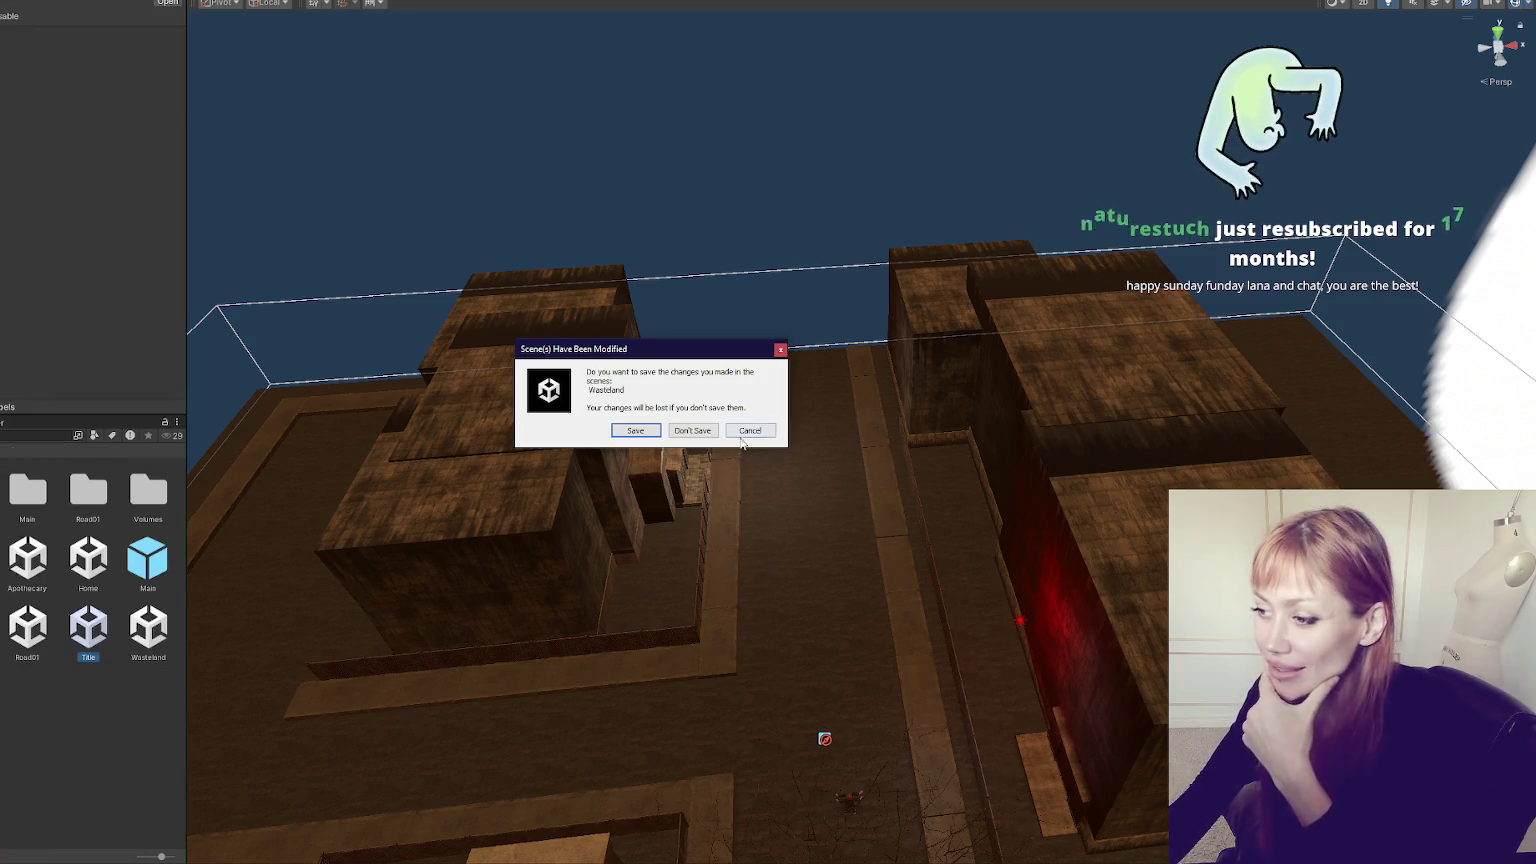
pyautogui.click(748, 431)
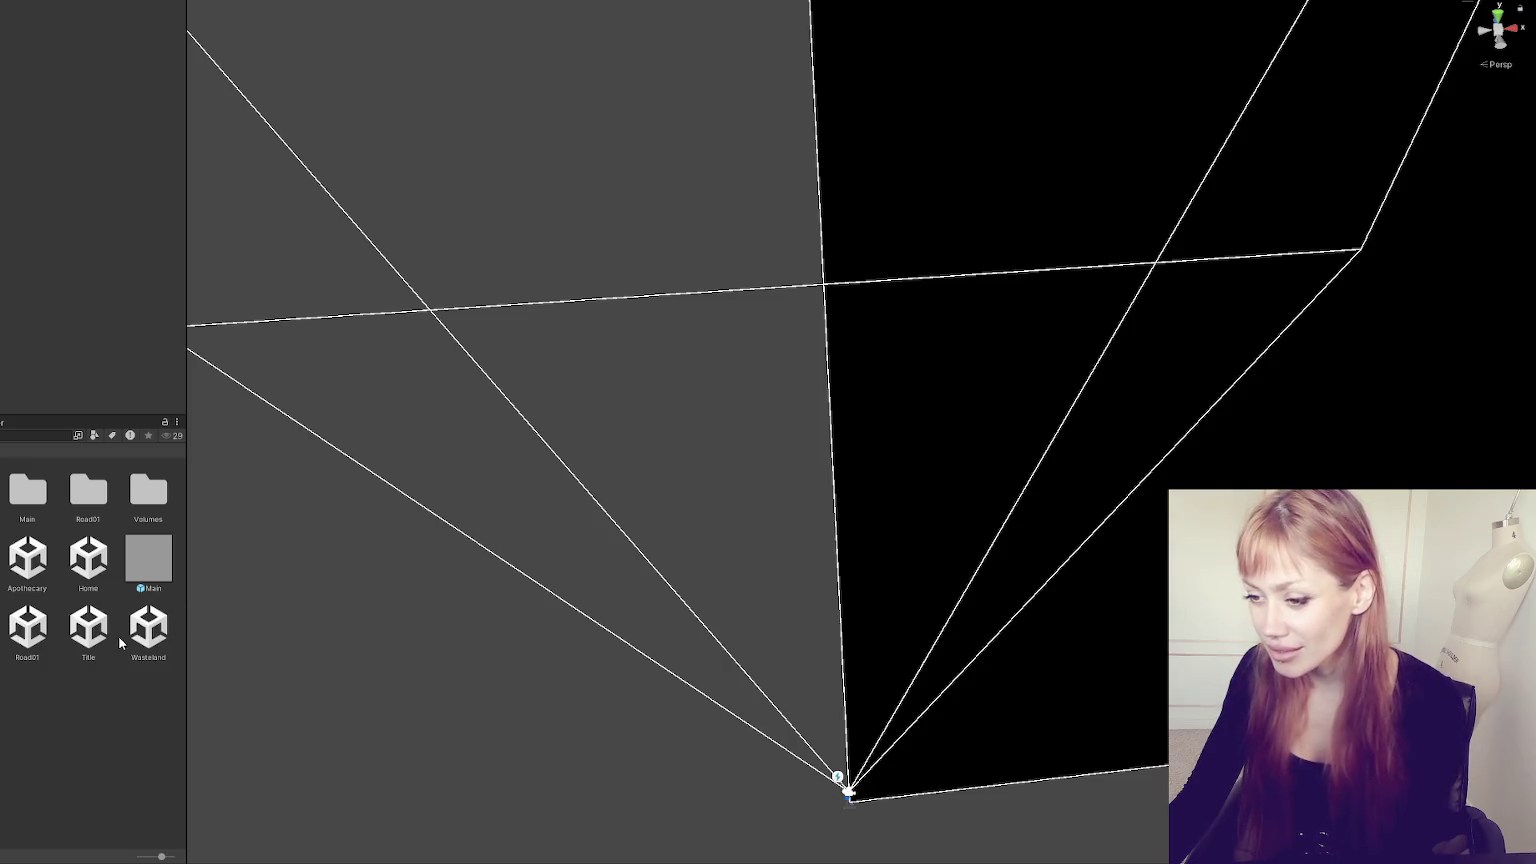
# - Select the object holding the game's spawn control scripts
pyautogui.click(88, 557)
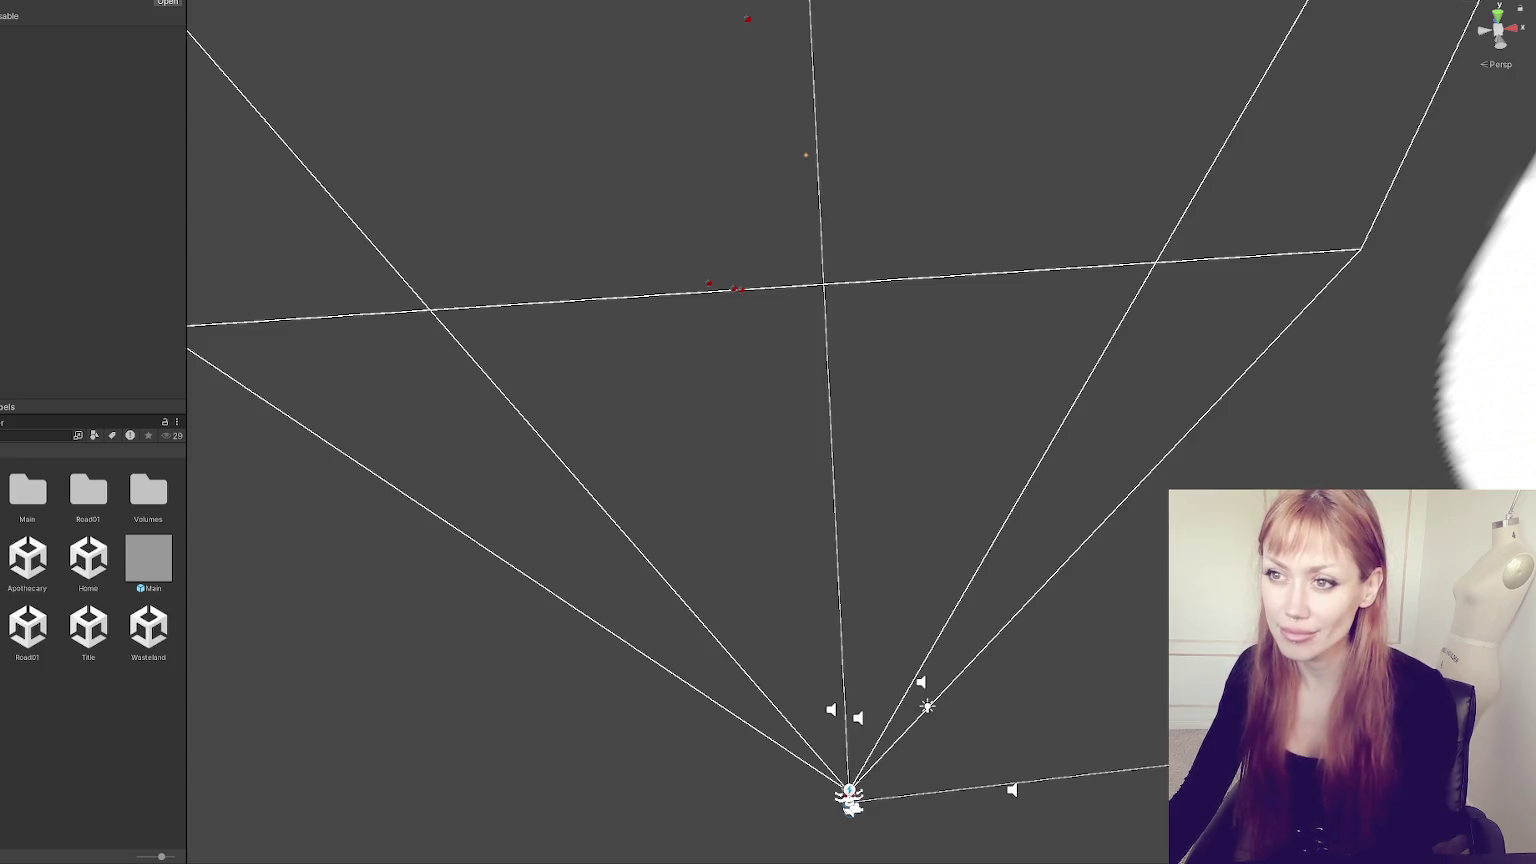
pyautogui.click(927, 706)
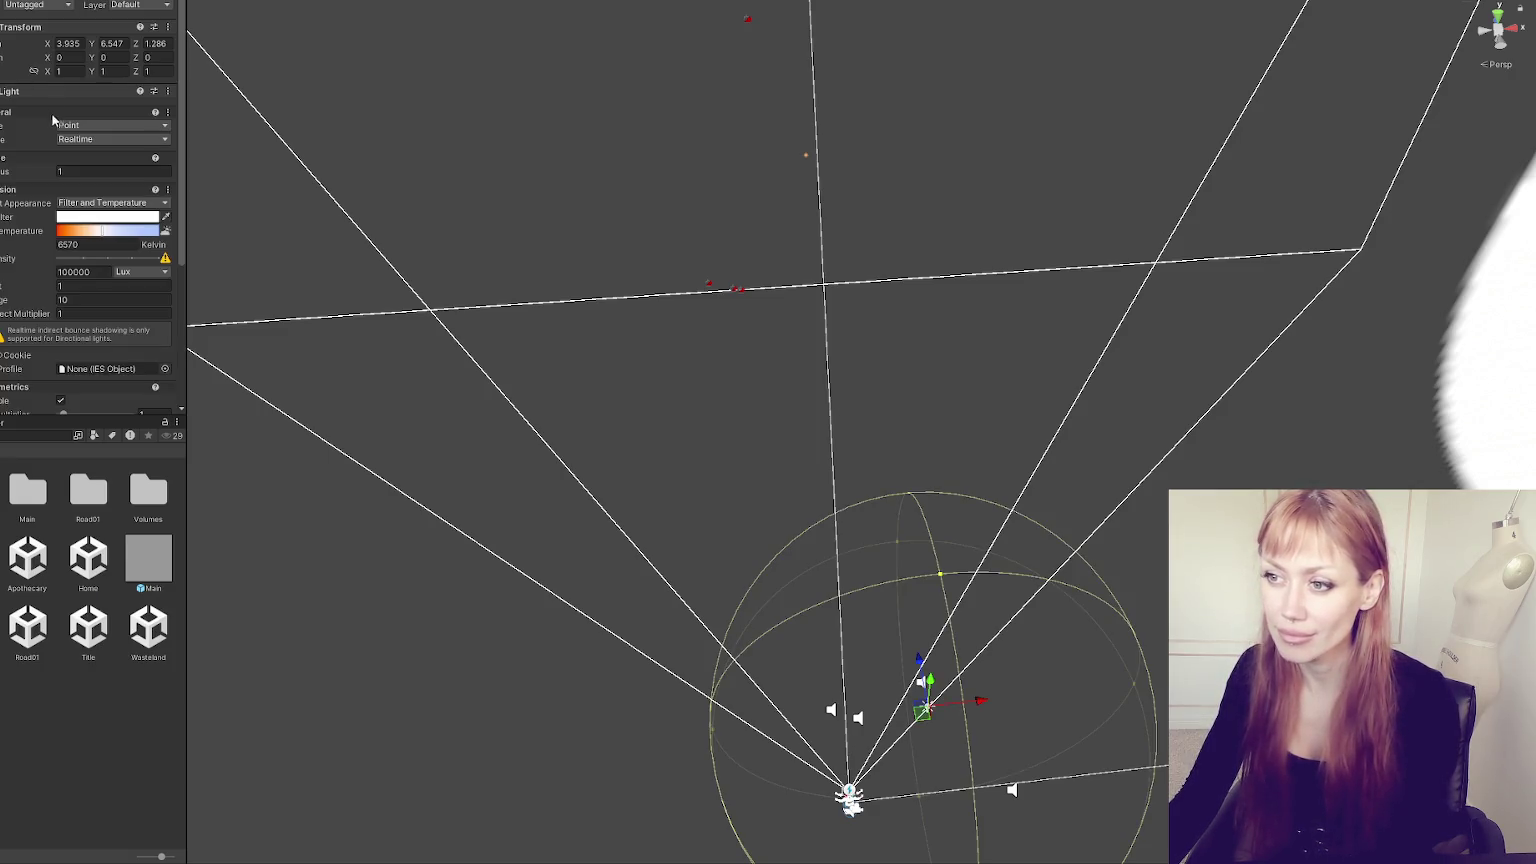
pyautogui.hotkey('ctrl', 'z')
pyautogui.scroll(-15, 60, 200)
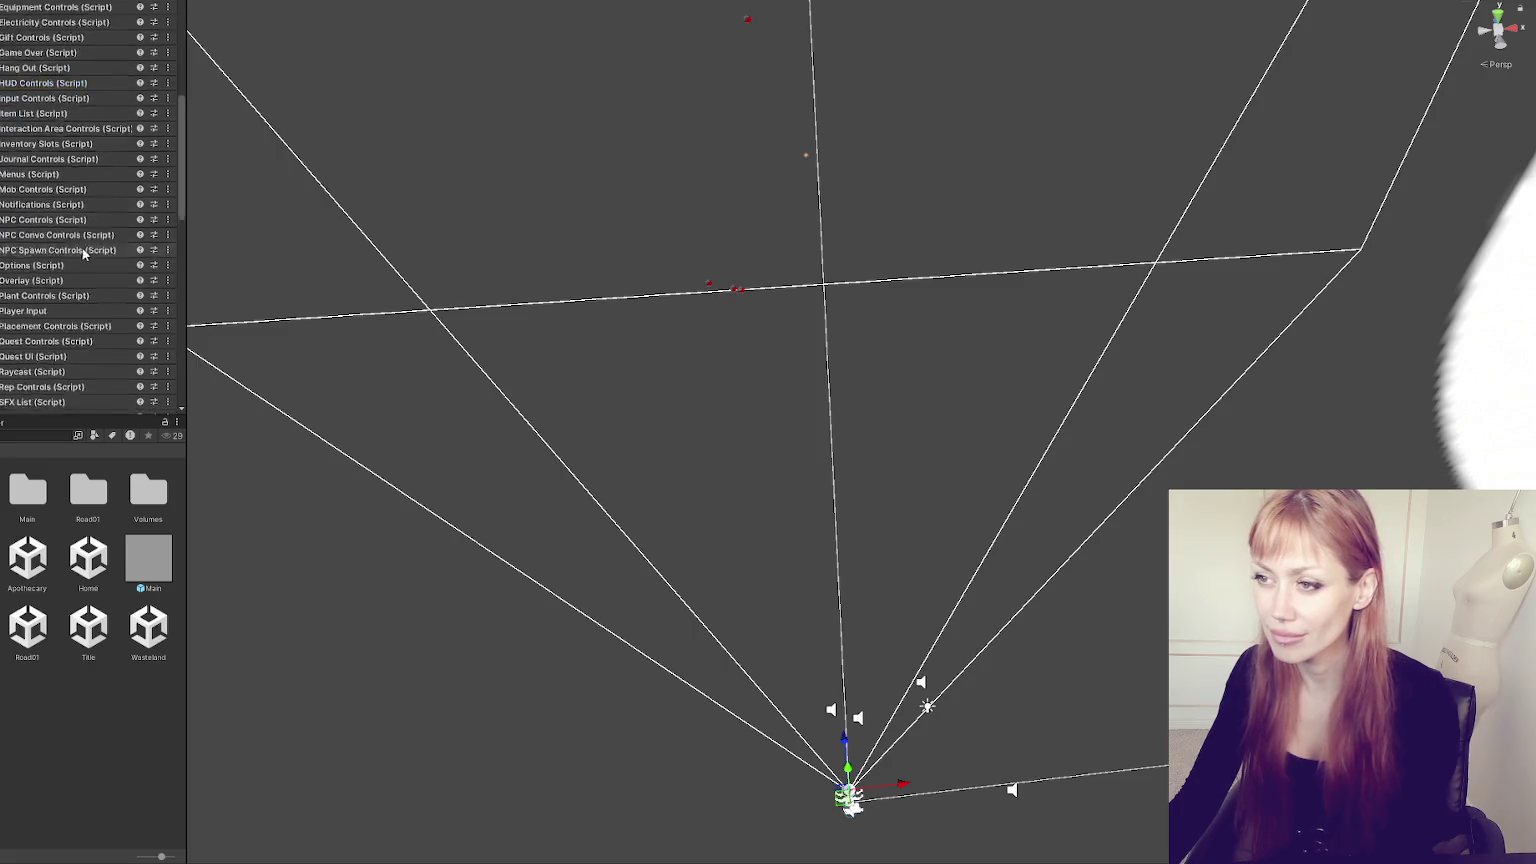
pyautogui.click(110, 230)
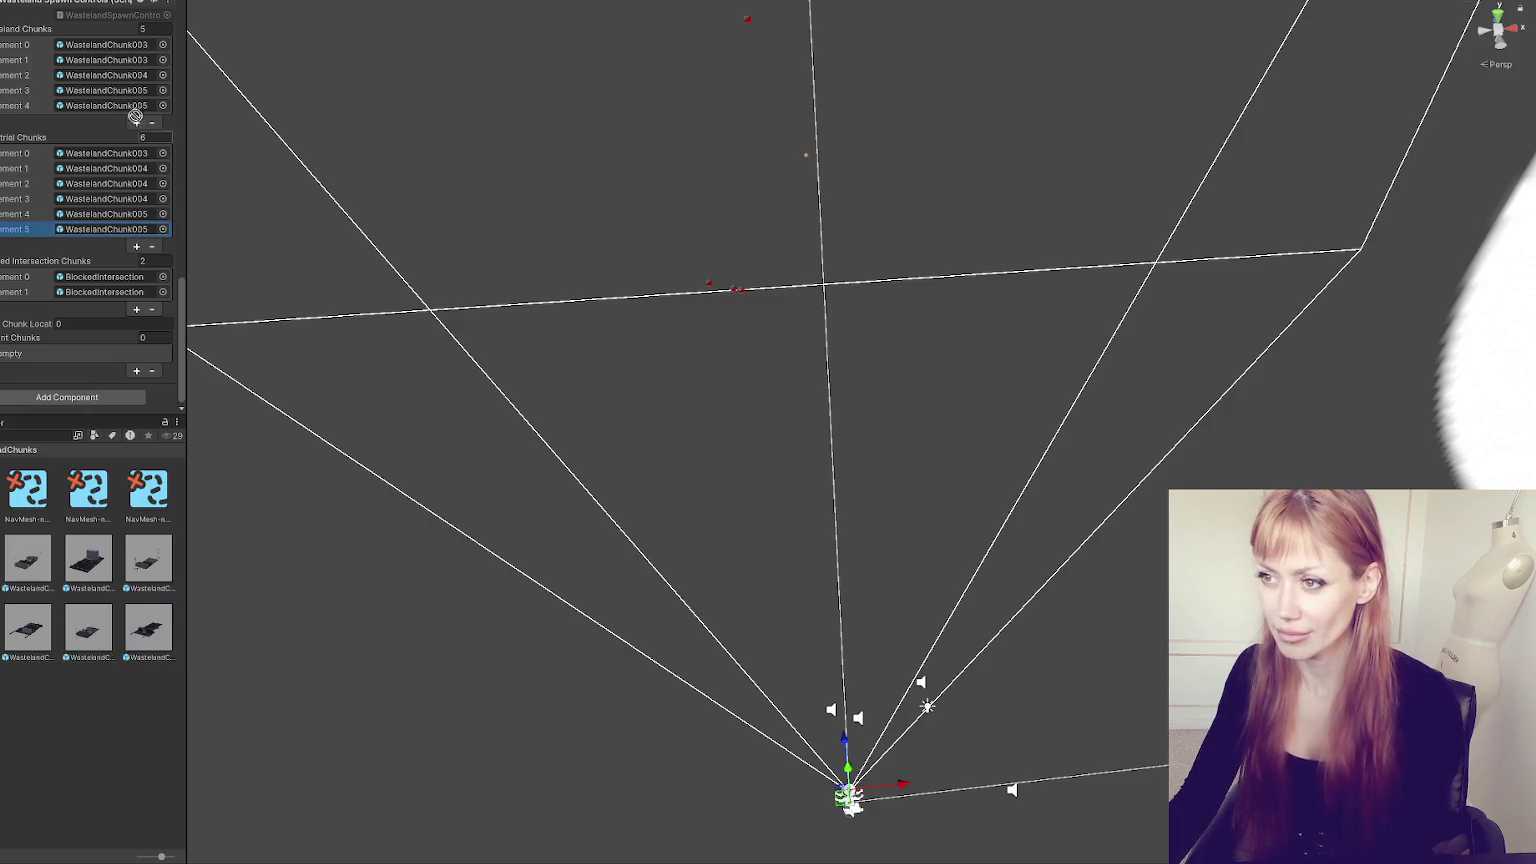
# - Set the Wasteland Chunks list size to 0, emptying it
pyautogui.moveTo(93, 37); pyautogui.dragTo(93, 38)
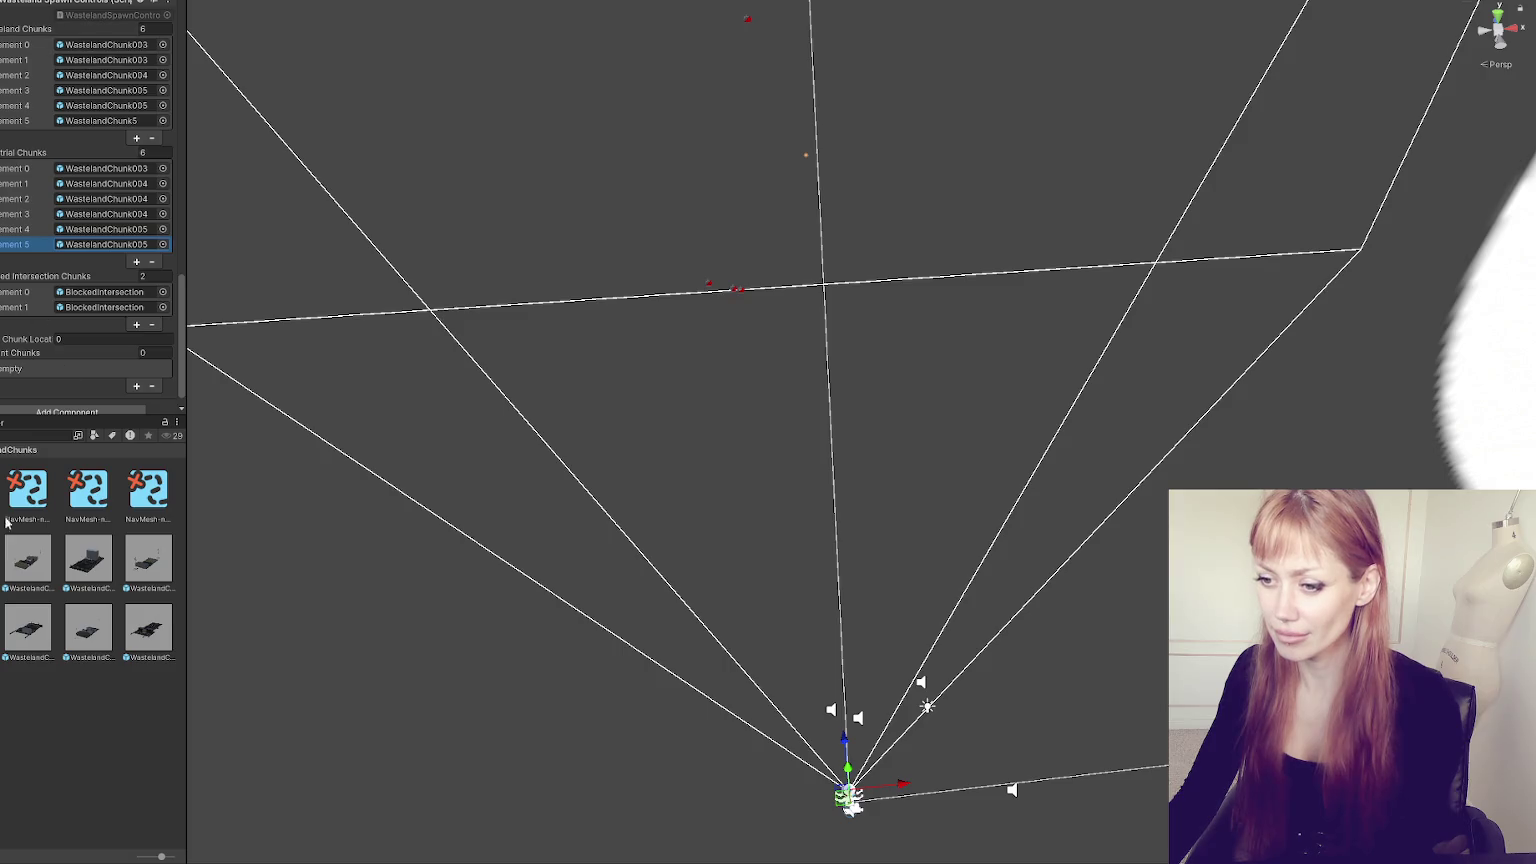
pyautogui.click(148, 29)
pyautogui.write('0')
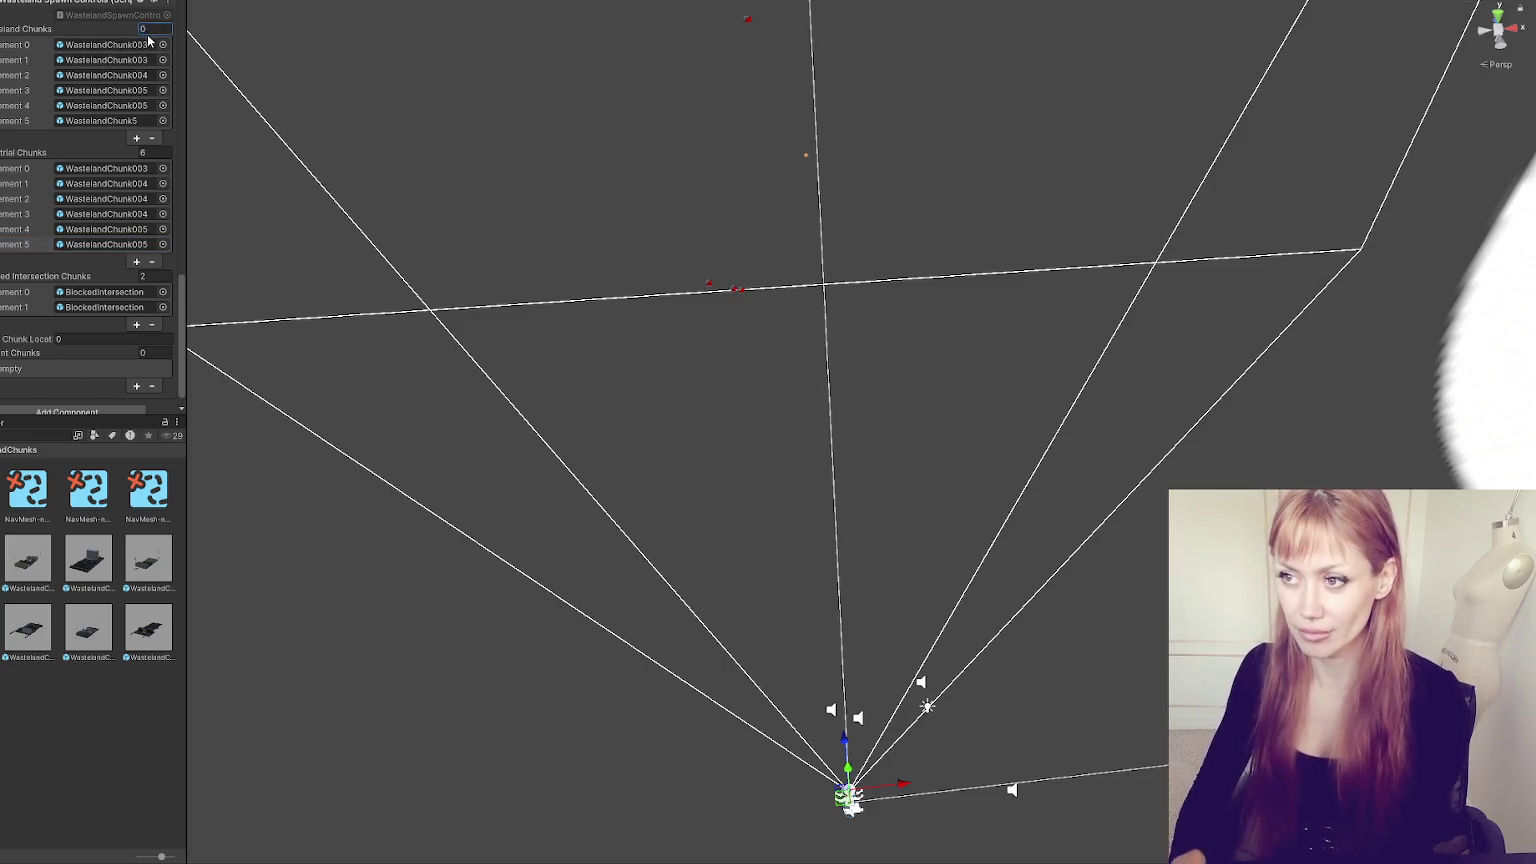
pyautogui.press('Return')
# - Put WastelandChunk006 first in Industrial Chunks and twice in Wasteland Chunks, then save the scene
pyautogui.moveTo(10, 150); pyautogui.dragTo(96, 157)
pyautogui.moveTo(89, 560); pyautogui.dragTo(100, 95)
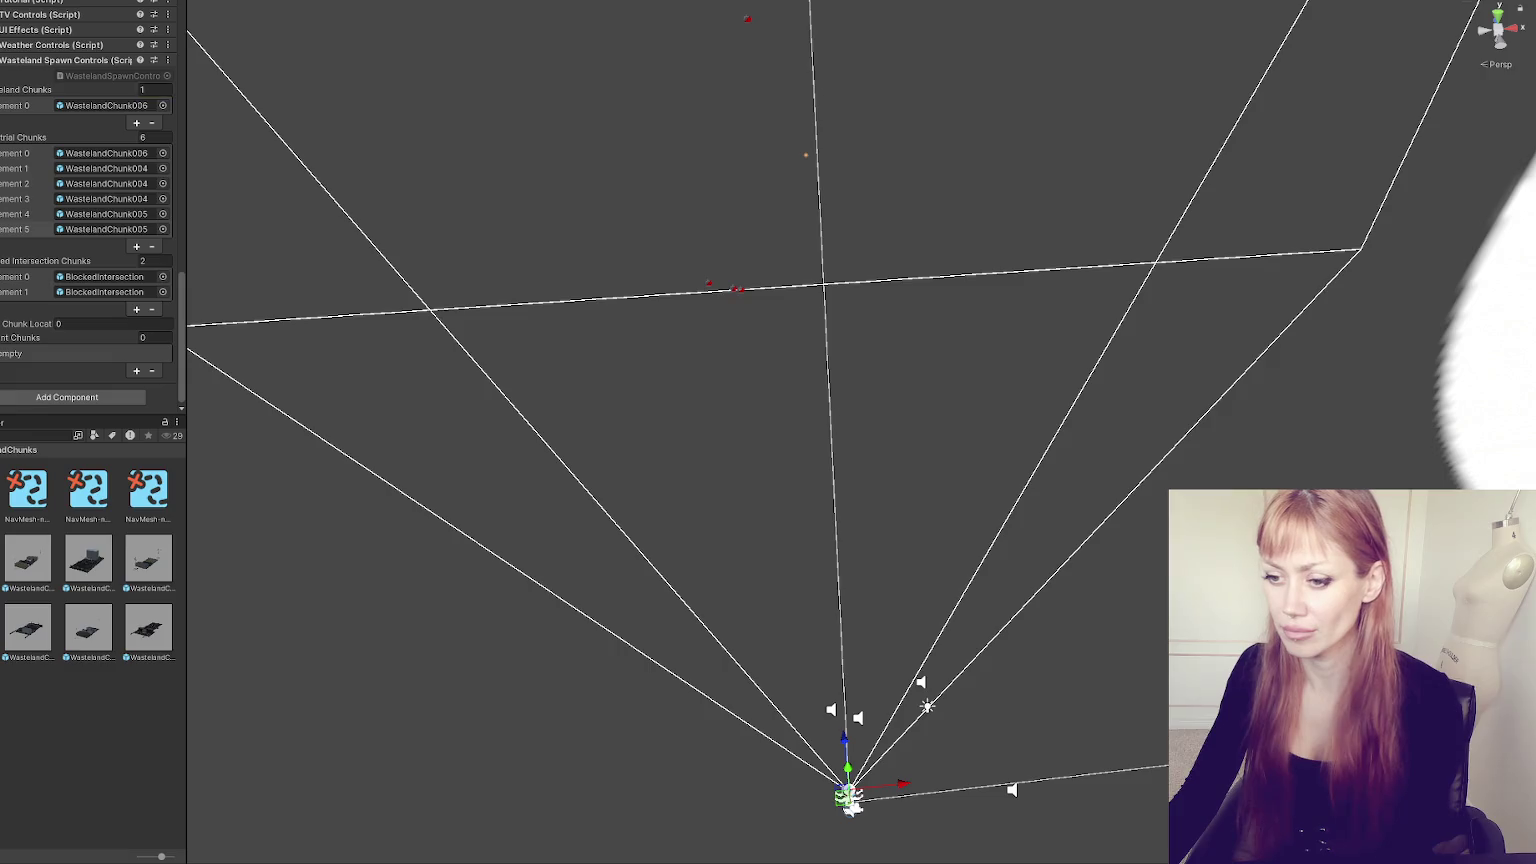
pyautogui.write('2')
pyautogui.press('Return')
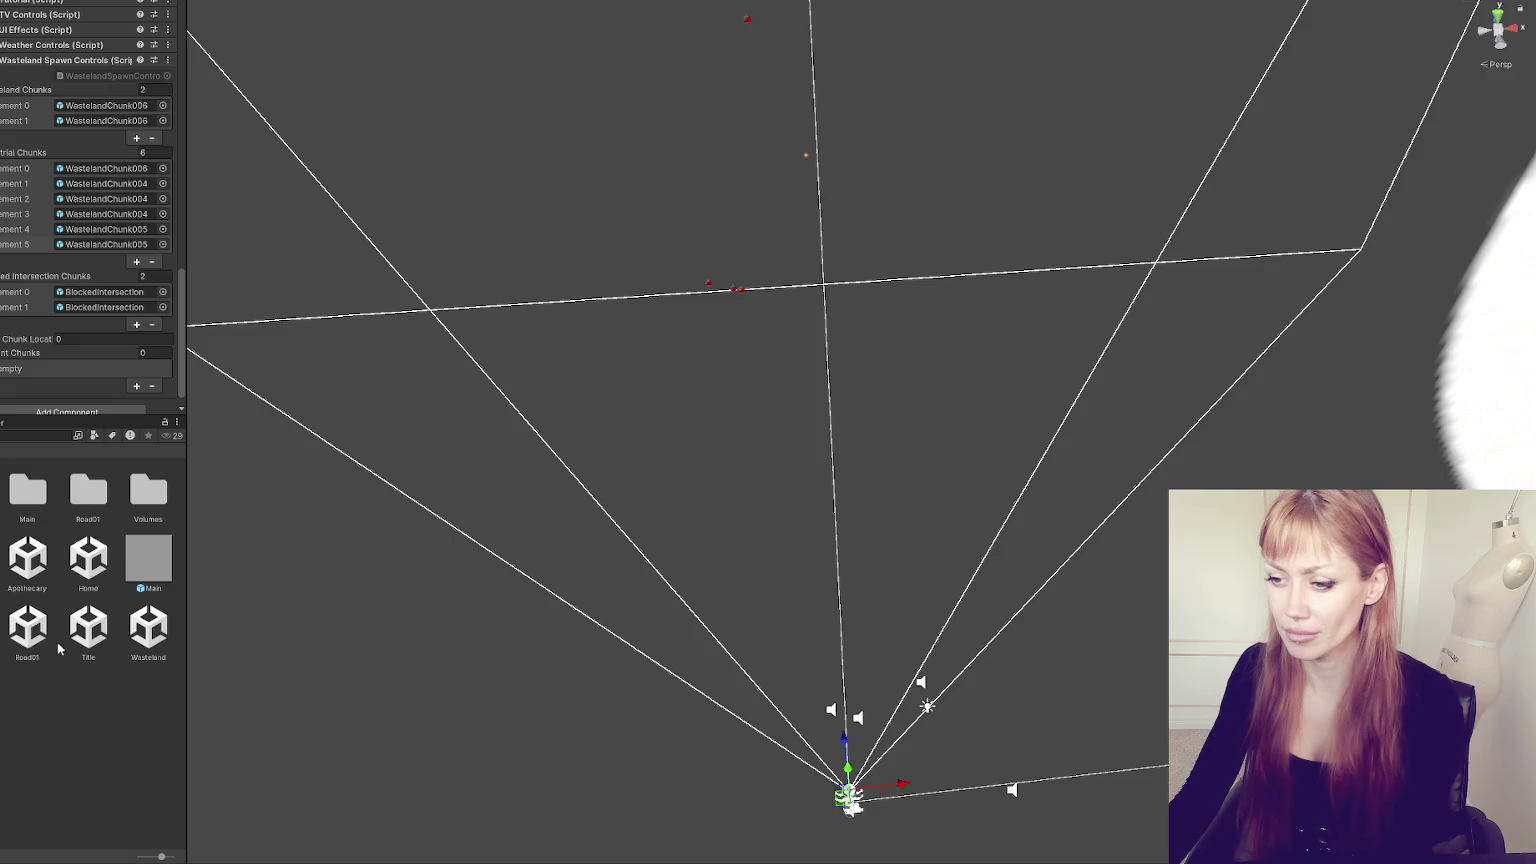
pyautogui.doubleClick(88, 628)
pyautogui.click(634, 431)
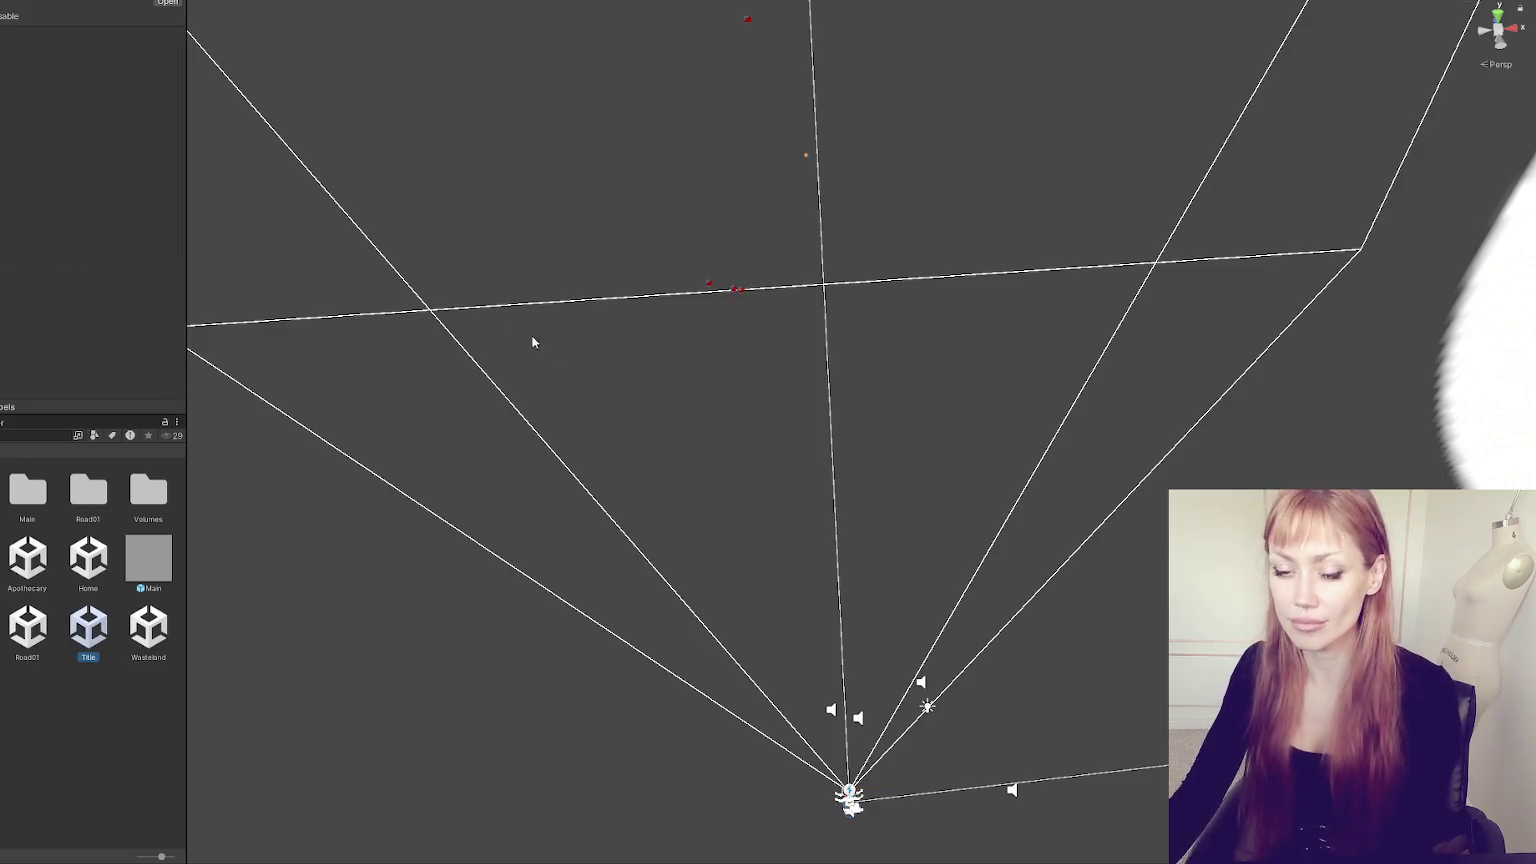
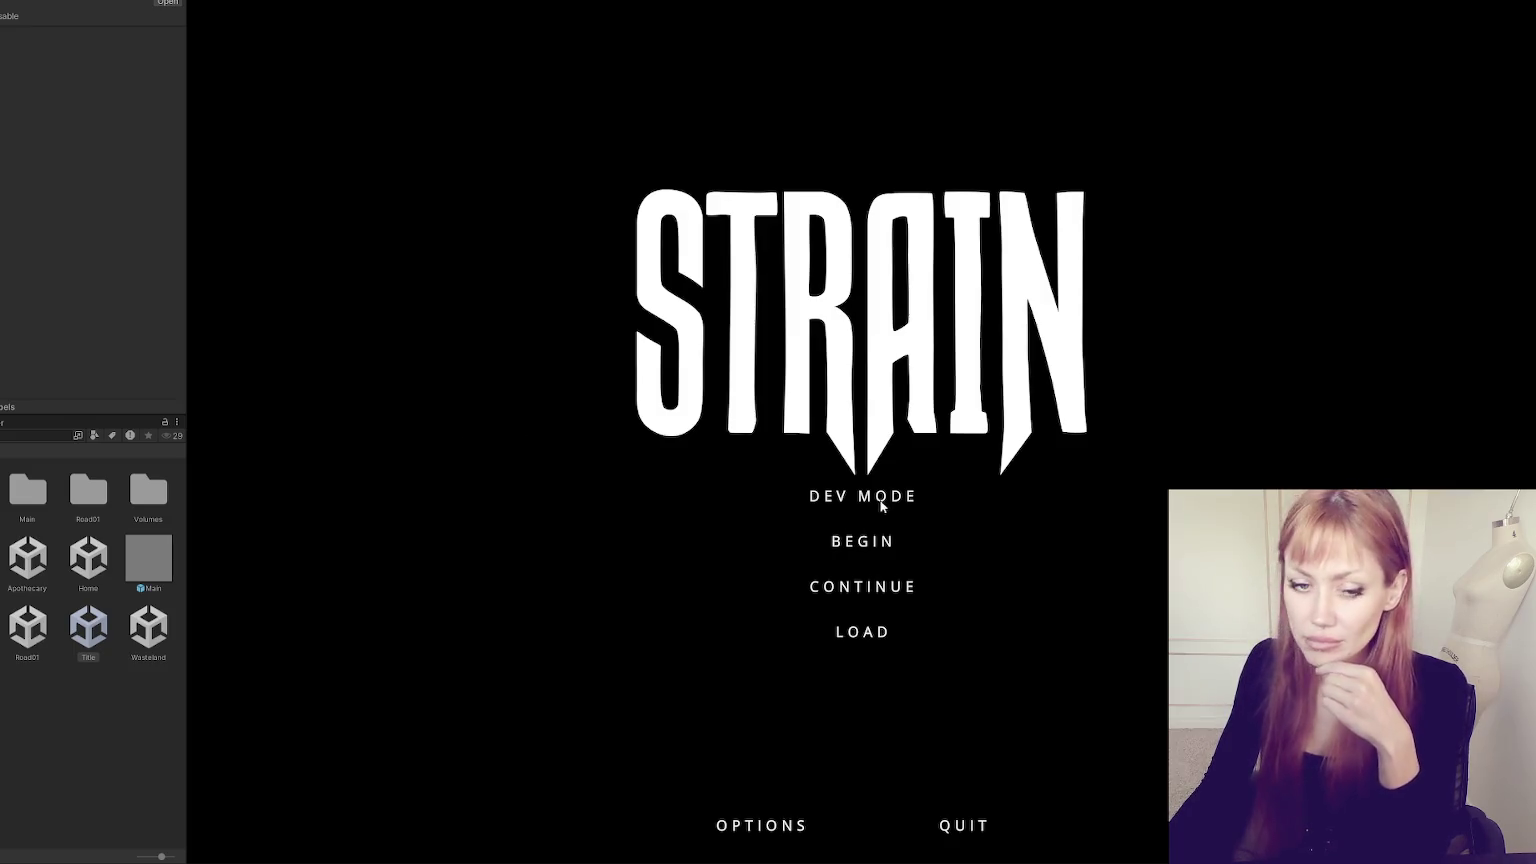
# - Start STRAIN in dev mode and walk past the planters and red fence door into the street
pyautogui.click(884, 500)
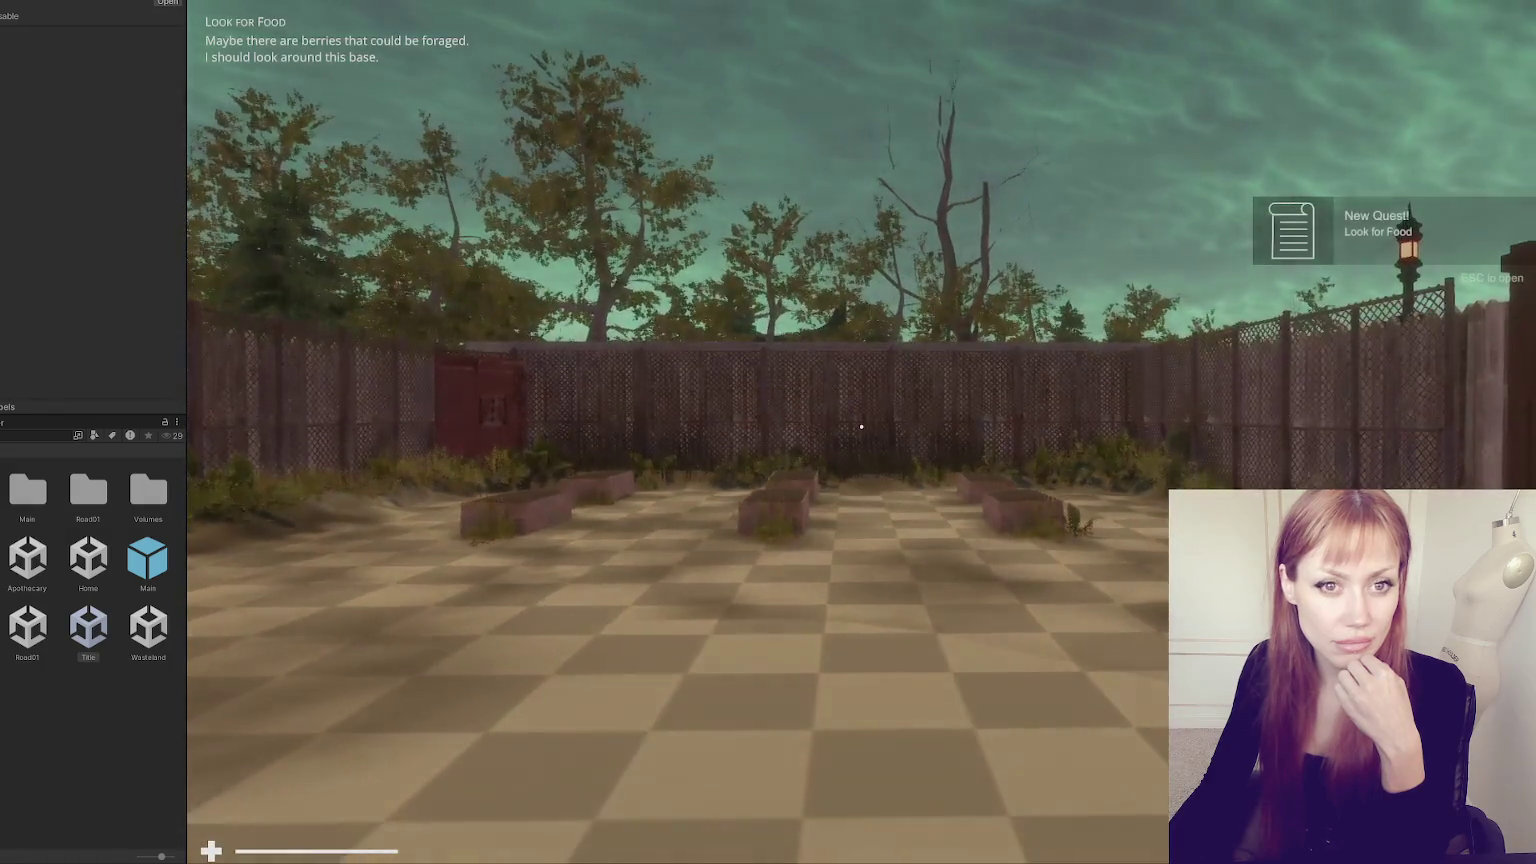
pyautogui.click(861, 426)
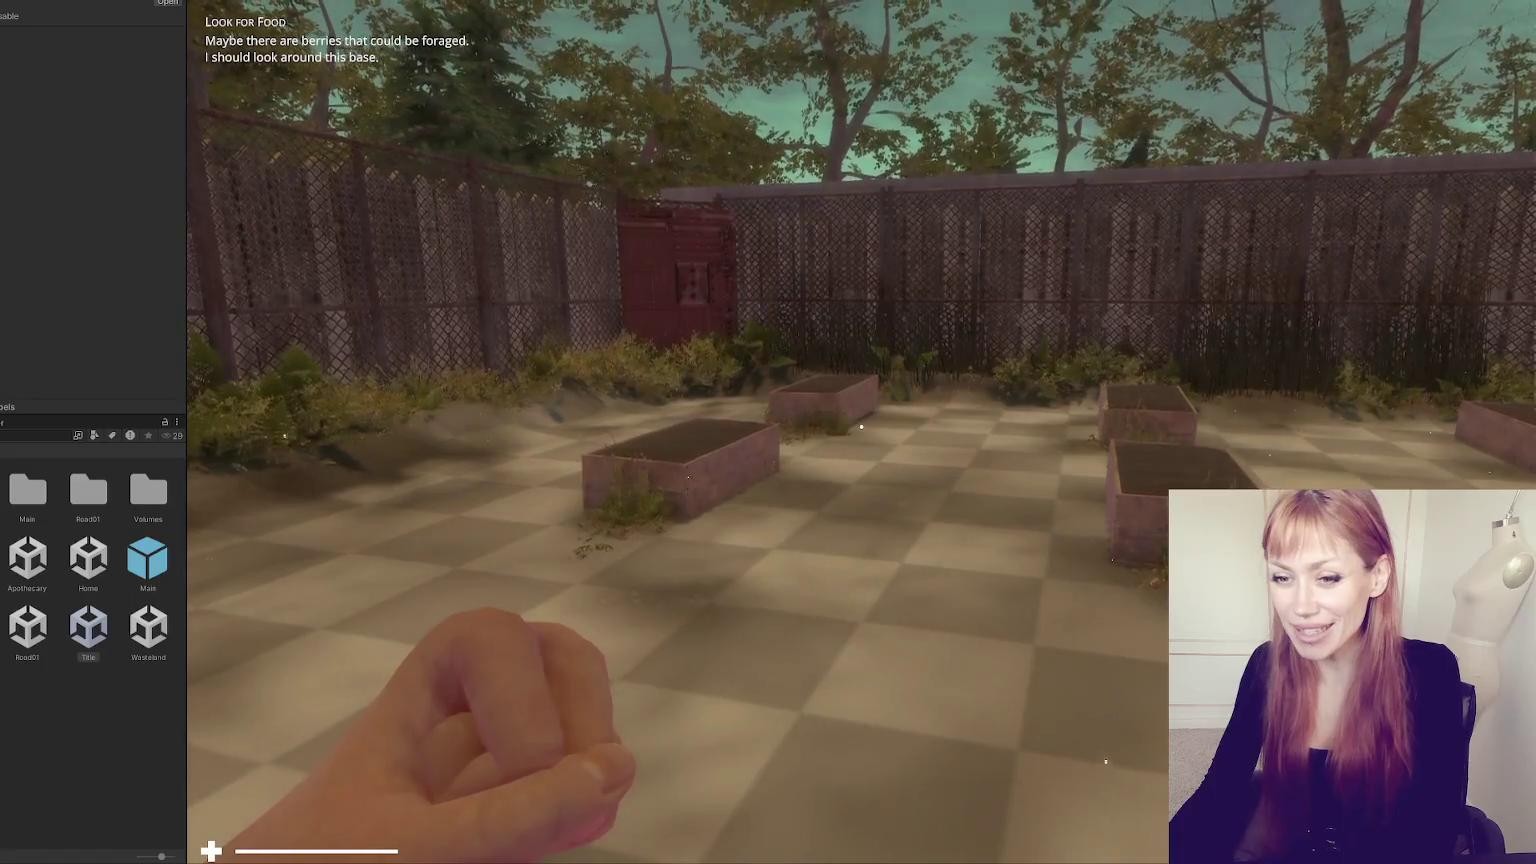
pyautogui.press('w')
pyautogui.press('w')
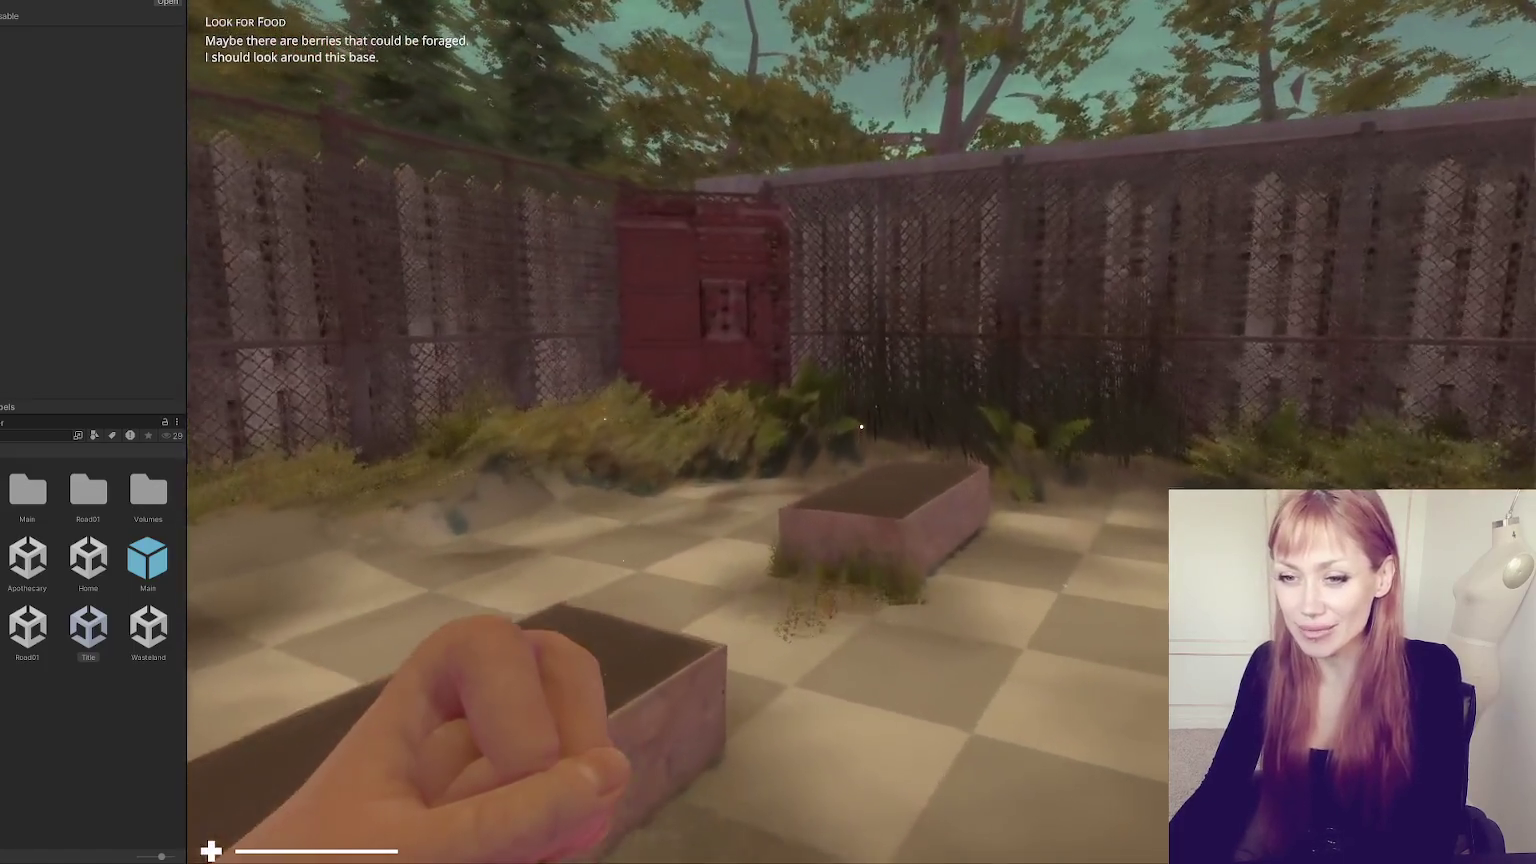
pyautogui.press('w')
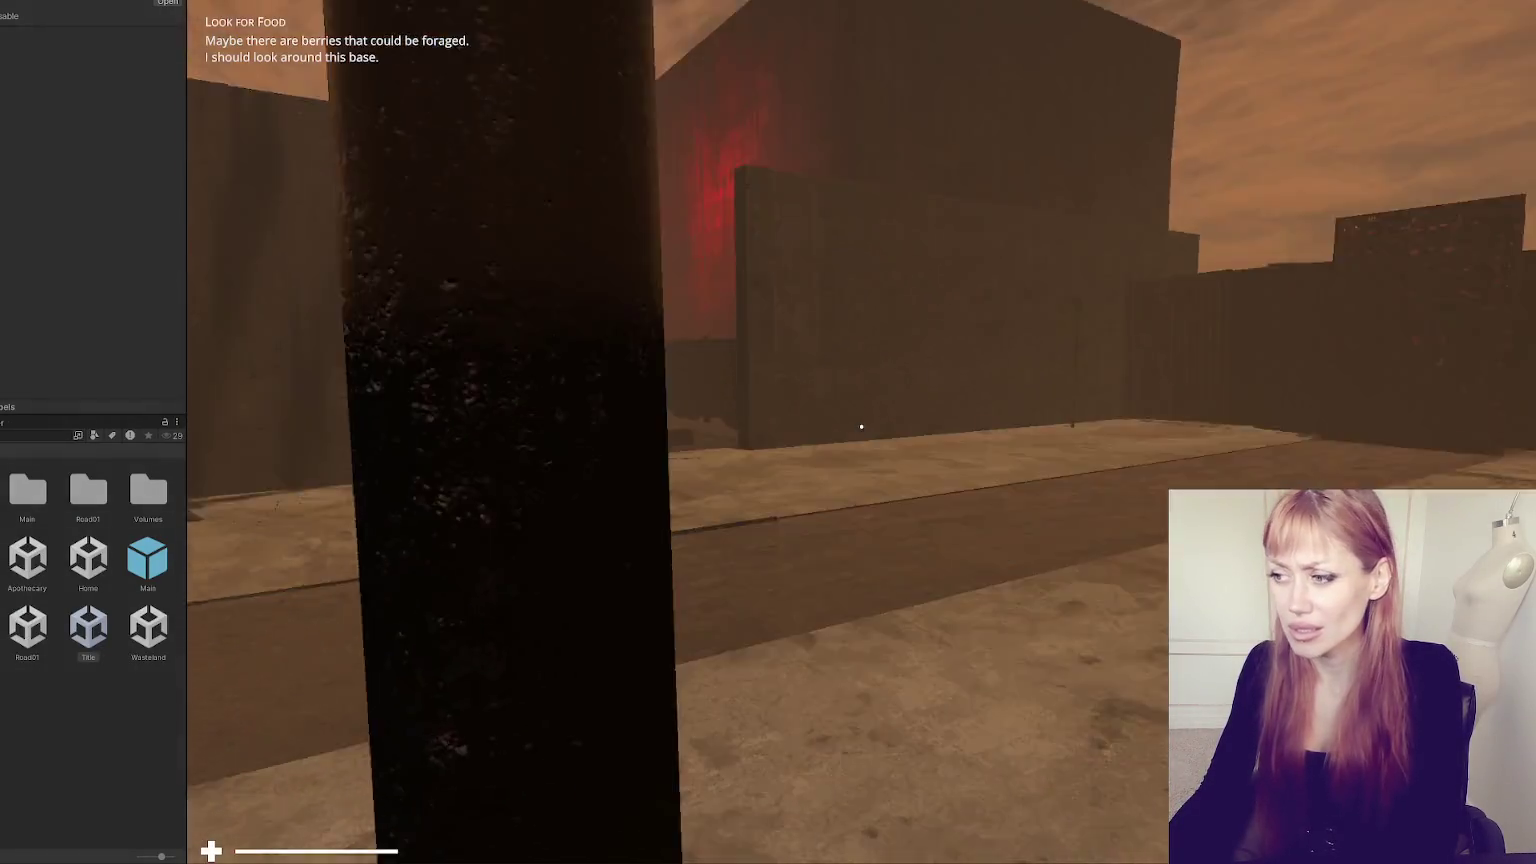
pyautogui.press('w')
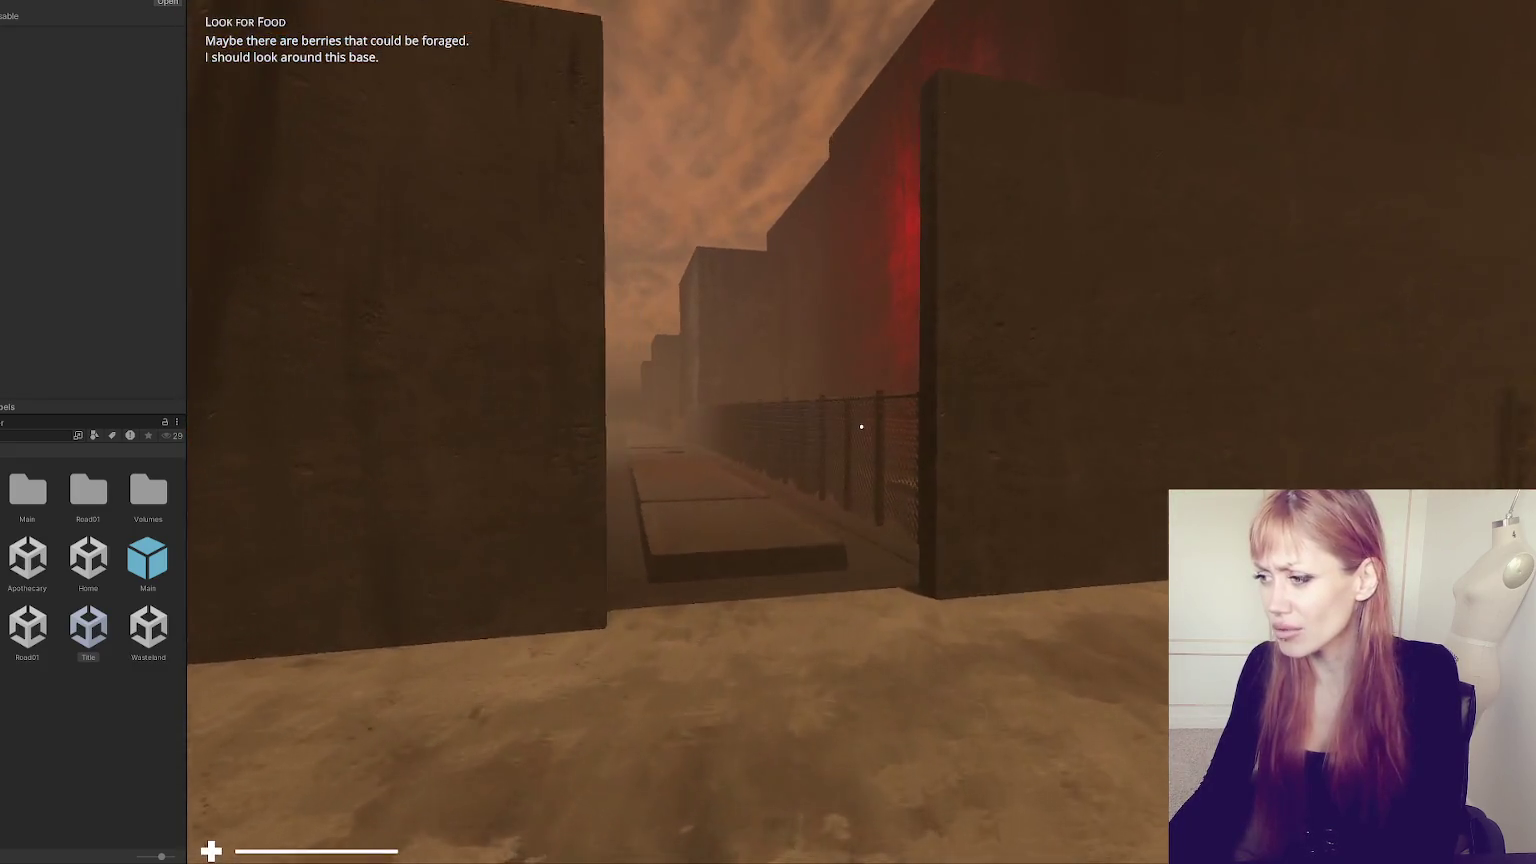
pyautogui.press('w')
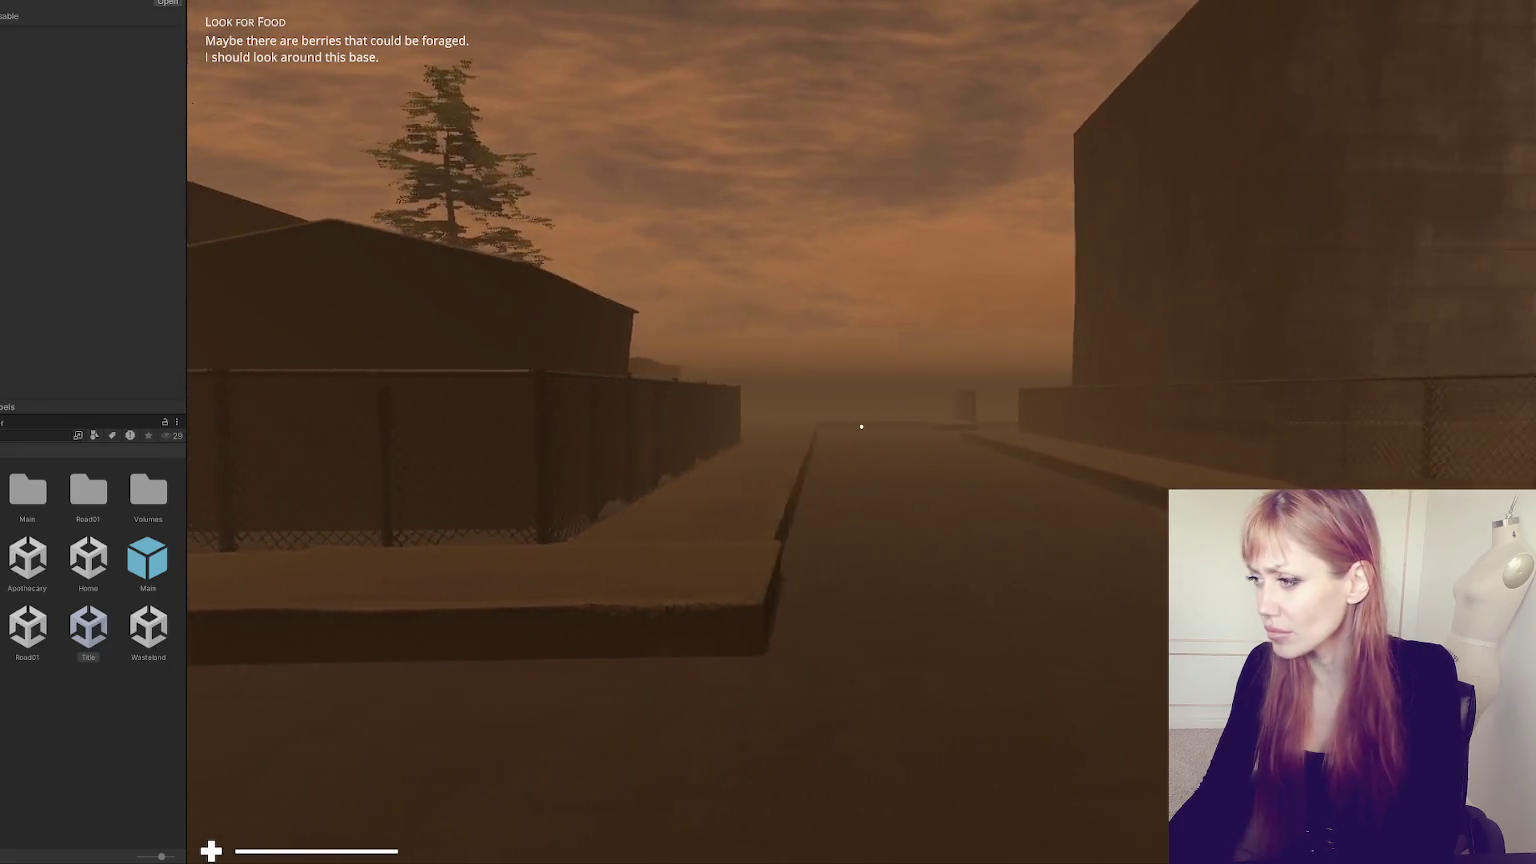
pyautogui.moveTo(861, 427)
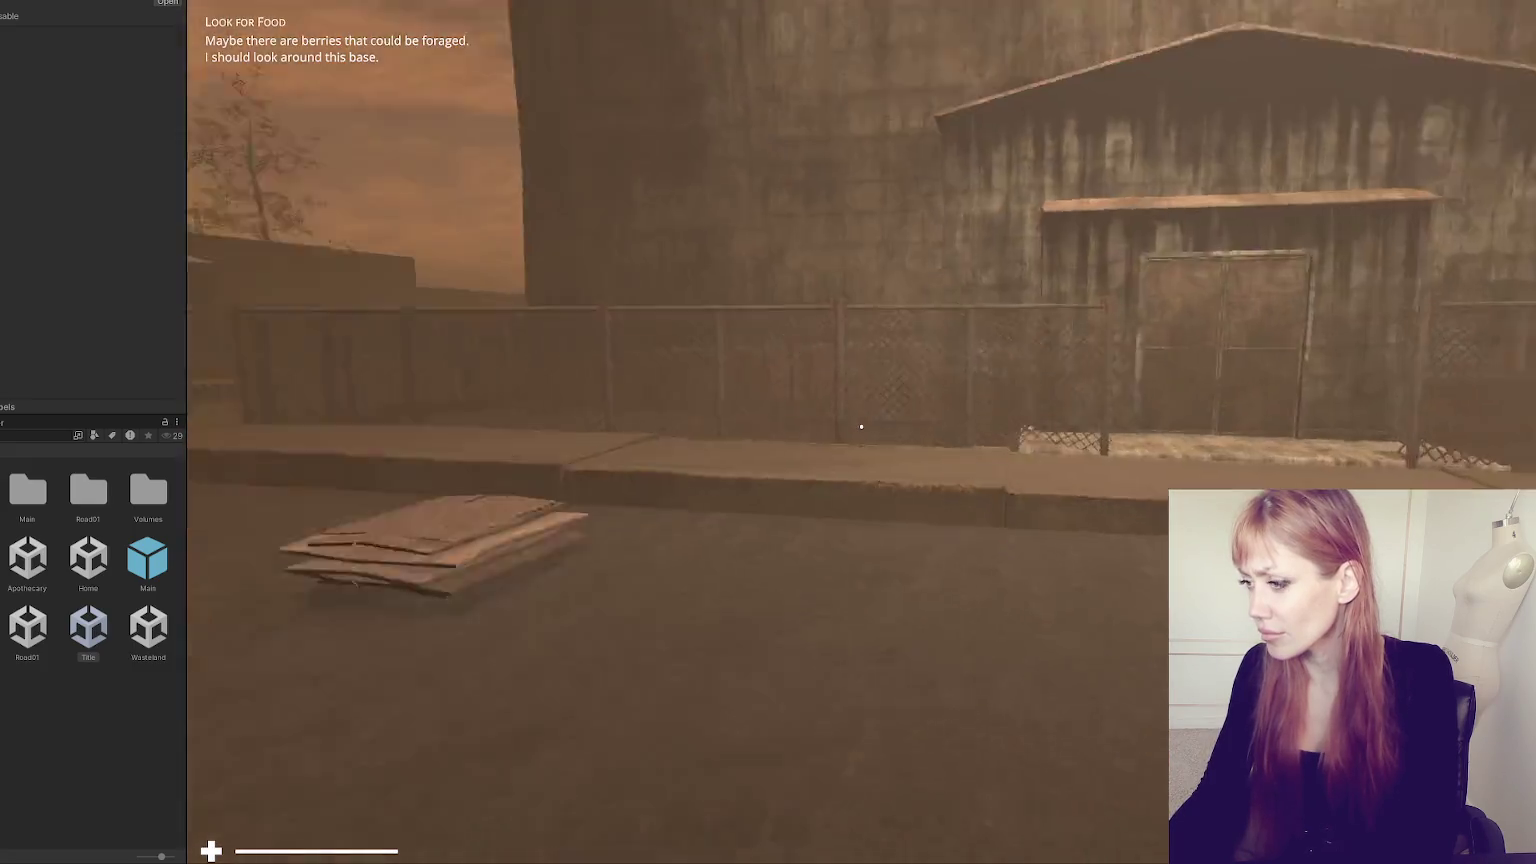
# - Walk down the street to the building at its end, then pause and exit Play mode
pyautogui.press('w')
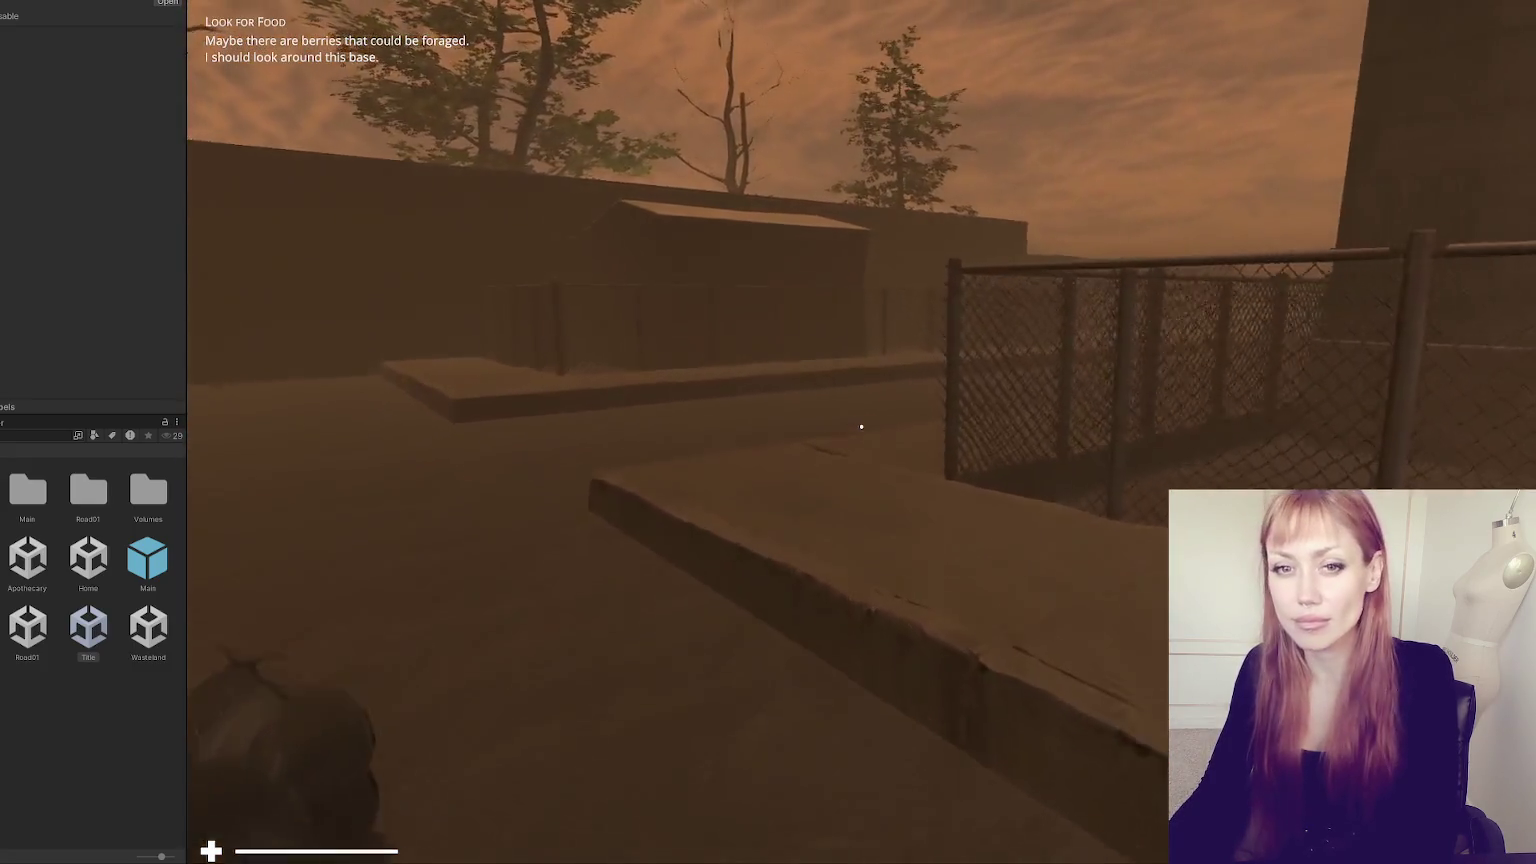
pyautogui.press('w')
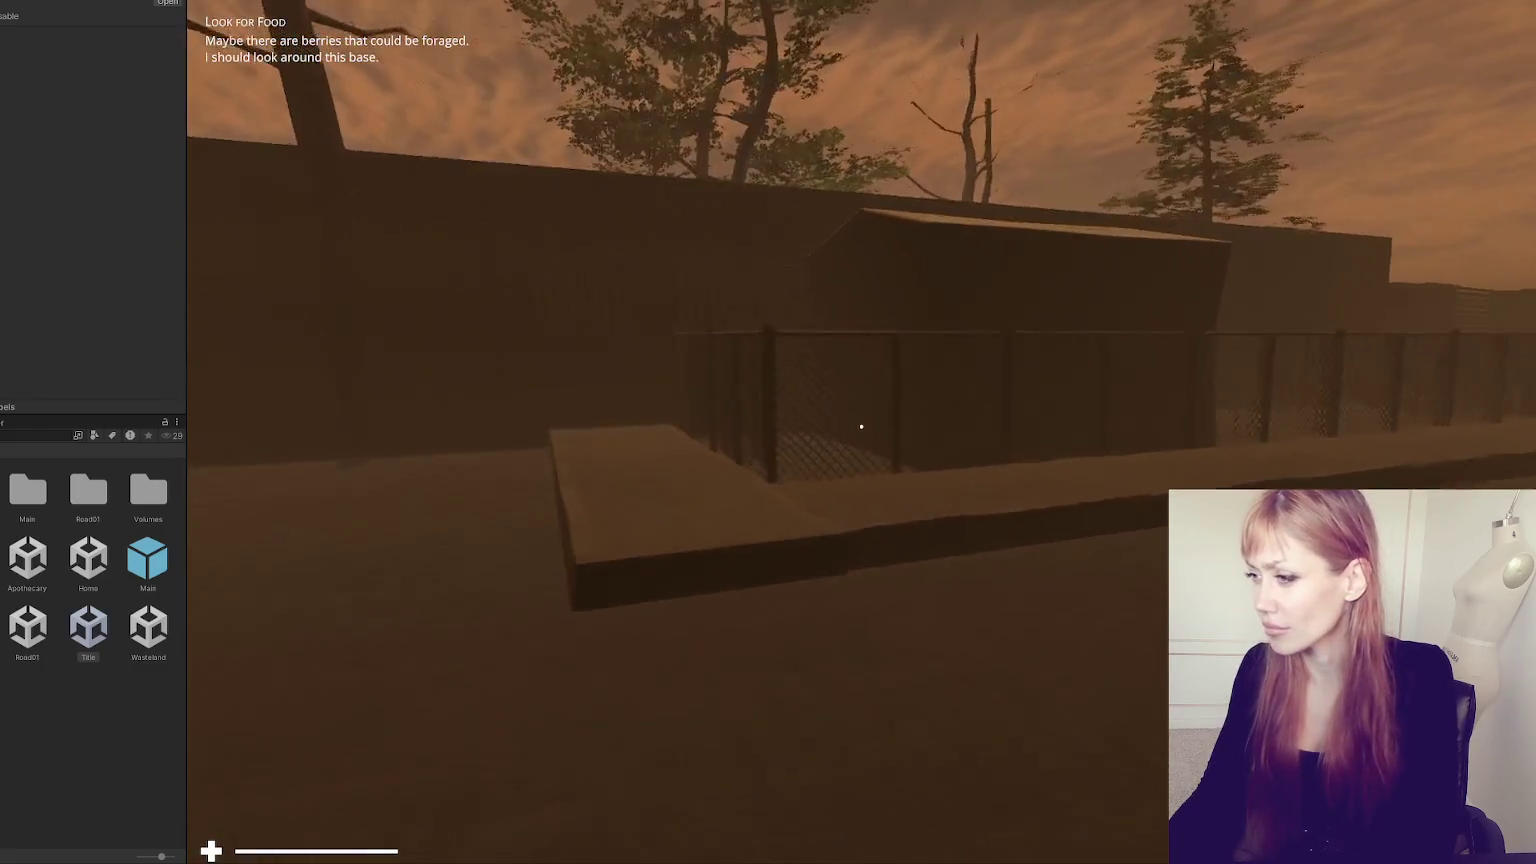
pyautogui.press('w')
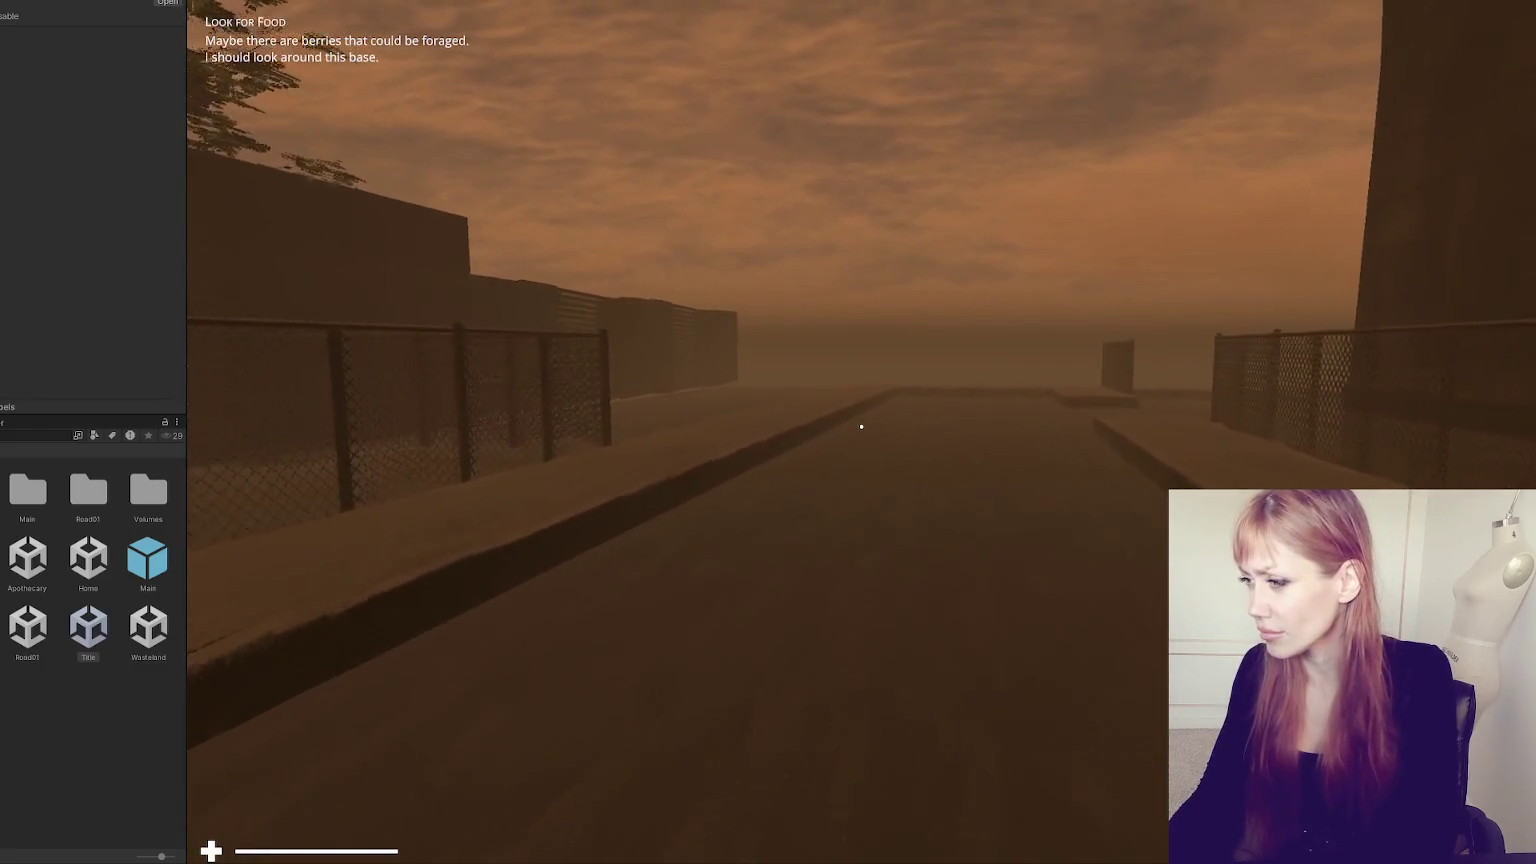
pyautogui.press('w')
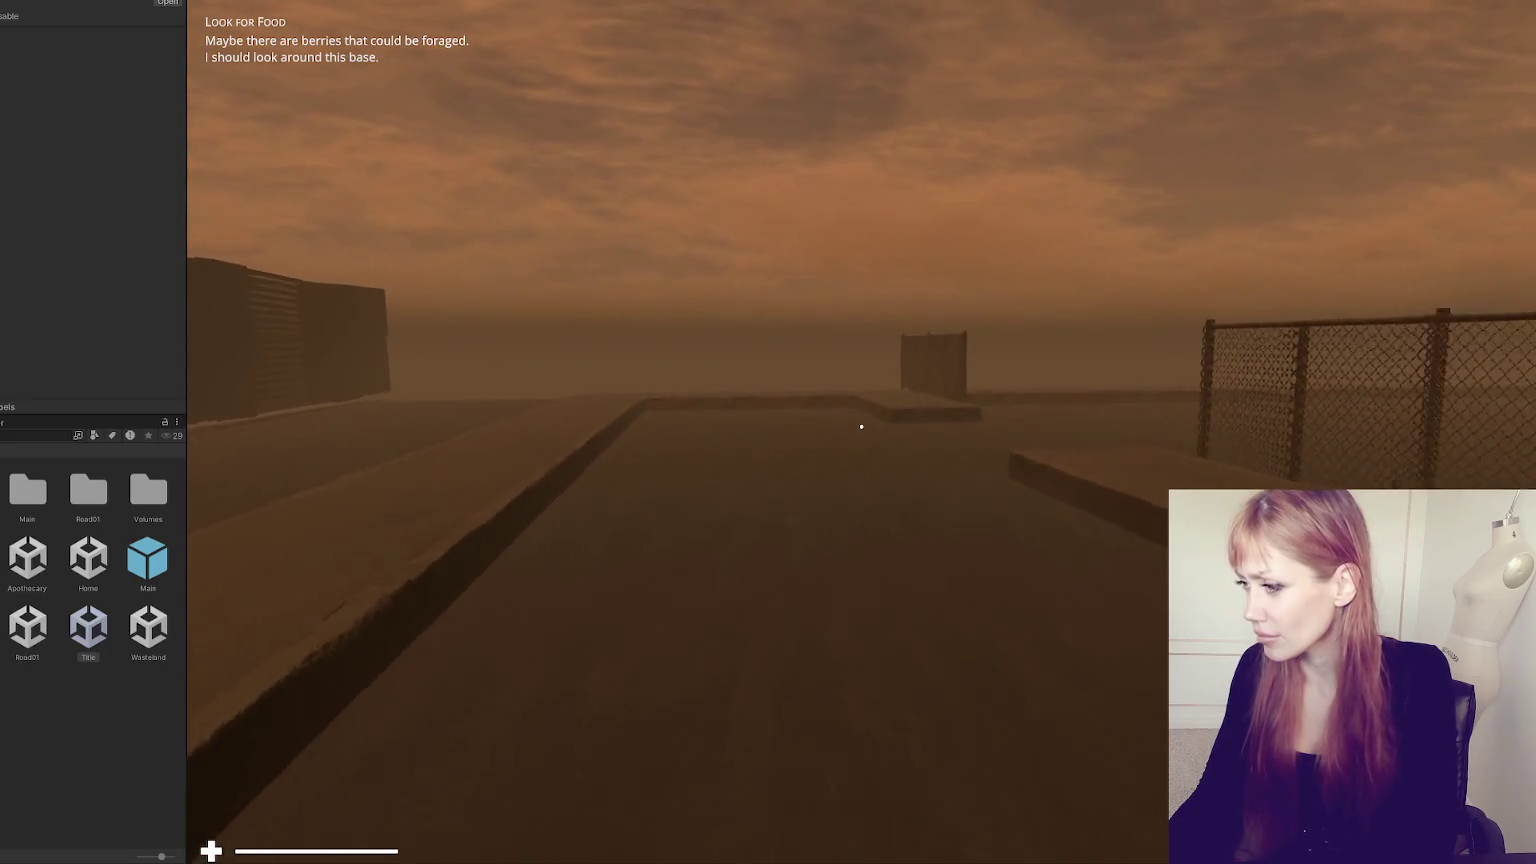
pyautogui.press('w')
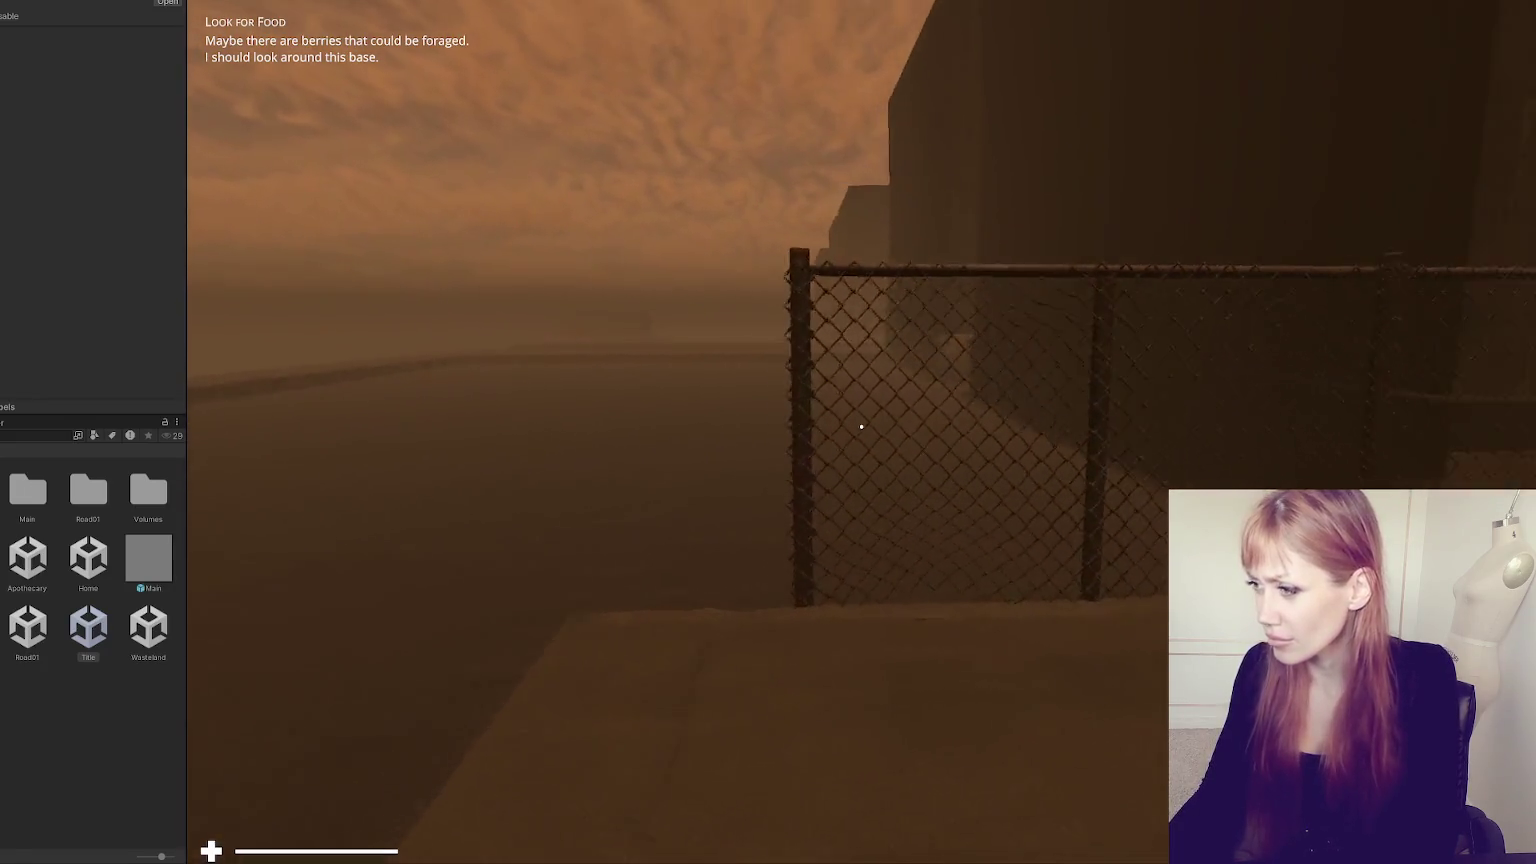
pyautogui.press('w')
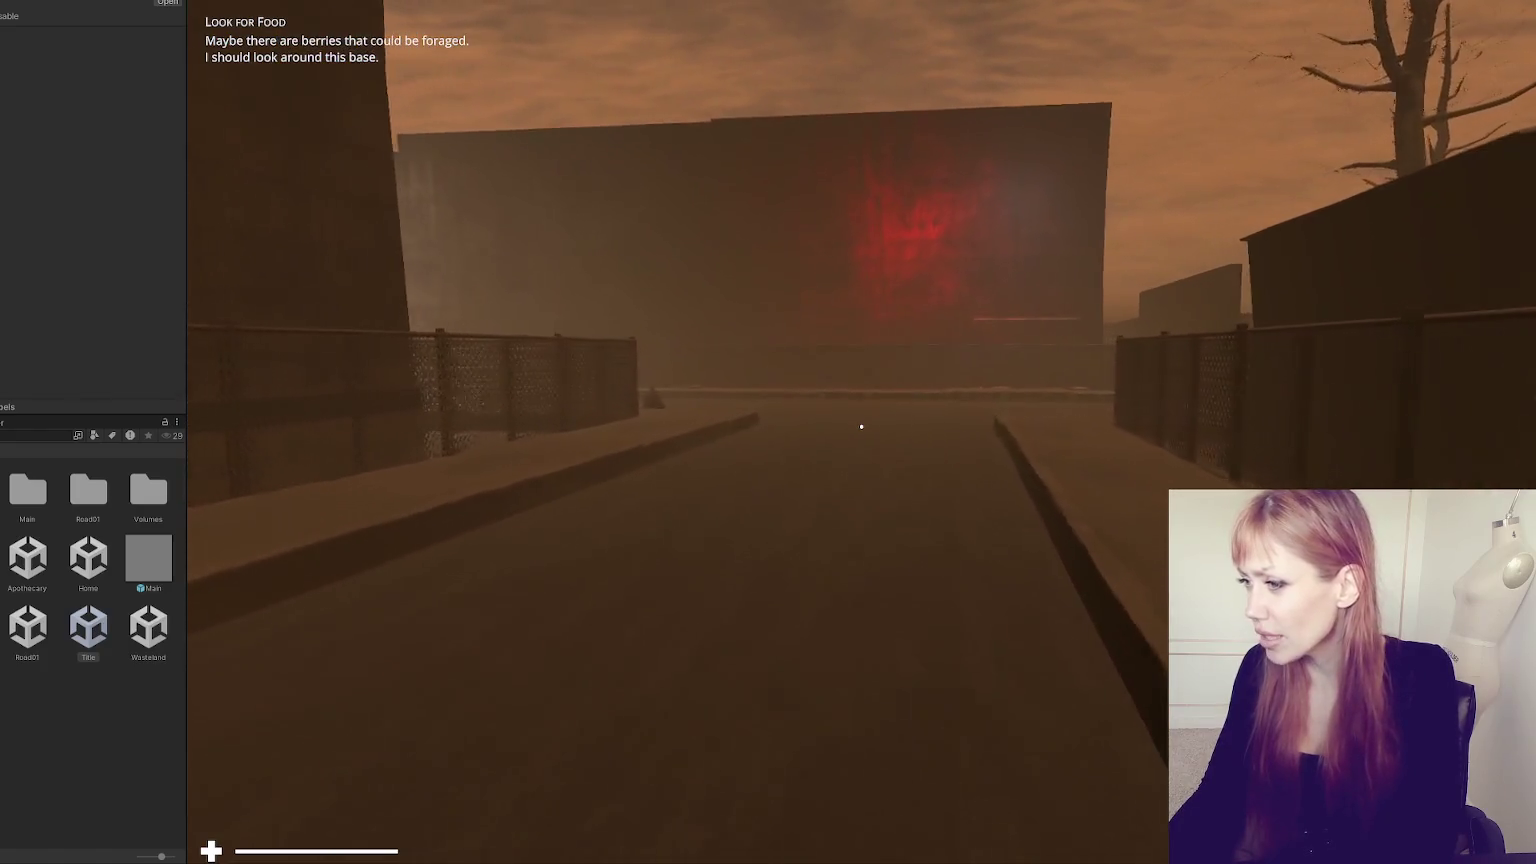
pyautogui.press('w')
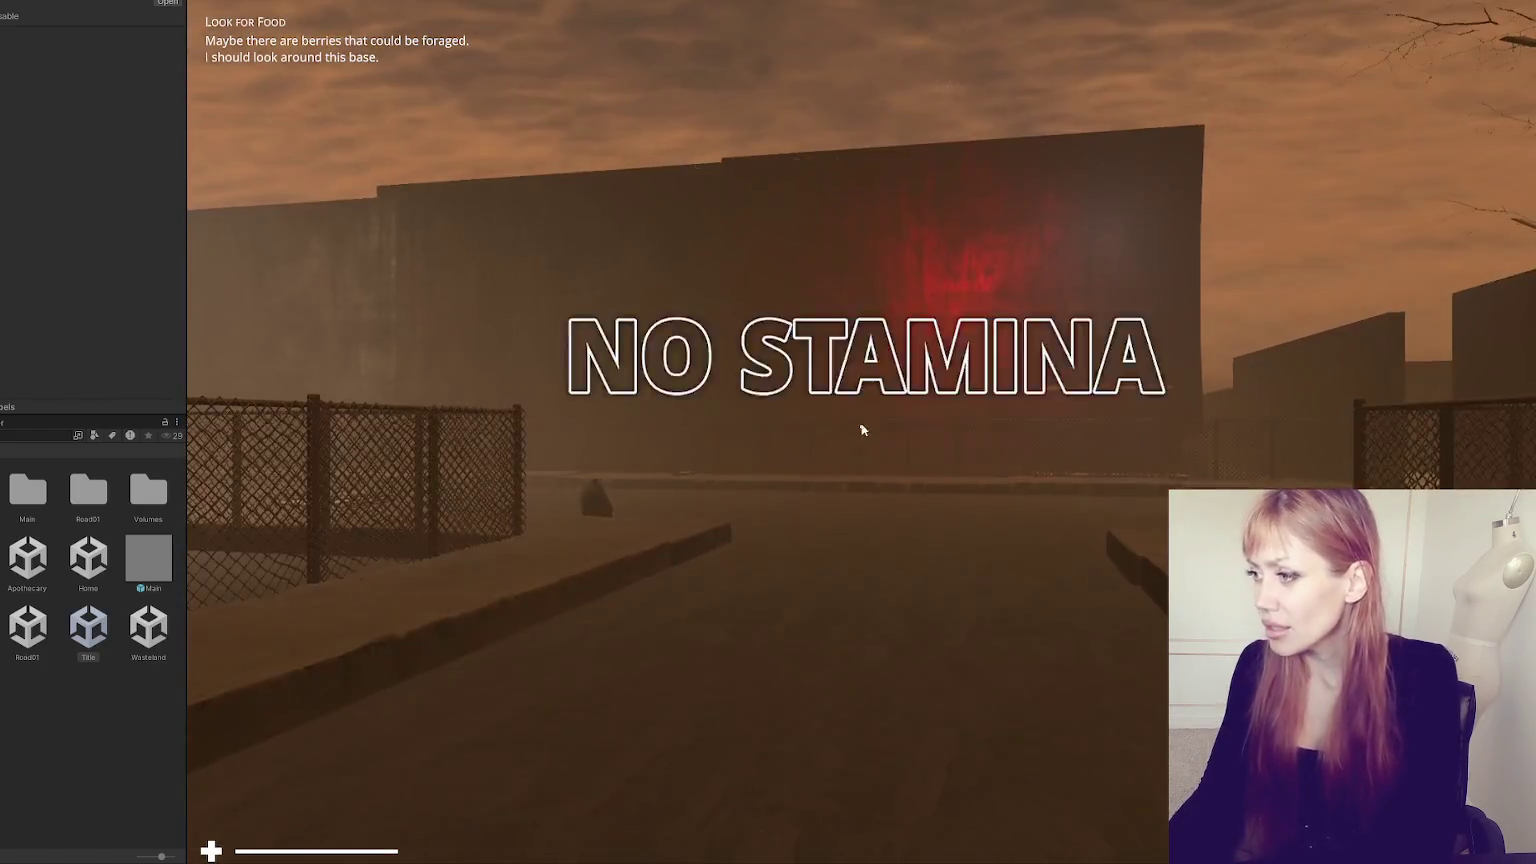
pyautogui.press('Escape')
pyautogui.hotkey('ctrl', 'p')
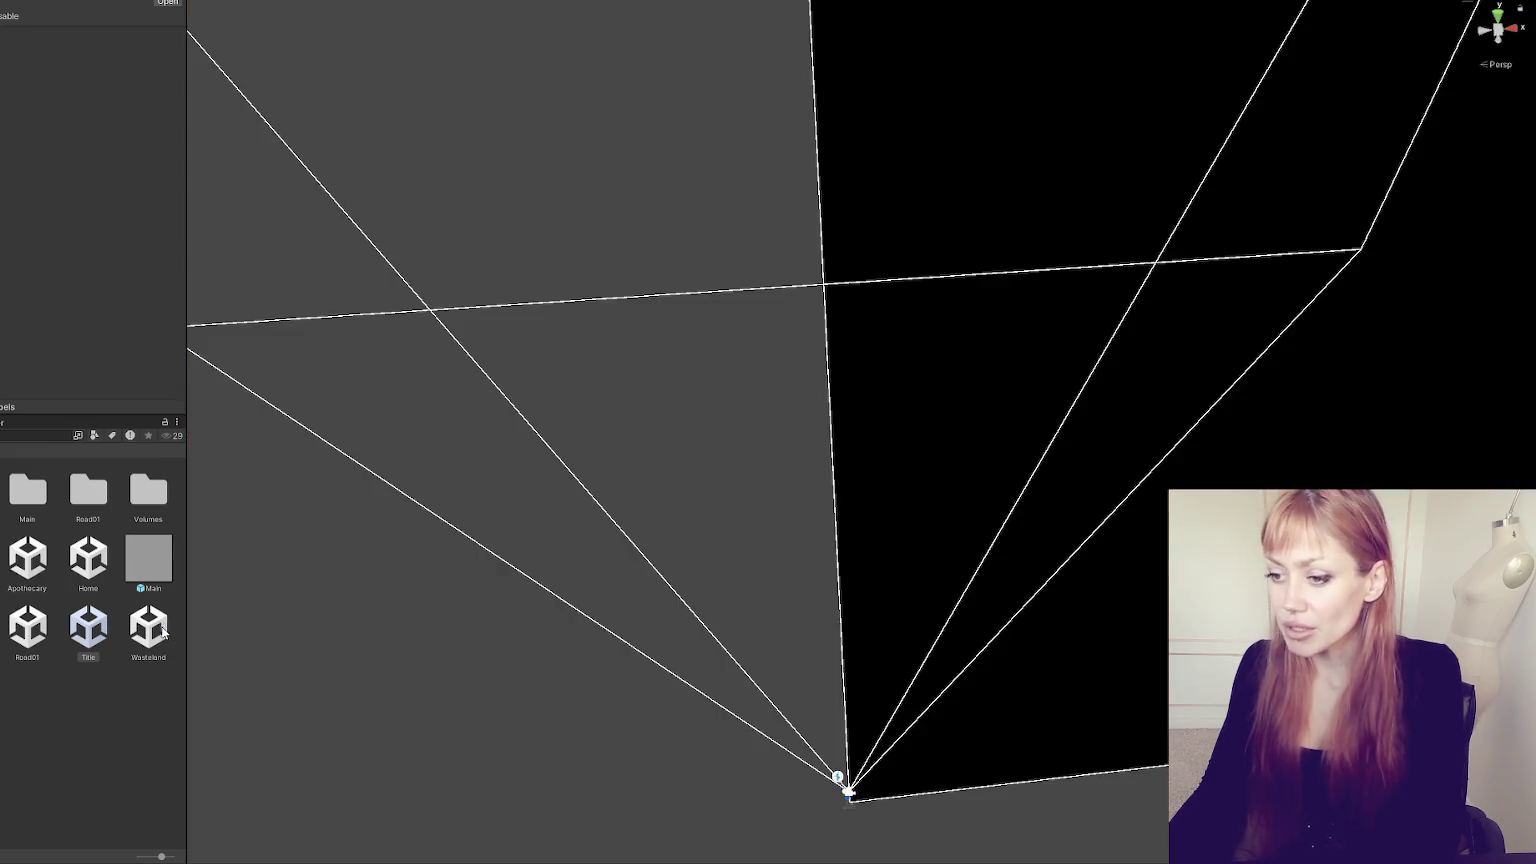
# - Open the Wasteland prefab for editing and orbit to an overview of the level
pyautogui.doubleClick(148, 627)
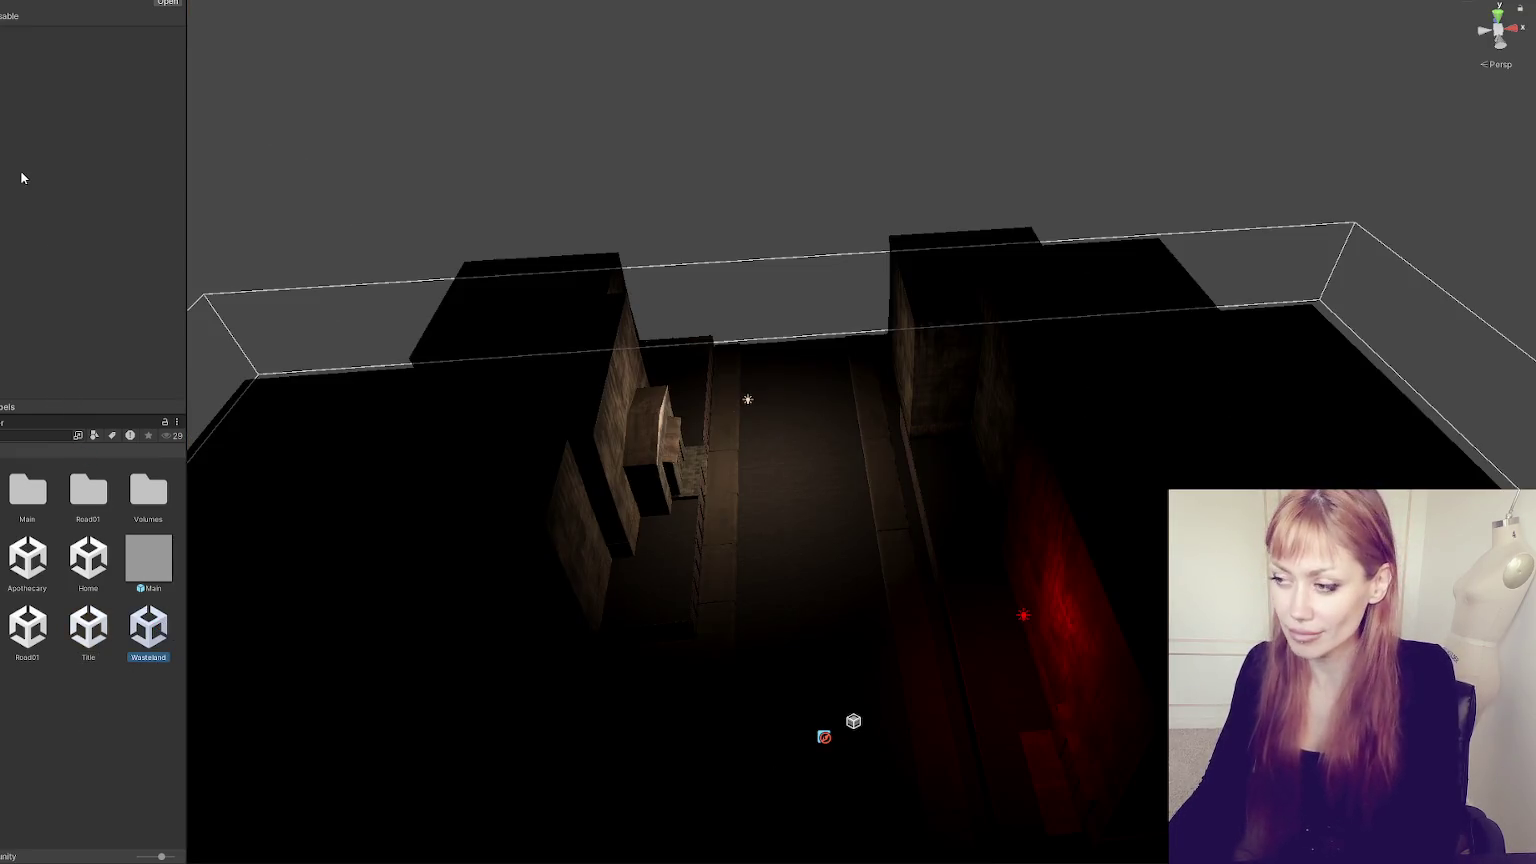
pyautogui.moveTo(706, 443)
pyautogui.mouseDown()
pyautogui.moveTo(720, 420)
pyautogui.moveTo(655, 468)
pyautogui.mouseUp()
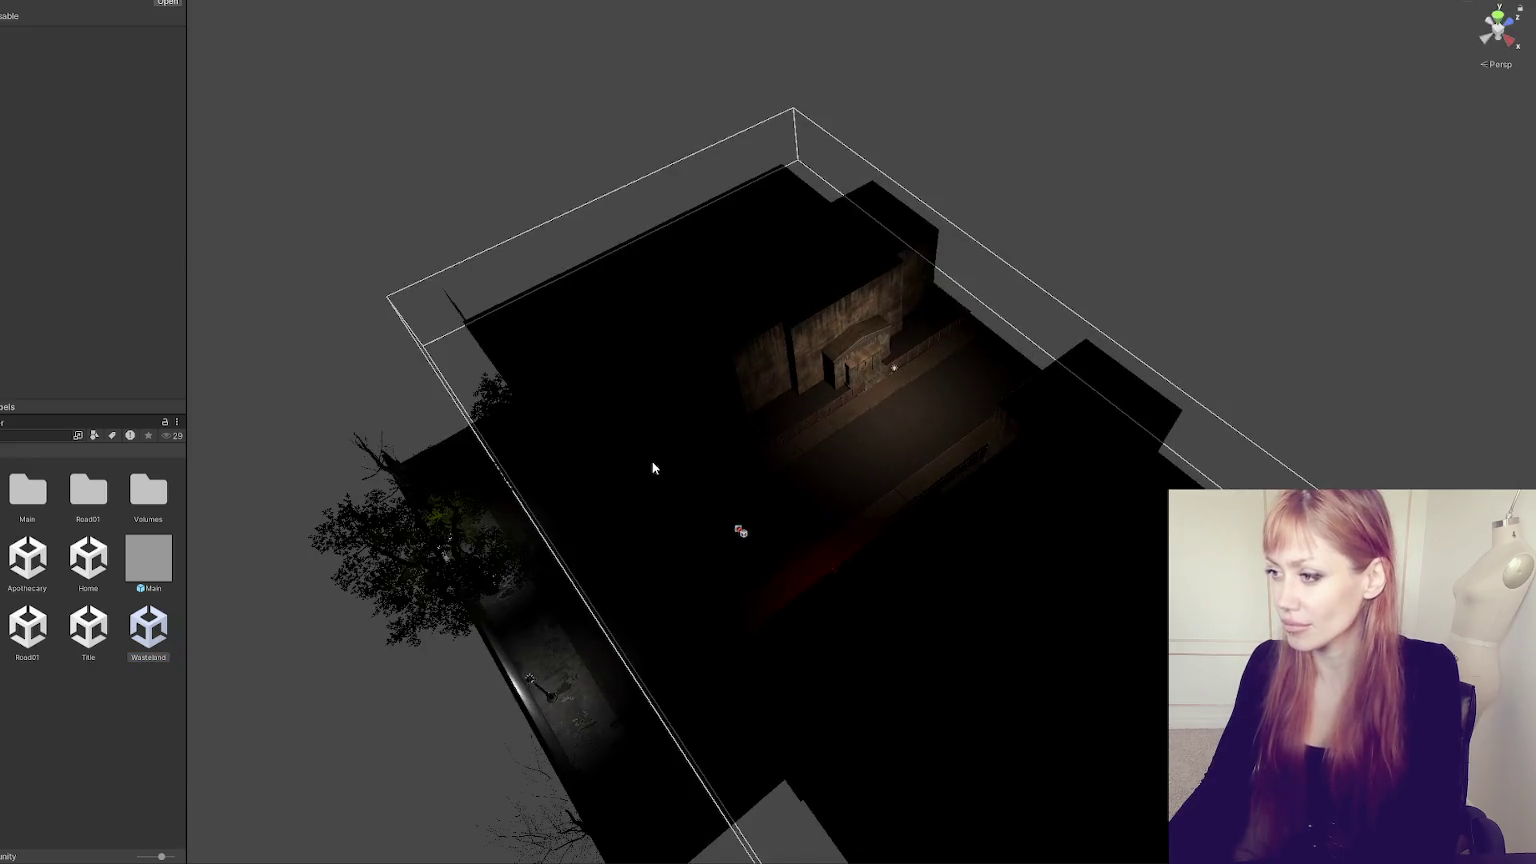
pyautogui.moveTo(515, 296); pyautogui.dragTo(580, 288)
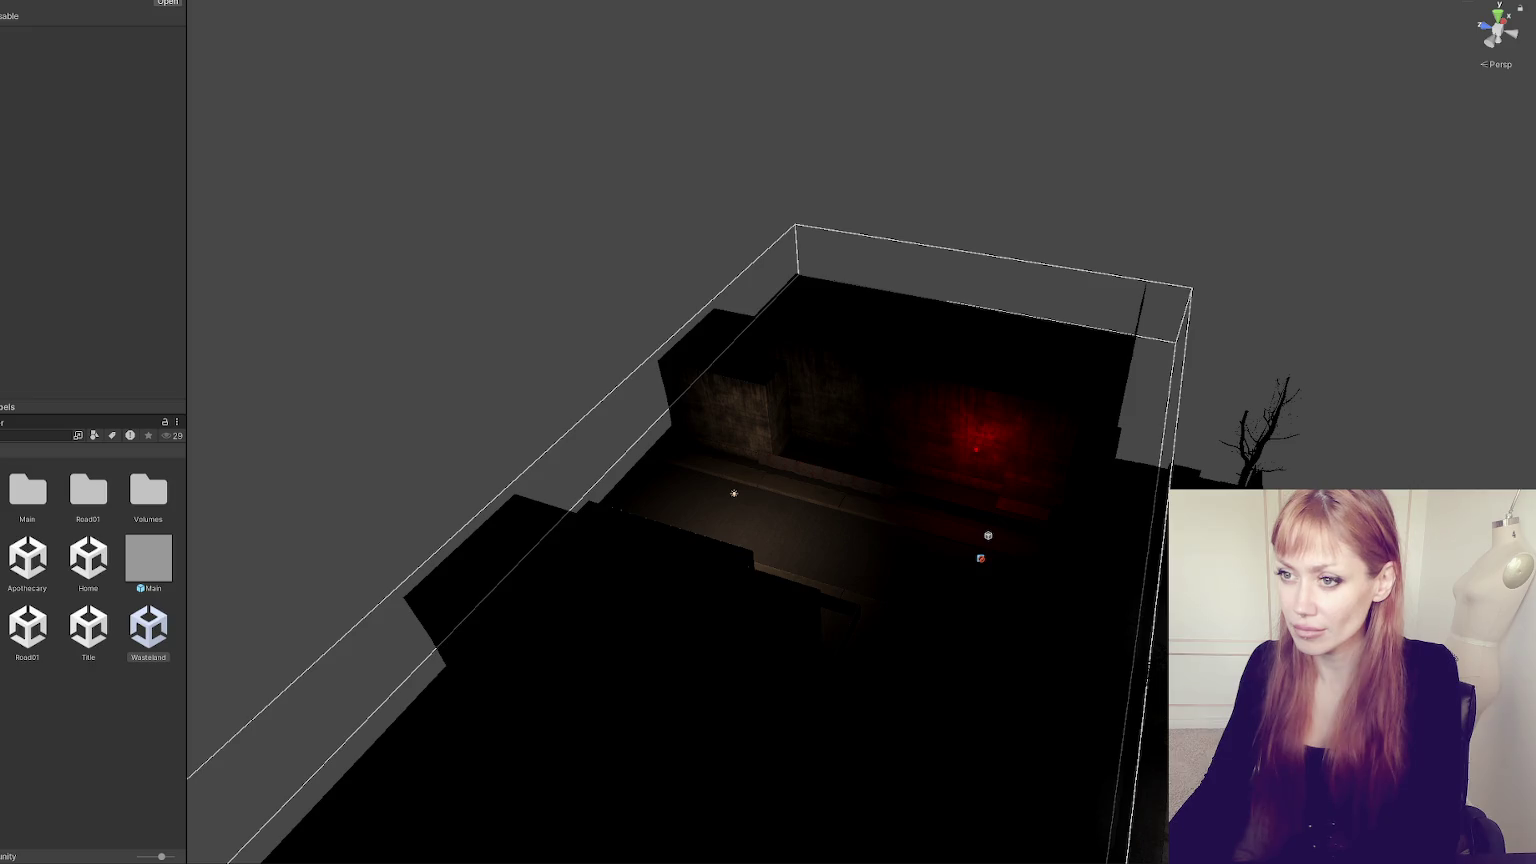
pyautogui.press('Return')
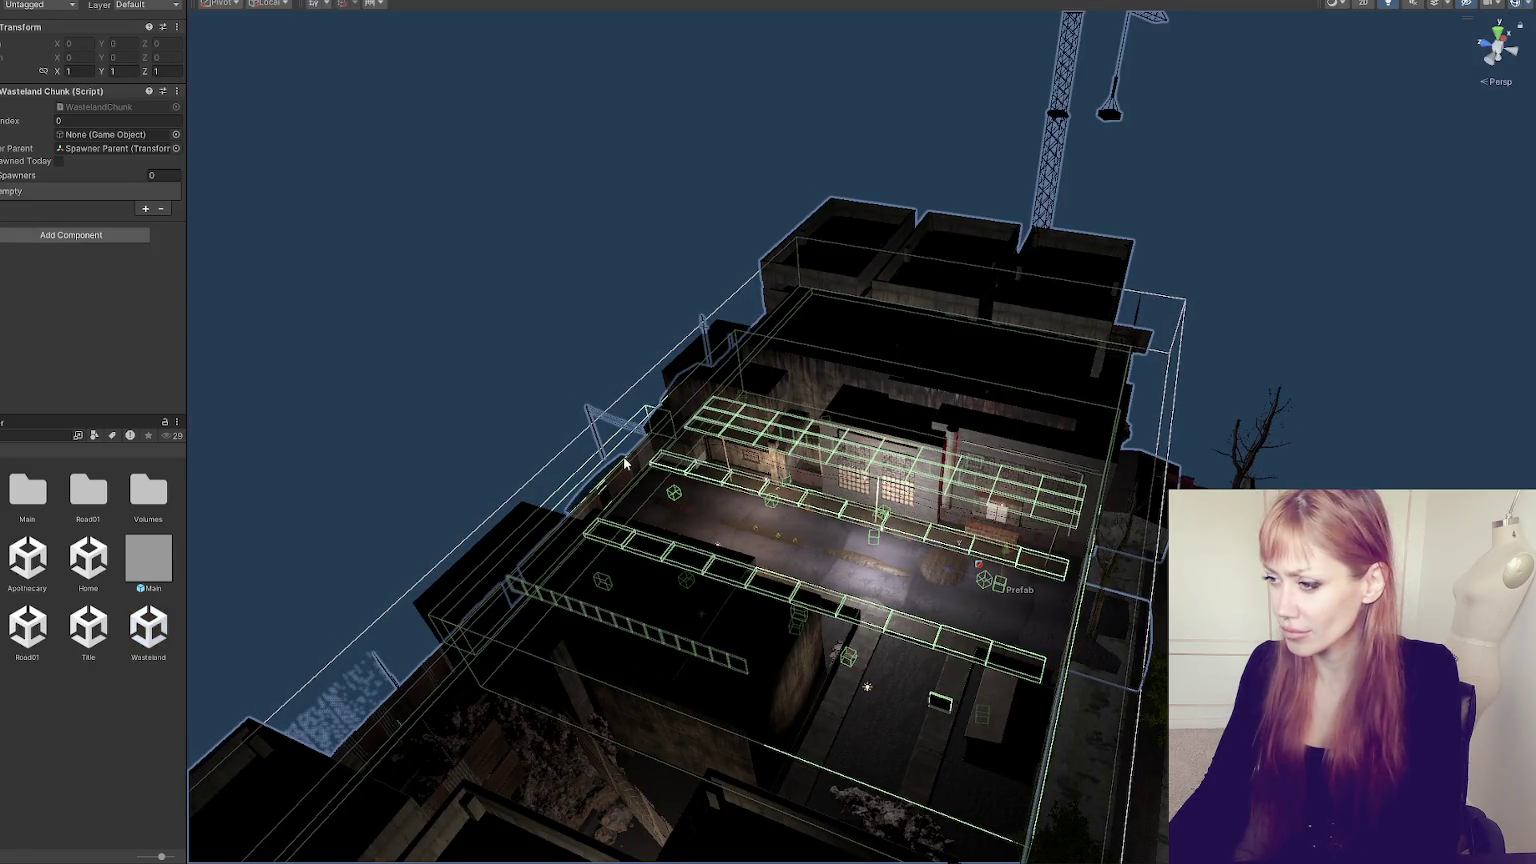
# - Select the Boarding wall at the alley's end and drag it along Z to 12.5
pyautogui.click(624, 458)
pyautogui.click(1040, 560)
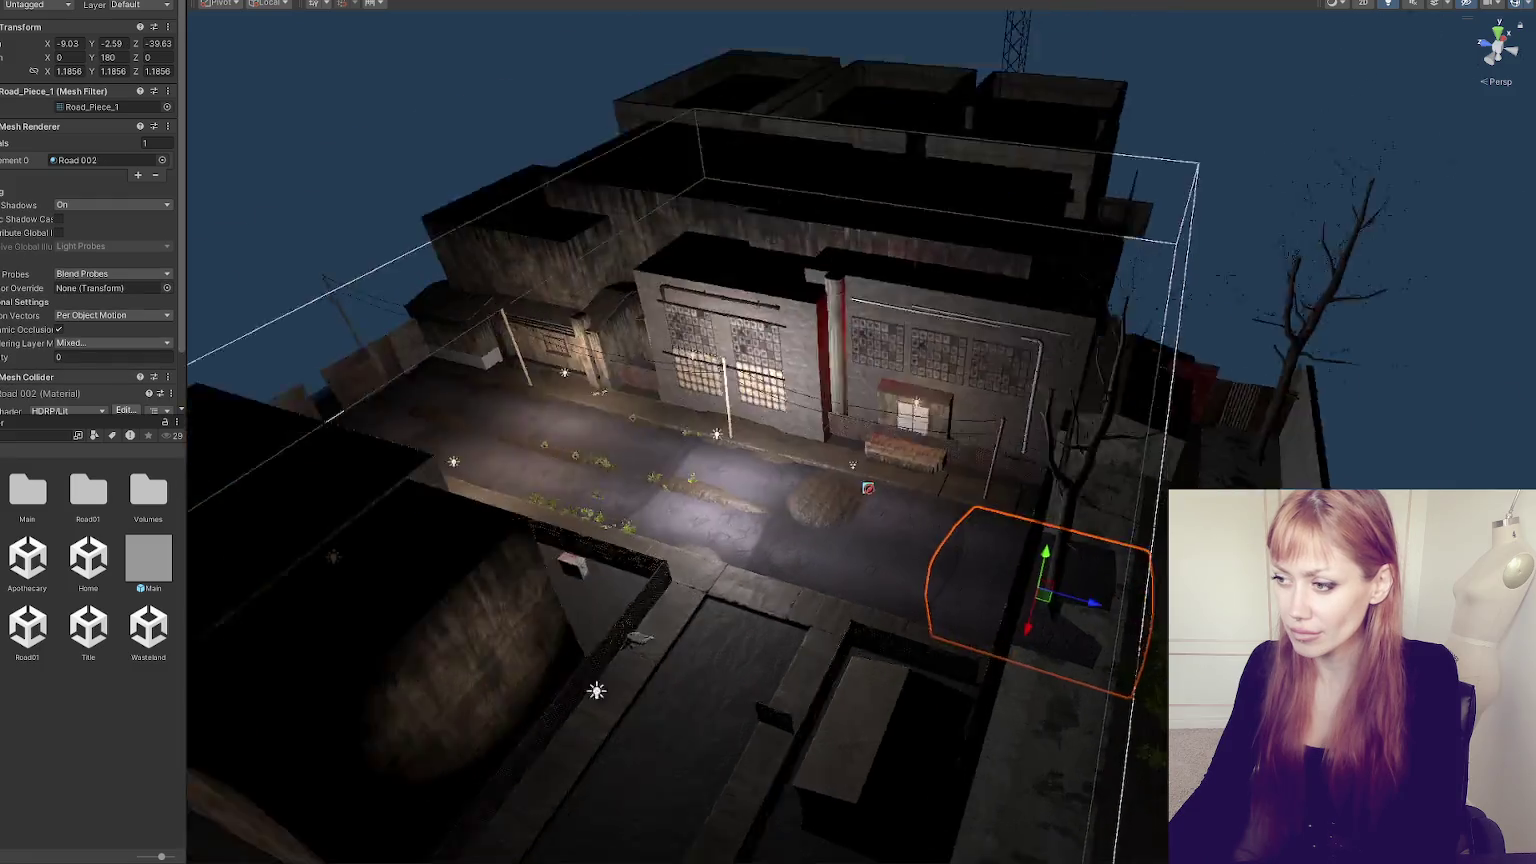
pyautogui.press('f')
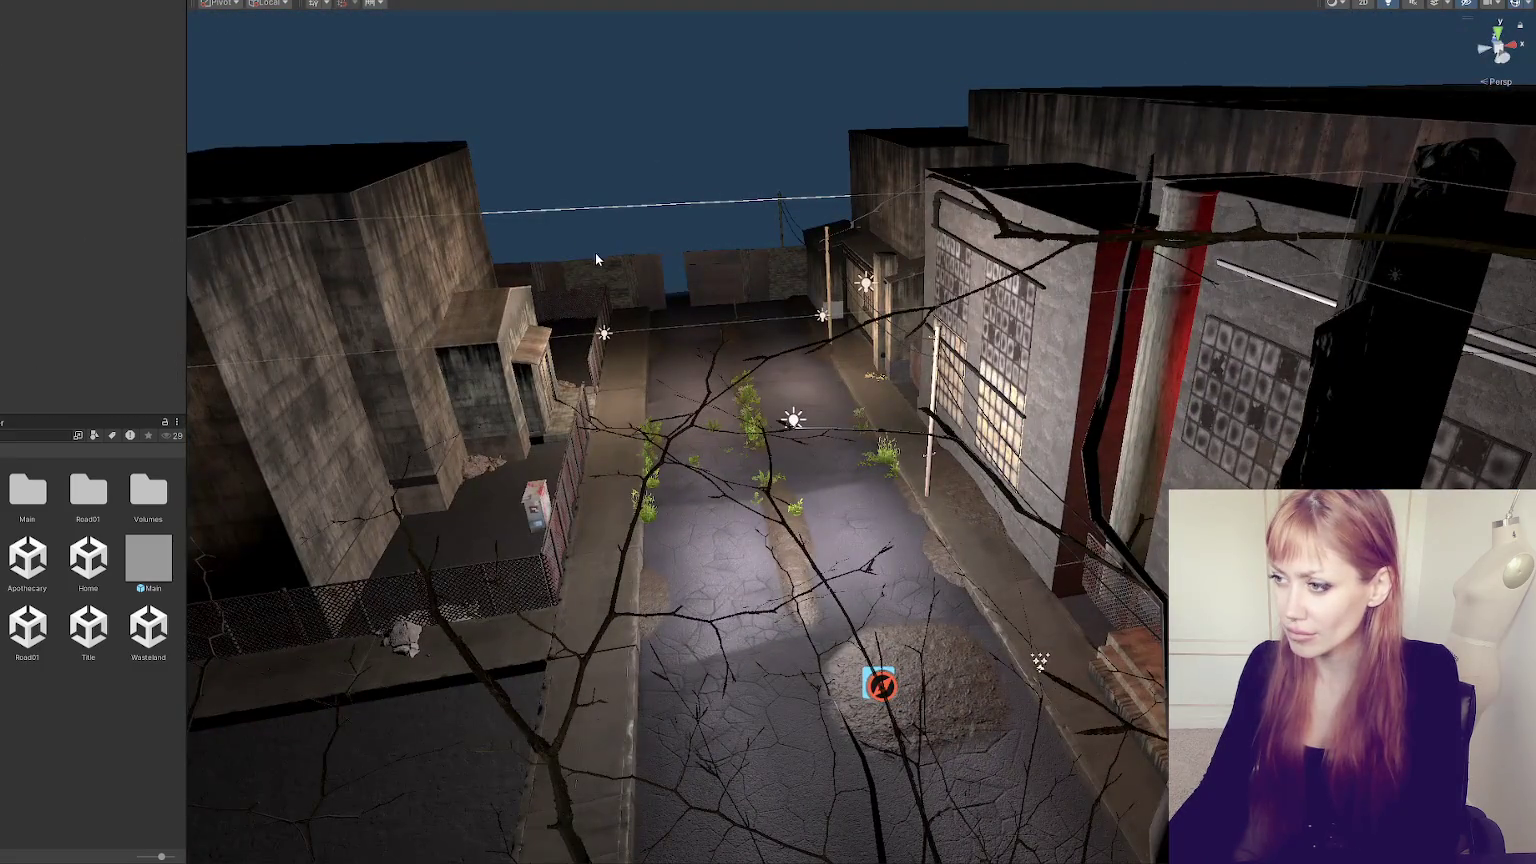
pyautogui.click(595, 252)
pyautogui.moveTo(515, 273); pyautogui.dragTo(725, 264)
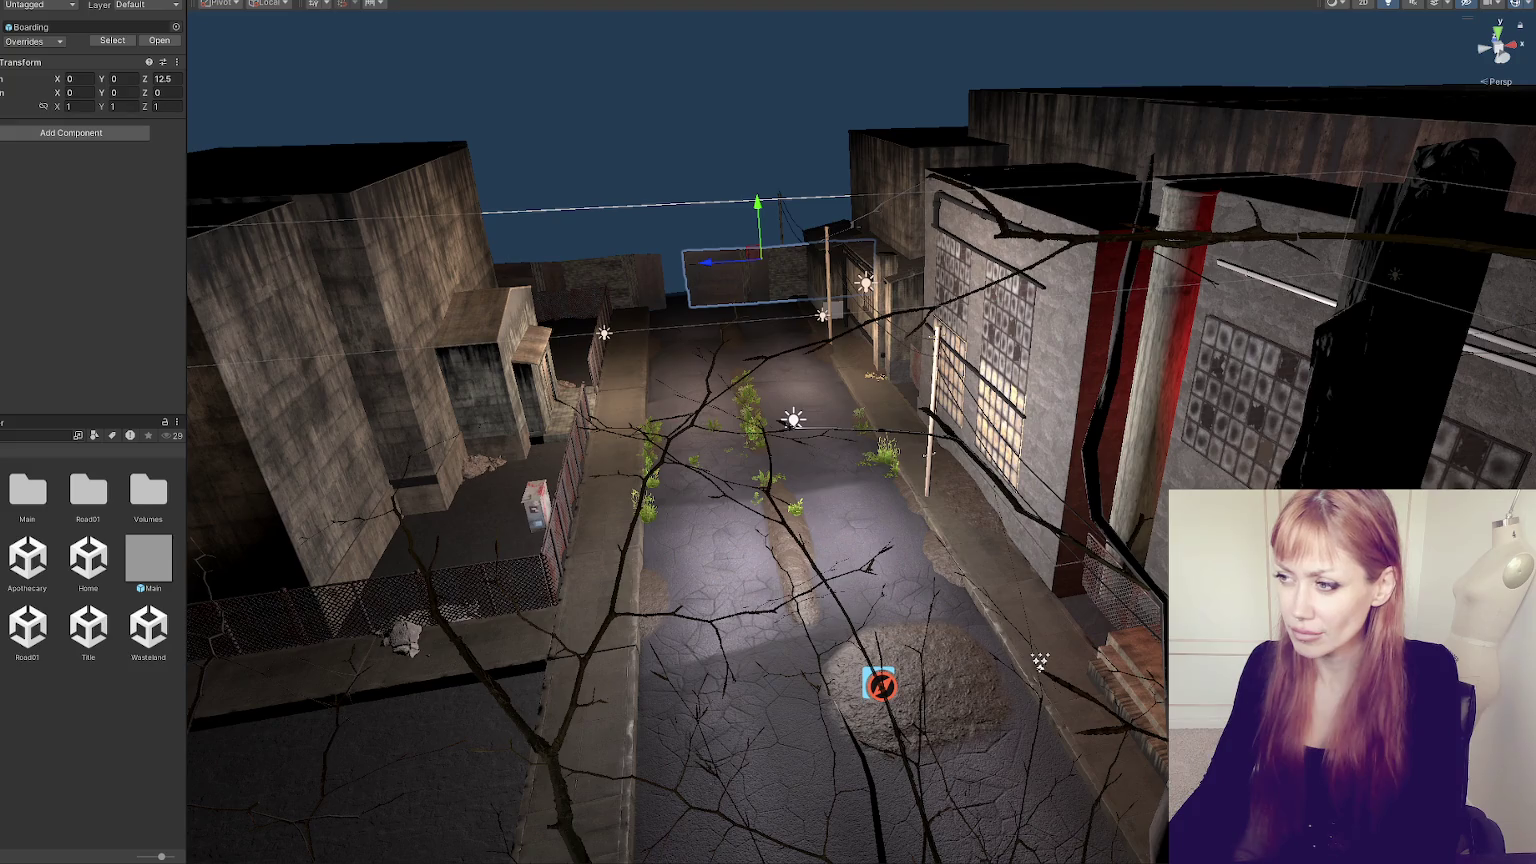
pyautogui.click(4, 437)
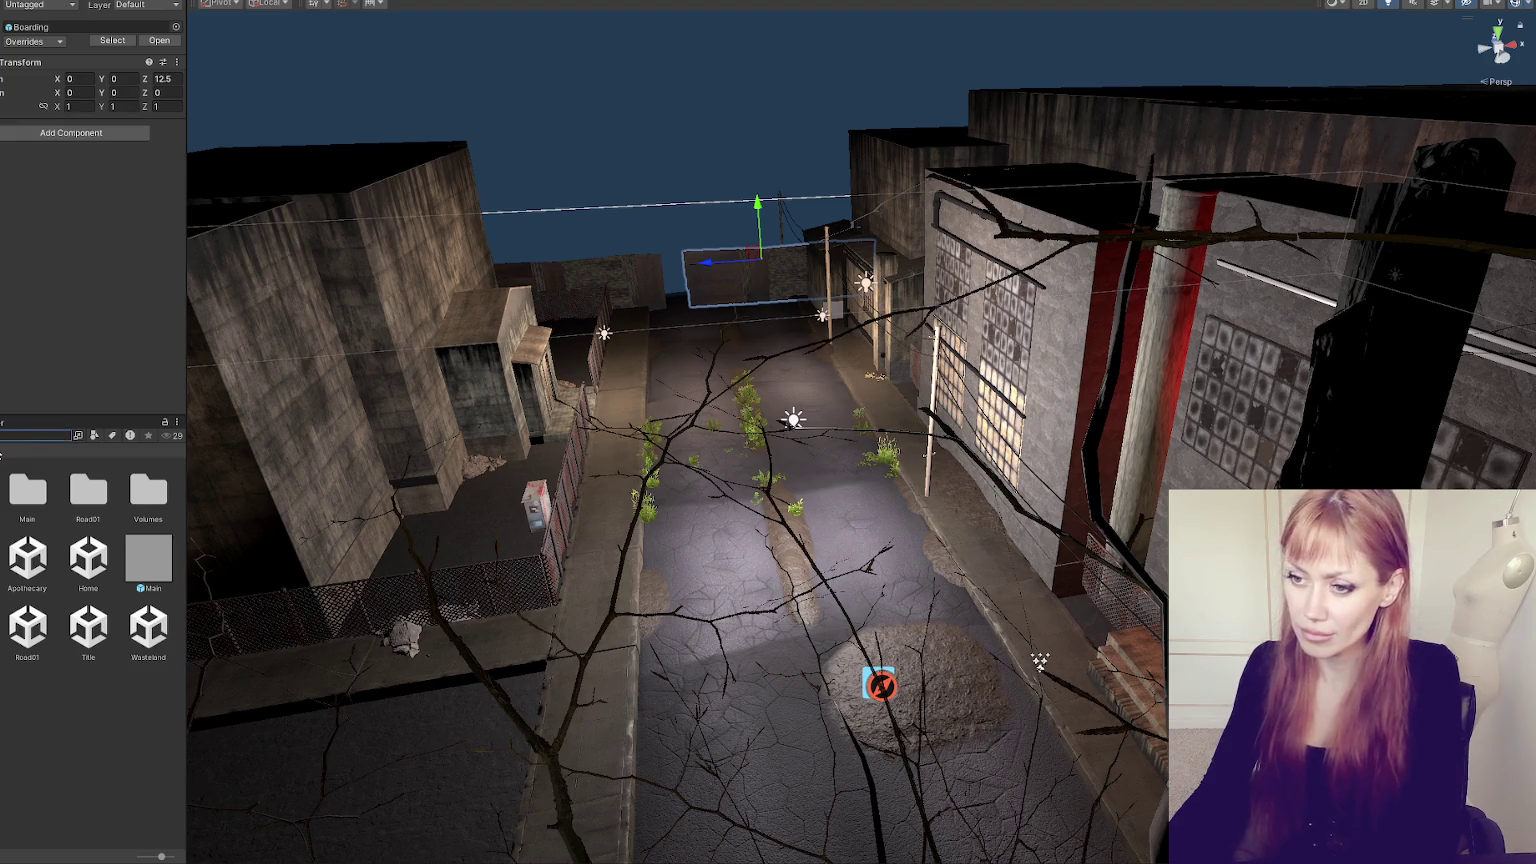
# - Find the Boarding object, reset its position to the origin and frame it with scene lighting on
pyautogui.write('boarding')
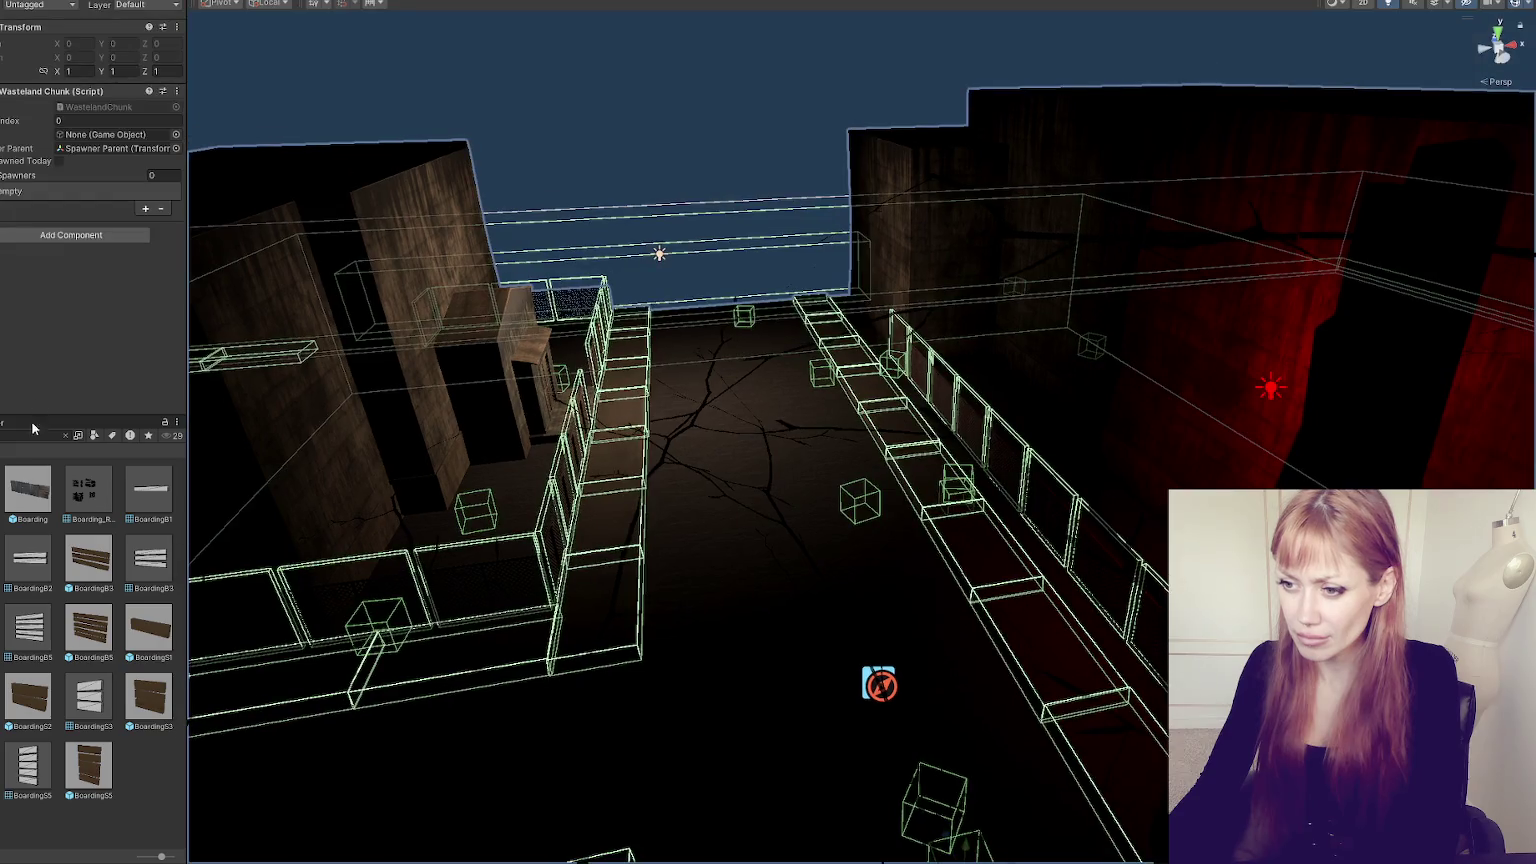
pyautogui.write('f')
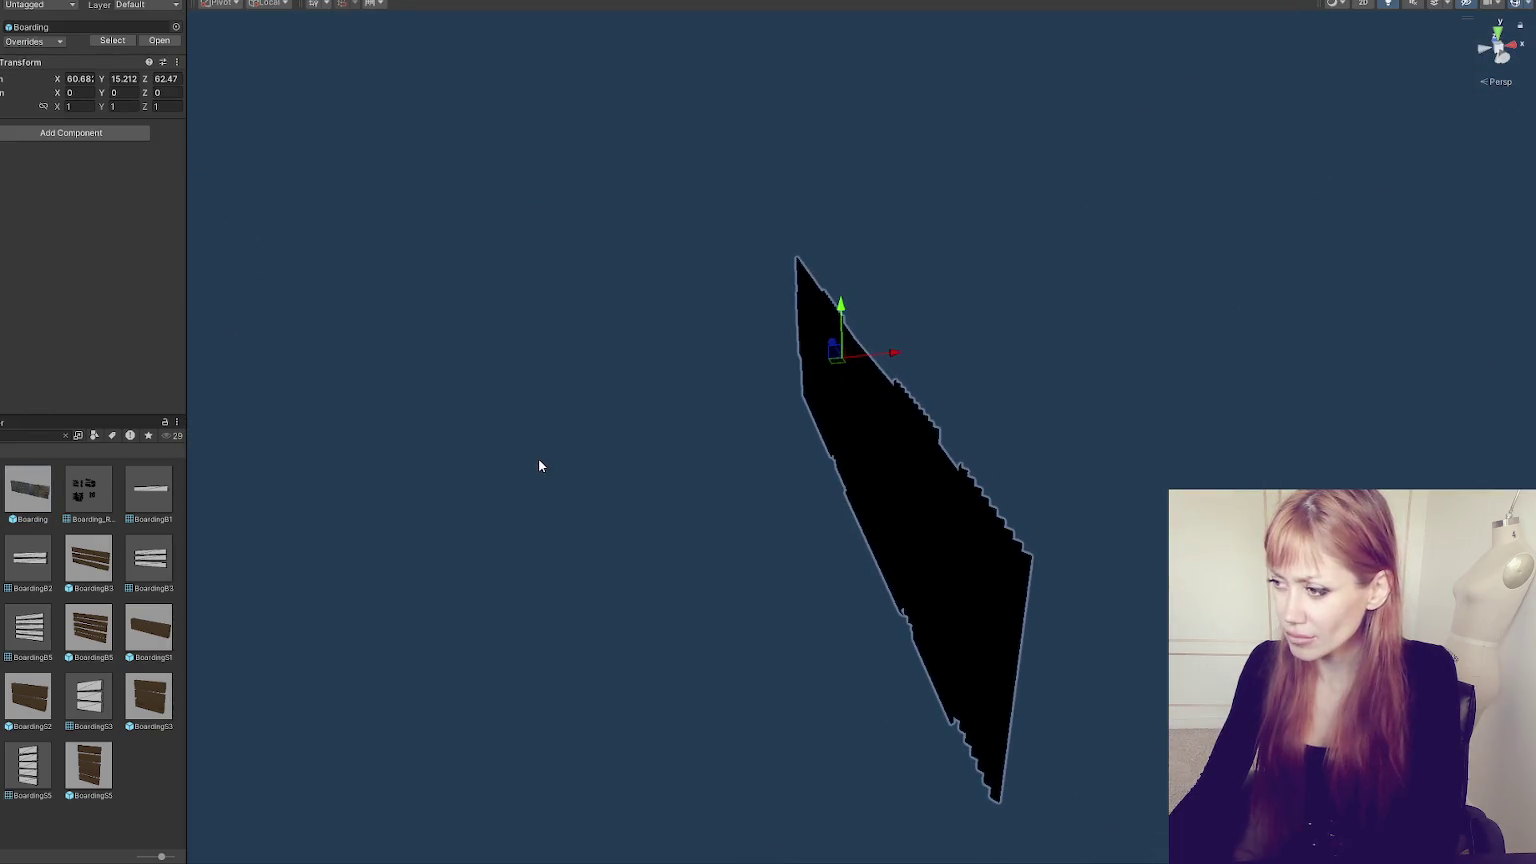
pyautogui.rightClick(67, 62)
pyautogui.click(95, 76)
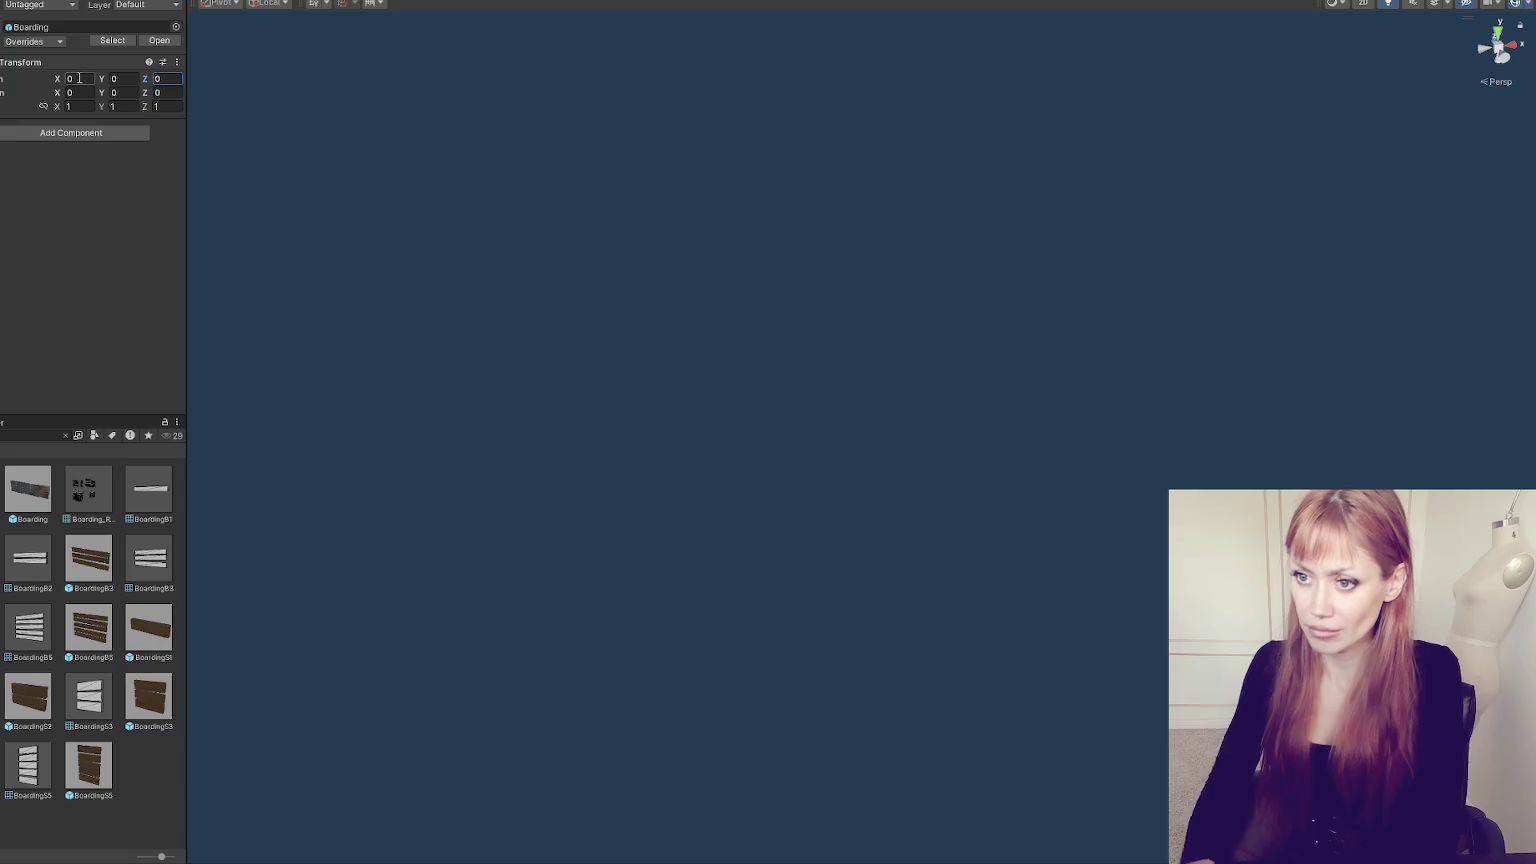
pyautogui.press('f')
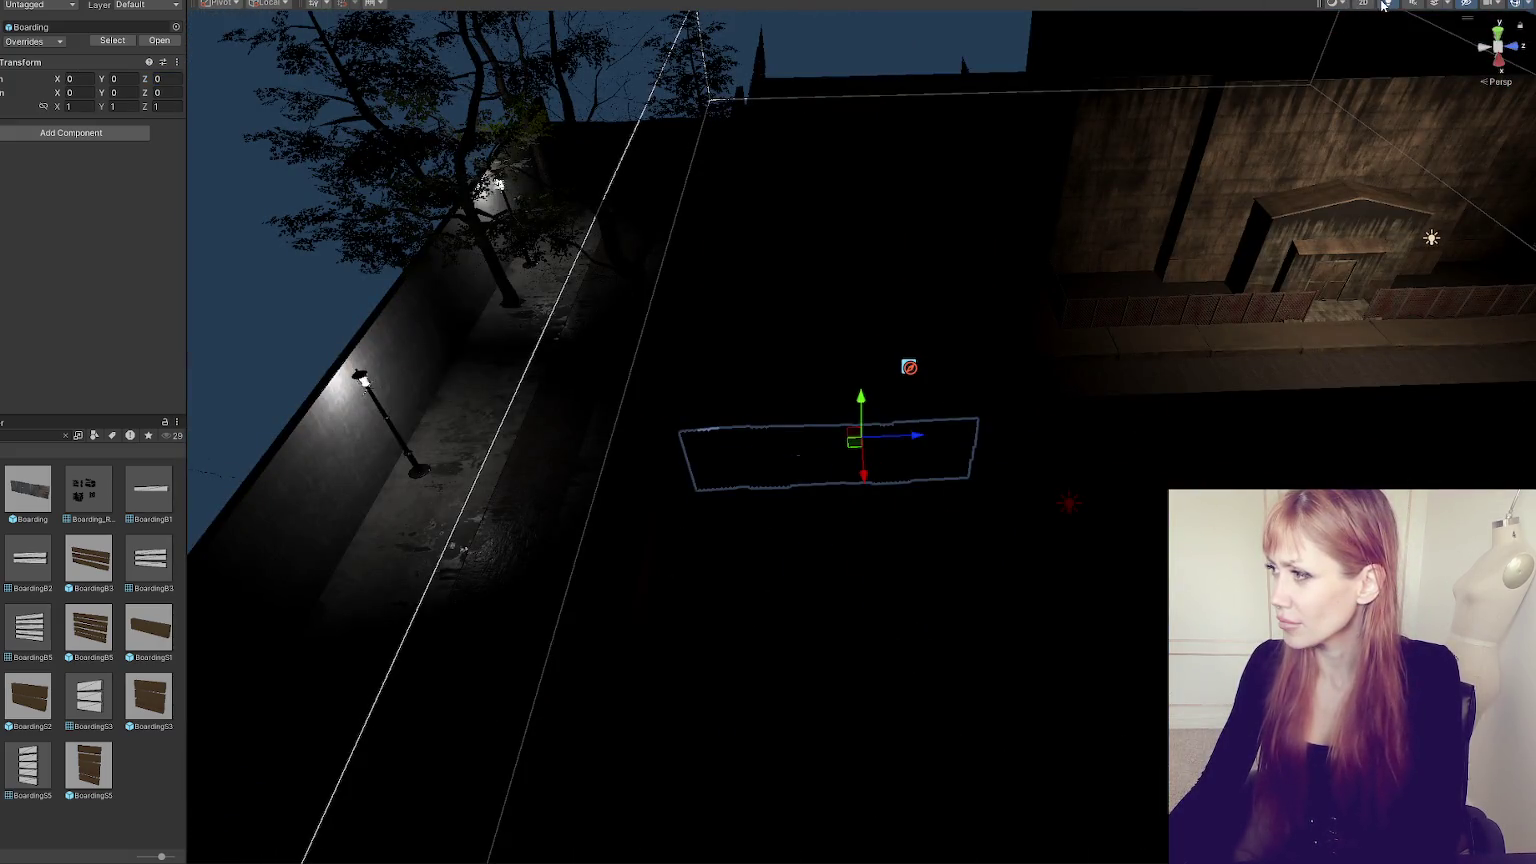
pyautogui.click(1385, 5)
# - Move the Boarding wall to the back of the level and raise it about two units
pyautogui.moveTo(864, 472); pyautogui.dragTo(862, 95)
pyautogui.press('f')
pyautogui.moveTo(945, 350); pyautogui.dragTo(956, 252)
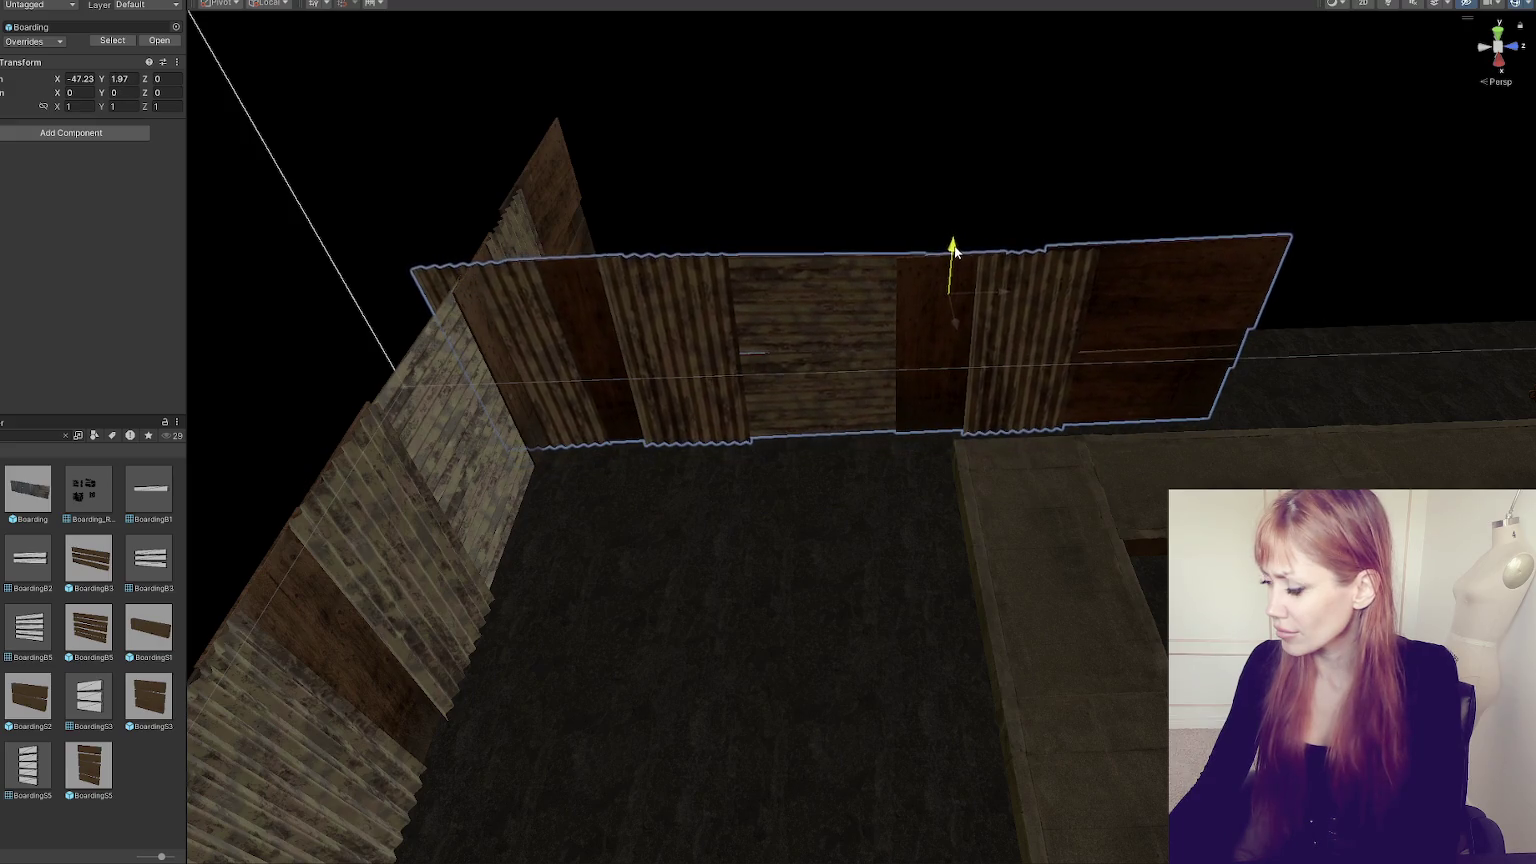
pyautogui.scroll(-3, 1109, 298)
pyautogui.moveTo(1109, 298)
pyautogui.mouseDown()
pyautogui.moveTo(884, 283)
pyautogui.moveTo(910, 256)
pyautogui.moveTo(1265, 322)
pyautogui.moveTo(924, 365)
pyautogui.moveTo(861, 358)
pyautogui.moveTo(1038, 305)
pyautogui.moveTo(1010, 315)
pyautogui.moveTo(1125, 250)
pyautogui.mouseUp()
pyautogui.moveTo(1297, 248)
pyautogui.mouseDown()
pyautogui.moveTo(755, 347)
pyautogui.moveTo(960, 304)
pyautogui.mouseUp()
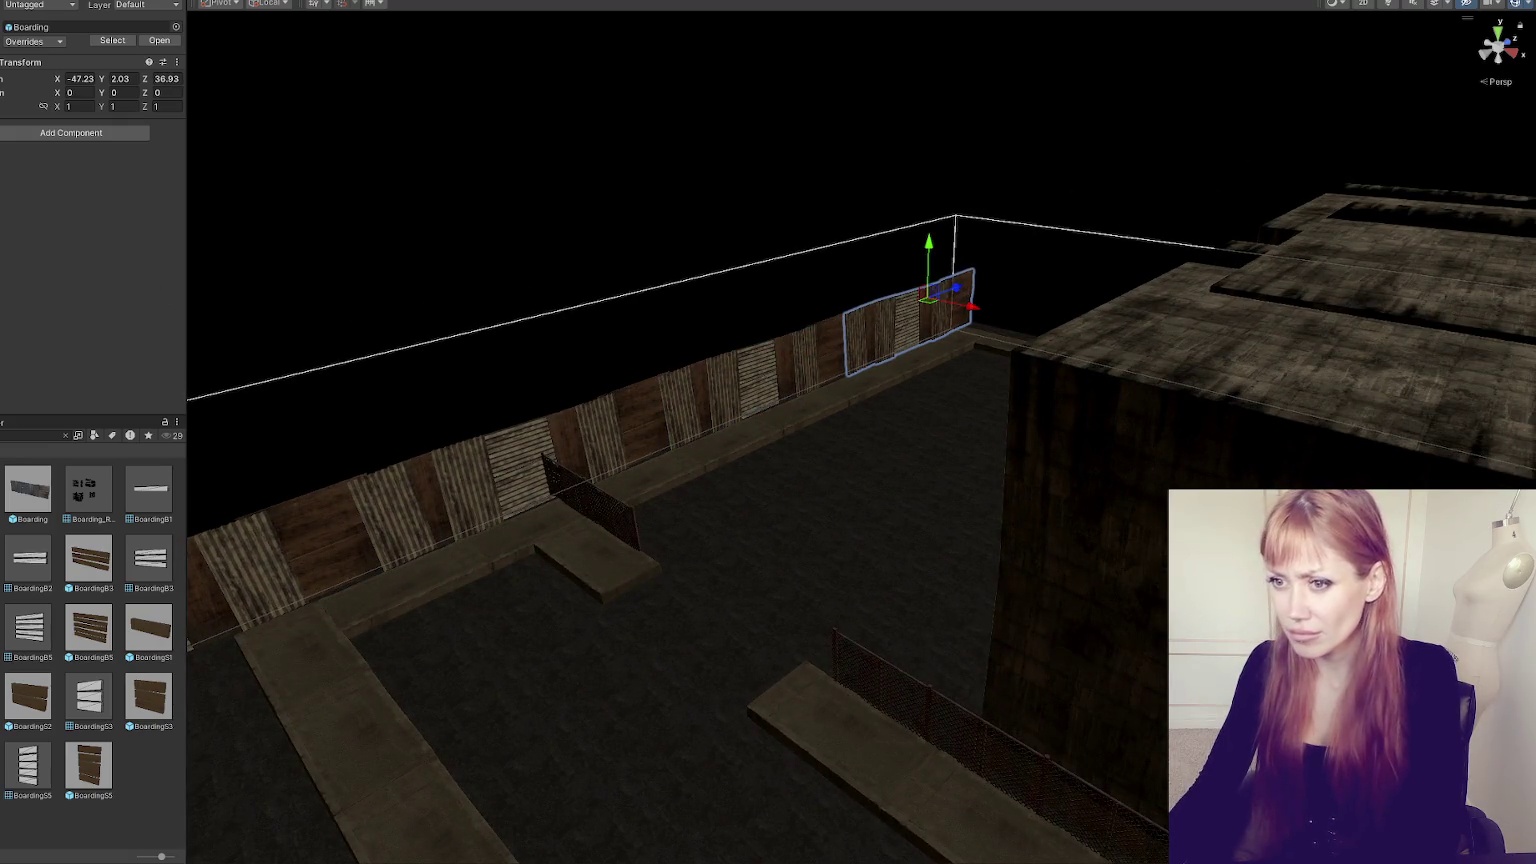
pyautogui.hotkey('ctrl', 'z')
pyautogui.hotkey('ctrl', 'z')
pyautogui.hotkey('ctrl', 'z')
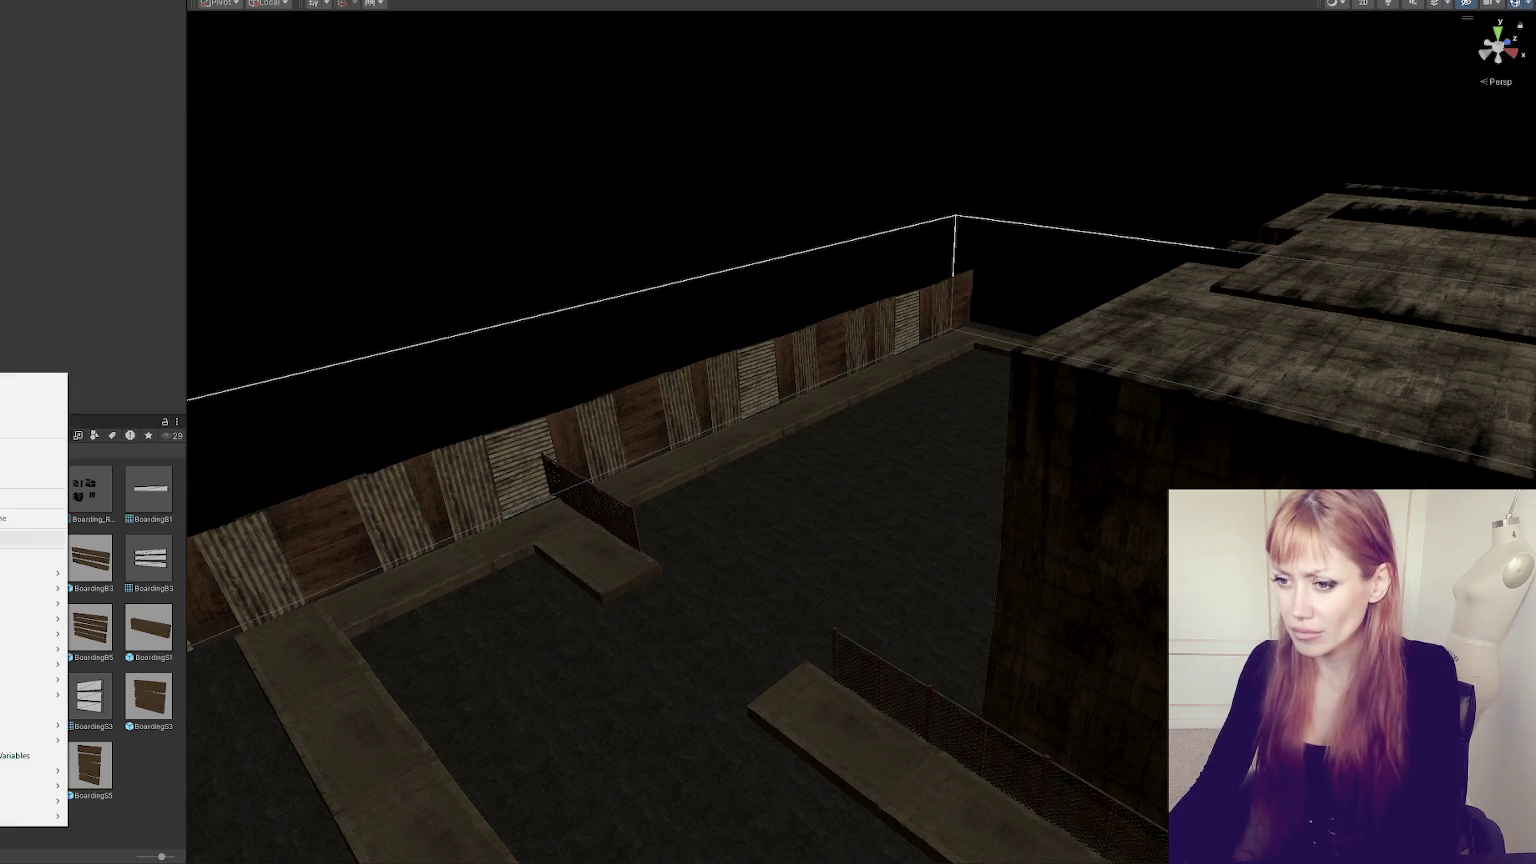
# - Slide the boarding pieces along X so the sections line up along the lot's back wall
pyautogui.moveTo(792, 403)
pyautogui.mouseDown()
pyautogui.moveTo(674, 365)
pyautogui.moveTo(953, 349)
pyautogui.mouseUp()
pyautogui.moveTo(500, 497)
pyautogui.mouseDown()
pyautogui.moveTo(497, 514)
pyautogui.moveTo(615, 338)
pyautogui.mouseUp()
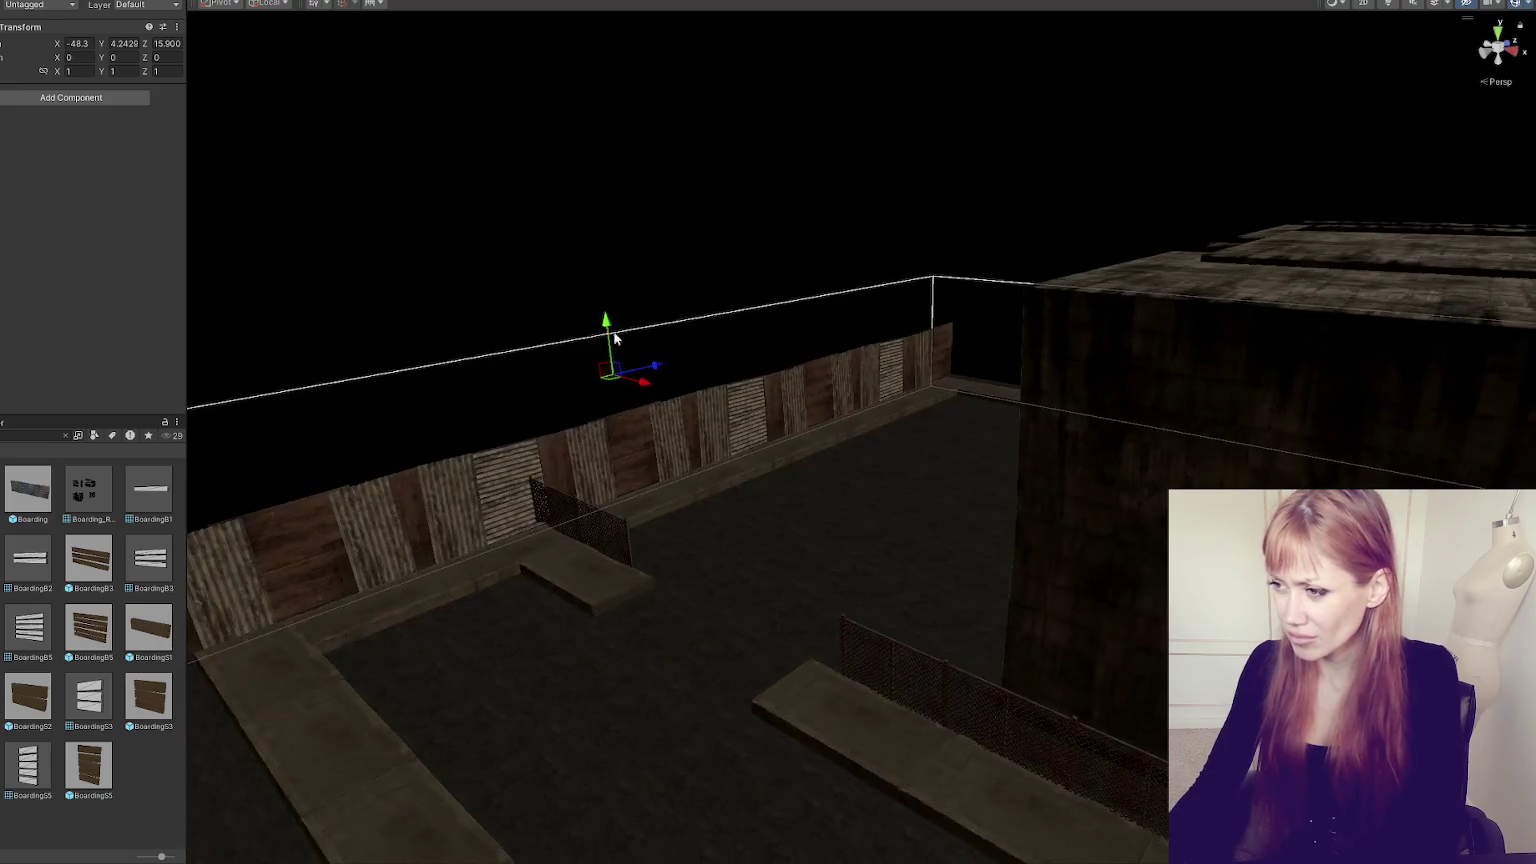
pyautogui.moveTo(652, 476); pyautogui.dragTo(658, 474)
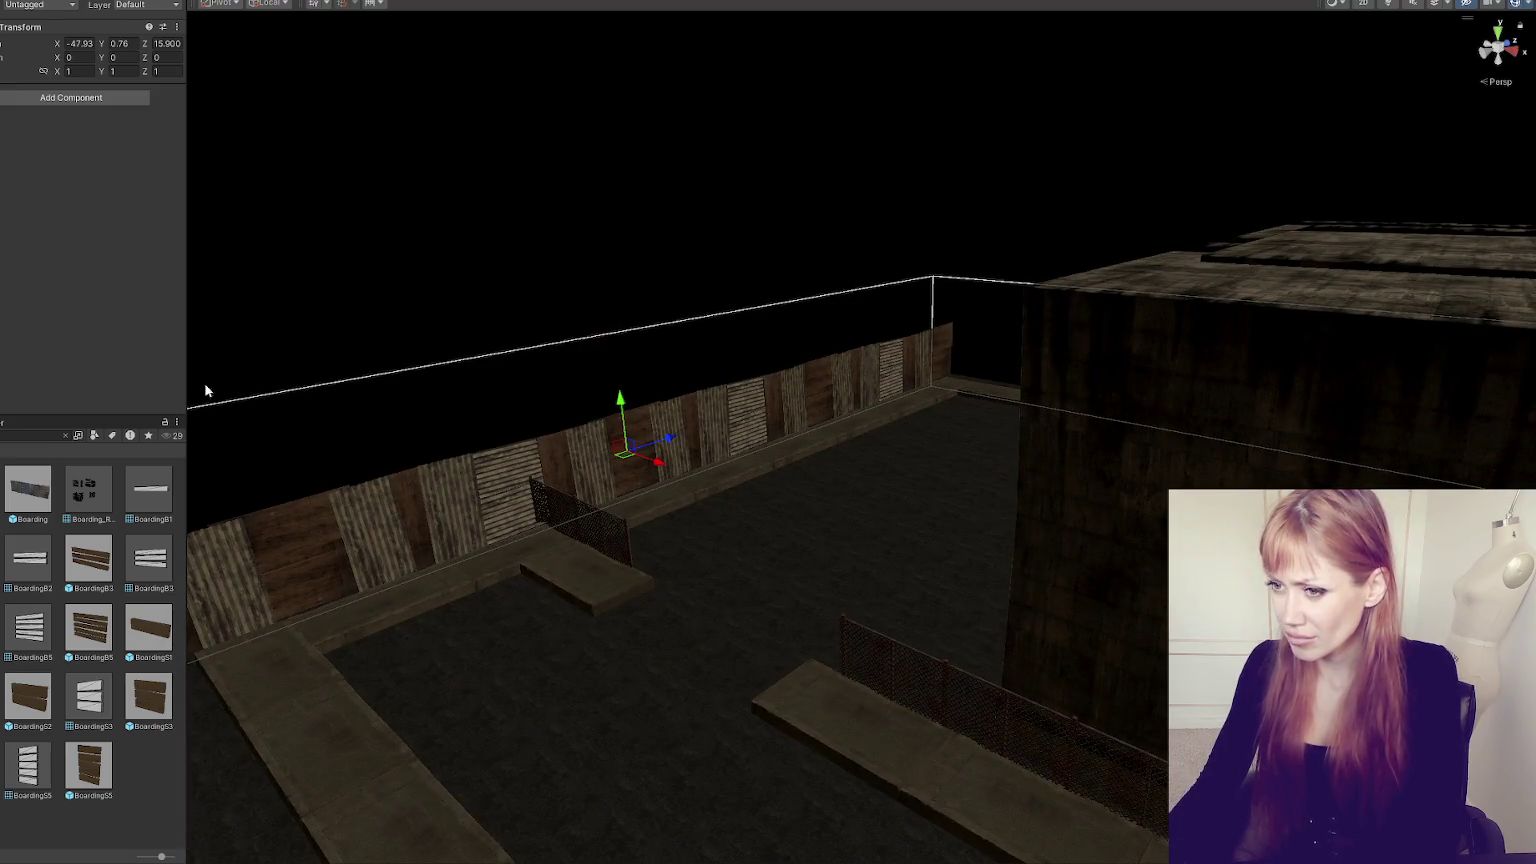
pyautogui.click(700, 420)
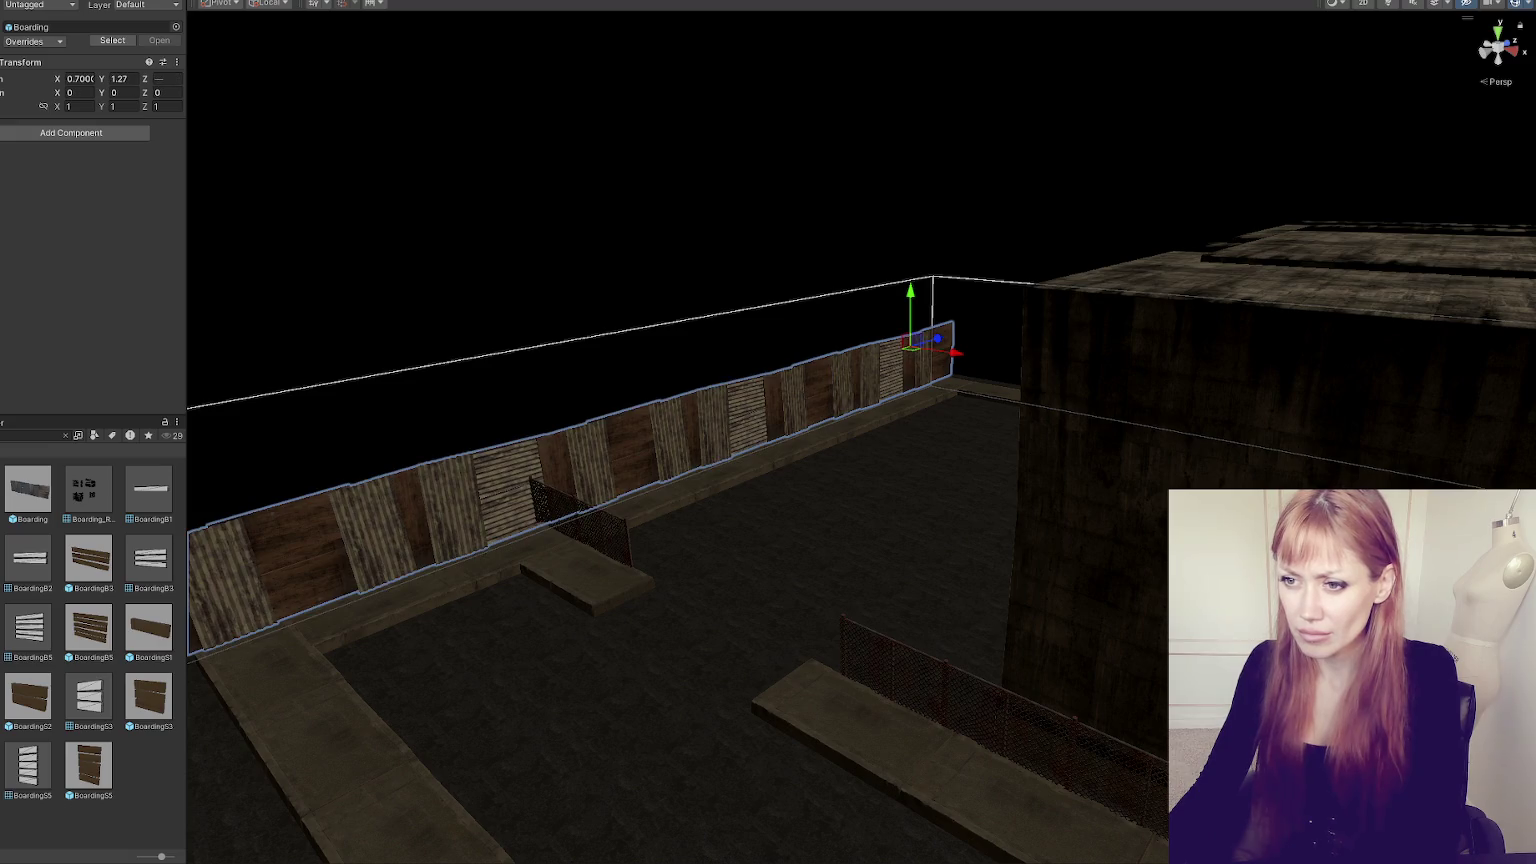
pyautogui.click(625, 448)
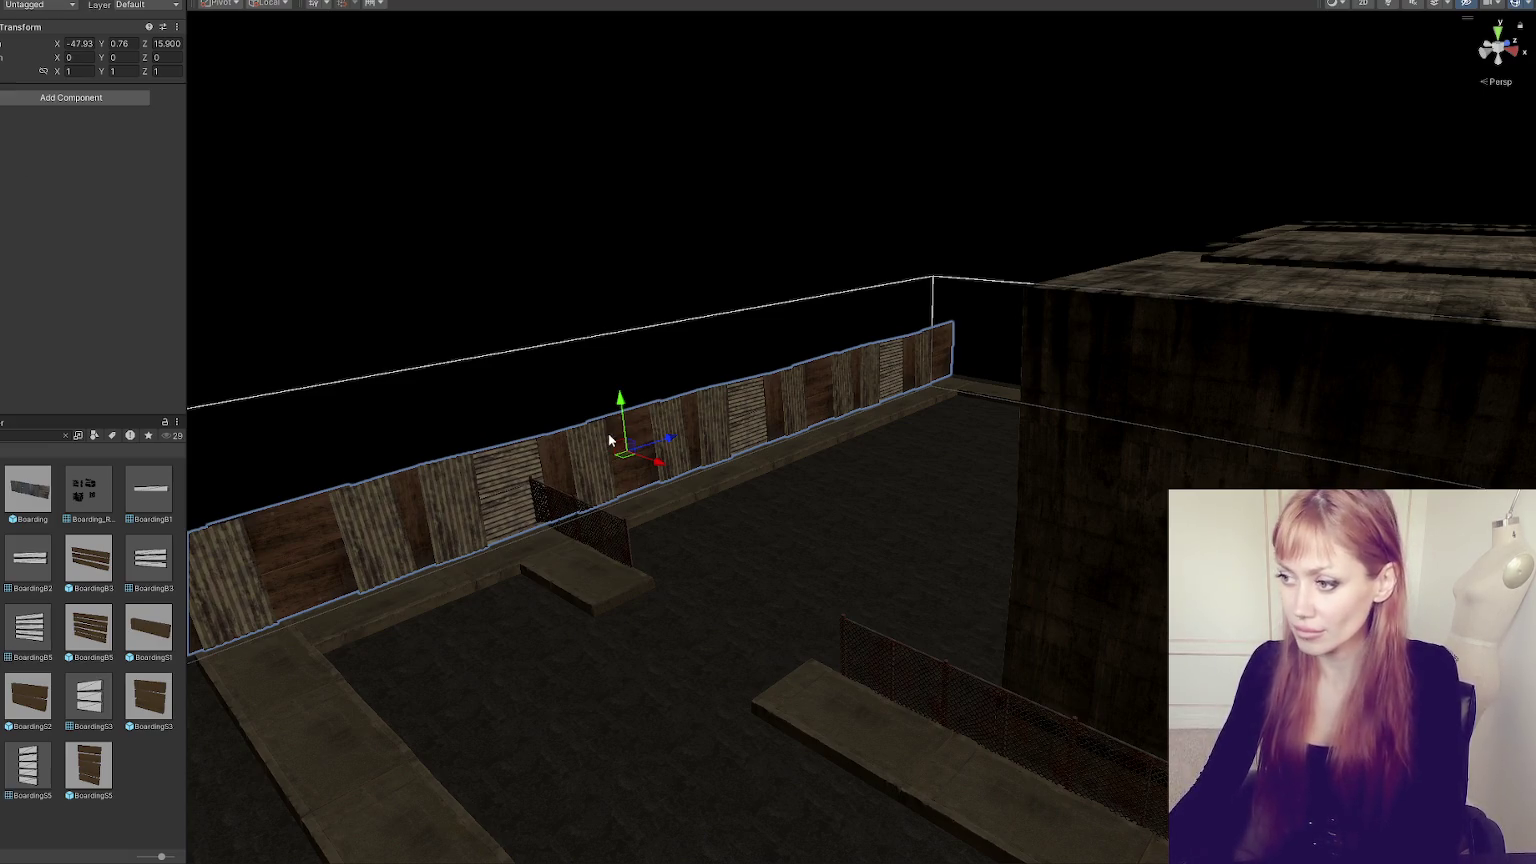
pyautogui.moveTo(658, 460); pyautogui.dragTo(1200, 617)
pyautogui.scroll(-5, 932, 446)
pyautogui.scroll(3, 675, 372)
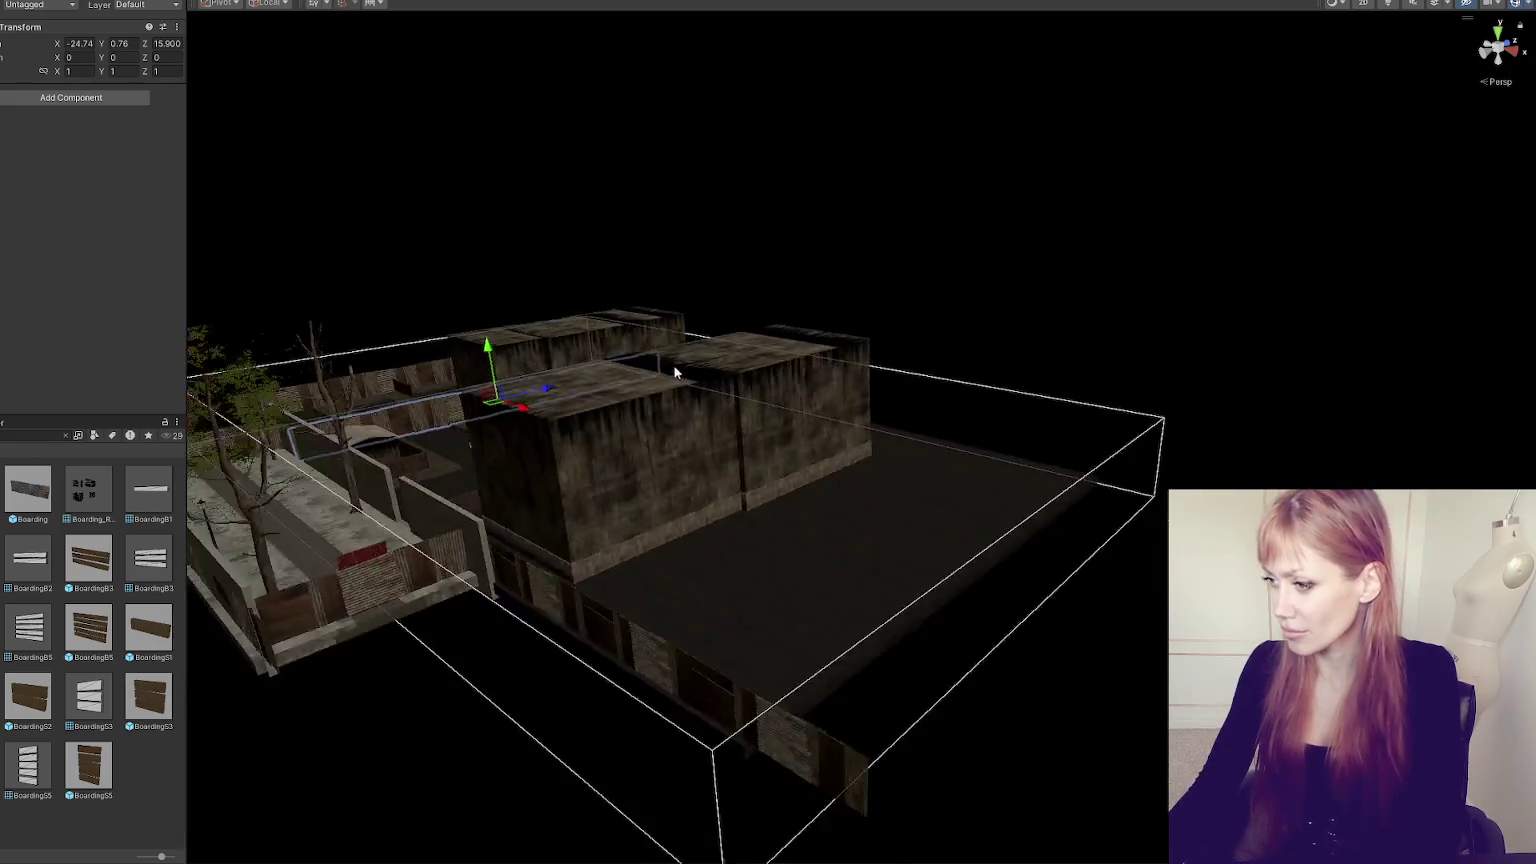
# - Move a boarding wall to the lot's right edge and turn it -90° in Y into place
pyautogui.moveTo(520, 415)
pyautogui.mouseDown()
pyautogui.moveTo(985, 617)
pyautogui.moveTo(771, 583)
pyautogui.moveTo(575, 332)
pyautogui.moveTo(641, 334)
pyautogui.moveTo(624, 341)
pyautogui.moveTo(652, 324)
pyautogui.moveTo(806, 315)
pyautogui.moveTo(840, 291)
pyautogui.mouseUp()
pyautogui.scroll(-3, 990, 605)
pyautogui.press('e')
pyautogui.press('w')
pyautogui.moveTo(686, 332)
pyautogui.mouseDown()
pyautogui.moveTo(708, 435)
pyautogui.moveTo(703, 360)
pyautogui.mouseUp()
pyautogui.press('f')
pyautogui.moveTo(617, 247)
pyautogui.mouseDown()
pyautogui.moveTo(425, 243)
pyautogui.moveTo(445, 245)
pyautogui.mouseUp()
pyautogui.moveTo(886, 389)
pyautogui.mouseDown()
pyautogui.moveTo(830, 463)
pyautogui.moveTo(462, 586)
pyautogui.moveTo(768, 538)
pyautogui.mouseUp()
pyautogui.moveTo(537, 458)
pyautogui.mouseDown()
pyautogui.moveTo(799, 342)
pyautogui.moveTo(725, 486)
pyautogui.mouseUp()
# - Shift individual boards within the turned boarding wall to close the gap
pyautogui.click(620, 494)
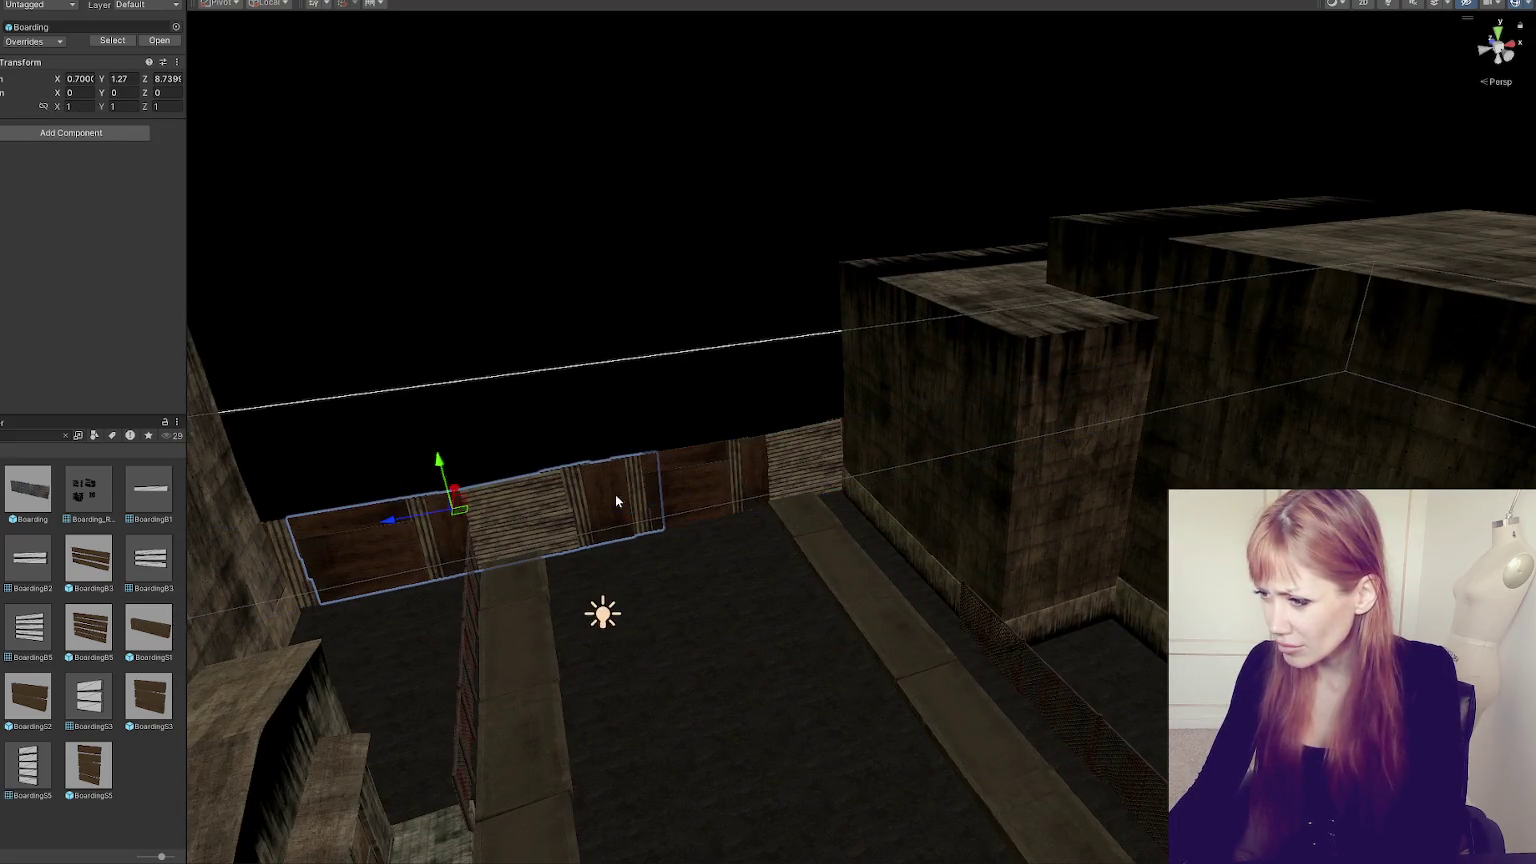
pyautogui.click(614, 494)
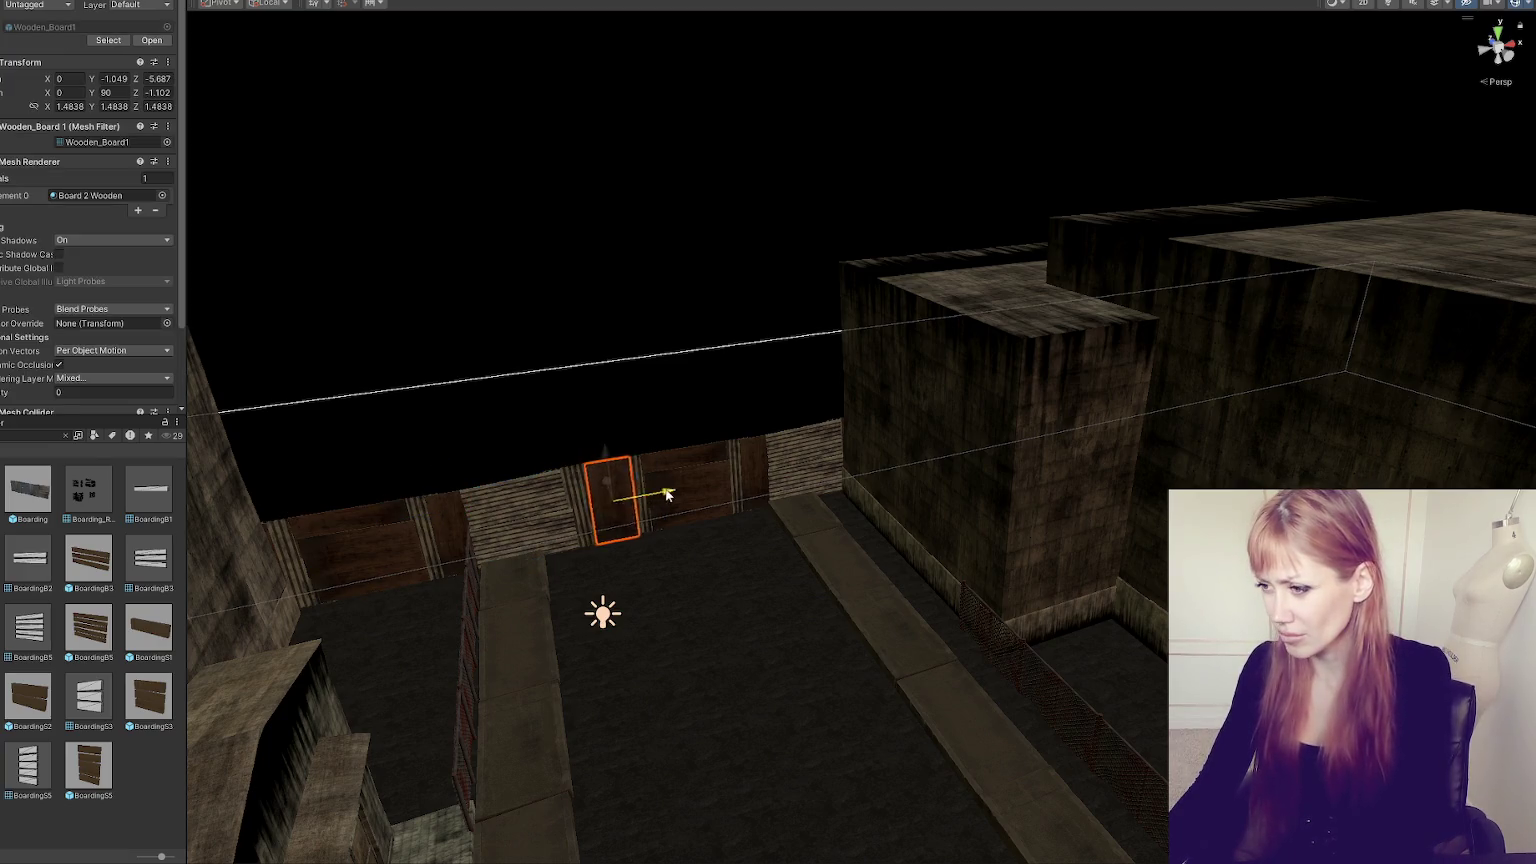
pyautogui.click(625, 495)
pyautogui.click(600, 505)
pyautogui.click(656, 496)
pyautogui.click(628, 496)
pyautogui.moveTo(640, 497)
pyautogui.mouseDown()
pyautogui.moveTo(703, 478)
pyautogui.moveTo(545, 500)
pyautogui.mouseUp()
pyautogui.click(578, 494)
pyautogui.click(590, 498)
pyautogui.moveTo(793, 356)
pyautogui.mouseDown()
pyautogui.moveTo(622, 398)
pyautogui.moveTo(857, 412)
pyautogui.moveTo(970, 388)
pyautogui.mouseUp()
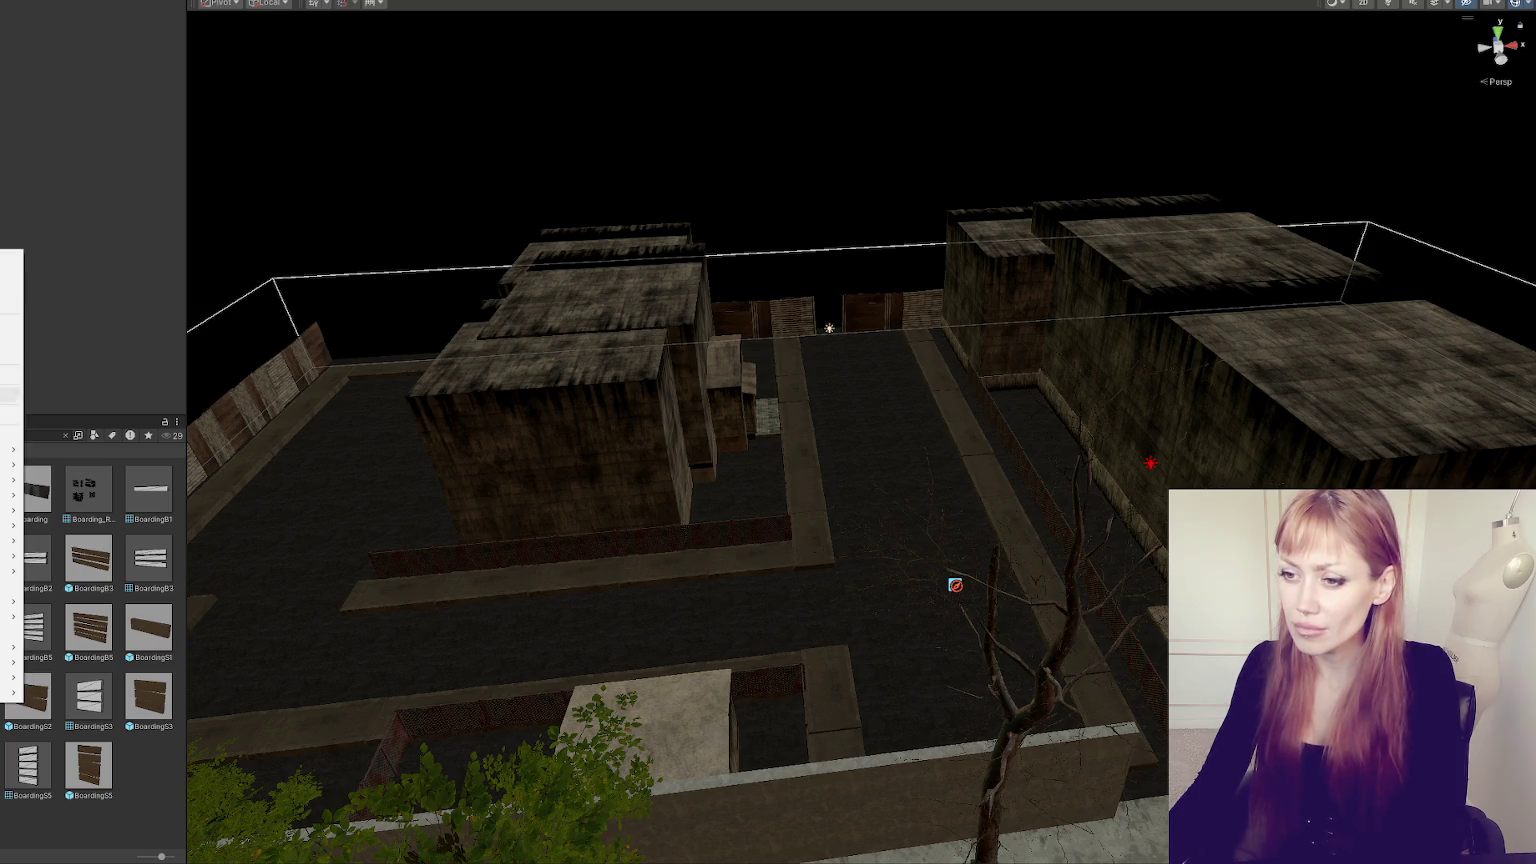
# - Add a new Terrain through GameObject > 3D Object > Terrain
pyautogui.click(175, 278)
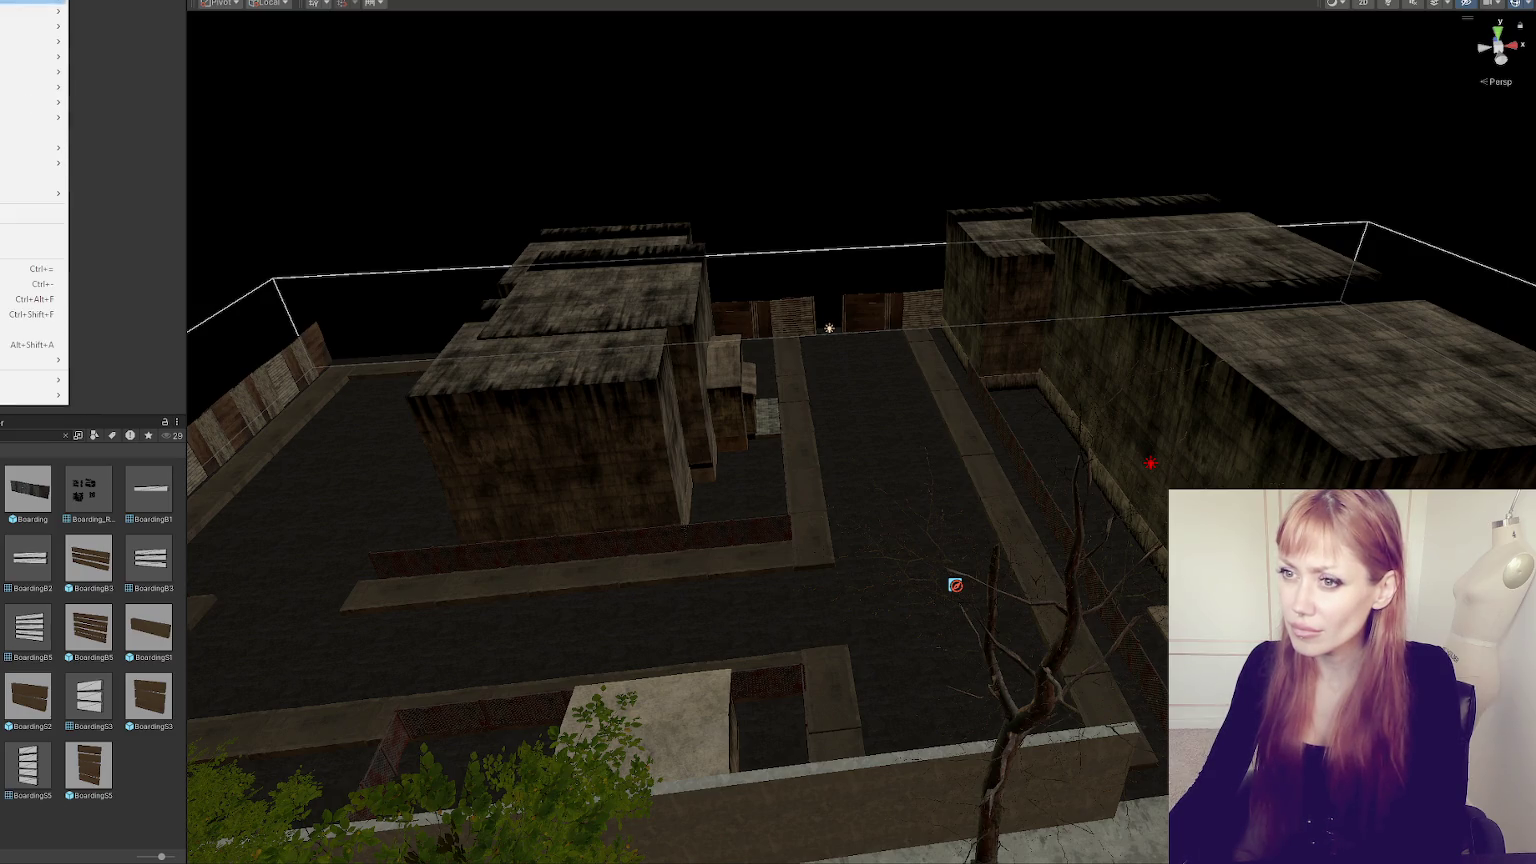
pyautogui.moveTo(35, 26)
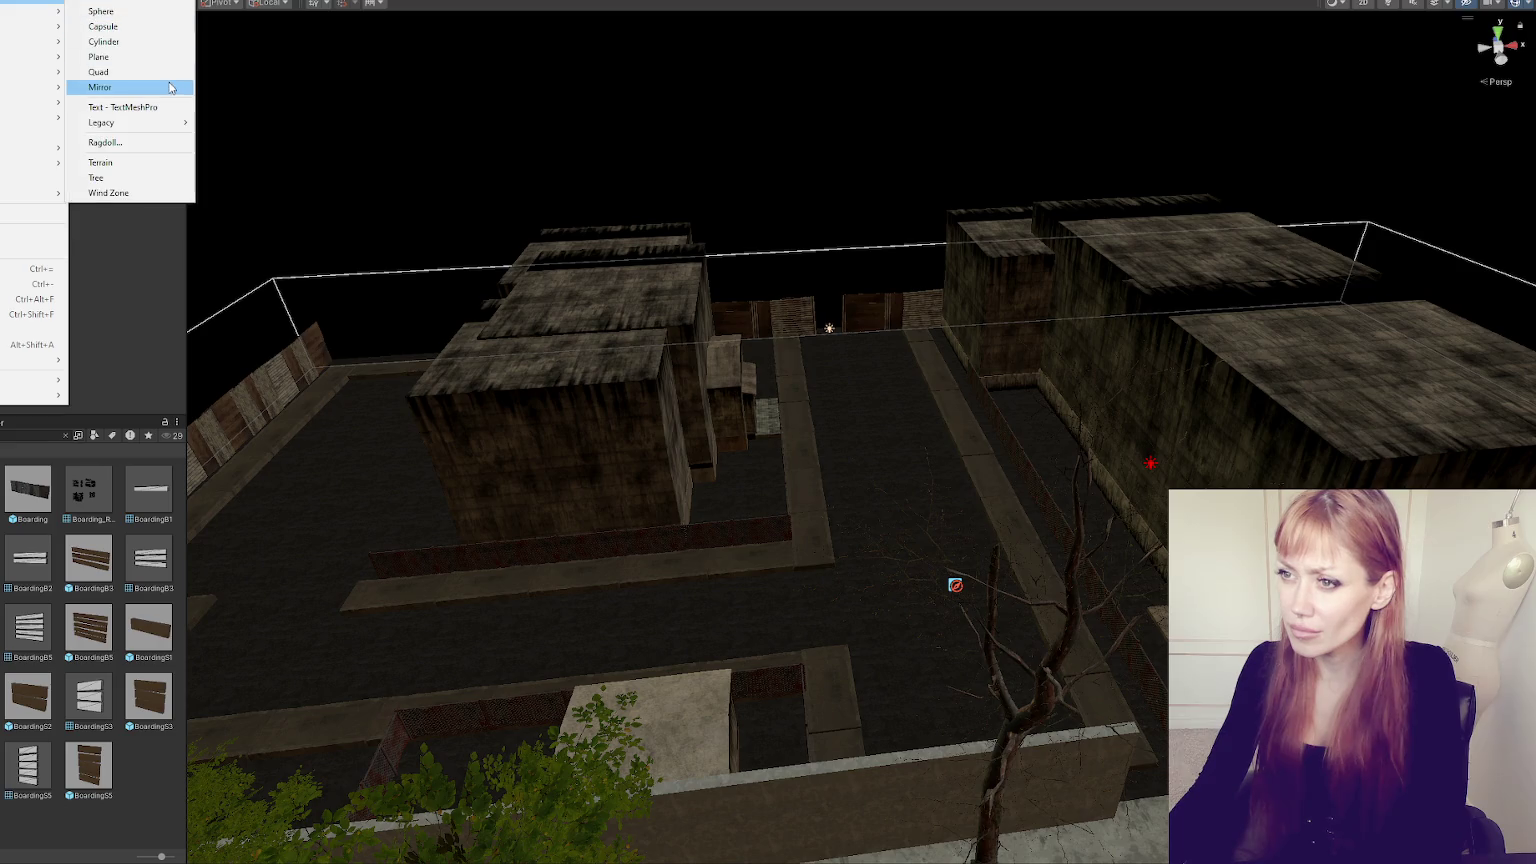
pyautogui.click(130, 162)
pyautogui.scroll(-5, 808, 389)
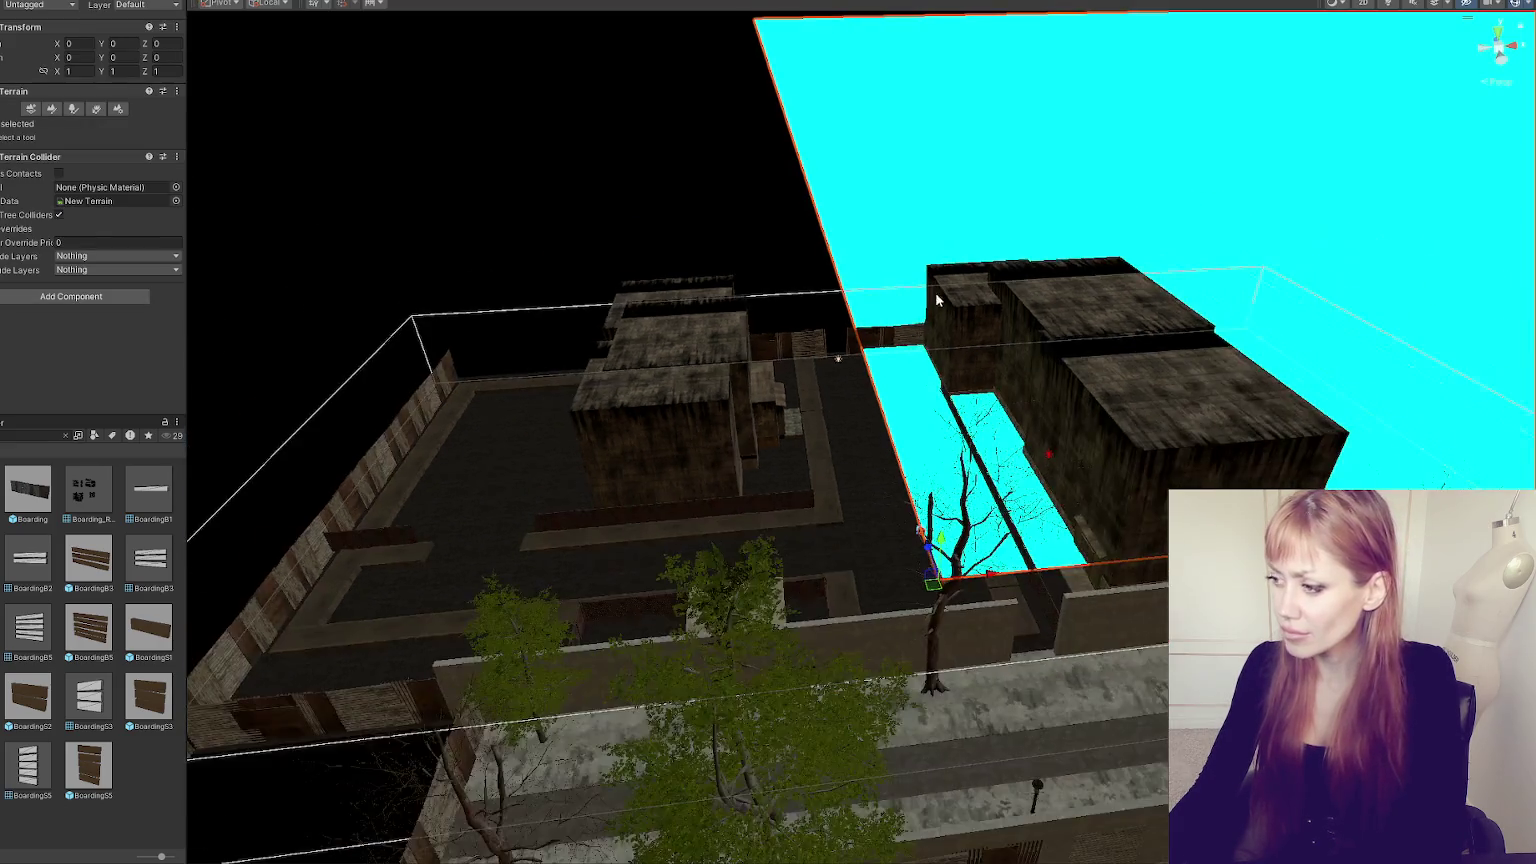
# - Drag the new terrain to X -53.15, Z -7.11, aligning its edge with the lot's front
pyautogui.moveTo(935, 292); pyautogui.dragTo(980, 430)
pyautogui.moveTo(960, 545)
pyautogui.mouseDown()
pyautogui.moveTo(880, 630)
pyautogui.moveTo(612, 695)
pyautogui.mouseUp()
pyautogui.click(558, 718)
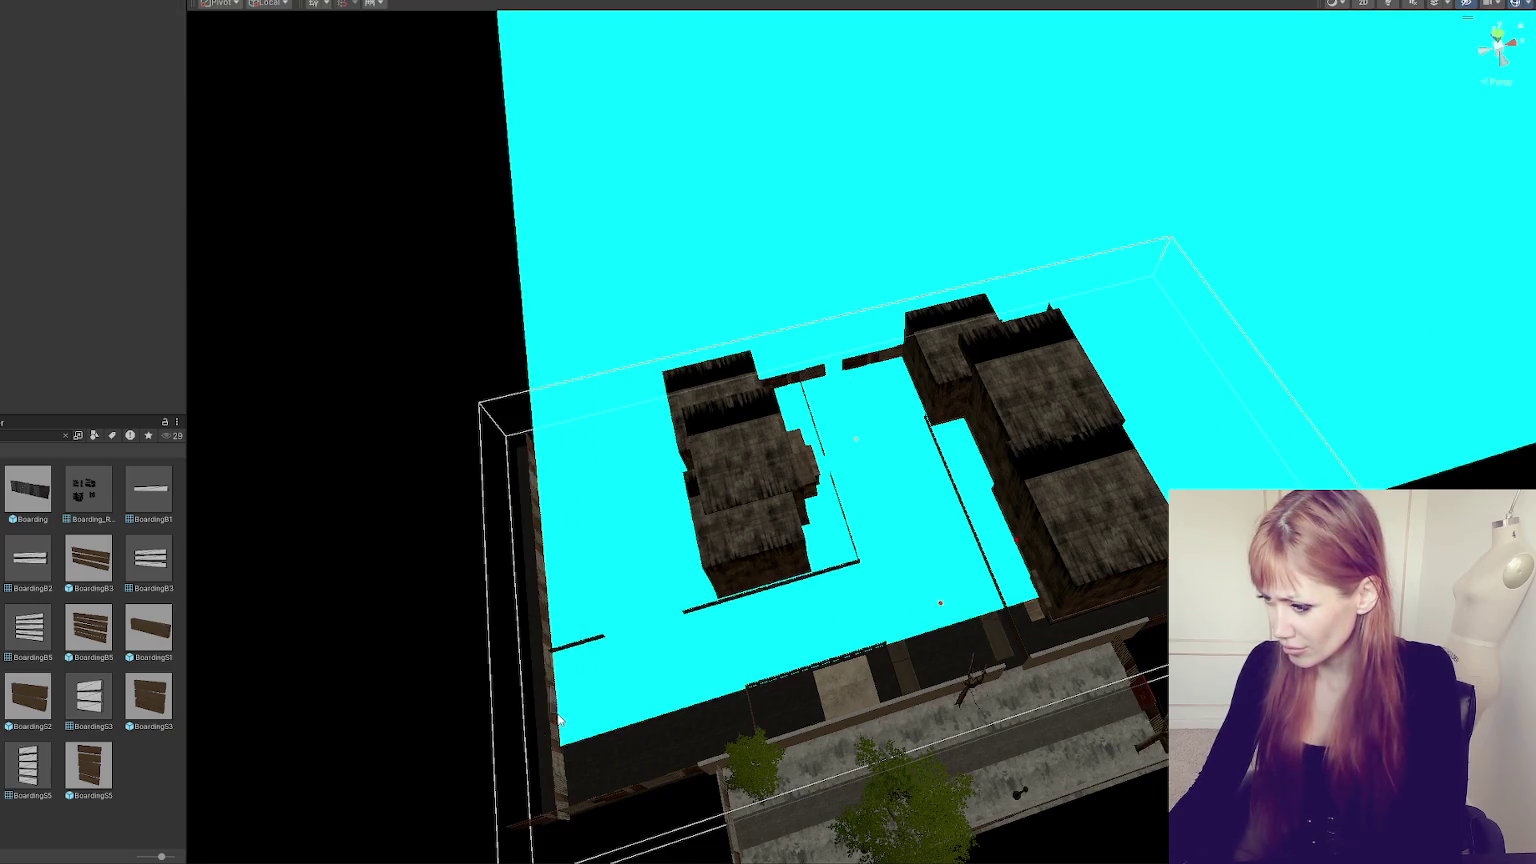
pyautogui.click(590, 720)
pyautogui.moveTo(572, 693); pyautogui.dragTo(560, 760)
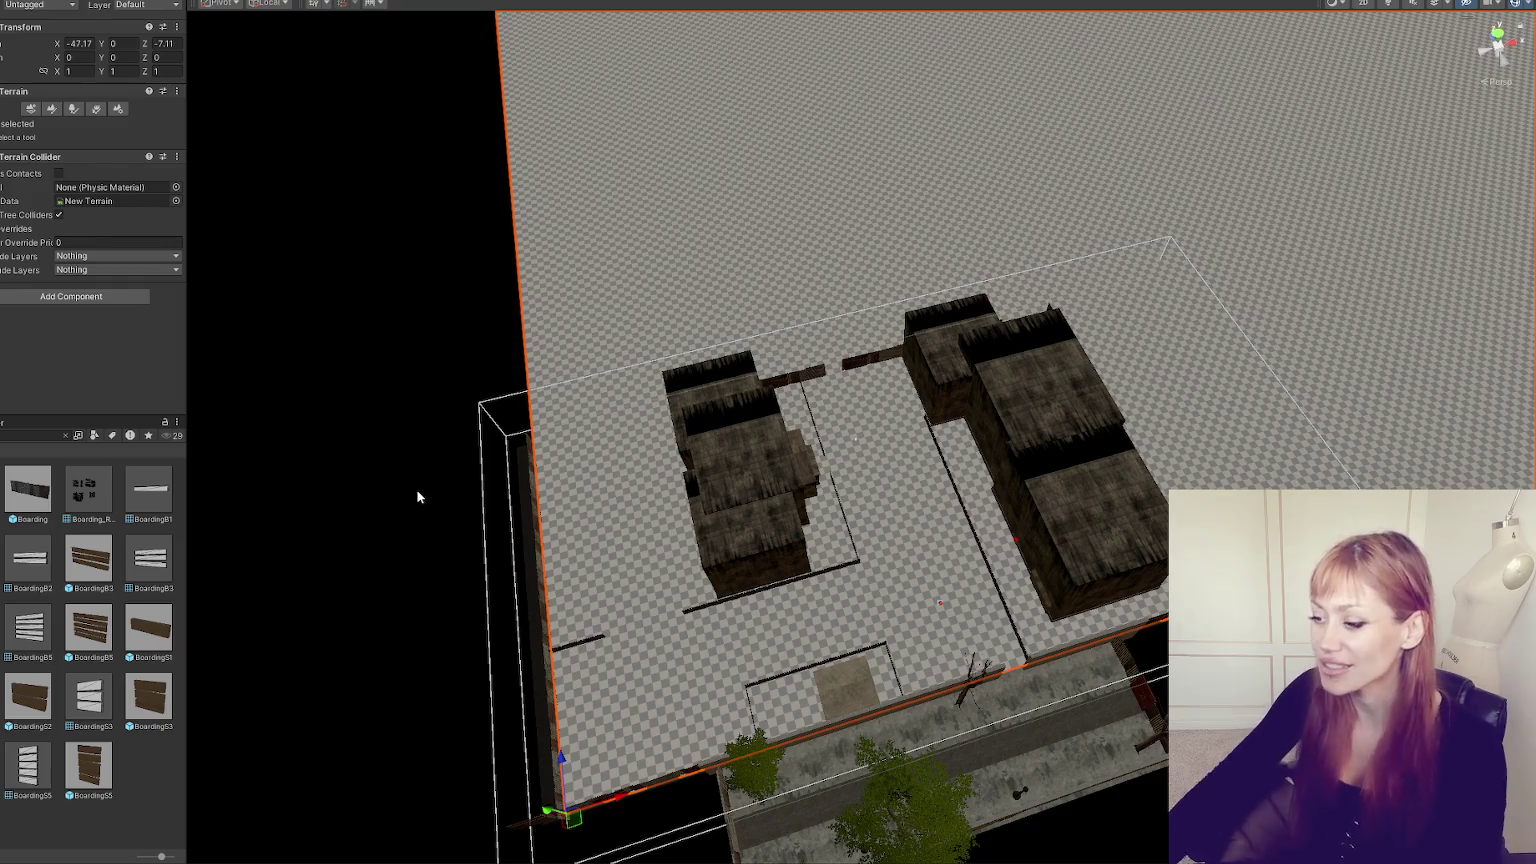
pyautogui.moveTo(607, 800); pyautogui.dragTo(560, 820)
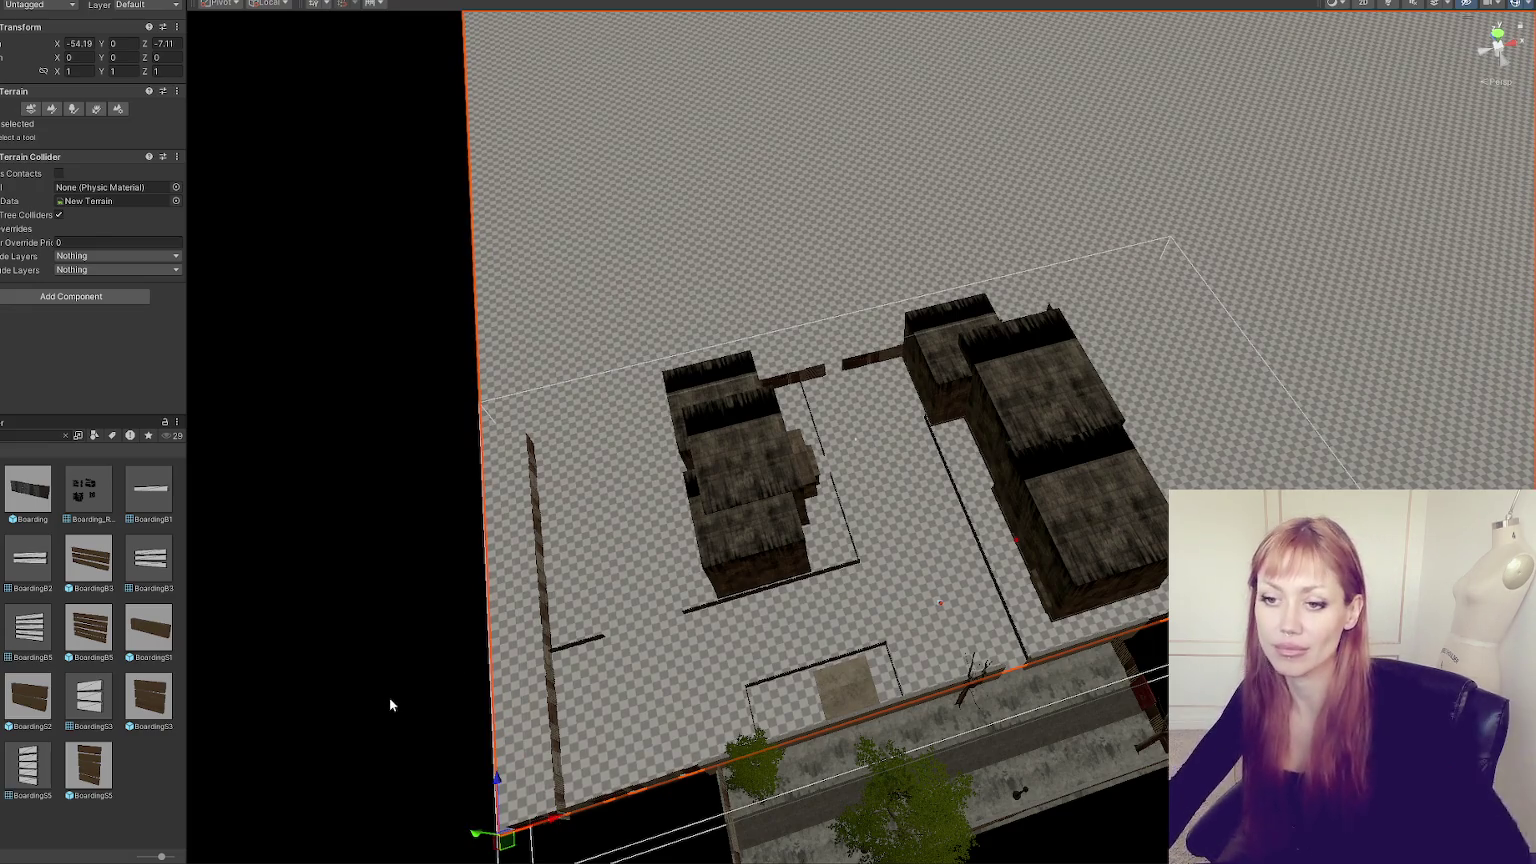
pyautogui.moveTo(558, 820); pyautogui.dragTo(565, 820)
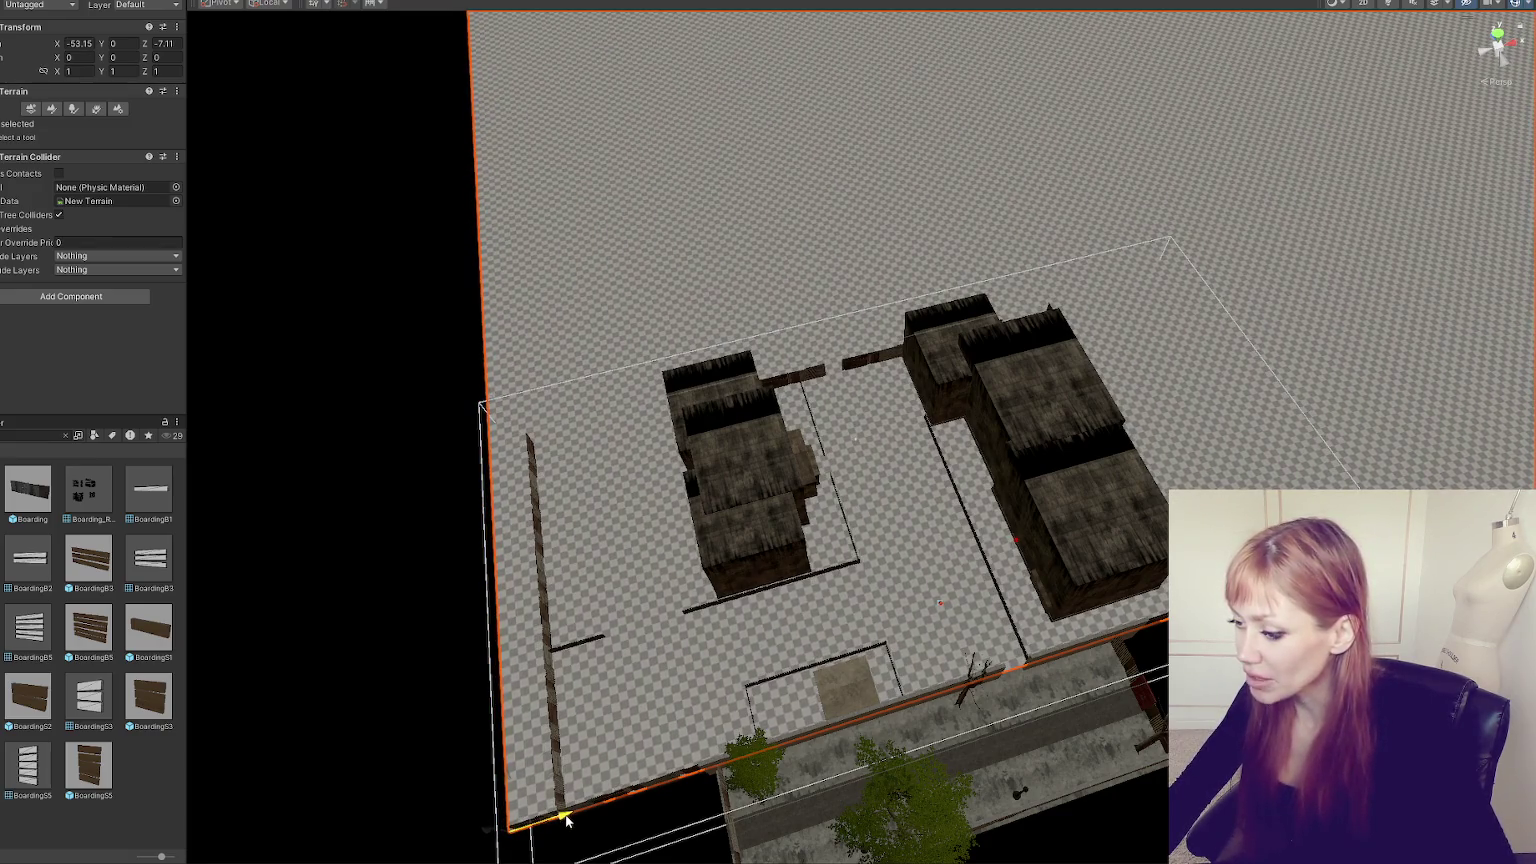
pyautogui.moveTo(751, 634); pyautogui.dragTo(604, 585)
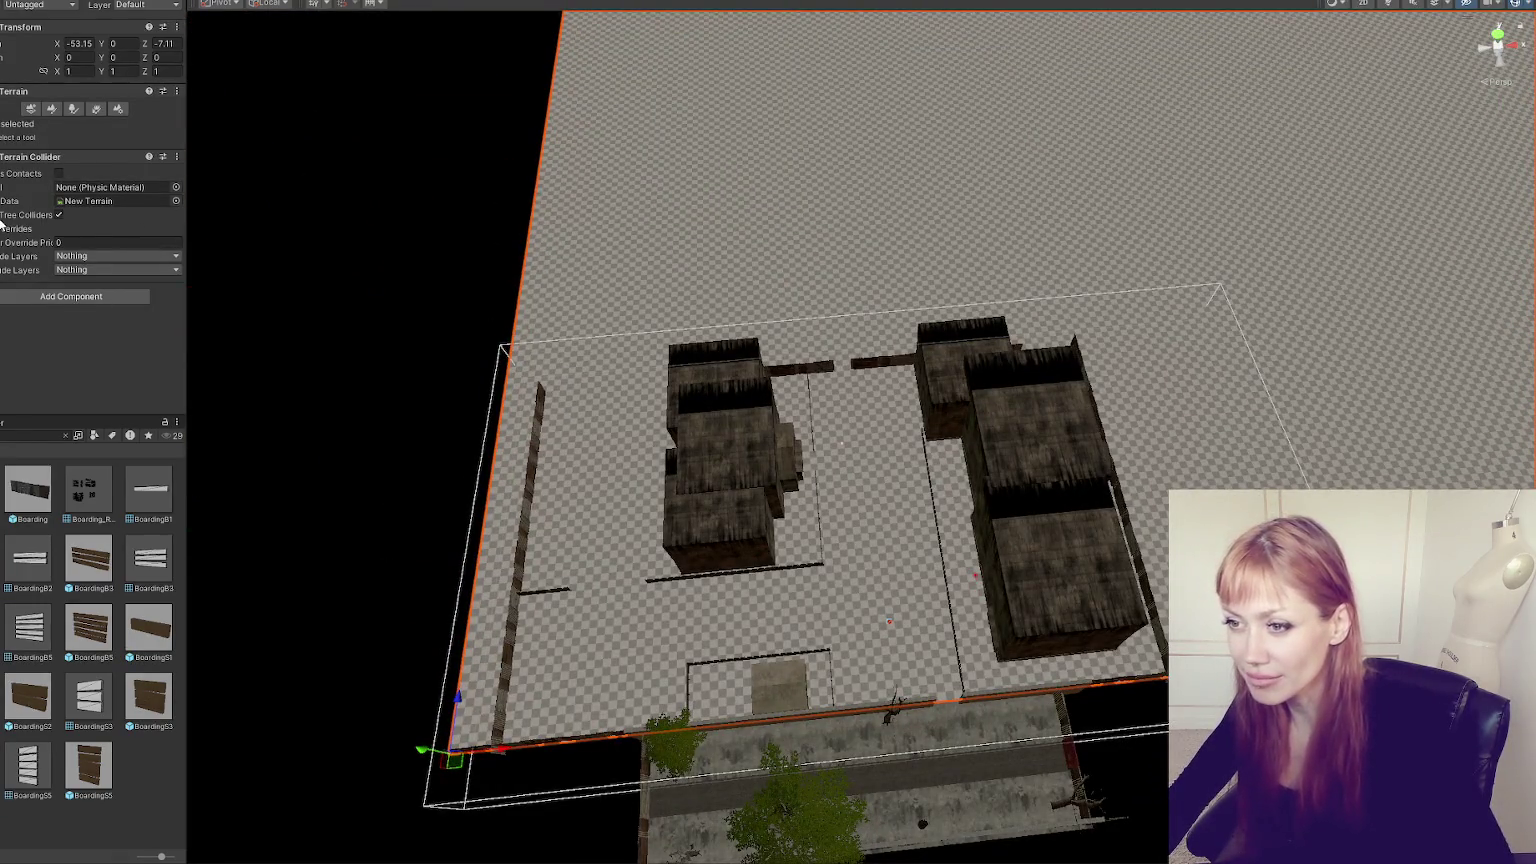
pyautogui.click(30, 109)
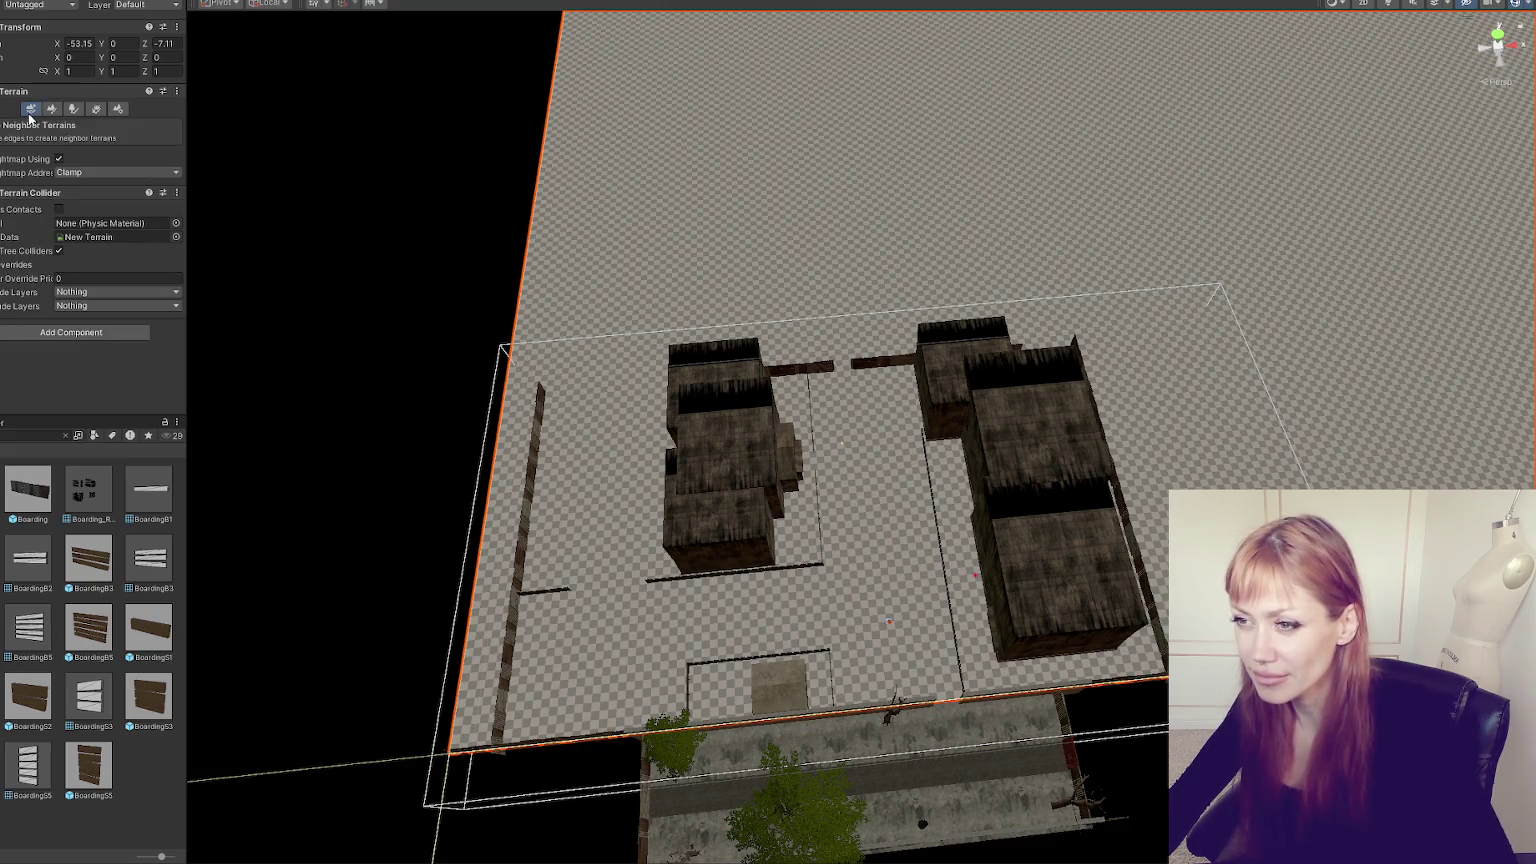
# - In Terrain Settings, set the terrain width to 100, length 50 and height 100
pyautogui.click(113, 110)
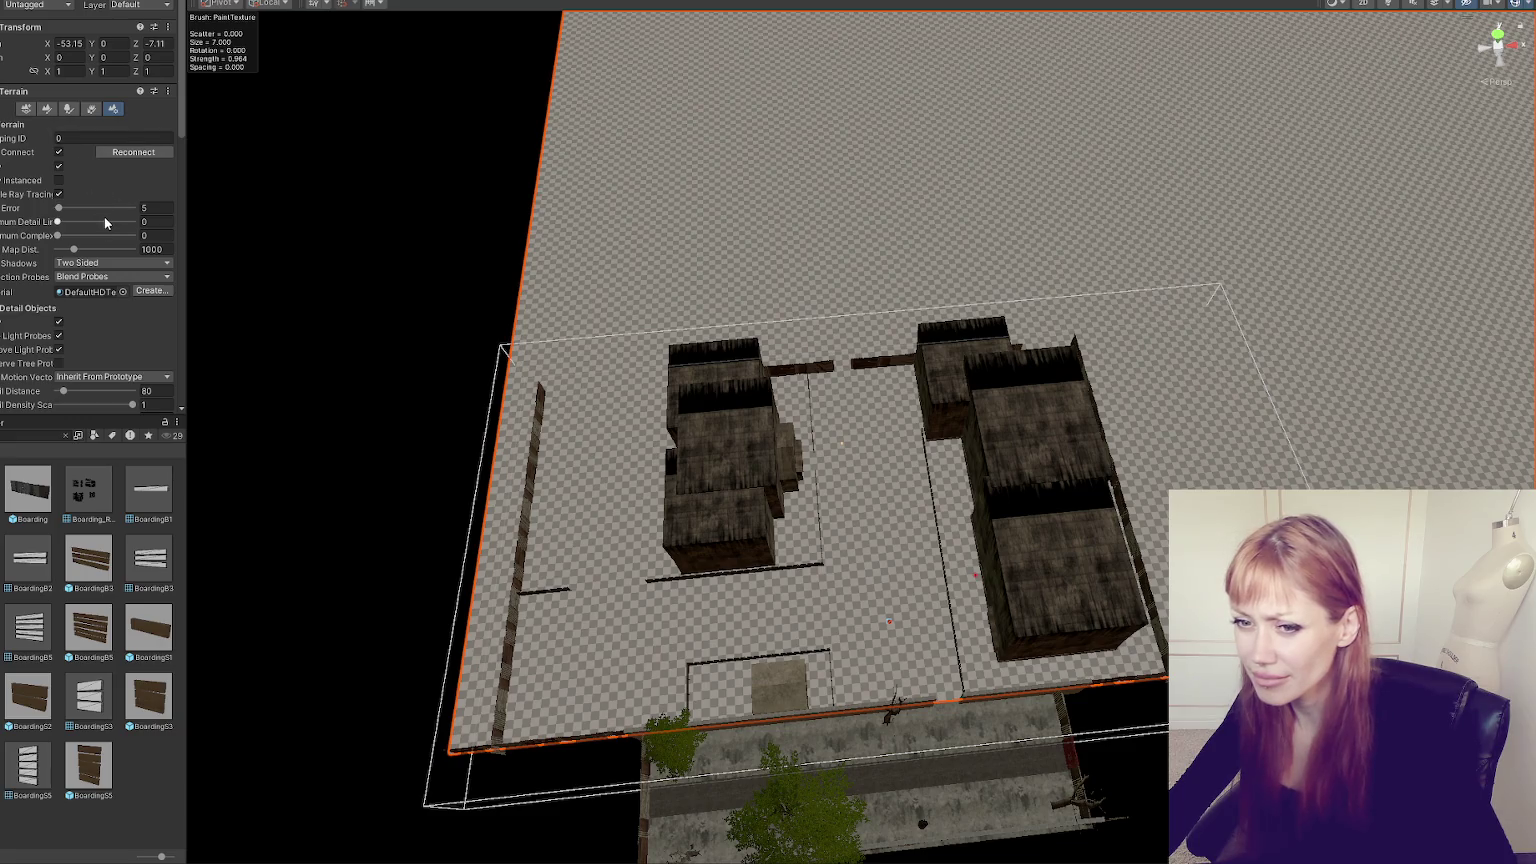
pyautogui.scroll(-3, 73, 270)
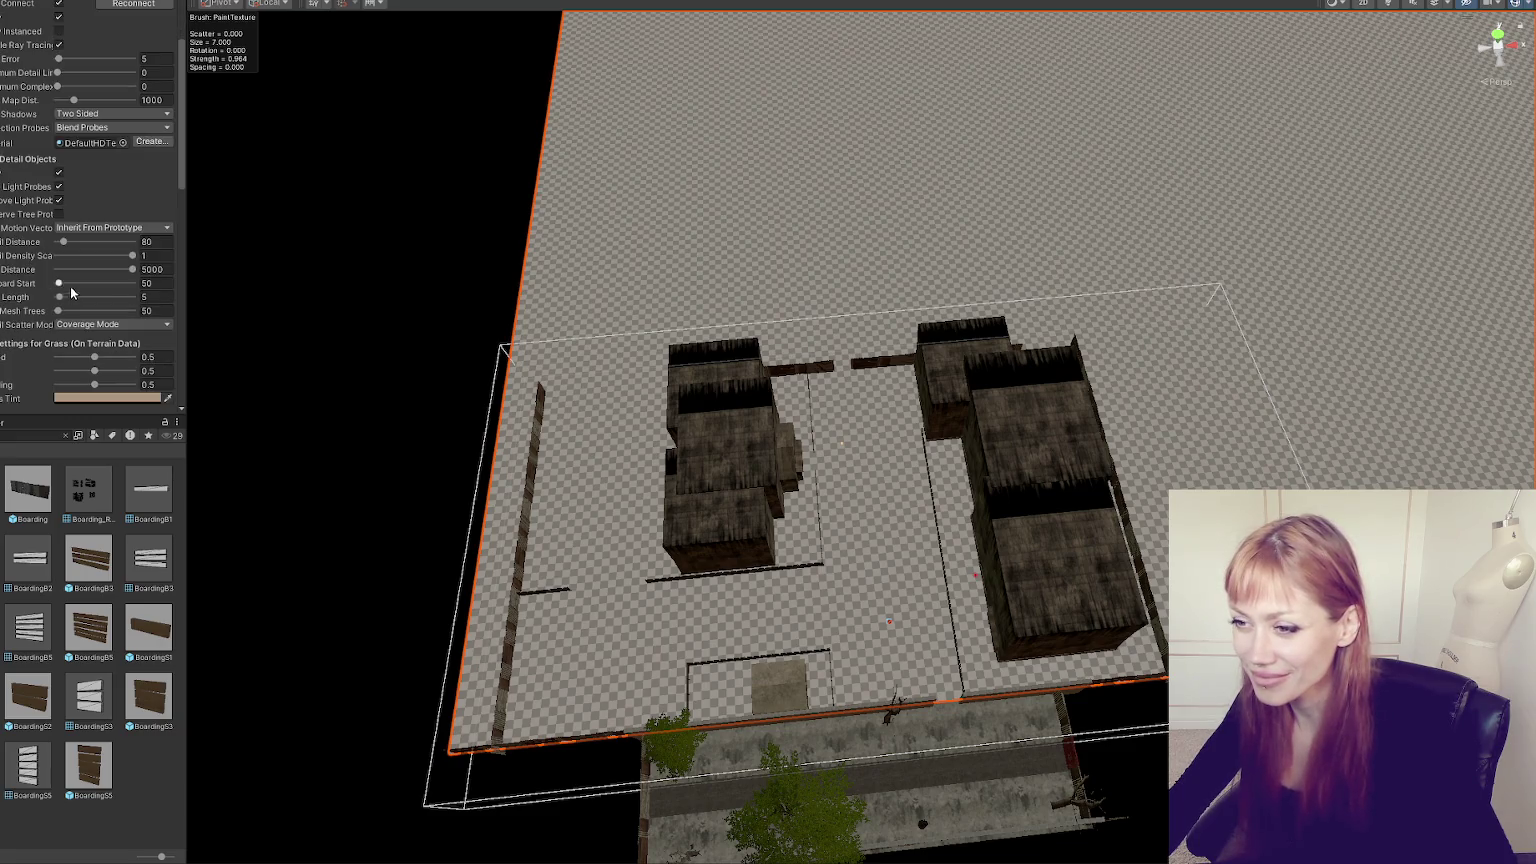
pyautogui.scroll(-5, 150, 288)
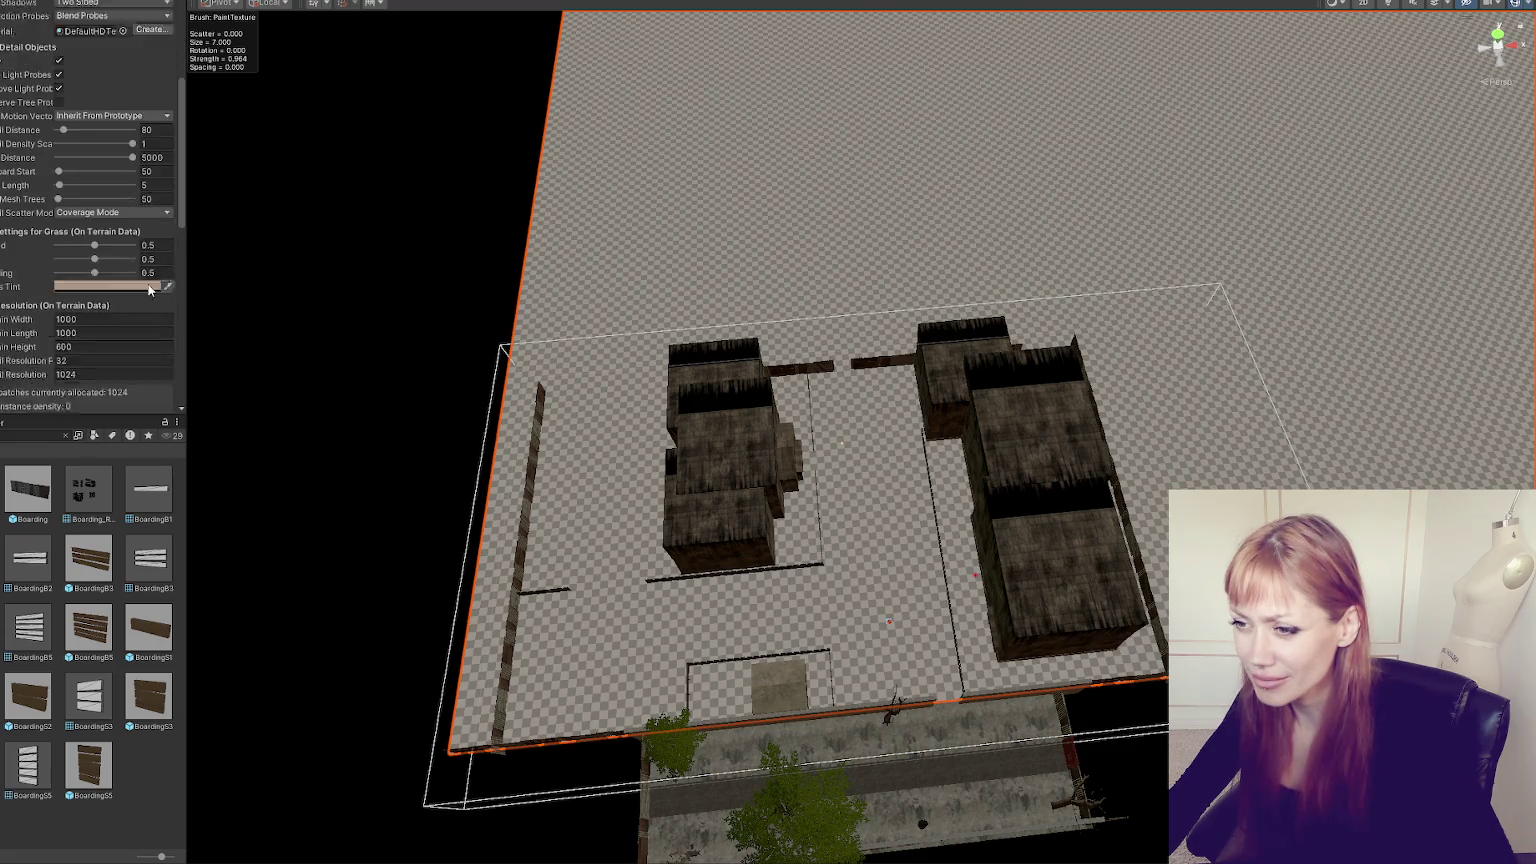
pyautogui.click(130, 208)
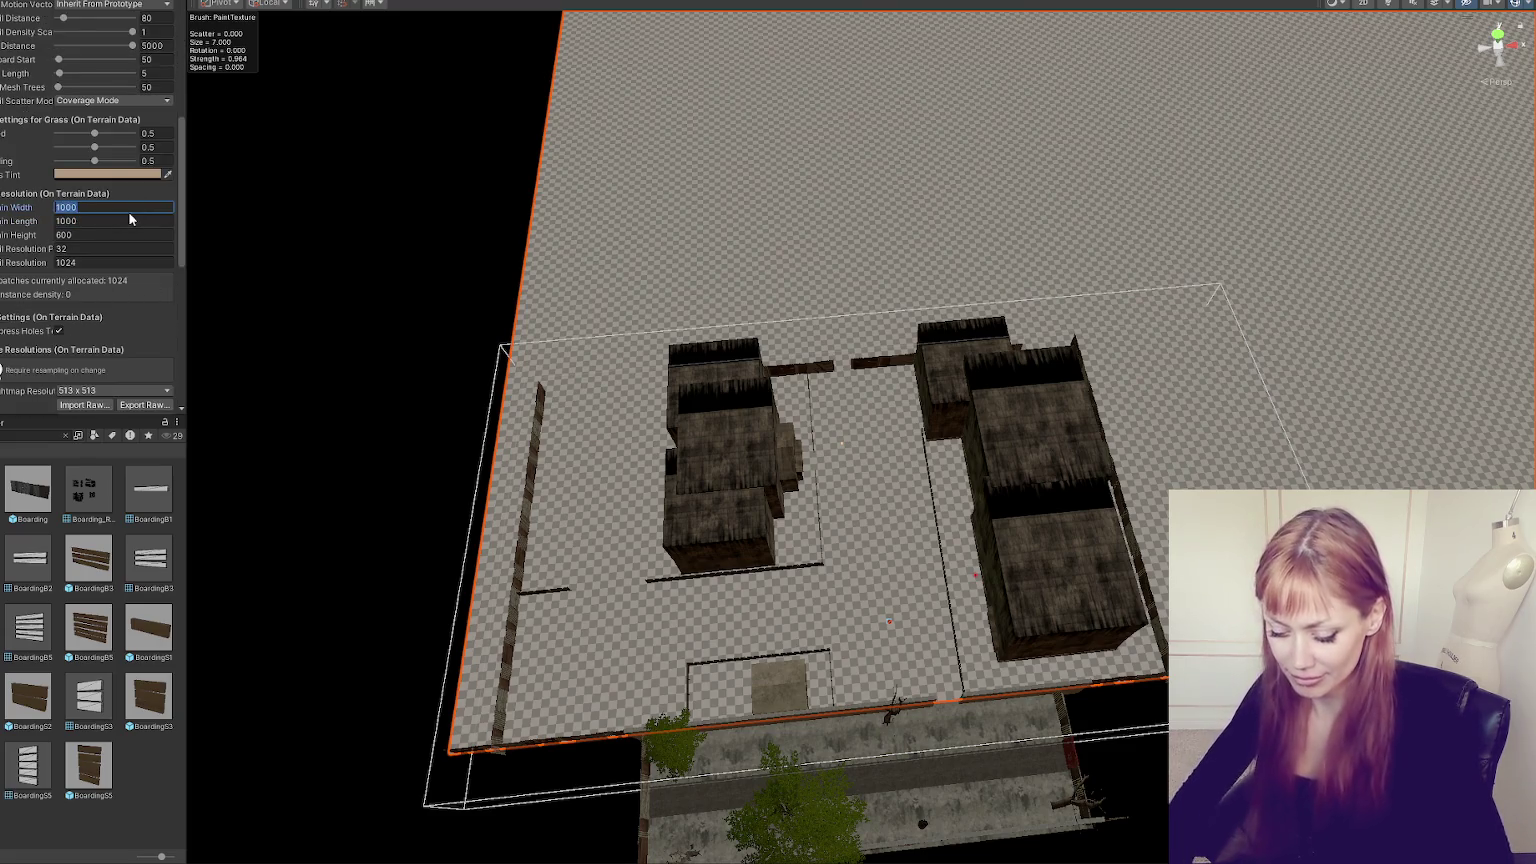
pyautogui.write('50')
pyautogui.press('Tab')
pyautogui.write('50')
pyautogui.press('Tab')
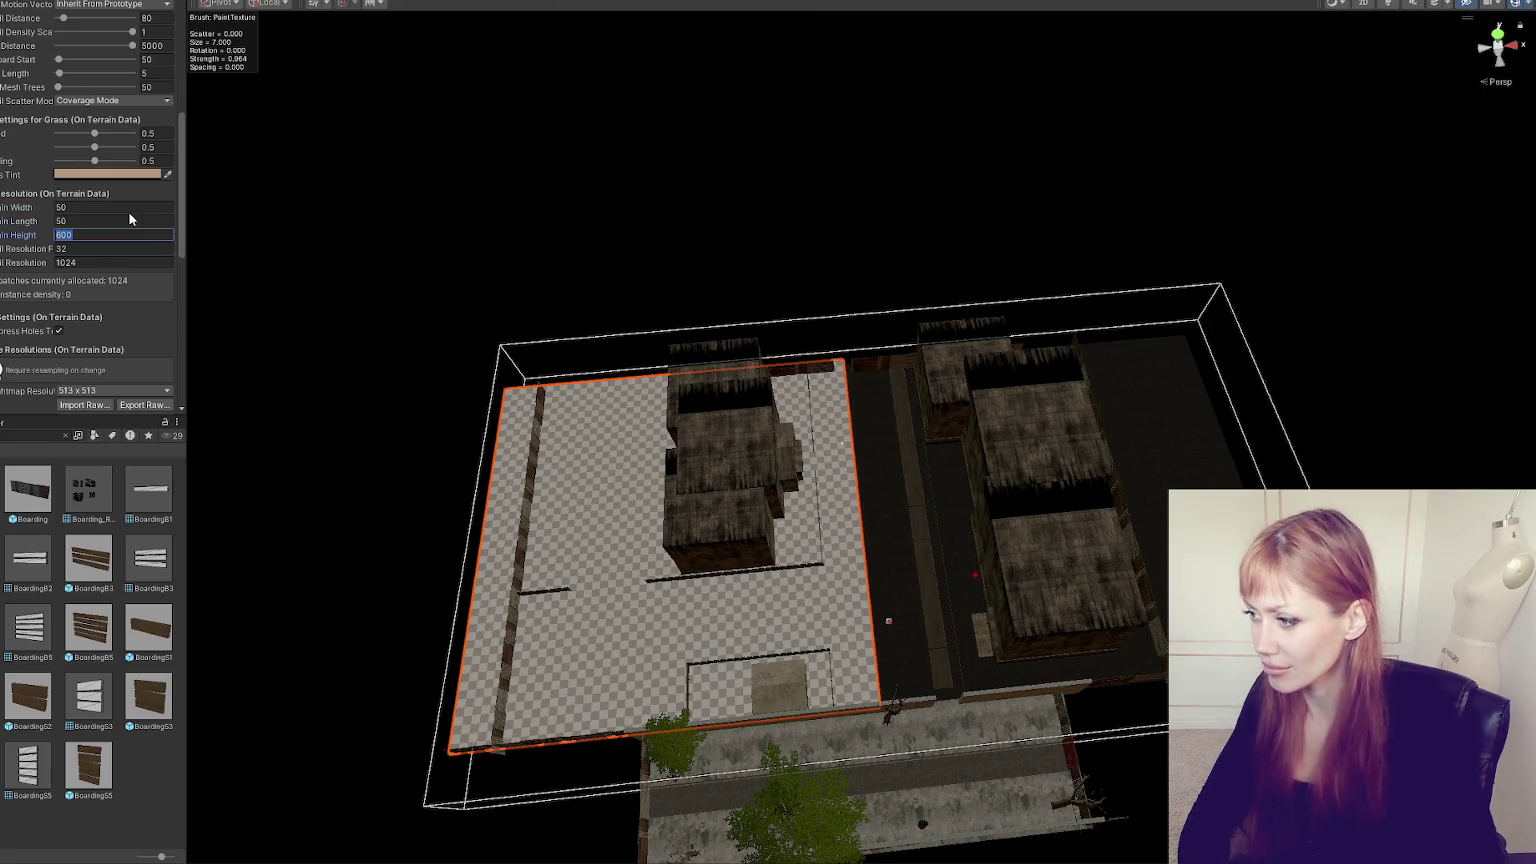
pyautogui.click(130, 219)
pyautogui.write('100')
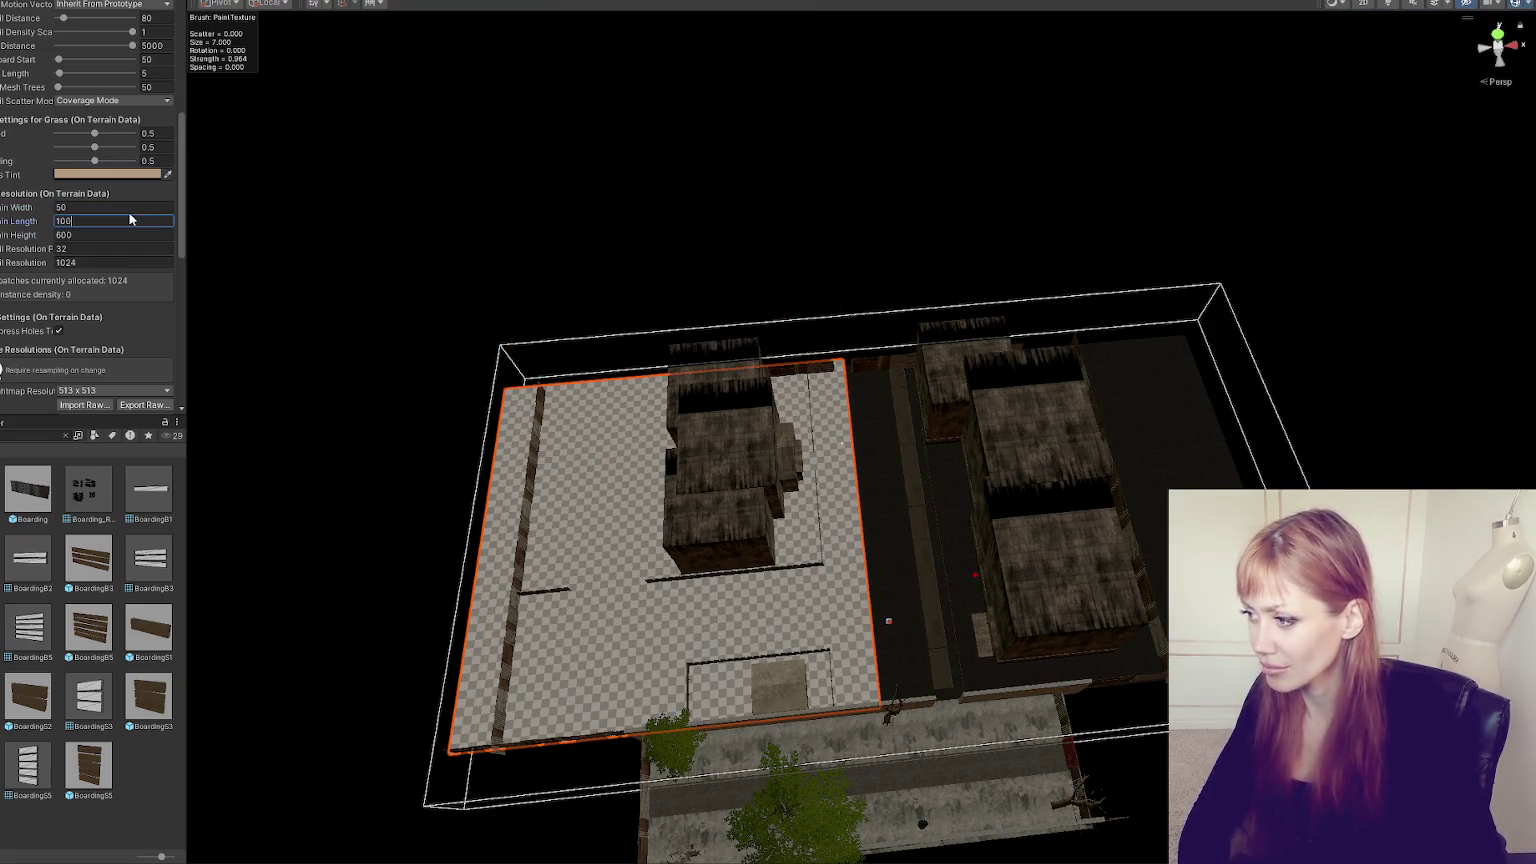
pyautogui.hotkey('shift', 'Tab')
pyautogui.write('100')
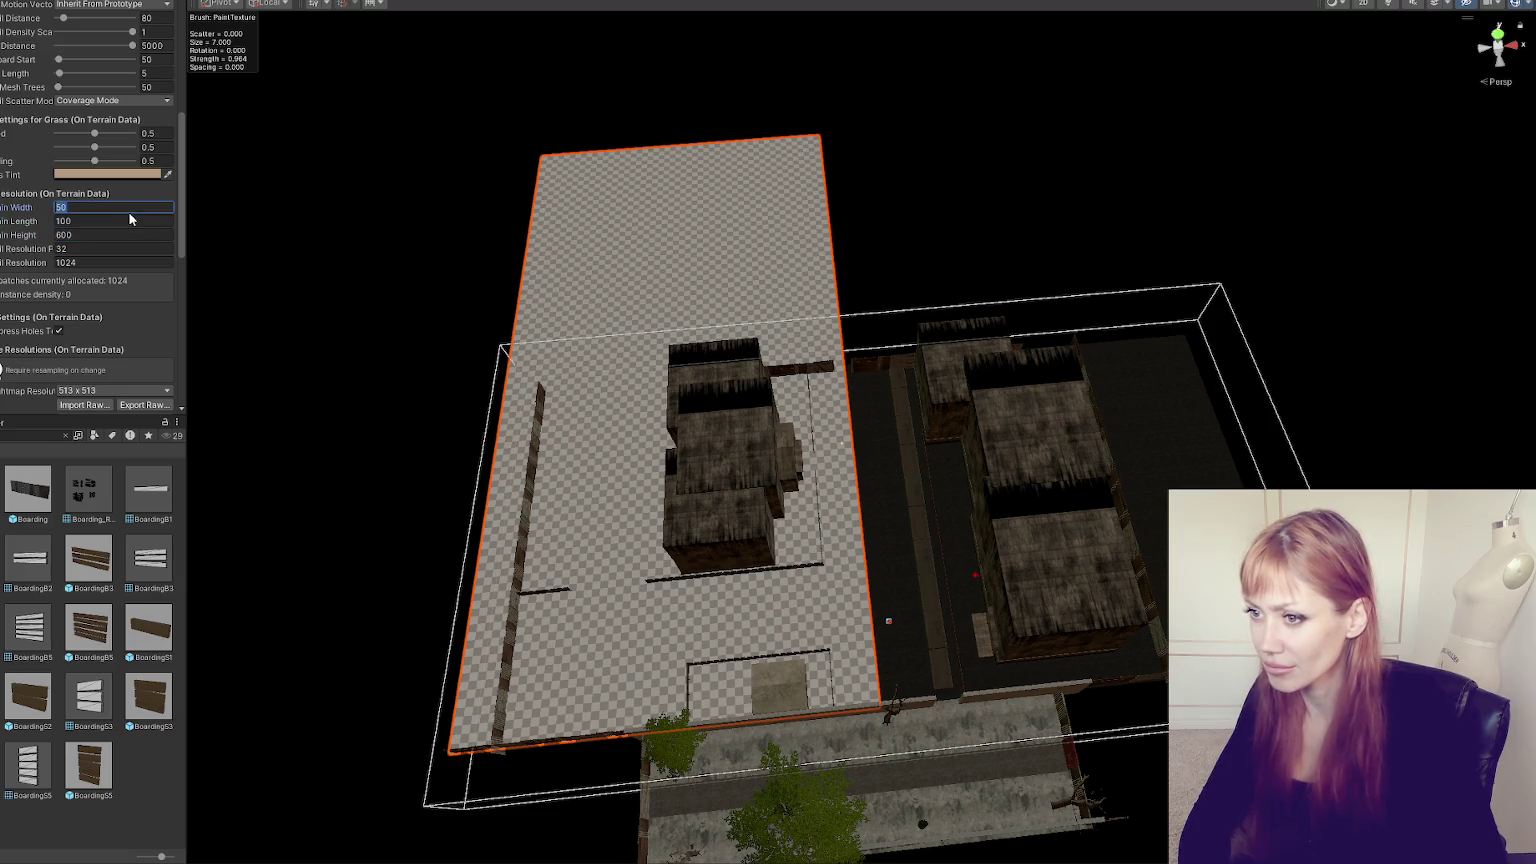
pyautogui.press('Tab')
pyautogui.write('50')
pyautogui.press('Tab')
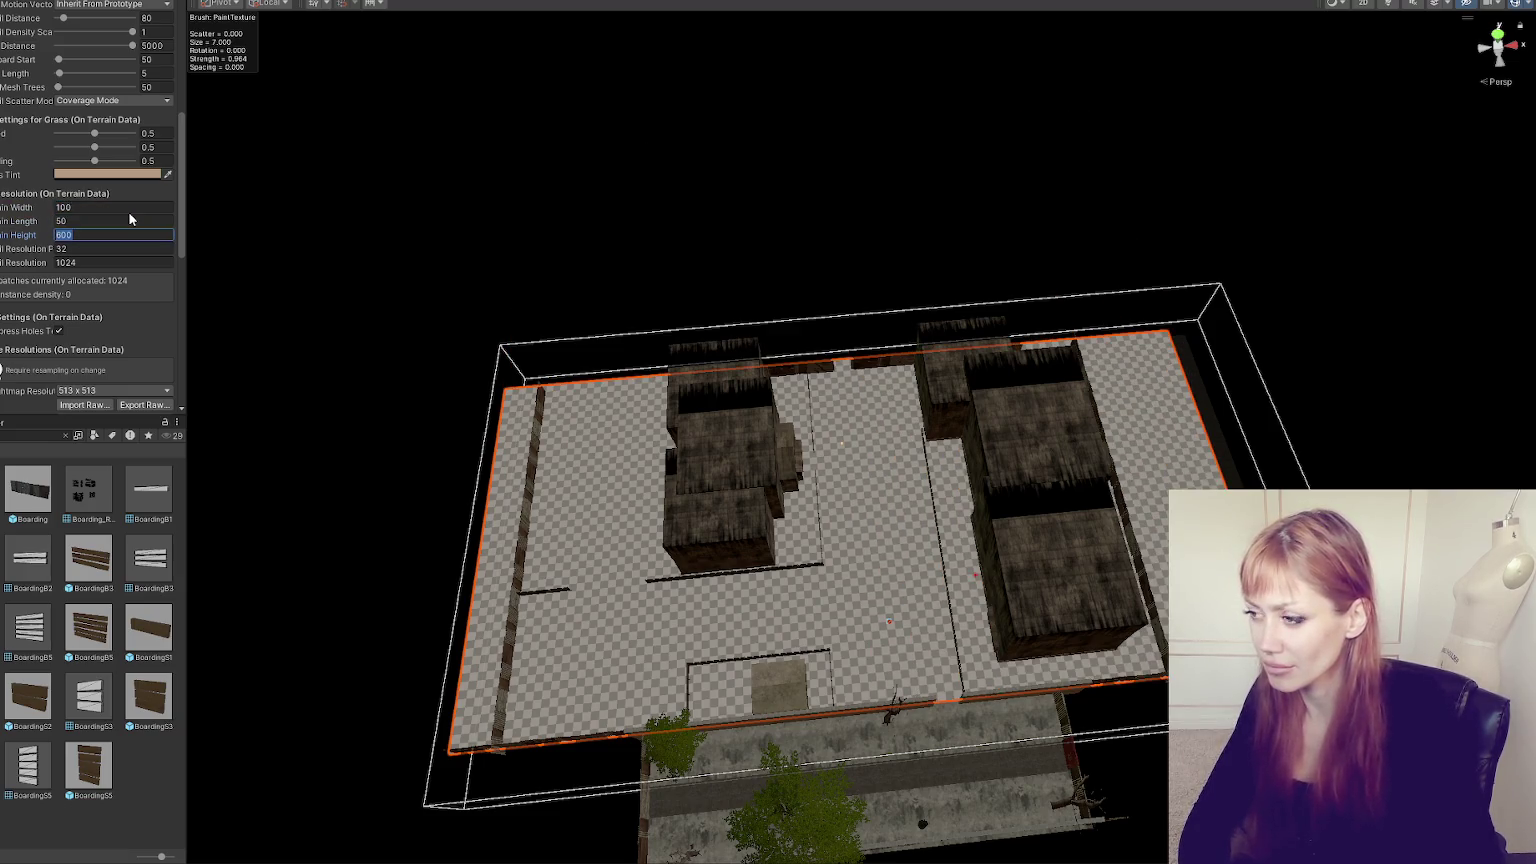
pyautogui.press('Tab')
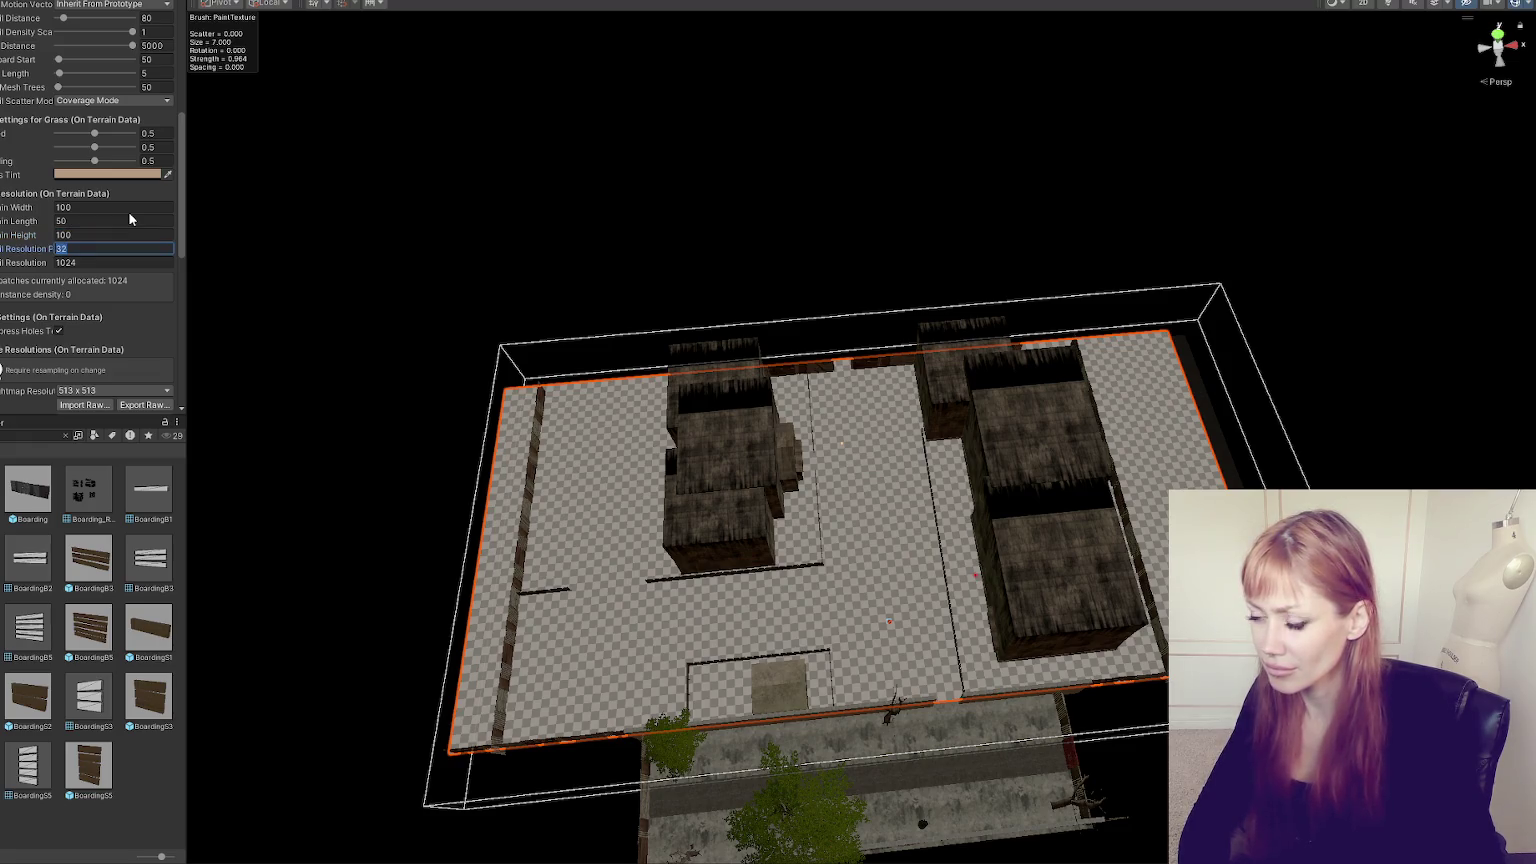
# - Set Detail Resolution Per Patch to 64
pyautogui.write('64')
pyautogui.press('Tab')
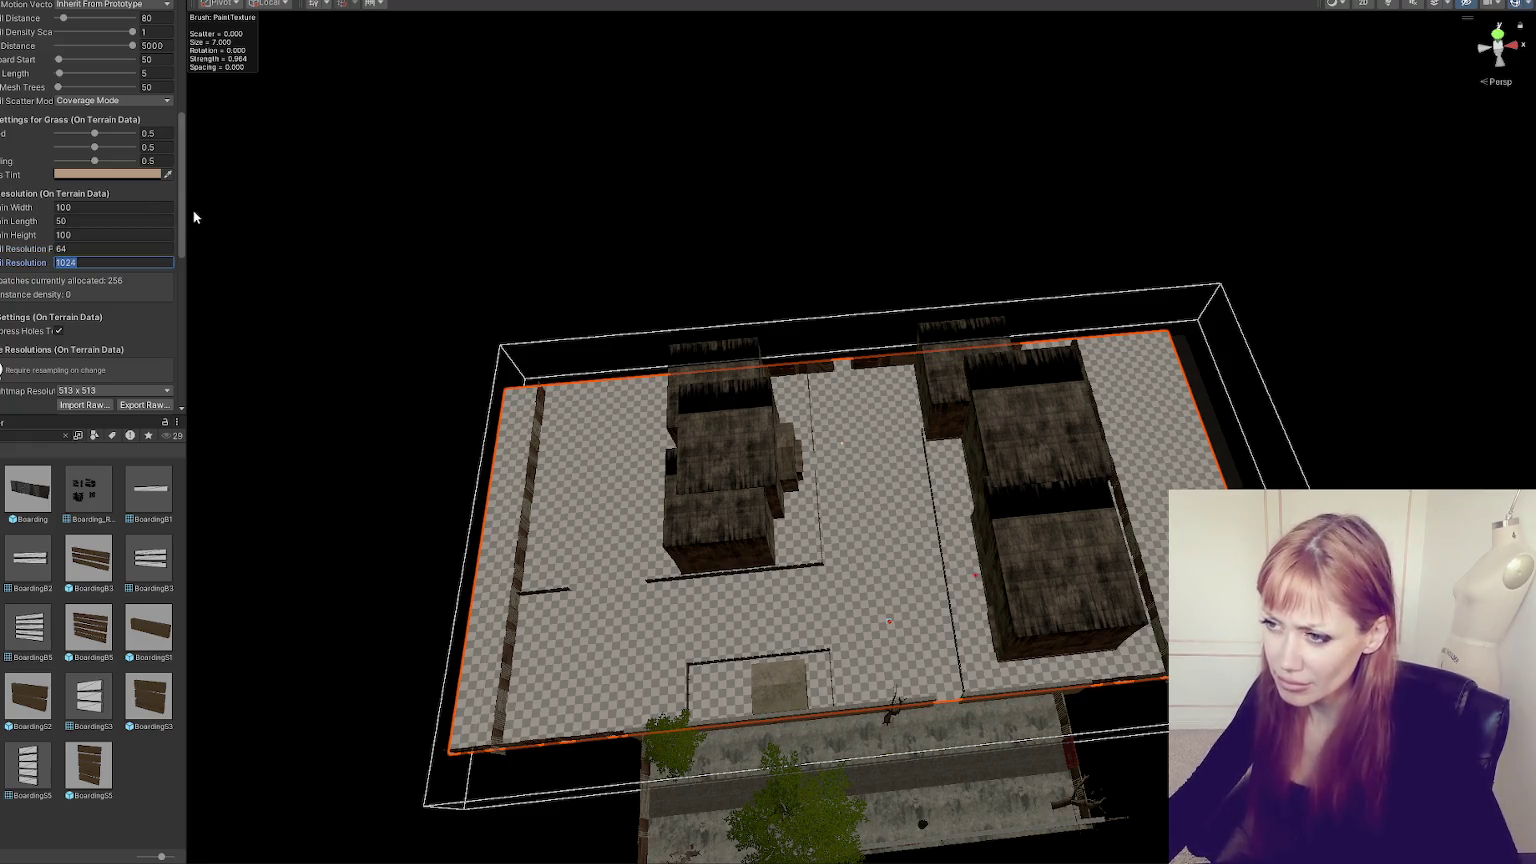
pyautogui.moveTo(186, 212)
pyautogui.mouseDown()
pyautogui.moveTo(291, 207)
pyautogui.moveTo(430, 232)
pyautogui.moveTo(169, 240)
pyautogui.moveTo(206, 240)
pyautogui.mouseUp()
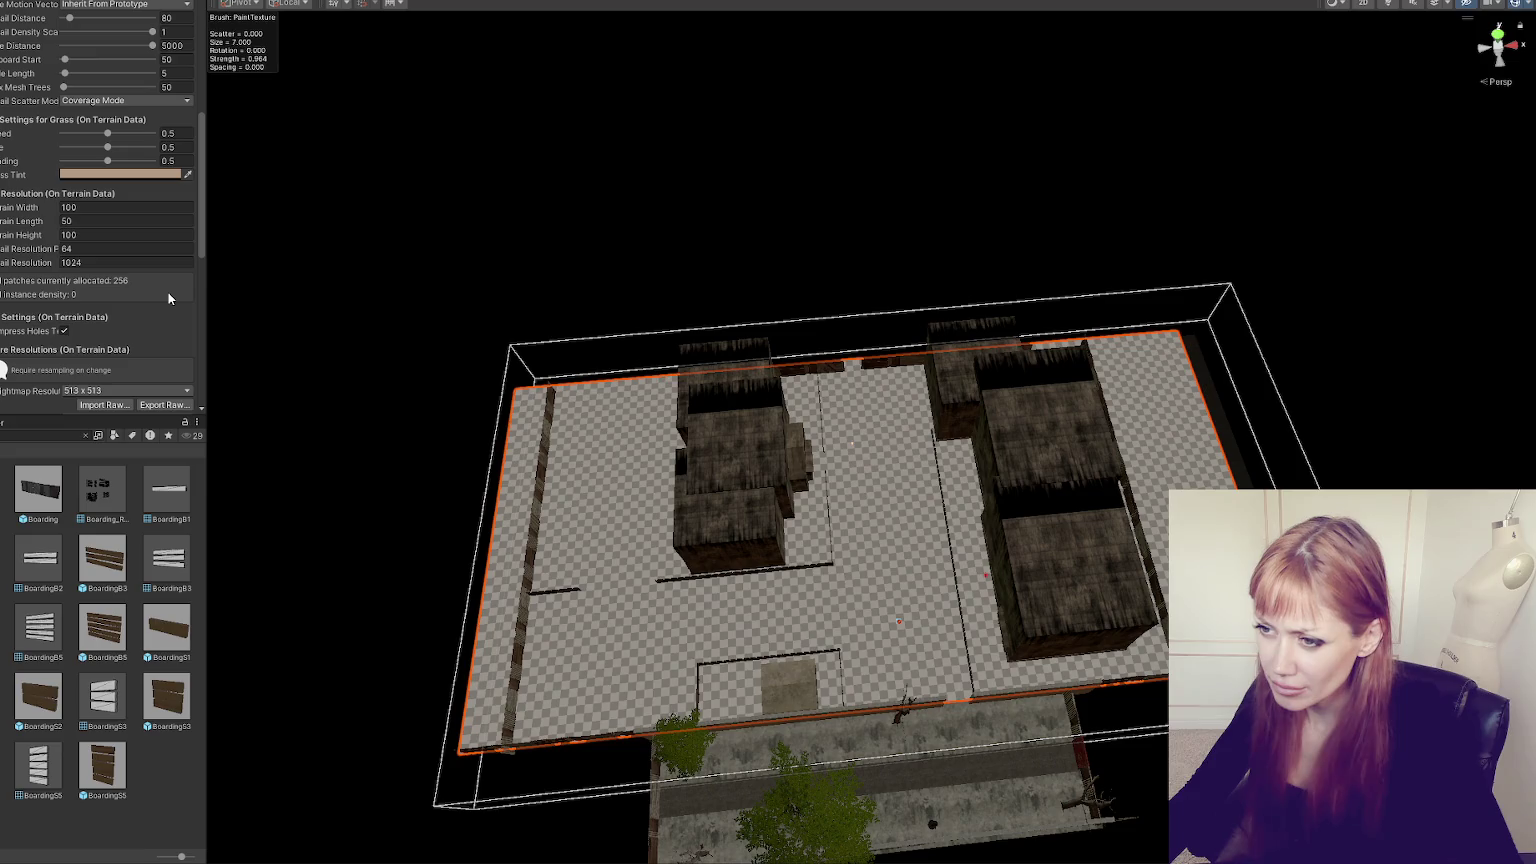
pyautogui.scroll(-2, 168, 297)
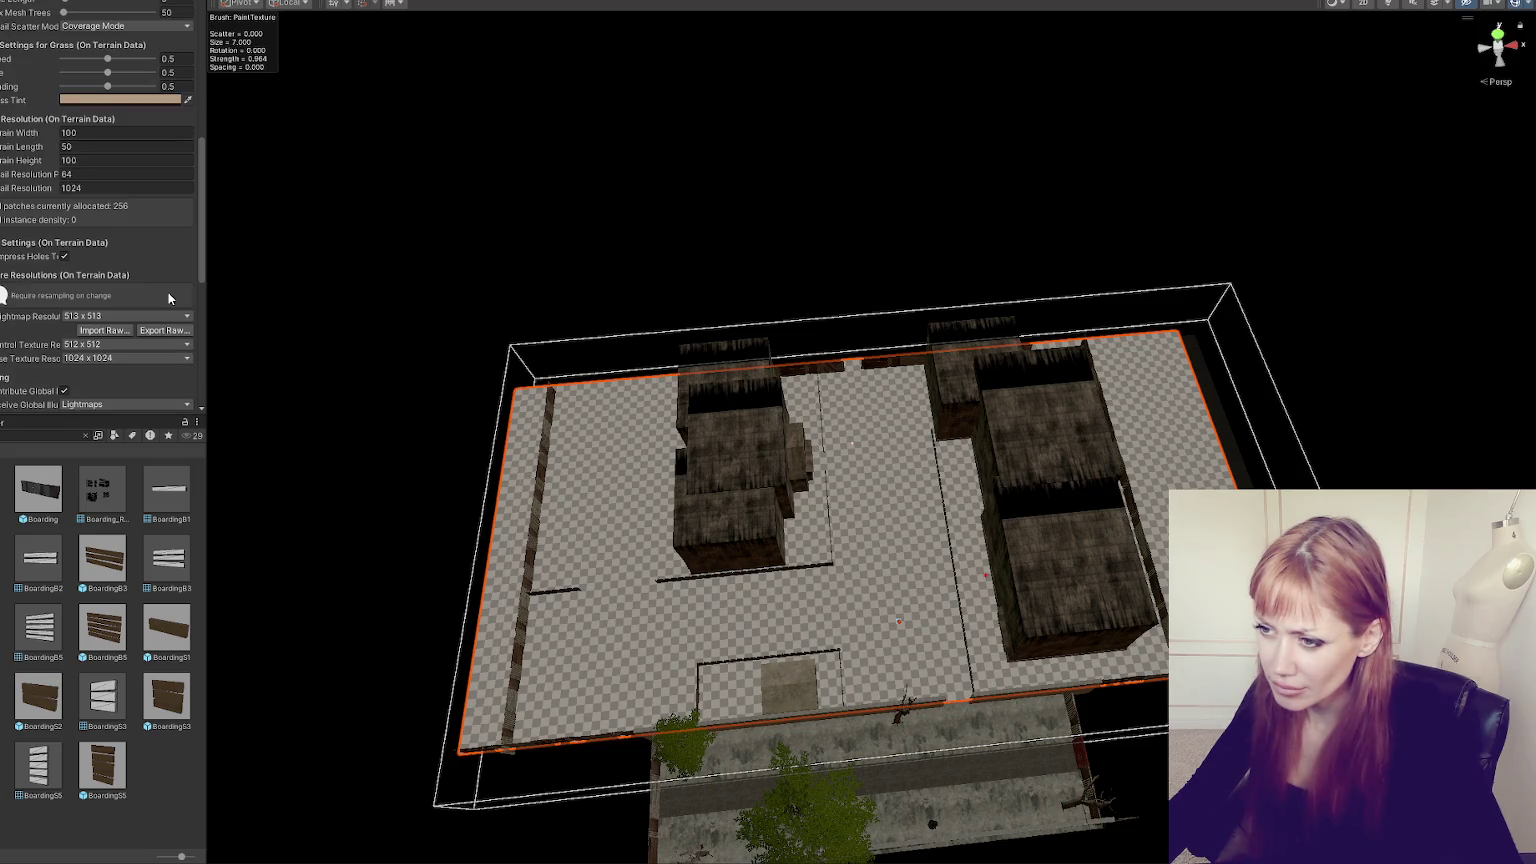
pyautogui.click(151, 317)
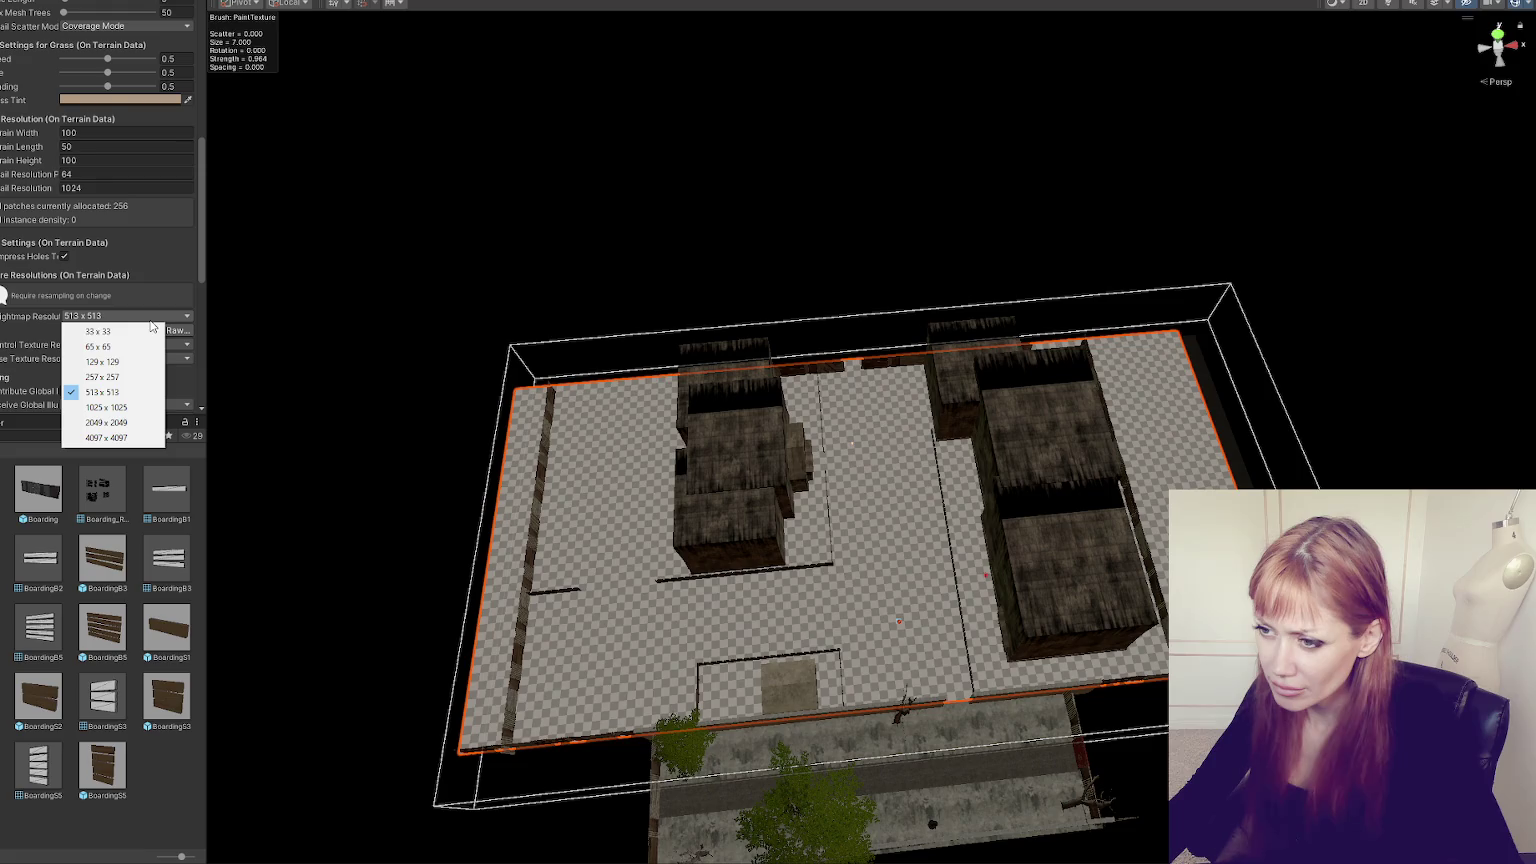
pyautogui.click(140, 407)
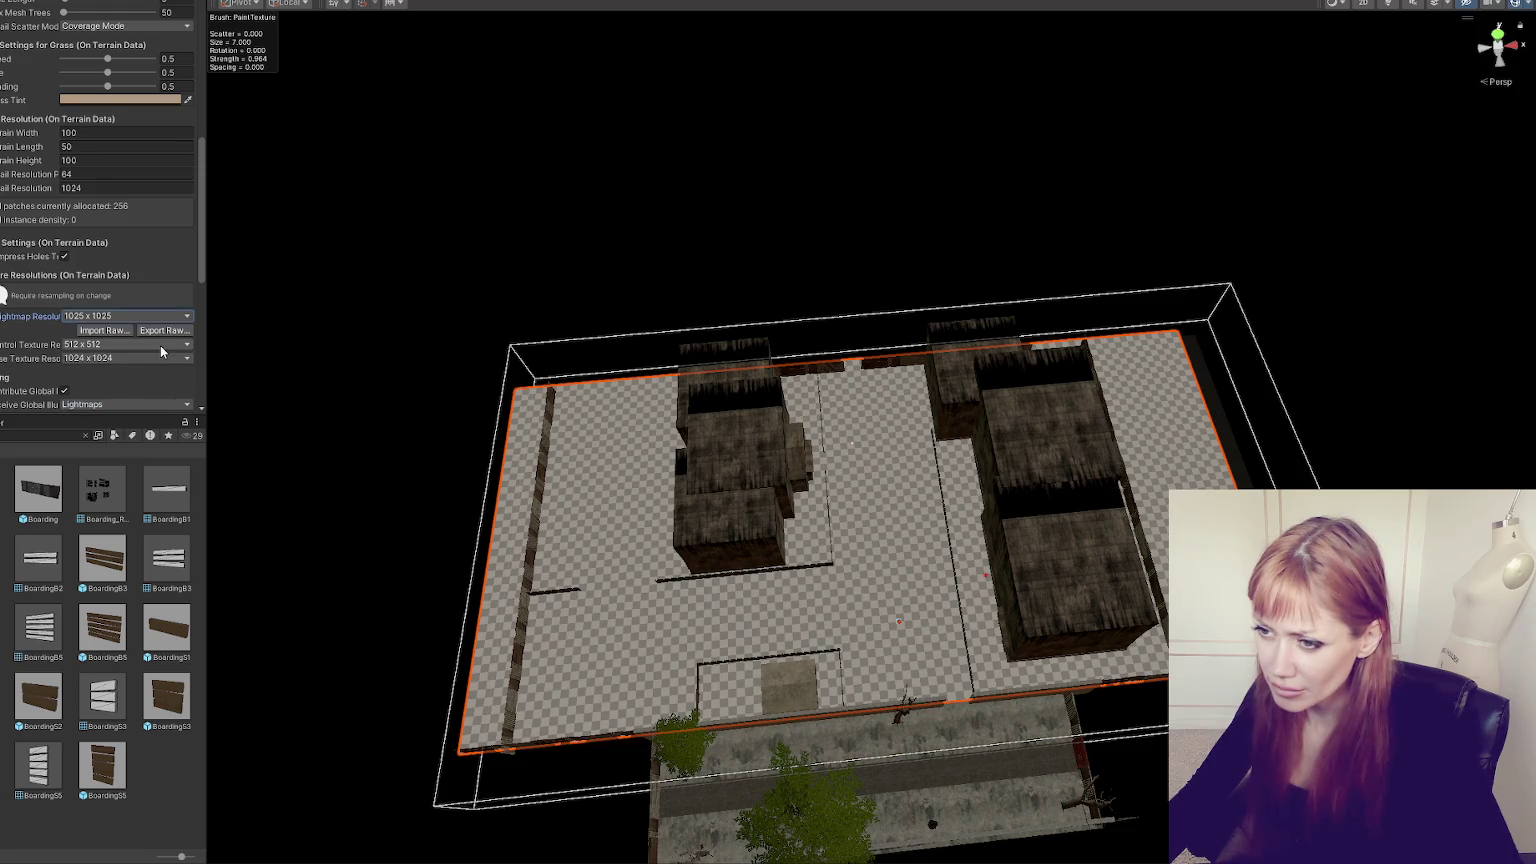
pyautogui.click(160, 344)
pyautogui.click(125, 452)
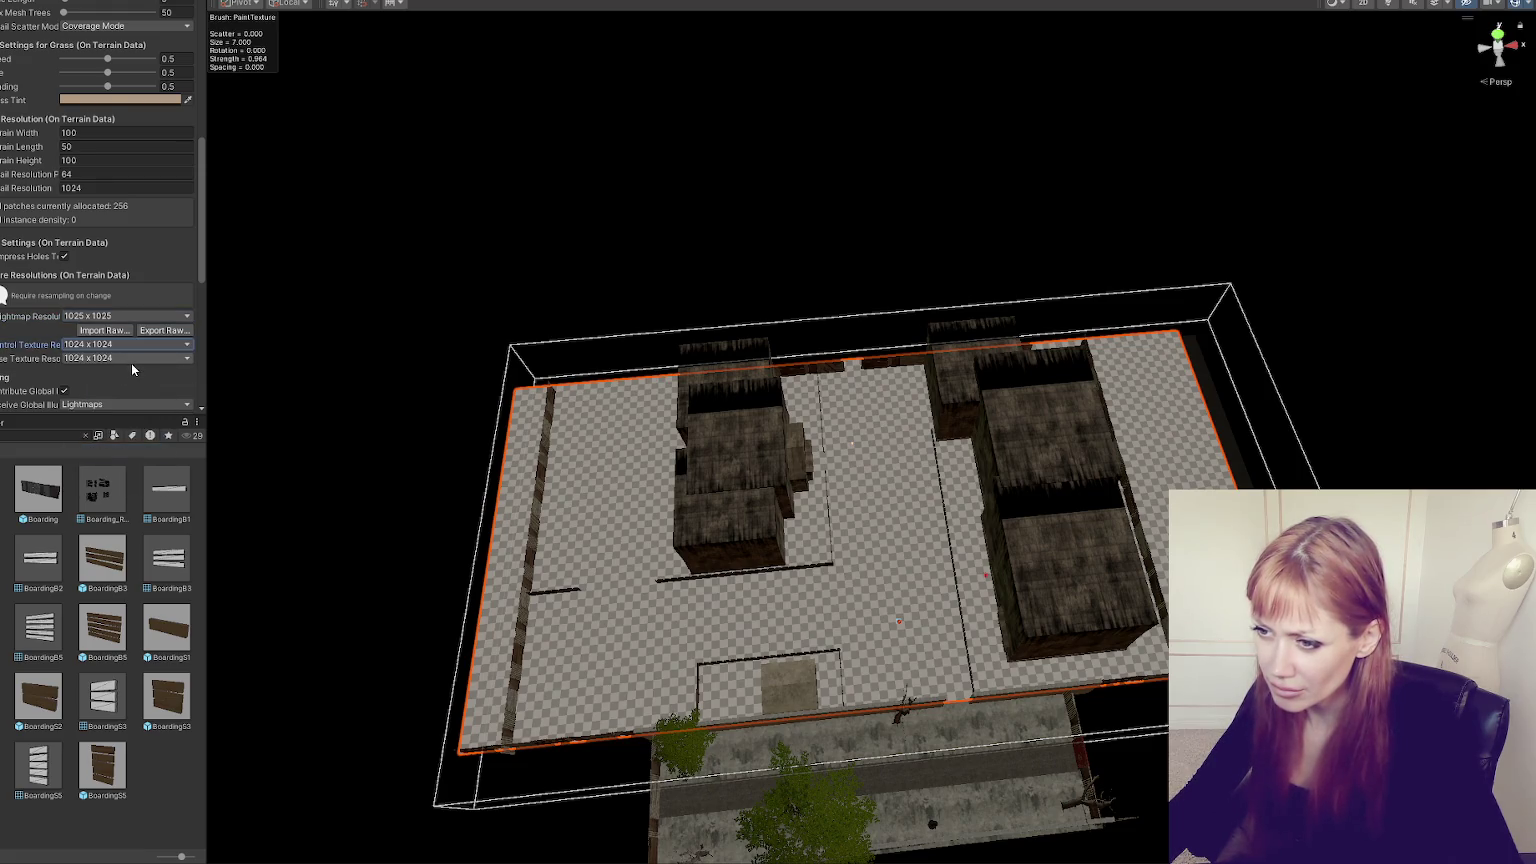
pyautogui.moveTo(208, 352); pyautogui.dragTo(377, 356)
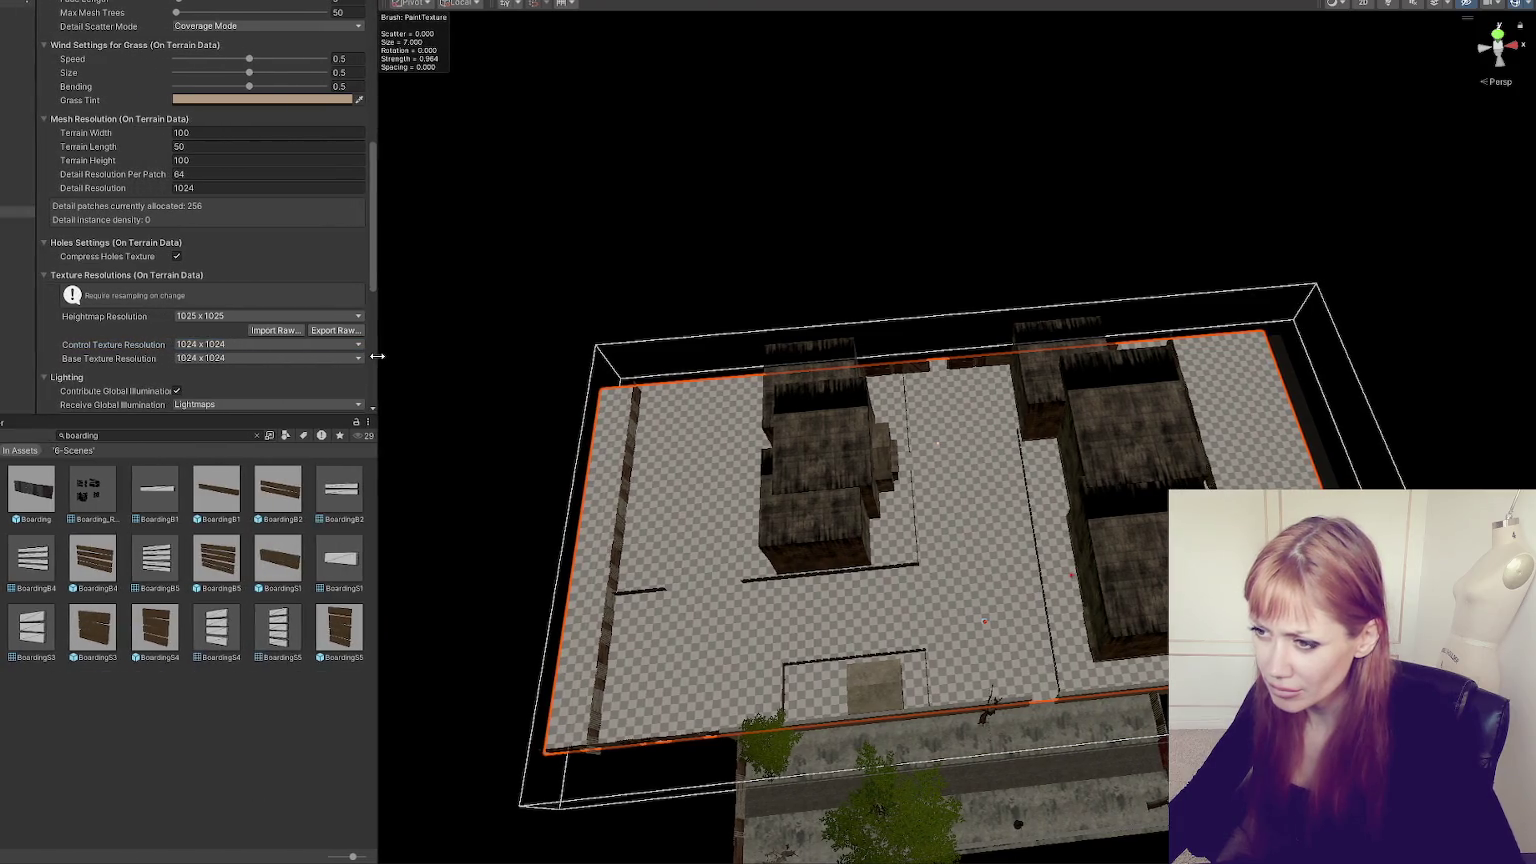
pyautogui.click(250, 174)
pyautogui.write('3')
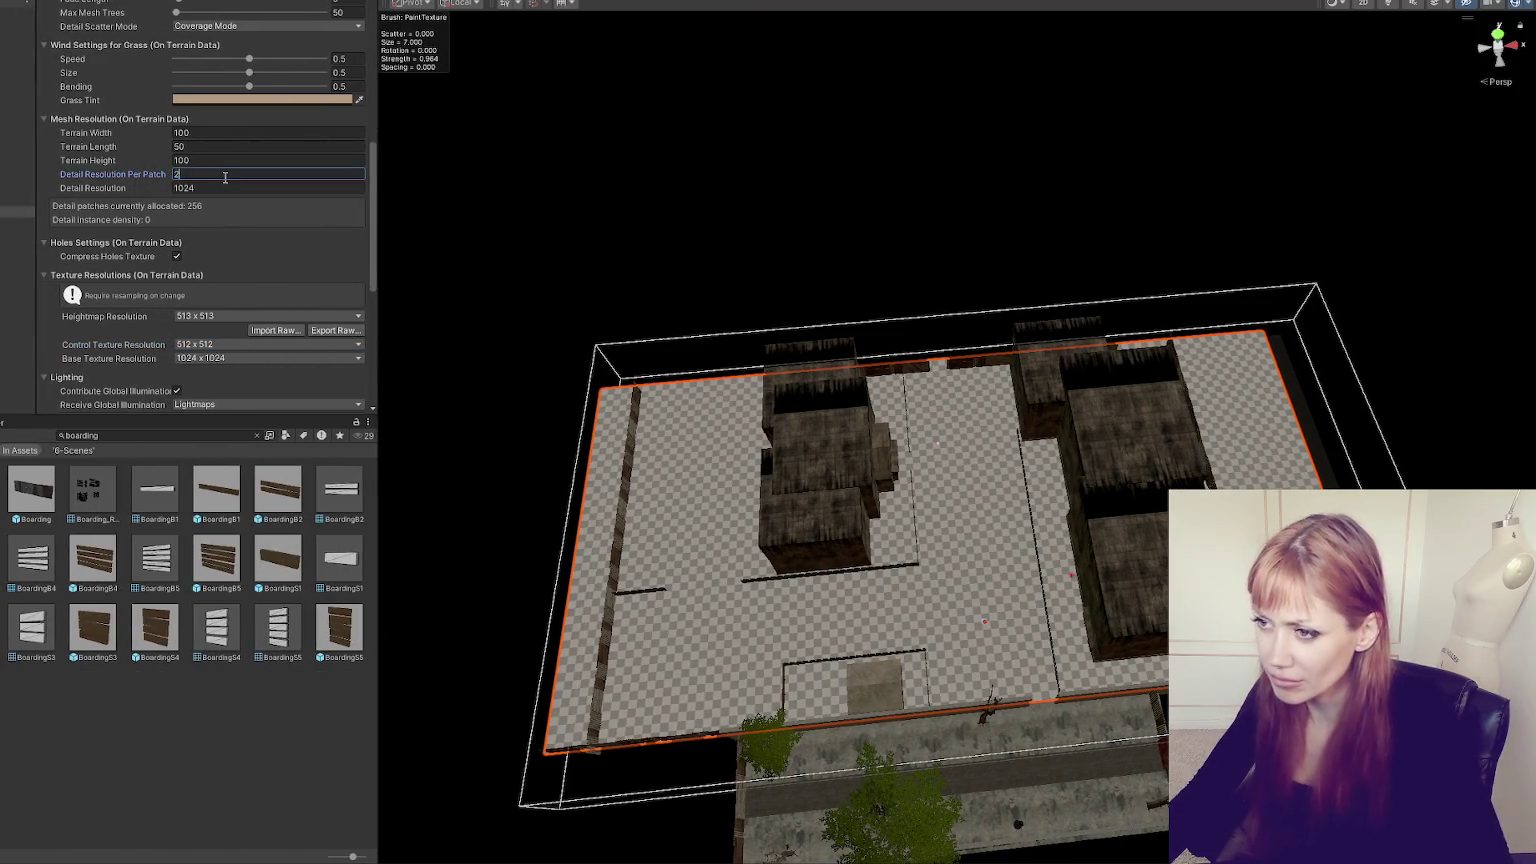
pyautogui.write('2')
pyautogui.scroll(-3, 260, 200)
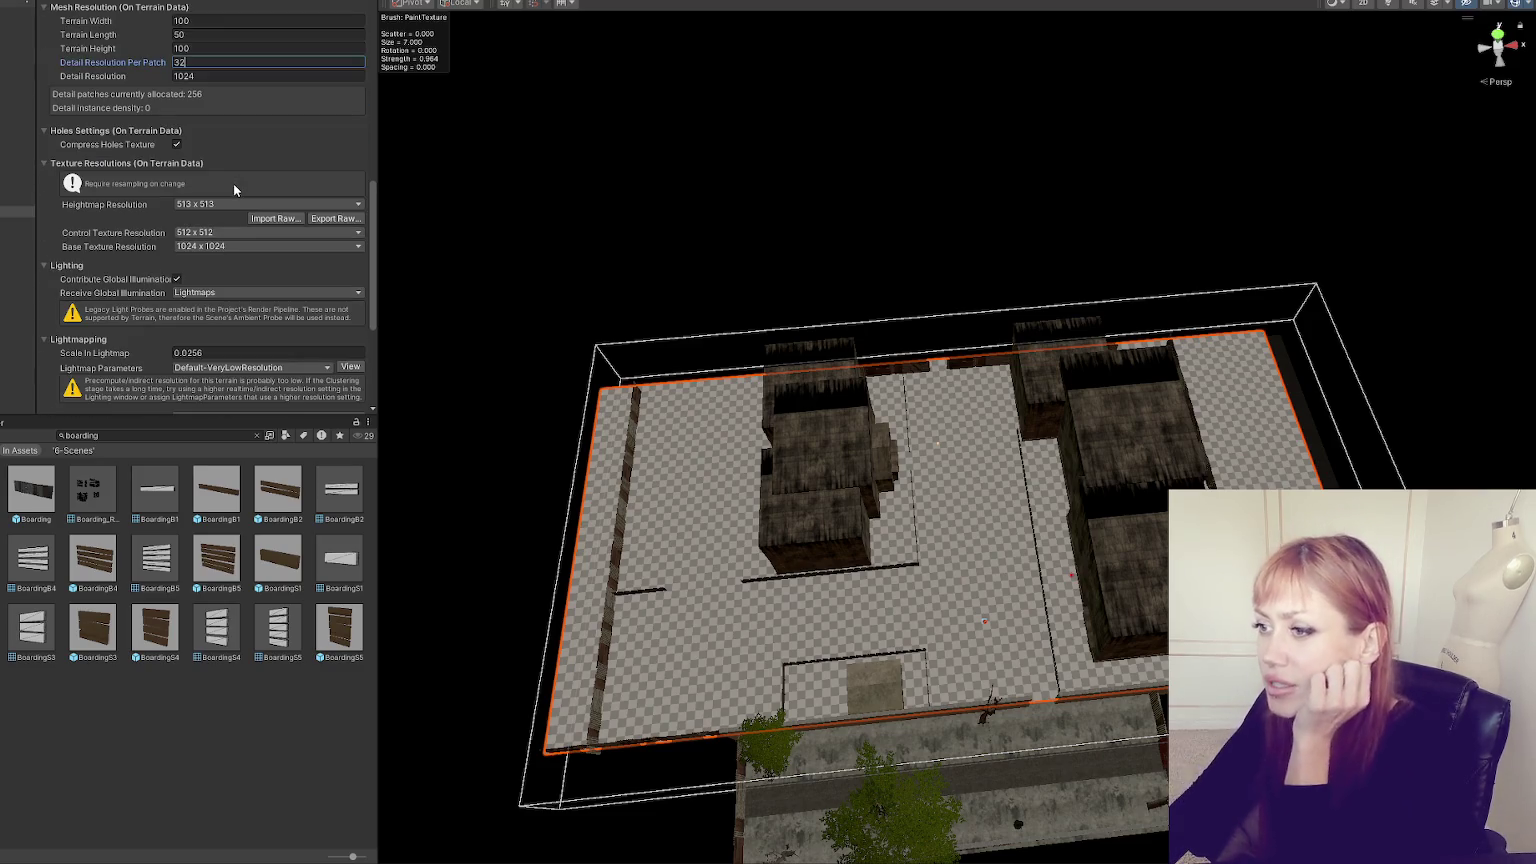
pyautogui.click(275, 247)
pyautogui.click(225, 368)
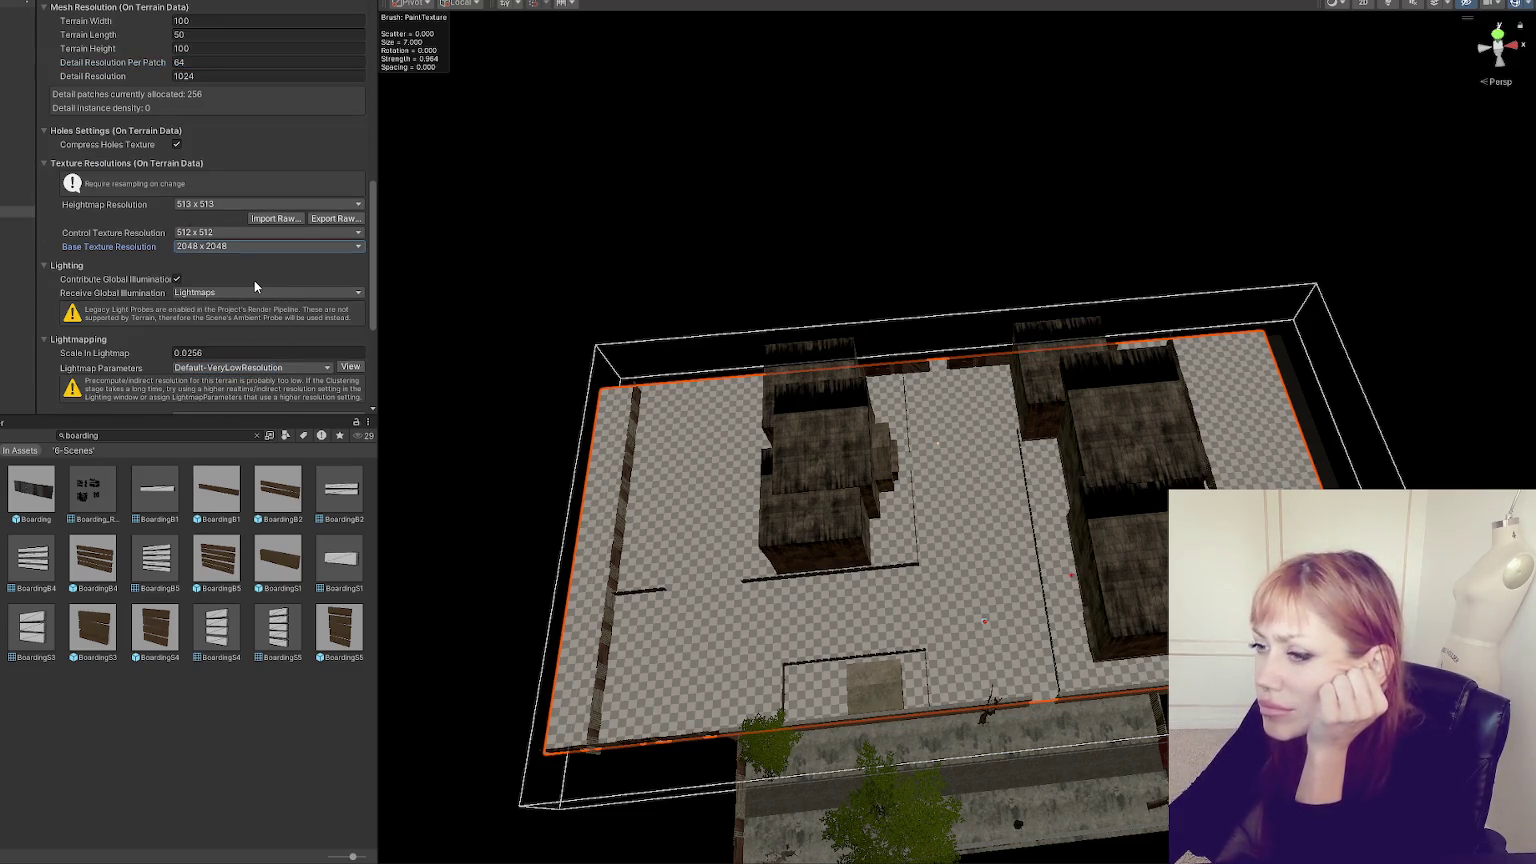
pyautogui.click(265, 248)
pyautogui.click(265, 356)
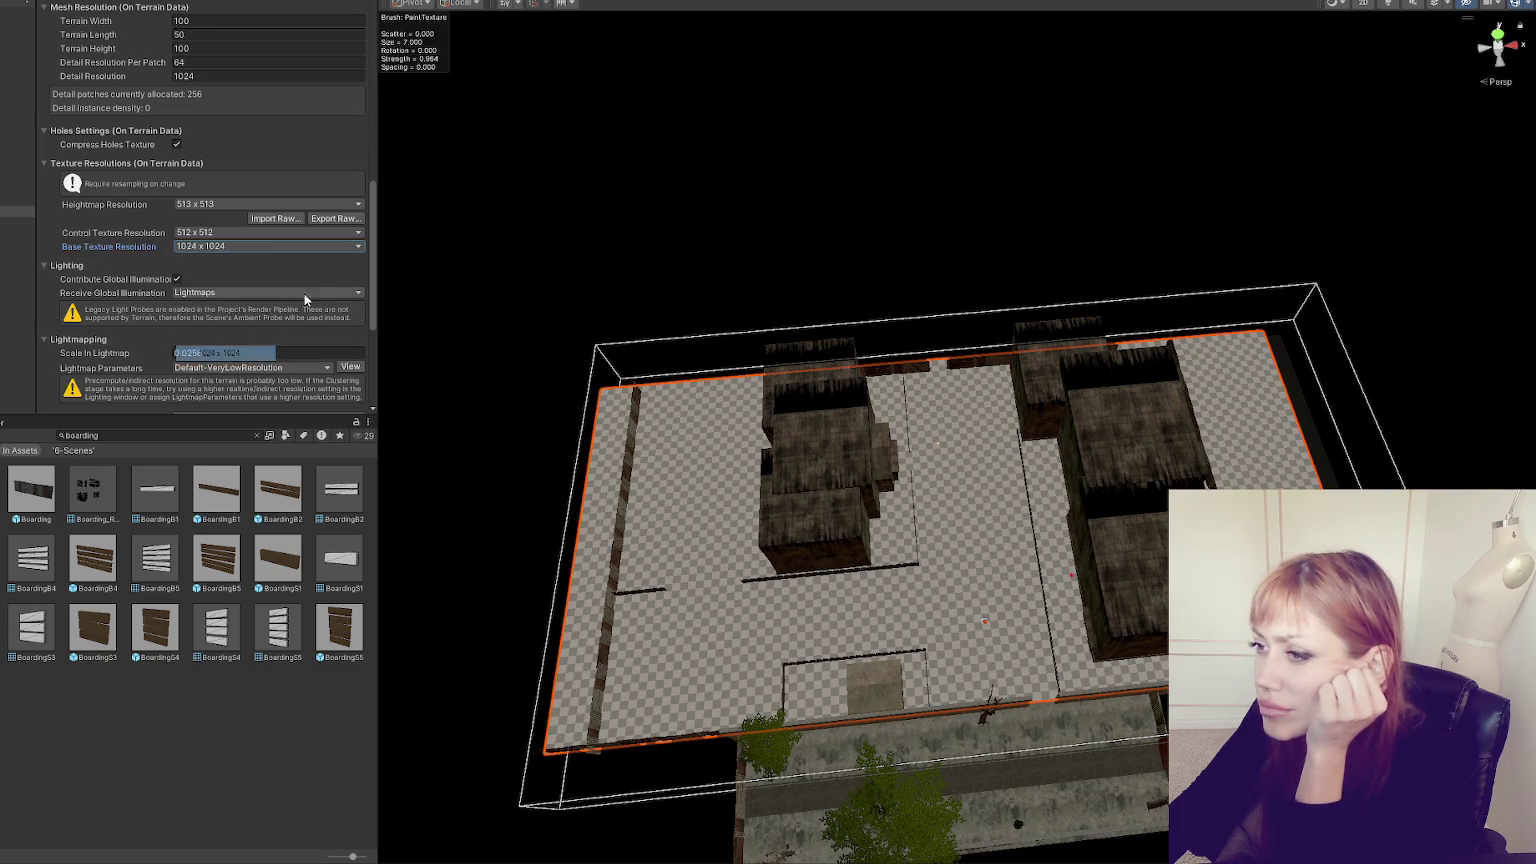
pyautogui.moveTo(370, 250); pyautogui.dragTo(247, 240)
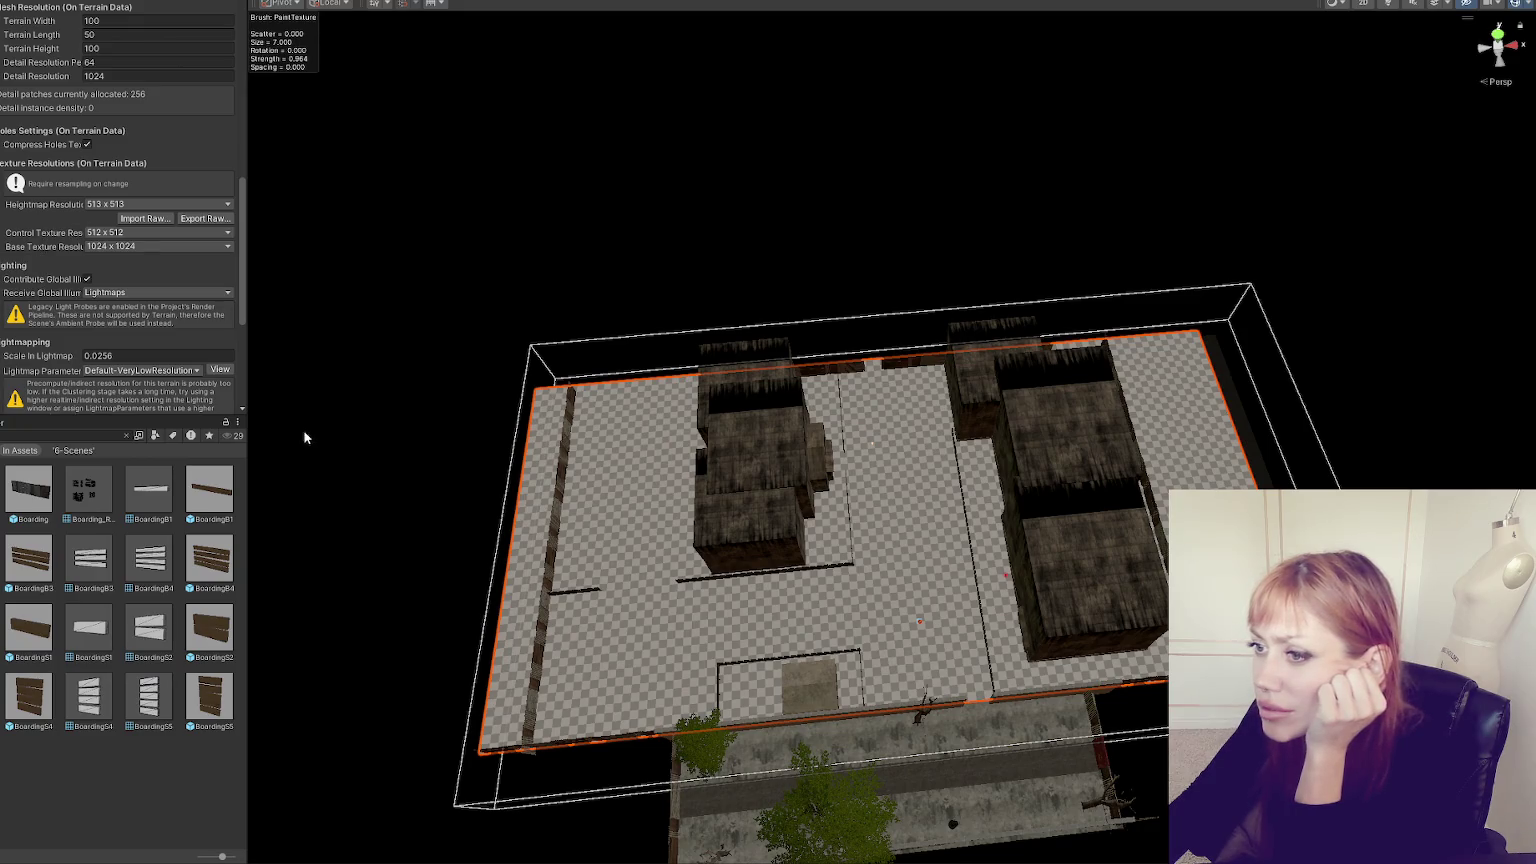
pyautogui.click(116, 62)
# - Change the terrain's Detail Resolution Per Patch to 32
pyautogui.write('32')
pyautogui.press('Tab')
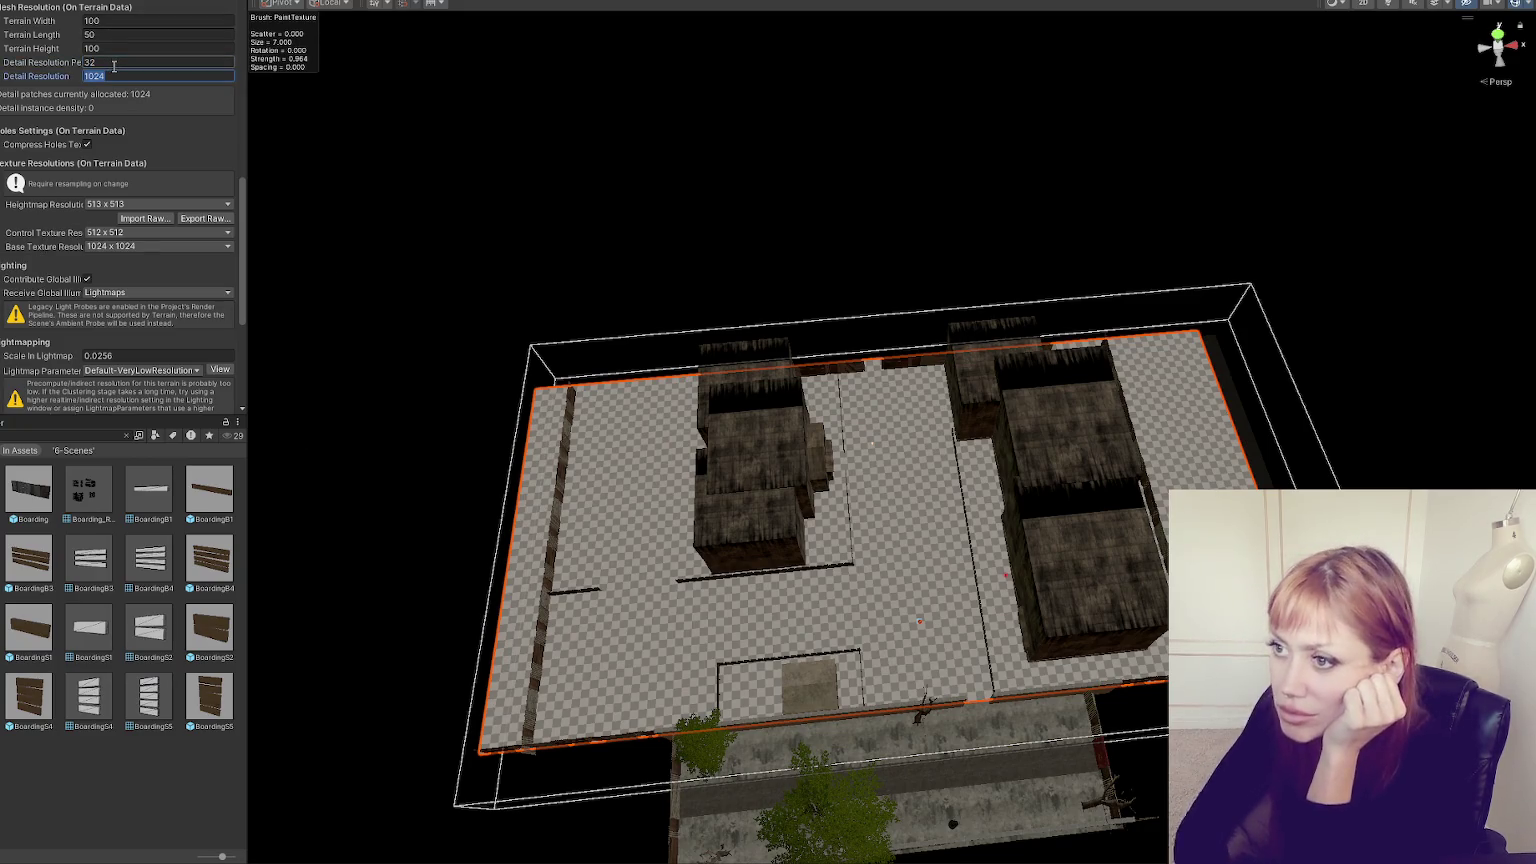
pyautogui.press('Tab')
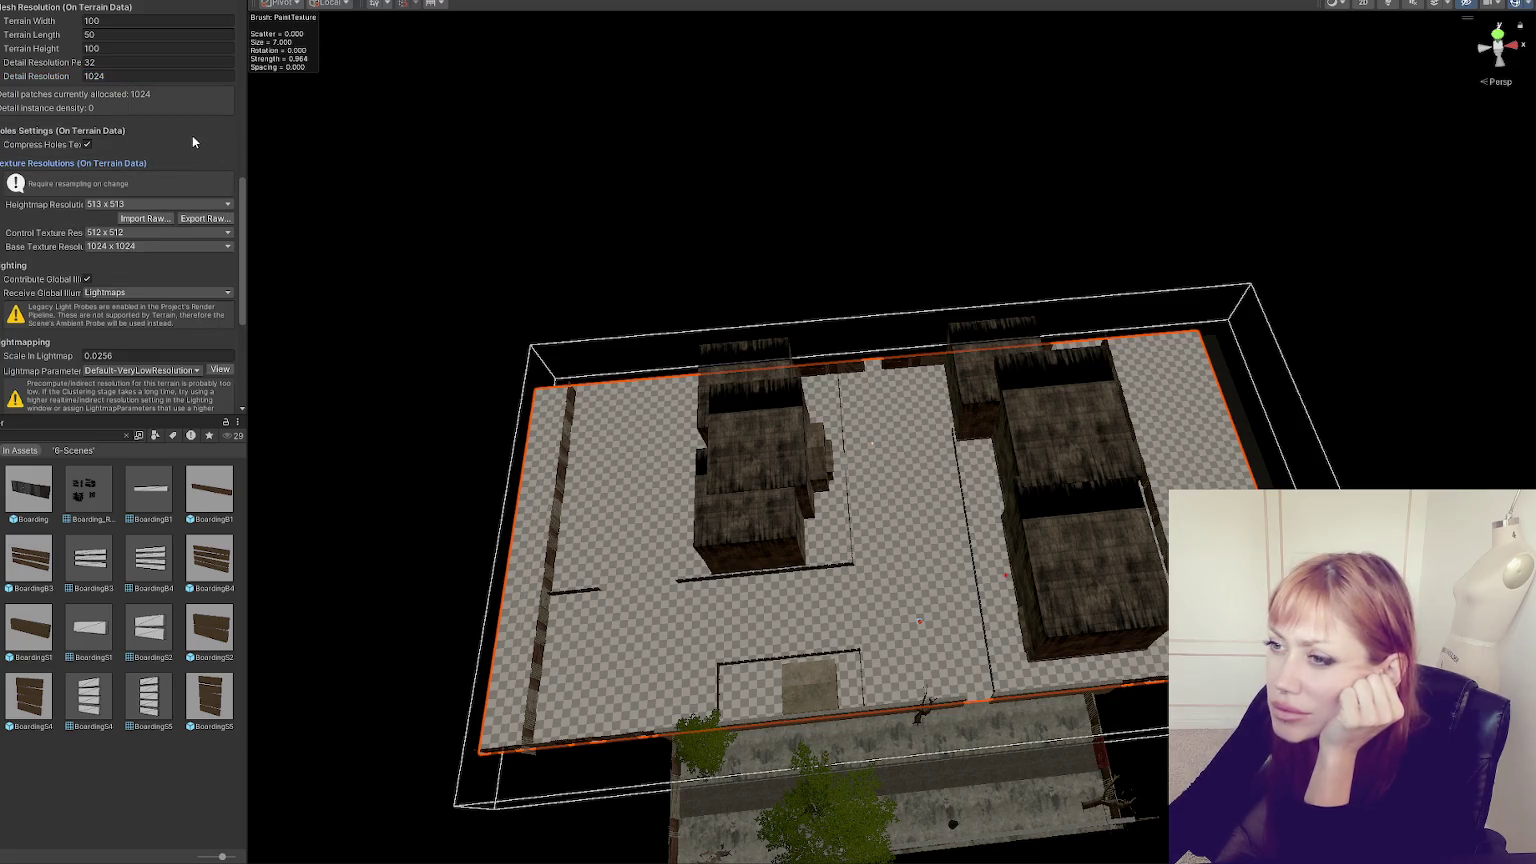
pyautogui.scroll(-3, 244, 247)
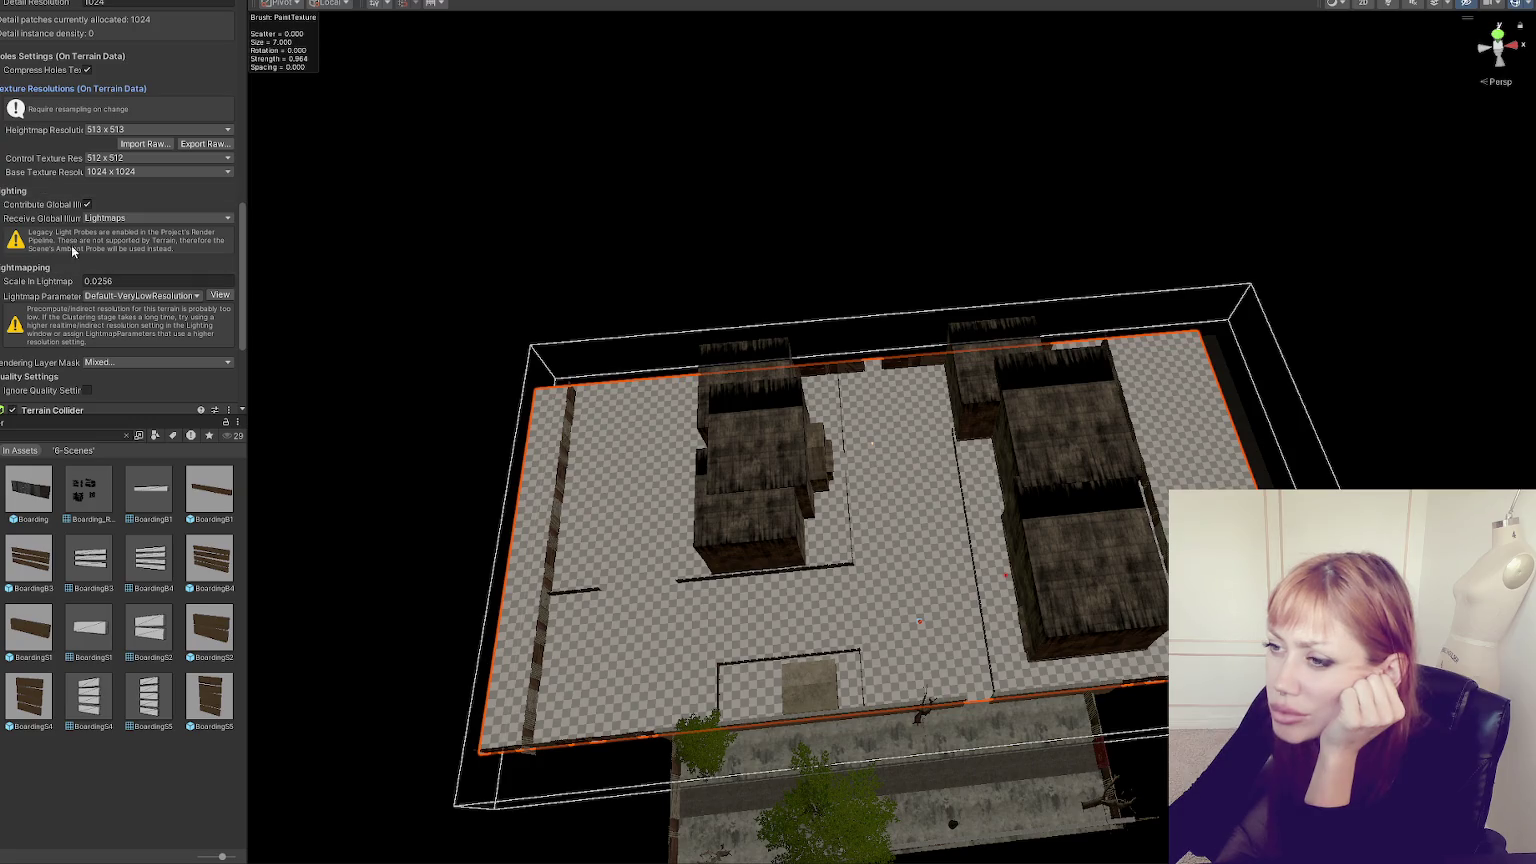
# - Keep the terrain contributing global illumination and receiving it from Lightmaps
pyautogui.click(108, 219)
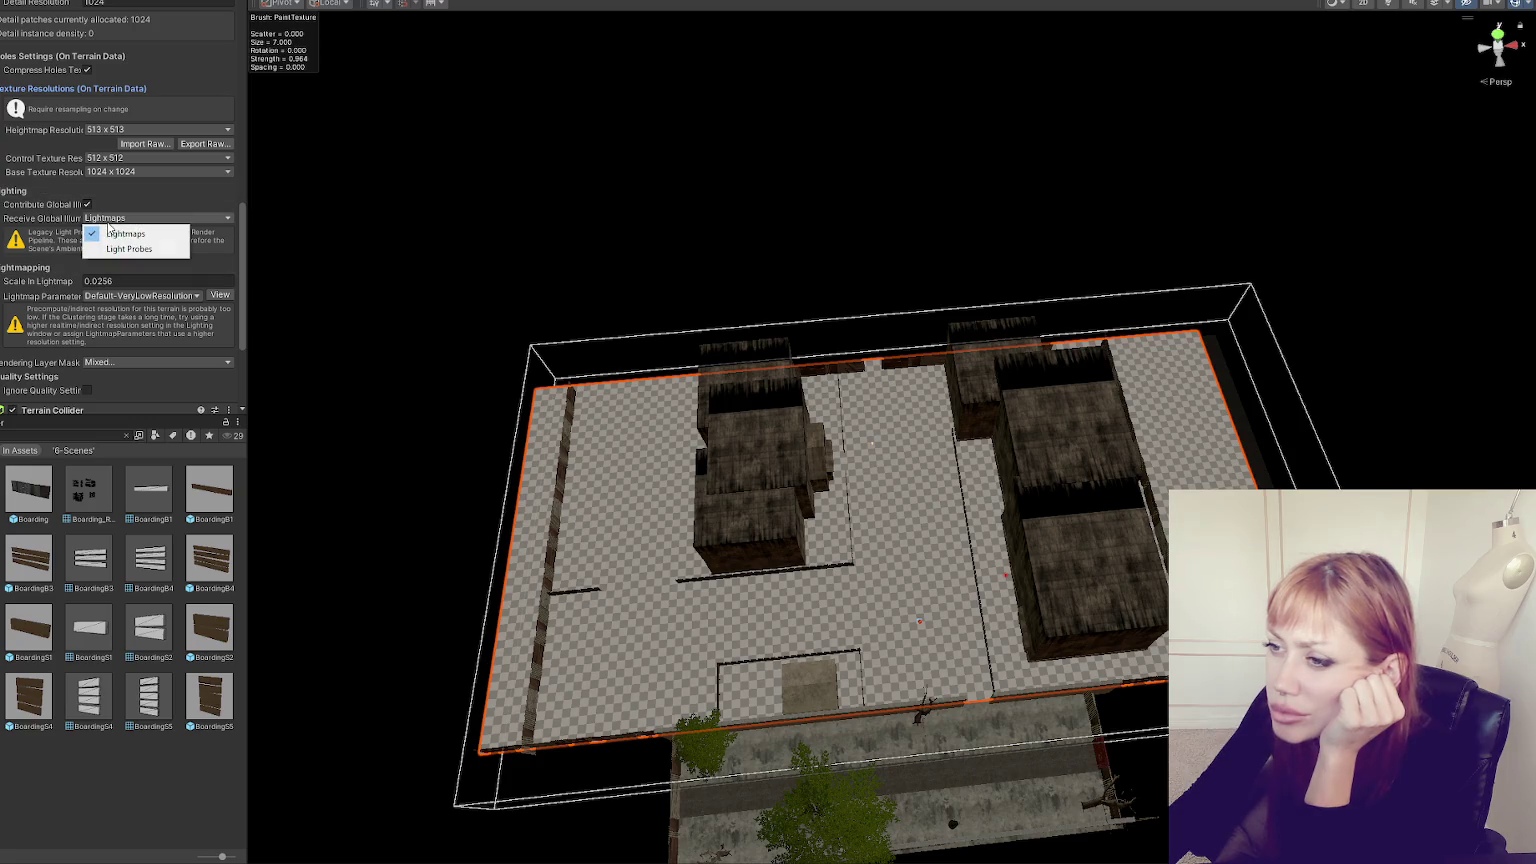
pyautogui.click(48, 268)
pyautogui.click(45, 192)
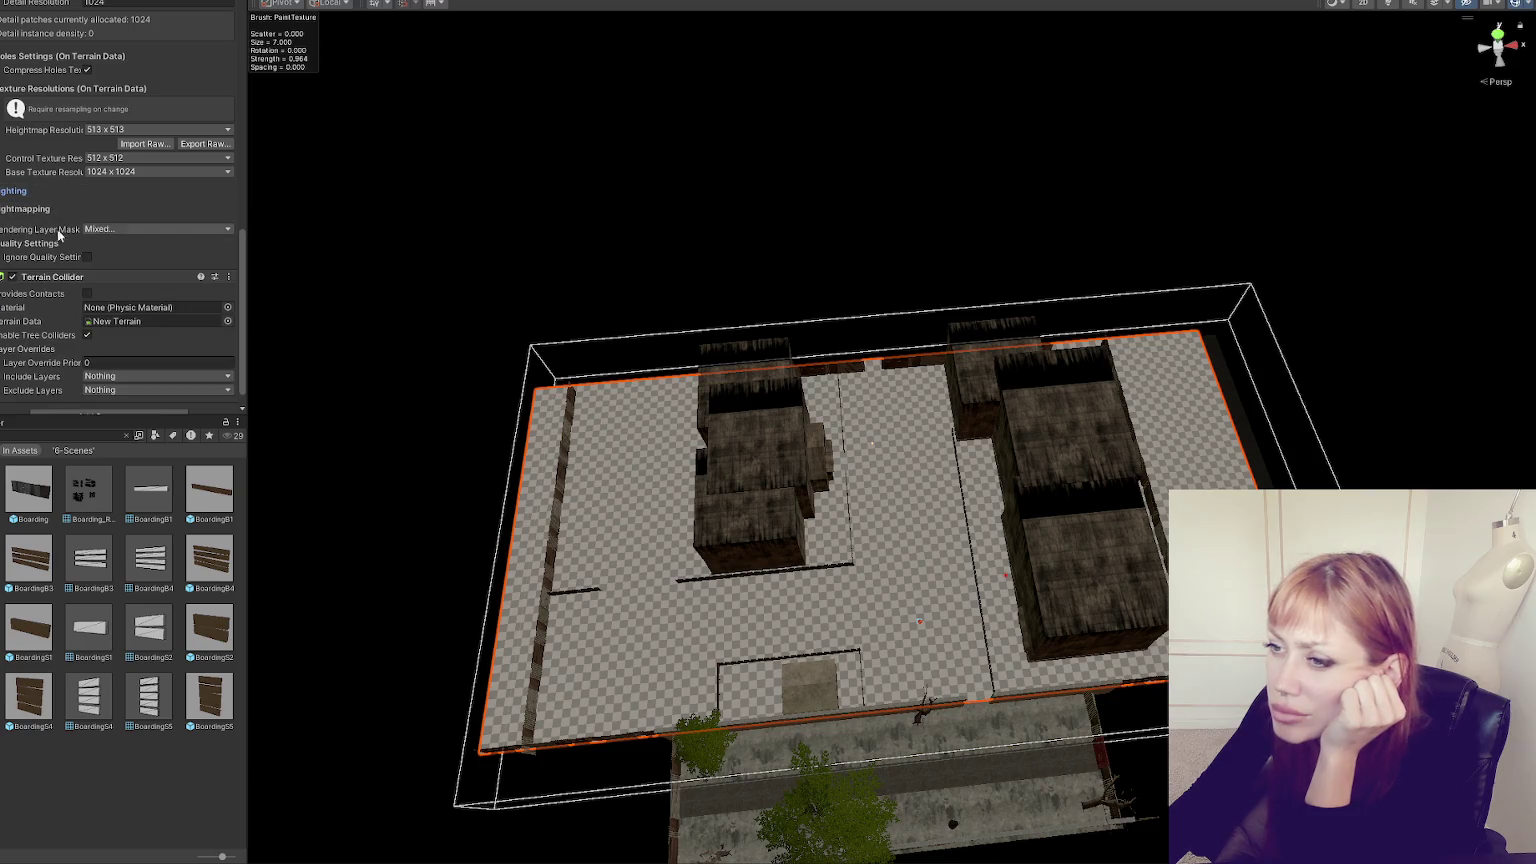
pyautogui.click(50, 191)
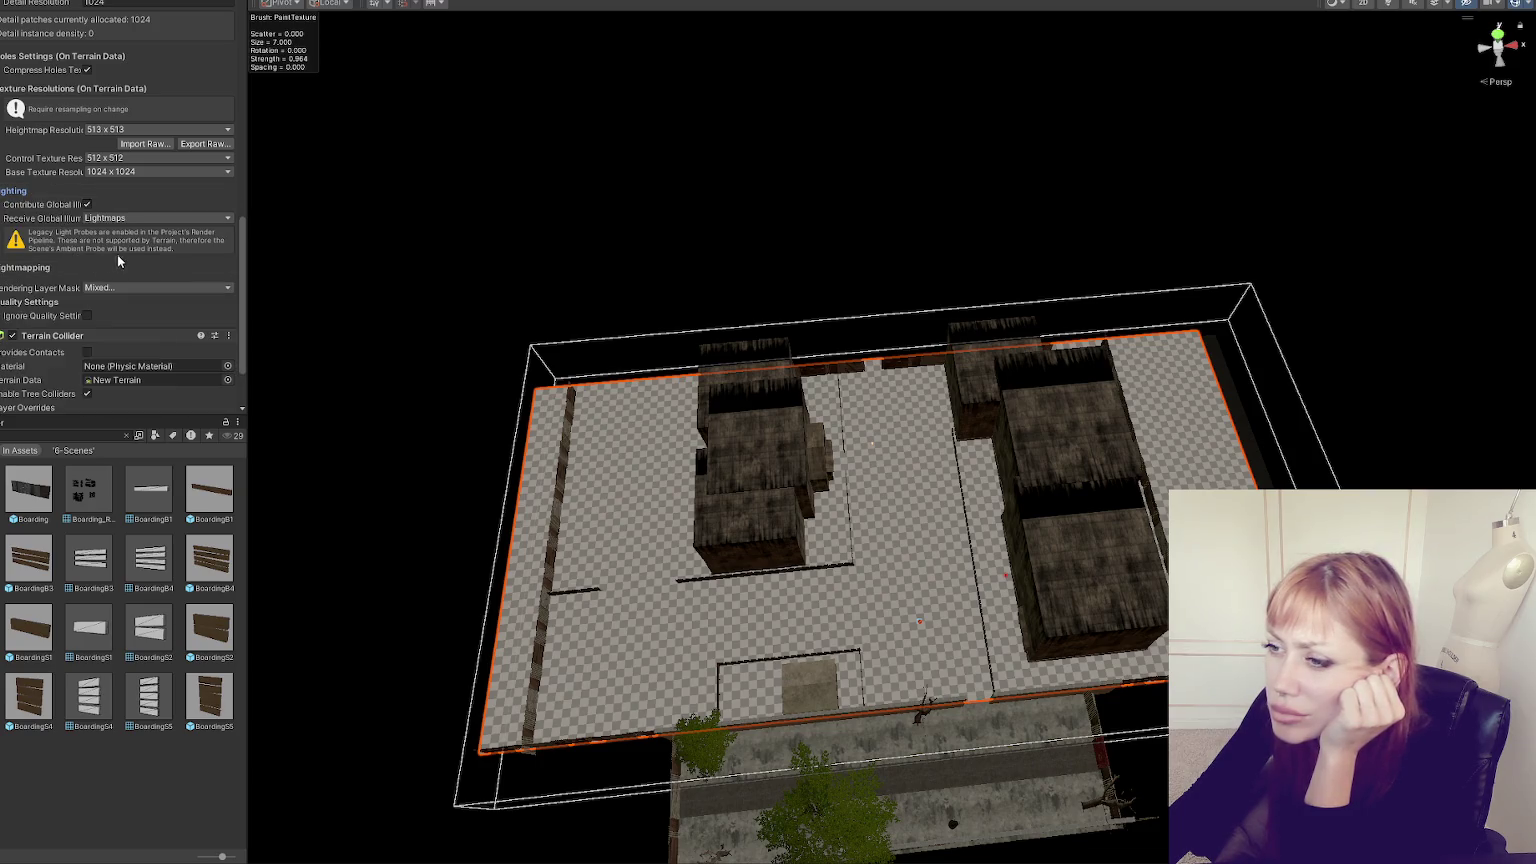
pyautogui.click(88, 204)
pyautogui.click(88, 204)
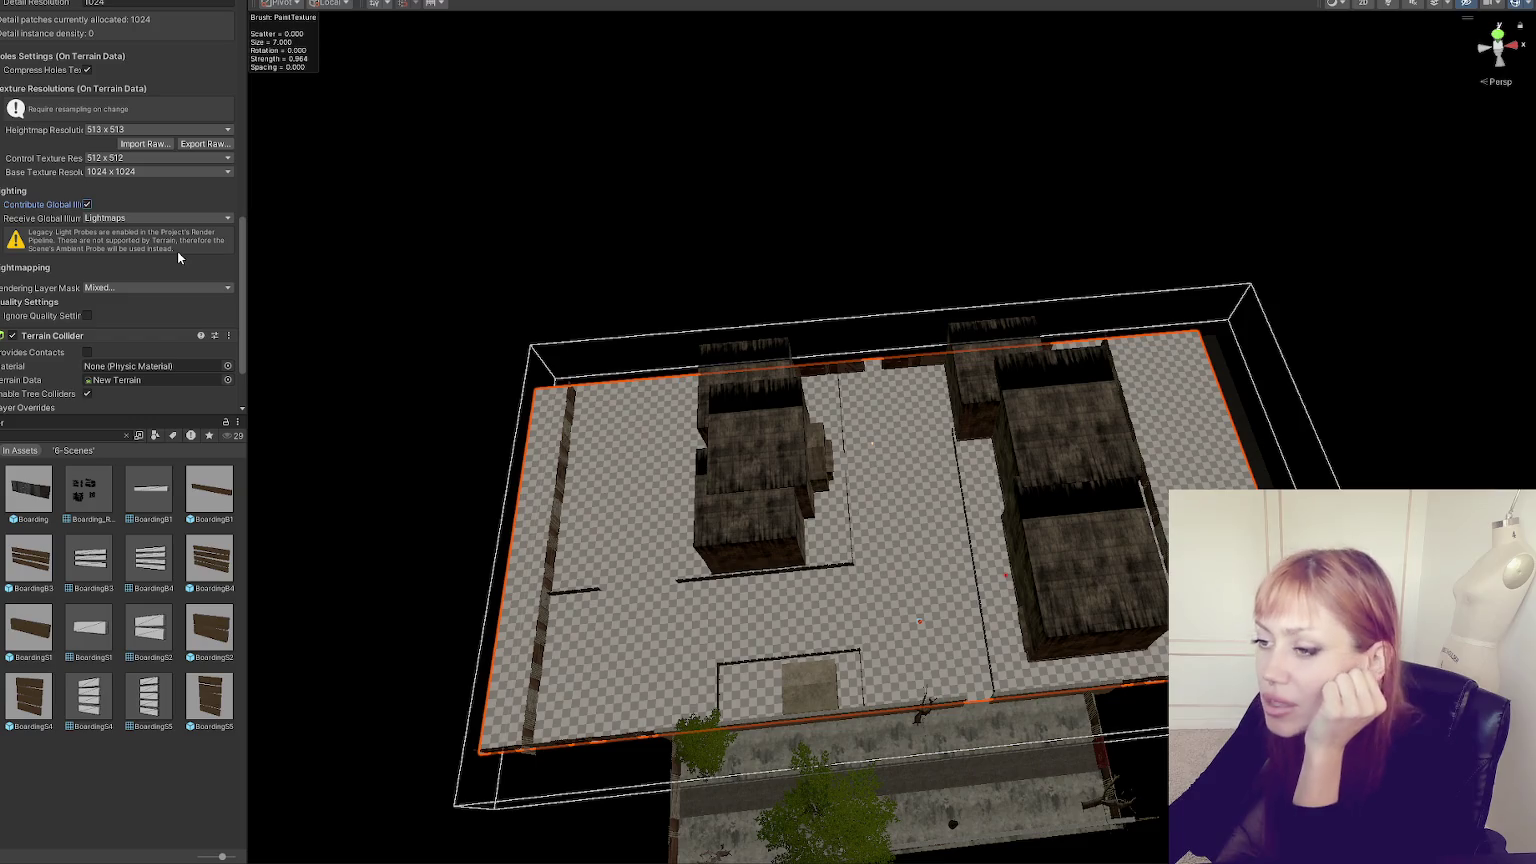
pyautogui.click(178, 216)
pyautogui.click(199, 208)
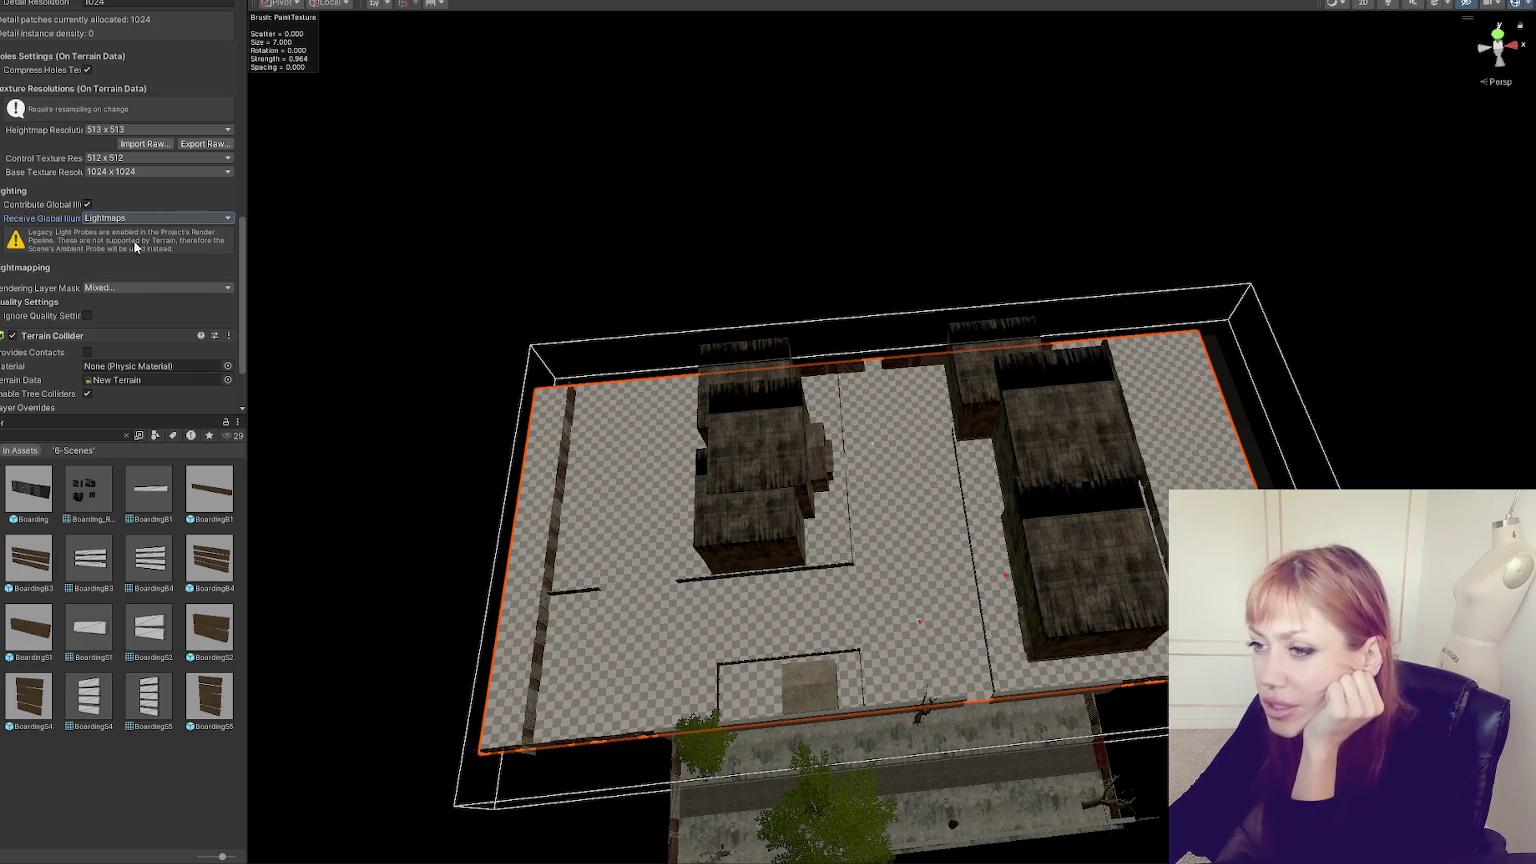
# - Set Lightmap Parameters to Default-Medium and collapse the lighting foldouts
pyautogui.click(31, 268)
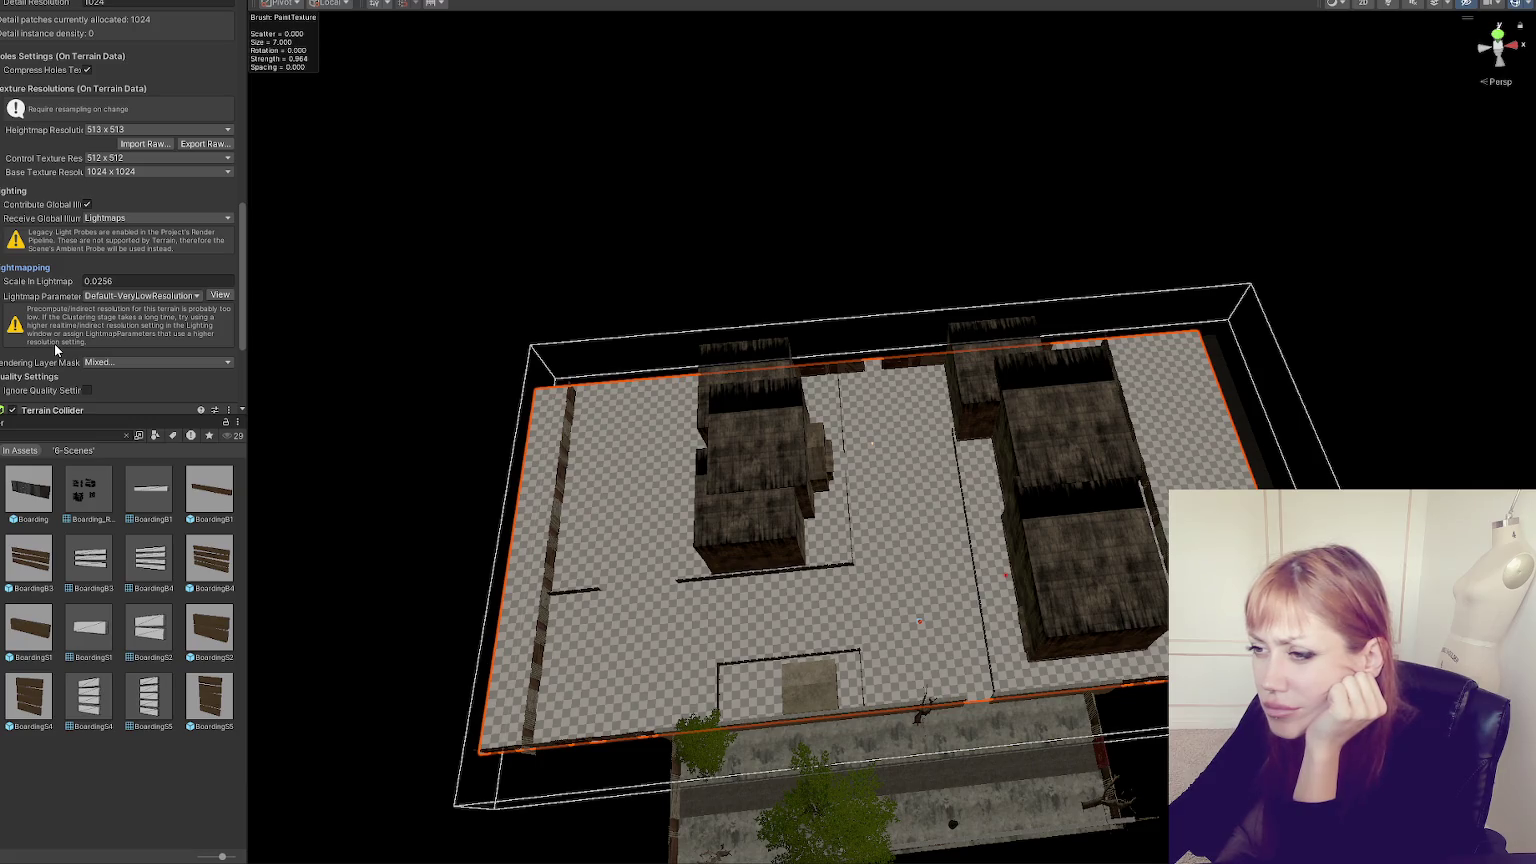
pyautogui.click(127, 296)
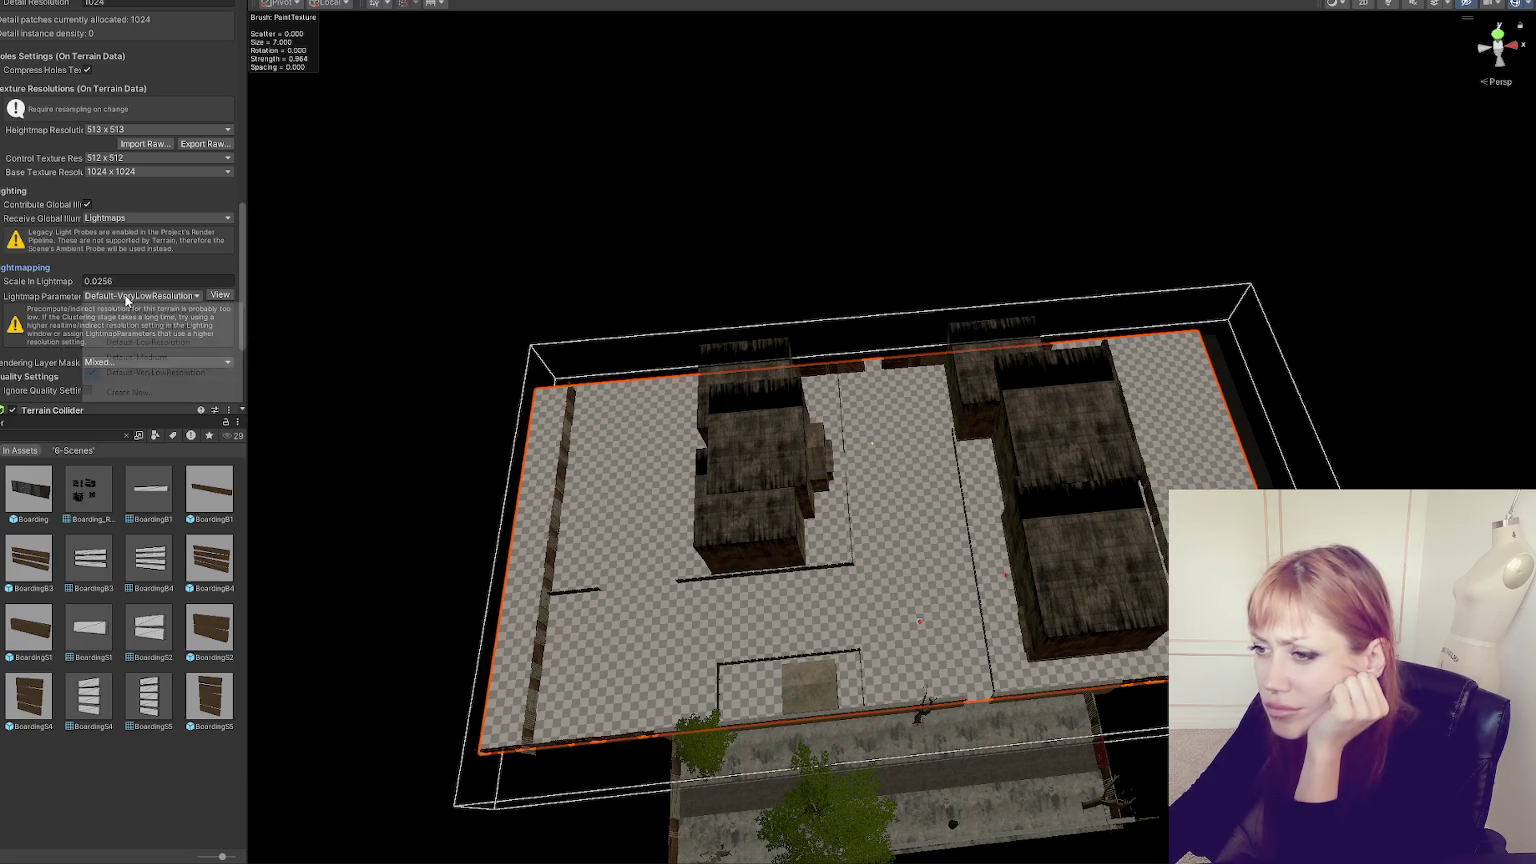
pyautogui.click(146, 341)
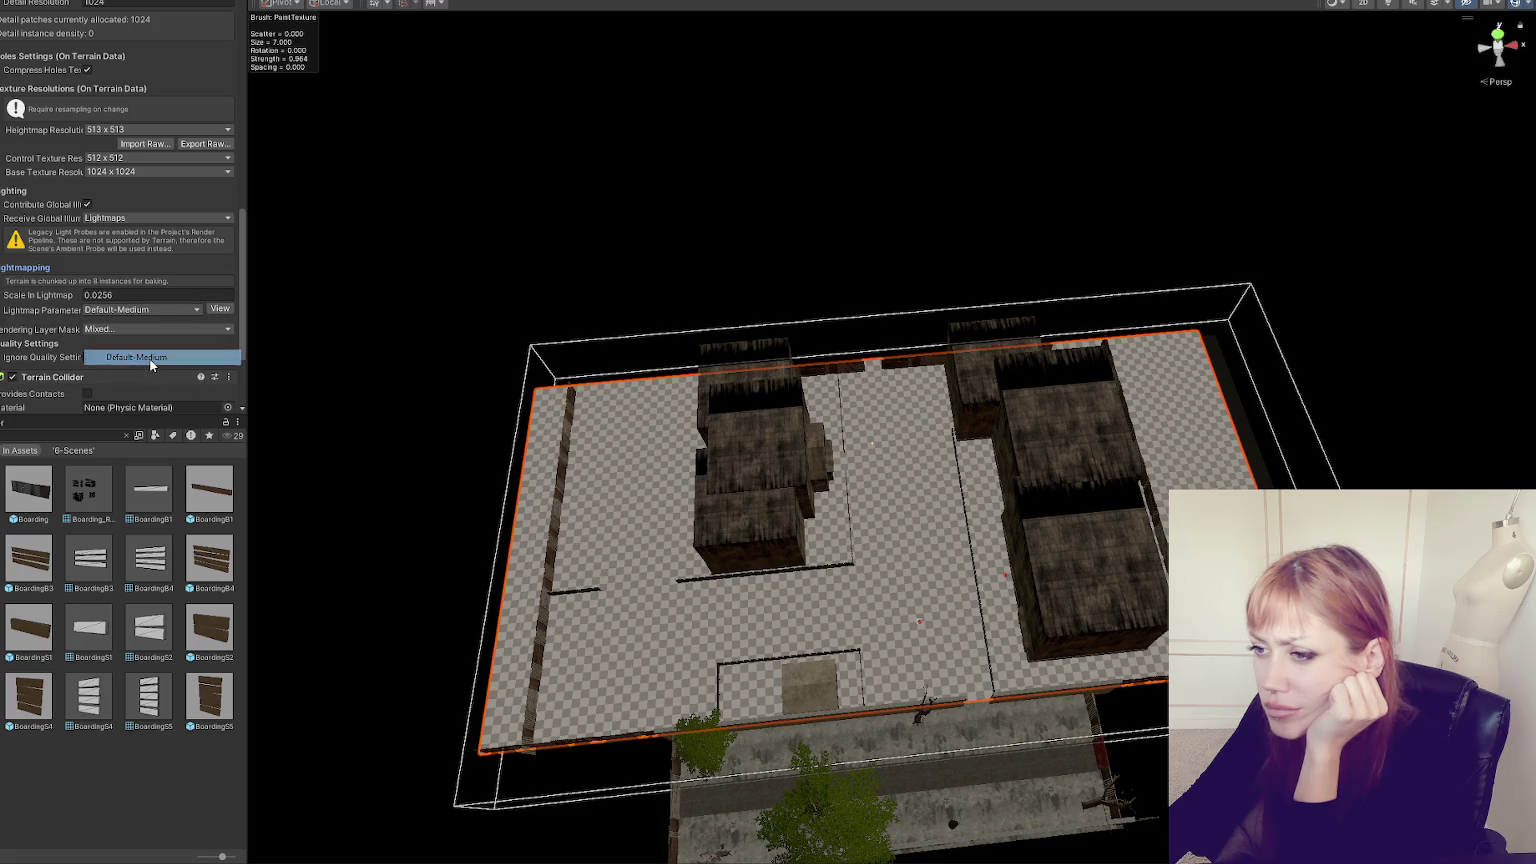
pyautogui.click(47, 268)
pyautogui.click(40, 302)
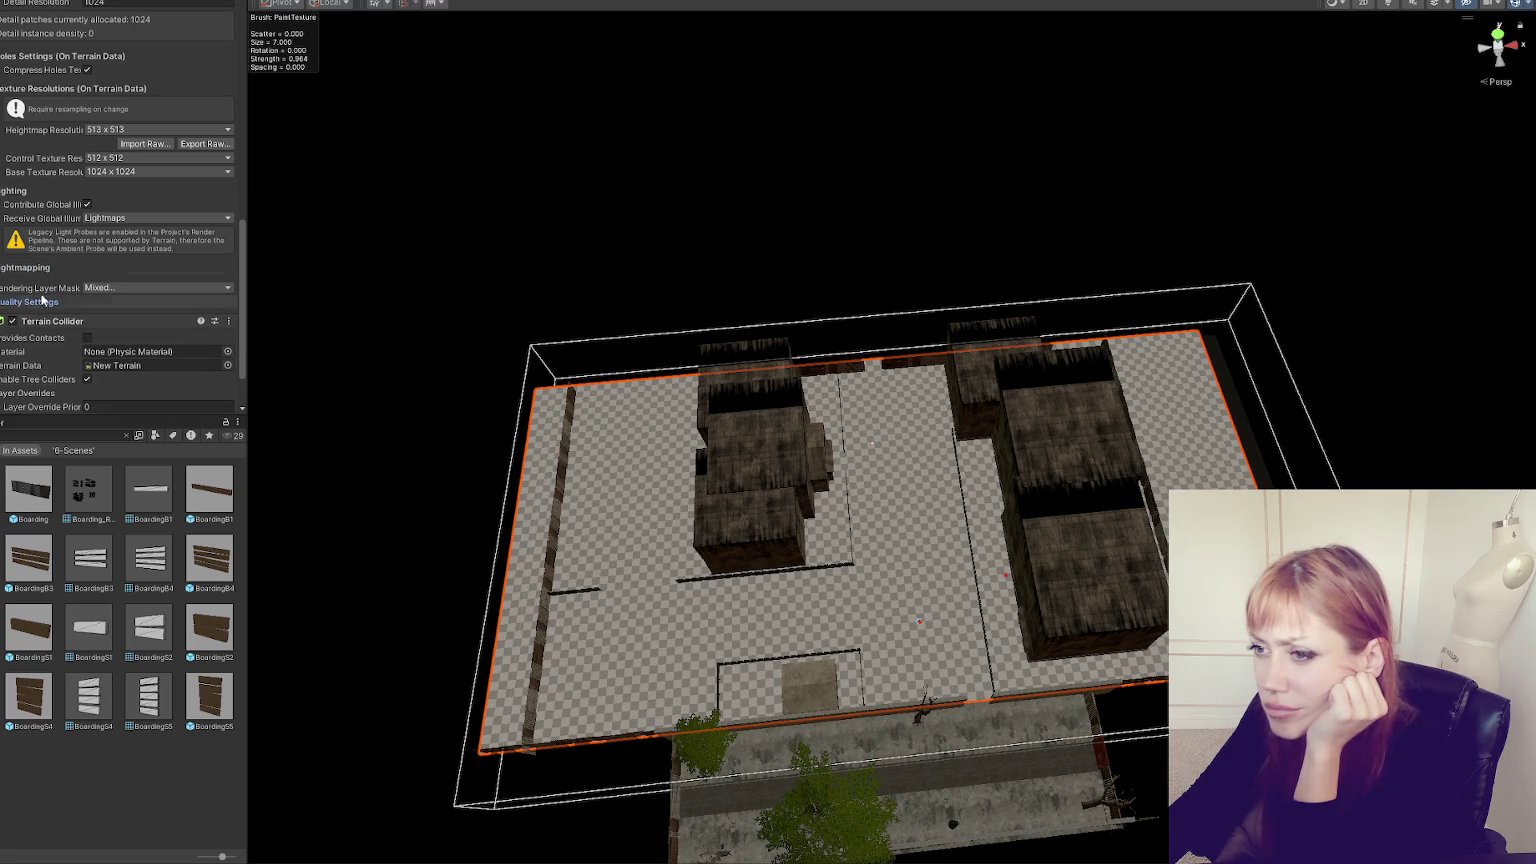
pyautogui.click(35, 192)
pyautogui.click(70, 89)
# - Review the grass wind and mesh resolution settings, then enter neighbouring-terrain creation mode
pyautogui.scroll(5, 72, 92)
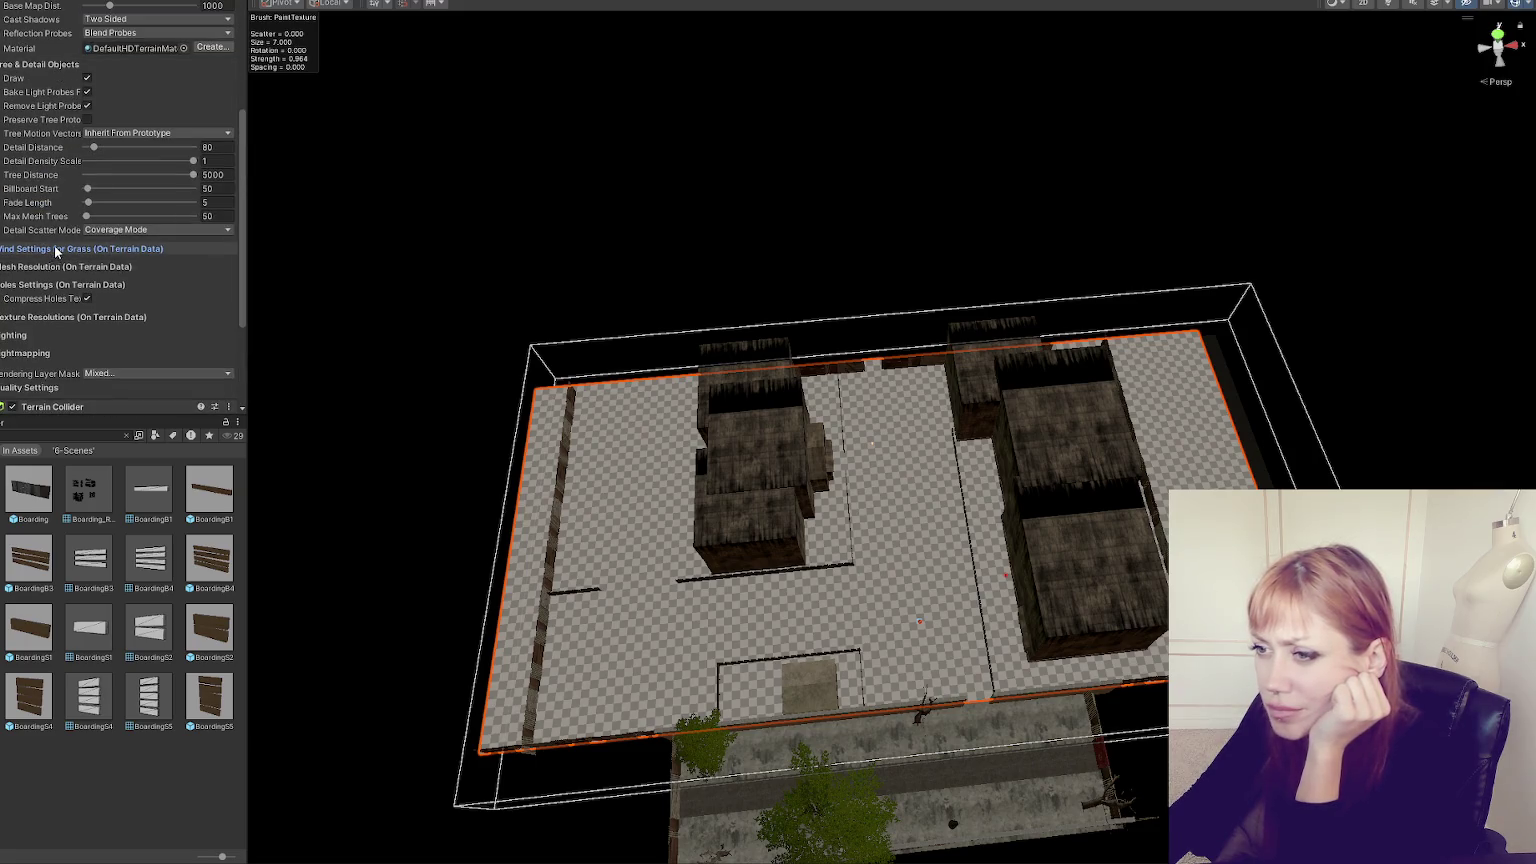
pyautogui.click(55, 250)
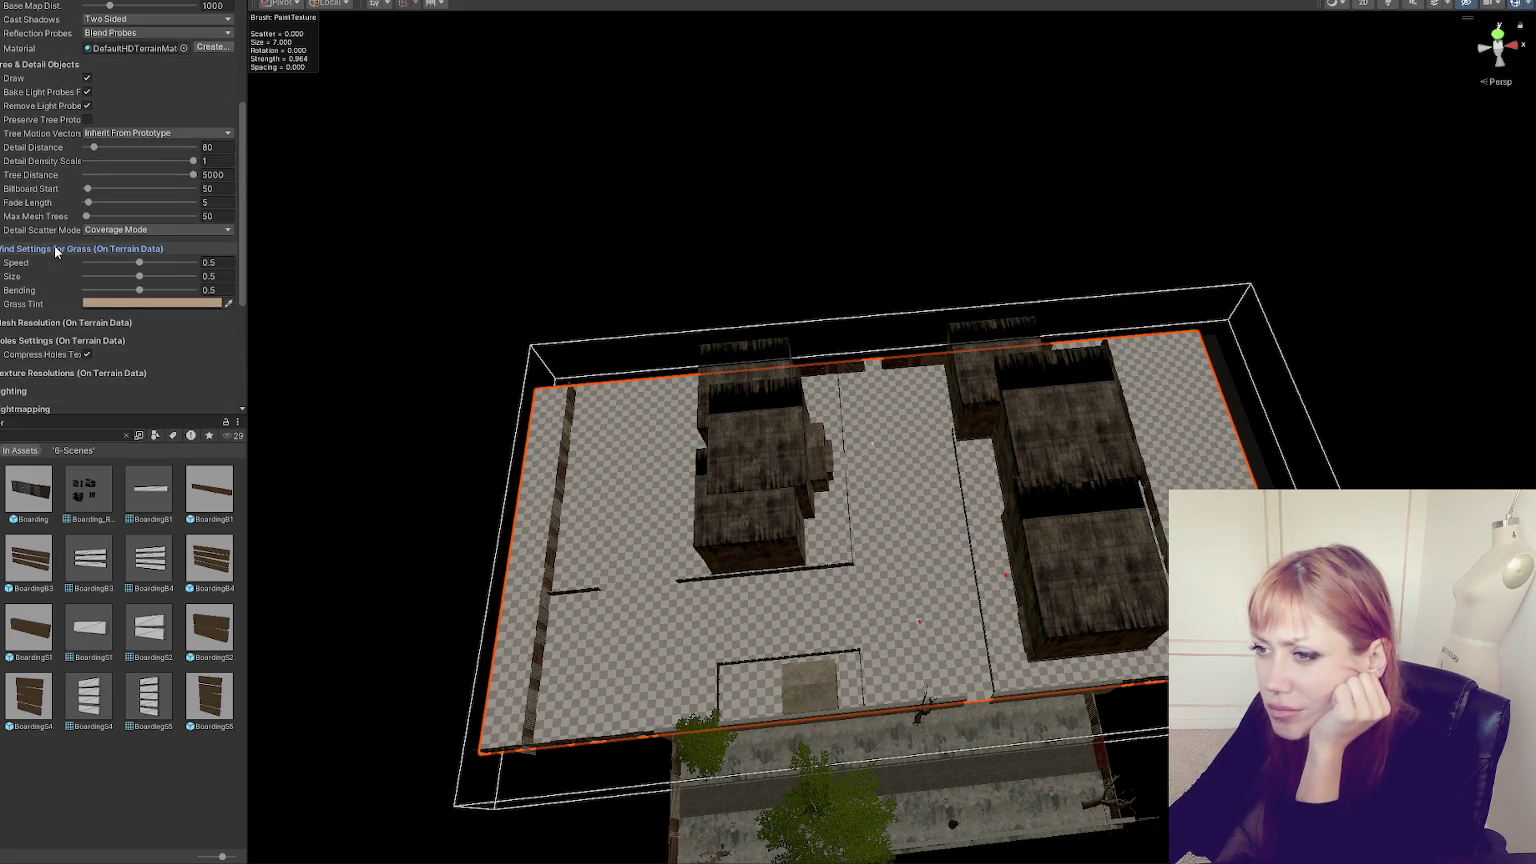
pyautogui.click(80, 323)
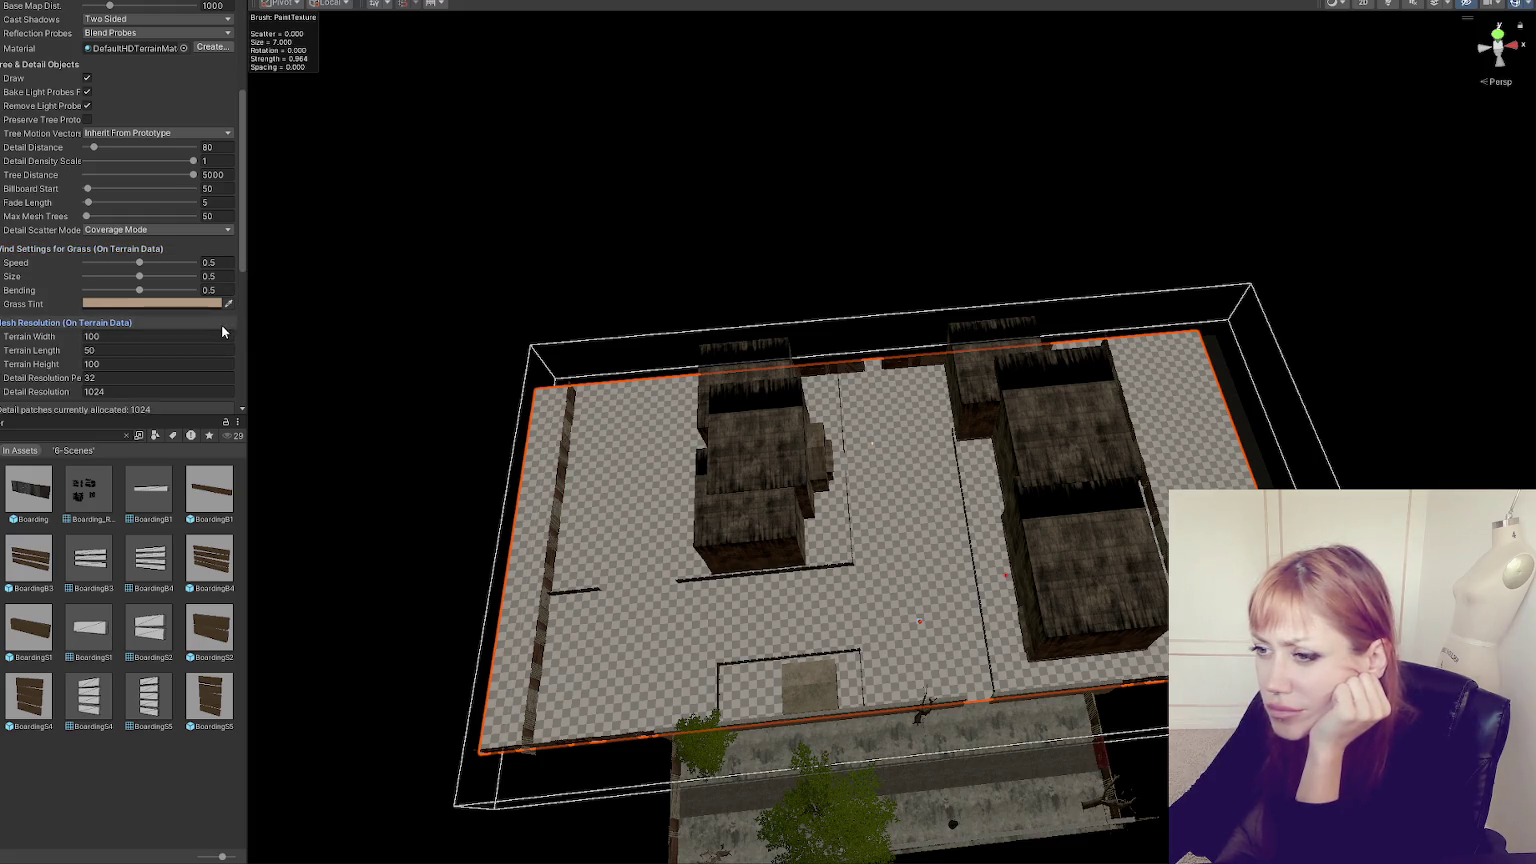
pyautogui.scroll(5, 7, 327)
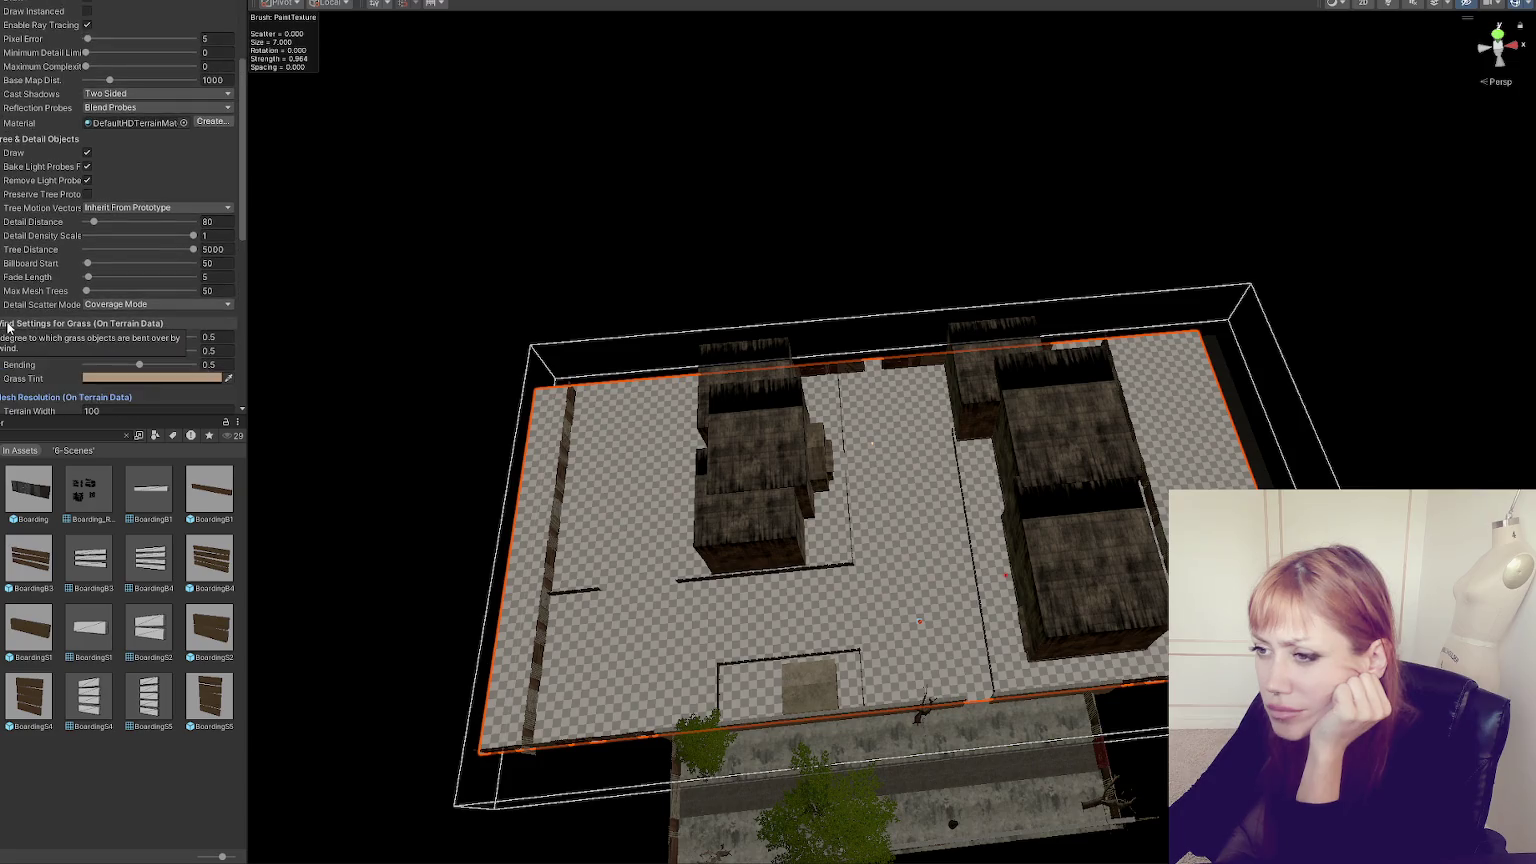
pyautogui.click(65, 110)
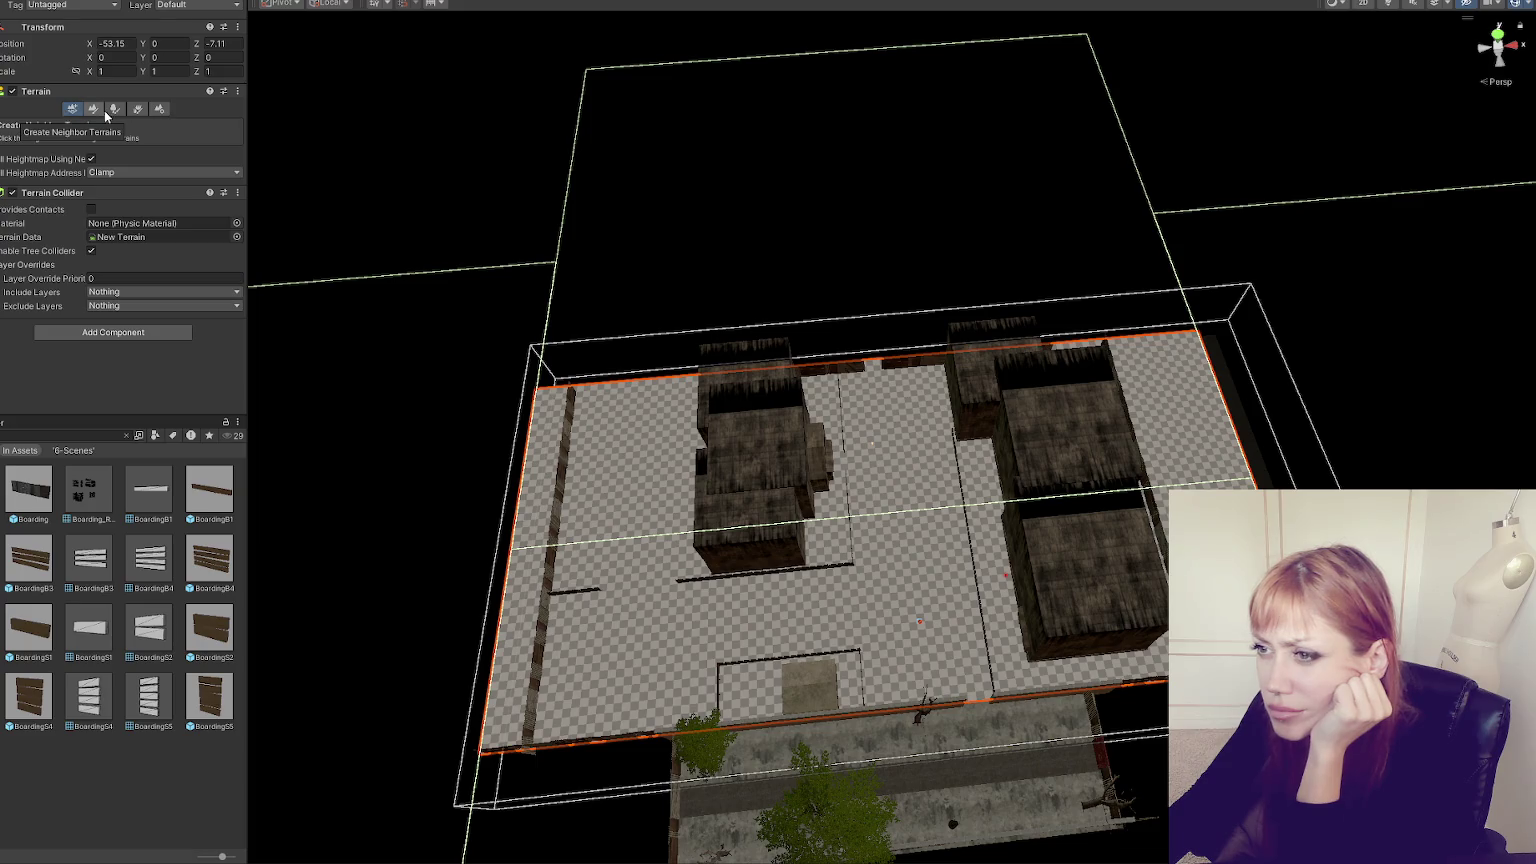
# - Switch the terrain paint tool from Set Height to Raise or Lower Terrain
pyautogui.scroll(-5, 768, 370)
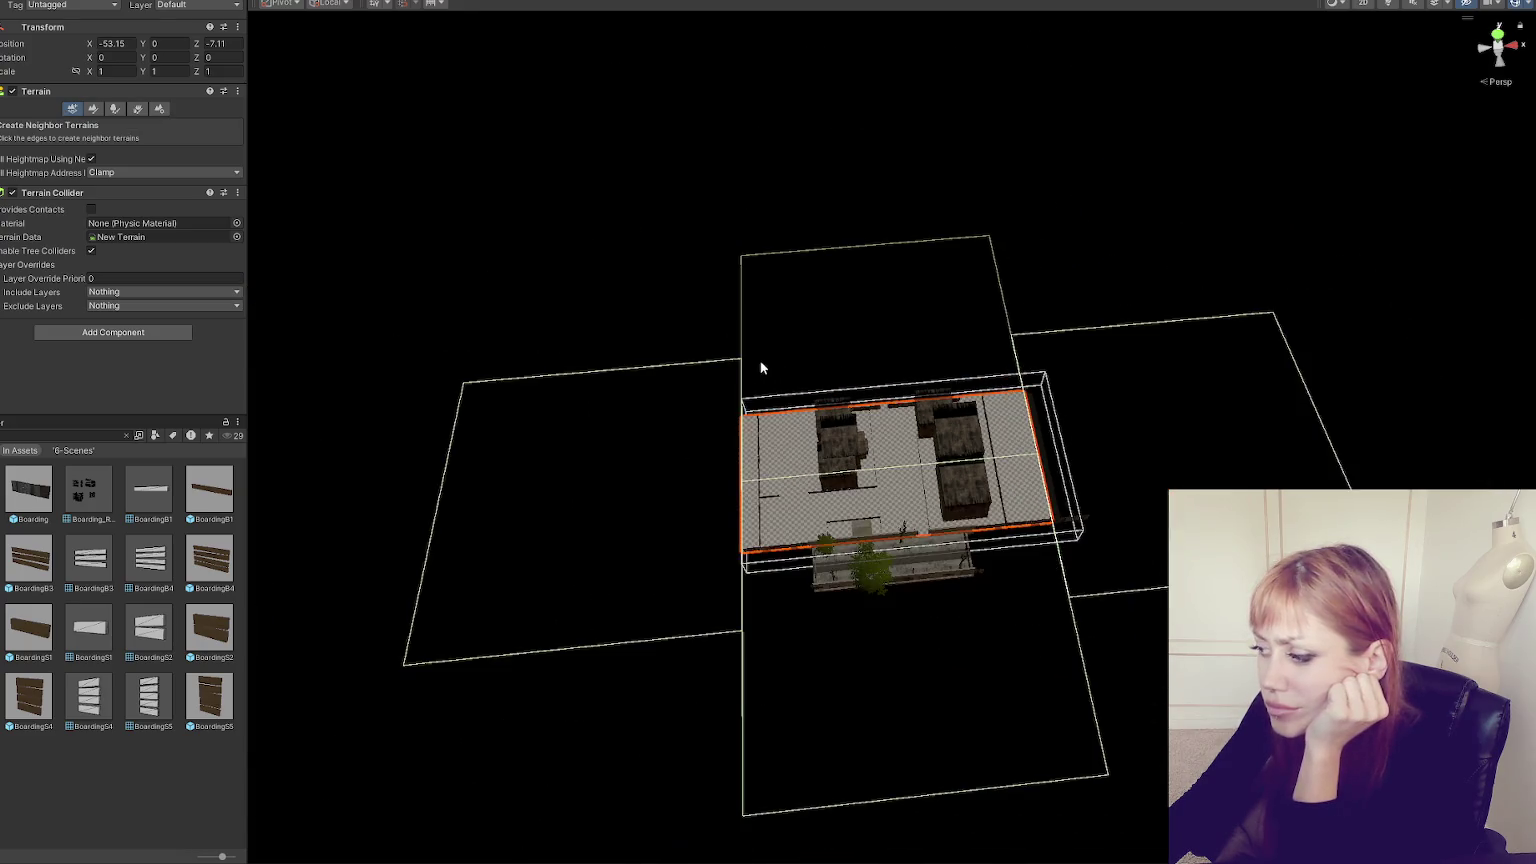
pyautogui.scroll(4, 761, 366)
pyautogui.scroll(3, 761, 372)
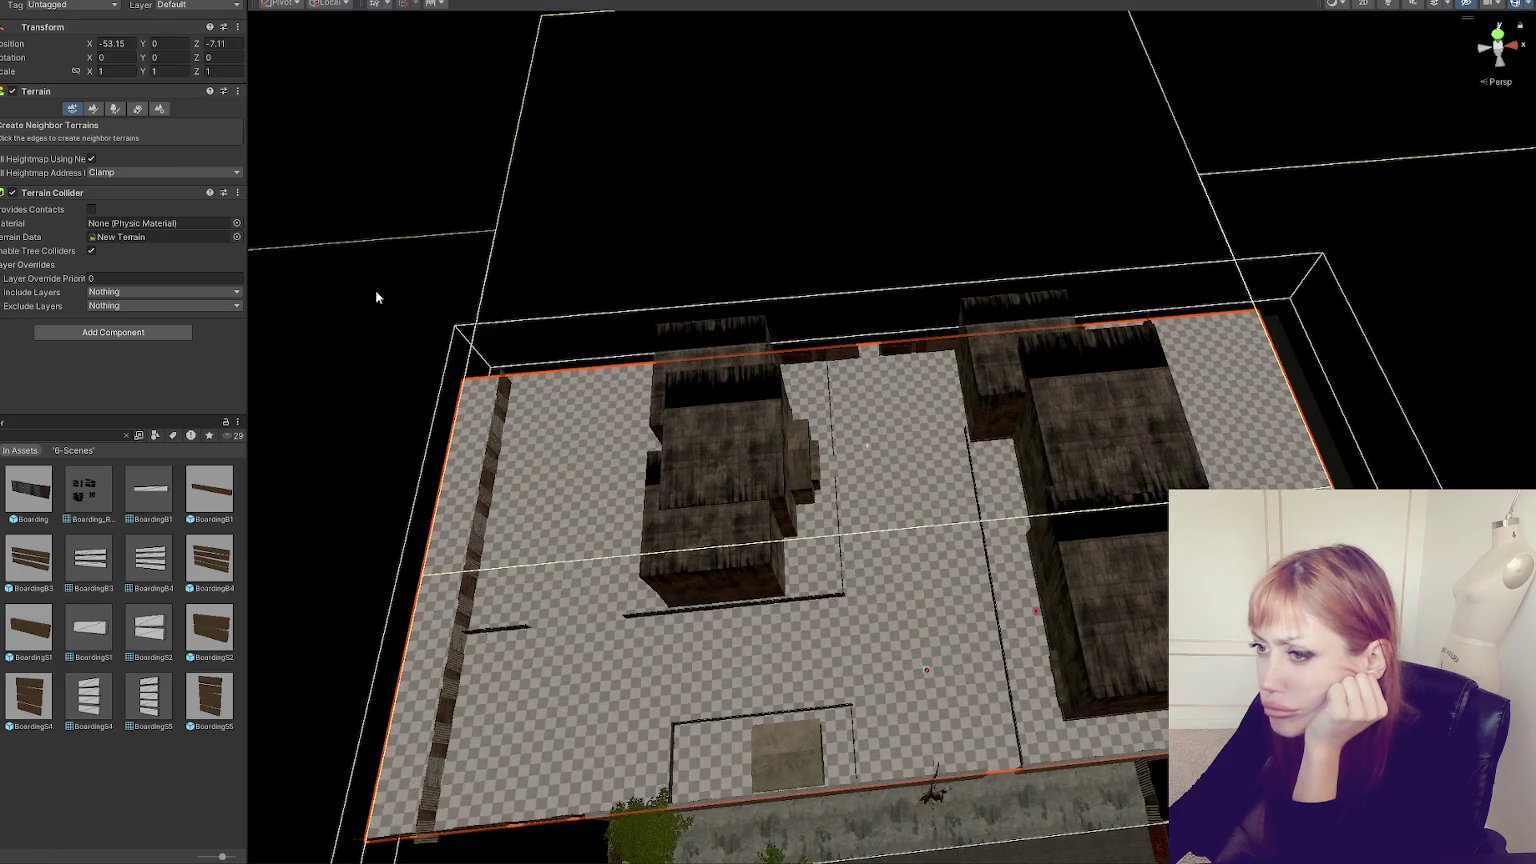
pyautogui.click(90, 109)
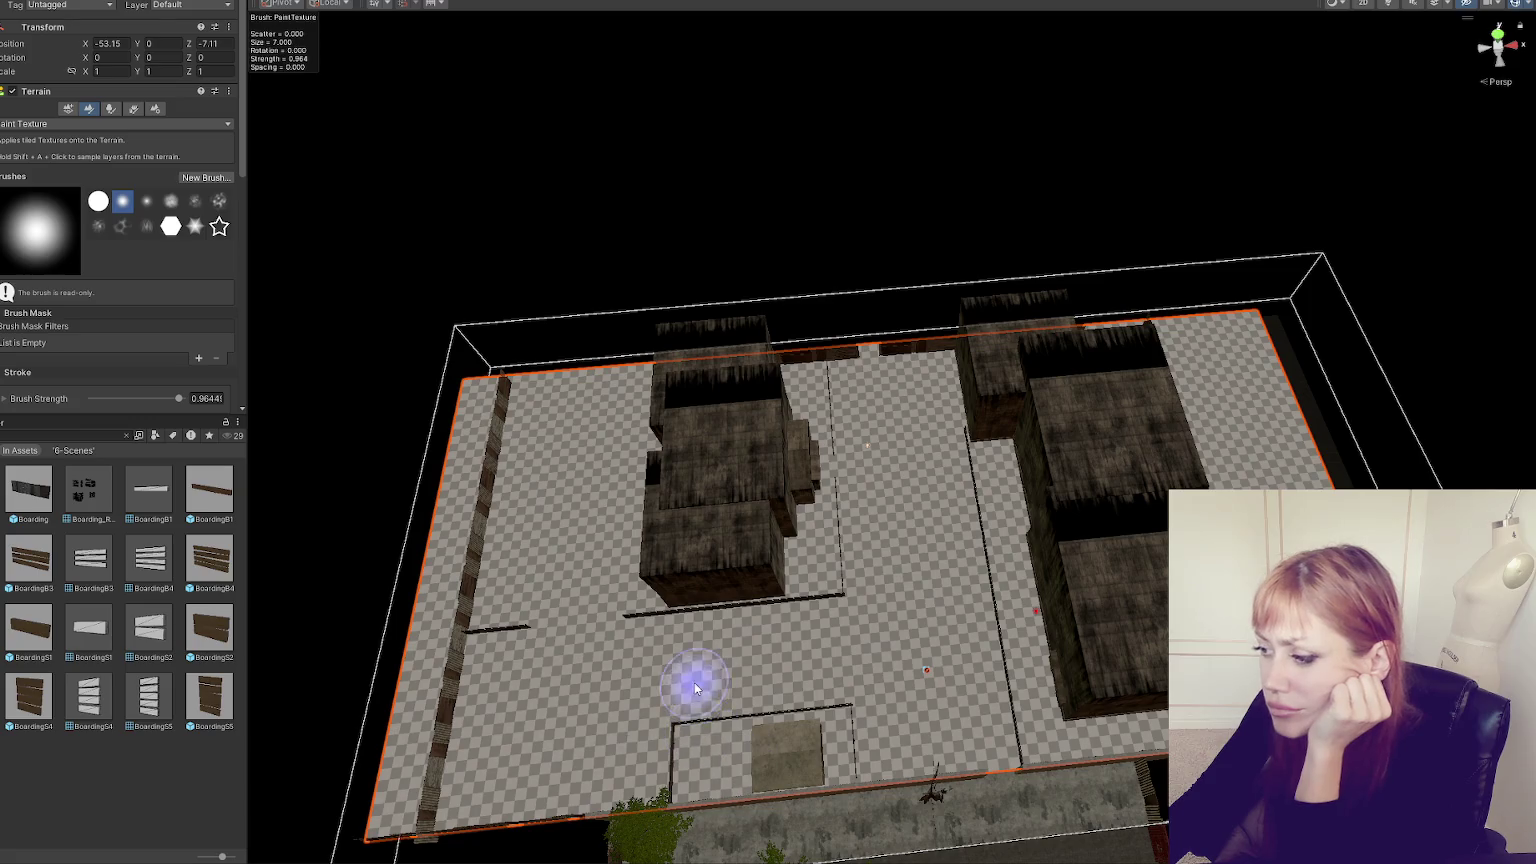
pyautogui.click(52, 122)
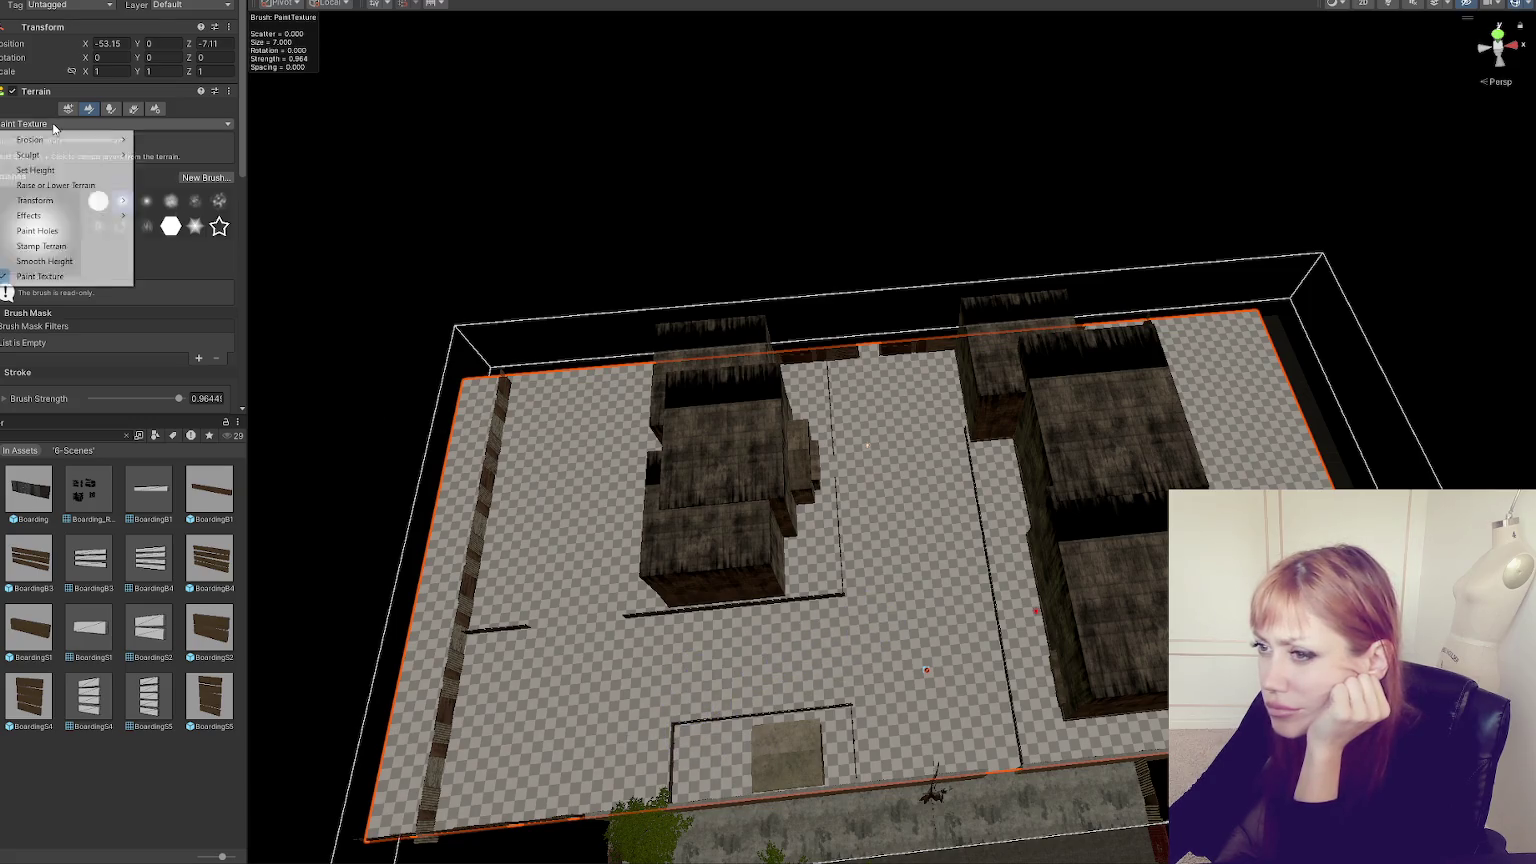
pyautogui.click(54, 163)
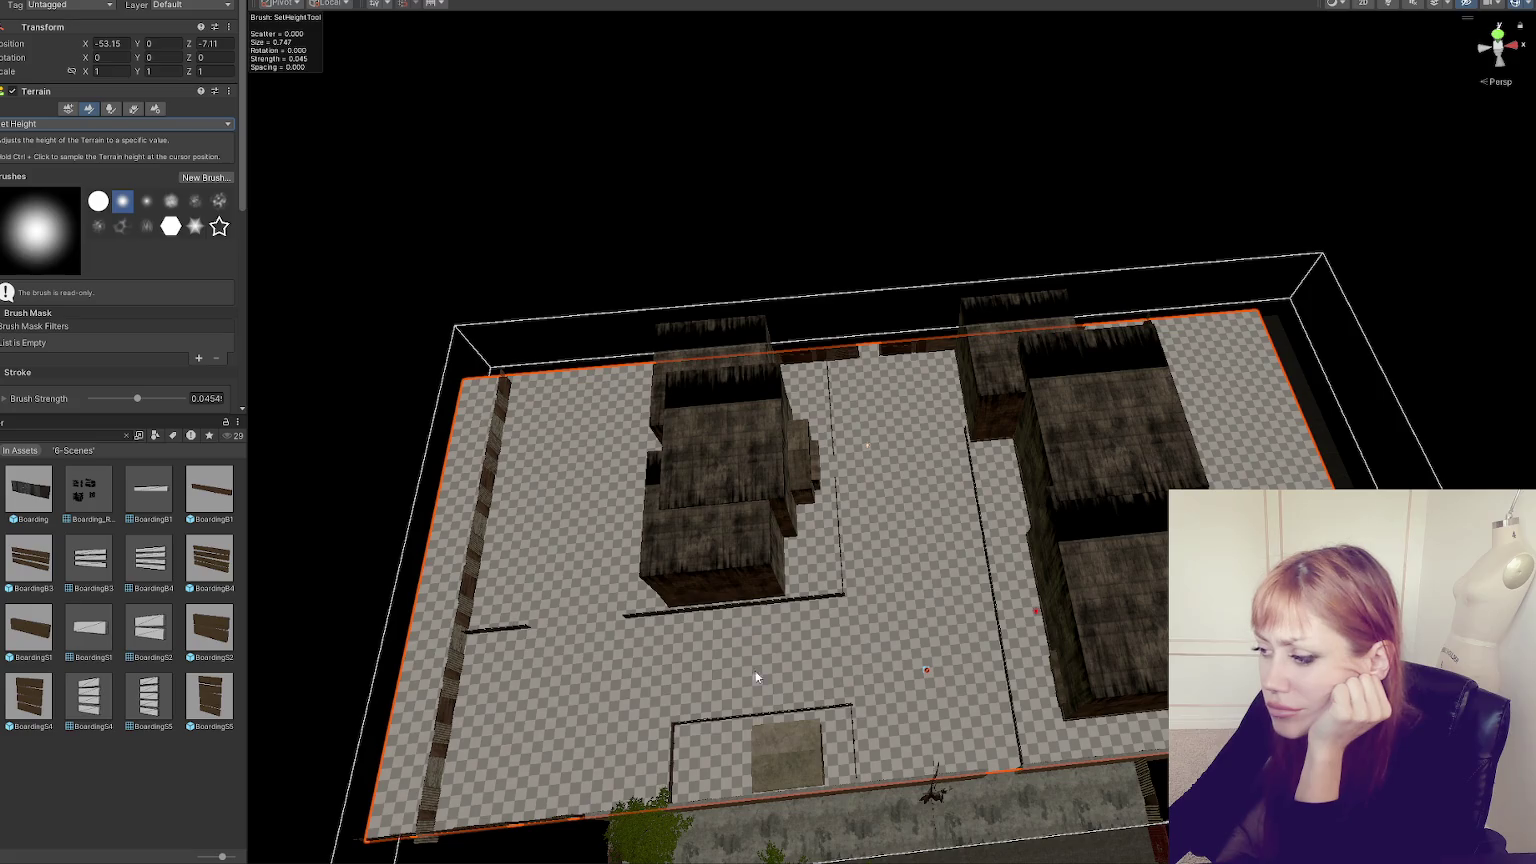
pyautogui.scroll(10, 670, 515)
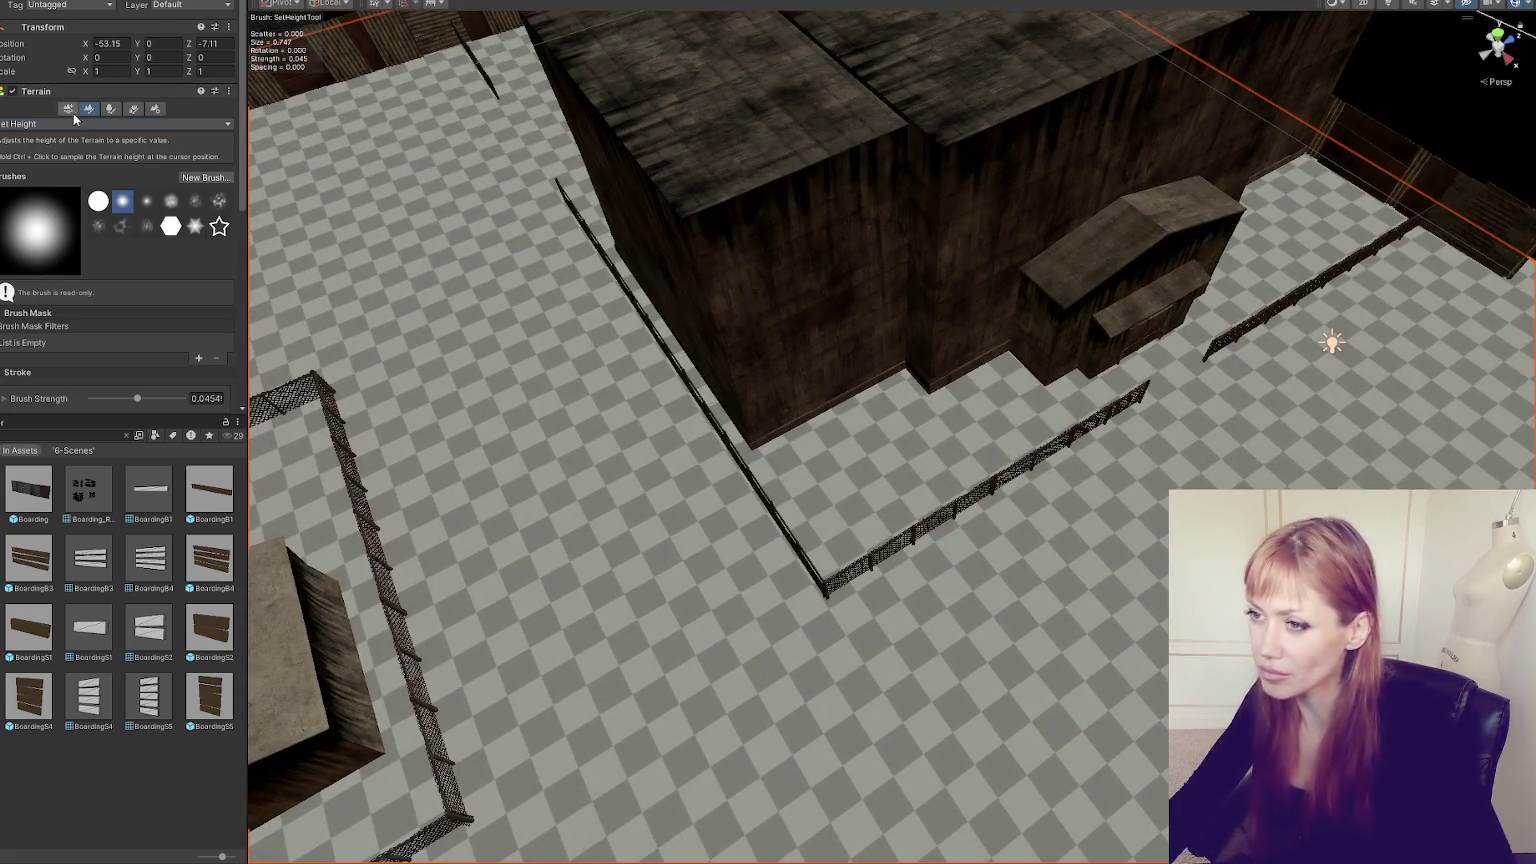
pyautogui.click(72, 123)
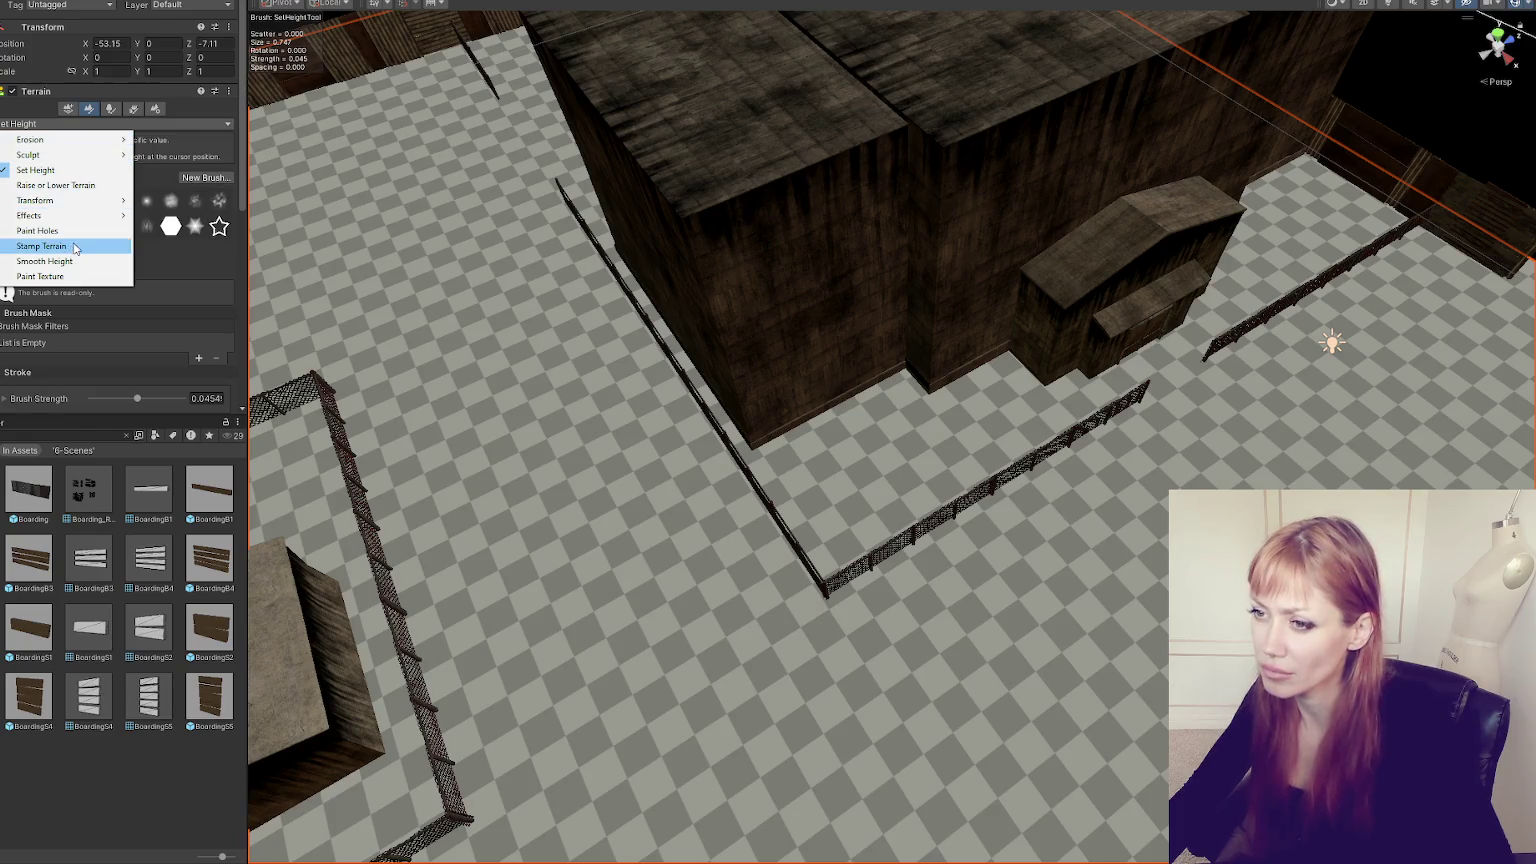
pyautogui.click(84, 186)
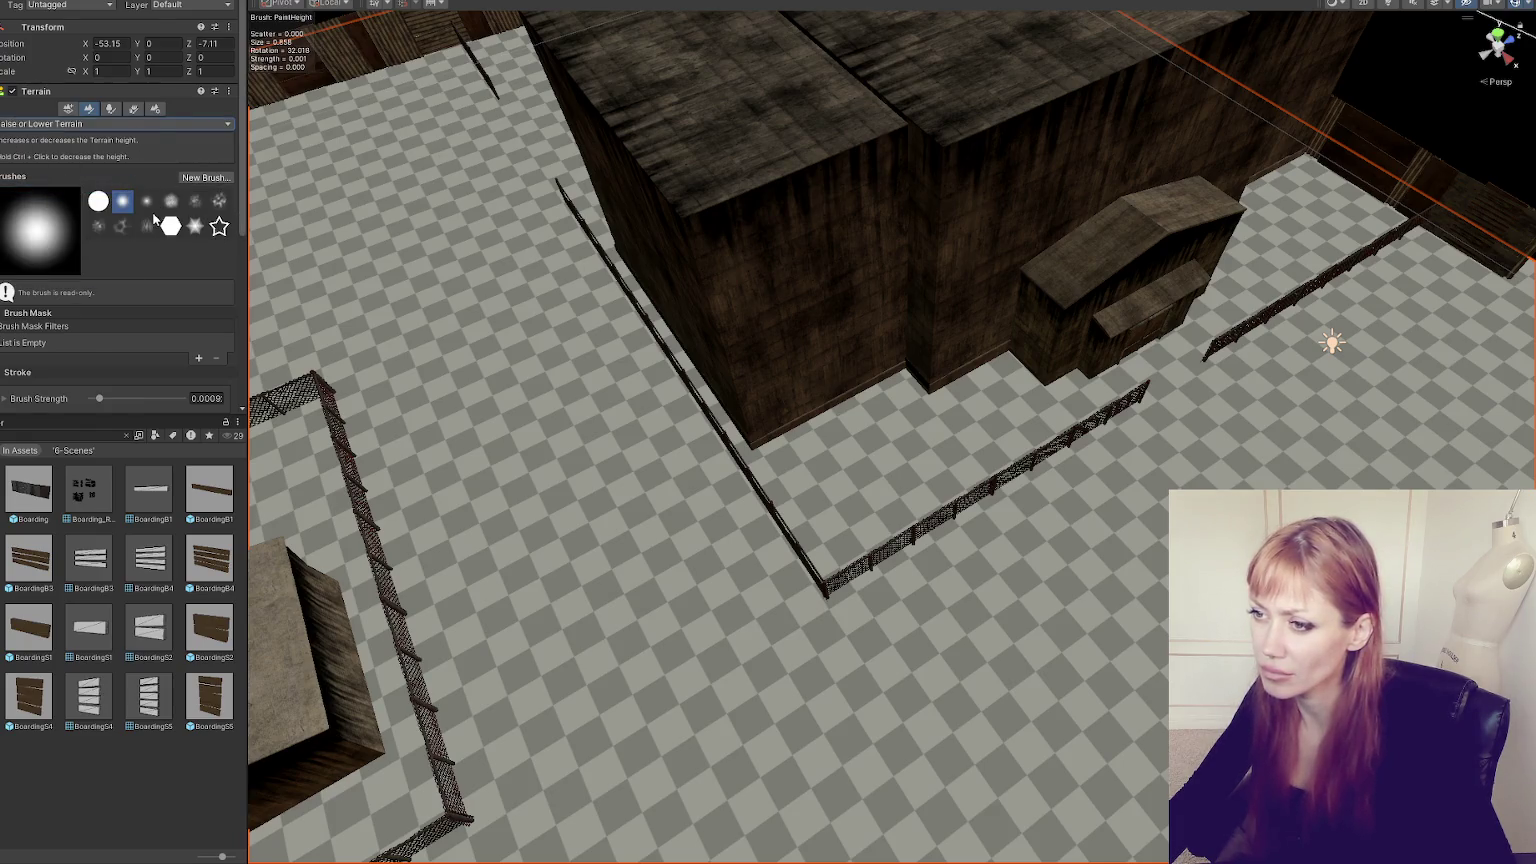
# - Pick the cloudy noise brush with size about 1.61 and size jitter 0.216
pyautogui.click(197, 202)
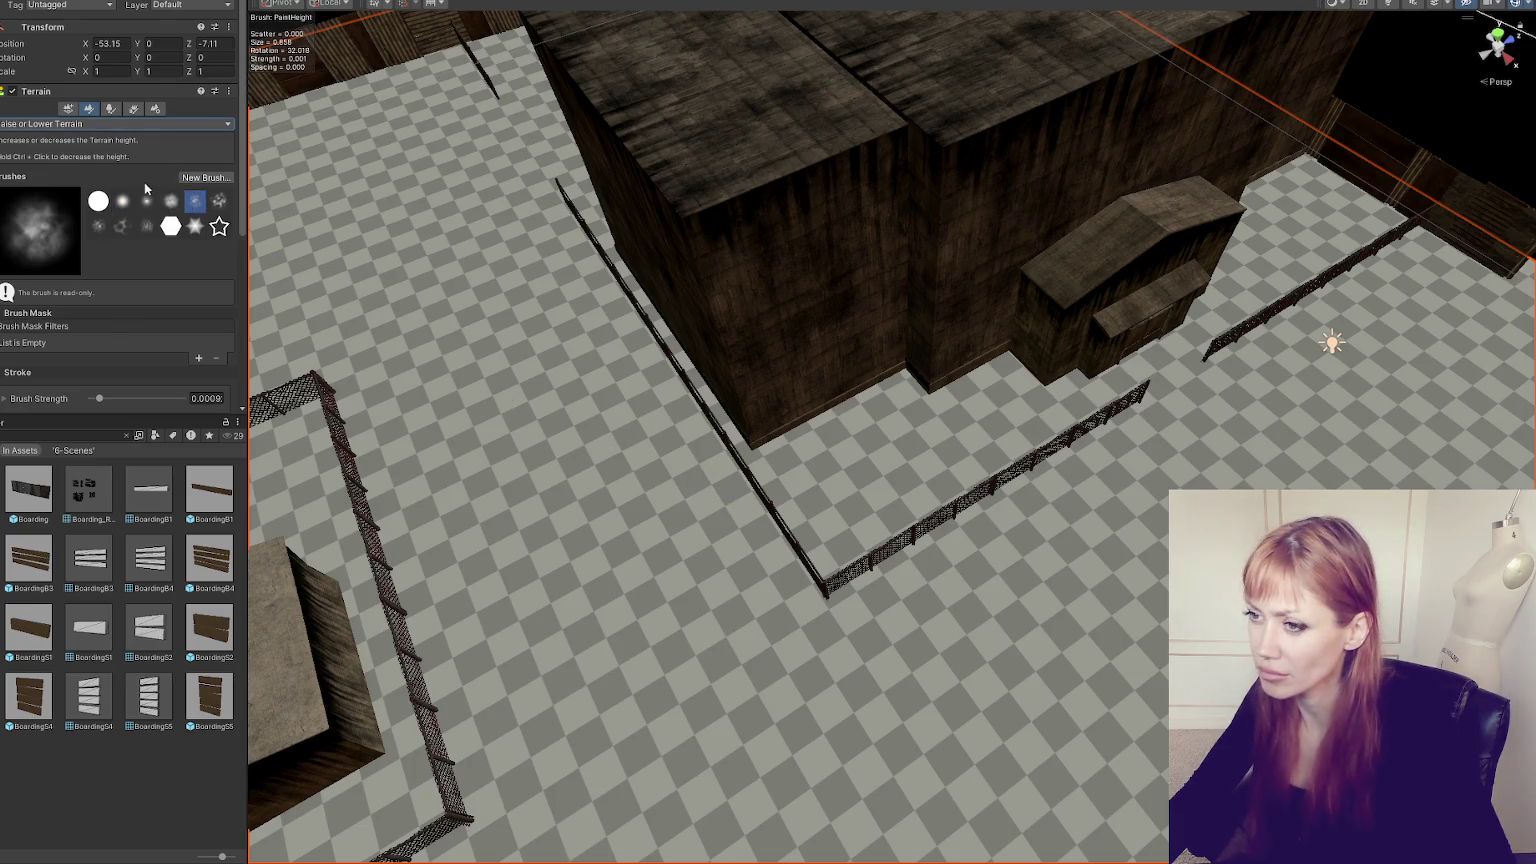
pyautogui.scroll(-3, 143, 330)
pyautogui.click(38, 285)
pyautogui.click(40, 249)
pyautogui.scroll(-2, 50, 250)
pyautogui.moveTo(92, 231); pyautogui.dragTo(111, 231)
pyautogui.click(125, 201)
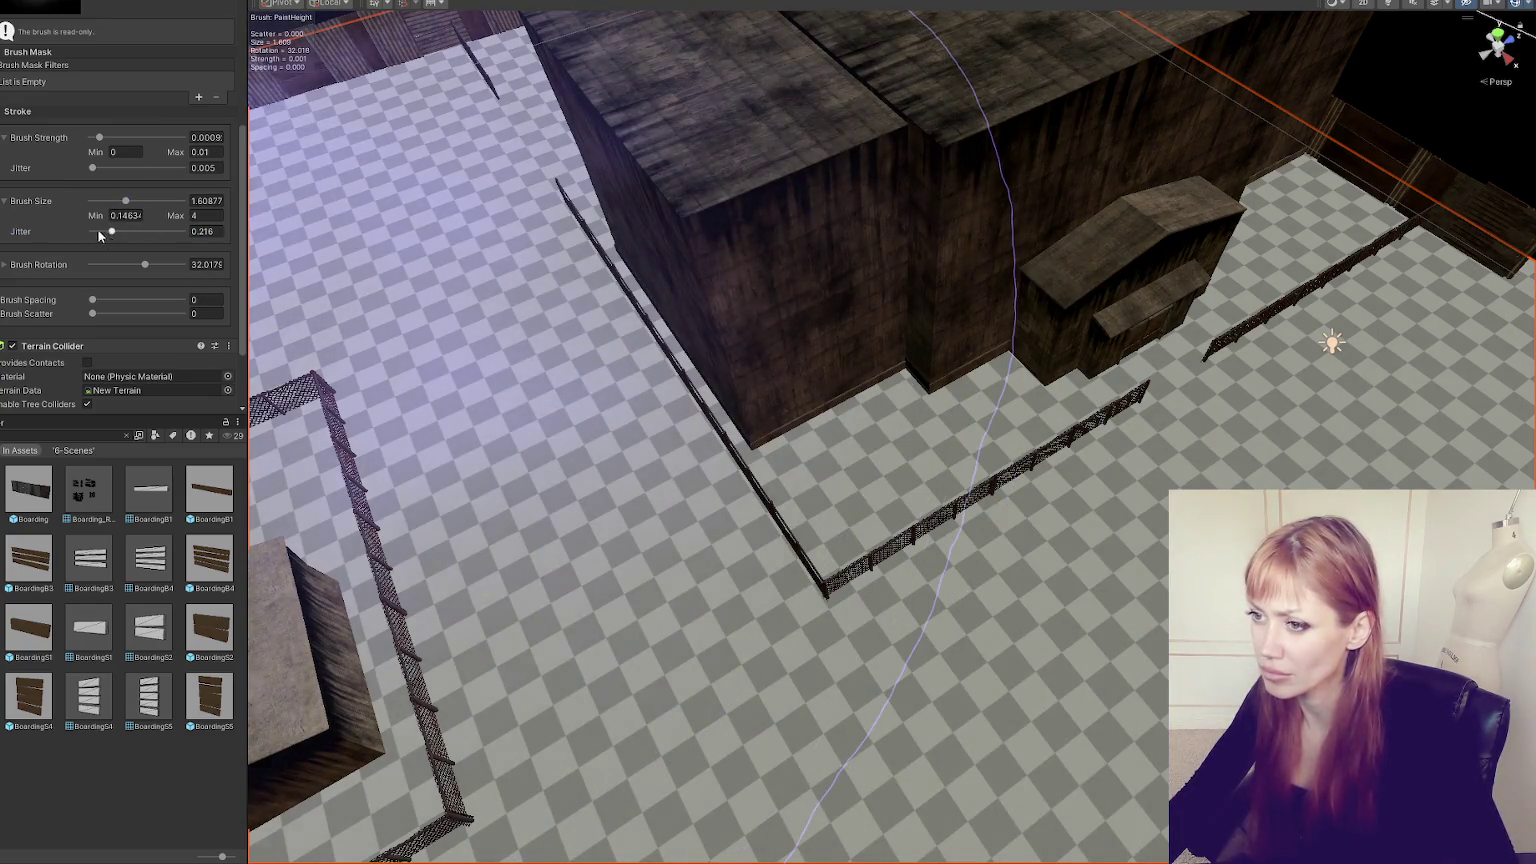
# - Cut the brush Size Jitter to 0.009, survey the courtyard, and start lowering the terrain
pyautogui.moveTo(111, 231); pyautogui.dragTo(94, 233)
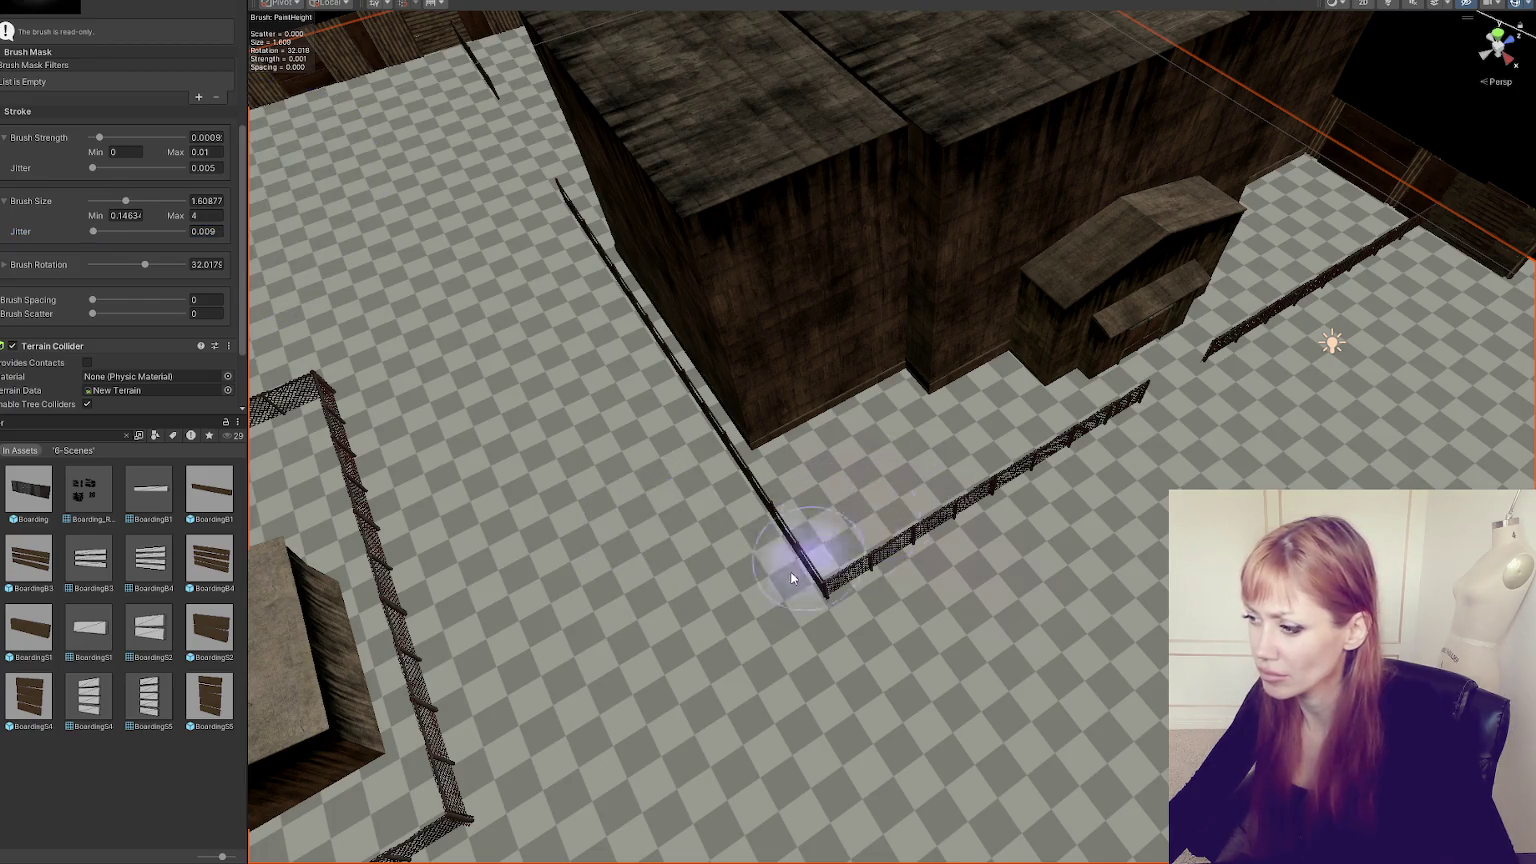
pyautogui.moveTo(775, 586)
pyautogui.mouseDown()
pyautogui.moveTo(956, 450)
pyautogui.moveTo(880, 470)
pyautogui.mouseUp()
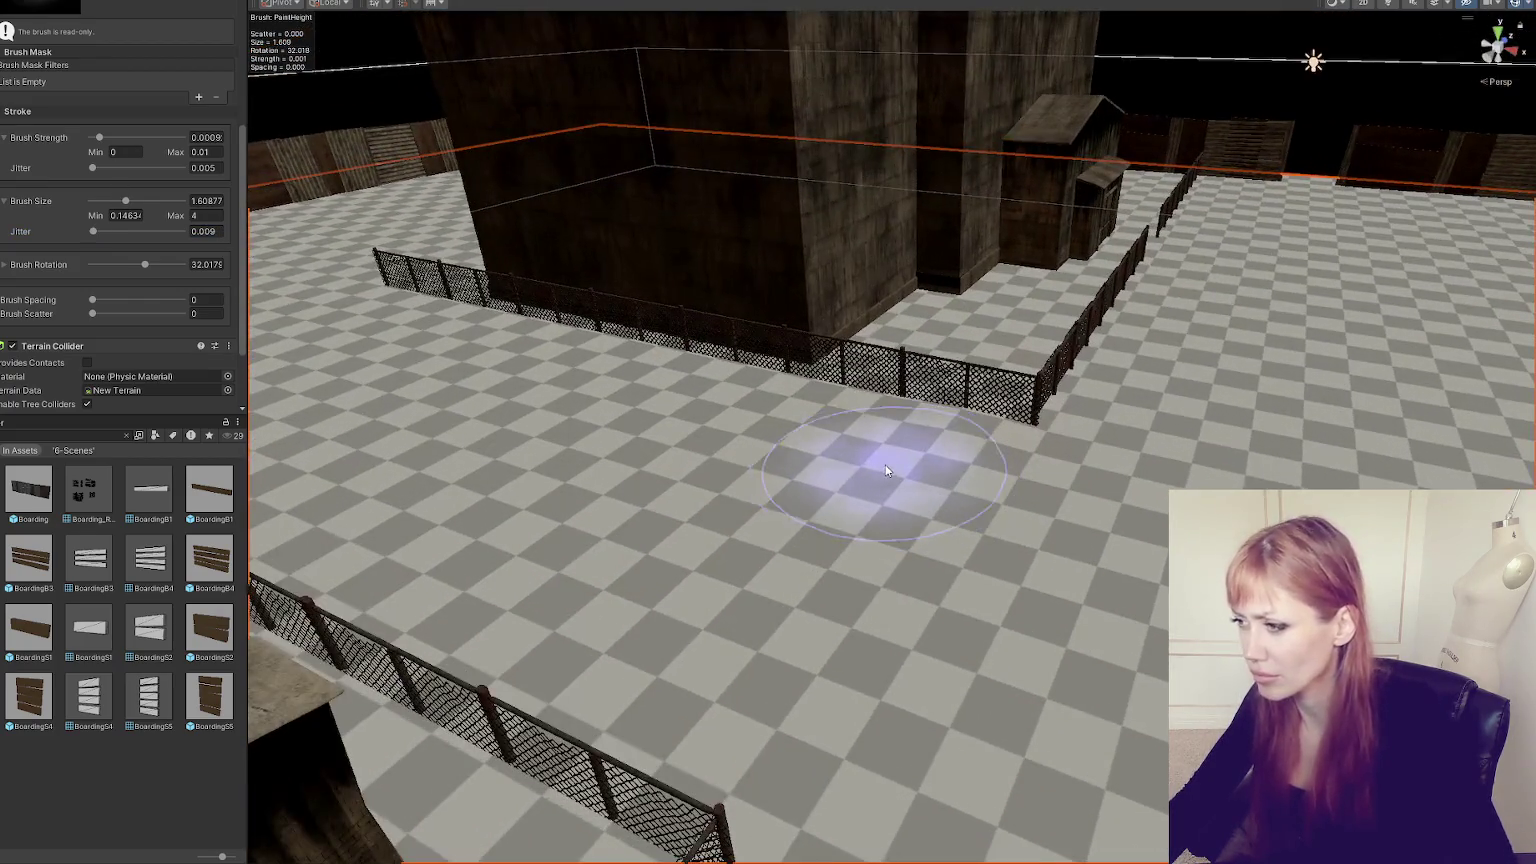
pyautogui.moveTo(1029, 429)
pyautogui.mouseDown()
pyautogui.moveTo(1046, 429)
pyautogui.moveTo(806, 497)
pyautogui.mouseUp()
pyautogui.moveTo(1136, 368)
pyautogui.mouseDown()
pyautogui.moveTo(477, 789)
pyautogui.moveTo(1399, 453)
pyautogui.moveTo(1037, 484)
pyautogui.mouseUp()
pyautogui.scroll(-6, 1008, 362)
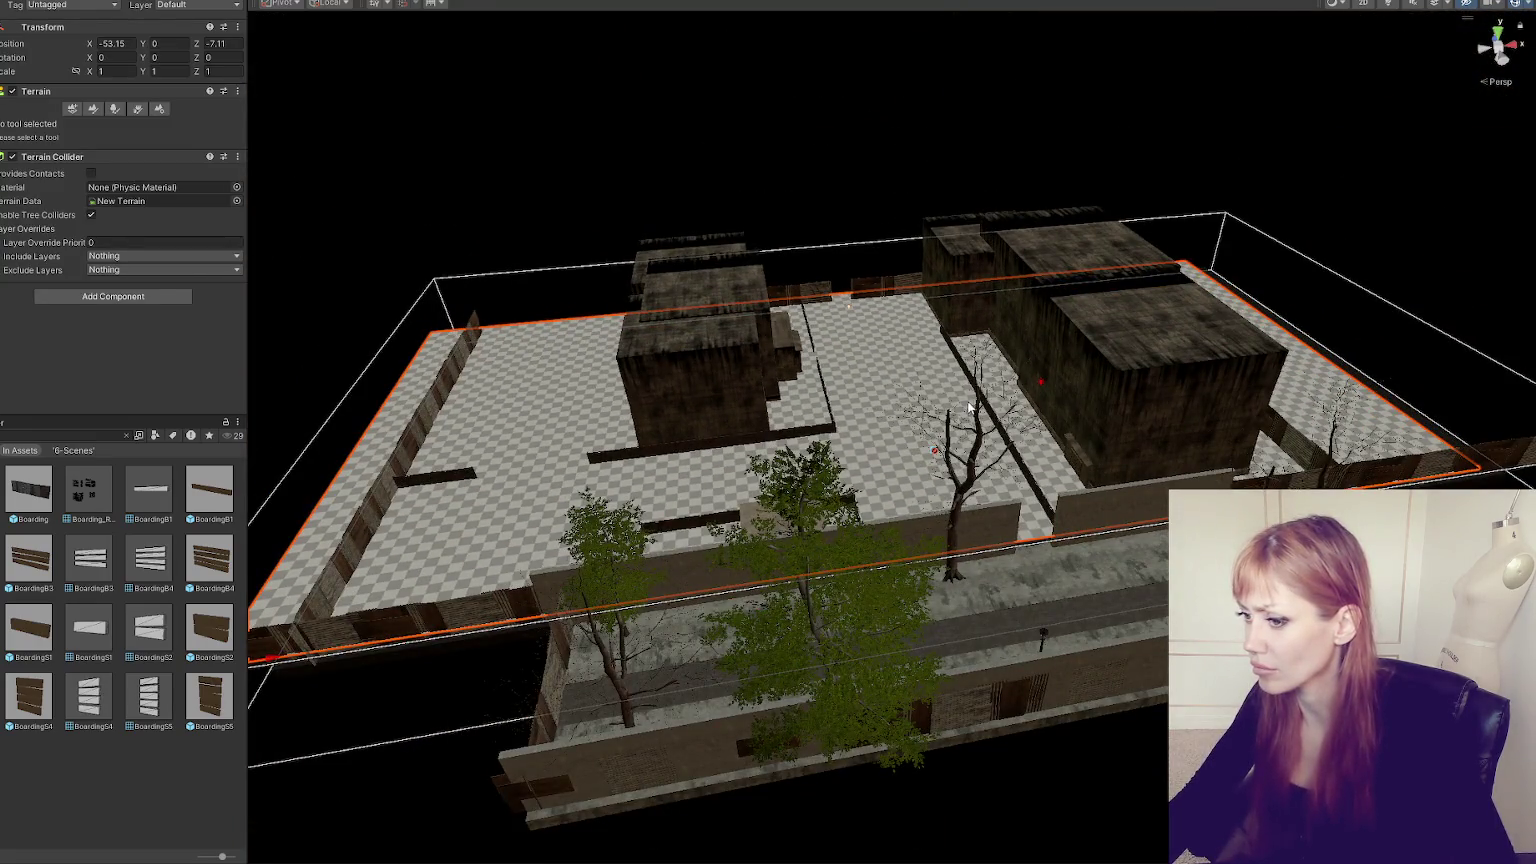
pyautogui.moveTo(969, 407); pyautogui.dragTo(801, 379)
pyautogui.moveTo(364, 332); pyautogui.dragTo(654, 418)
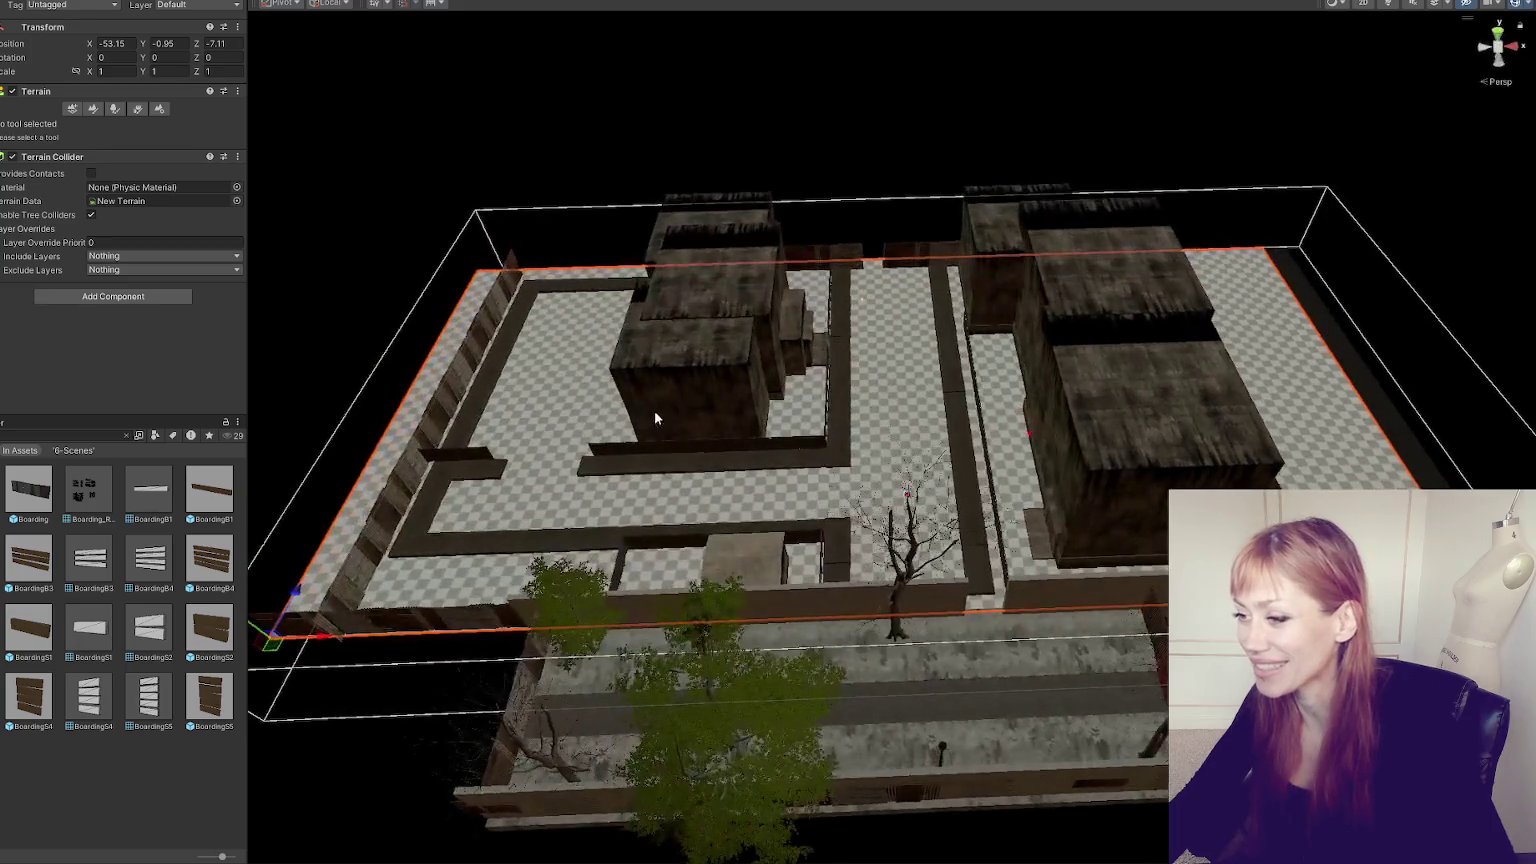
# - Orbit around the buildings and select two sidewalk pieces to compare their height with the terrain
pyautogui.moveTo(780, 478)
pyautogui.mouseDown()
pyautogui.moveTo(1038, 466)
pyautogui.moveTo(842, 400)
pyautogui.mouseUp()
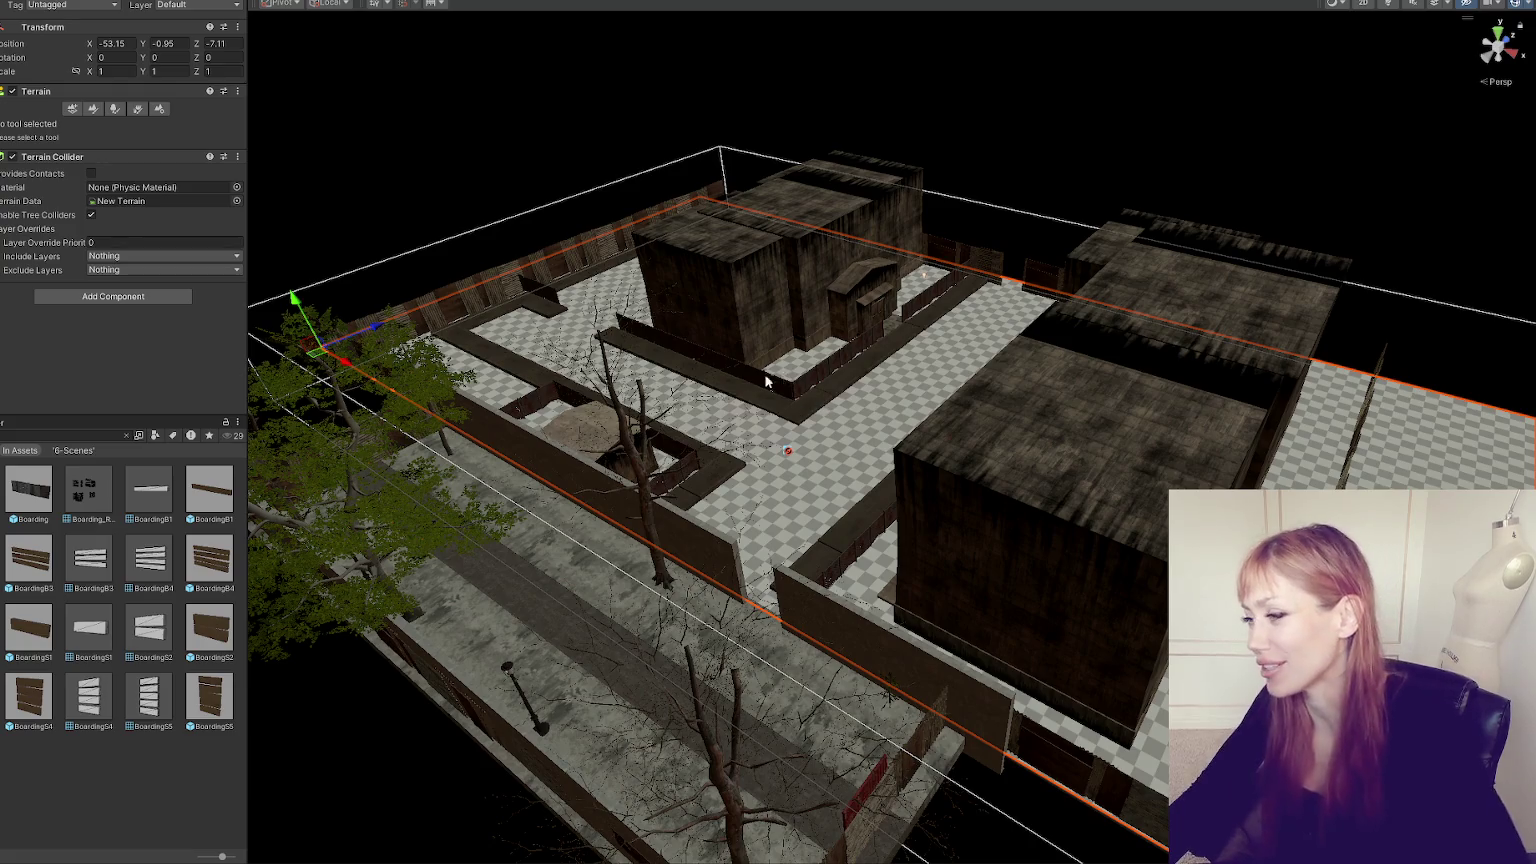
pyautogui.moveTo(826, 405); pyautogui.dragTo(1086, 272)
pyautogui.moveTo(1144, 268); pyautogui.dragTo(1206, 287)
pyautogui.click(810, 646)
pyautogui.moveTo(810, 646)
pyautogui.mouseDown()
pyautogui.moveTo(722, 614)
pyautogui.moveTo(1002, 384)
pyautogui.moveTo(750, 488)
pyautogui.mouseUp()
pyautogui.click(643, 665)
# - View the sidewalk edge from a low angle and reselect the Terrain
pyautogui.moveTo(758, 550)
pyautogui.mouseDown()
pyautogui.moveTo(897, 523)
pyautogui.moveTo(802, 514)
pyautogui.moveTo(967, 506)
pyautogui.moveTo(924, 455)
pyautogui.mouseUp()
pyautogui.scroll(3, 919, 451)
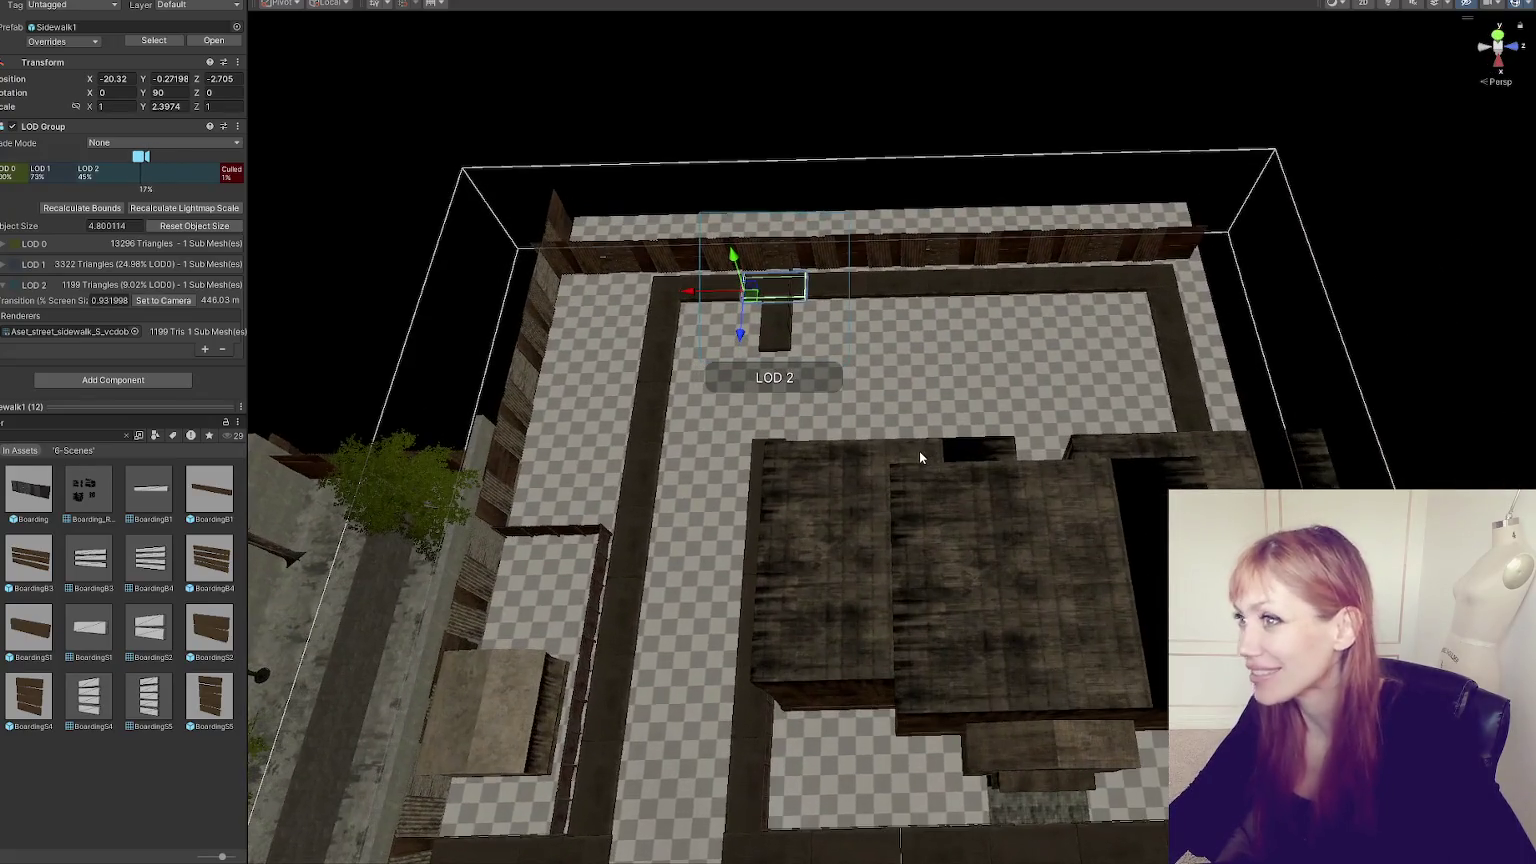
pyautogui.scroll(-2, 919, 451)
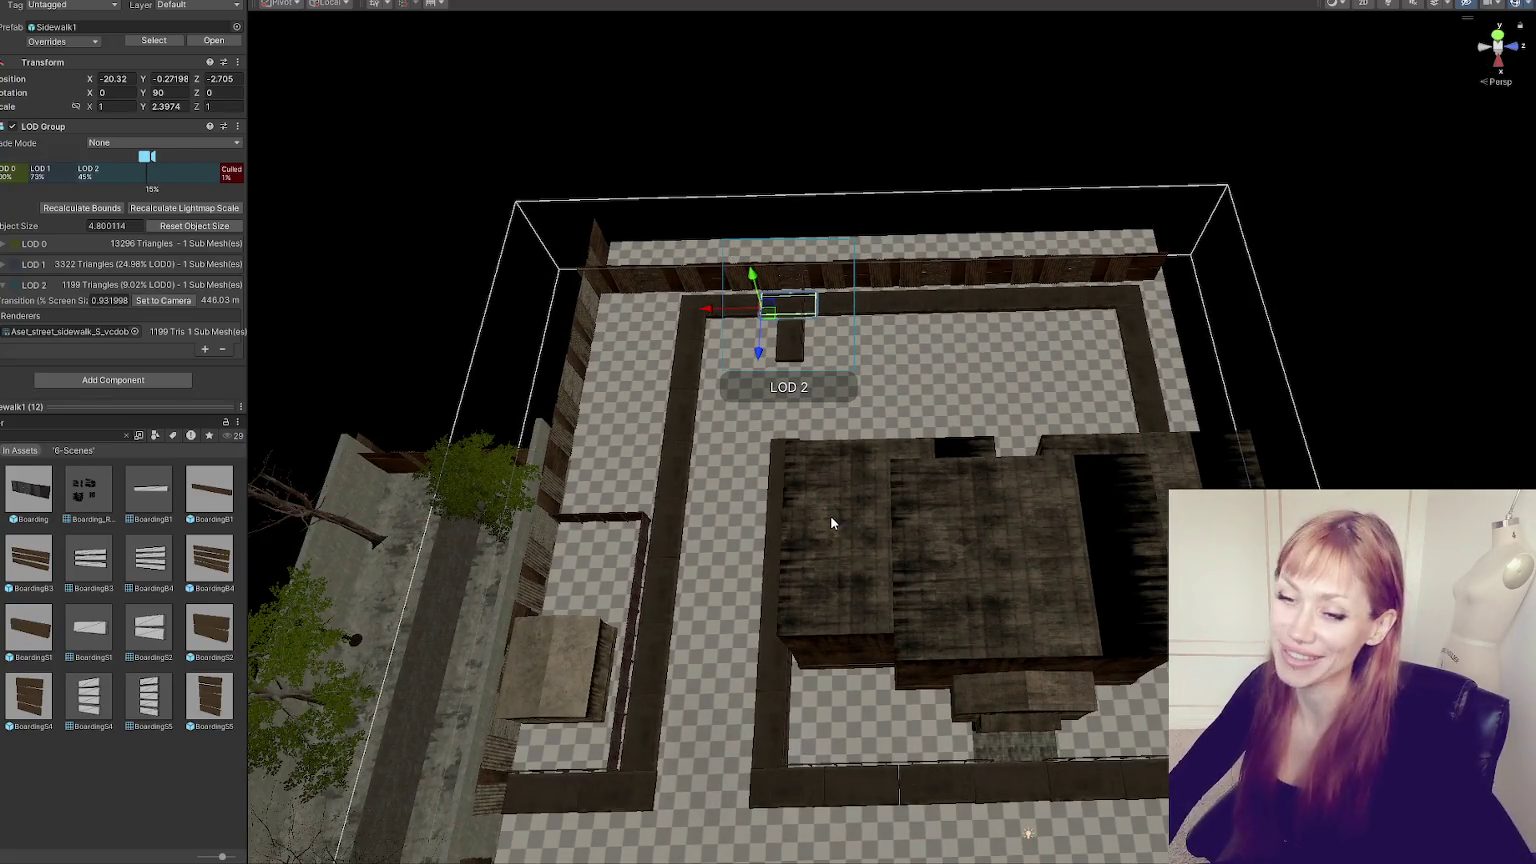
pyautogui.scroll(3, 830, 520)
pyautogui.moveTo(793, 491)
pyautogui.mouseDown()
pyautogui.moveTo(636, 556)
pyautogui.moveTo(865, 537)
pyautogui.mouseUp()
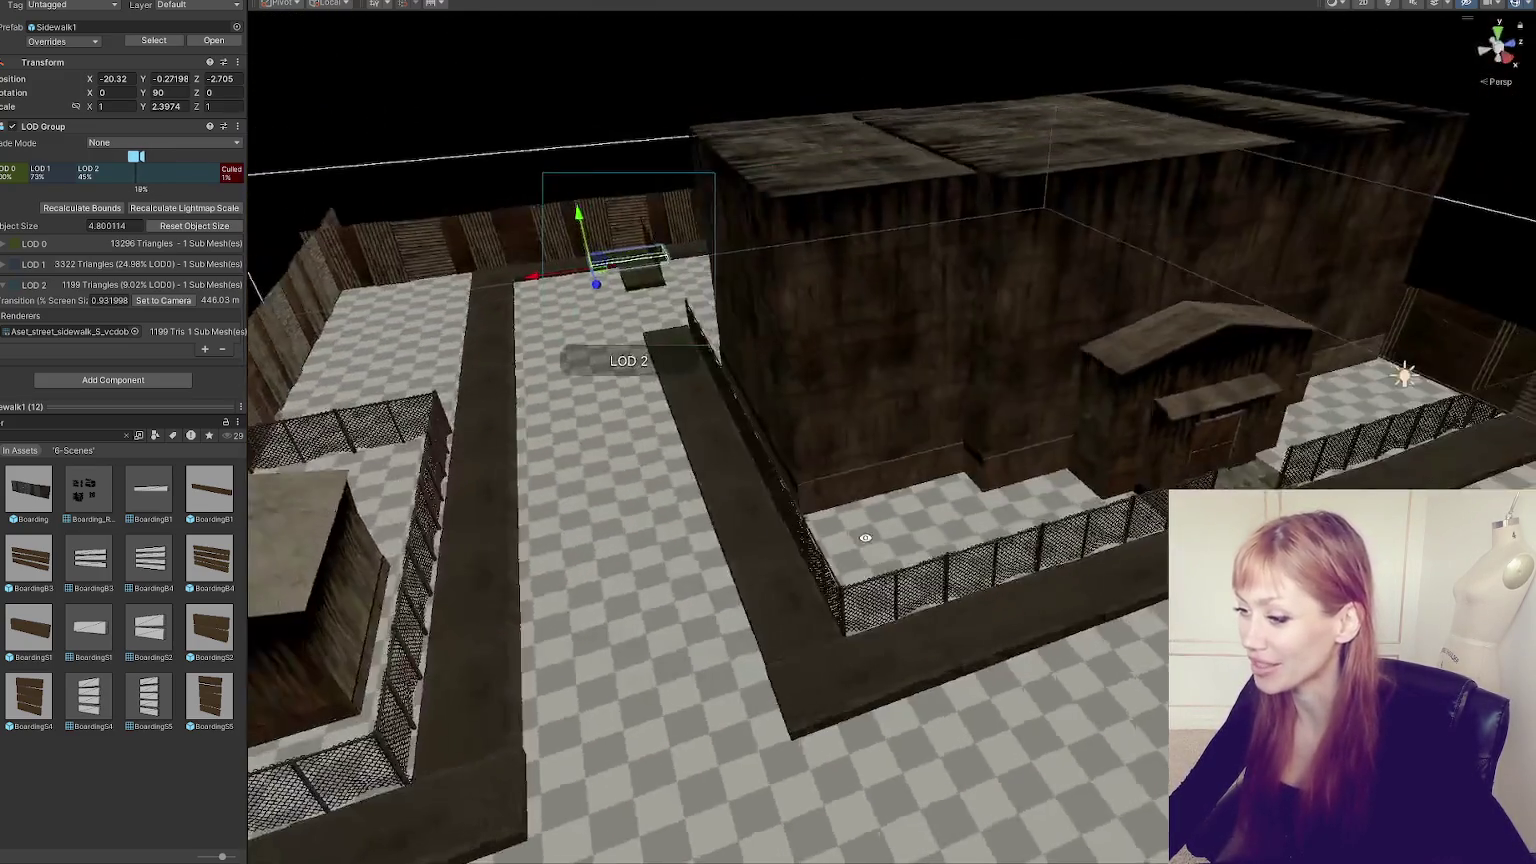
pyautogui.click(547, 601)
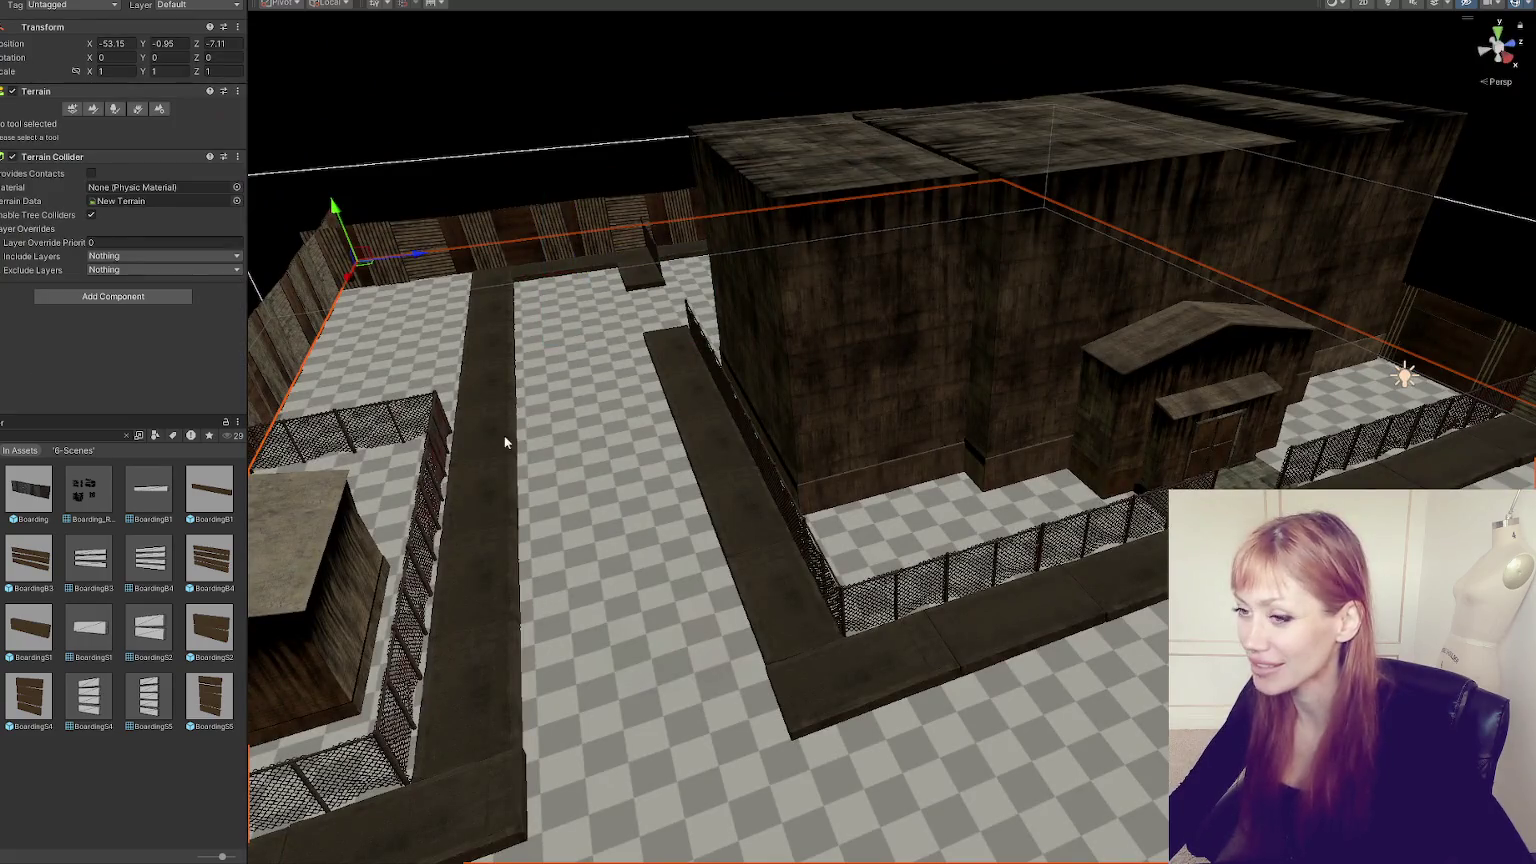
# - Bring back the Raise or Lower Terrain brush and extend its Brush Size maximum to 20
pyautogui.click(92, 109)
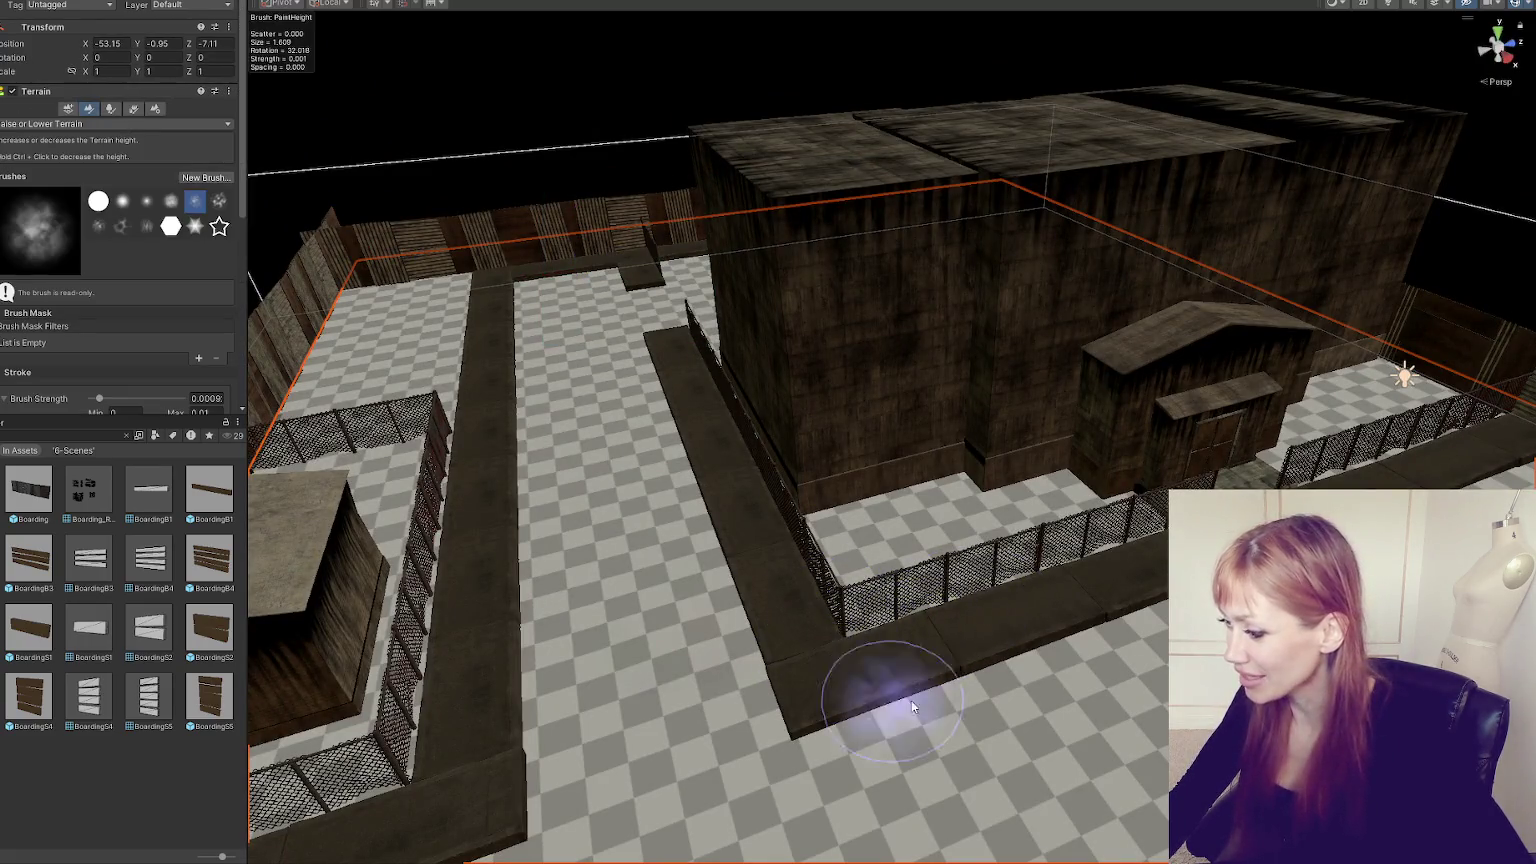
pyautogui.moveTo(860, 540)
pyautogui.mouseDown()
pyautogui.moveTo(885, 542)
pyautogui.moveTo(890, 520)
pyautogui.moveTo(734, 507)
pyautogui.moveTo(830, 492)
pyautogui.mouseUp()
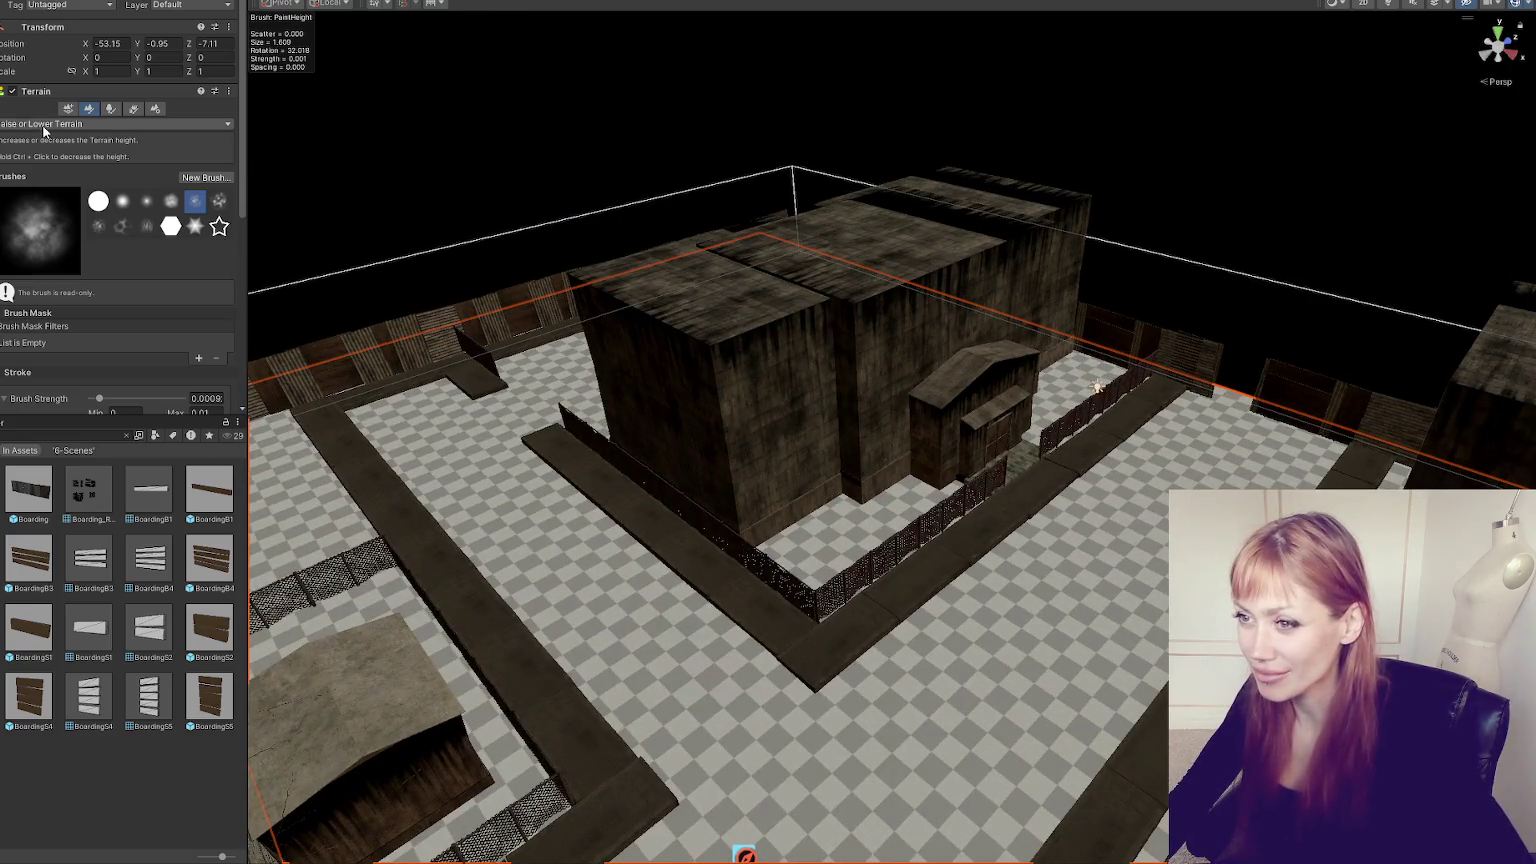
pyautogui.scroll(-5, 110, 250)
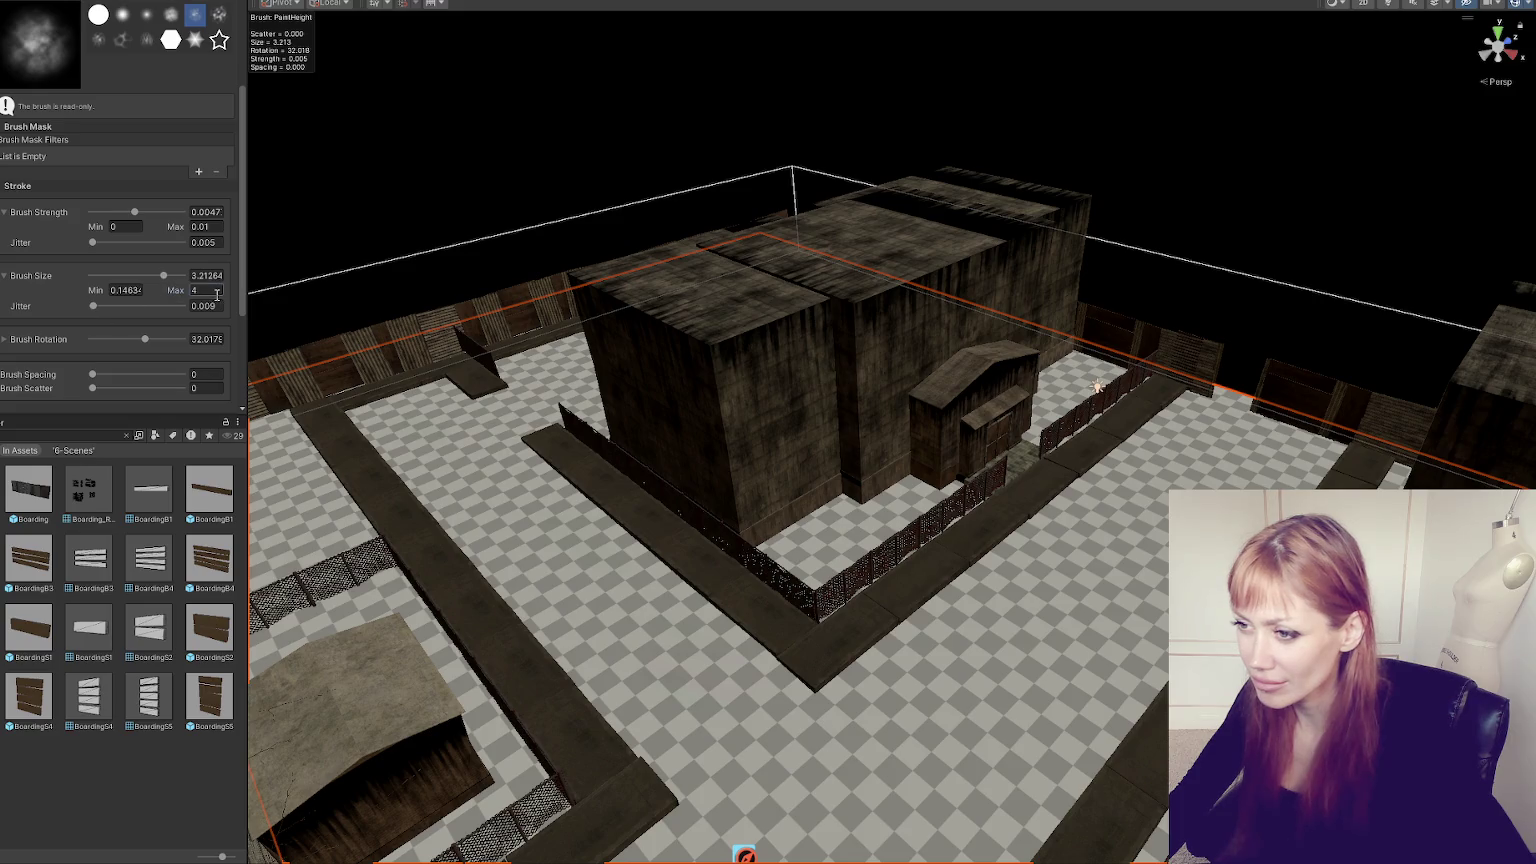
pyautogui.write('20')
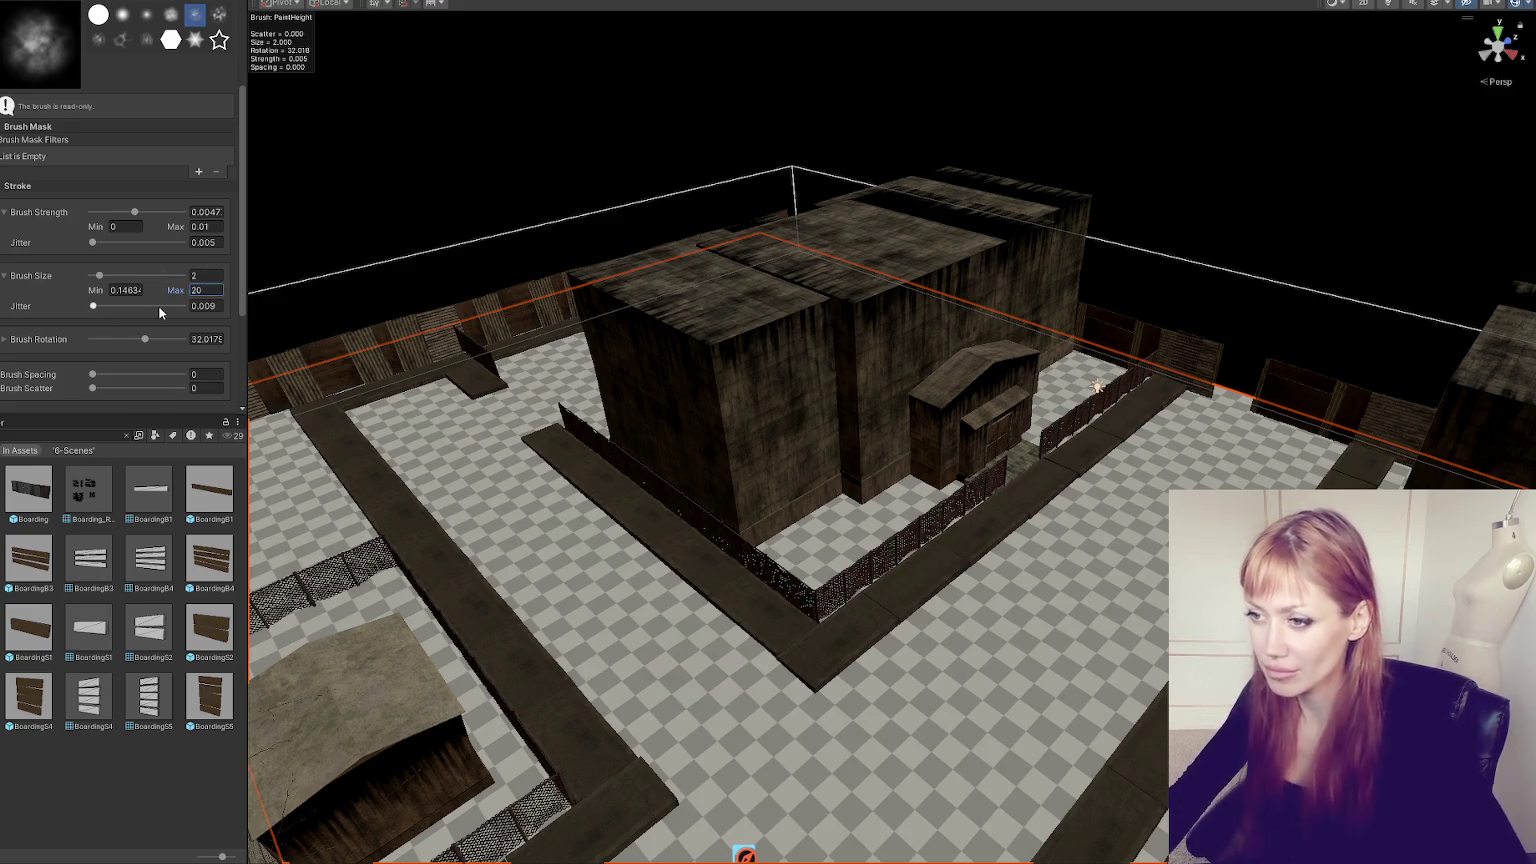
pyautogui.press('Return')
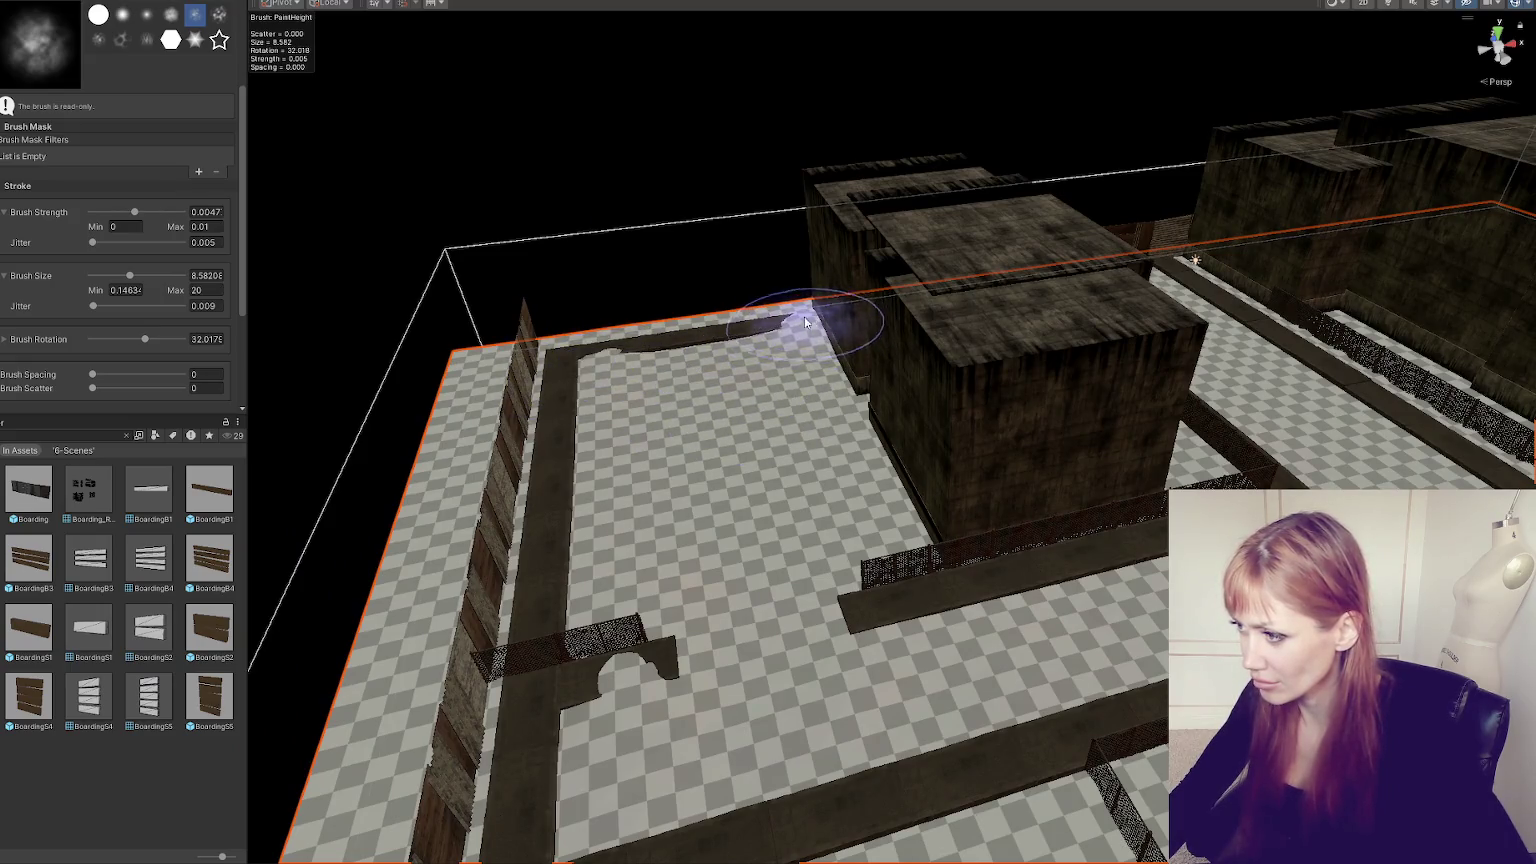
# - Raise the ground along the back wall strip, the fence line and the walled corridor
pyautogui.moveTo(809, 333); pyautogui.dragTo(573, 366)
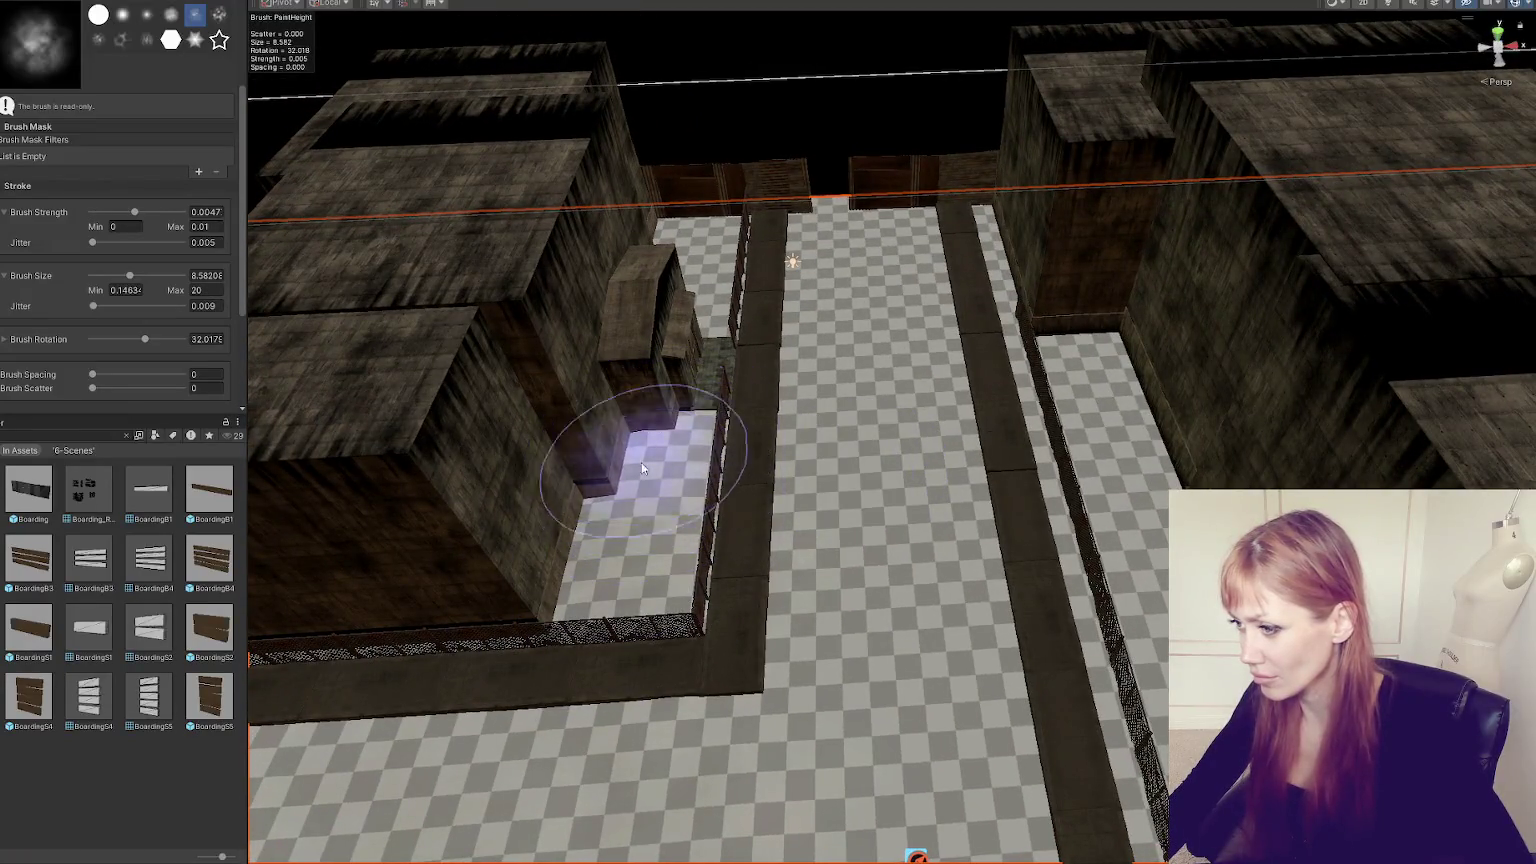
pyautogui.moveTo(706, 321)
pyautogui.mouseDown()
pyautogui.moveTo(669, 514)
pyautogui.moveTo(703, 223)
pyautogui.moveTo(648, 597)
pyautogui.moveTo(669, 291)
pyautogui.moveTo(583, 463)
pyautogui.moveTo(645, 257)
pyautogui.mouseUp()
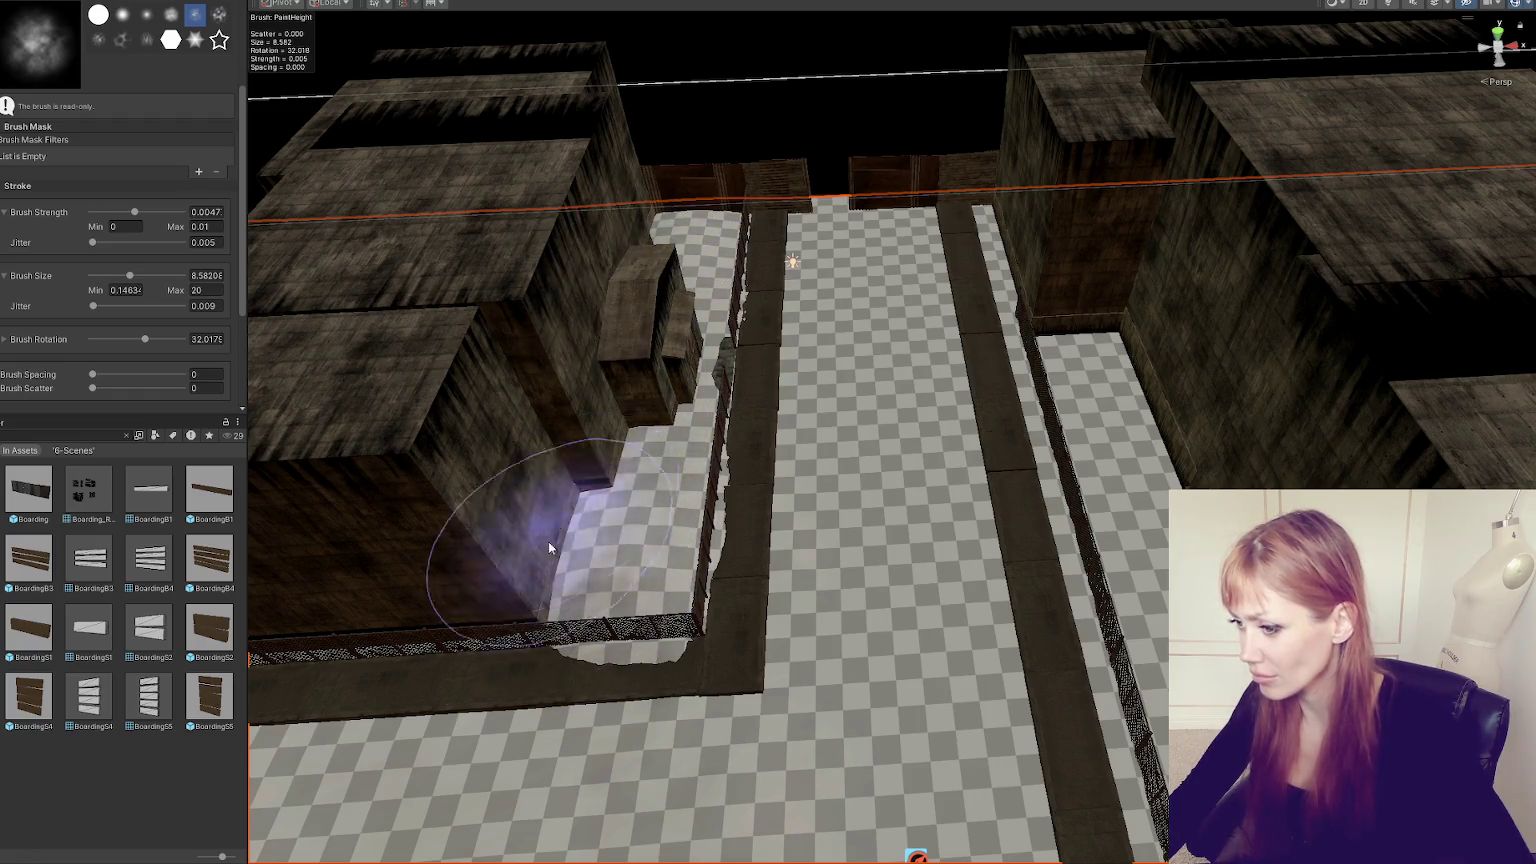
pyautogui.moveTo(530, 605)
pyautogui.keyDown('alt'); pyautogui.mouseDown()
pyautogui.moveTo(603, 590)
pyautogui.moveTo(919, 634)
pyautogui.mouseUp(); pyautogui.keyUp('alt')
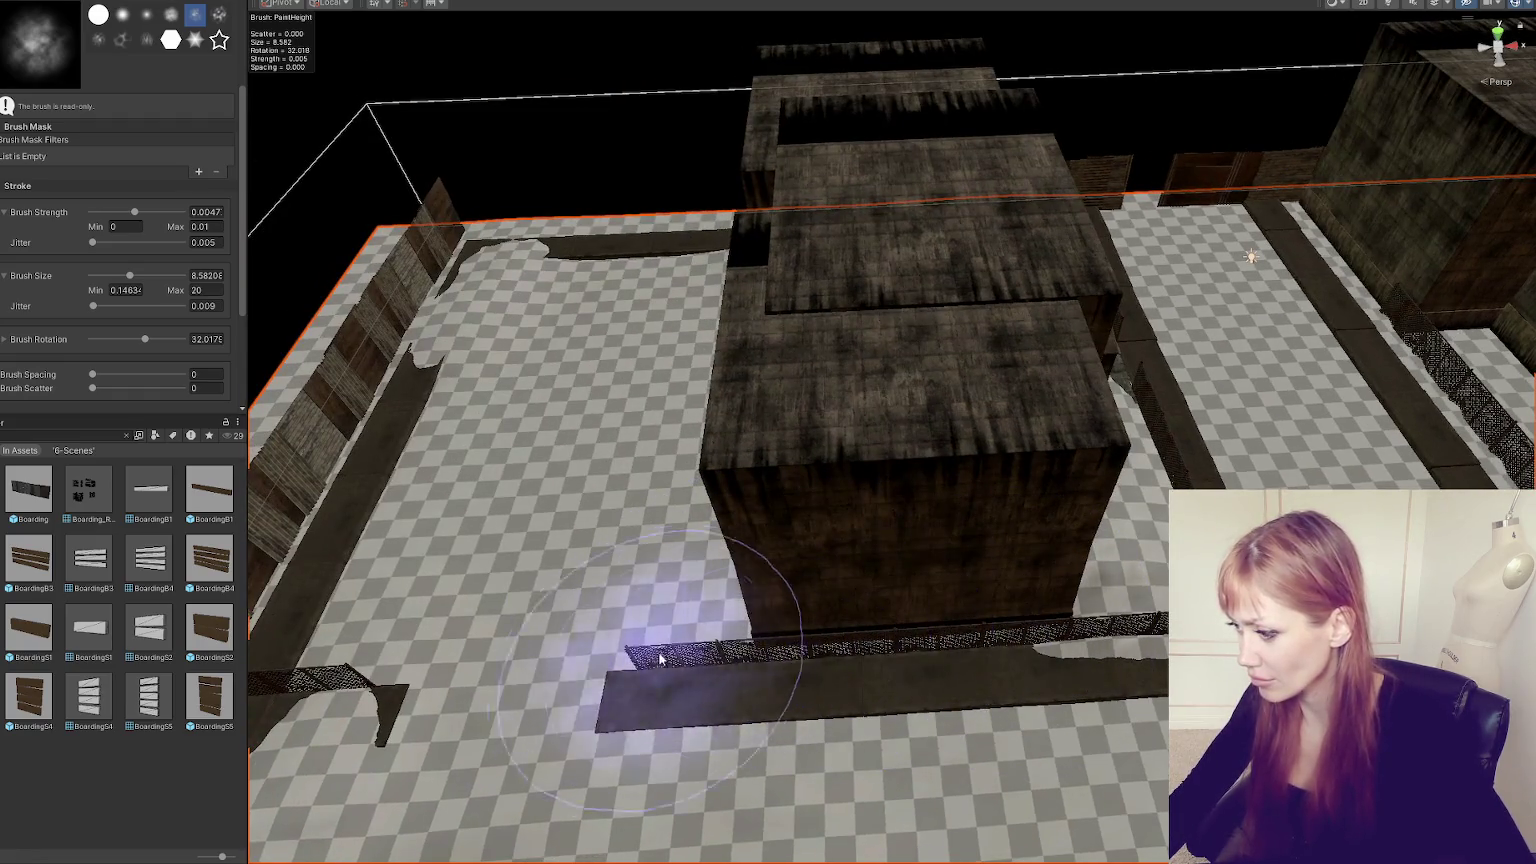
pyautogui.keyDown('alt'); pyautogui.moveTo(634, 538); pyautogui.dragTo(840, 514); pyautogui.keyUp('alt')
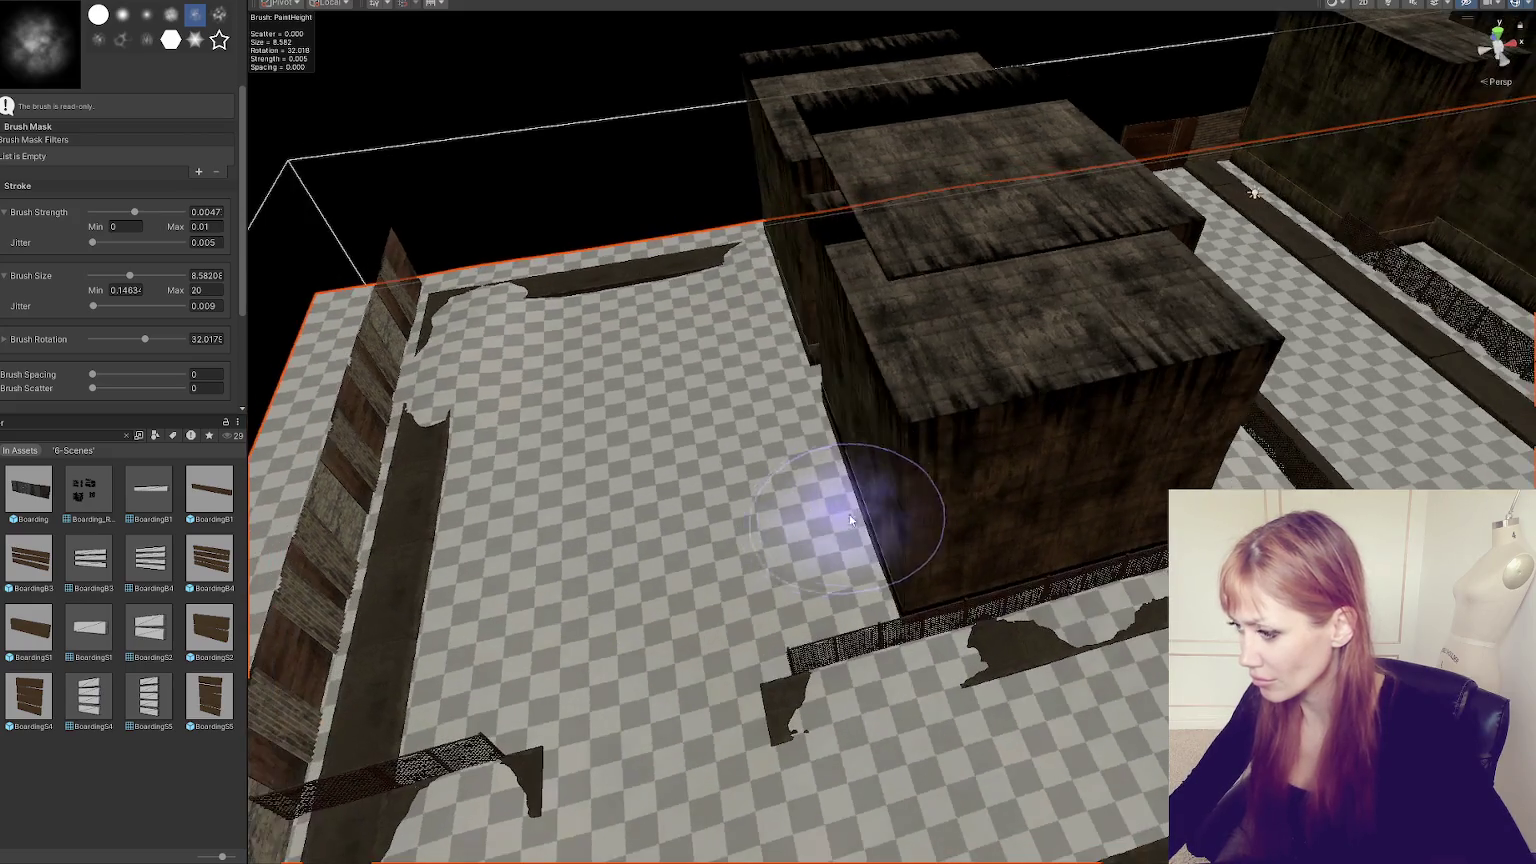
pyautogui.moveTo(686, 247)
pyautogui.keyDown('alt'); pyautogui.mouseDown()
pyautogui.moveTo(542, 343)
pyautogui.moveTo(1053, 316)
pyautogui.mouseUp(); pyautogui.keyUp('alt')
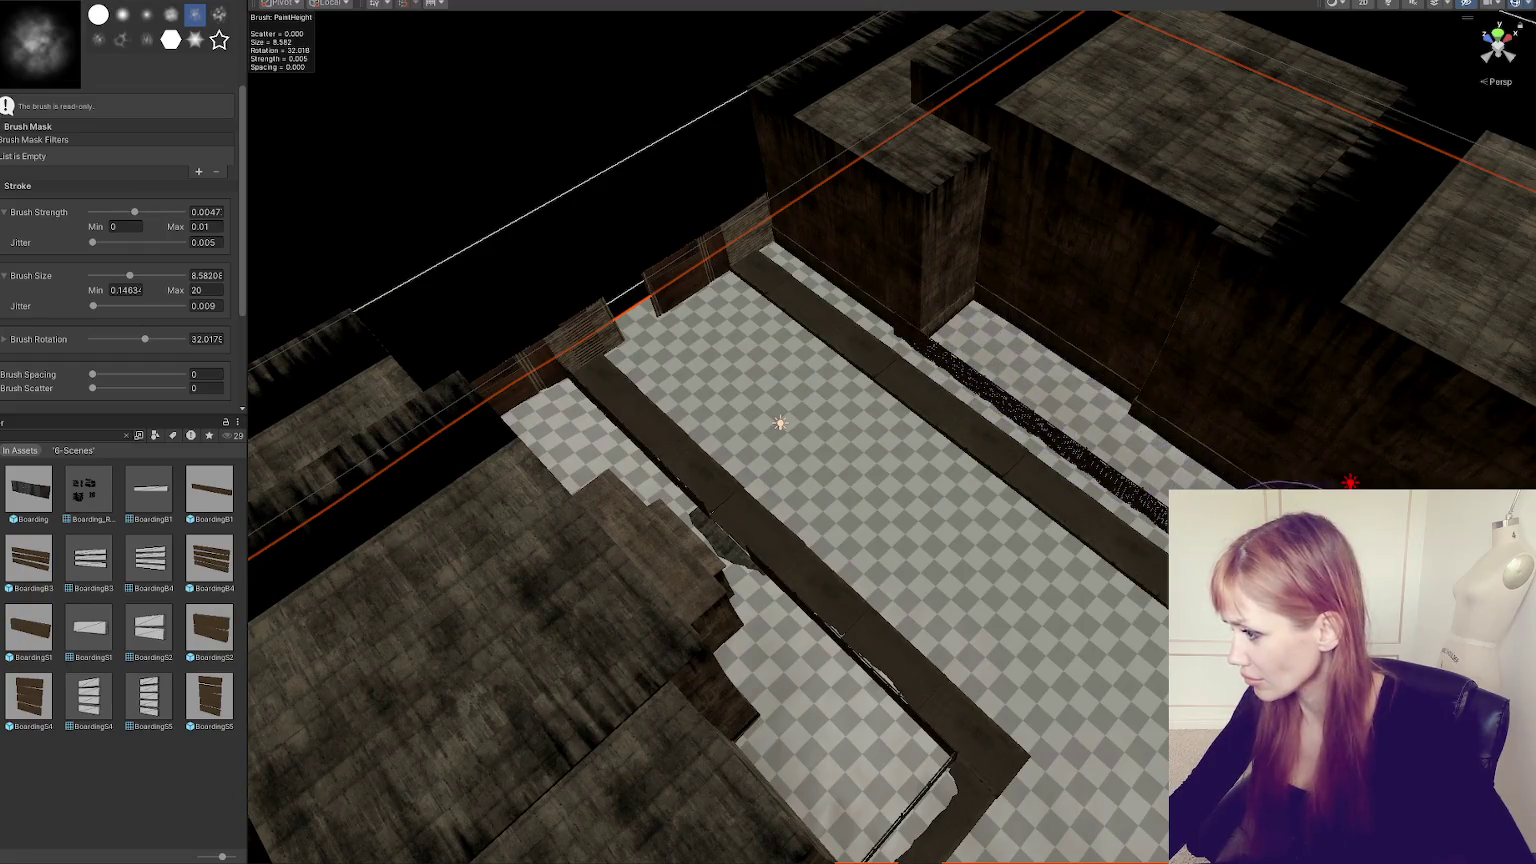
pyautogui.keyDown('alt'); pyautogui.moveTo(1178, 453); pyautogui.dragTo(812, 377); pyautogui.keyUp('alt')
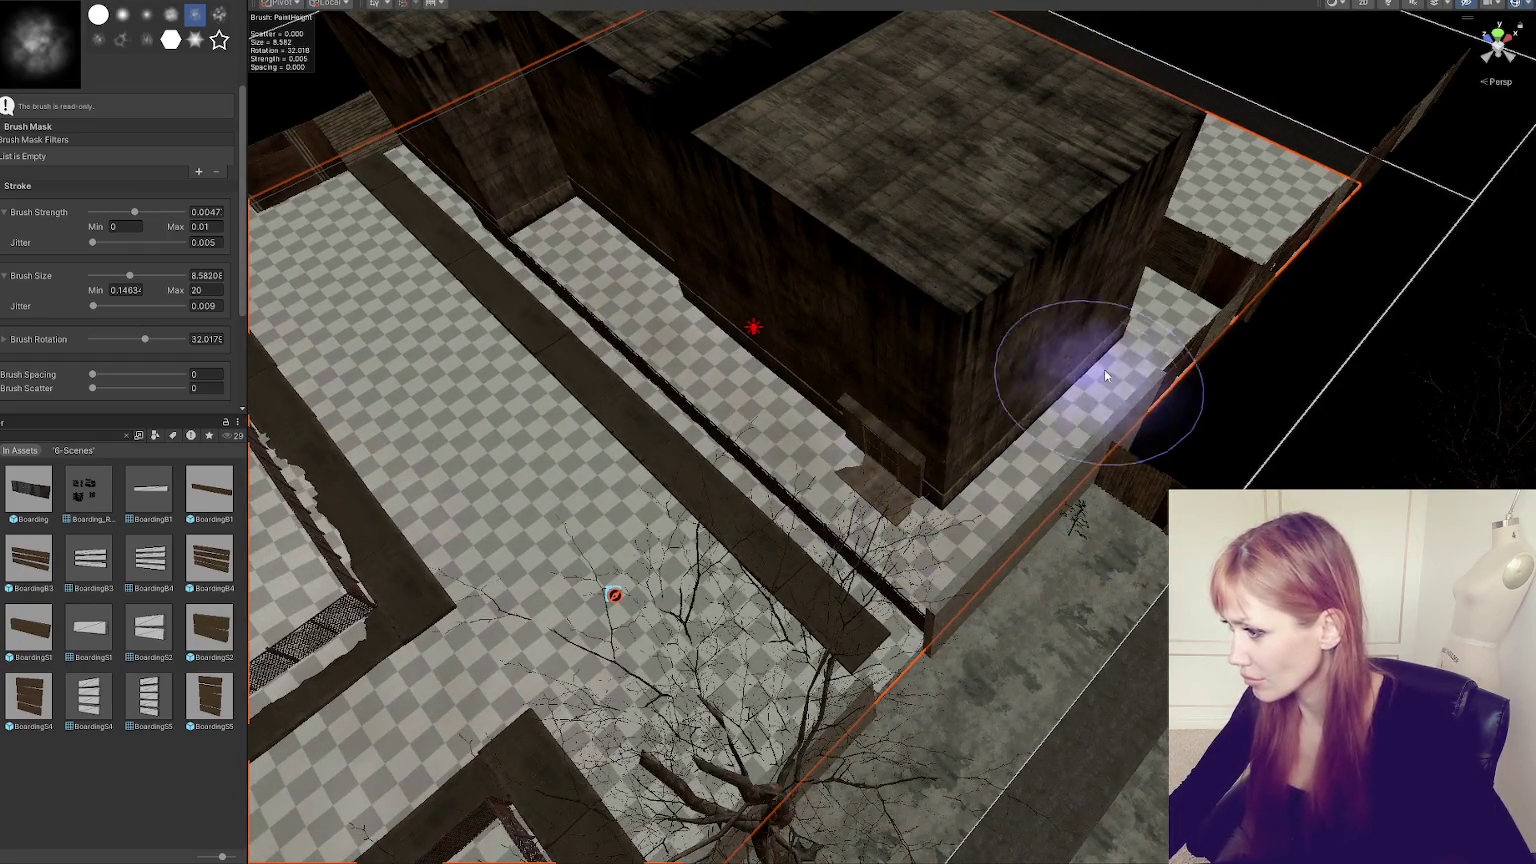
pyautogui.keyDown('alt'); pyautogui.moveTo(898, 497); pyautogui.dragTo(1011, 370); pyautogui.keyUp('alt')
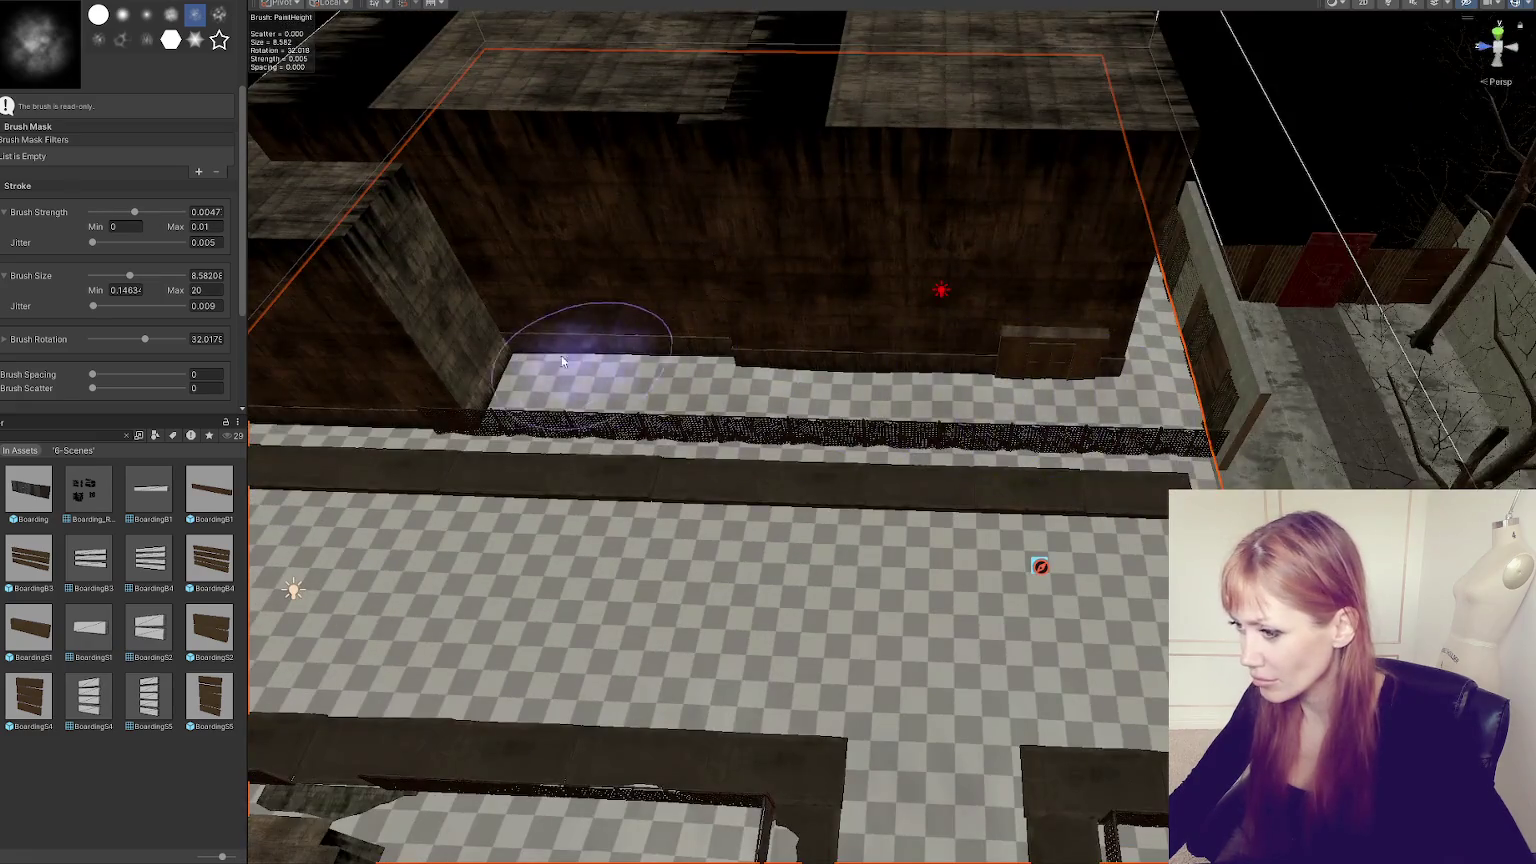
pyautogui.keyDown('alt'); pyautogui.moveTo(583, 360); pyautogui.dragTo(836, 398); pyautogui.keyUp('alt')
pyautogui.moveTo(617, 439); pyautogui.dragTo(778, 467)
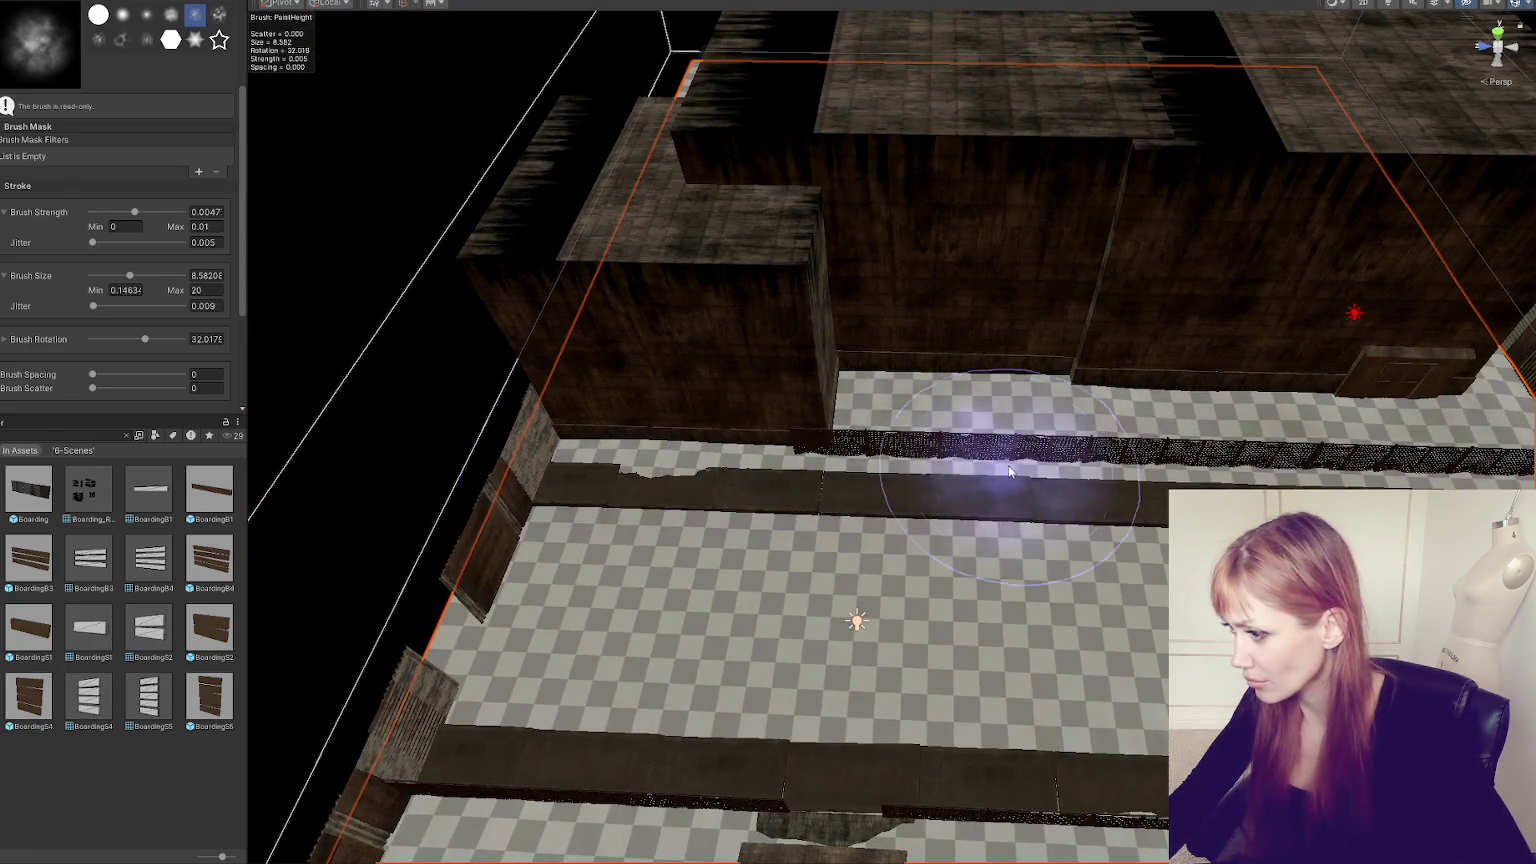
# - Orbit along the fence strip and over the lower floor to inspect the sculpted terrain
pyautogui.moveTo(995, 439)
pyautogui.keyDown('alt'); pyautogui.mouseDown()
pyautogui.moveTo(617, 429)
pyautogui.moveTo(994, 446)
pyautogui.moveTo(990, 465)
pyautogui.mouseUp(); pyautogui.keyUp('alt')
pyautogui.keyDown('alt'); pyautogui.moveTo(566, 446); pyautogui.dragTo(926, 446); pyautogui.keyUp('alt')
pyautogui.moveTo(532, 463)
pyautogui.keyDown('alt'); pyautogui.mouseDown()
pyautogui.moveTo(636, 496)
pyautogui.moveTo(761, 446)
pyautogui.mouseUp(); pyautogui.keyUp('alt')
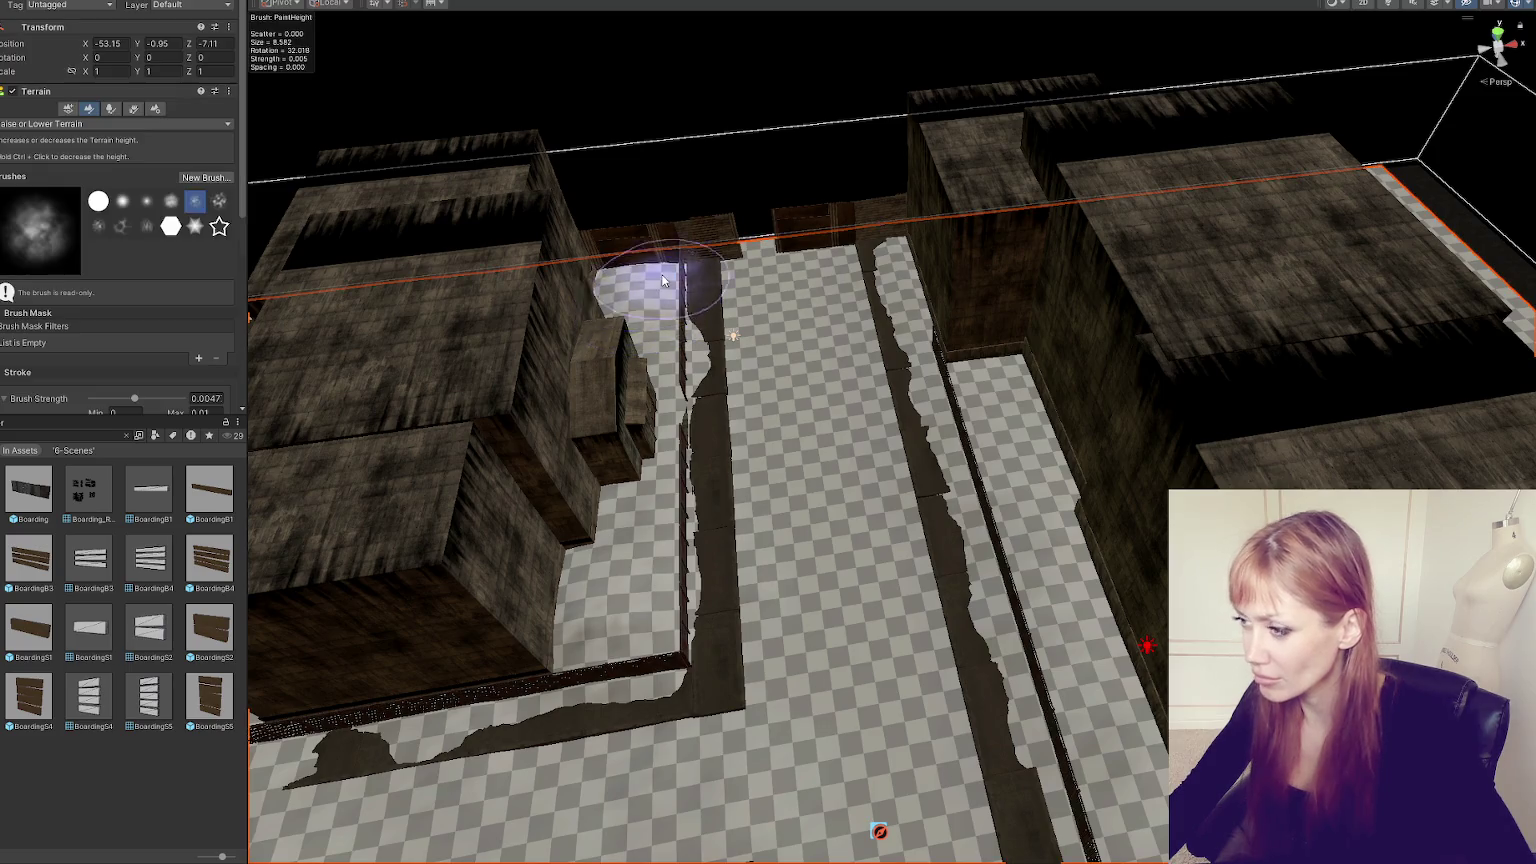
pyautogui.moveTo(634, 291)
pyautogui.keyDown('alt'); pyautogui.mouseDown()
pyautogui.moveTo(806, 429)
pyautogui.moveTo(816, 674)
pyautogui.moveTo(904, 655)
pyautogui.mouseUp(); pyautogui.keyUp('alt')
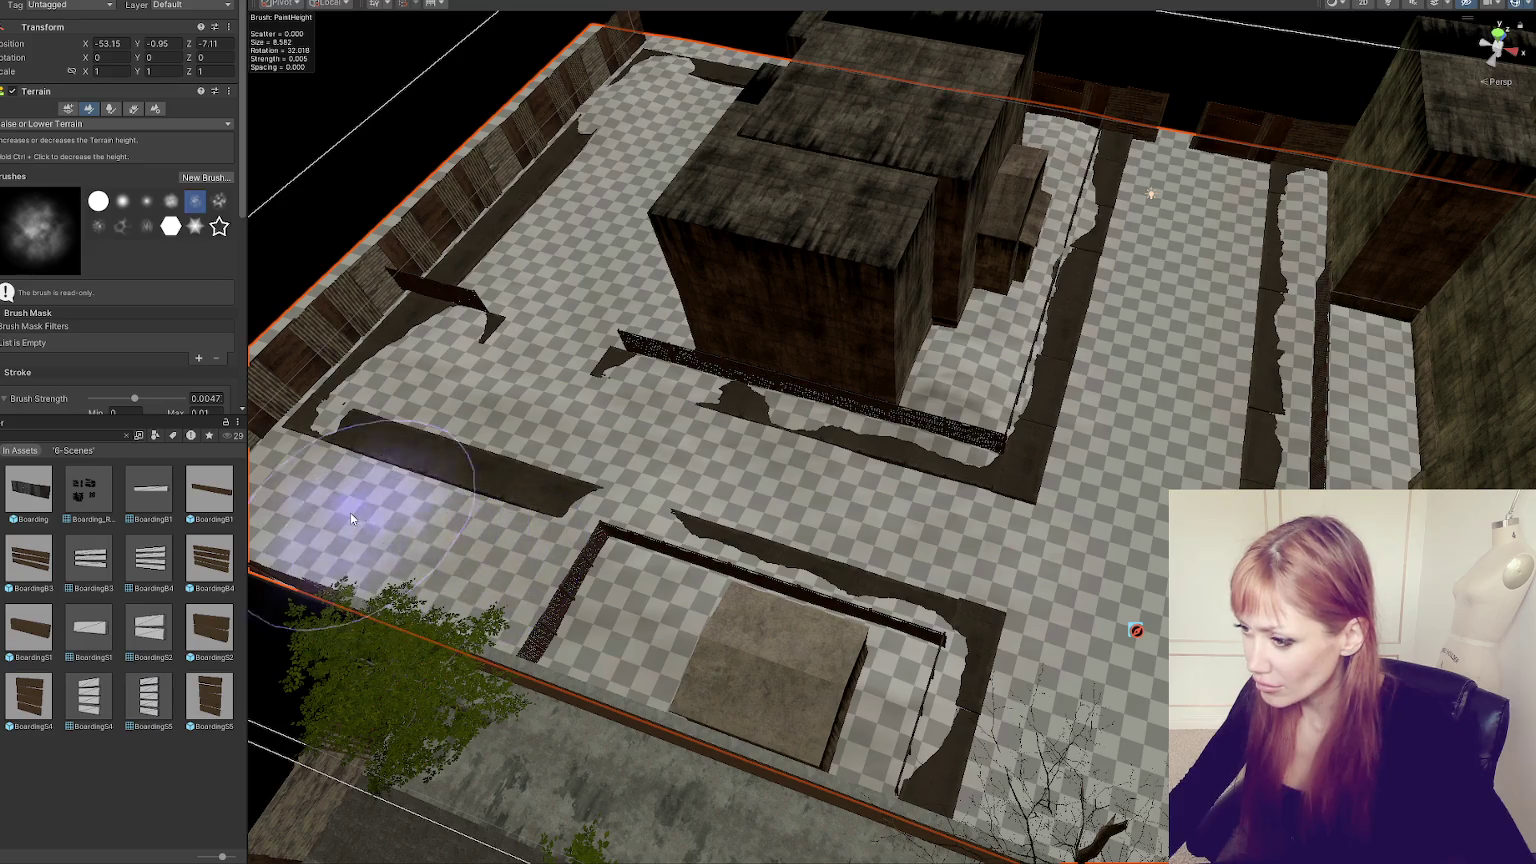
pyautogui.scroll(3, 350, 512)
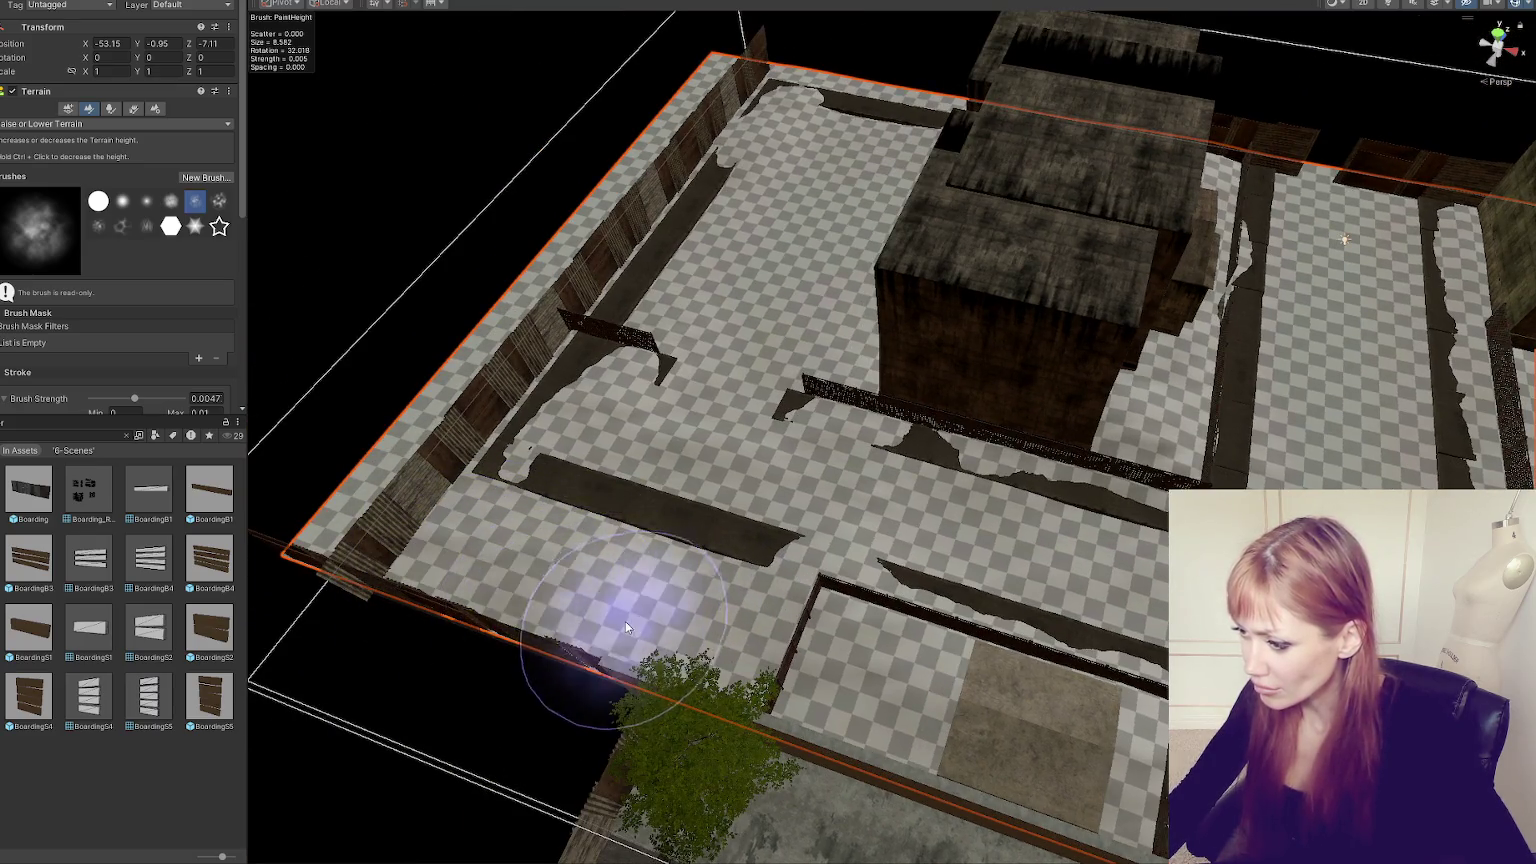
pyautogui.moveTo(625, 622); pyautogui.dragTo(560, 255)
pyautogui.scroll(2, 600, 265)
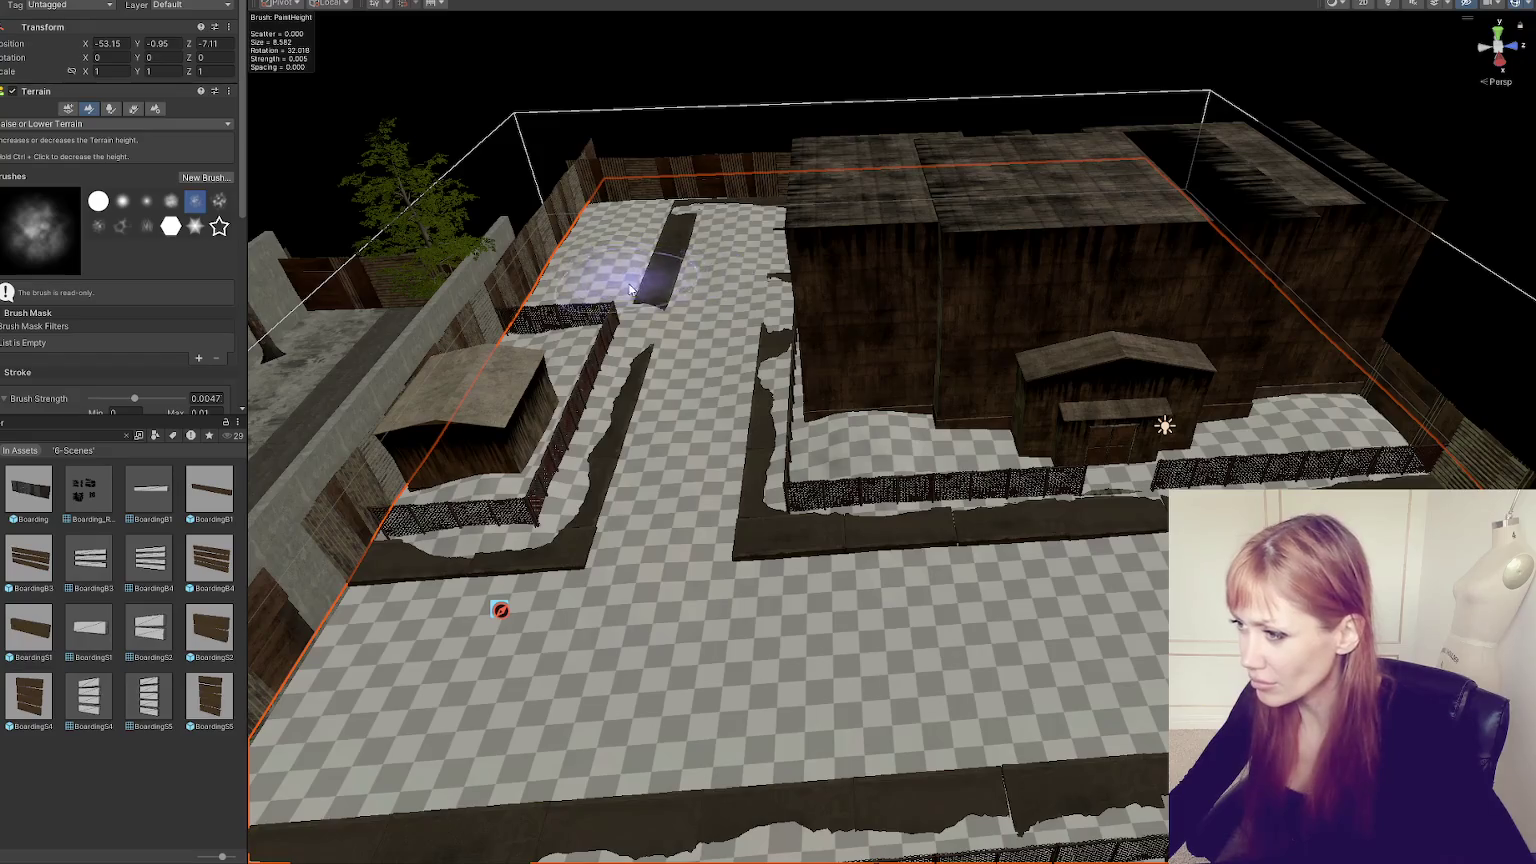
pyautogui.moveTo(675, 240)
pyautogui.mouseDown()
pyautogui.moveTo(797, 295)
pyautogui.moveTo(761, 302)
pyautogui.mouseUp()
pyautogui.moveTo(1016, 354)
pyautogui.mouseDown()
pyautogui.moveTo(902, 319)
pyautogui.moveTo(909, 343)
pyautogui.mouseUp()
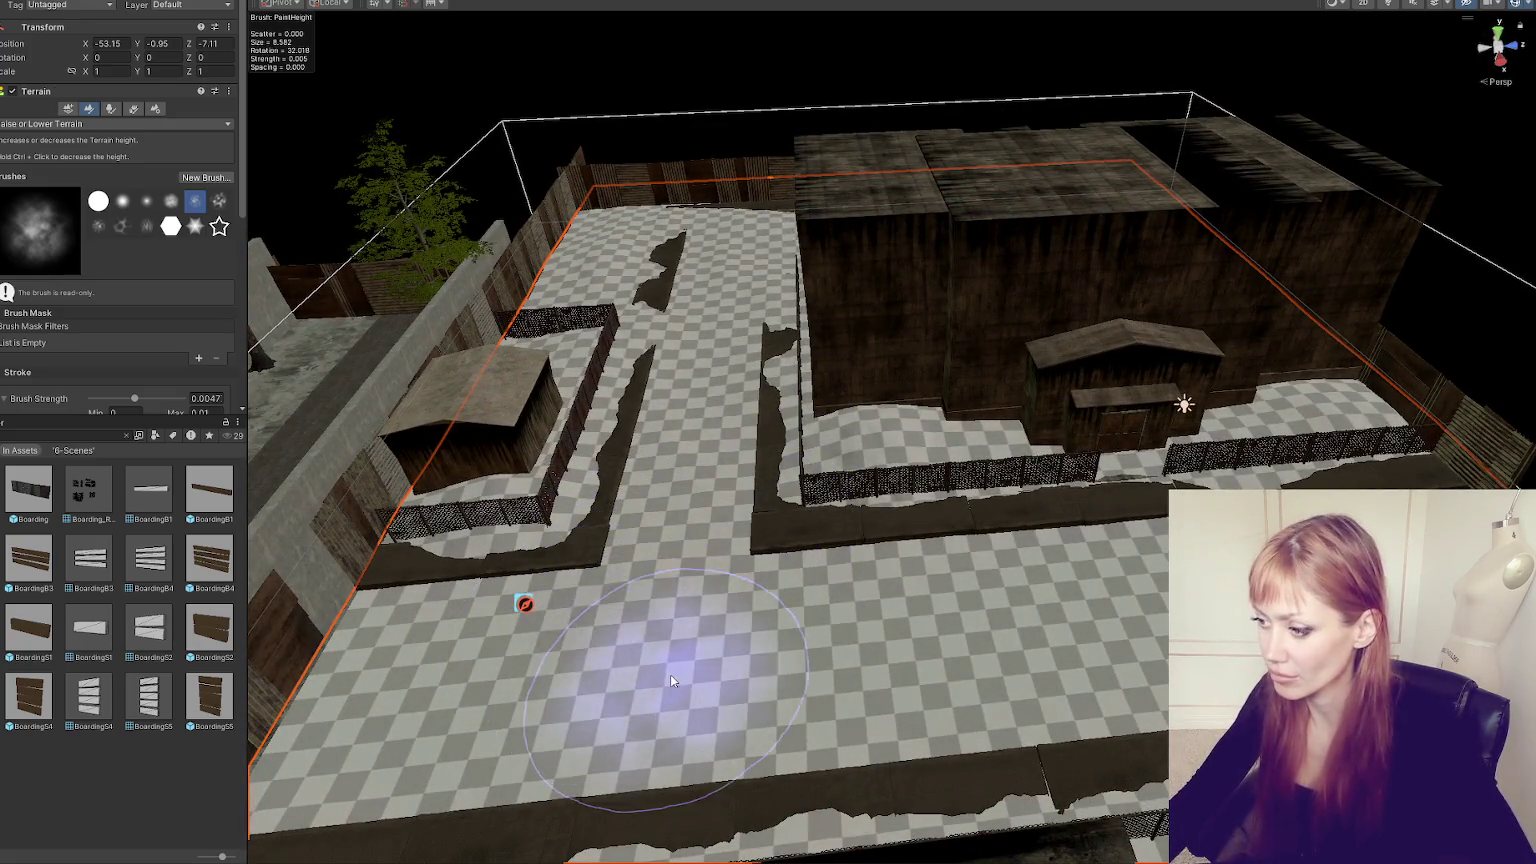
pyautogui.moveTo(816, 659)
pyautogui.mouseDown()
pyautogui.moveTo(877, 650)
pyautogui.moveTo(1114, 538)
pyautogui.moveTo(902, 631)
pyautogui.moveTo(895, 551)
pyautogui.mouseUp()
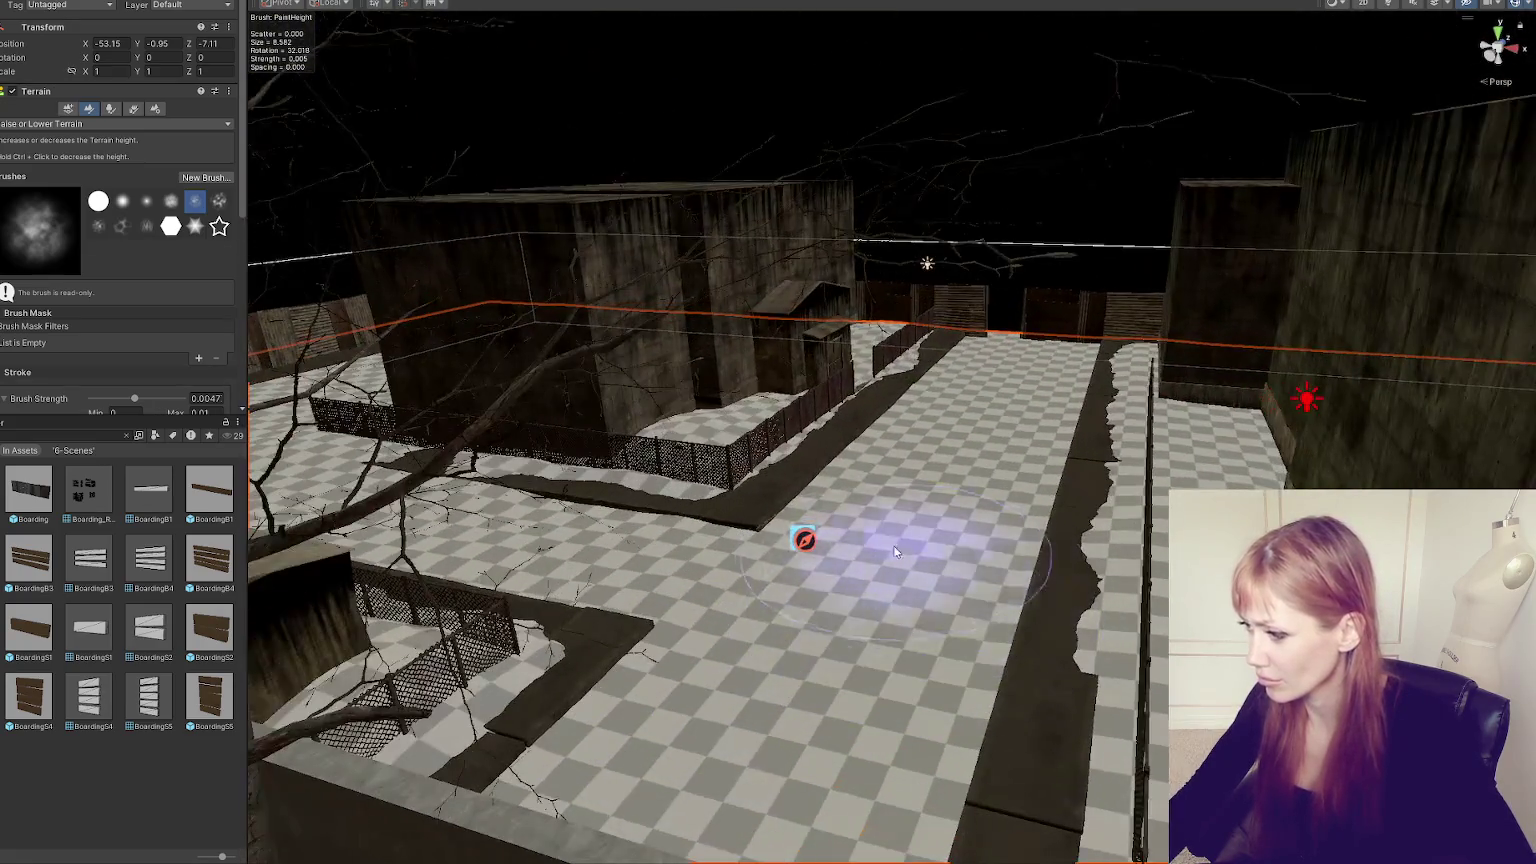
# - Toggle the handle pivot with Z and browse the terrain tool options
pyautogui.press('z')
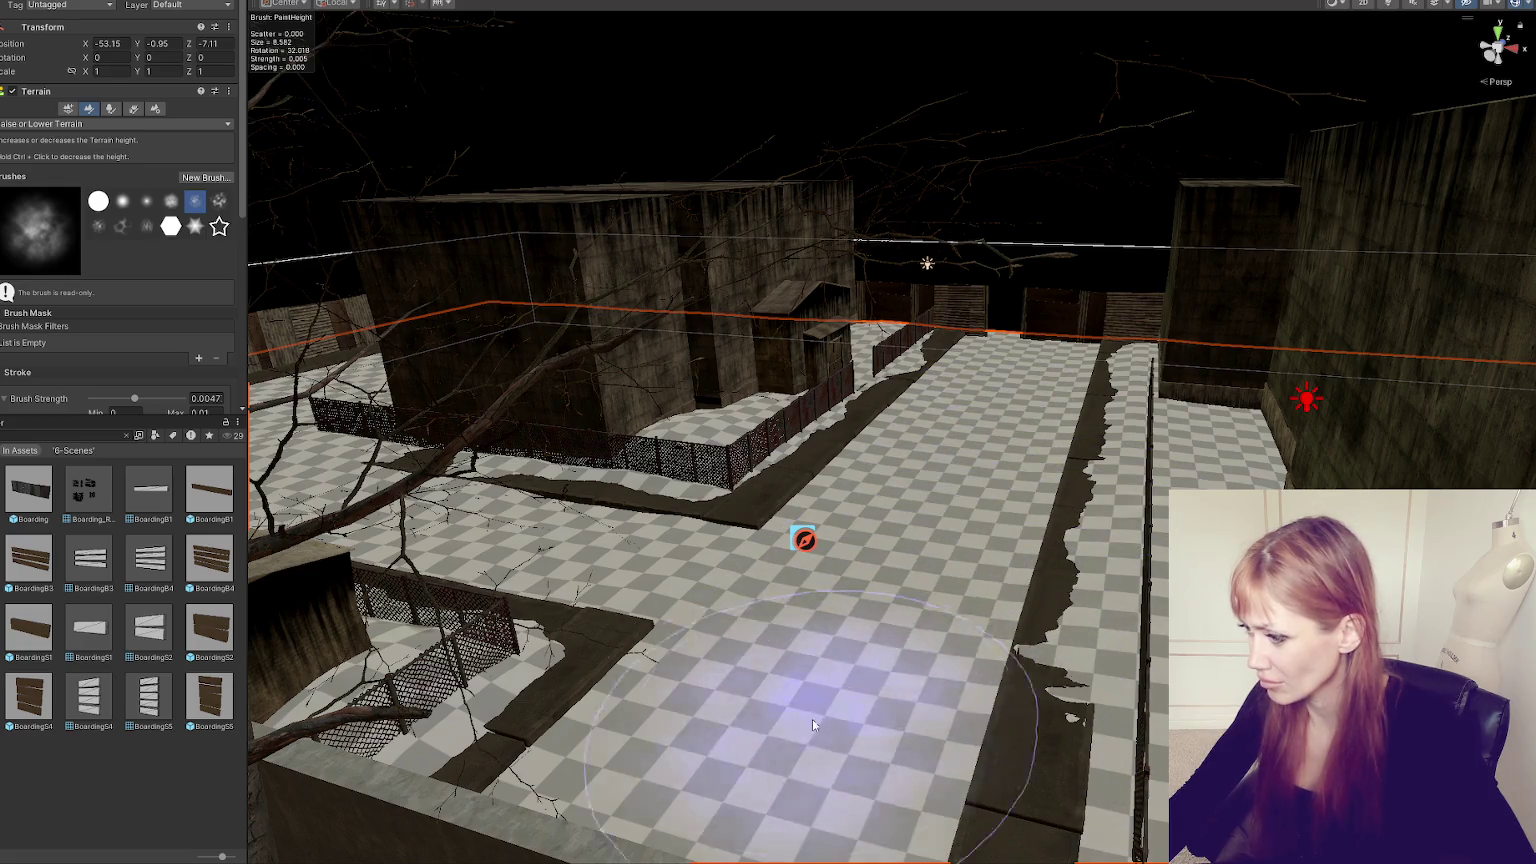
pyautogui.scroll(3, 908, 617)
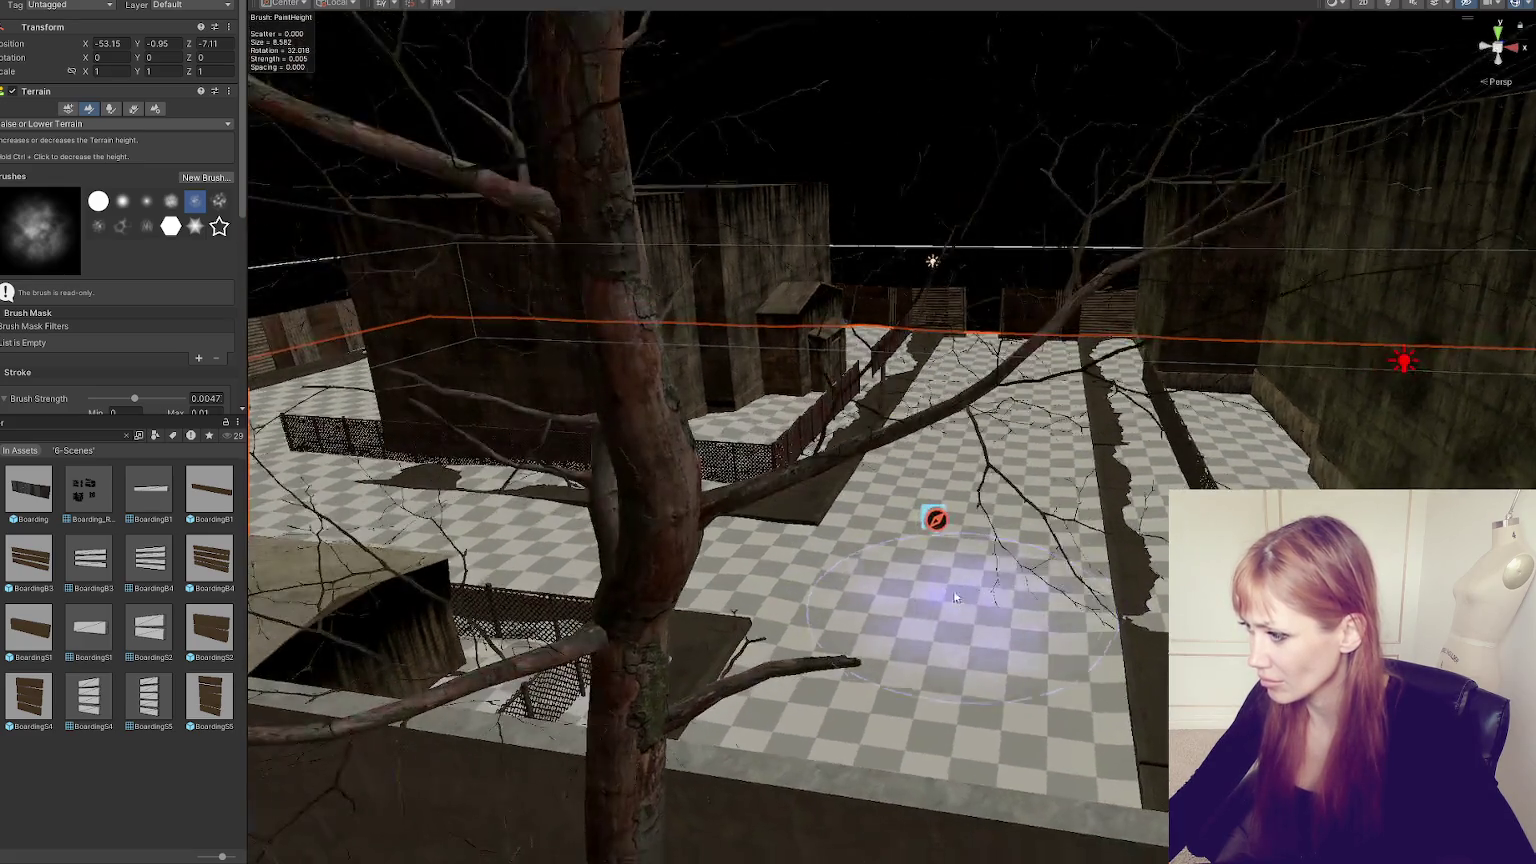
pyautogui.scroll(-3, 954, 597)
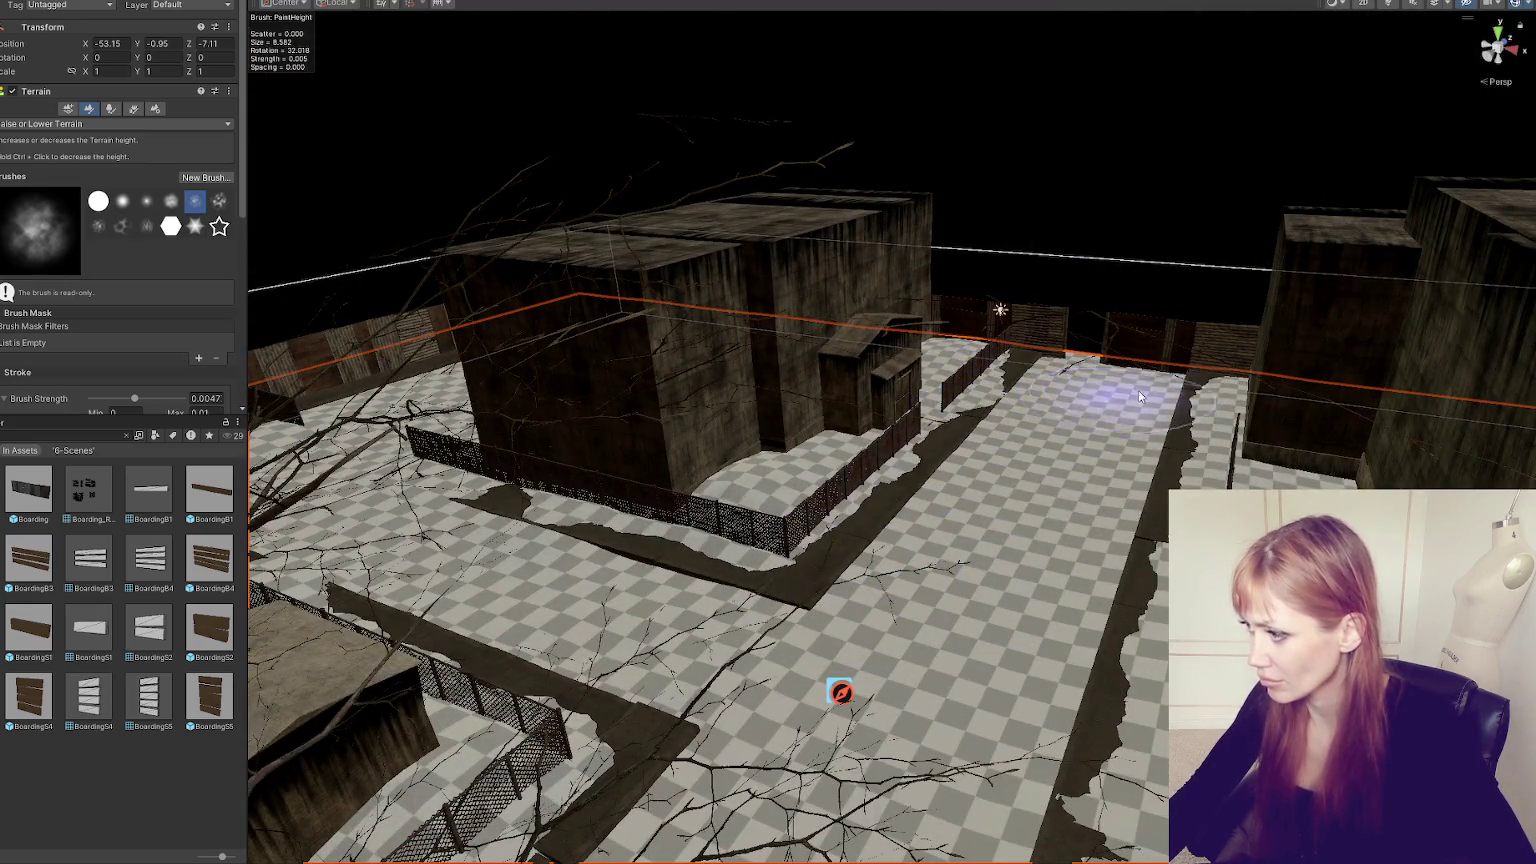
pyautogui.scroll(5, 890, 530)
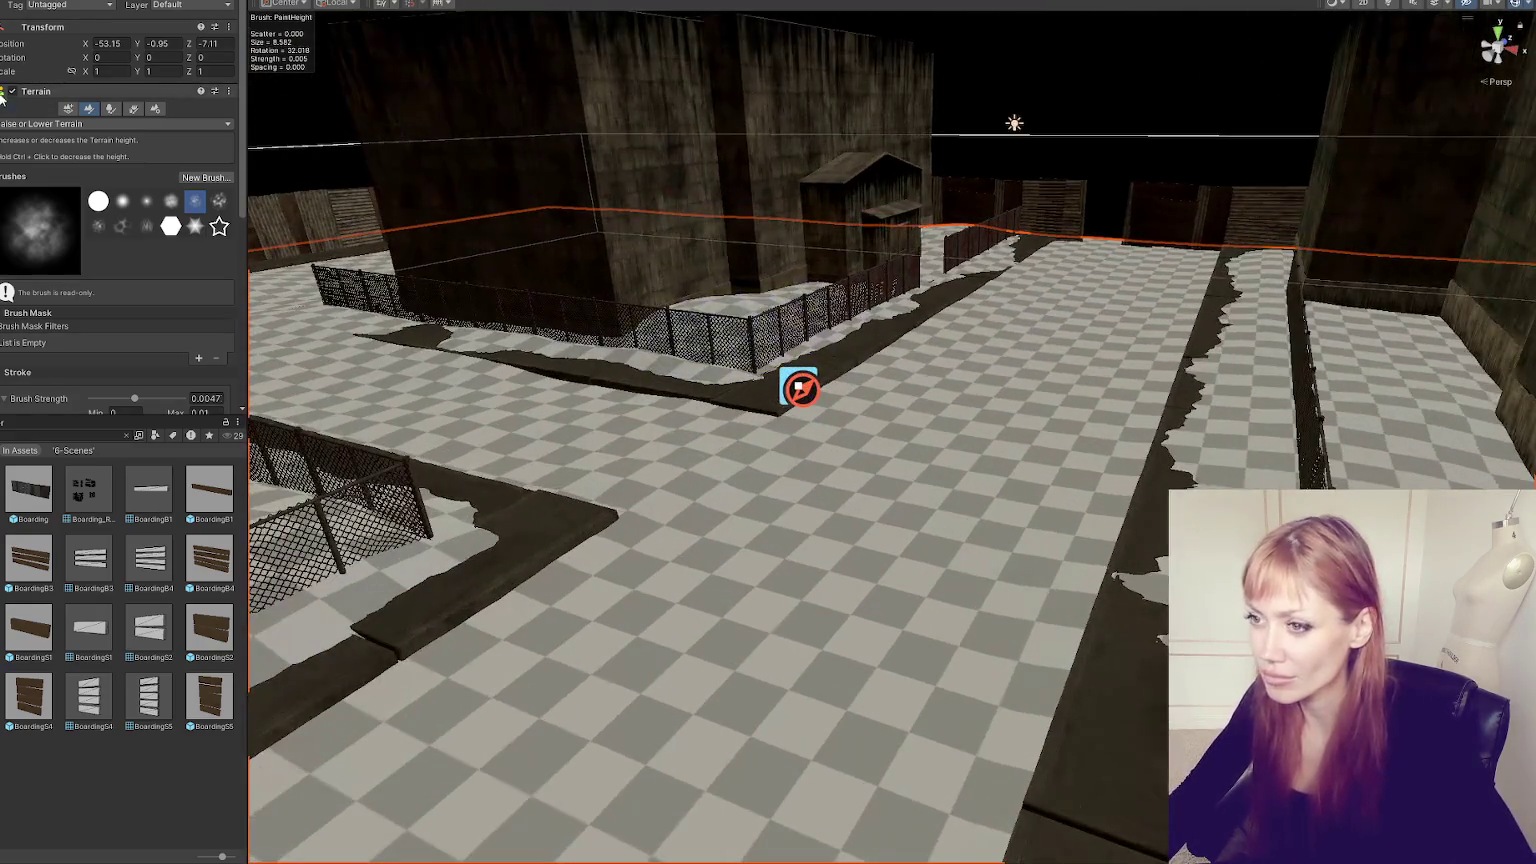
pyautogui.click(100, 123)
pyautogui.click(157, 165)
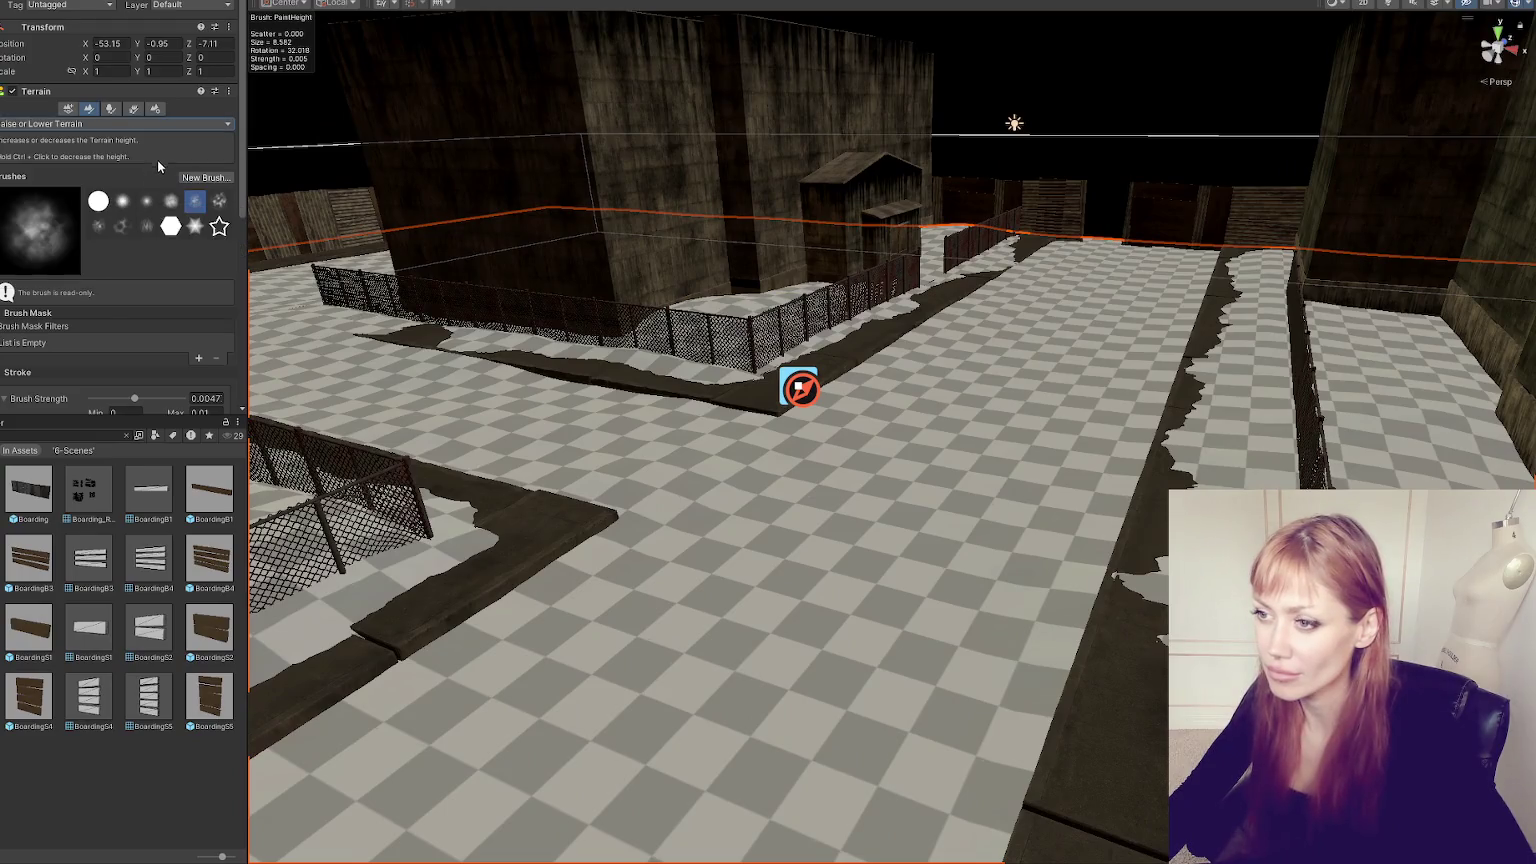
# - Switch the terrain tool to Paint Texture
pyautogui.click(68, 108)
pyautogui.click(144, 106)
pyautogui.click(88, 112)
pyautogui.click(88, 123)
pyautogui.click(60, 187)
pyautogui.scroll(-5, 130, 250)
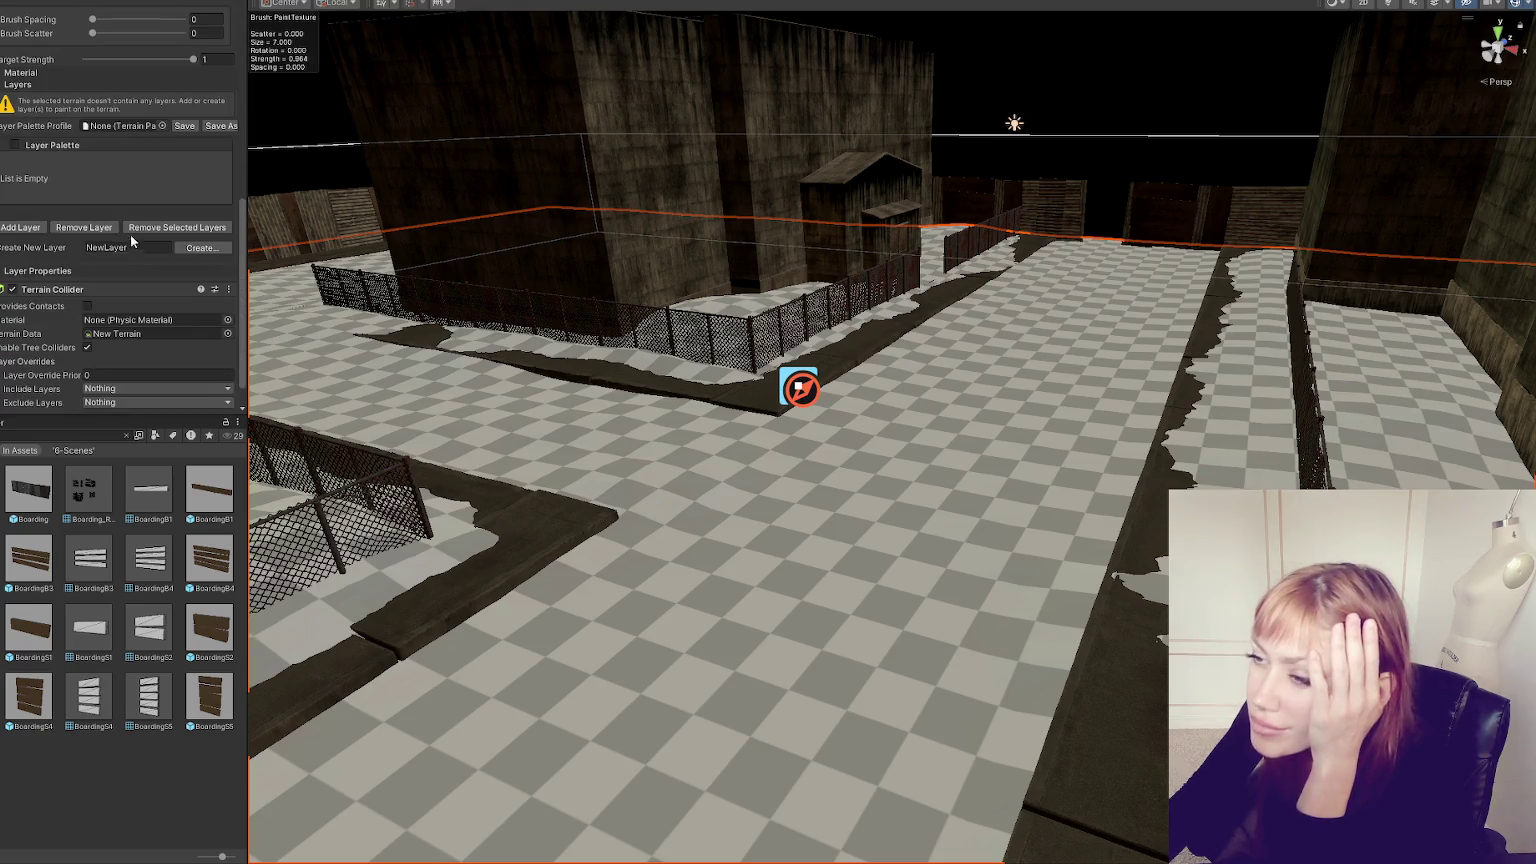
# - Create a new terrain layer from the dirt_openPBR base map texture, found by searching 'dirt'
pyautogui.click(200, 248)
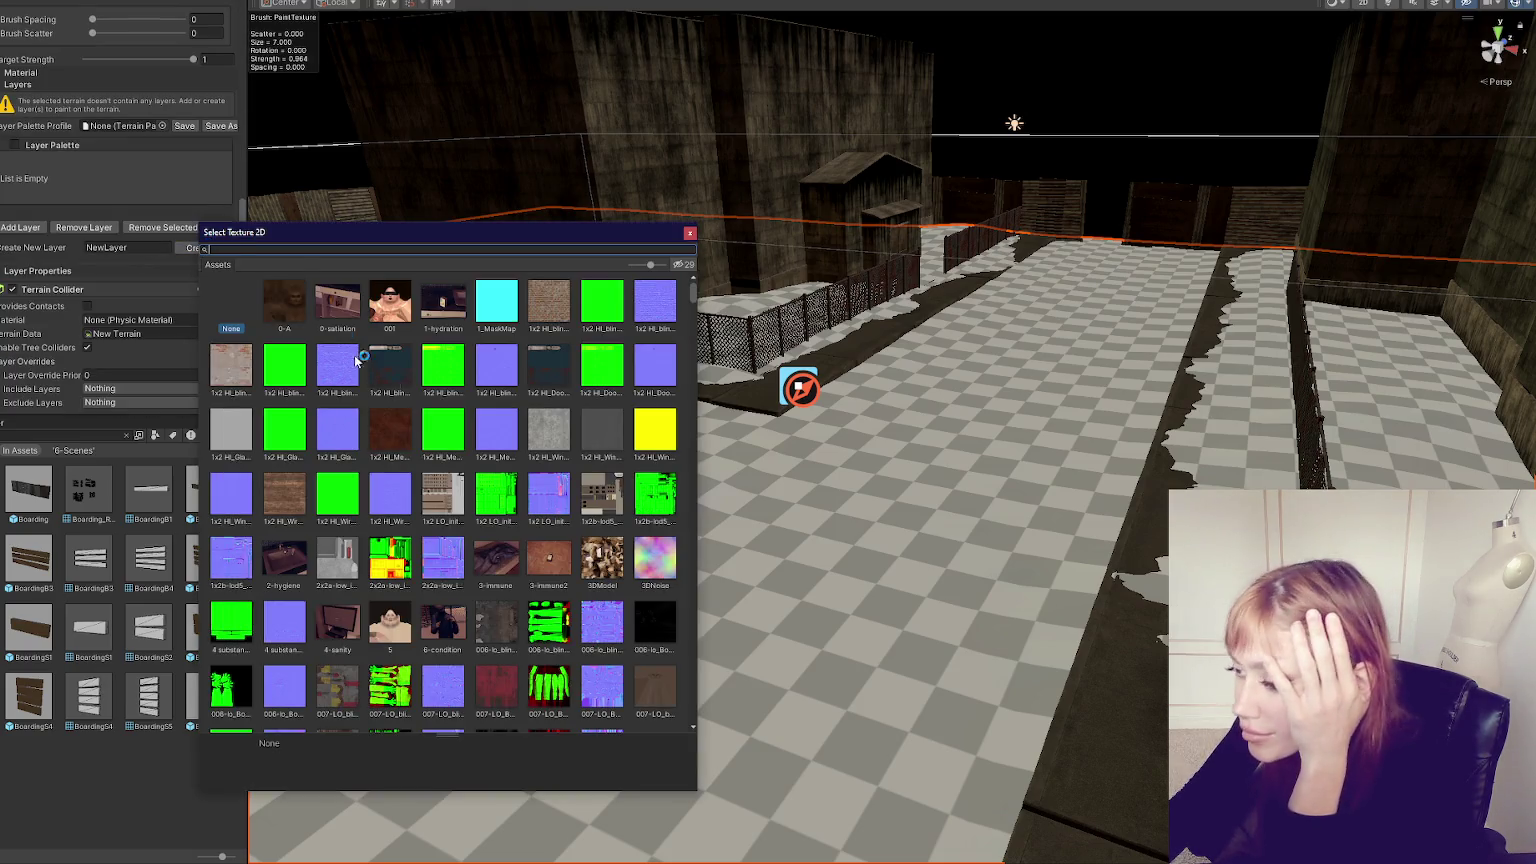
pyautogui.scroll(-3, 421, 430)
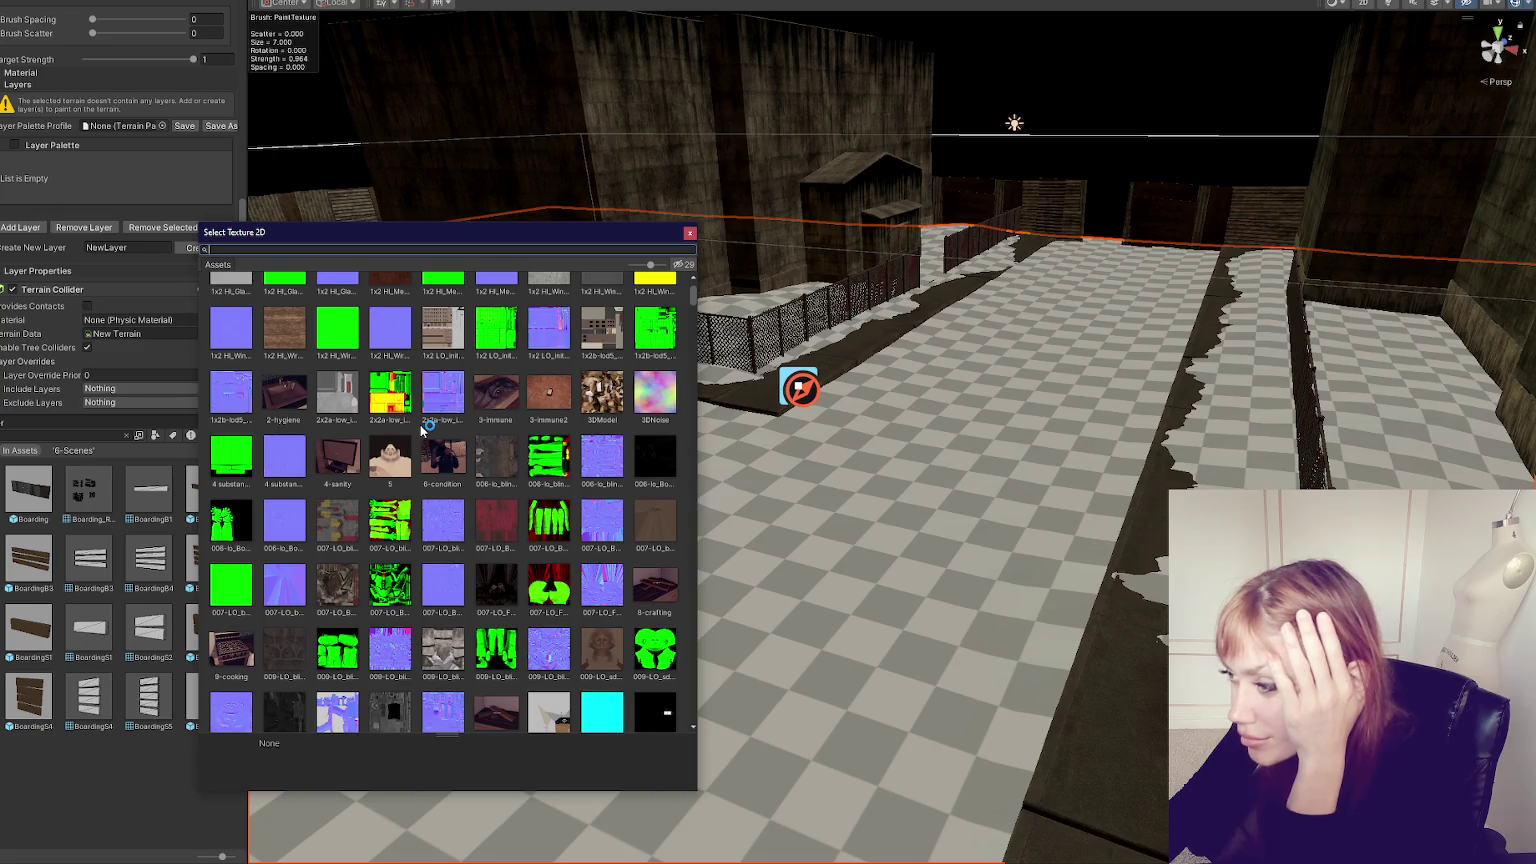
pyautogui.scroll(-2, 420, 424)
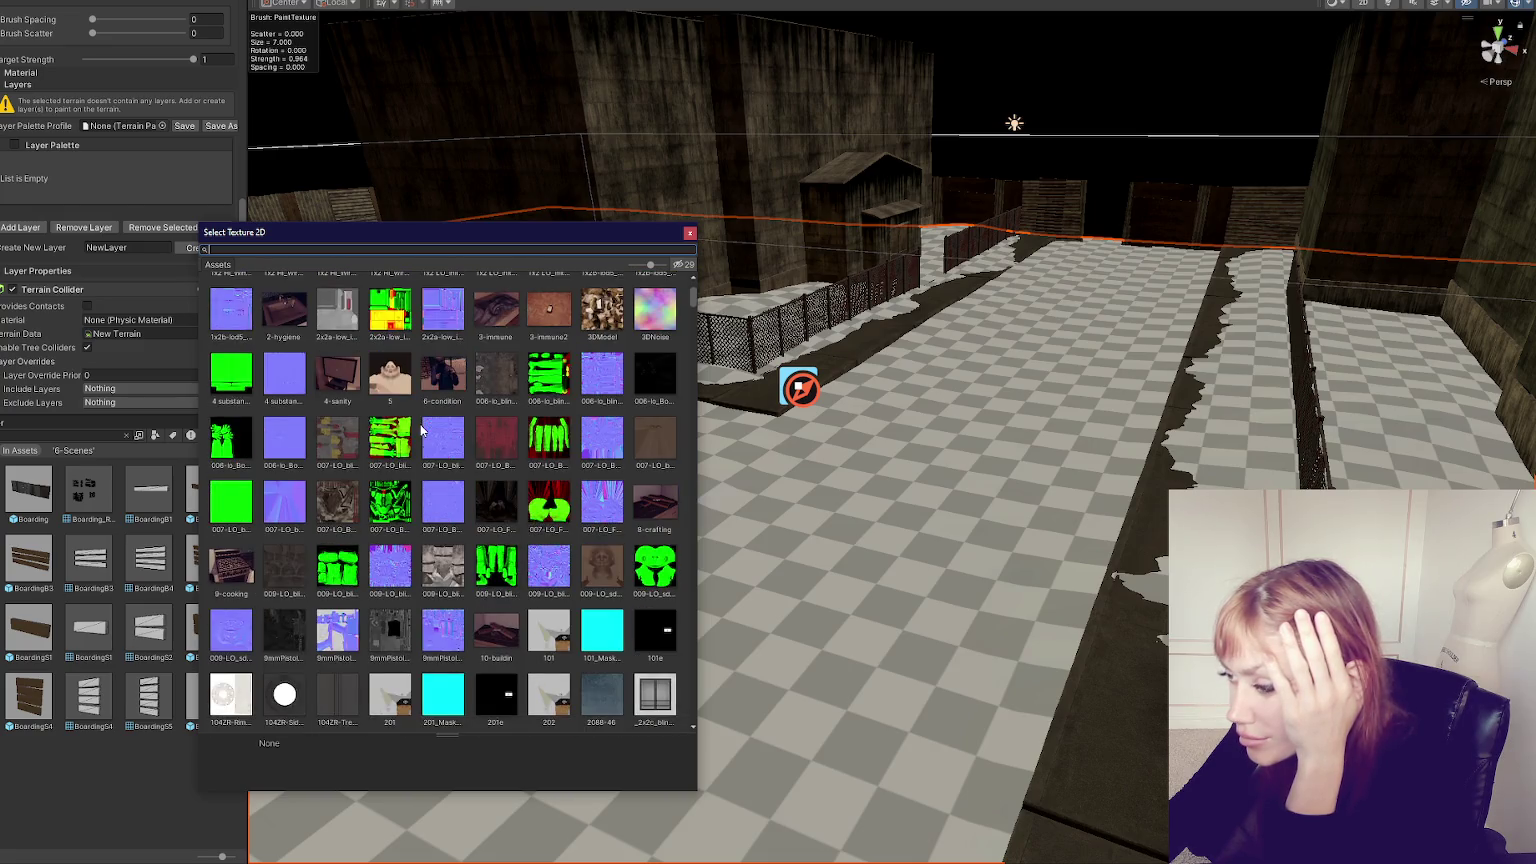
pyautogui.scroll(-3, 421, 430)
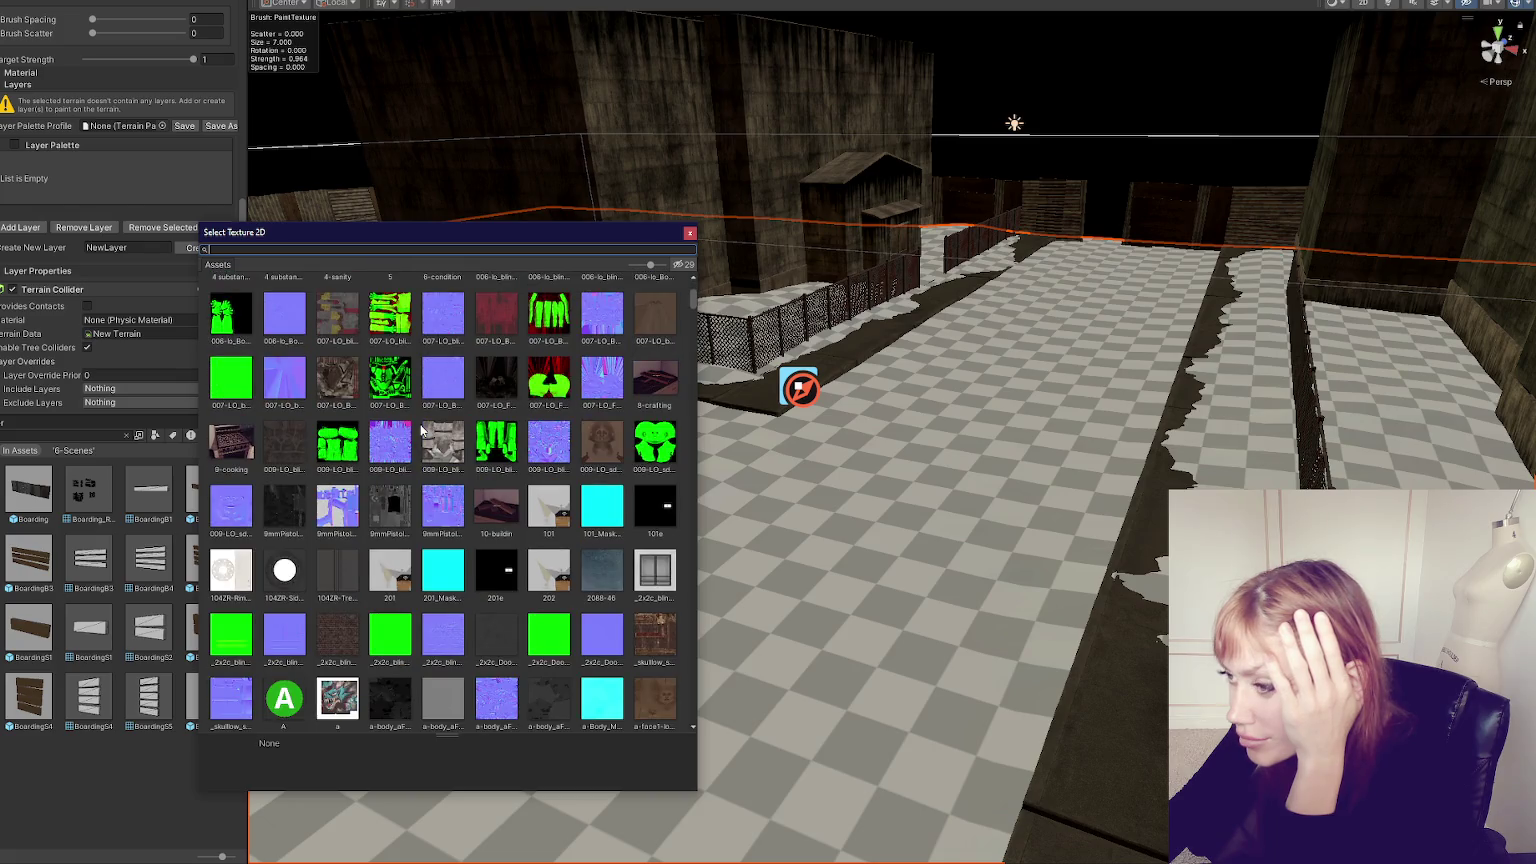
pyautogui.scroll(-12, 421, 430)
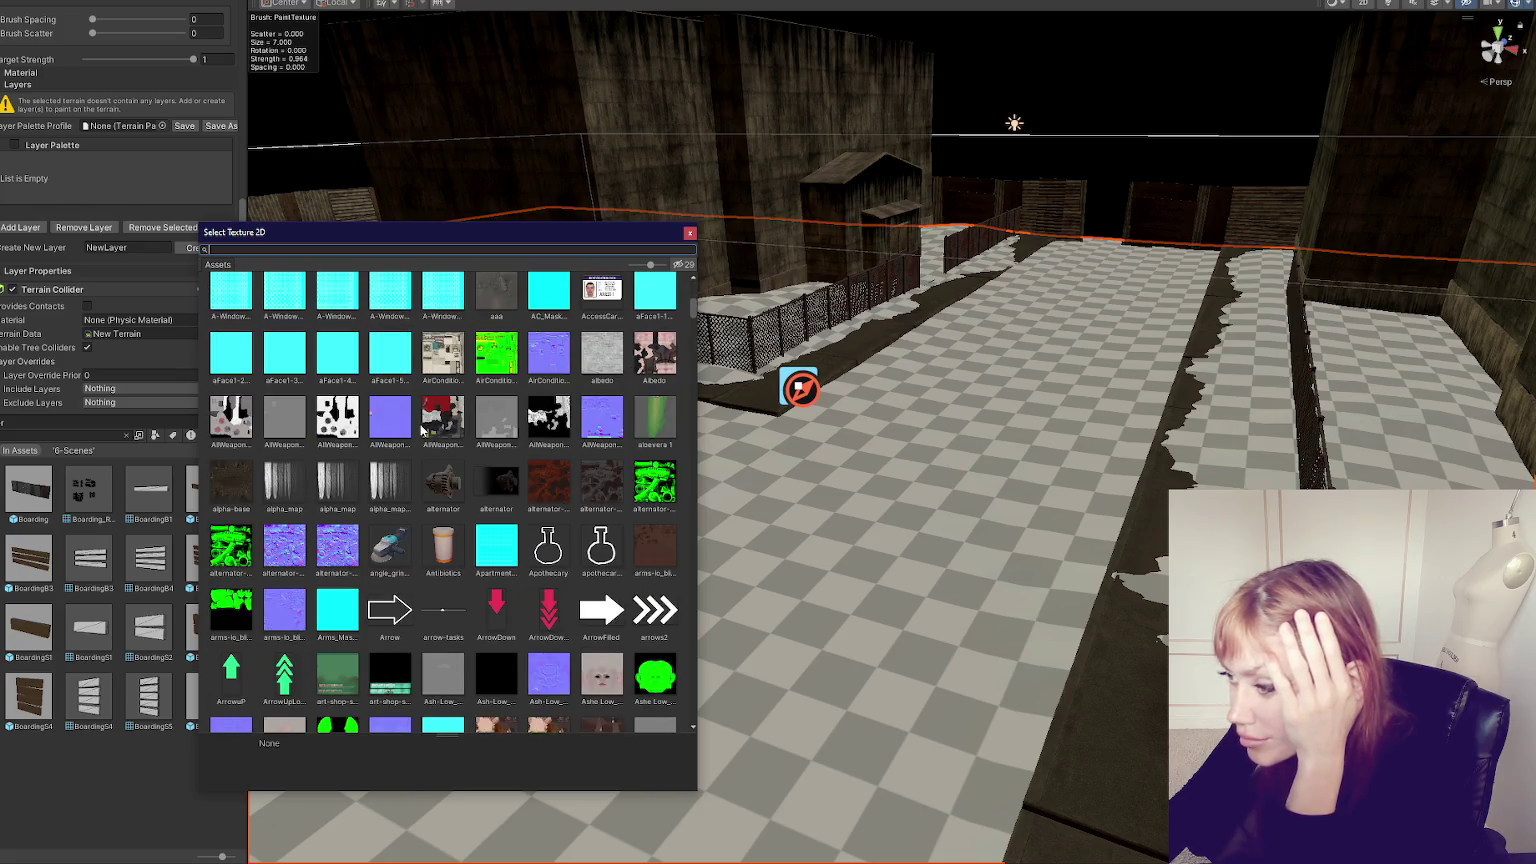
pyautogui.write('dirt')
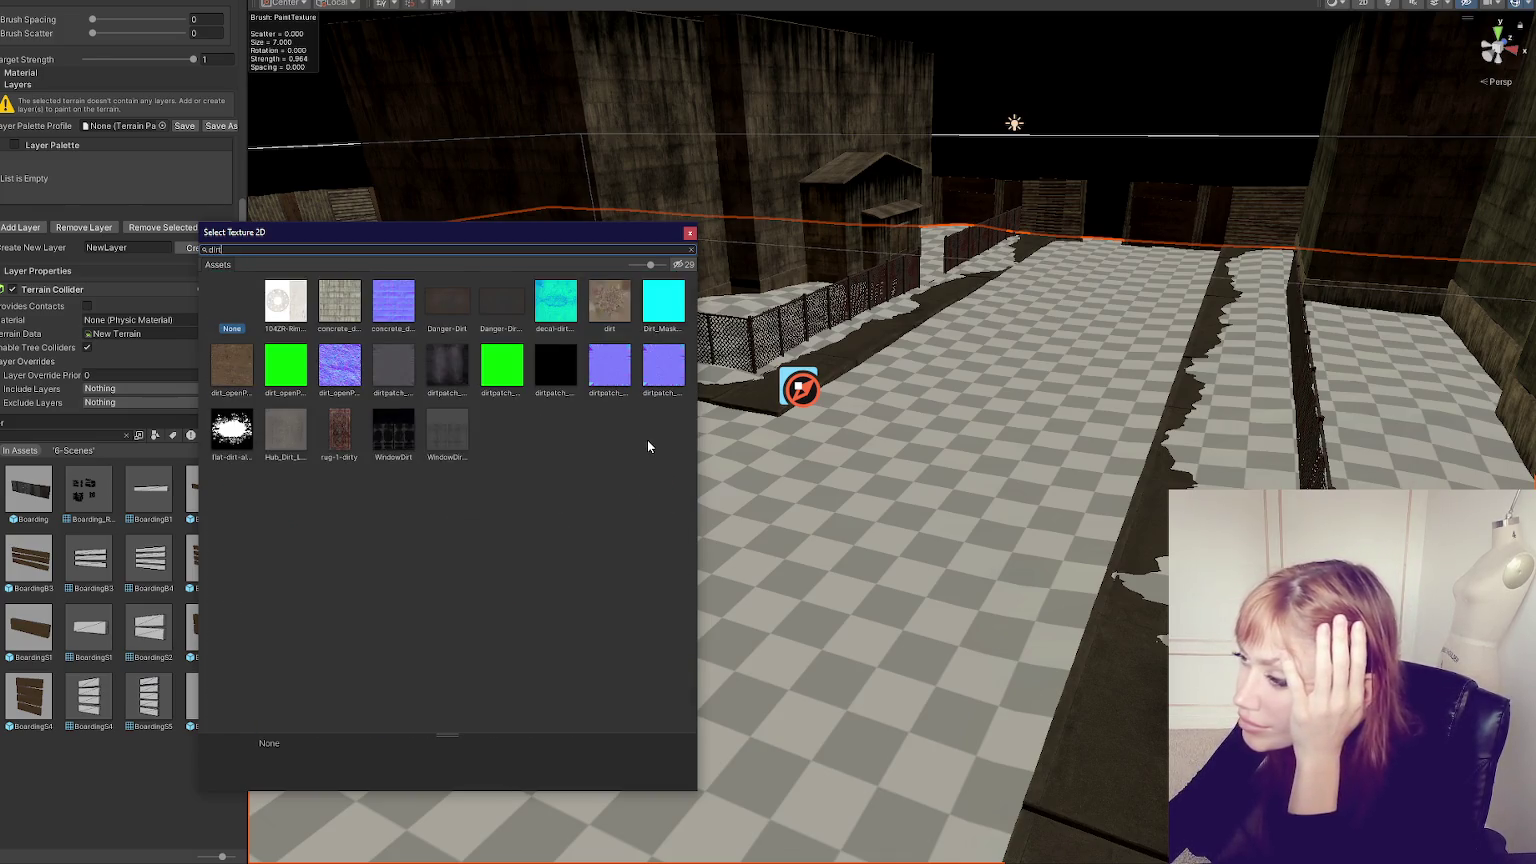
pyautogui.click(243, 377)
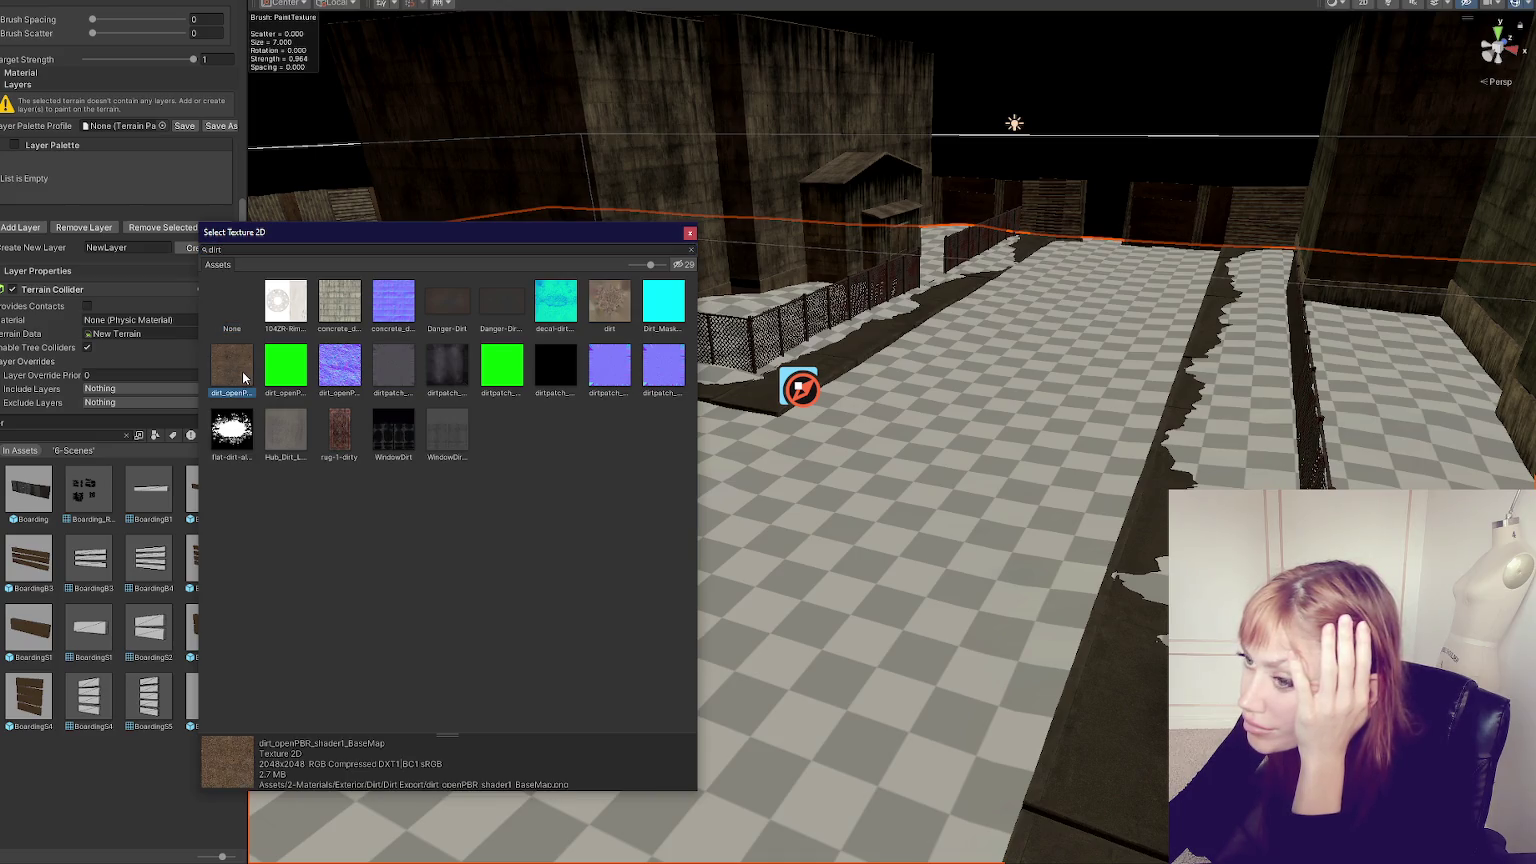
pyautogui.doubleClick(243, 377)
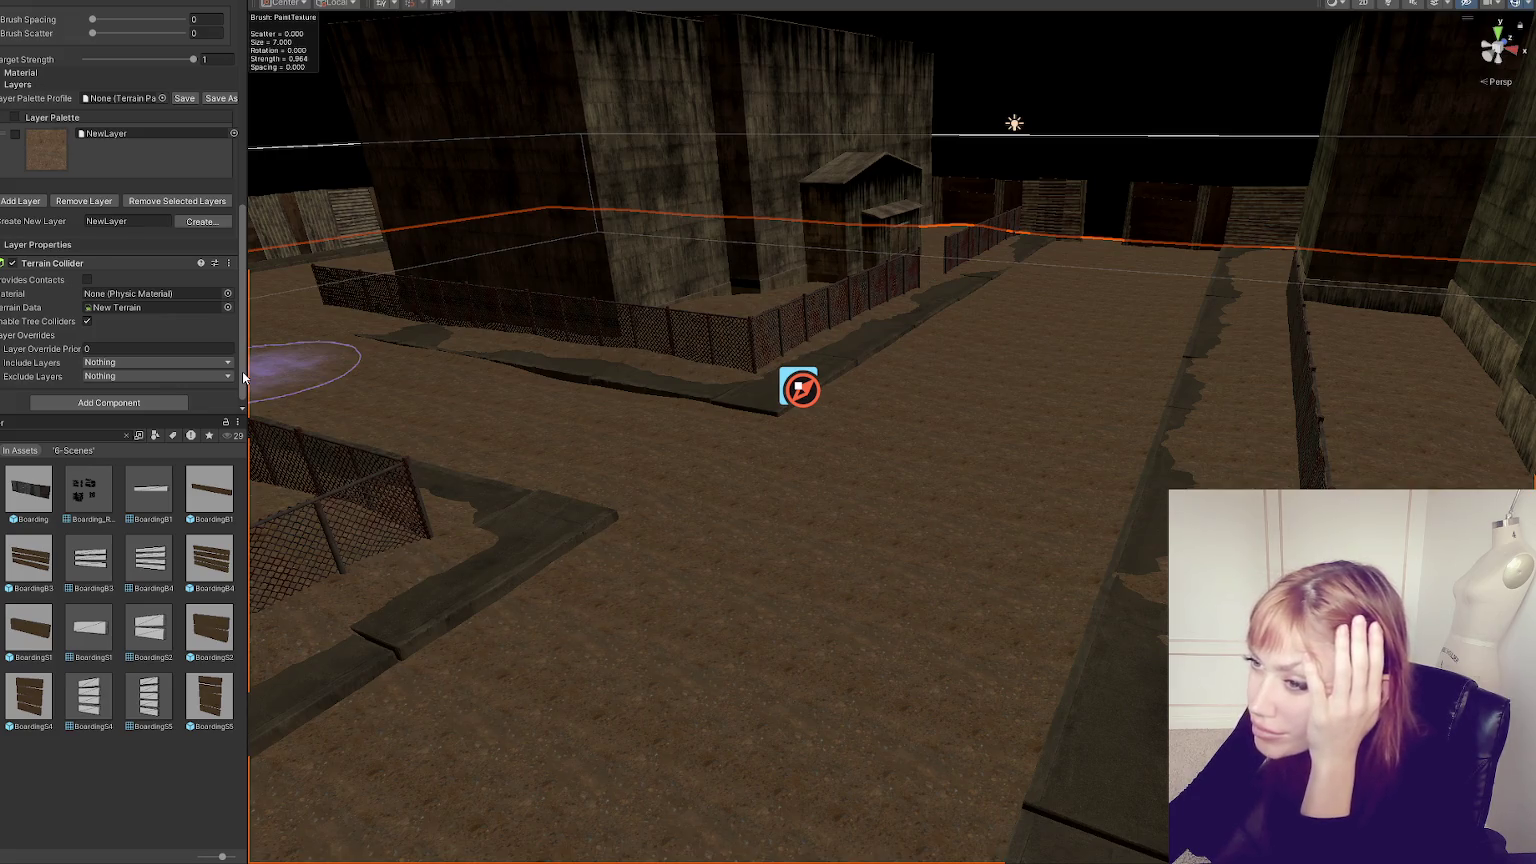
pyautogui.click(154, 133)
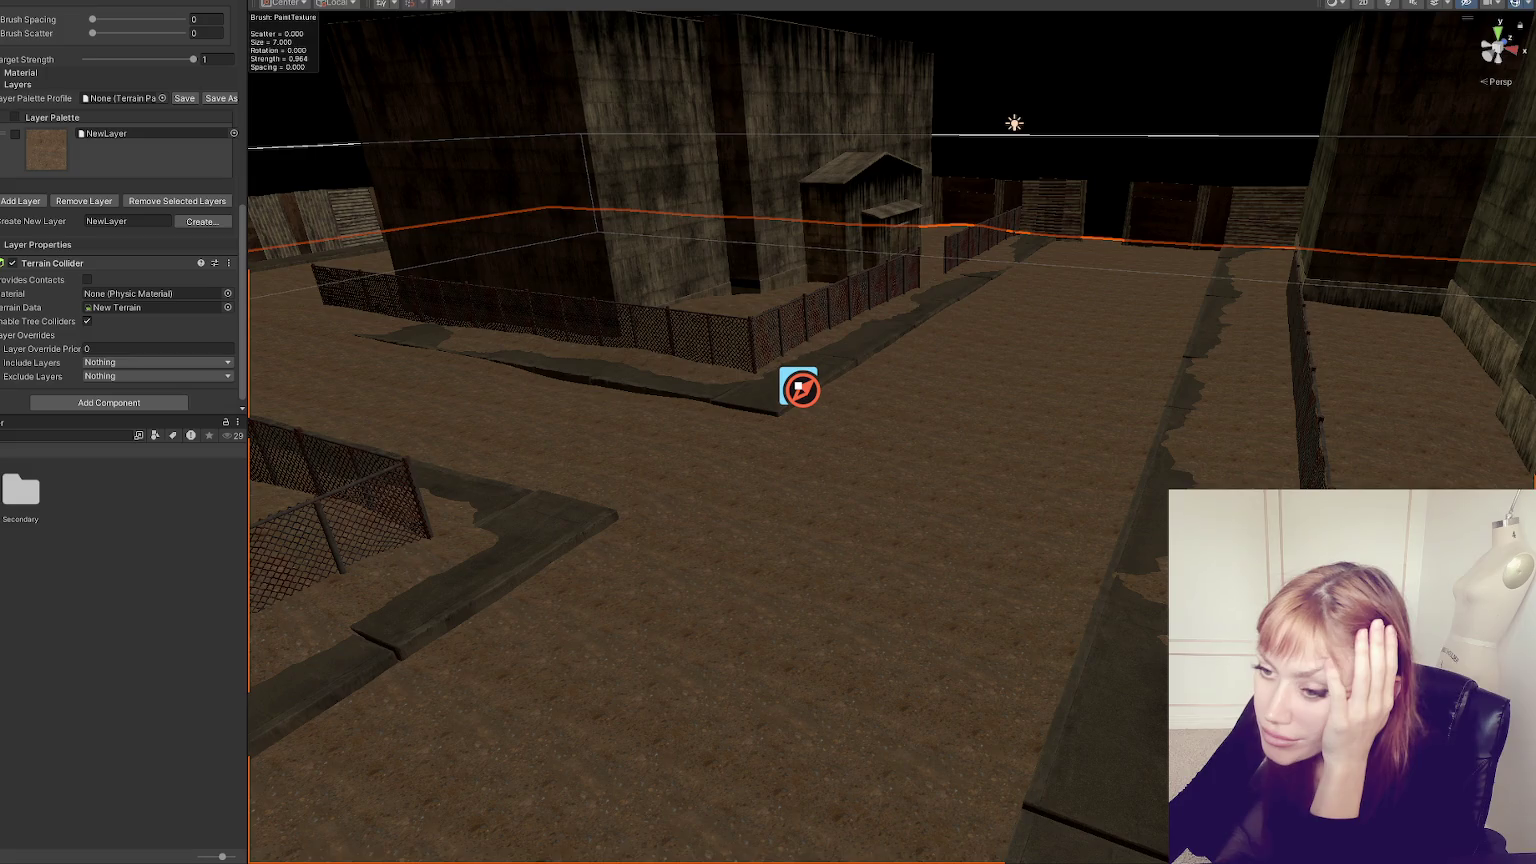
# - Inside Secondary > Wasteland, create a new folder named 'Terain' and open it
pyautogui.doubleClick(20, 490)
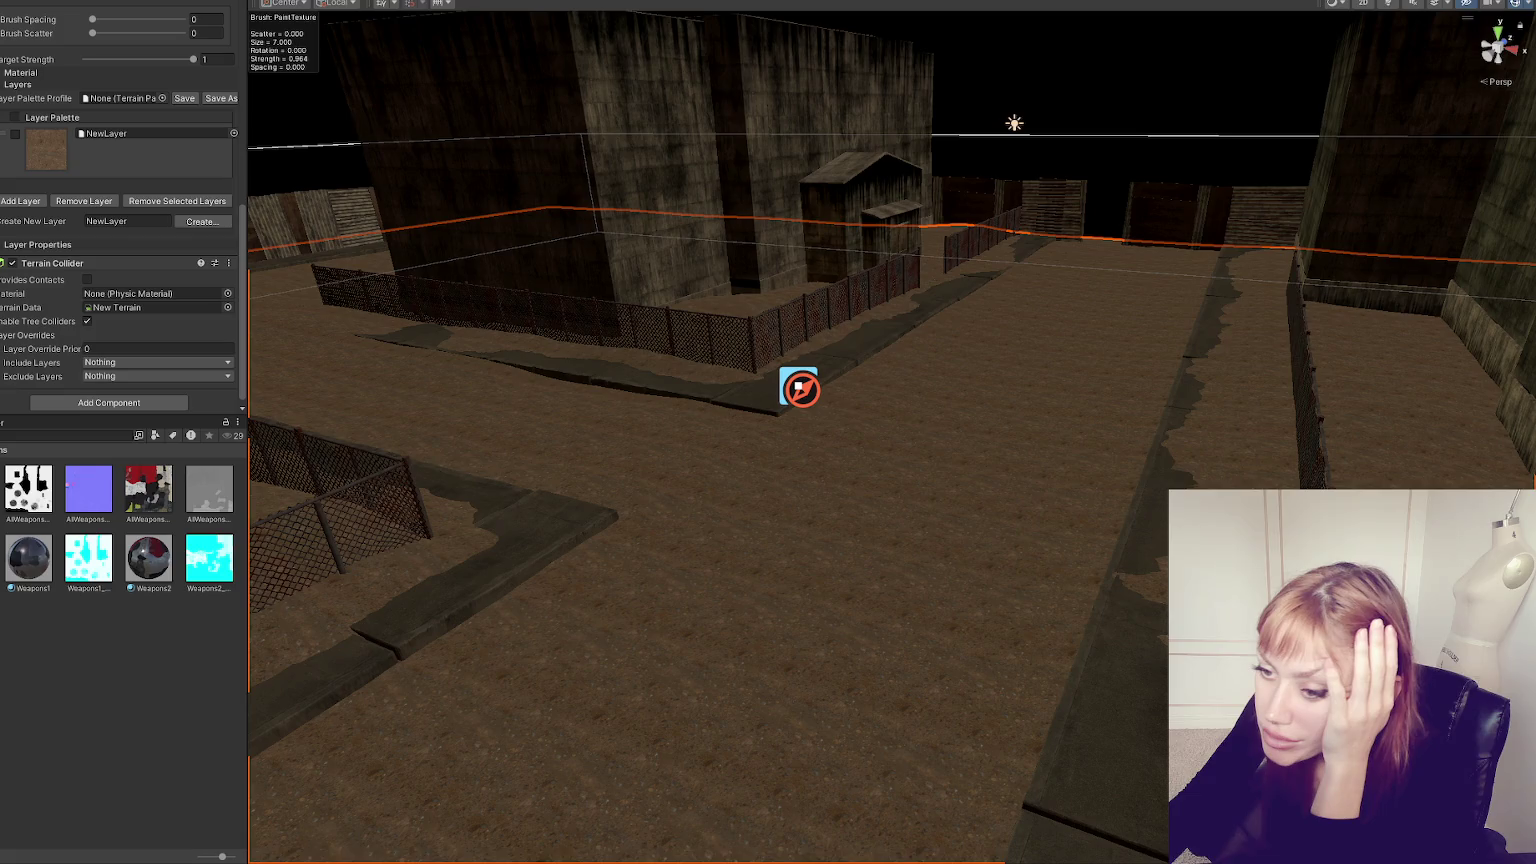
pyautogui.click(132, 452)
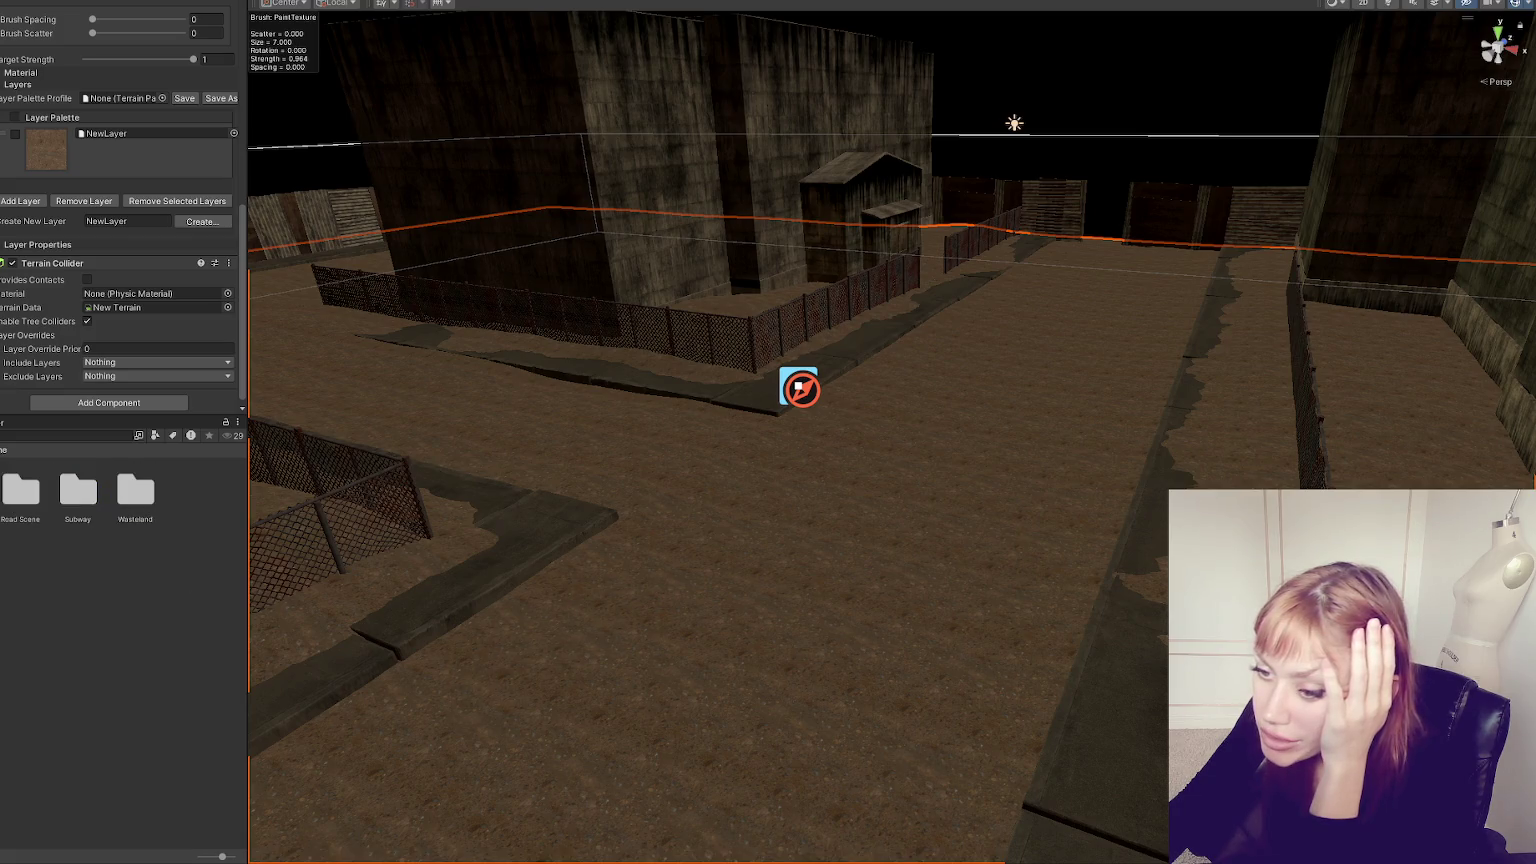
pyautogui.doubleClick(135, 490)
pyautogui.rightClick(180, 634)
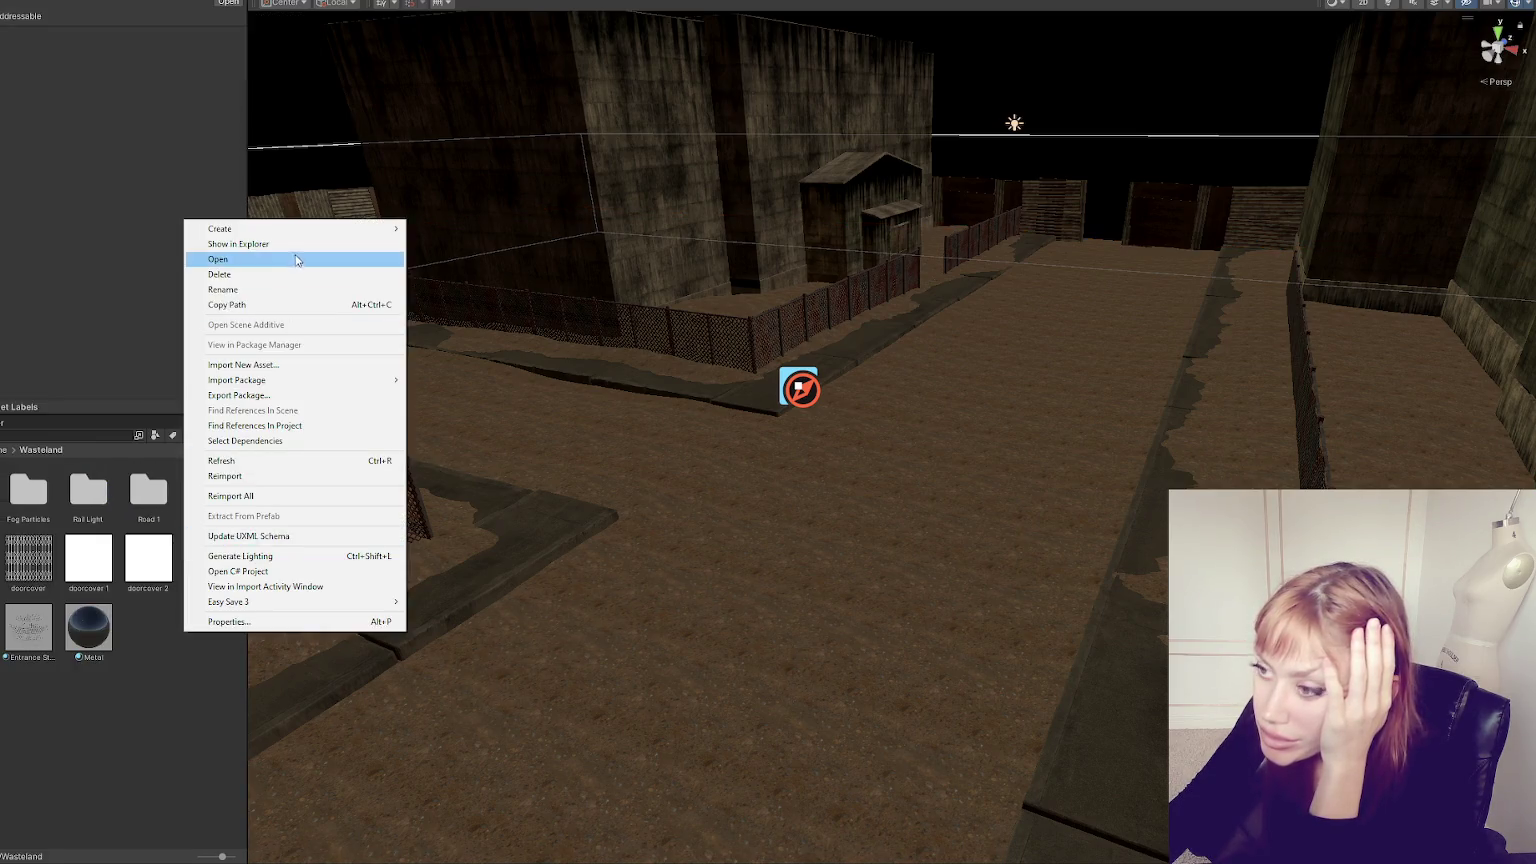
pyautogui.moveTo(296, 229)
pyautogui.click(493, 115)
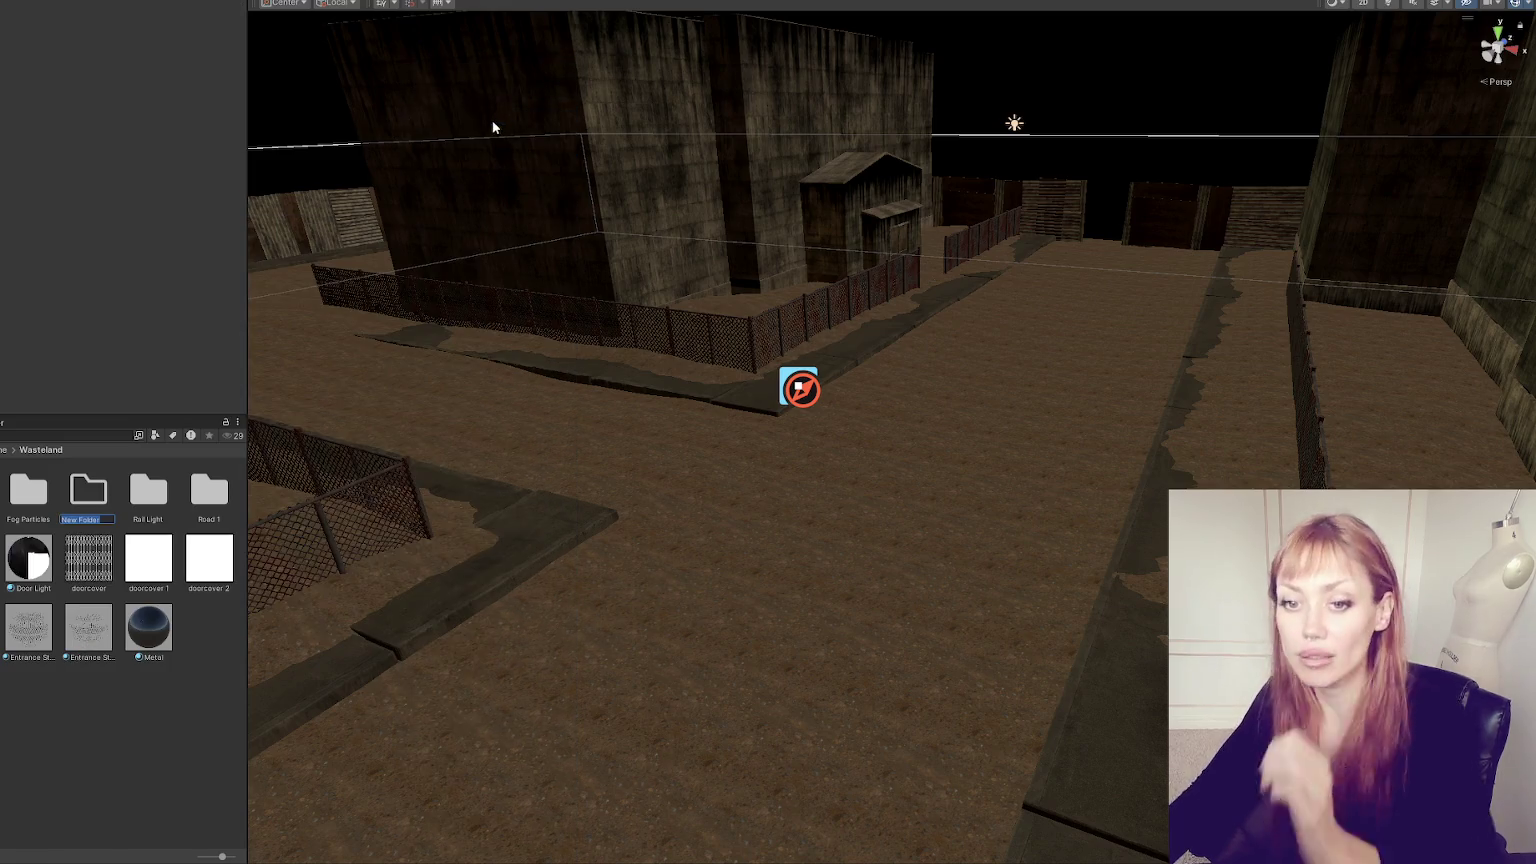
pyautogui.write('Terain')
pyautogui.press('Return')
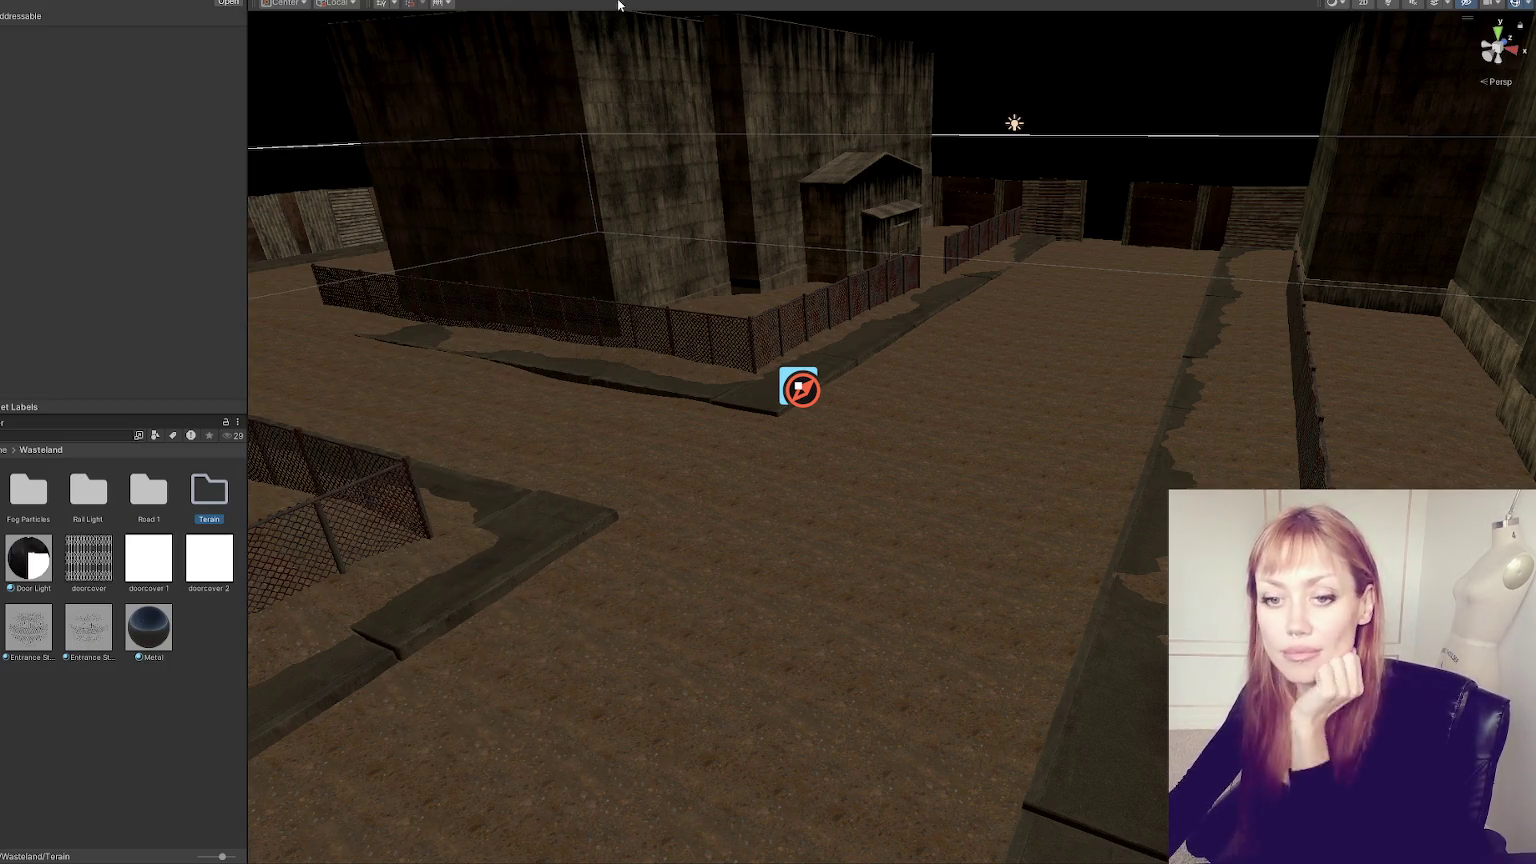
pyautogui.doubleClick(214, 489)
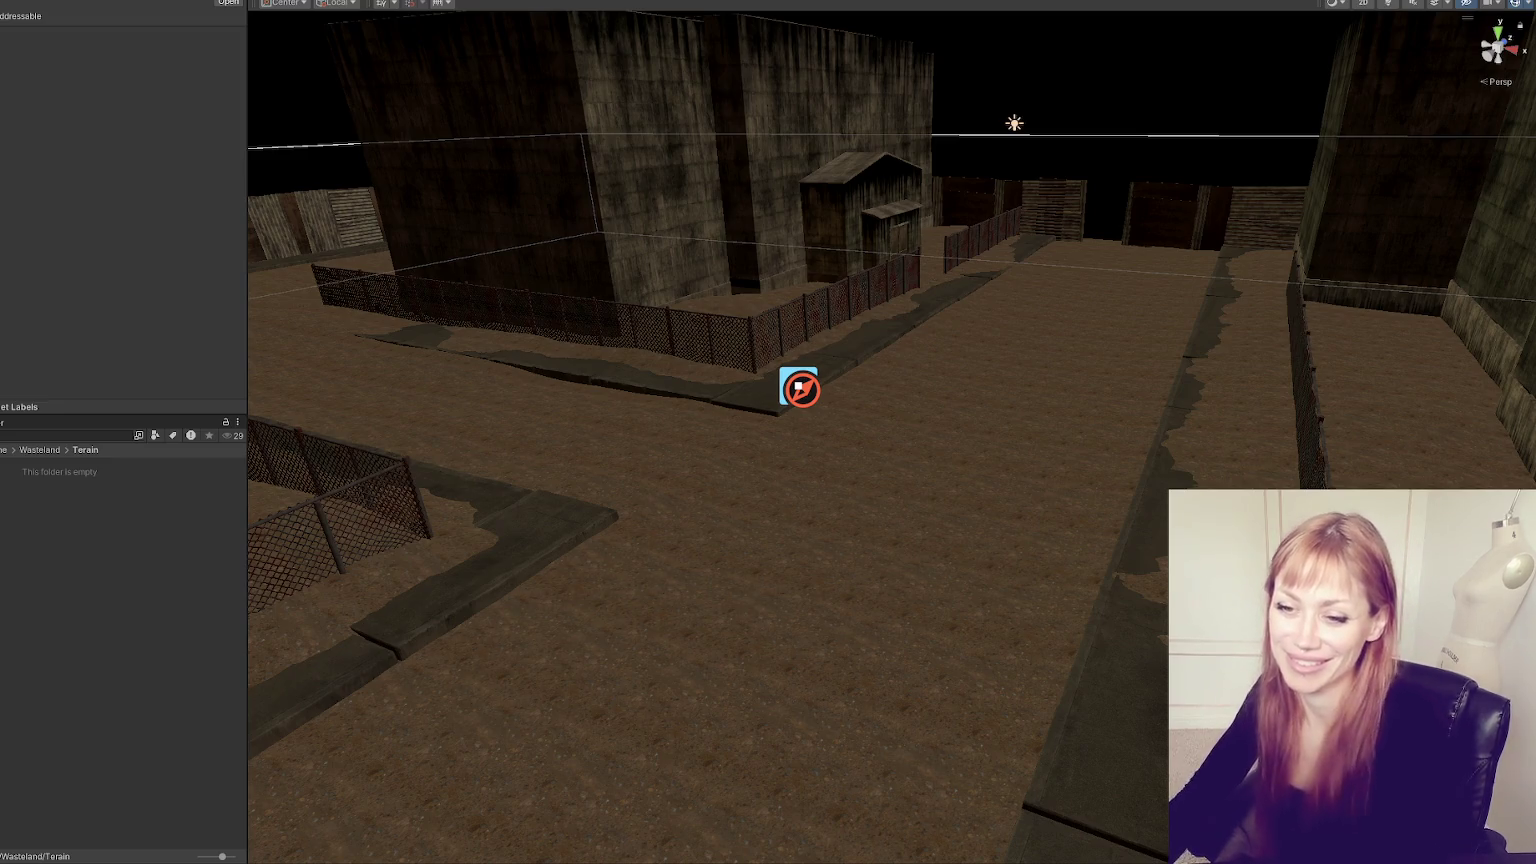
pyautogui.moveTo(518, 534)
pyautogui.mouseDown()
pyautogui.moveTo(813, 418)
pyautogui.moveTo(888, 449)
pyautogui.moveTo(690, 414)
pyautogui.moveTo(1001, 394)
pyautogui.moveTo(799, 435)
pyautogui.moveTo(703, 504)
pyautogui.moveTo(28, 50)
pyautogui.mouseUp()
# - Select the terrain and switch to the Set Height tool with a soft round brush
pyautogui.click(719, 396)
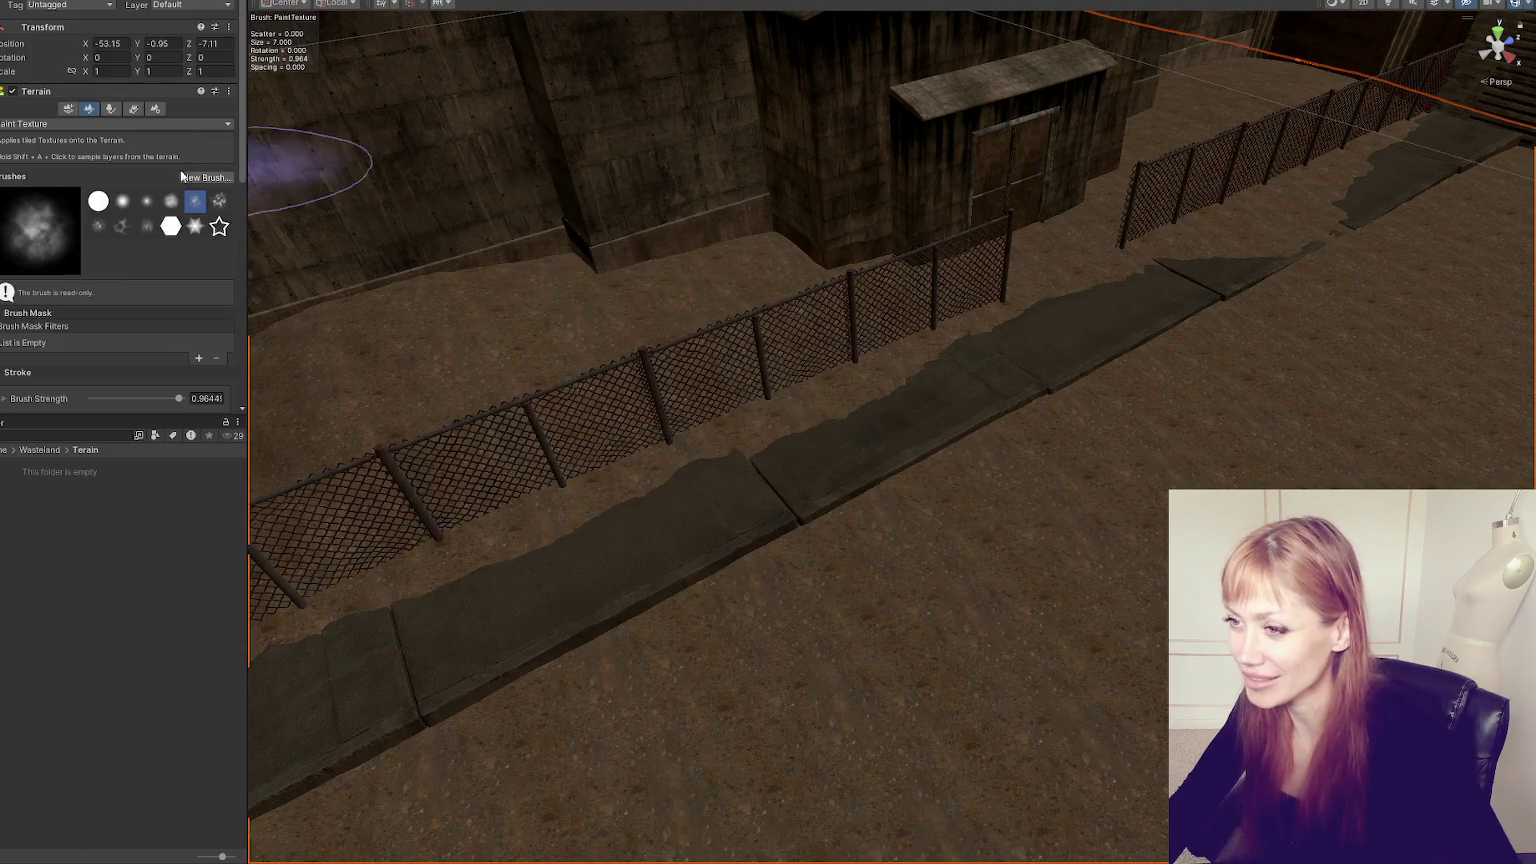
pyautogui.click(72, 124)
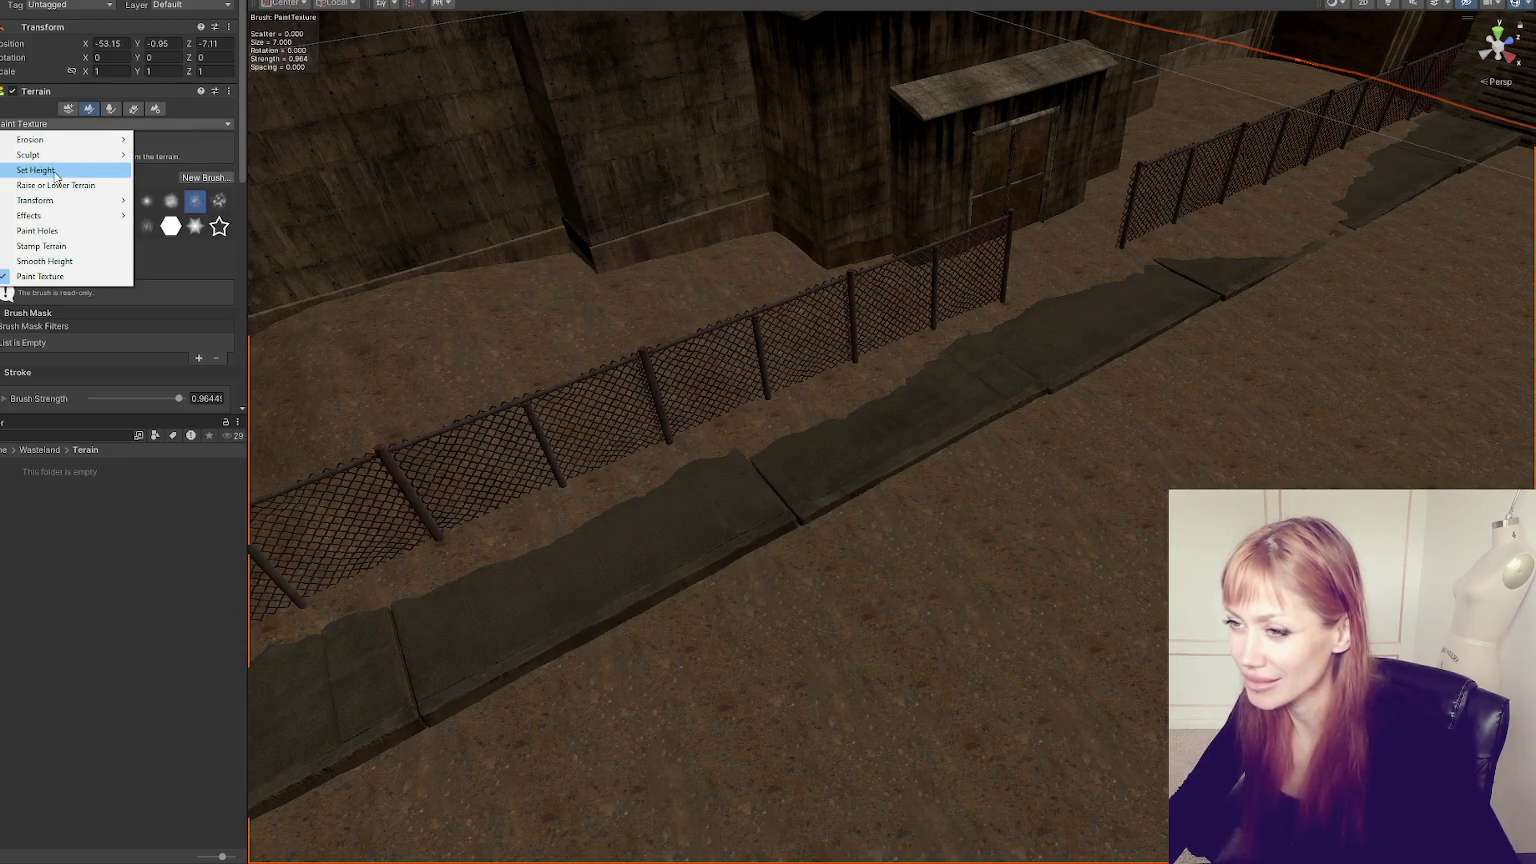
pyautogui.click(56, 172)
pyautogui.click(122, 200)
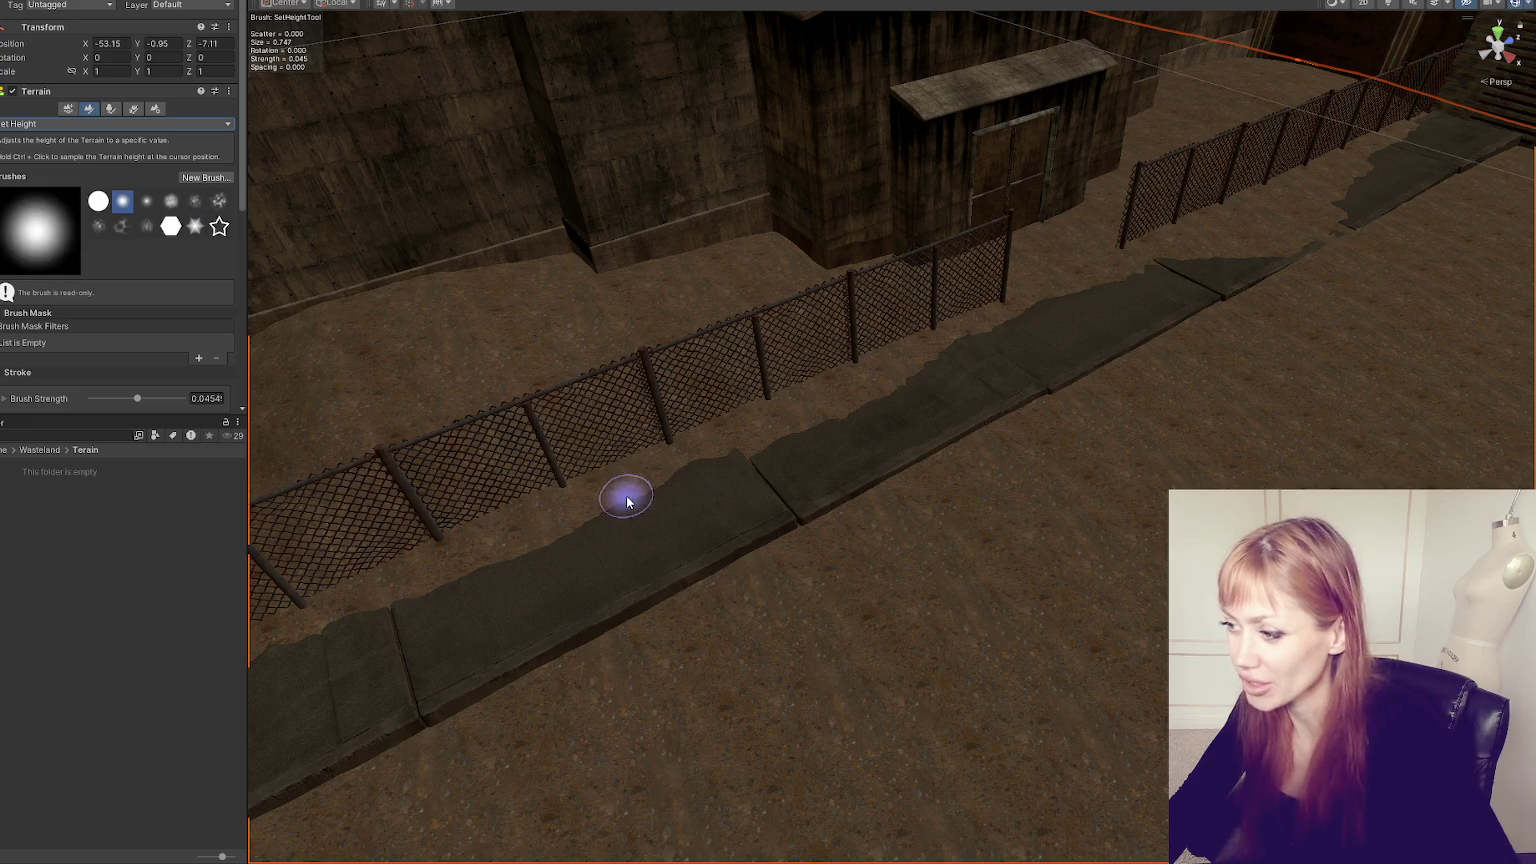
# - Level the ground beside the fence to the path height
pyautogui.moveTo(787, 420); pyautogui.dragTo(960, 336)
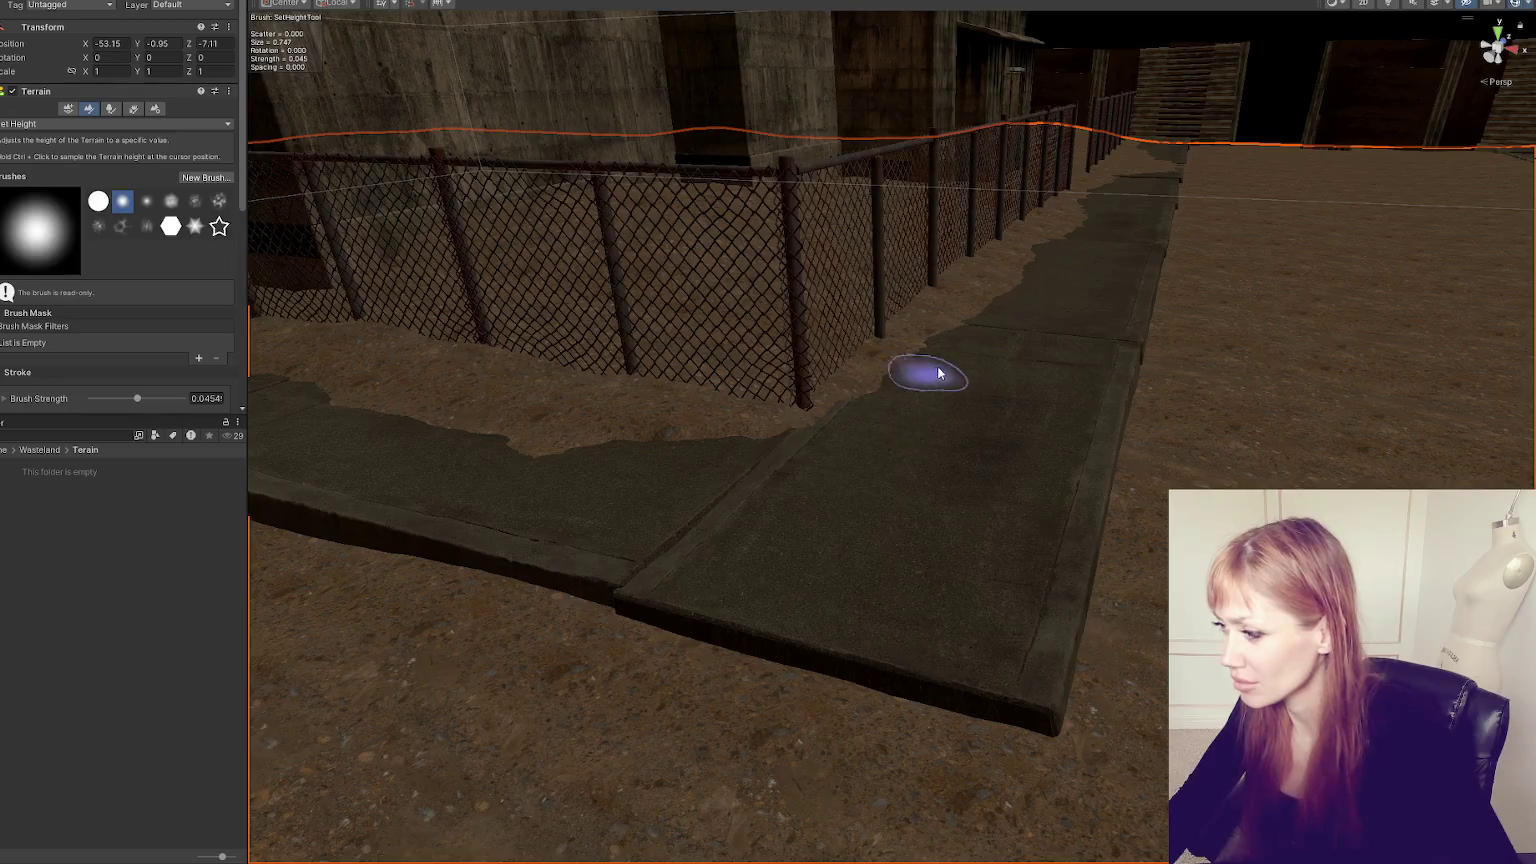
pyautogui.moveTo(919, 370); pyautogui.dragTo(690, 518)
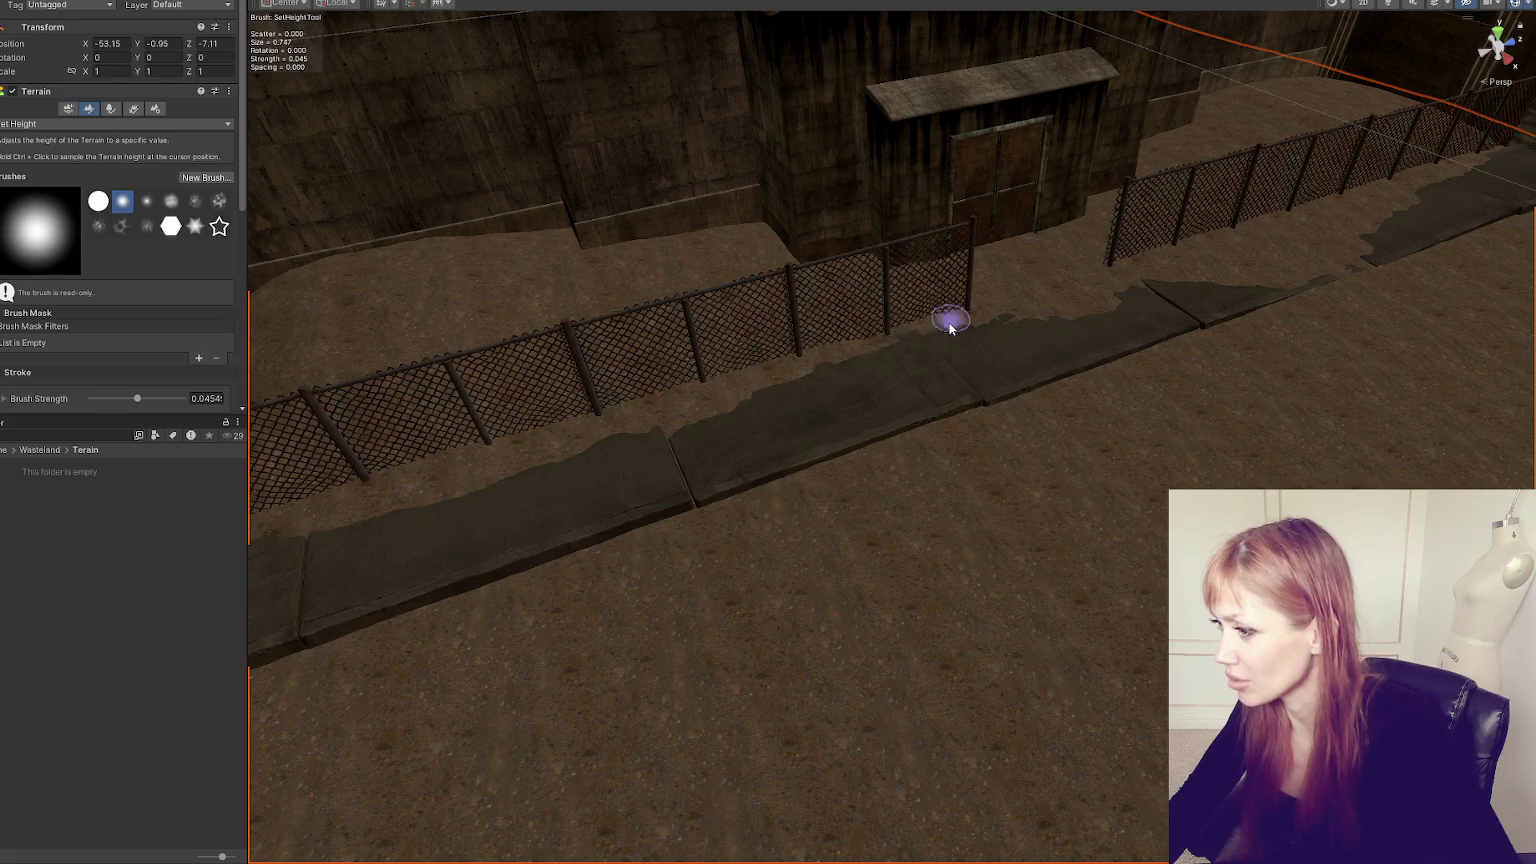
pyautogui.moveTo(470, 519); pyautogui.dragTo(730, 480)
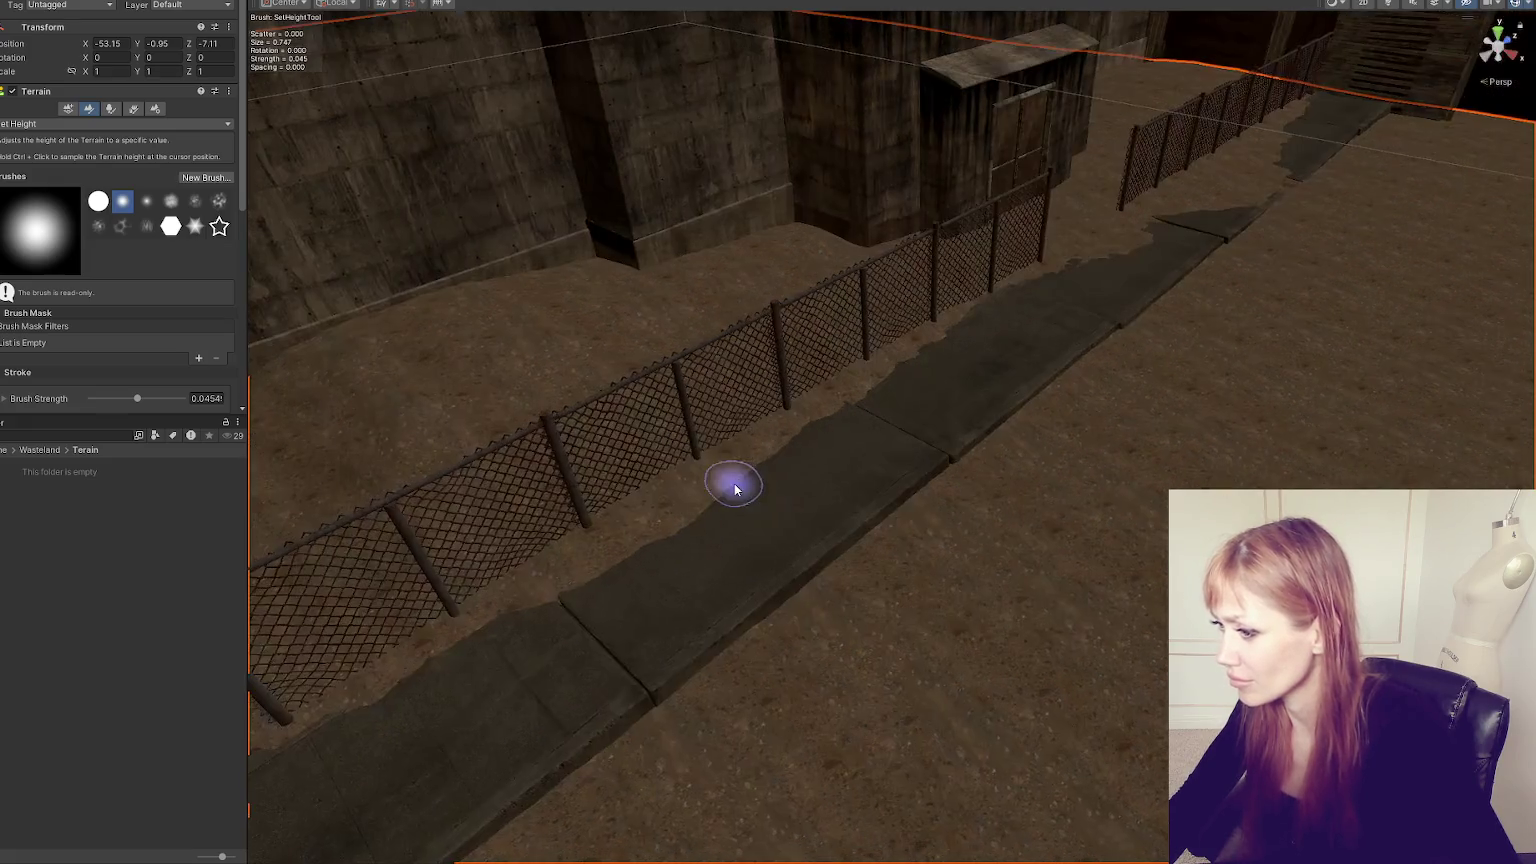
pyautogui.moveTo(555, 573); pyautogui.dragTo(688, 505)
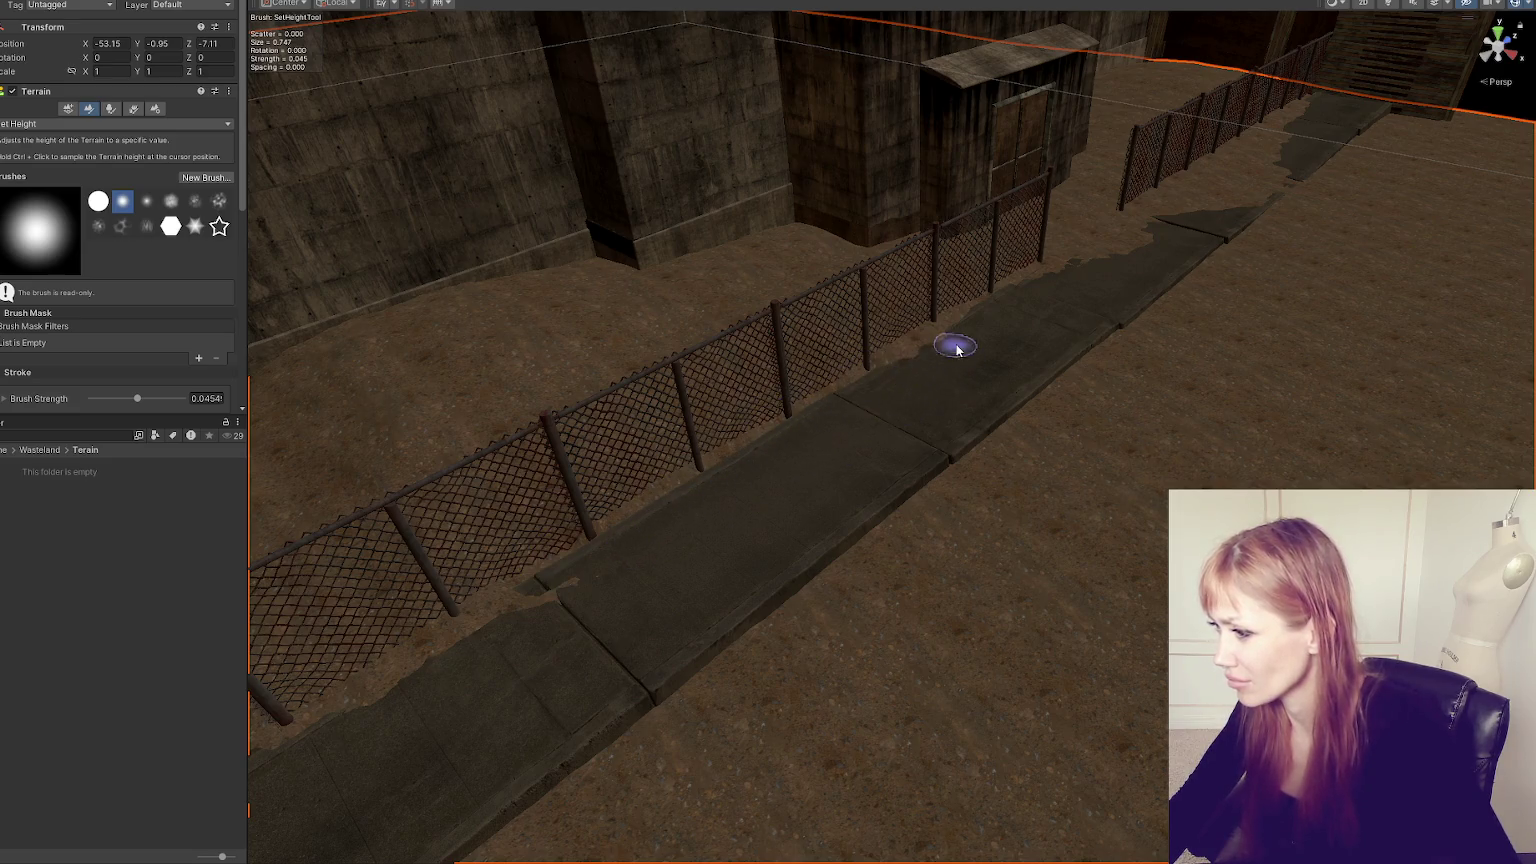
pyautogui.moveTo(470, 652)
pyautogui.mouseDown()
pyautogui.moveTo(851, 497)
pyautogui.moveTo(707, 552)
pyautogui.moveTo(640, 538)
pyautogui.mouseUp()
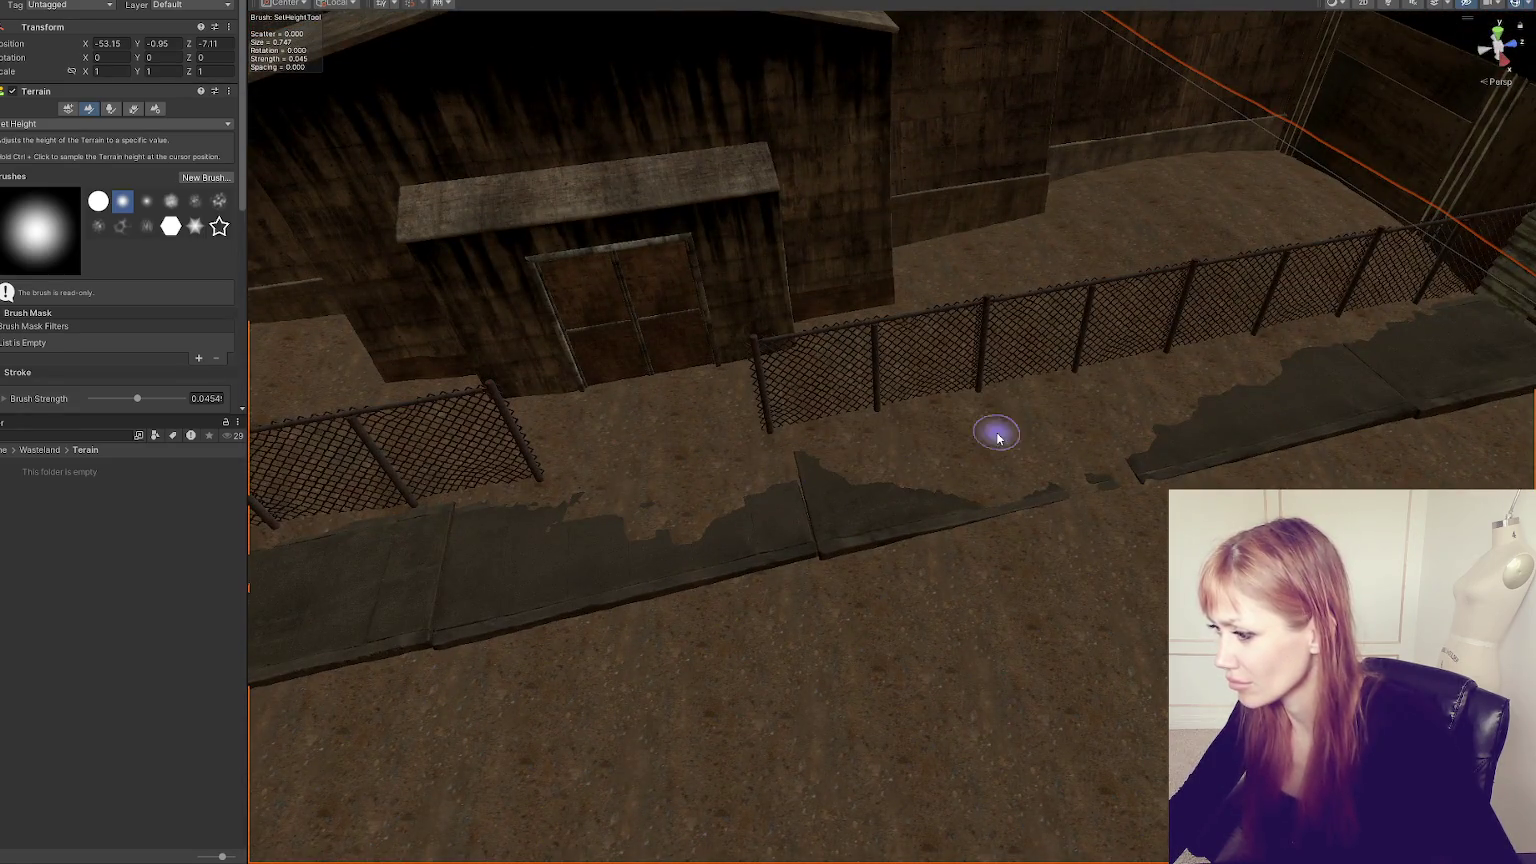
pyautogui.moveTo(1125, 432)
pyautogui.mouseDown()
pyautogui.moveTo(1066, 405)
pyautogui.moveTo(1122, 406)
pyautogui.mouseUp()
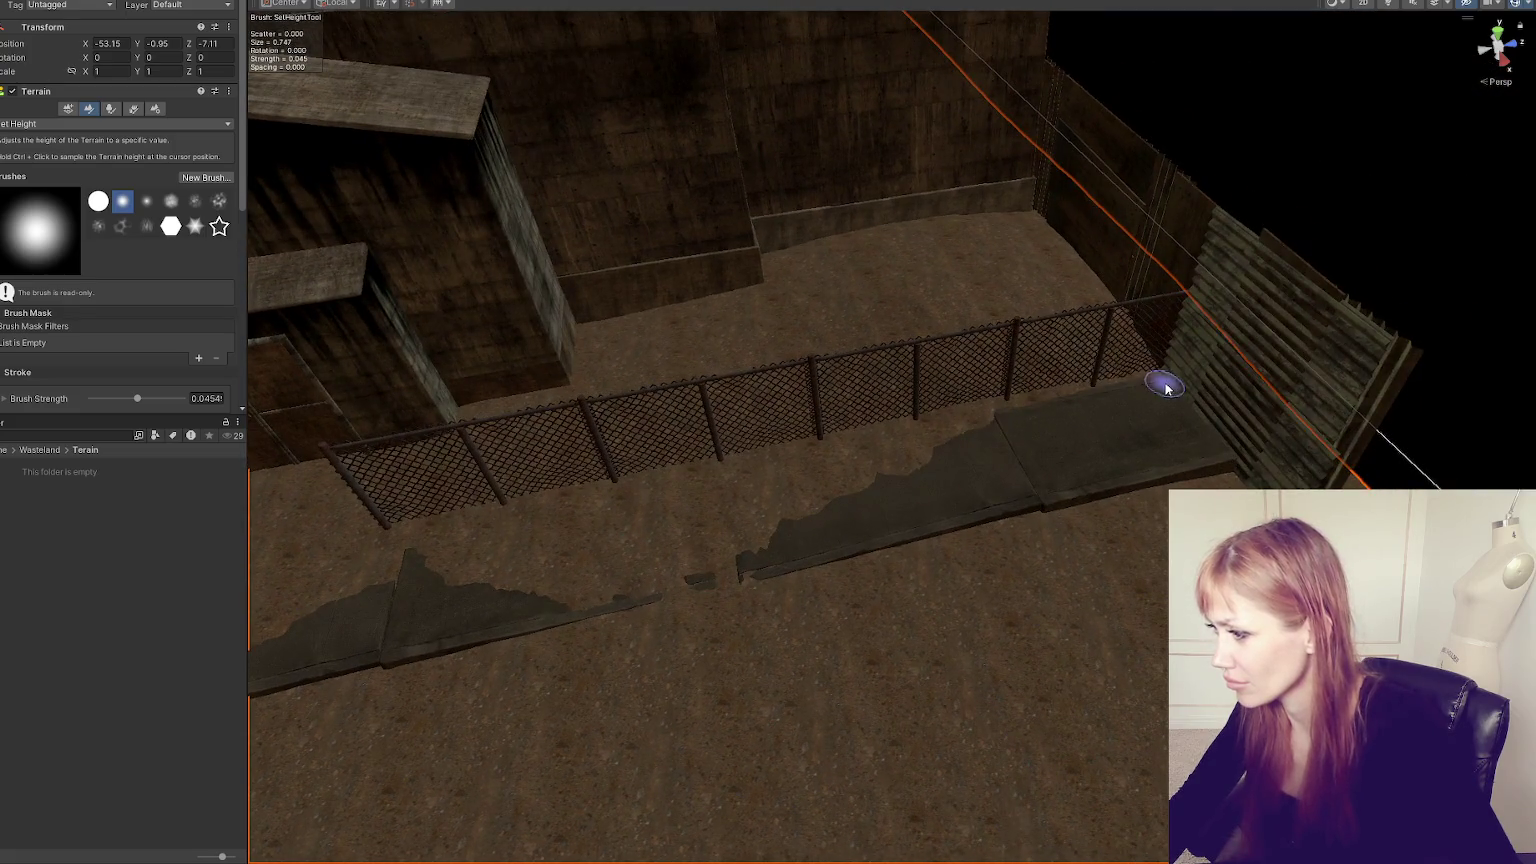
pyautogui.moveTo(885, 517)
pyautogui.mouseDown()
pyautogui.moveTo(1207, 408)
pyautogui.moveTo(888, 429)
pyautogui.moveTo(1015, 435)
pyautogui.moveTo(1082, 500)
pyautogui.mouseUp()
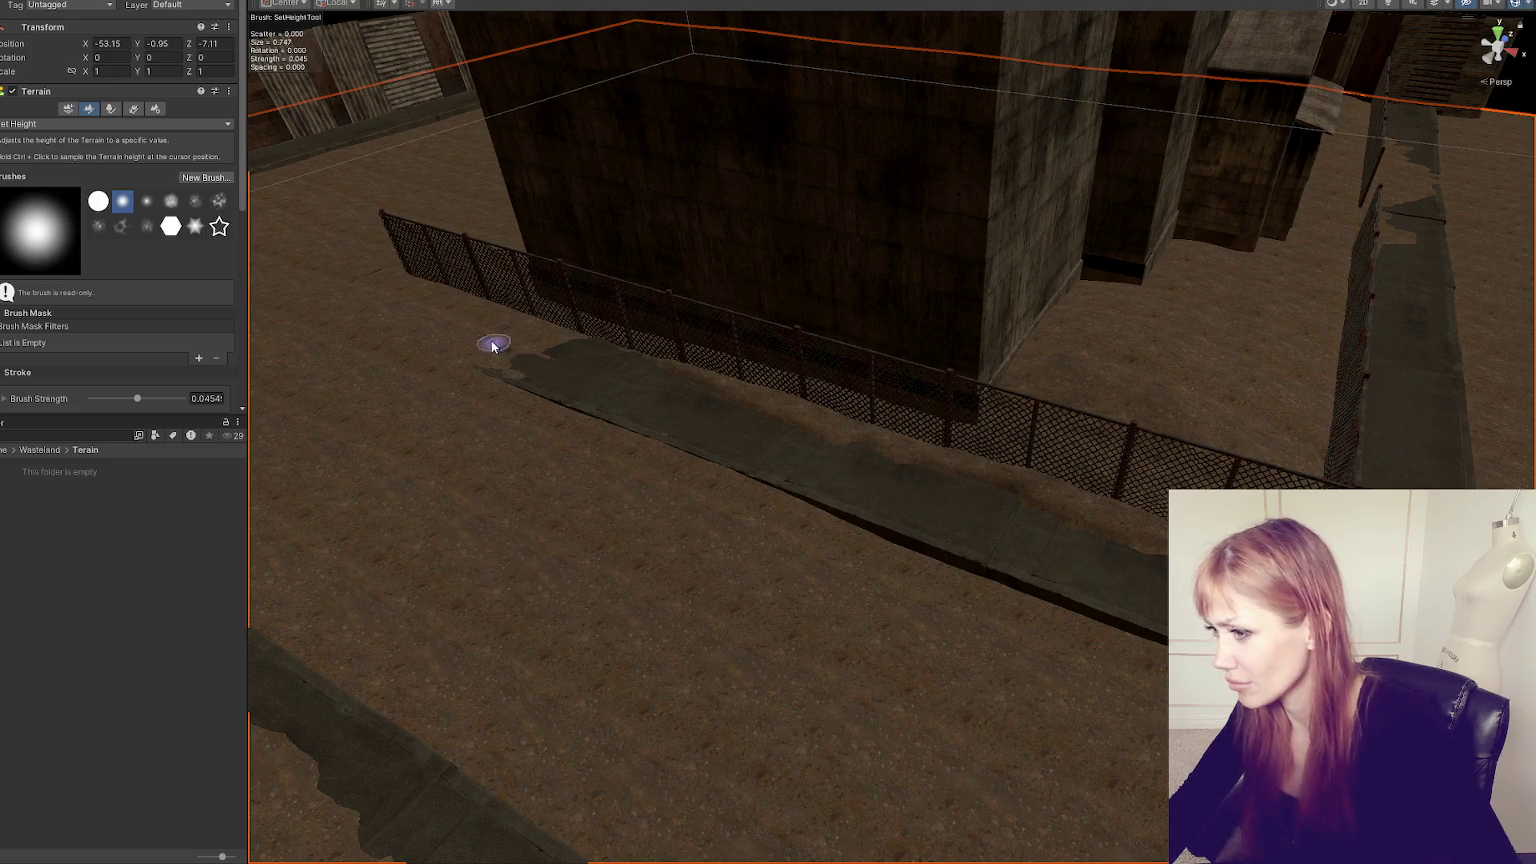
# - Widen the brush, set its maximum size to 5, and flatten the strip along the fence
pyautogui.press('f')
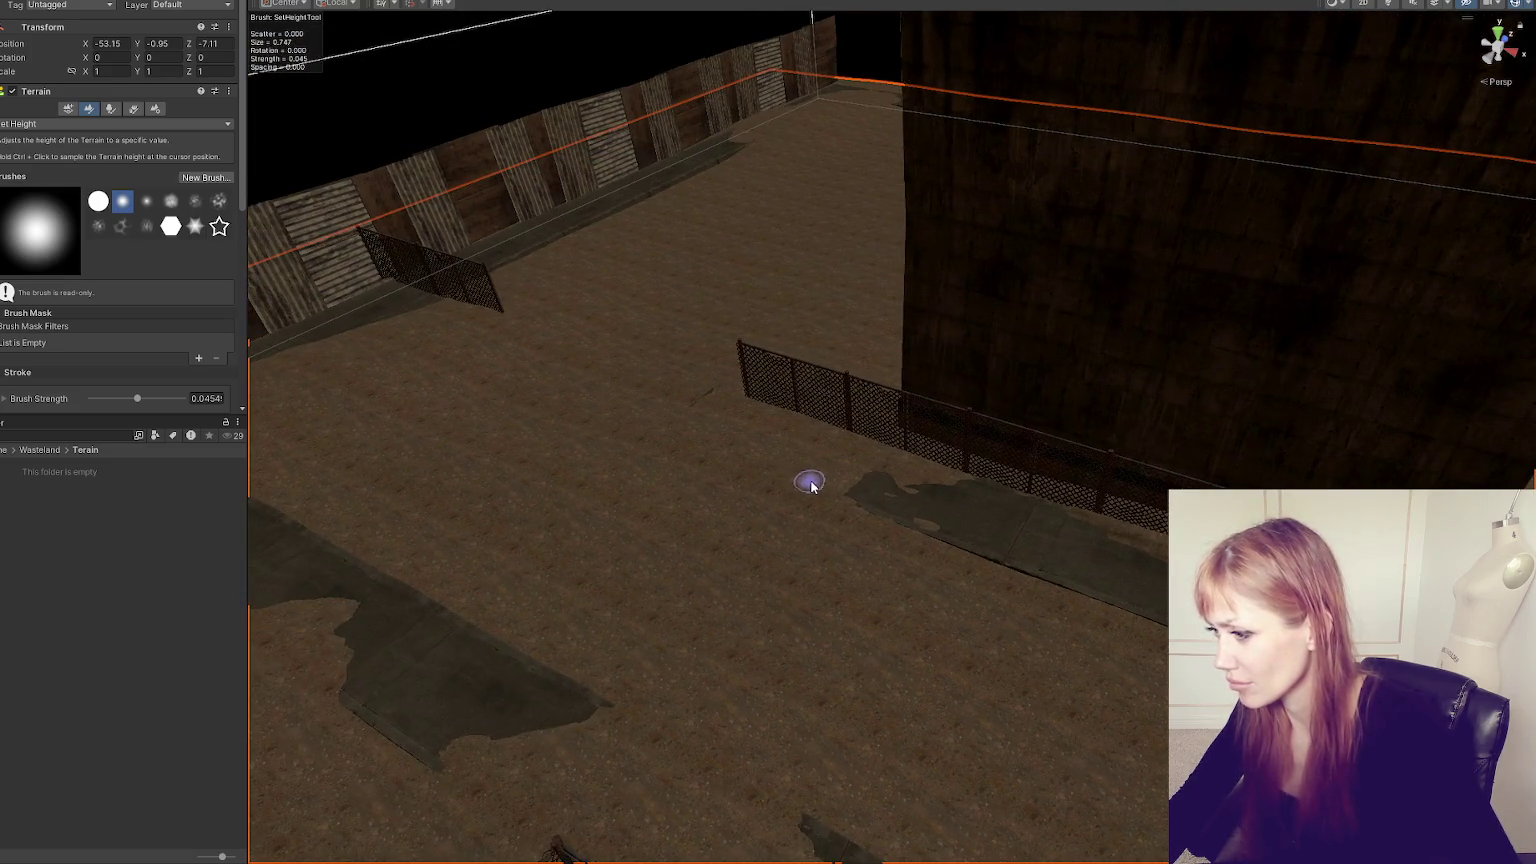
pyautogui.scroll(5, 747, 463)
pyautogui.scroll(-10, 783, 473)
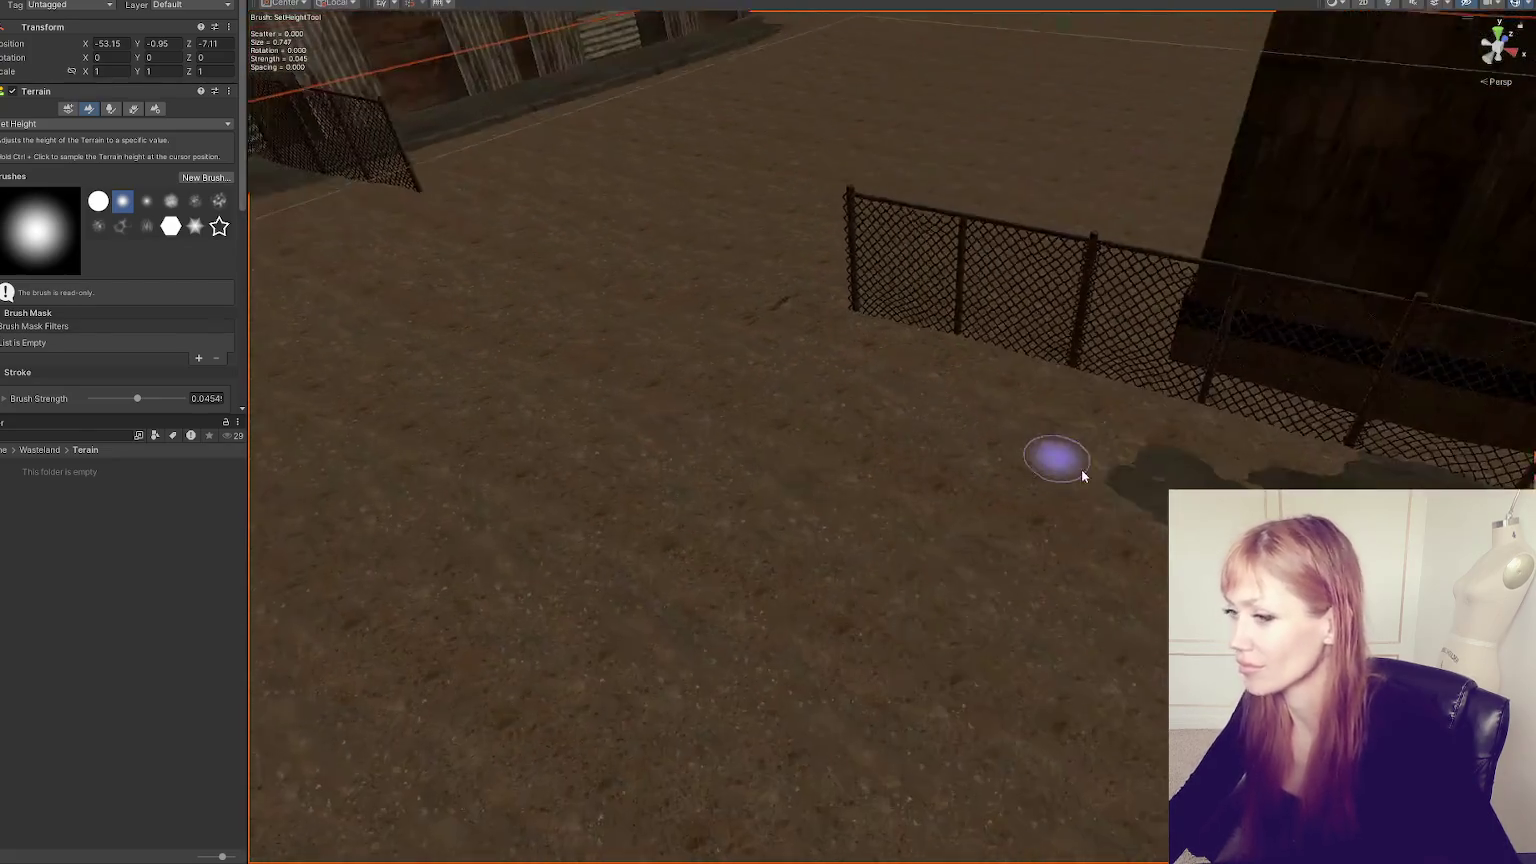
pyautogui.scroll(-5, 132, 256)
pyautogui.moveTo(164, 211); pyautogui.dragTo(167, 211)
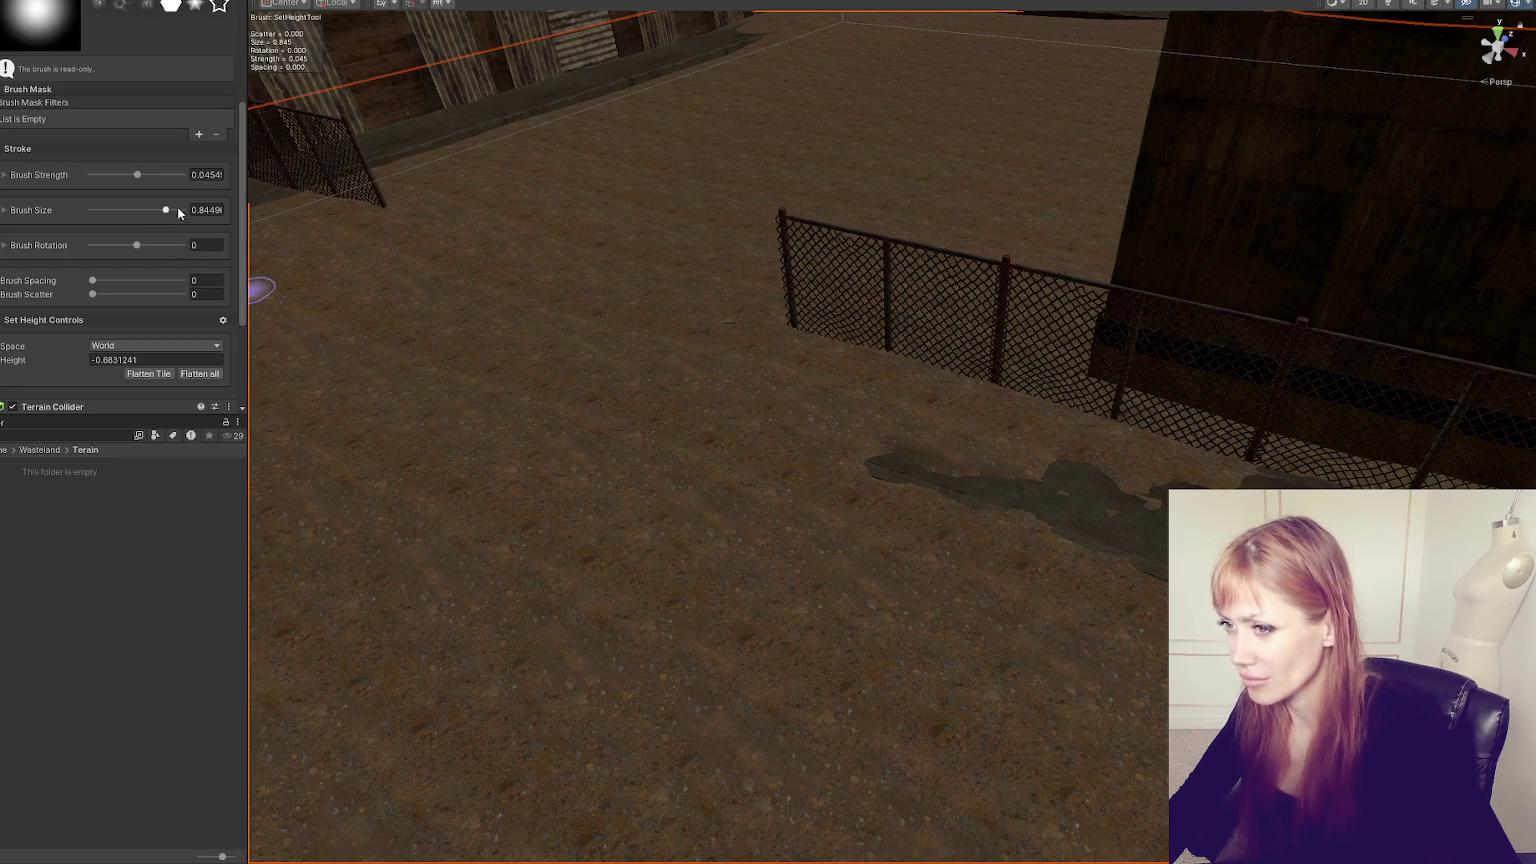
pyautogui.moveTo(1022, 529)
pyautogui.mouseDown()
pyautogui.moveTo(967, 446)
pyautogui.moveTo(880, 430)
pyautogui.mouseUp()
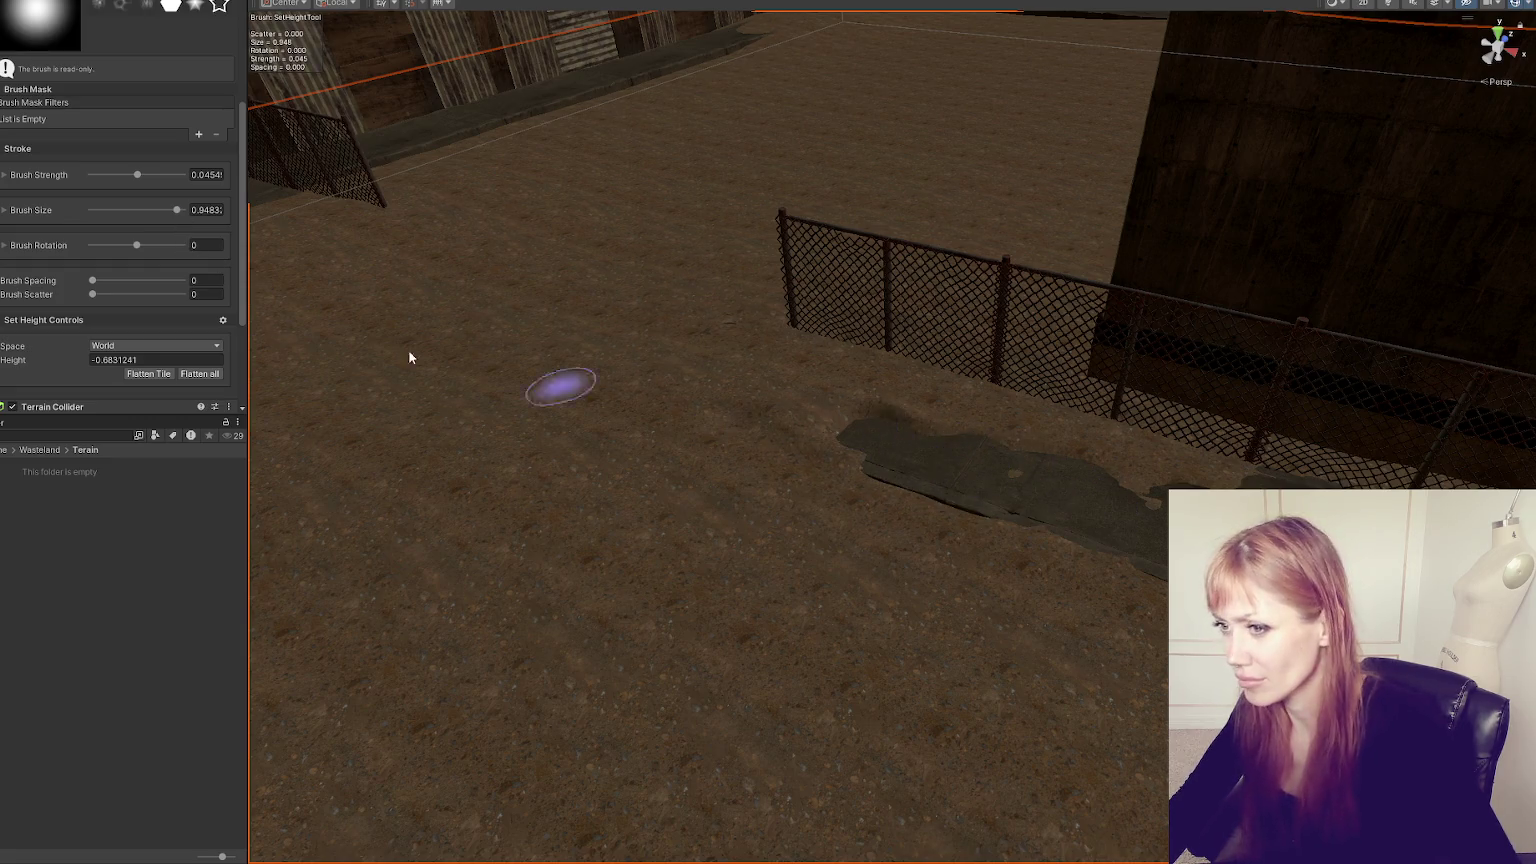
pyautogui.click(18, 210)
pyautogui.click(212, 225)
pyautogui.write('5')
pyautogui.moveTo(820, 426)
pyautogui.mouseDown()
pyautogui.moveTo(1046, 453)
pyautogui.moveTo(1140, 600)
pyautogui.moveTo(689, 380)
pyautogui.mouseUp()
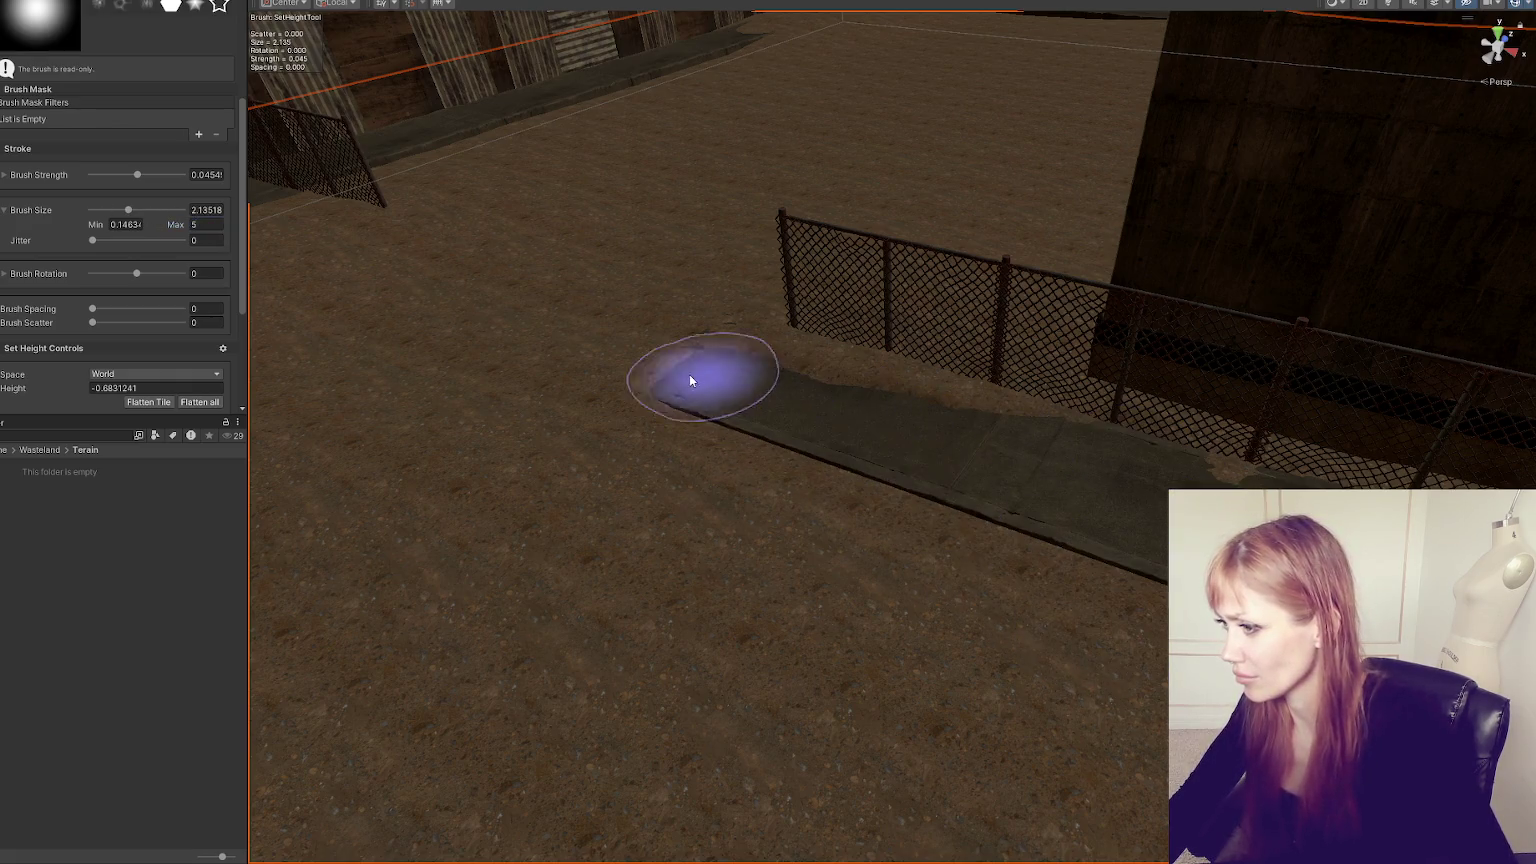
# - Extend the low ledge up to the far wall and level it along its length
pyautogui.press('Right')
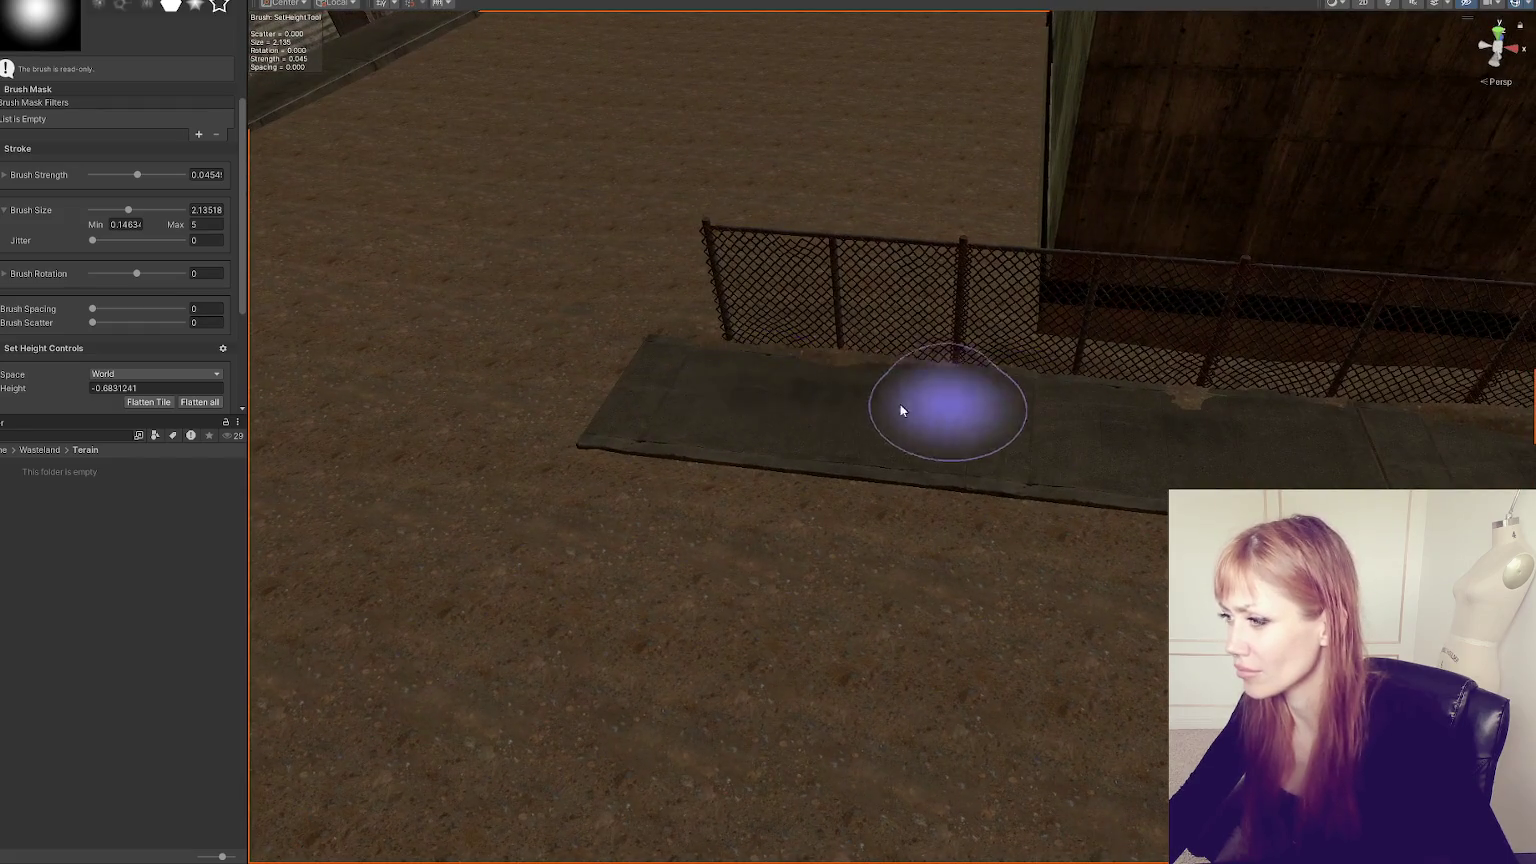
pyautogui.moveTo(1131, 452)
pyautogui.mouseDown()
pyautogui.moveTo(860, 545)
pyautogui.moveTo(594, 462)
pyautogui.mouseUp()
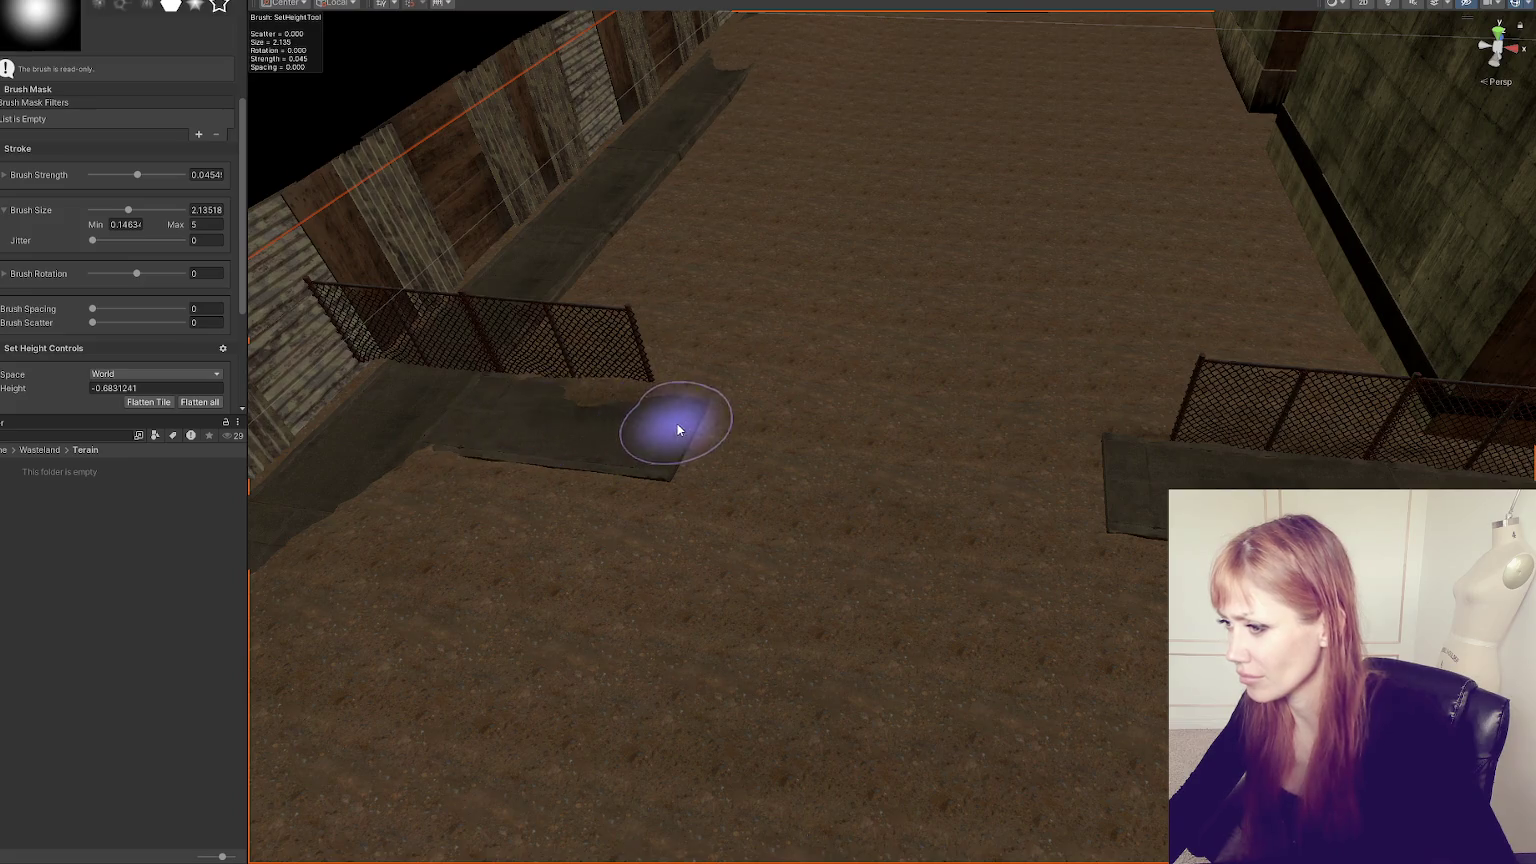
pyautogui.moveTo(676, 480); pyautogui.dragTo(608, 310)
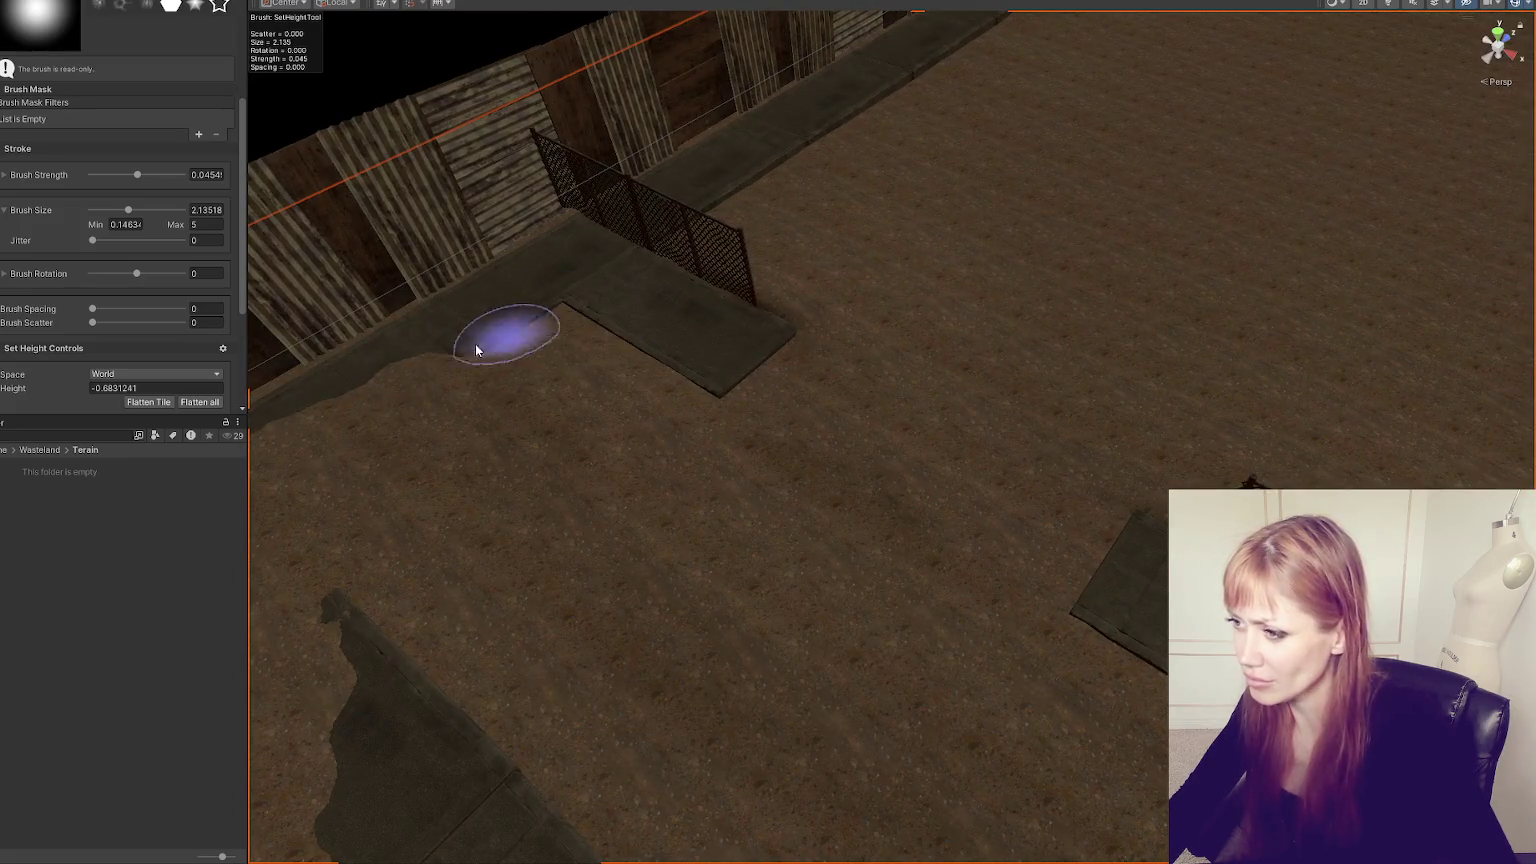
pyautogui.moveTo(610, 463); pyautogui.dragTo(730, 329)
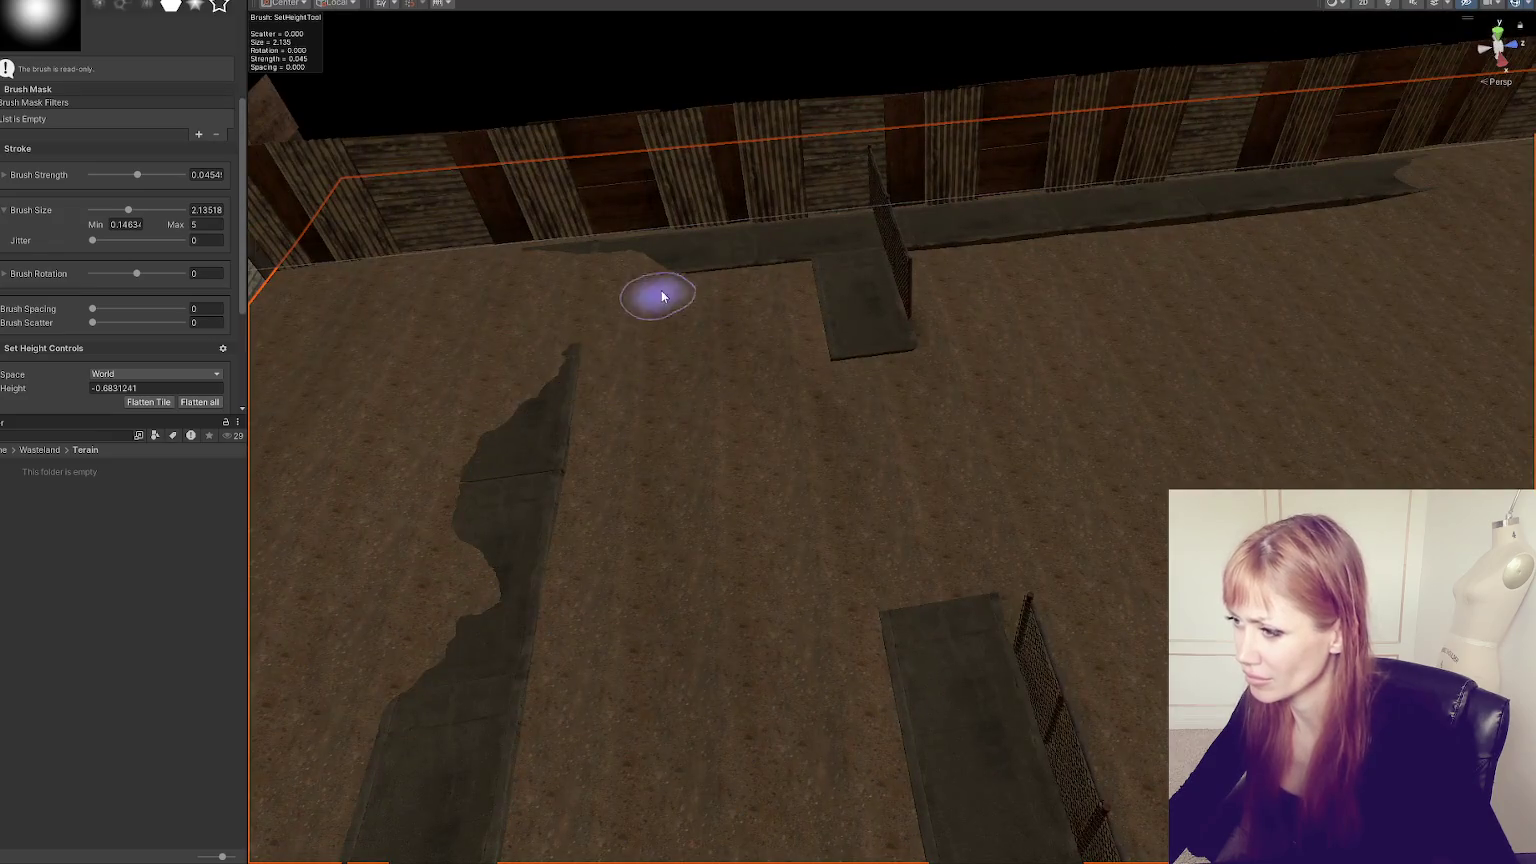
pyautogui.moveTo(633, 307)
pyautogui.mouseDown()
pyautogui.moveTo(549, 353)
pyautogui.moveTo(651, 267)
pyautogui.moveTo(490, 607)
pyautogui.mouseUp()
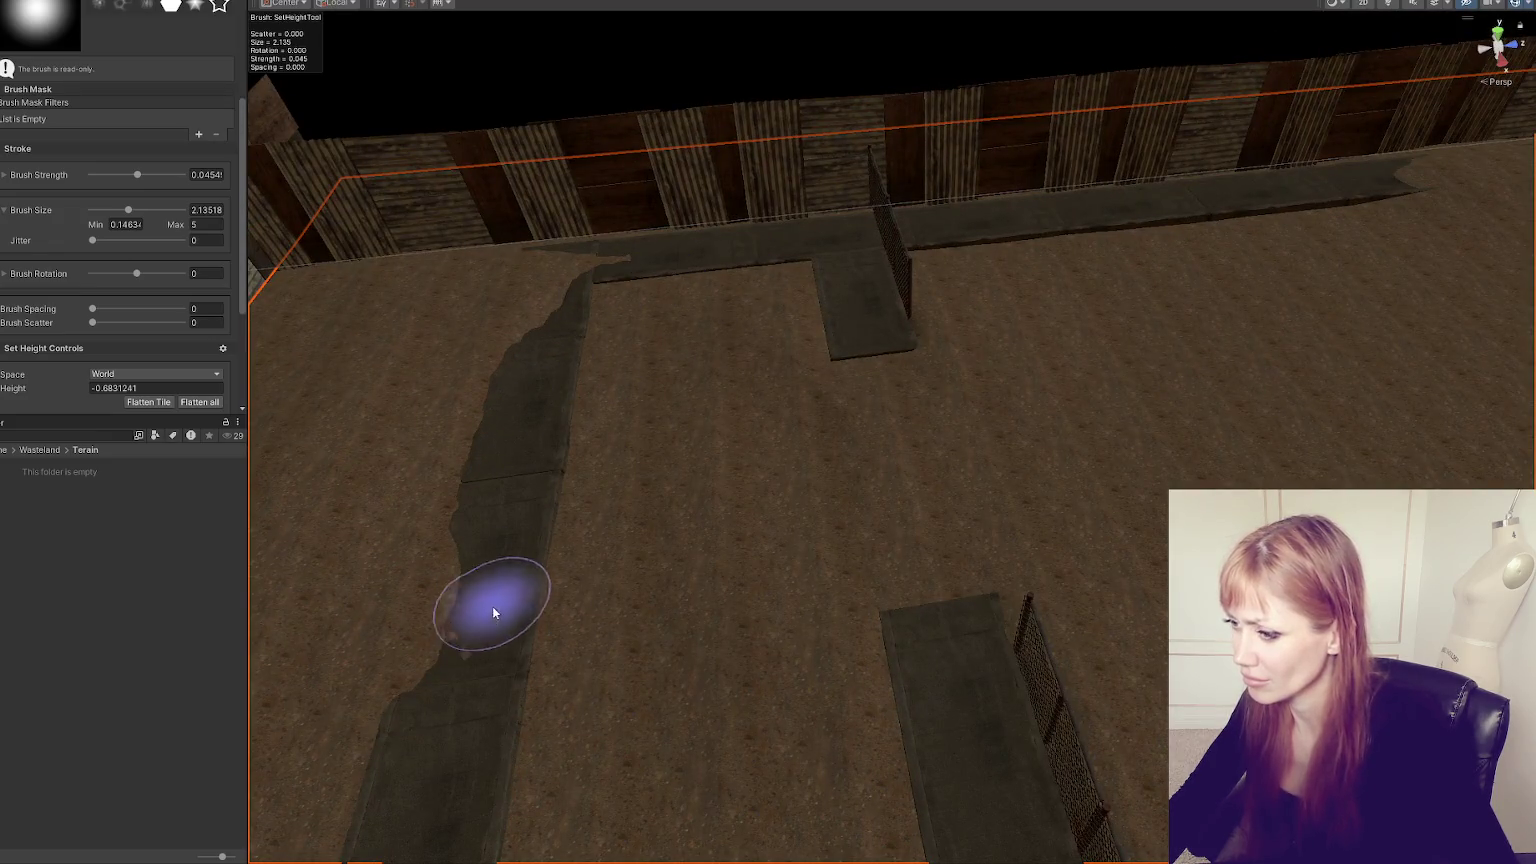
pyautogui.moveTo(660, 599)
pyautogui.mouseDown()
pyautogui.moveTo(648, 394)
pyautogui.moveTo(566, 795)
pyautogui.moveTo(514, 627)
pyautogui.moveTo(721, 519)
pyautogui.moveTo(612, 459)
pyautogui.mouseUp()
pyautogui.moveTo(608, 348)
pyautogui.mouseDown()
pyautogui.moveTo(597, 703)
pyautogui.moveTo(610, 370)
pyautogui.moveTo(628, 600)
pyautogui.moveTo(548, 722)
pyautogui.moveTo(559, 806)
pyautogui.moveTo(669, 483)
pyautogui.moveTo(459, 425)
pyautogui.moveTo(715, 452)
pyautogui.mouseUp()
# - Sample the ground height at the shed deck and flatten the jagged deck strip evenly
pyautogui.moveTo(727, 566)
pyautogui.mouseDown()
pyautogui.moveTo(703, 583)
pyautogui.moveTo(686, 394)
pyautogui.mouseUp()
pyautogui.moveTo(624, 464); pyautogui.dragTo(881, 500)
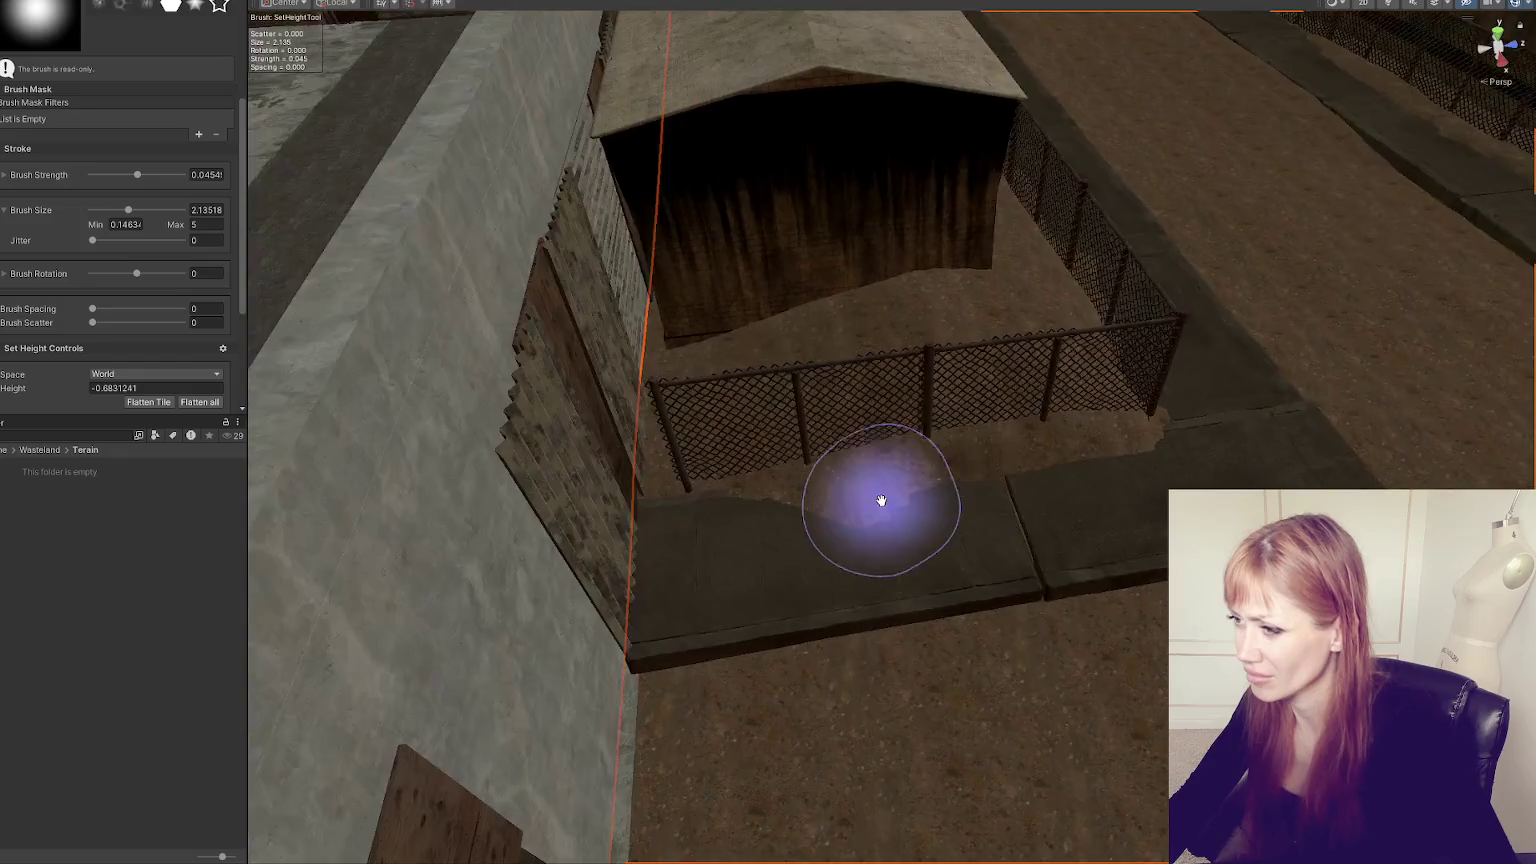
pyautogui.moveTo(789, 552)
pyautogui.mouseDown()
pyautogui.moveTo(995, 549)
pyautogui.moveTo(713, 530)
pyautogui.mouseUp()
pyautogui.moveTo(690, 593); pyautogui.dragTo(984, 504)
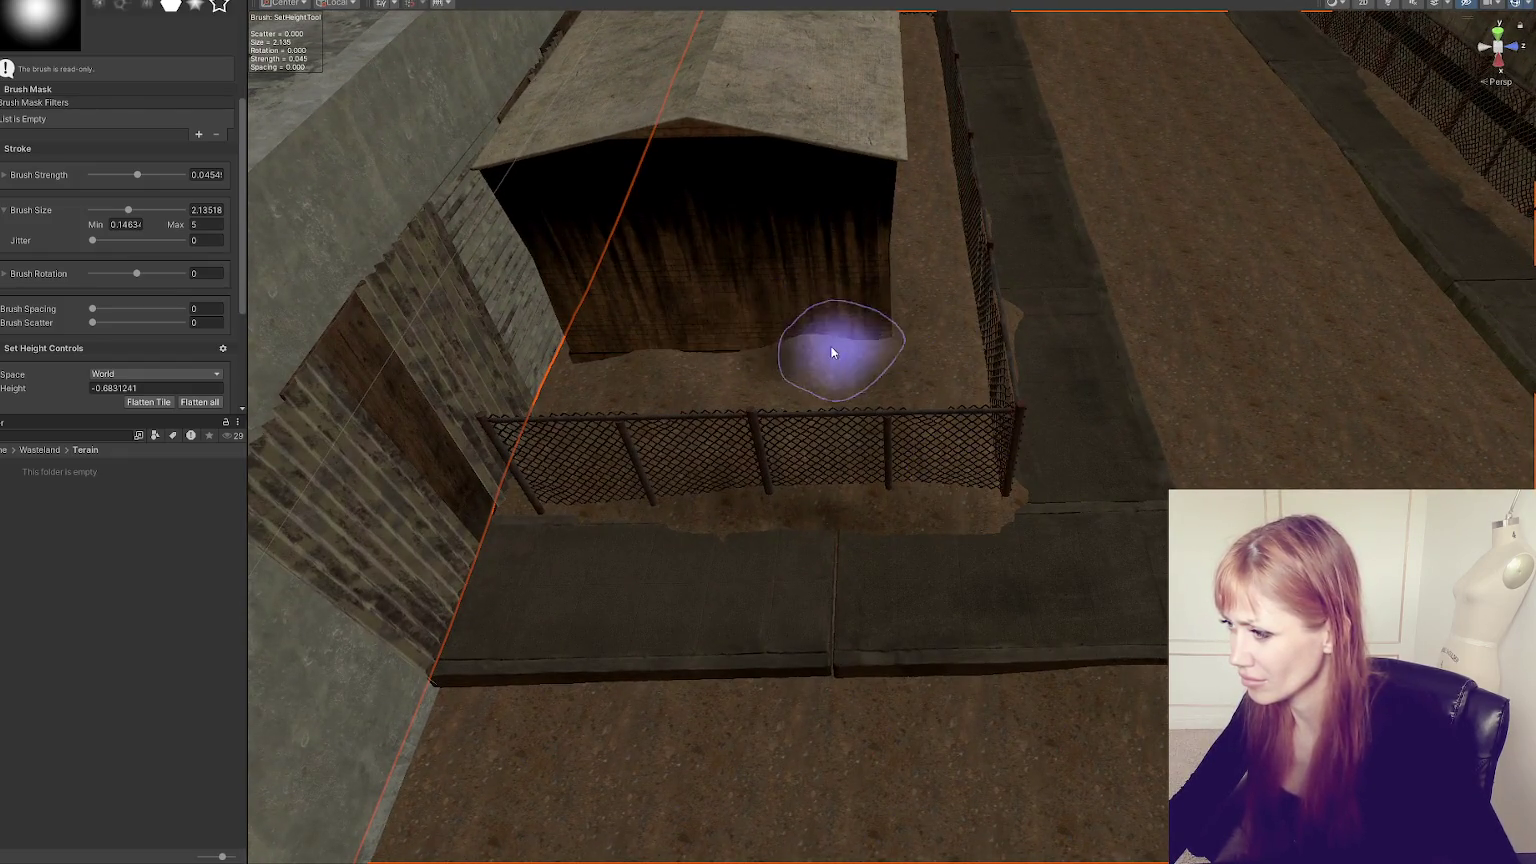
pyautogui.moveTo(1030, 352); pyautogui.dragTo(673, 421)
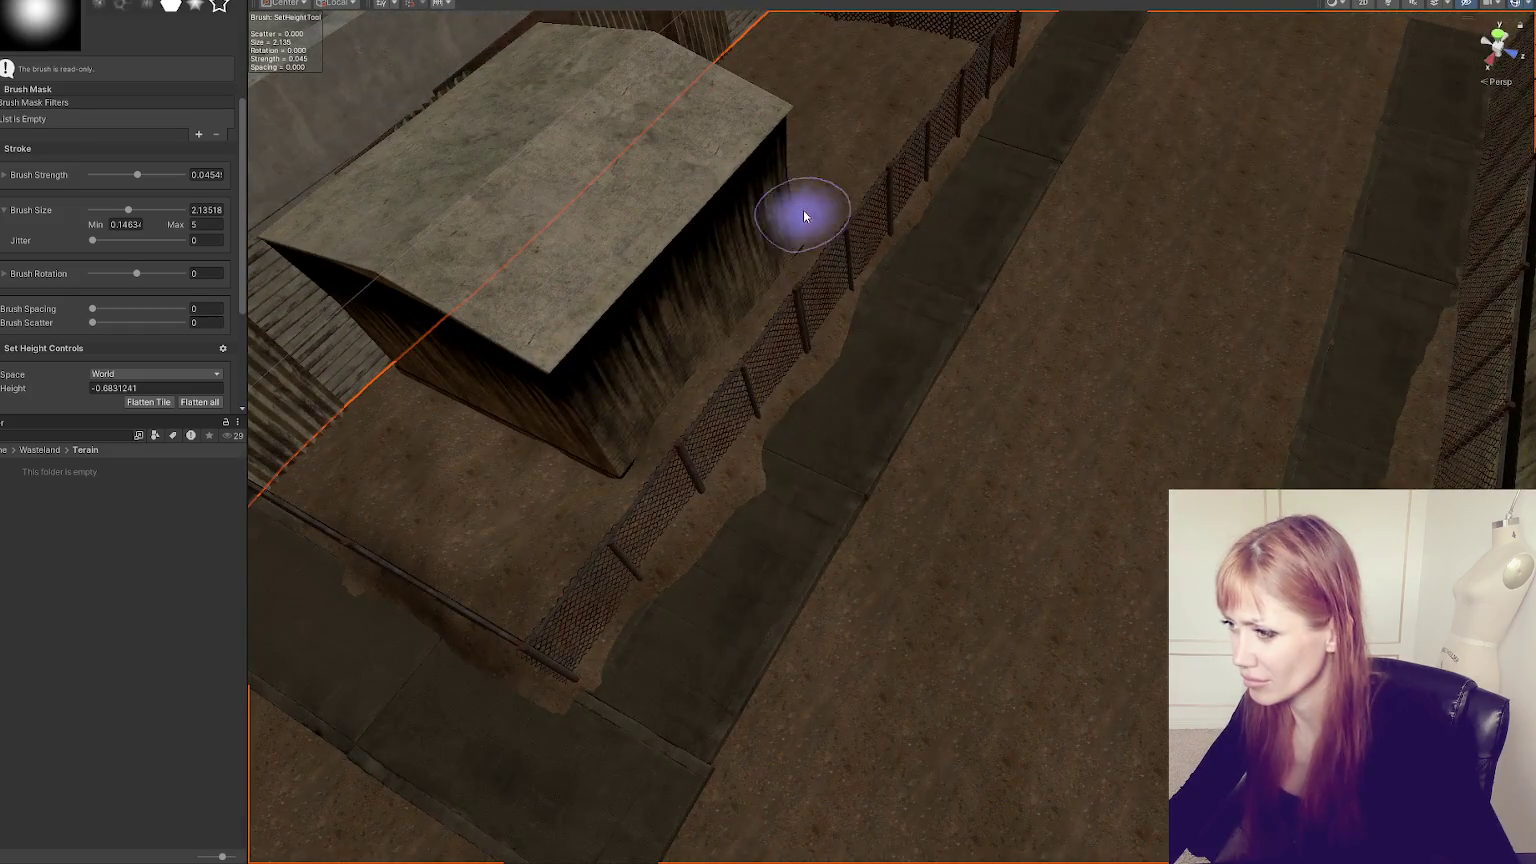
pyautogui.moveTo(936, 189)
pyautogui.mouseDown()
pyautogui.moveTo(600, 538)
pyautogui.moveTo(700, 443)
pyautogui.moveTo(737, 110)
pyautogui.mouseUp()
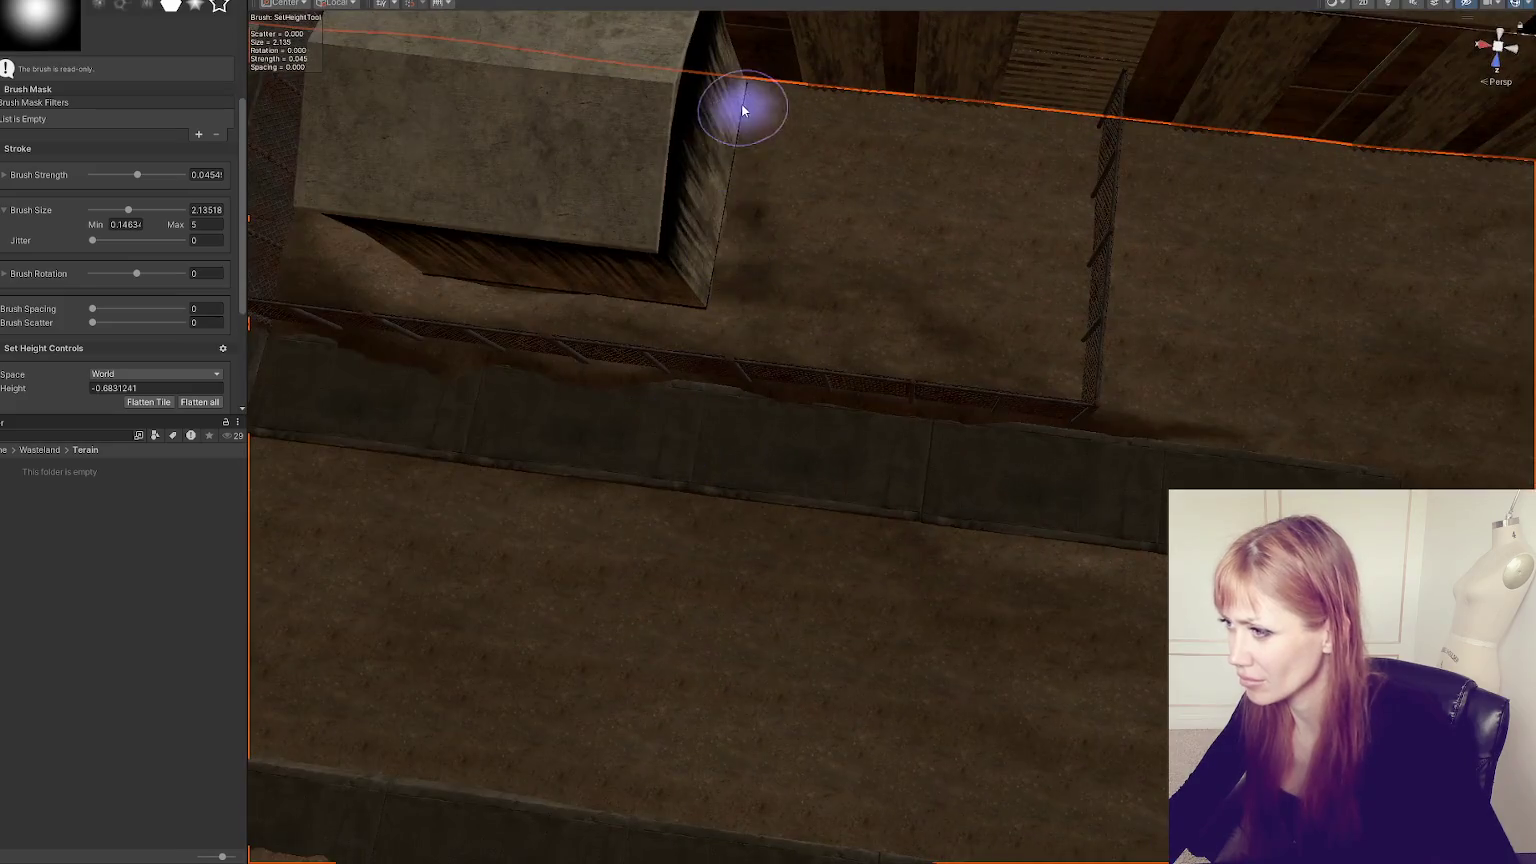
pyautogui.moveTo(645, 435)
pyautogui.mouseDown()
pyautogui.moveTo(1025, 230)
pyautogui.moveTo(943, 264)
pyautogui.moveTo(970, 446)
pyautogui.mouseUp()
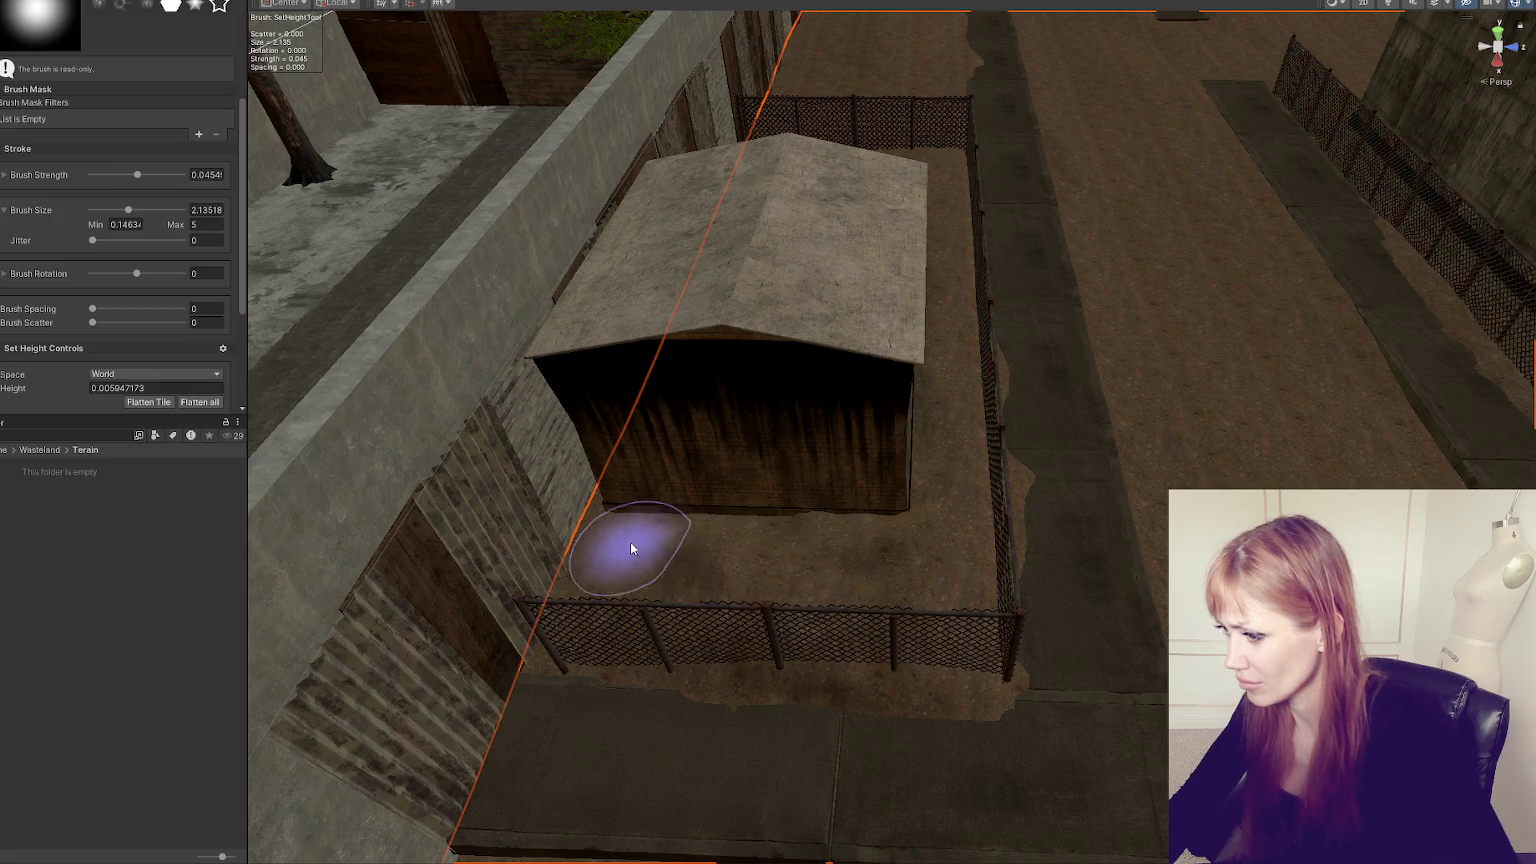
pyautogui.moveTo(641, 556)
pyautogui.mouseDown()
pyautogui.moveTo(936, 535)
pyautogui.moveTo(507, 456)
pyautogui.moveTo(1064, 679)
pyautogui.moveTo(850, 380)
pyautogui.mouseUp()
pyautogui.keyDown('shift'); pyautogui.click(874, 415); pyautogui.keyUp('shift')
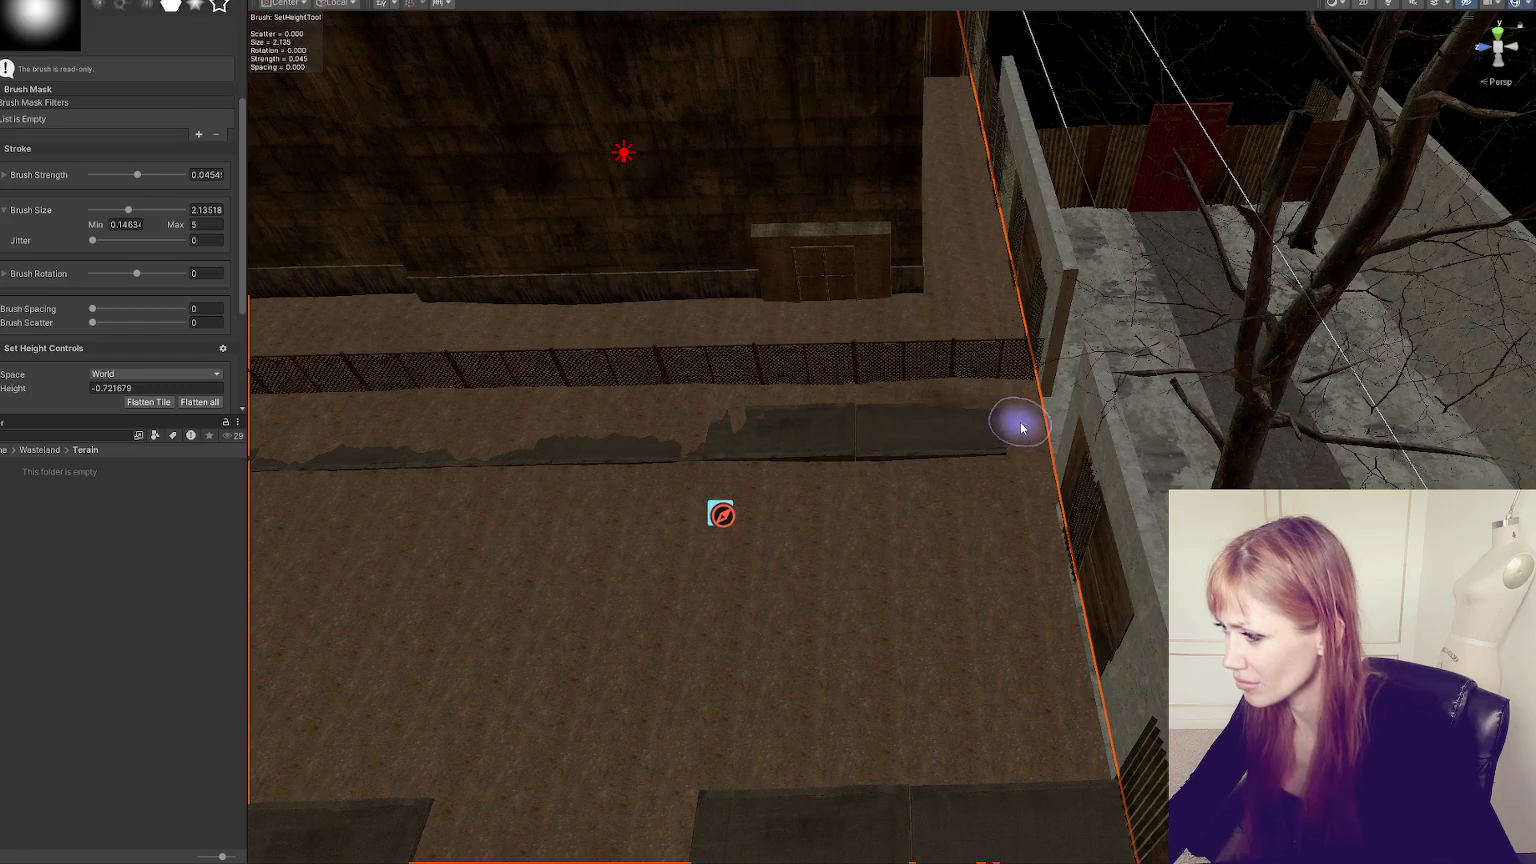
pyautogui.moveTo(631, 439); pyautogui.dragTo(1056, 490)
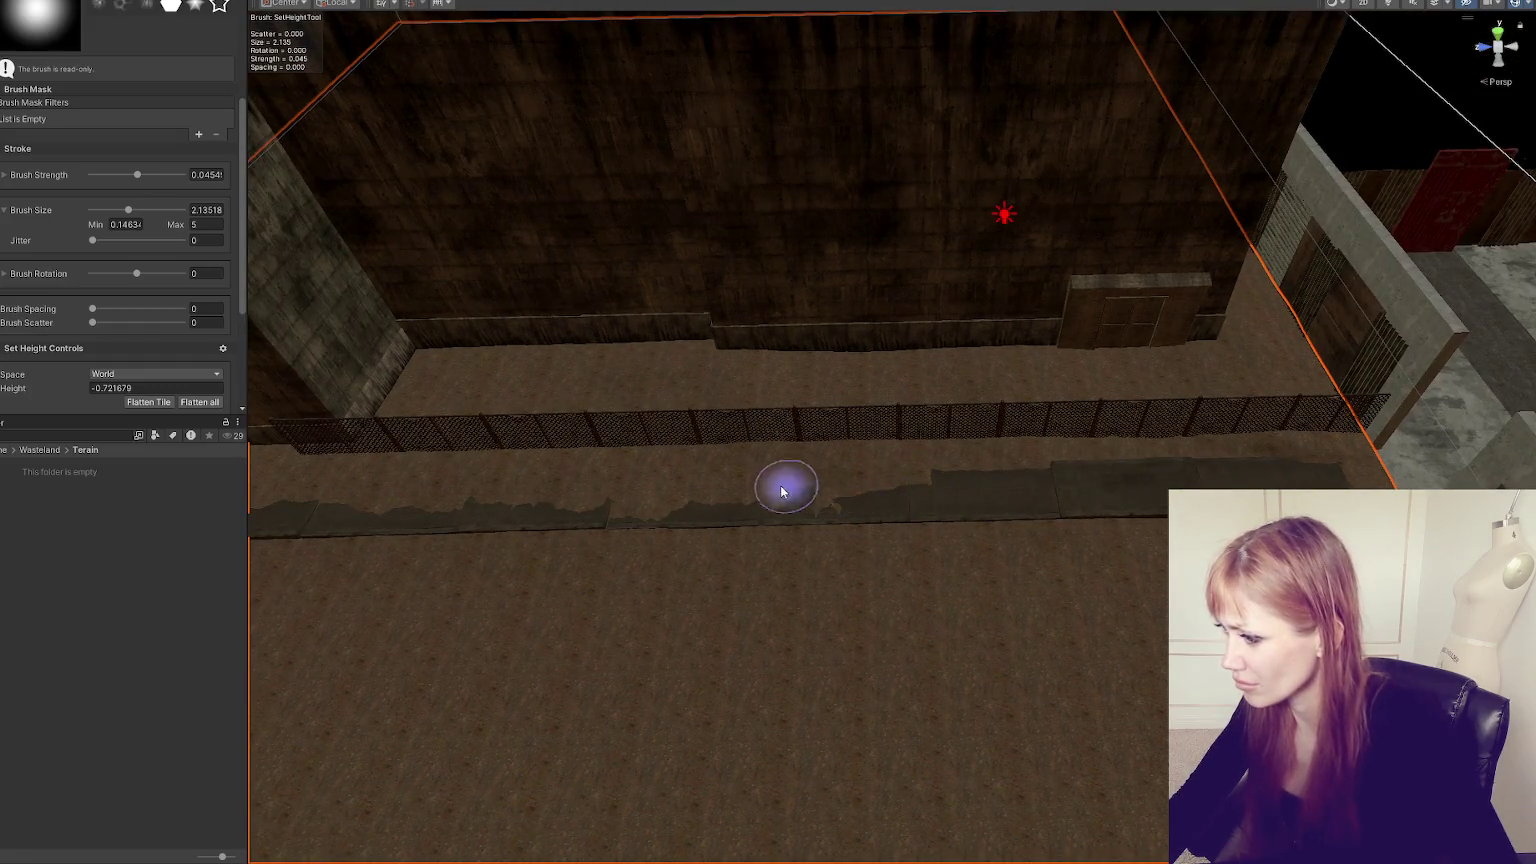
pyautogui.moveTo(876, 497)
pyautogui.mouseDown()
pyautogui.moveTo(679, 504)
pyautogui.moveTo(957, 463)
pyautogui.moveTo(741, 507)
pyautogui.moveTo(925, 509)
pyautogui.mouseUp()
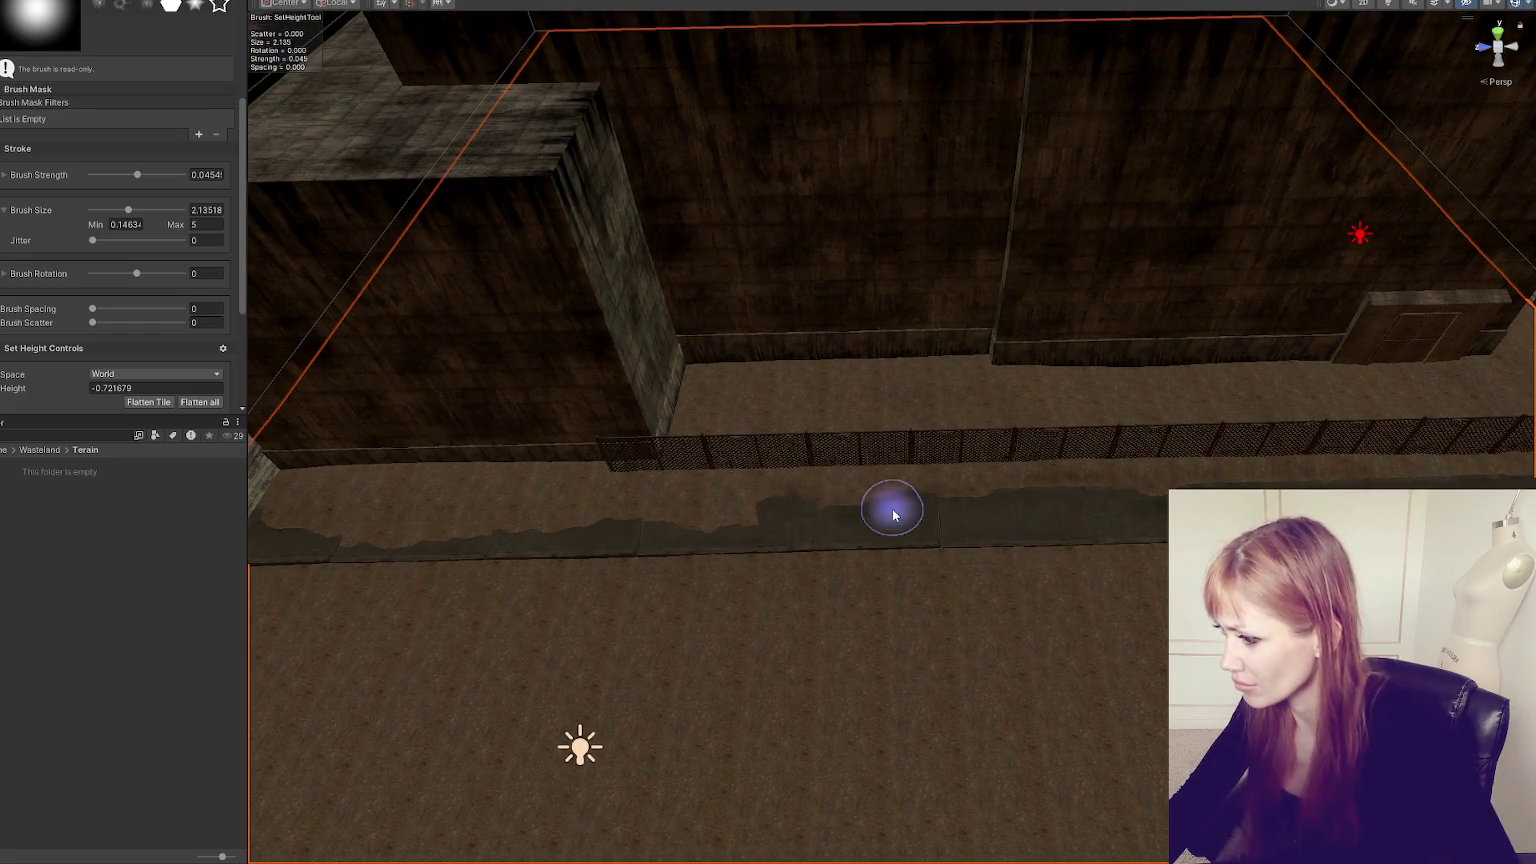
# - Rise to an elevated view over the shed and fence and open the terrain tool list
pyautogui.moveTo(549, 528)
pyautogui.mouseDown()
pyautogui.moveTo(843, 532)
pyautogui.moveTo(638, 525)
pyautogui.moveTo(662, 504)
pyautogui.moveTo(439, 501)
pyautogui.moveTo(693, 513)
pyautogui.mouseUp()
pyautogui.moveTo(796, 542)
pyautogui.mouseDown()
pyautogui.moveTo(727, 490)
pyautogui.moveTo(696, 439)
pyautogui.moveTo(770, 379)
pyautogui.mouseUp()
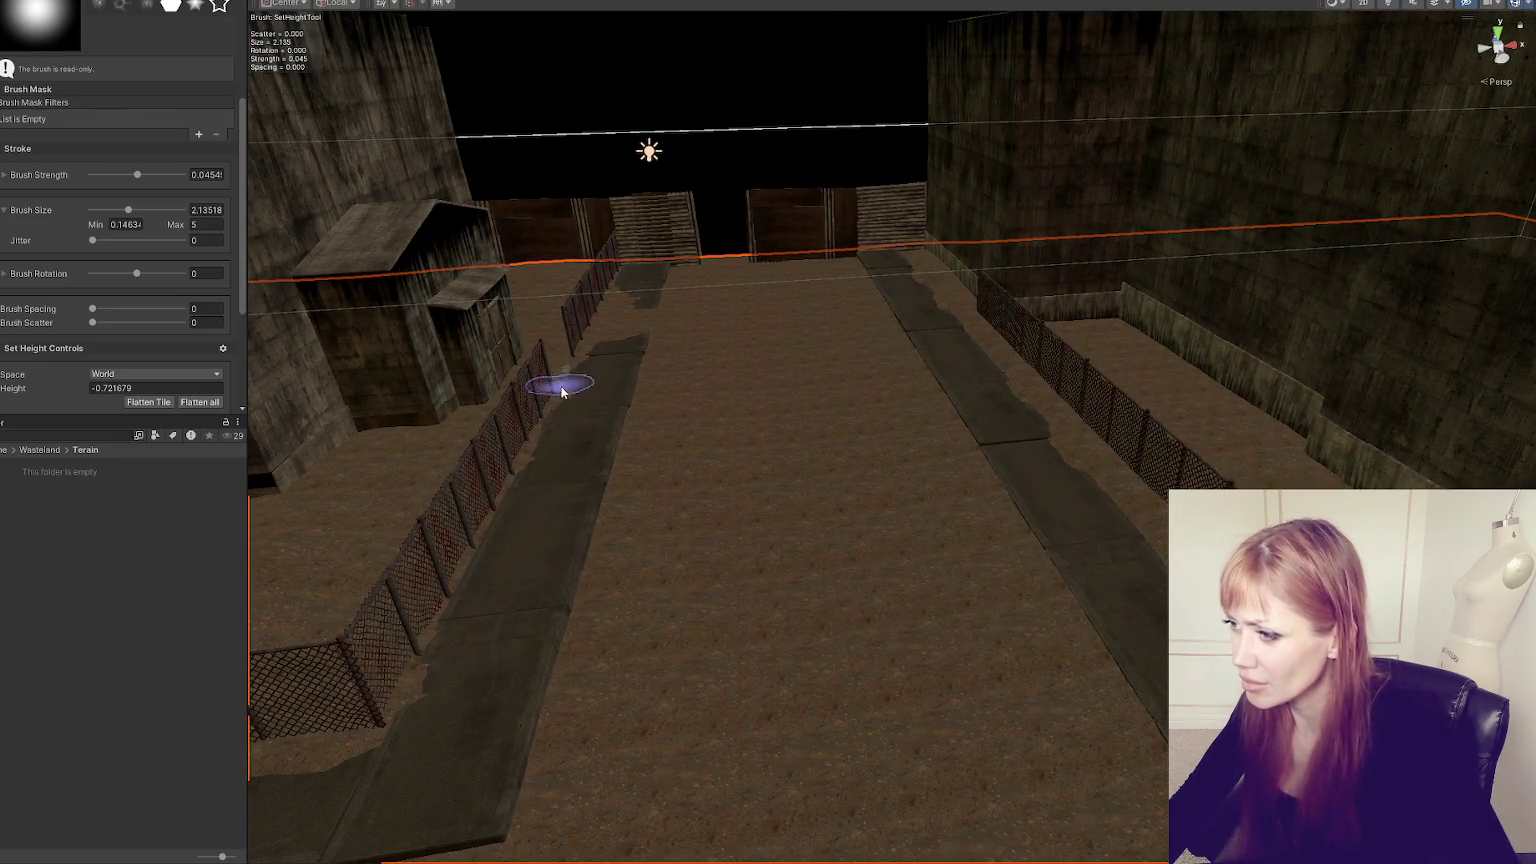
pyautogui.moveTo(645, 328)
pyautogui.mouseDown()
pyautogui.moveTo(919, 405)
pyautogui.moveTo(758, 470)
pyautogui.moveTo(946, 305)
pyautogui.moveTo(909, 298)
pyautogui.moveTo(1012, 213)
pyautogui.moveTo(825, 385)
pyautogui.mouseUp()
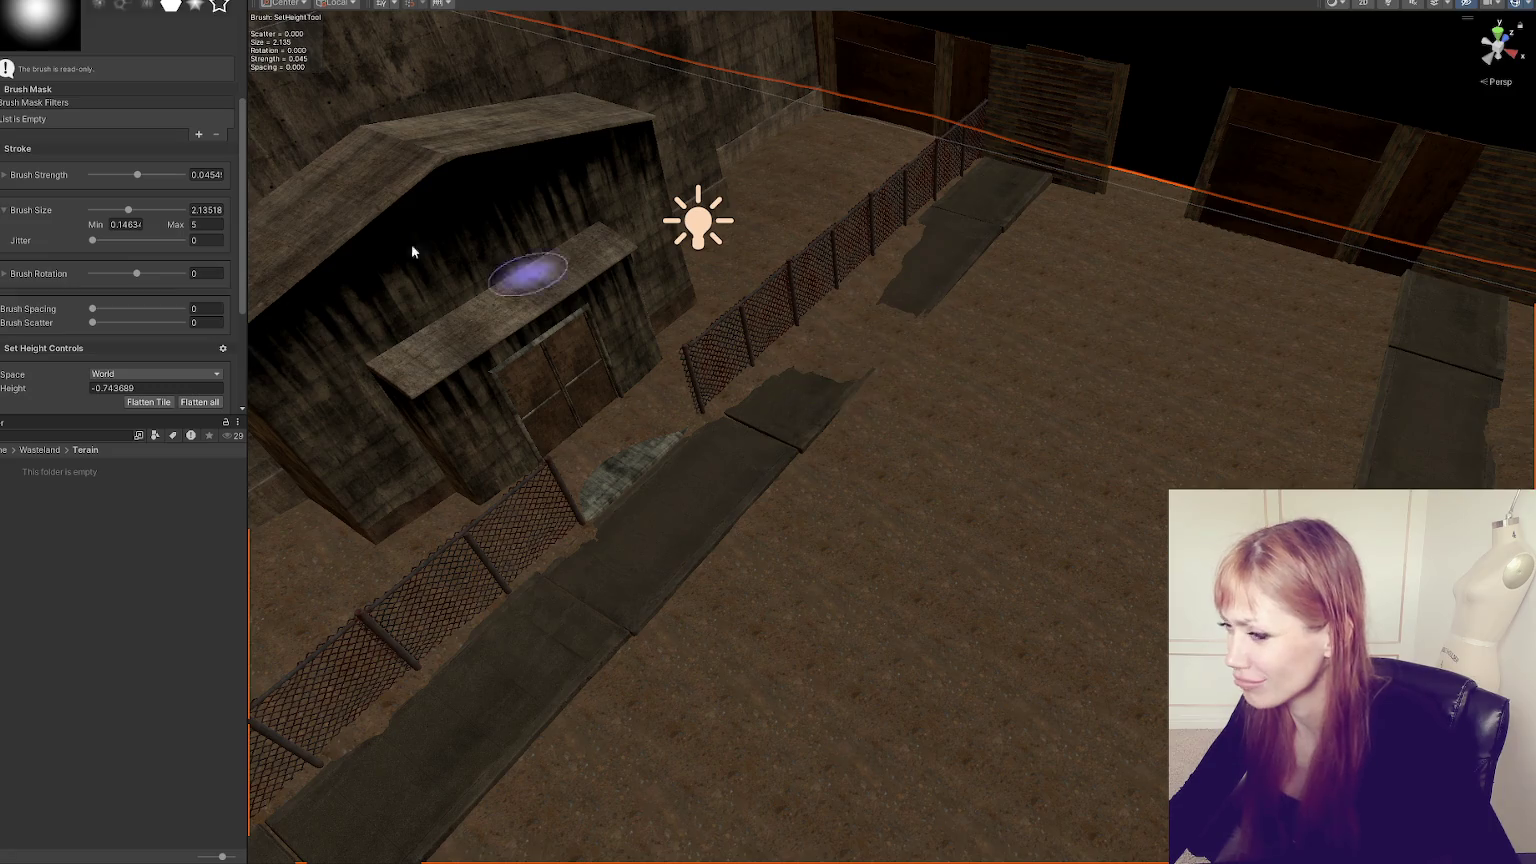
pyautogui.scroll(5, 29, 119)
pyautogui.click(110, 49)
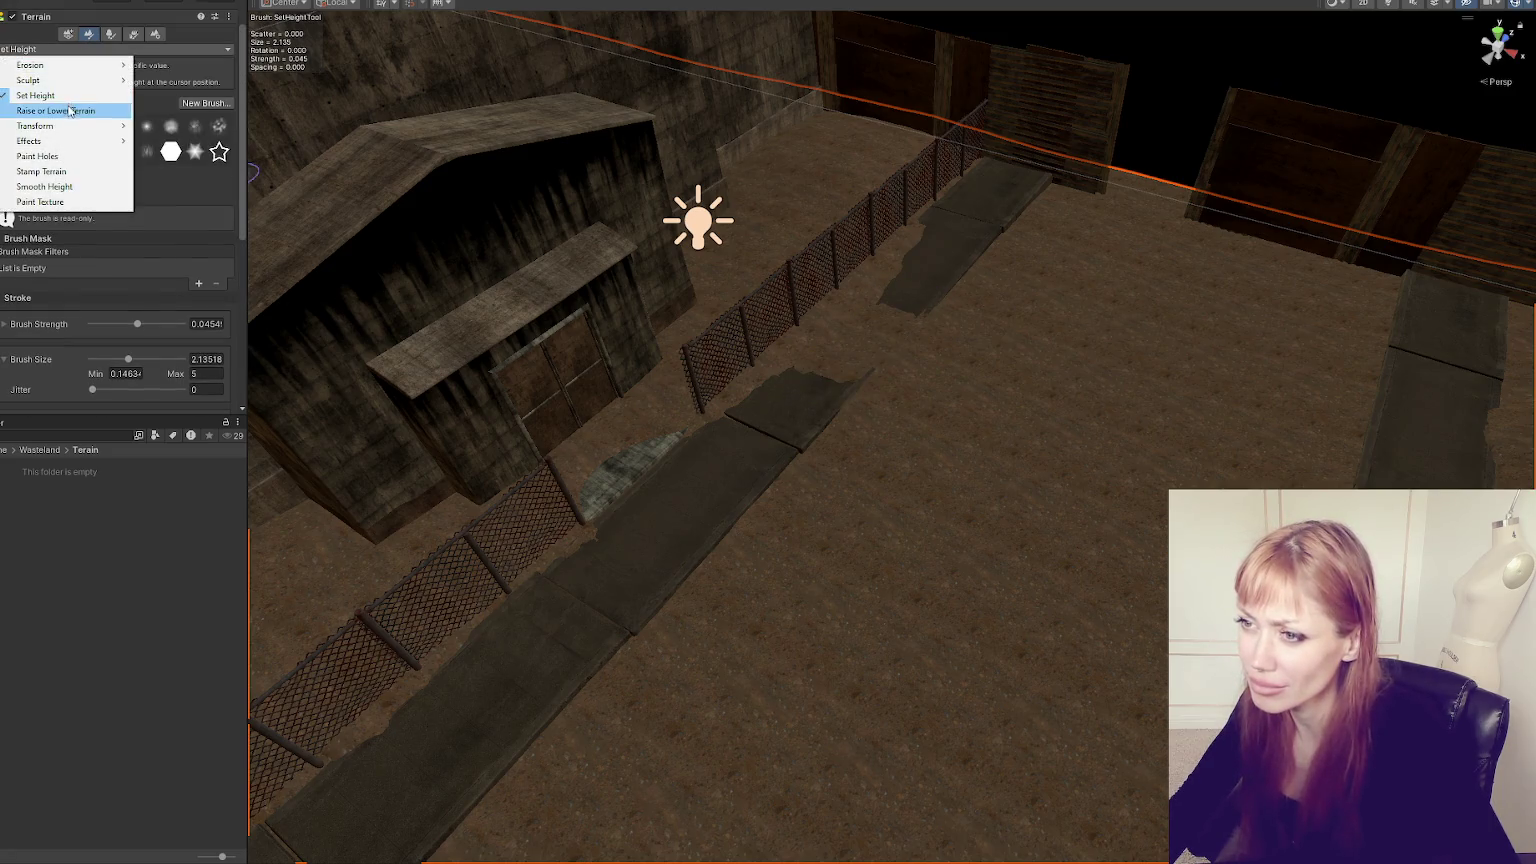
# - Switch to Raise or Lower Terrain and raise the ground beside the courtyard's left wall
pyautogui.click(40, 60)
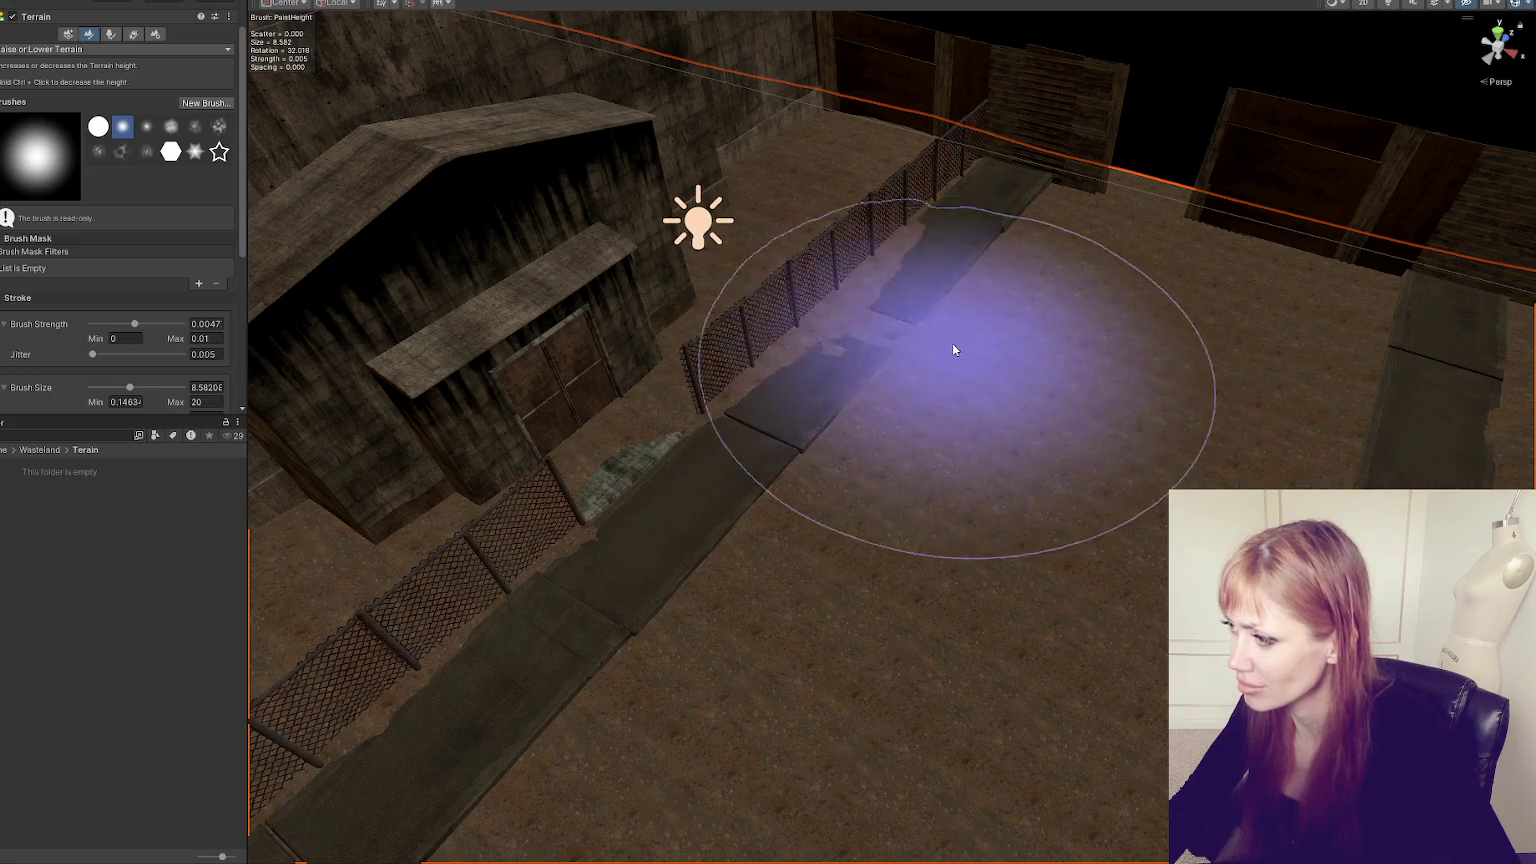
pyautogui.moveTo(1104, 418)
pyautogui.mouseDown()
pyautogui.moveTo(998, 350)
pyautogui.moveTo(888, 405)
pyautogui.moveTo(1002, 593)
pyautogui.moveTo(648, 597)
pyautogui.moveTo(727, 638)
pyautogui.mouseUp()
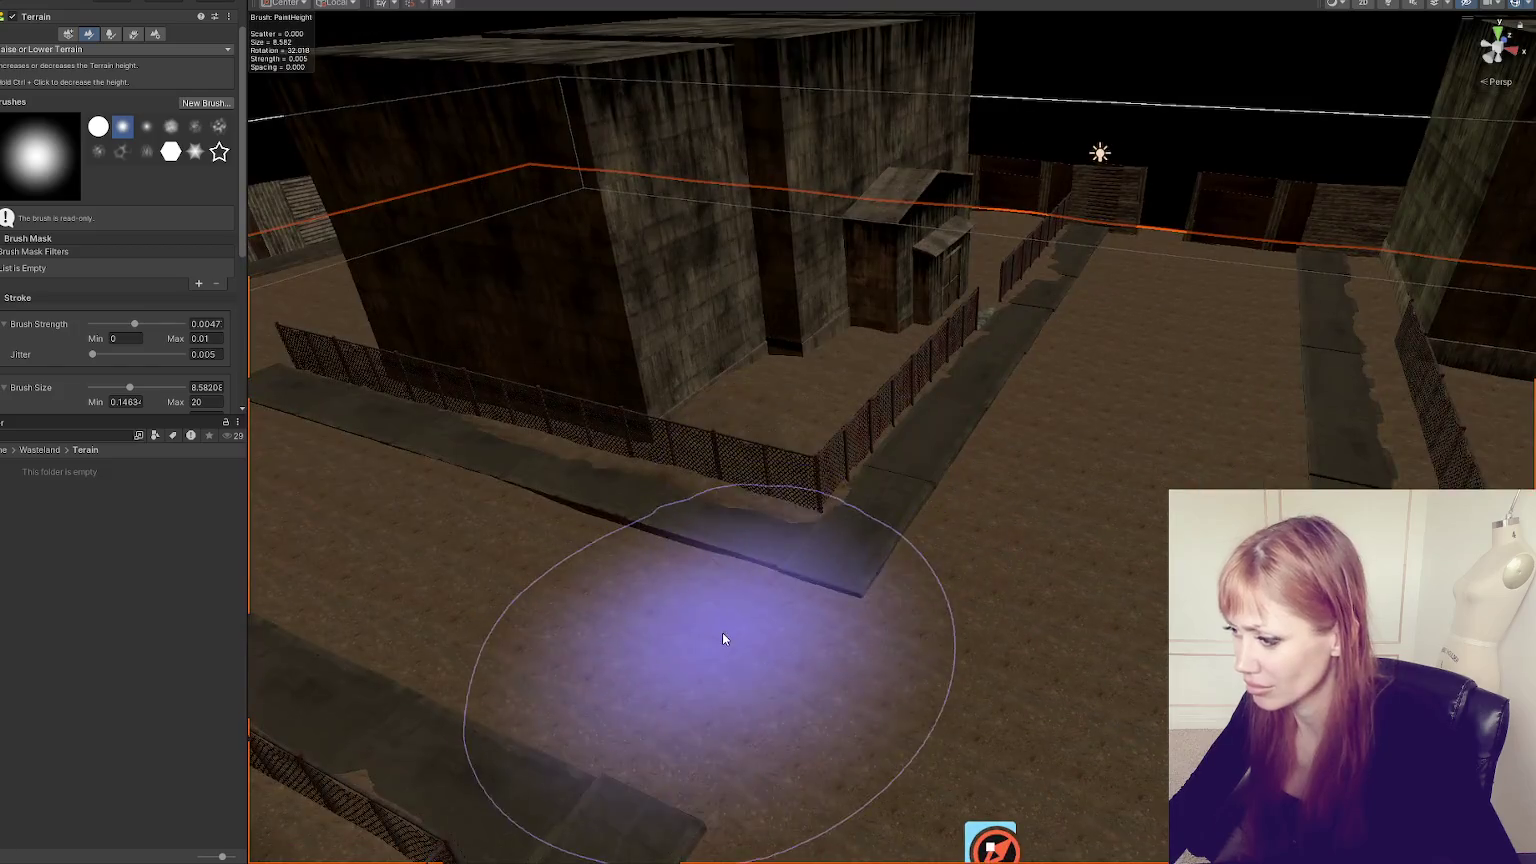
pyautogui.moveTo(425, 518); pyautogui.dragTo(706, 560)
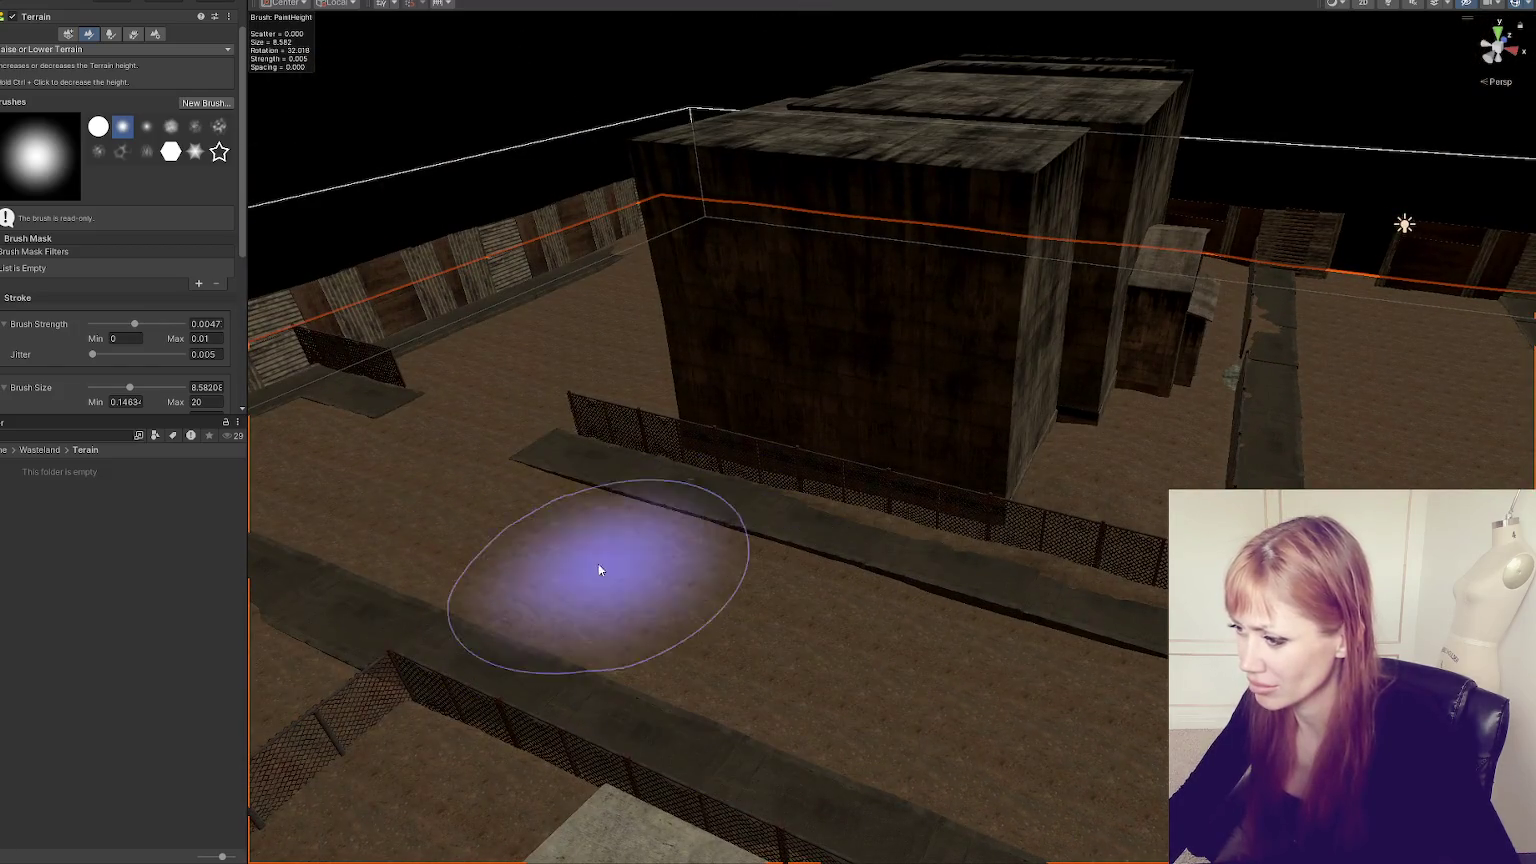
pyautogui.moveTo(651, 456); pyautogui.dragTo(597, 524)
pyautogui.moveTo(549, 429); pyautogui.dragTo(706, 514)
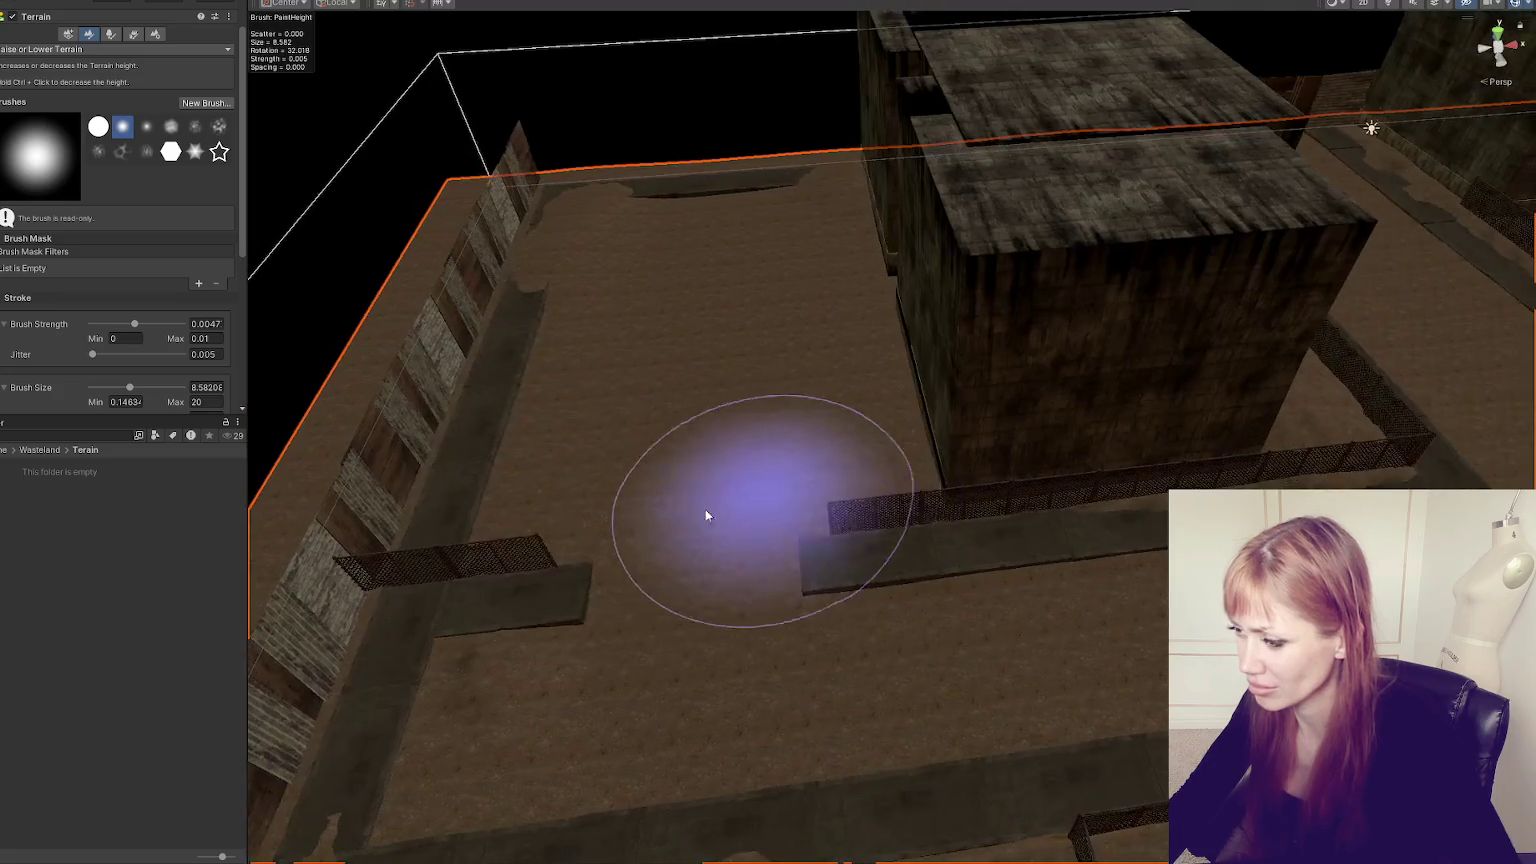
pyautogui.moveTo(666, 322)
pyautogui.mouseDown()
pyautogui.moveTo(600, 298)
pyautogui.moveTo(597, 322)
pyautogui.moveTo(734, 316)
pyautogui.moveTo(763, 467)
pyautogui.moveTo(1224, 437)
pyautogui.moveTo(634, 422)
pyautogui.moveTo(806, 446)
pyautogui.moveTo(651, 487)
pyautogui.moveTo(700, 480)
pyautogui.mouseUp()
pyautogui.scroll(-5, 75, 331)
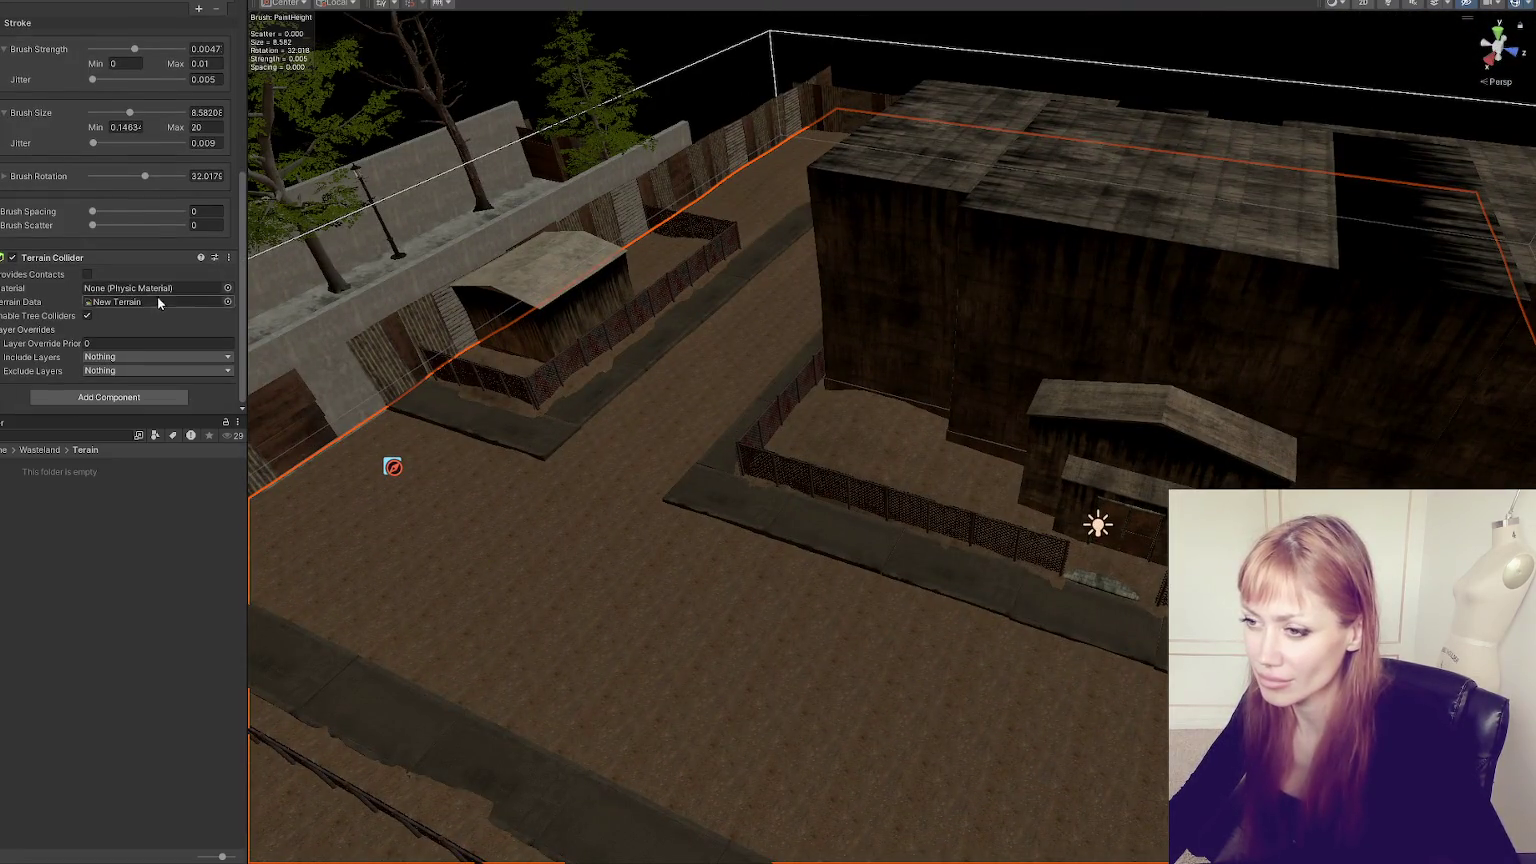
# - Locate the terrain data asset and switch the terrain tool to Paint Texture
pyautogui.click(214, 303)
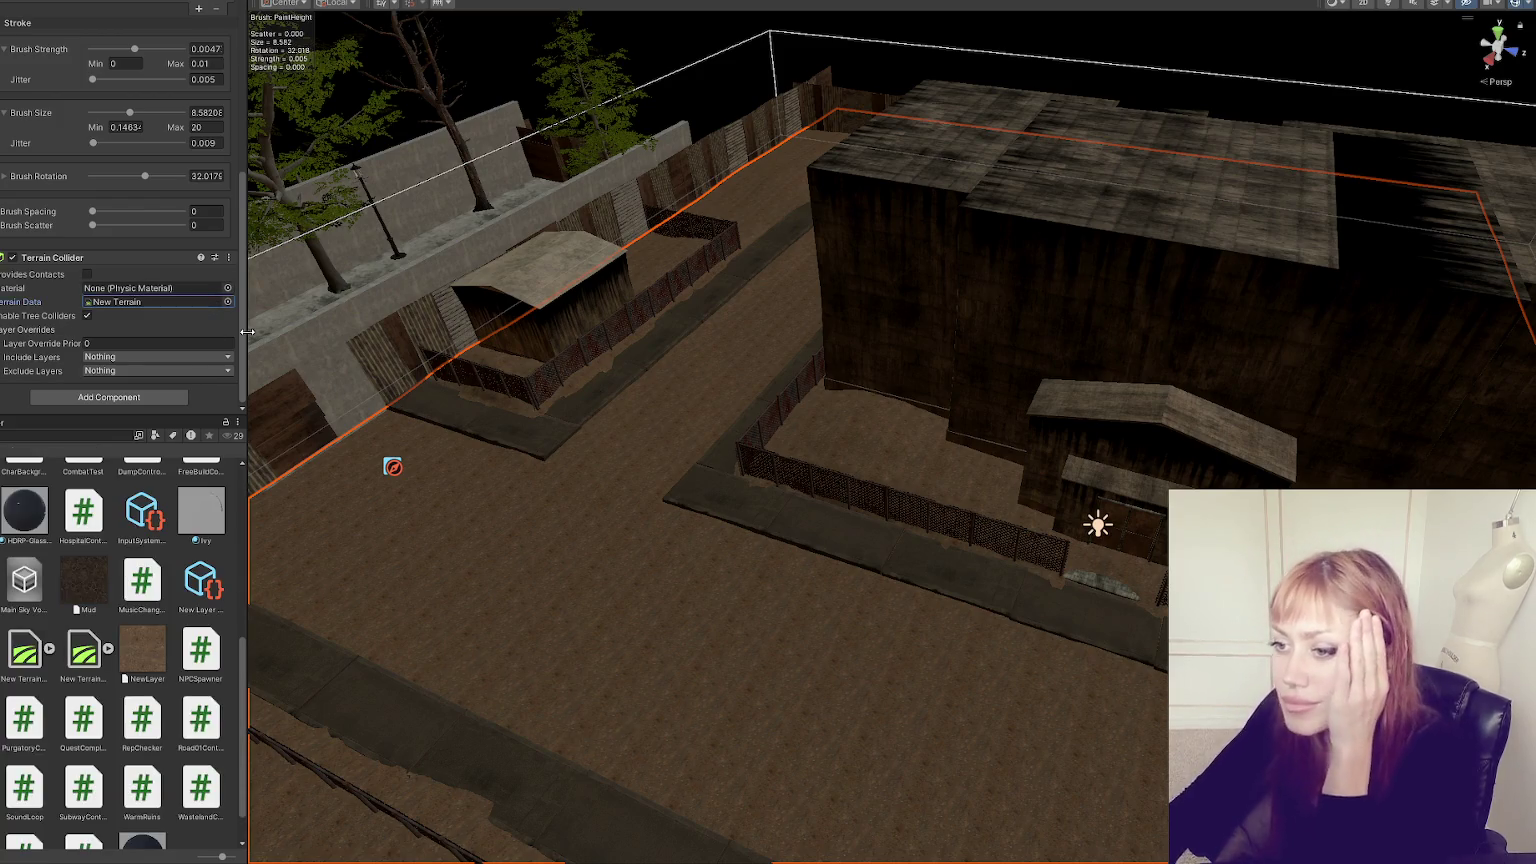
pyautogui.scroll(6, 137, 170)
pyautogui.click(129, 123)
pyautogui.click(114, 257)
pyautogui.scroll(-5, 146, 263)
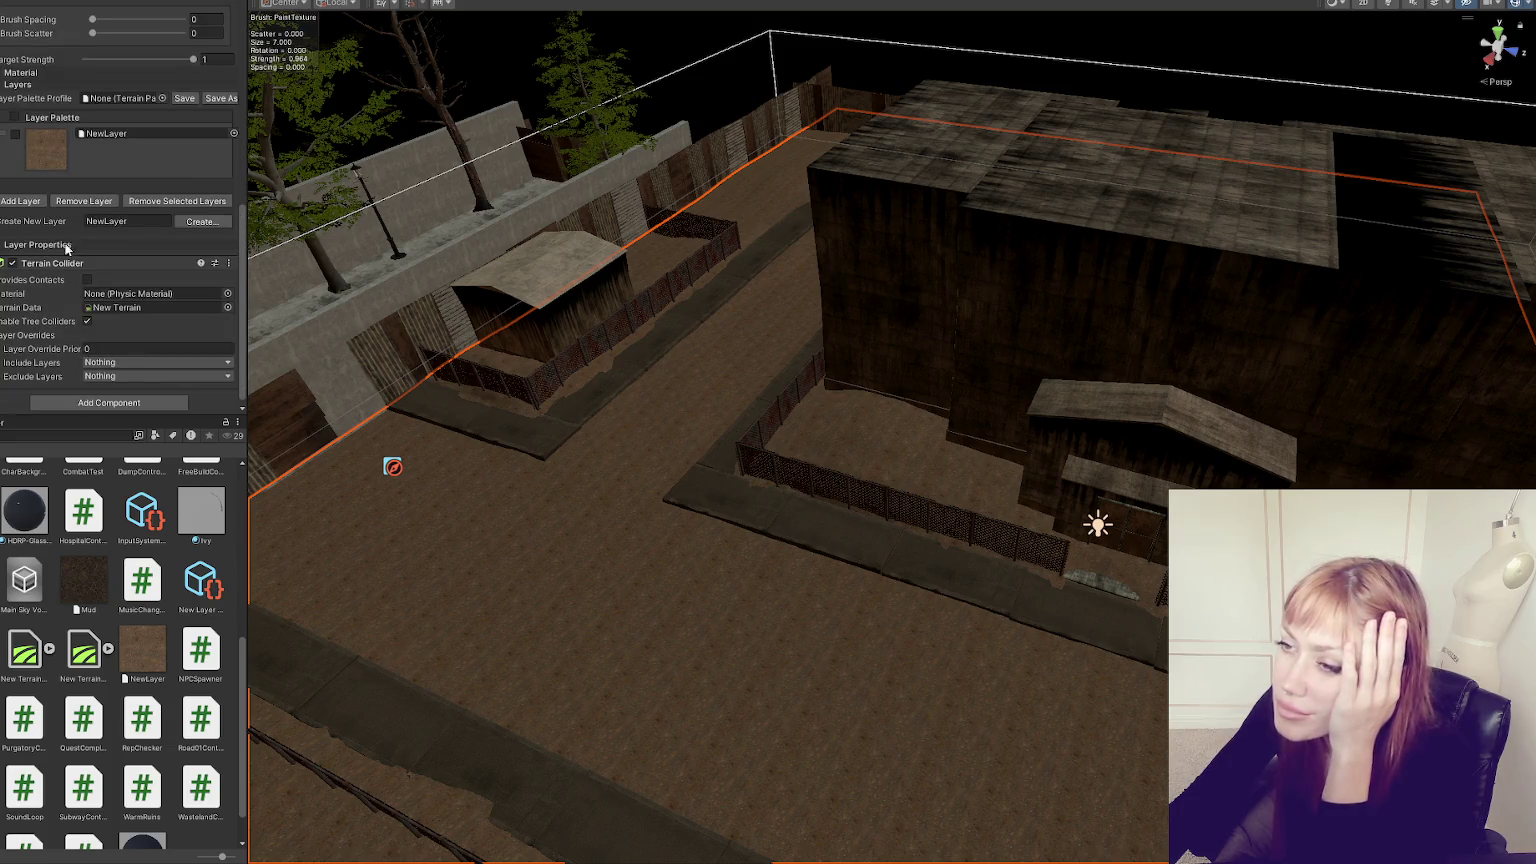
# - Add Grass_A and Pebbles_B as terrain texture layers
pyautogui.click(16, 200)
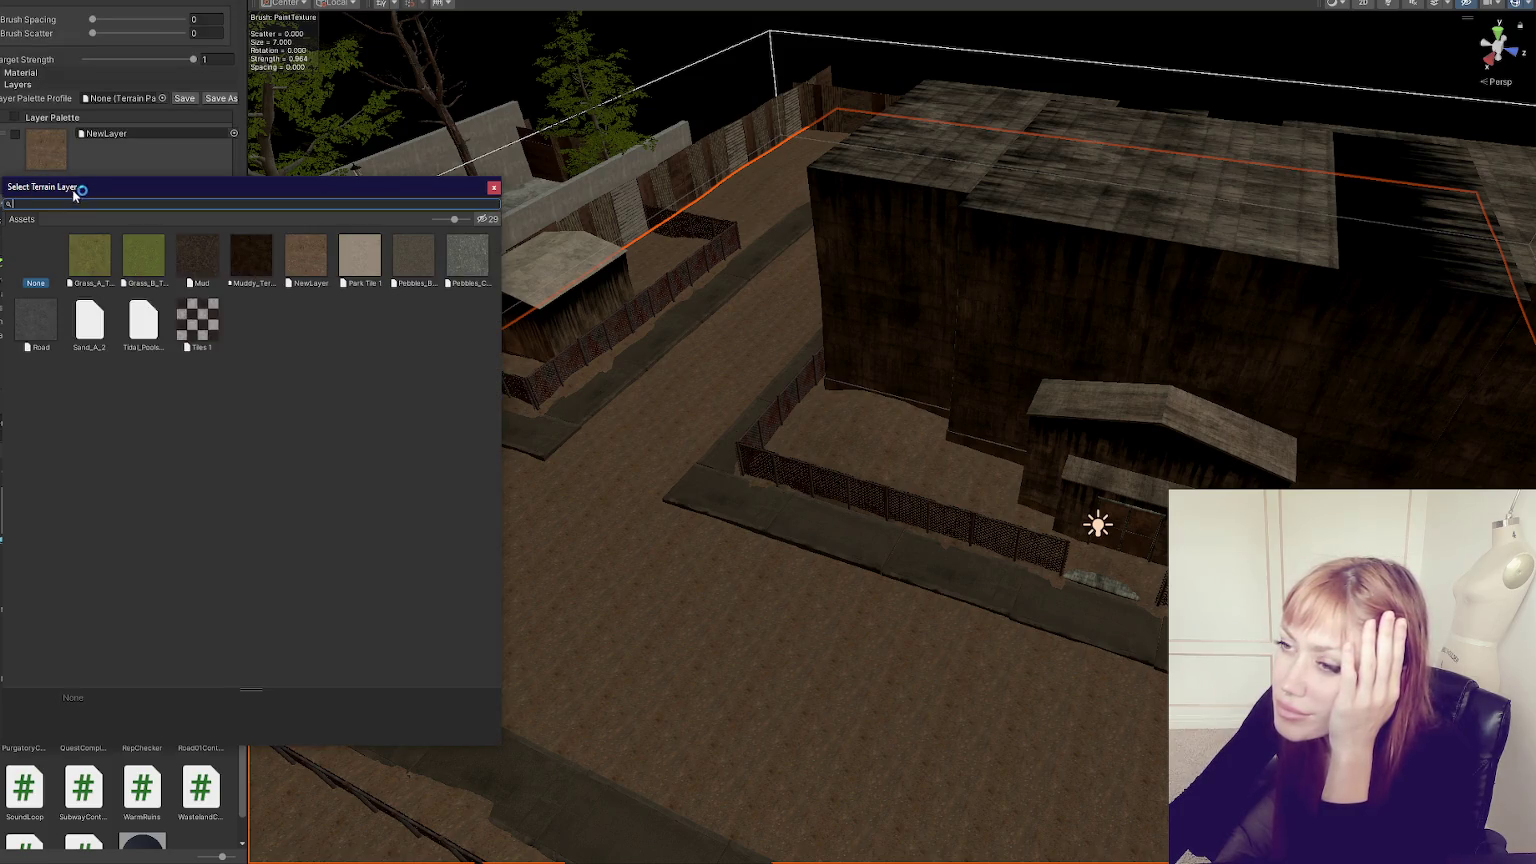
pyautogui.doubleClick(99, 261)
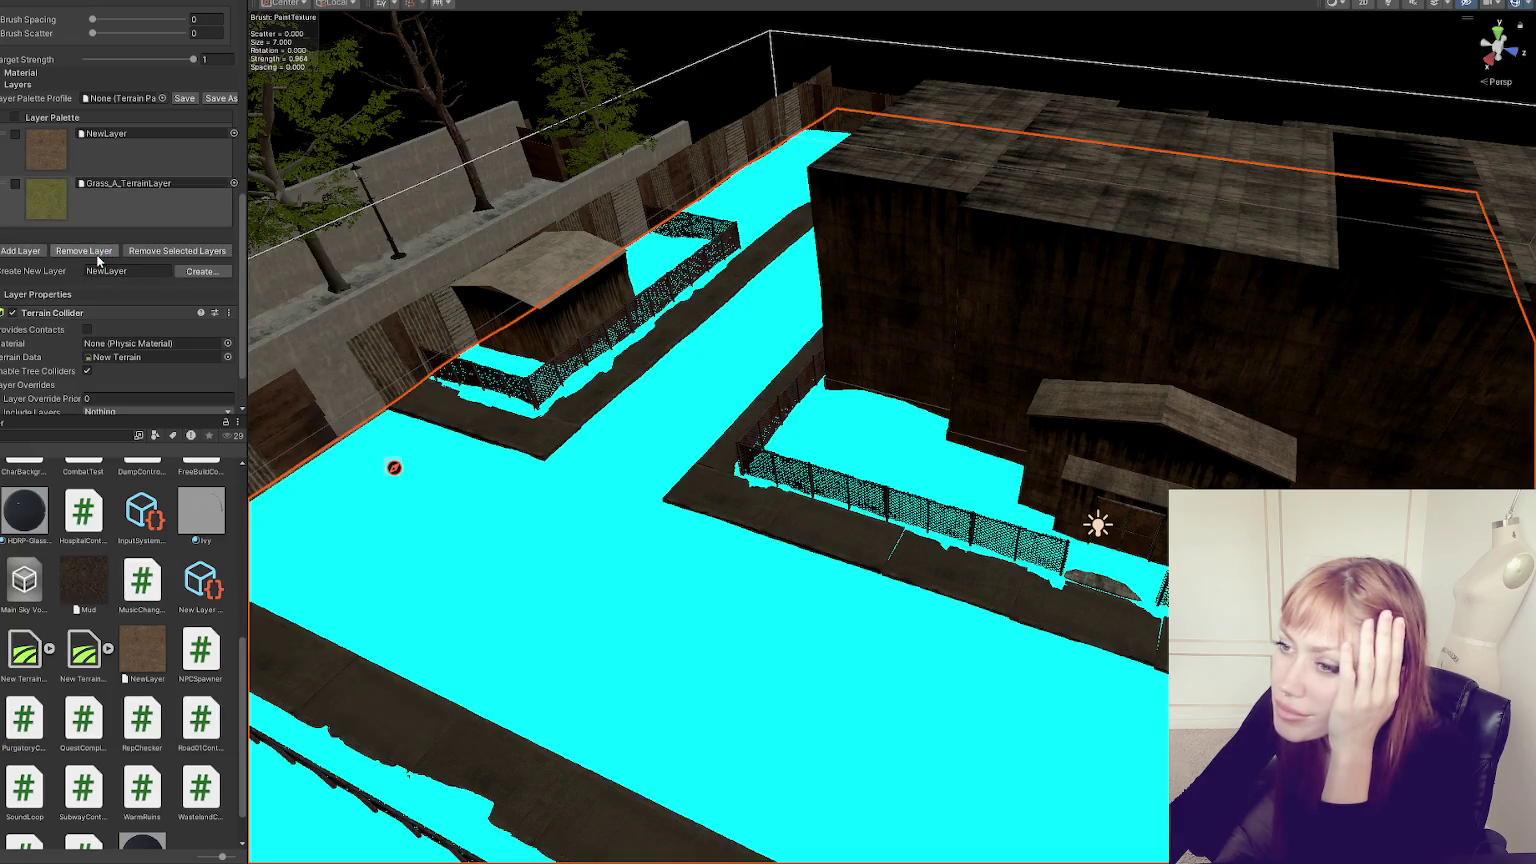
pyautogui.click(33, 253)
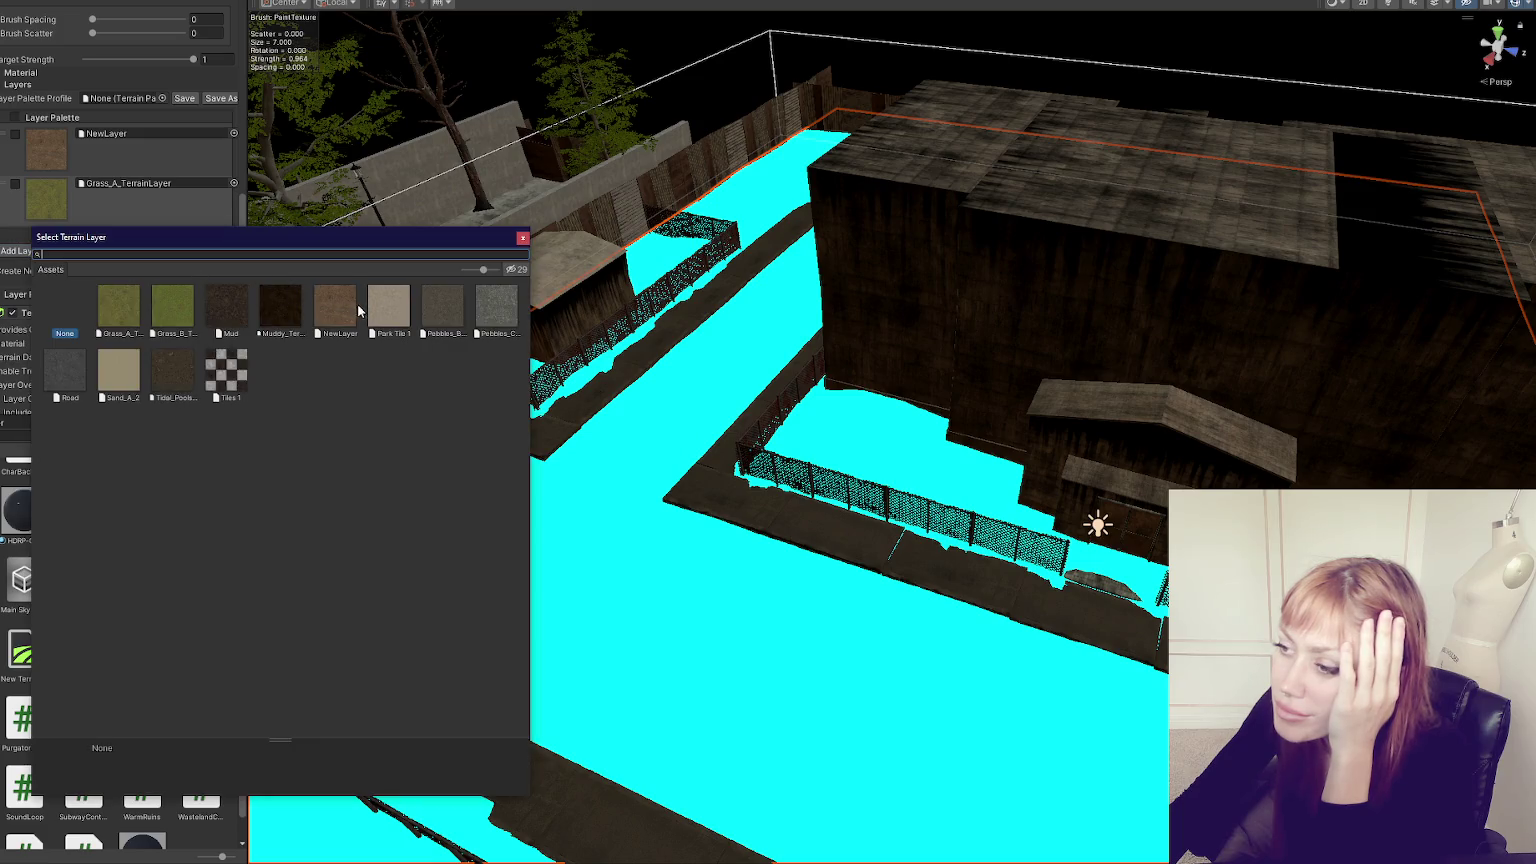
pyautogui.doubleClick(446, 307)
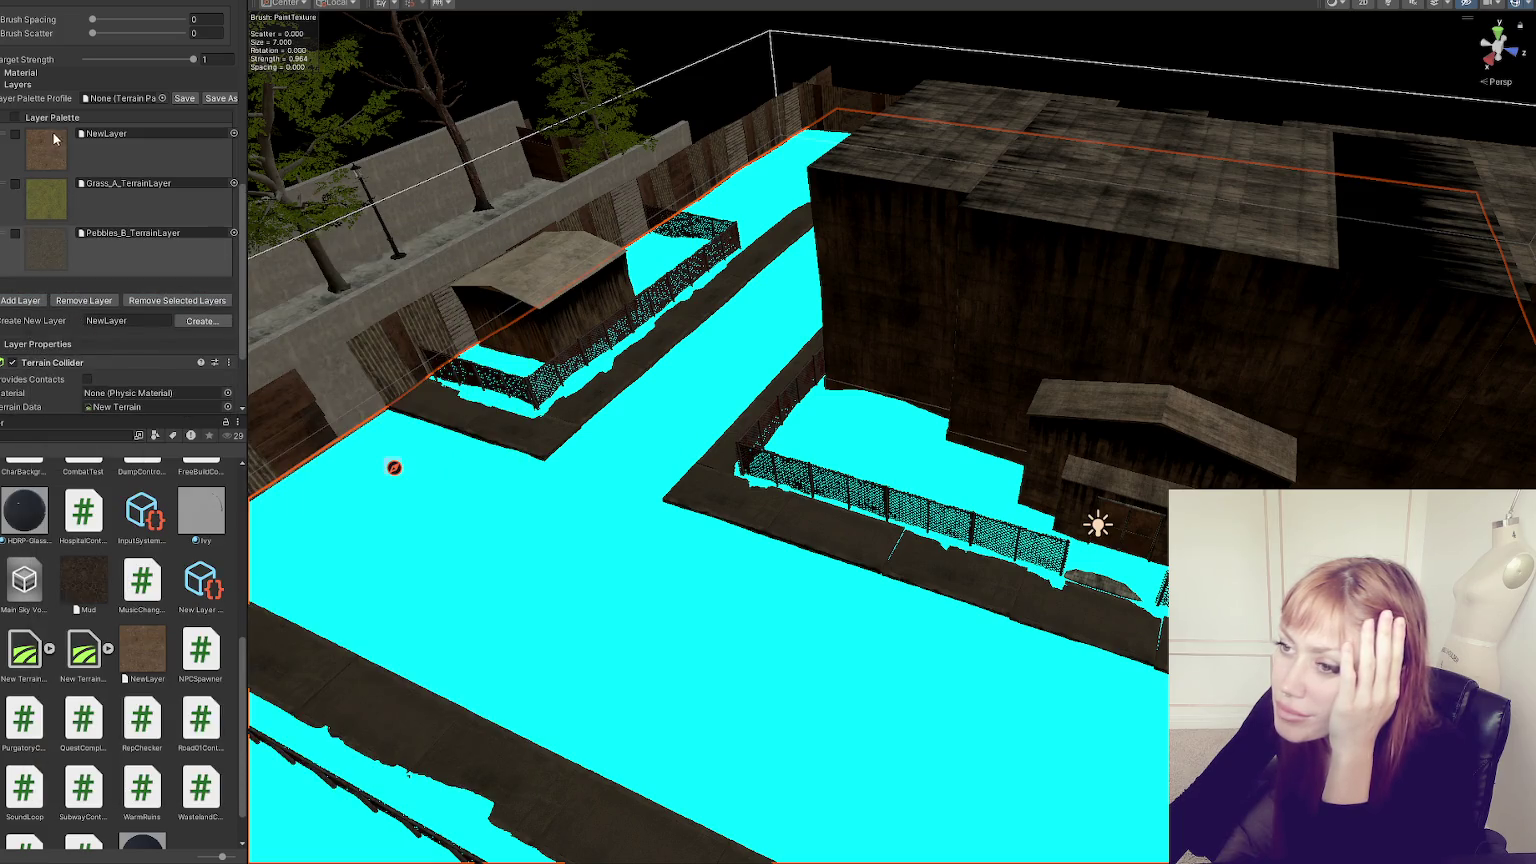
# - Remove the old NewLayer layer and swap the Pebbles_B slot's texture for Road
pyautogui.click(109, 162)
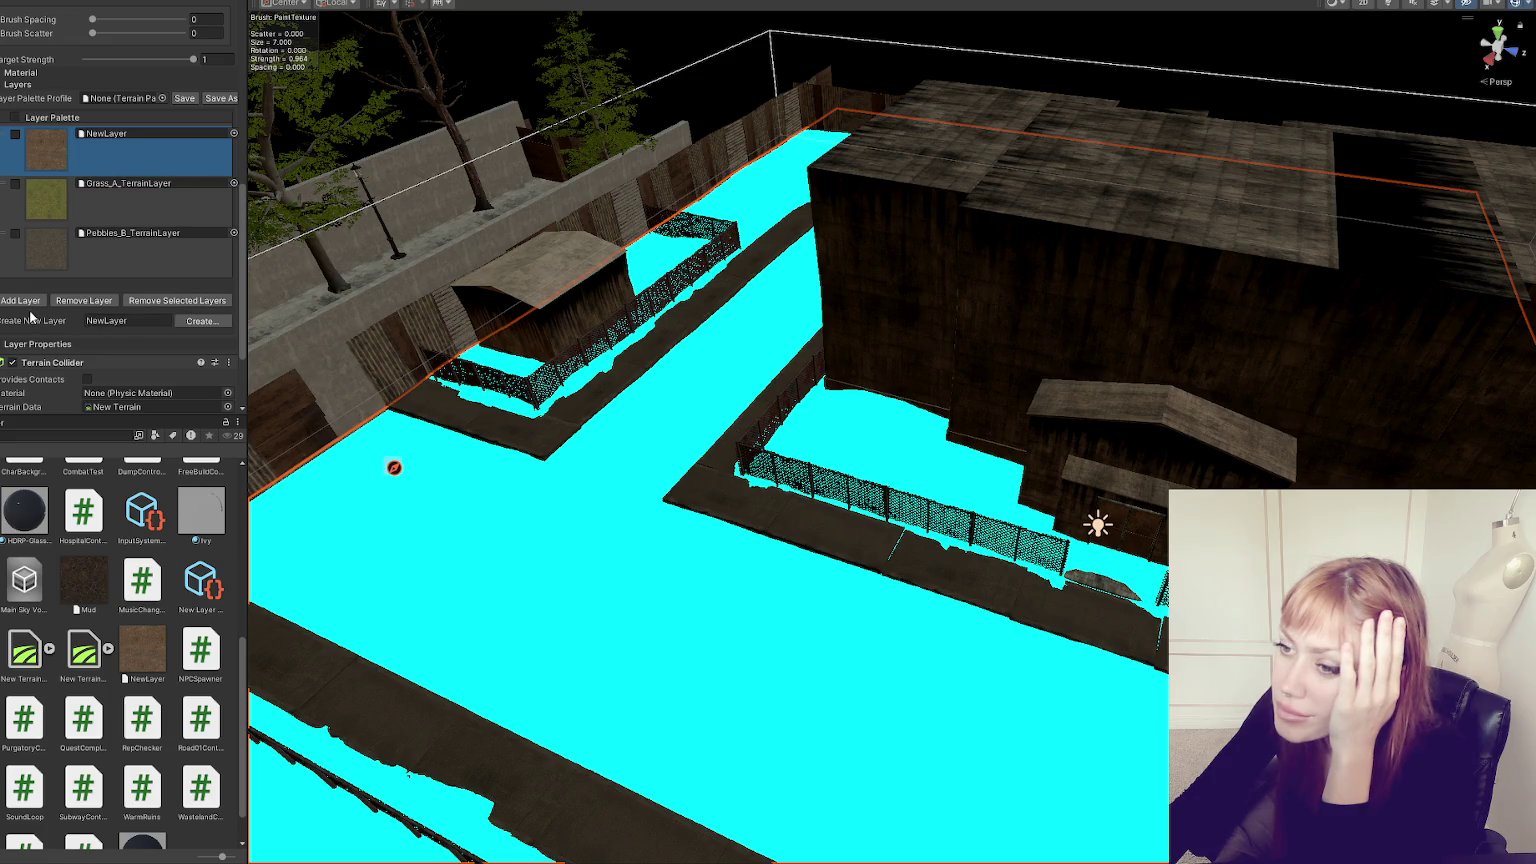
pyautogui.click(104, 302)
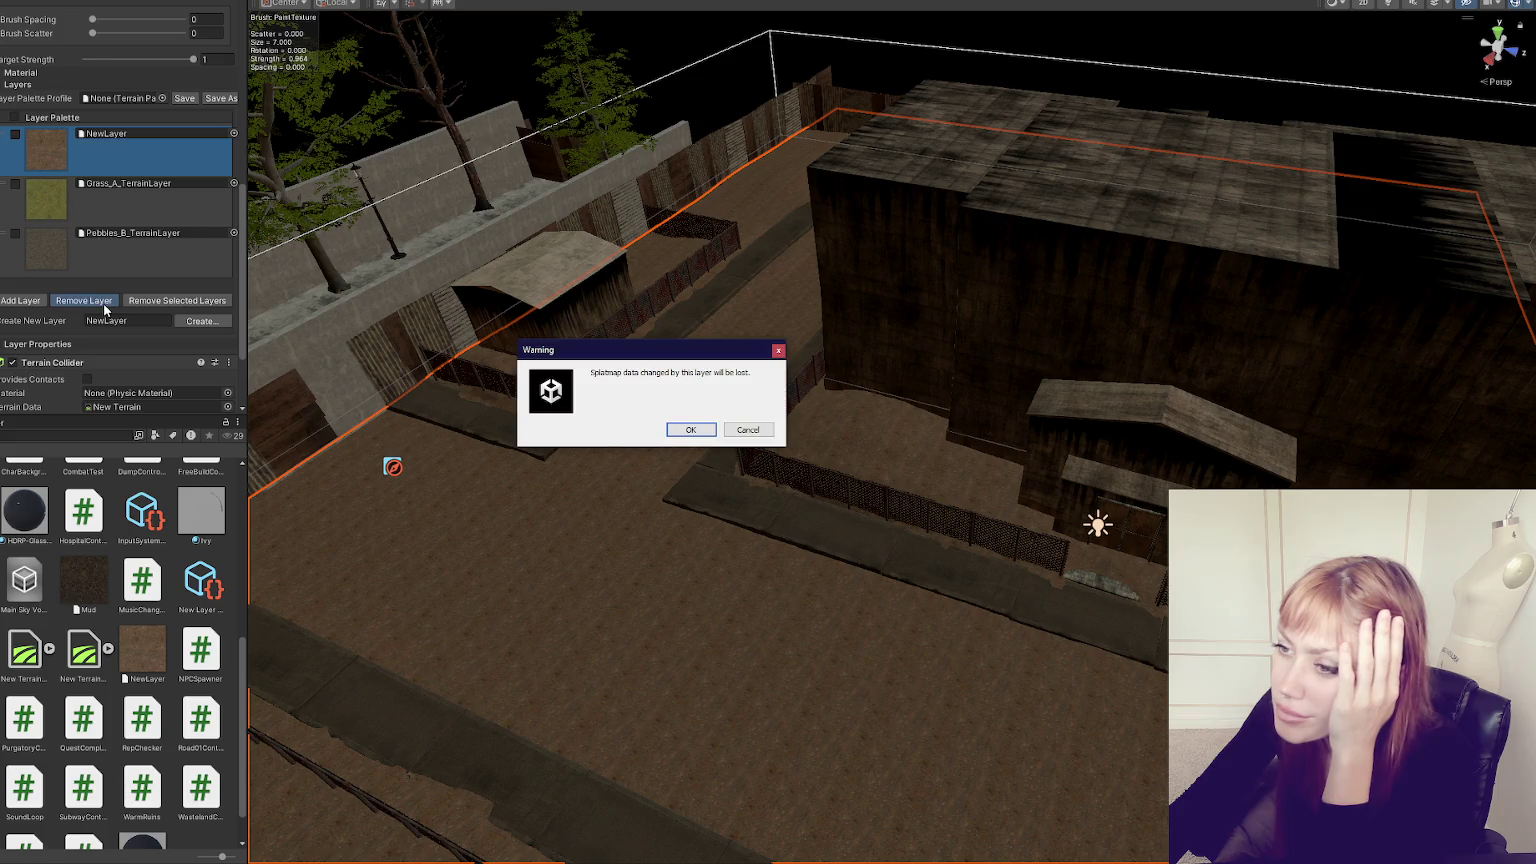
pyautogui.click(689, 428)
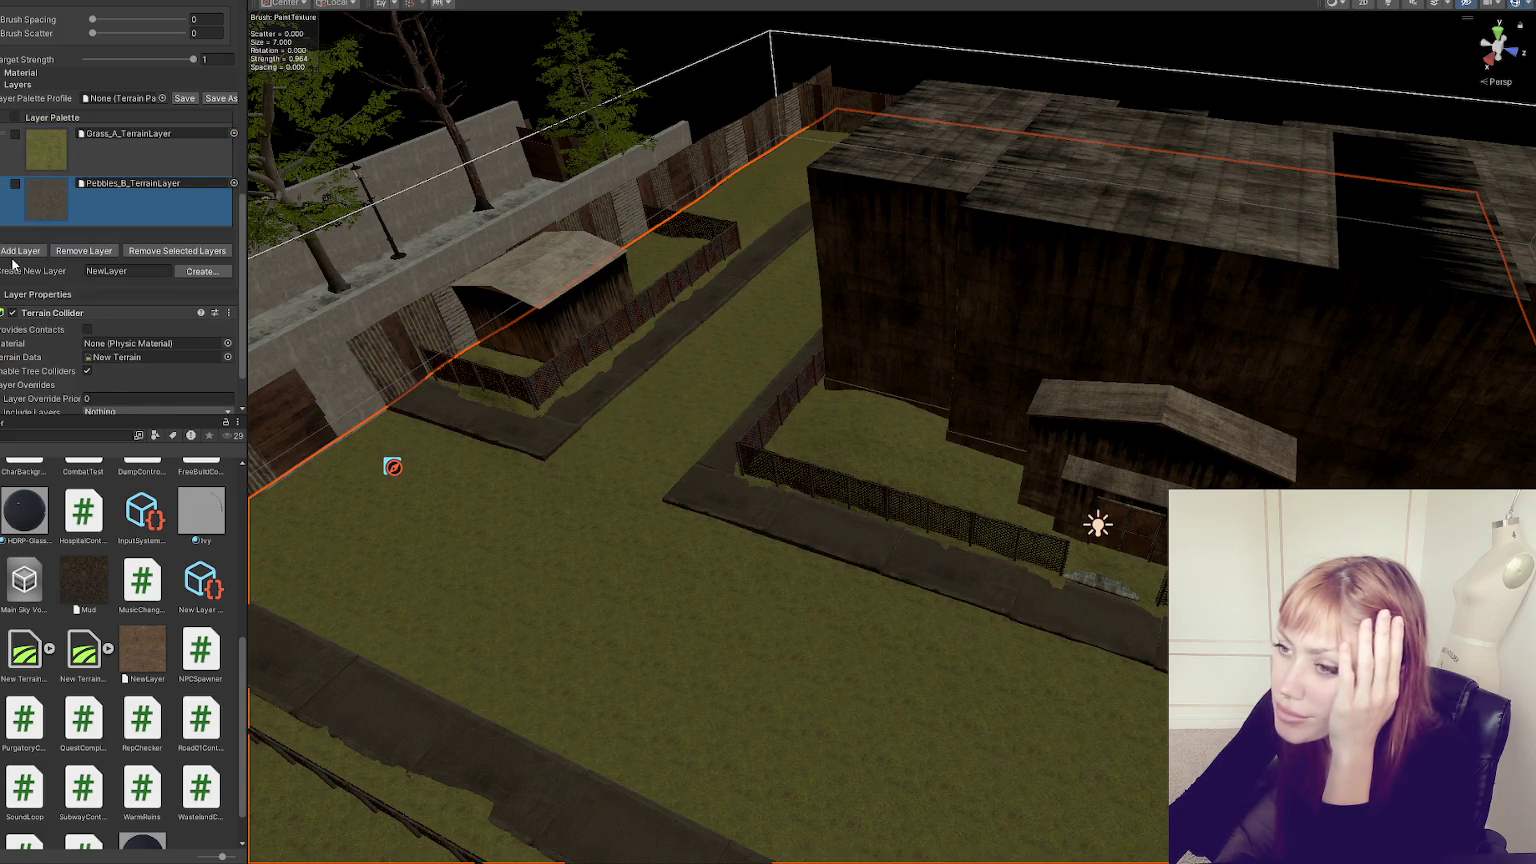
pyautogui.click(234, 184)
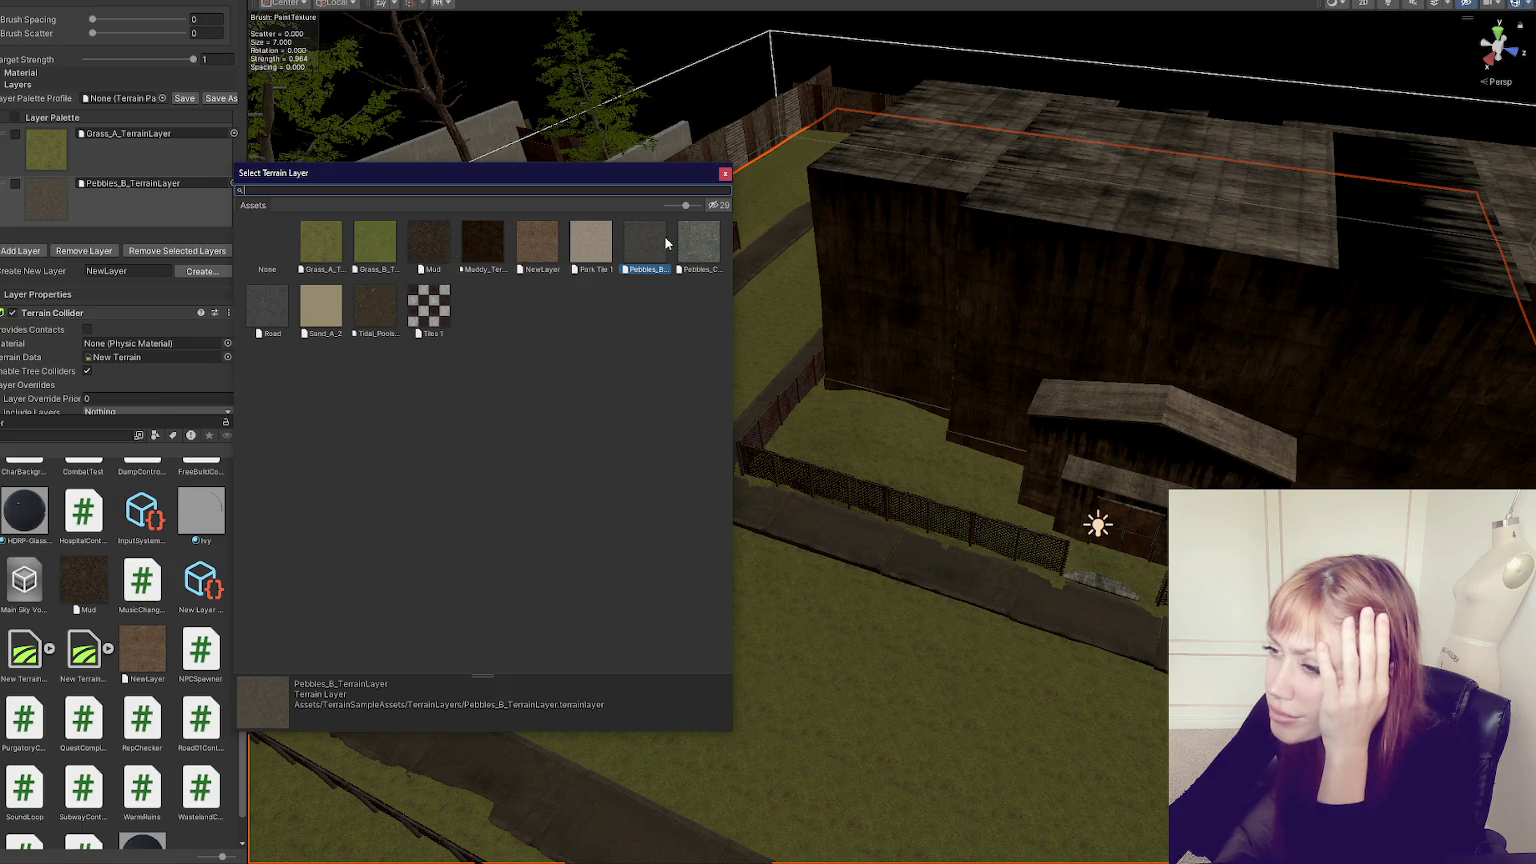
pyautogui.doubleClick(268, 308)
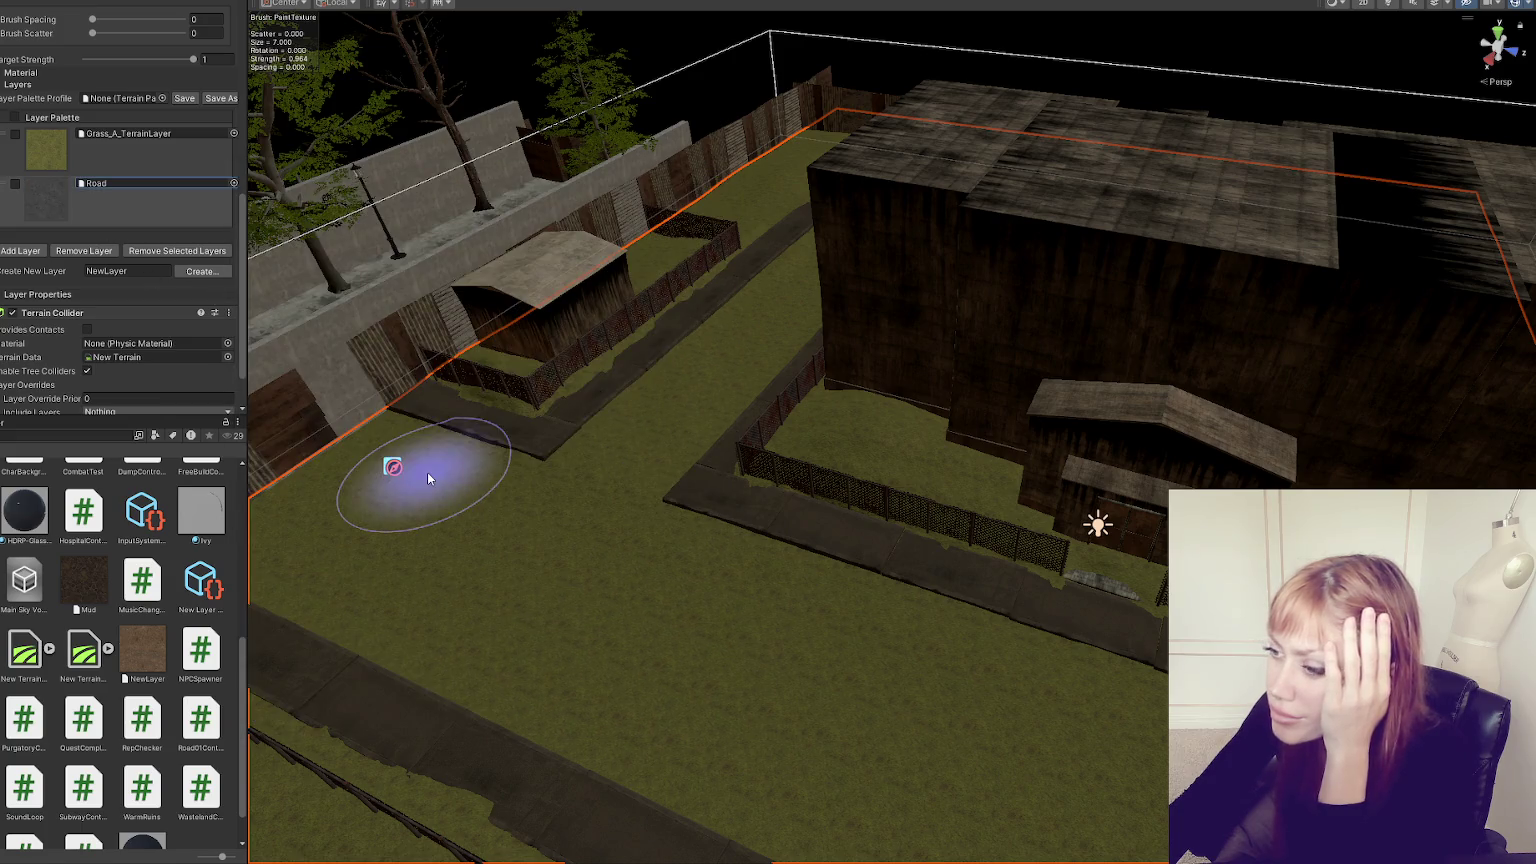
# - Paint Road across the wide courtyard strip and in a strip down from the top wall
pyautogui.moveTo(430, 475); pyautogui.dragTo(883, 720)
pyautogui.moveTo(690, 690)
pyautogui.mouseDown()
pyautogui.moveTo(343, 576)
pyautogui.moveTo(411, 480)
pyautogui.moveTo(385, 462)
pyautogui.mouseUp()
pyautogui.scroll(-3, 1112, 698)
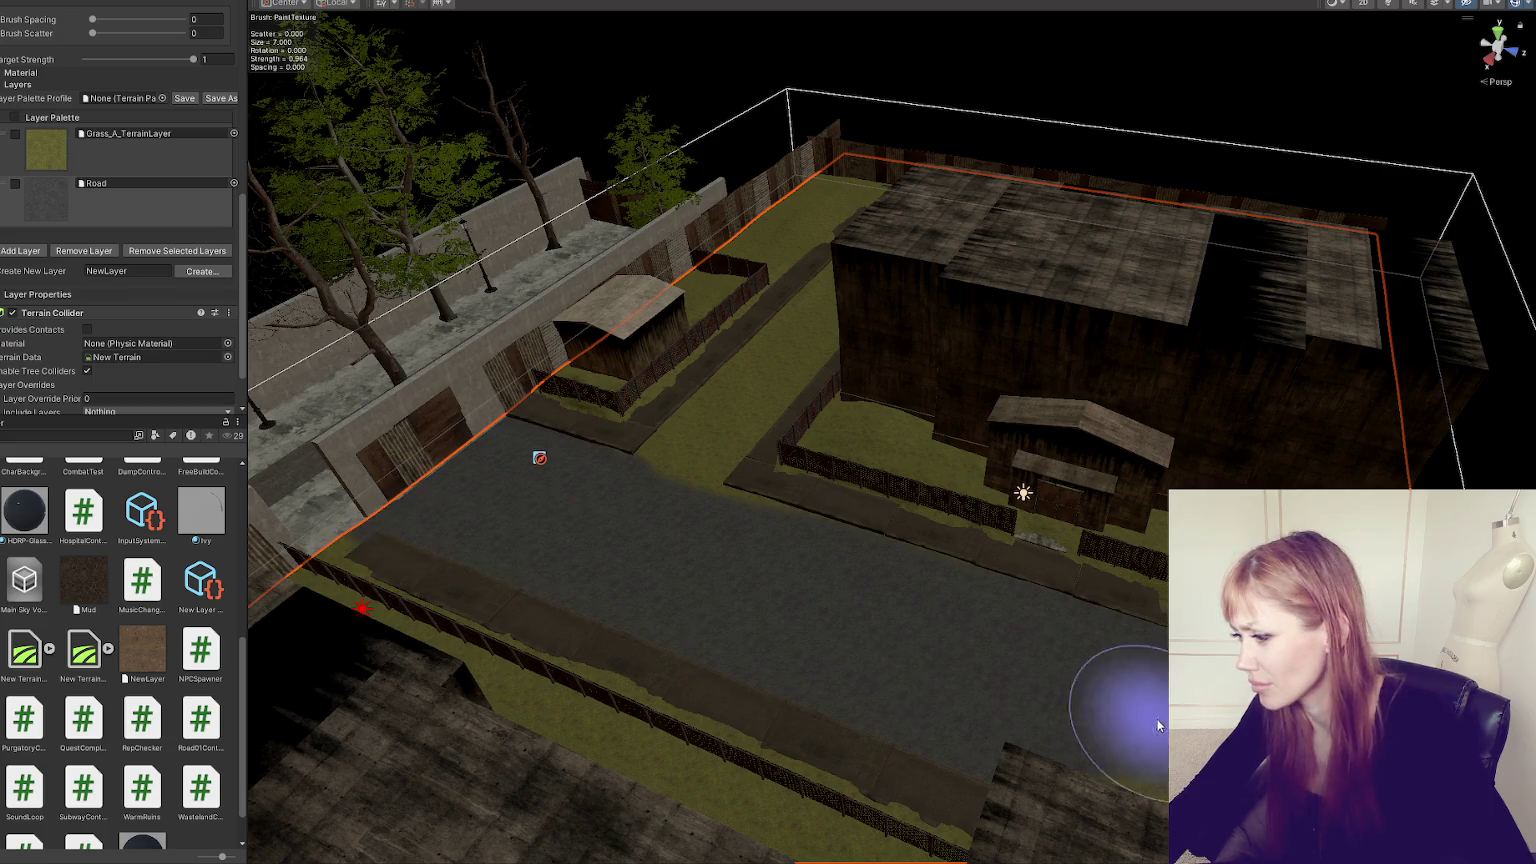
pyautogui.scroll(-1, 1046, 720)
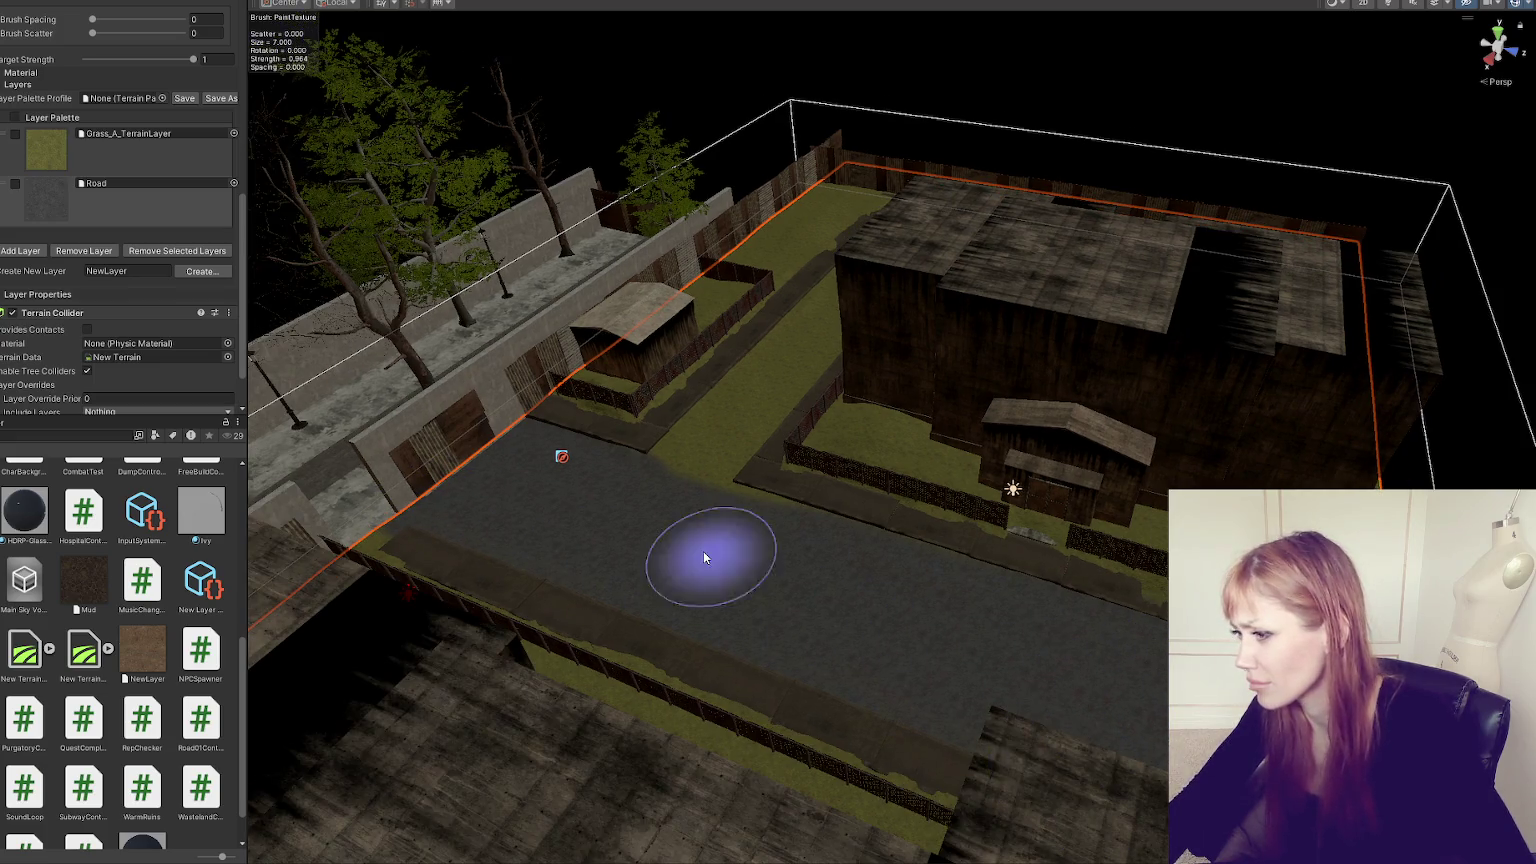
pyautogui.moveTo(726, 502)
pyautogui.mouseDown()
pyautogui.moveTo(823, 610)
pyautogui.moveTo(806, 502)
pyautogui.mouseUp()
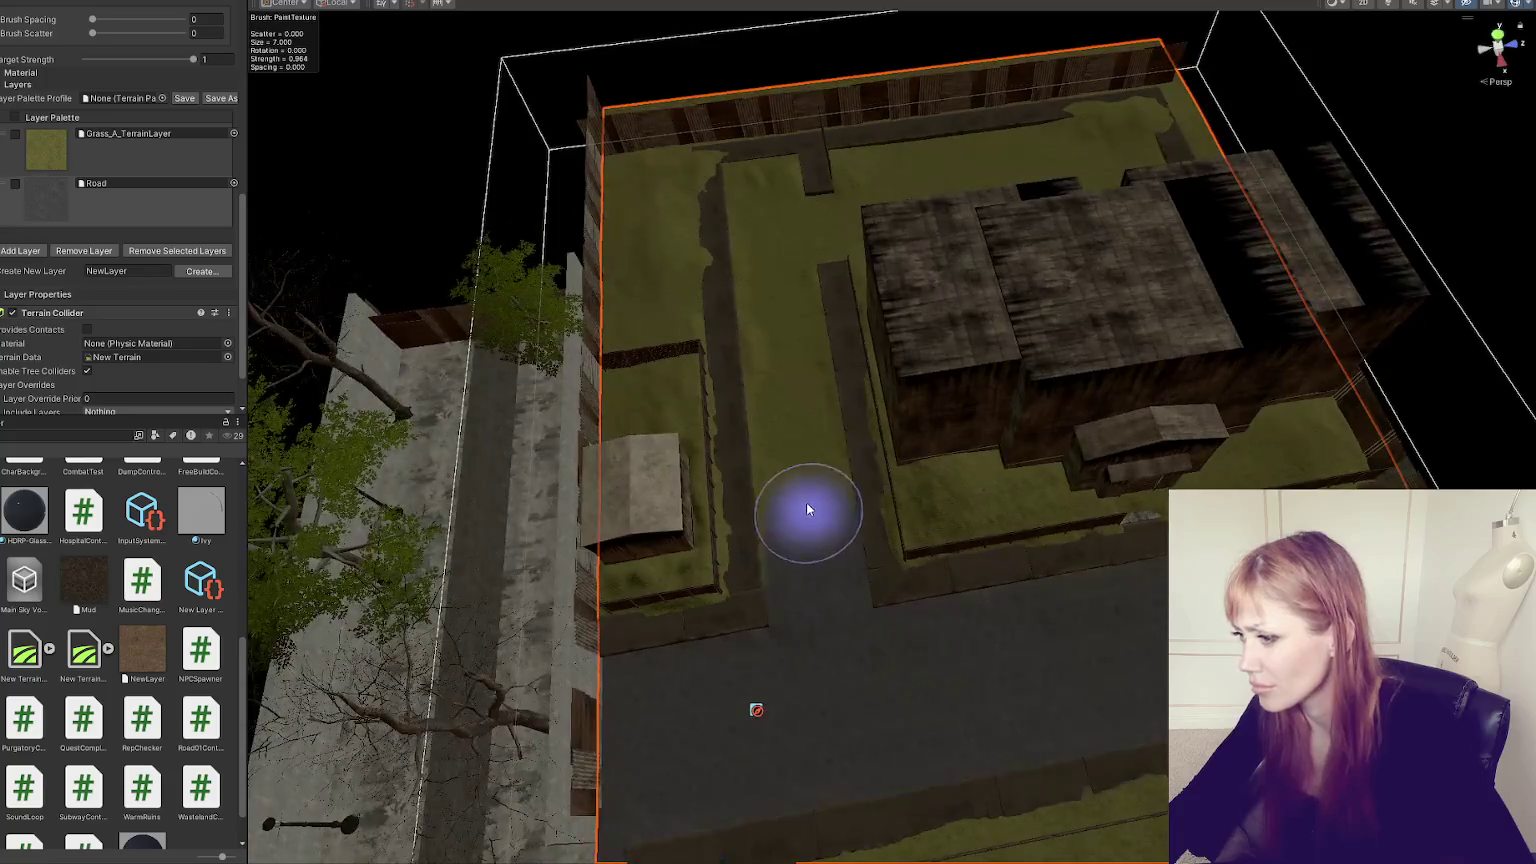
pyautogui.moveTo(797, 309)
pyautogui.mouseDown()
pyautogui.moveTo(778, 178)
pyautogui.moveTo(741, 178)
pyautogui.moveTo(778, 464)
pyautogui.mouseUp()
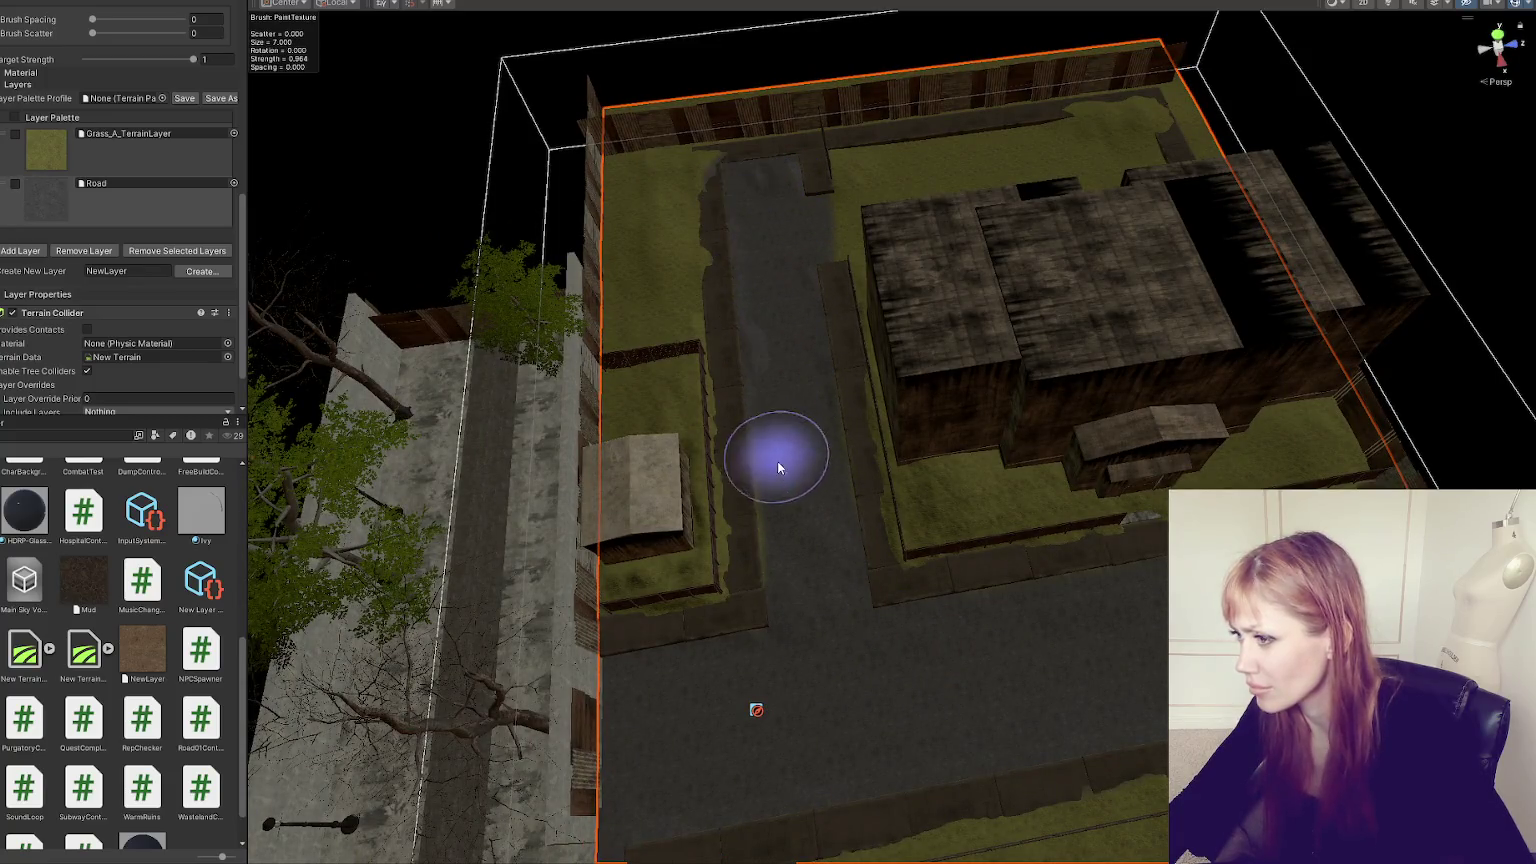
# - Paint Road beside the building, toward the left edge, and over the large grass patch
pyautogui.moveTo(833, 640); pyautogui.dragTo(898, 526)
pyautogui.moveTo(724, 428)
pyautogui.mouseDown()
pyautogui.moveTo(733, 456)
pyautogui.moveTo(717, 322)
pyautogui.moveTo(733, 446)
pyautogui.mouseUp()
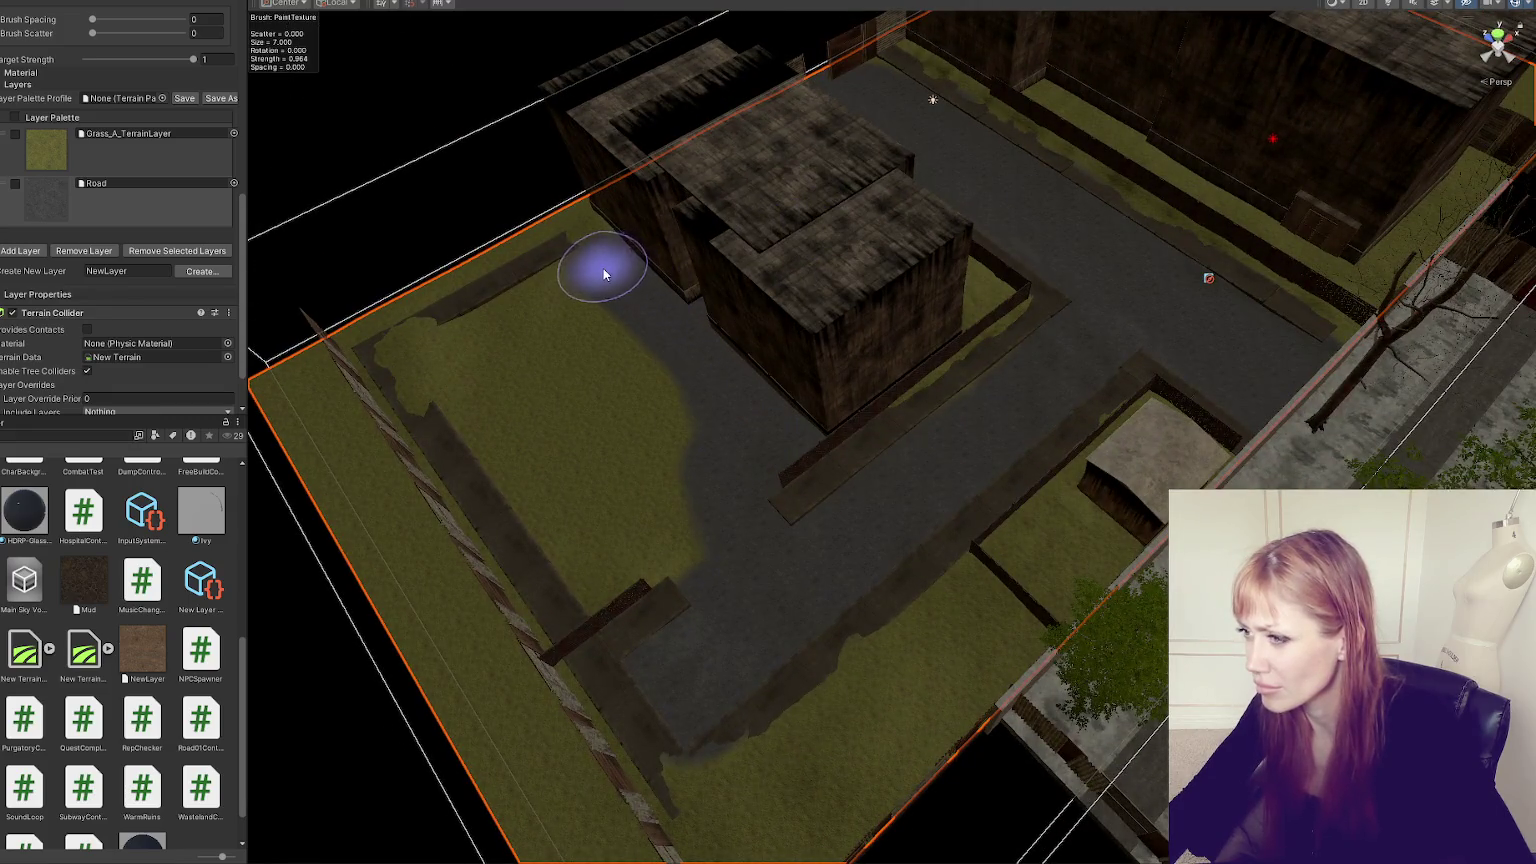
pyautogui.moveTo(604, 274); pyautogui.dragTo(501, 322)
pyautogui.moveTo(490, 331)
pyautogui.mouseDown()
pyautogui.moveTo(610, 617)
pyautogui.moveTo(549, 418)
pyautogui.moveTo(698, 470)
pyautogui.mouseUp()
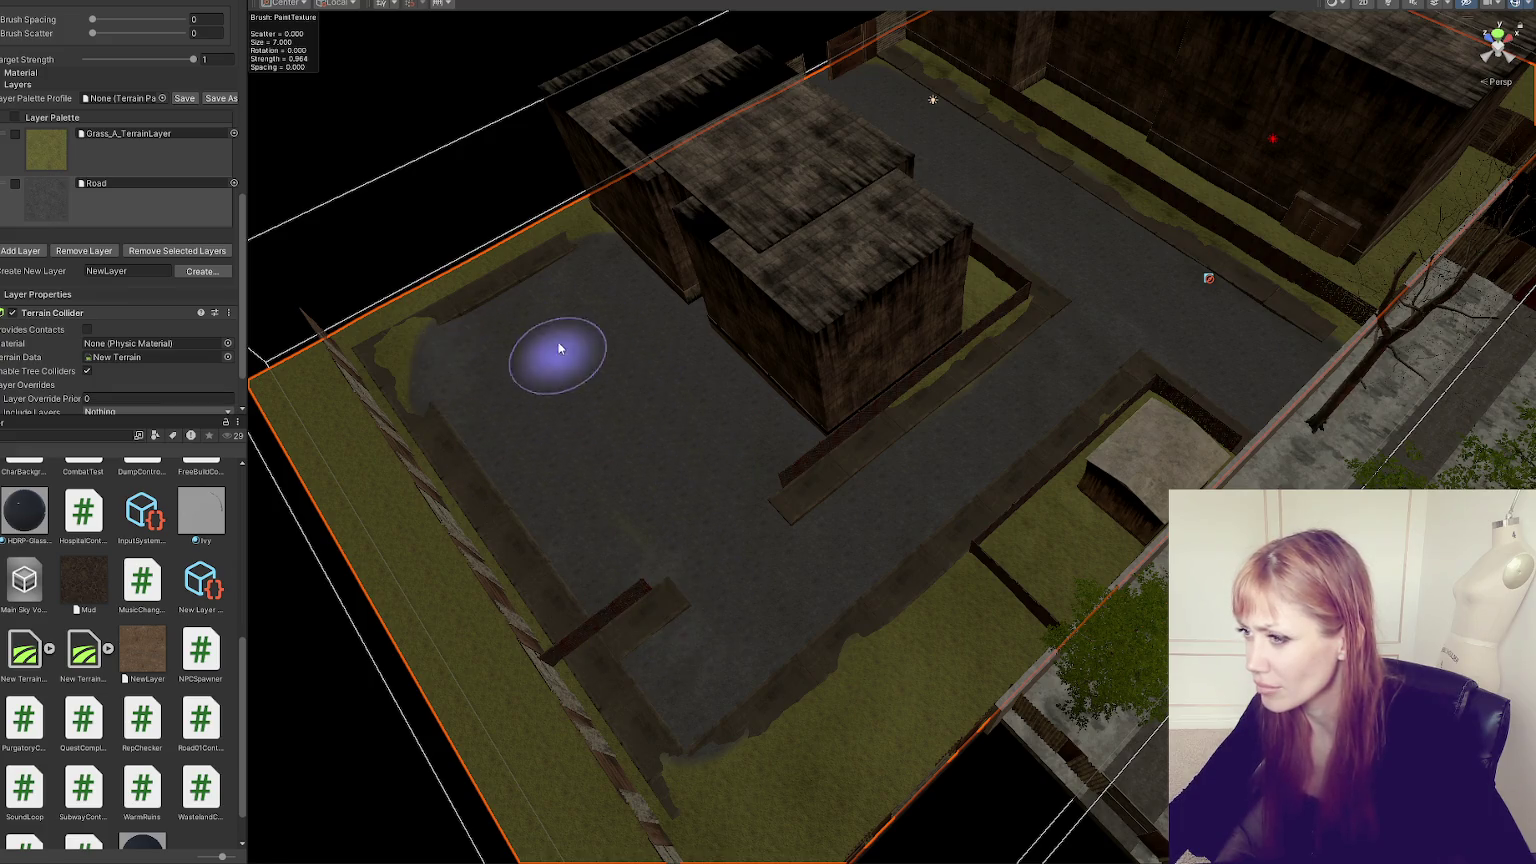
pyautogui.moveTo(772, 384); pyautogui.dragTo(569, 377)
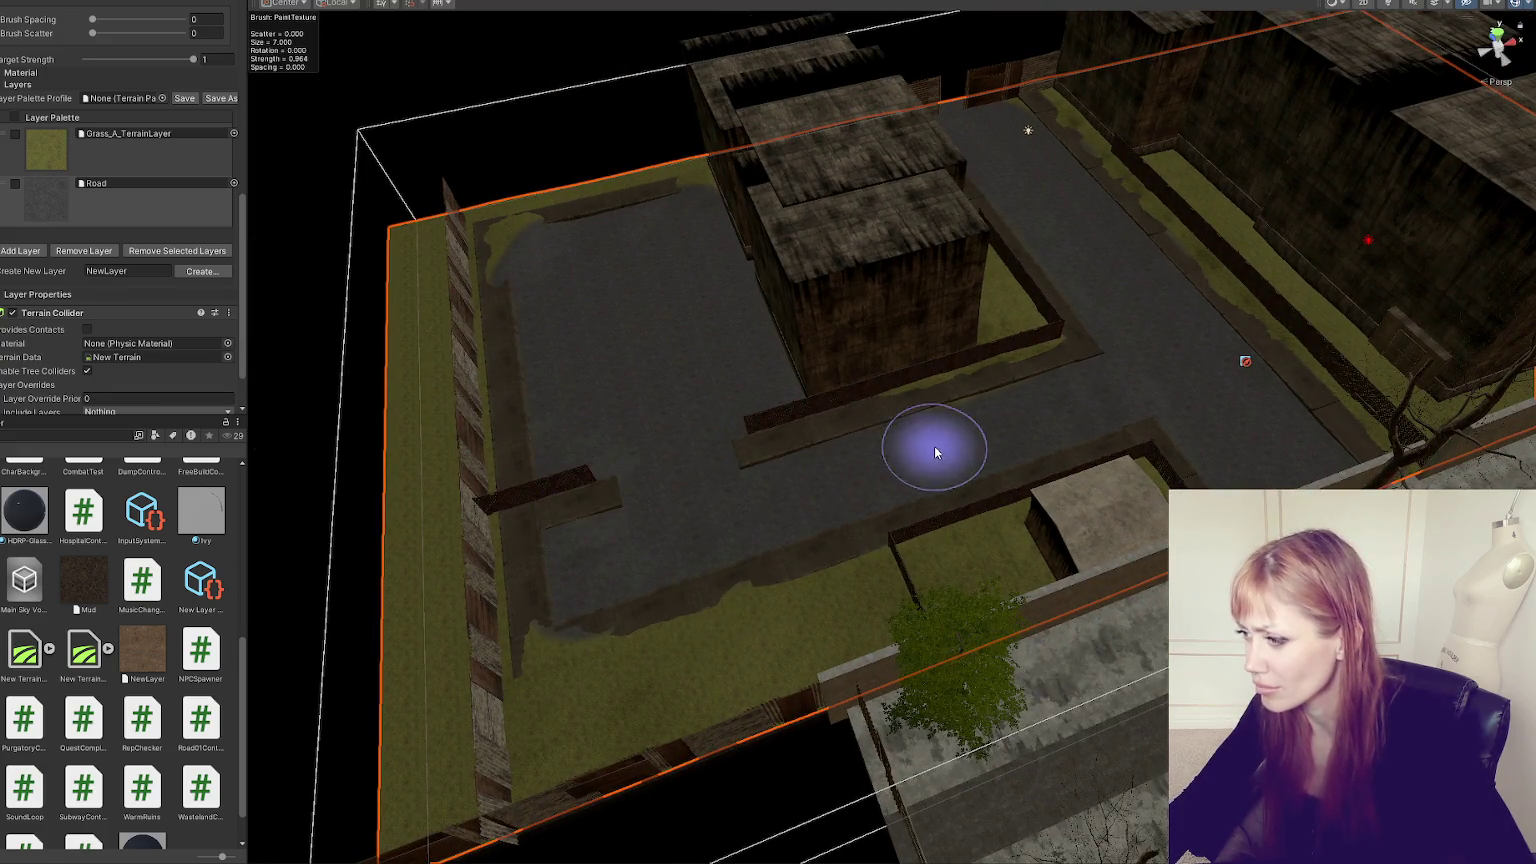
pyautogui.moveTo(992, 421)
pyautogui.mouseDown()
pyautogui.moveTo(1020, 402)
pyautogui.moveTo(785, 454)
pyautogui.mouseUp()
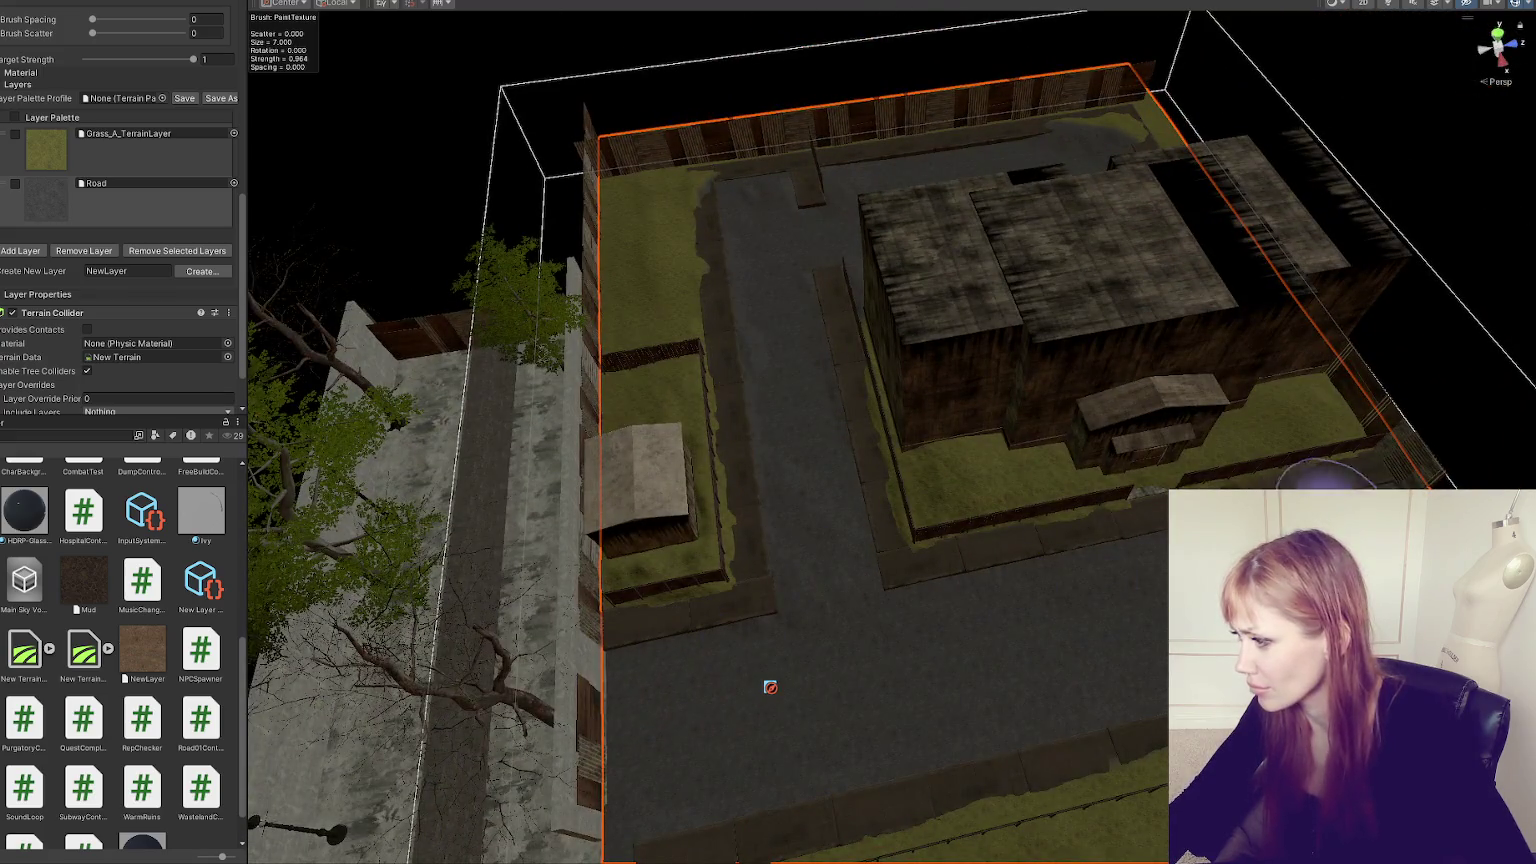
pyautogui.moveTo(617, 775)
pyautogui.mouseDown()
pyautogui.moveTo(549, 610)
pyautogui.moveTo(282, 578)
pyautogui.moveTo(400, 500)
pyautogui.moveTo(679, 377)
pyautogui.mouseUp()
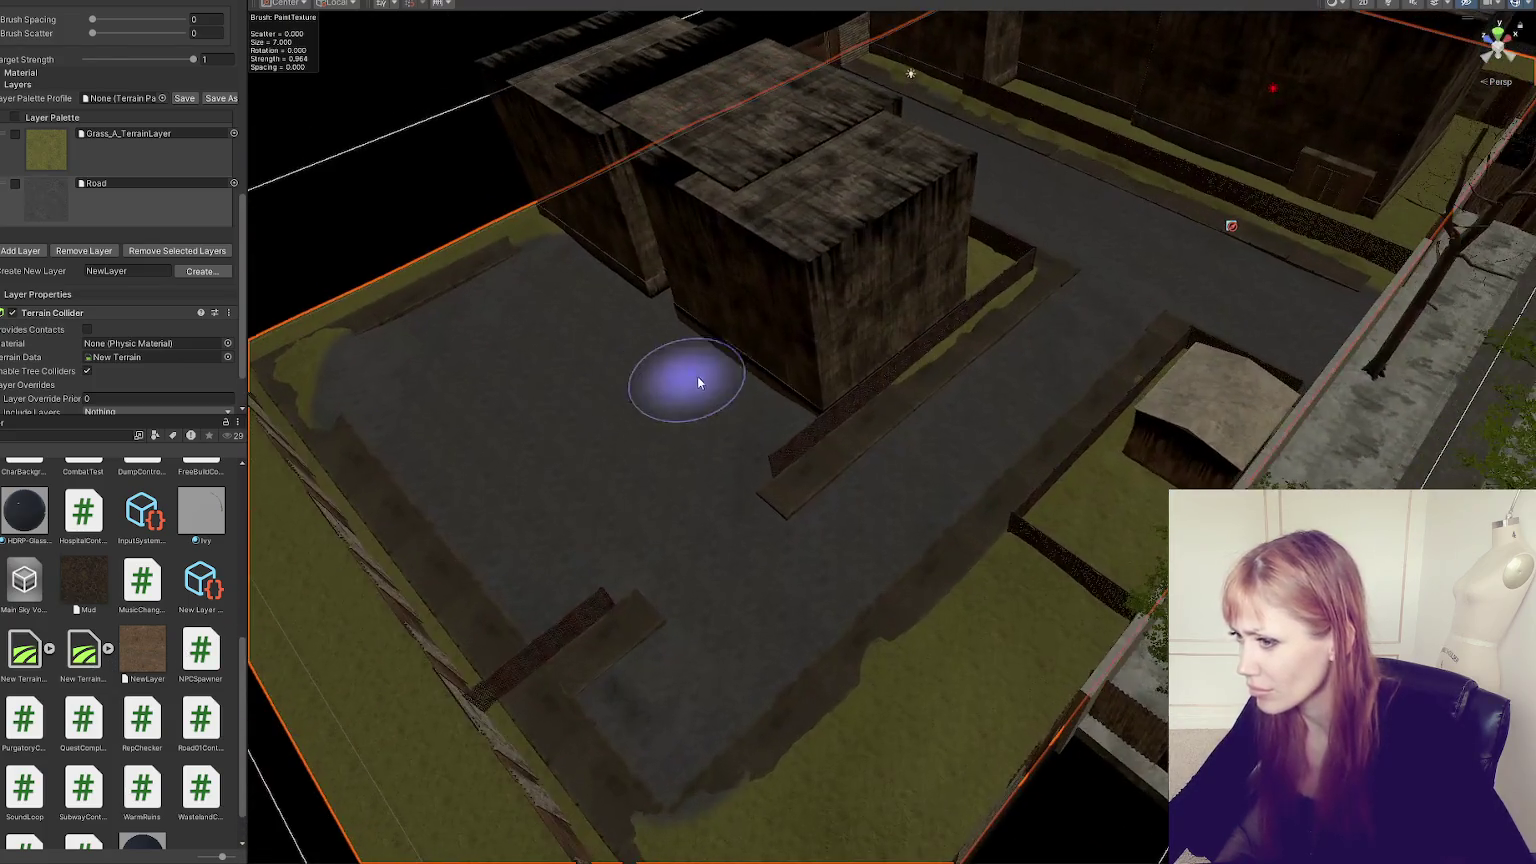
pyautogui.scroll(3, 818, 444)
pyautogui.scroll(3, 818, 444)
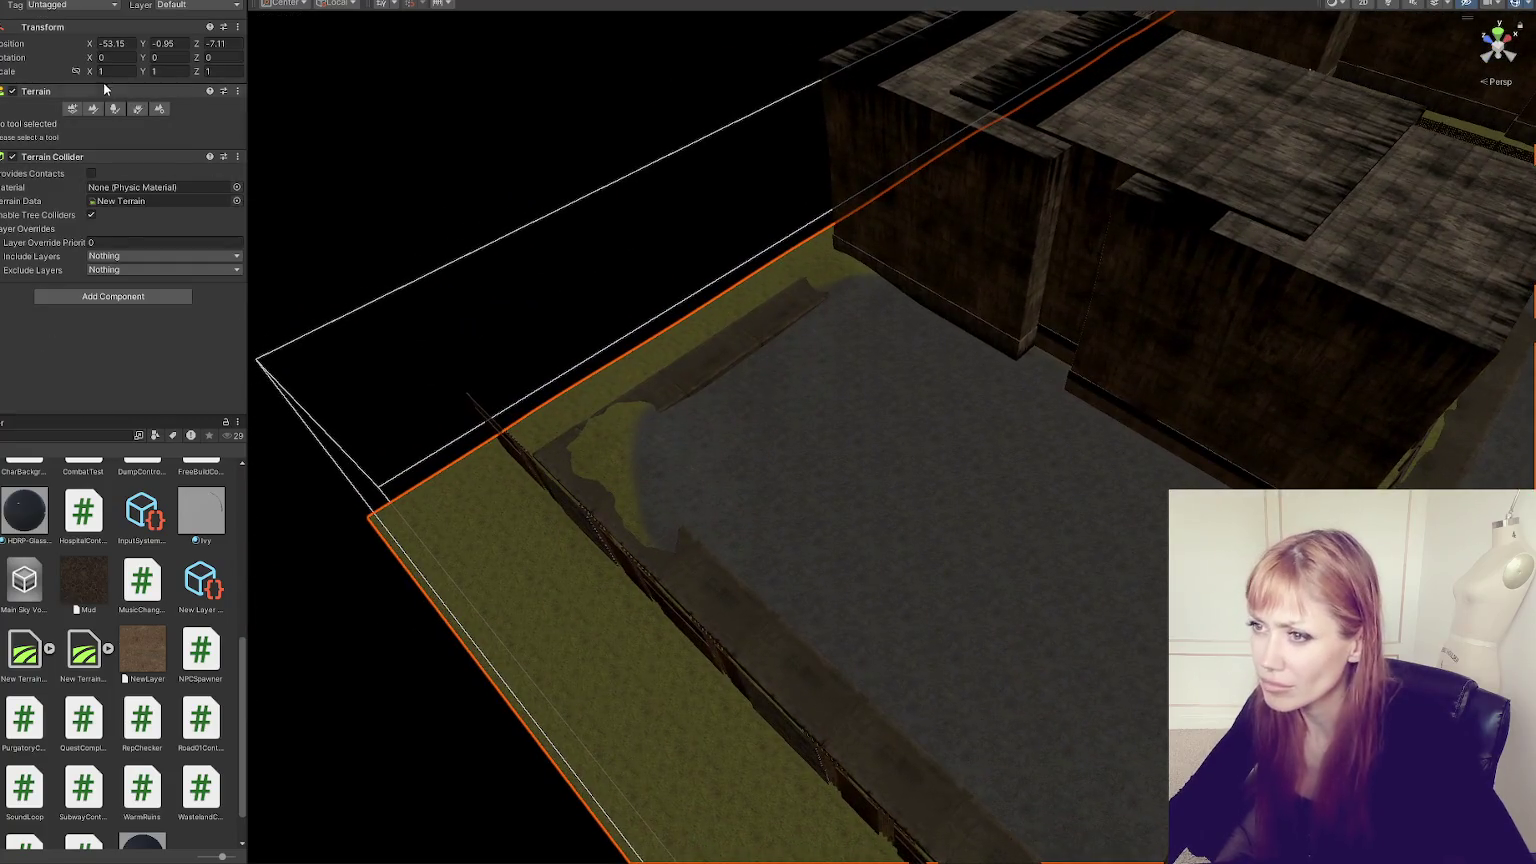
# - Reactivate the terrain tools and keep Raise or Lower Terrain selected
pyautogui.click(45, 106)
pyautogui.click(48, 91)
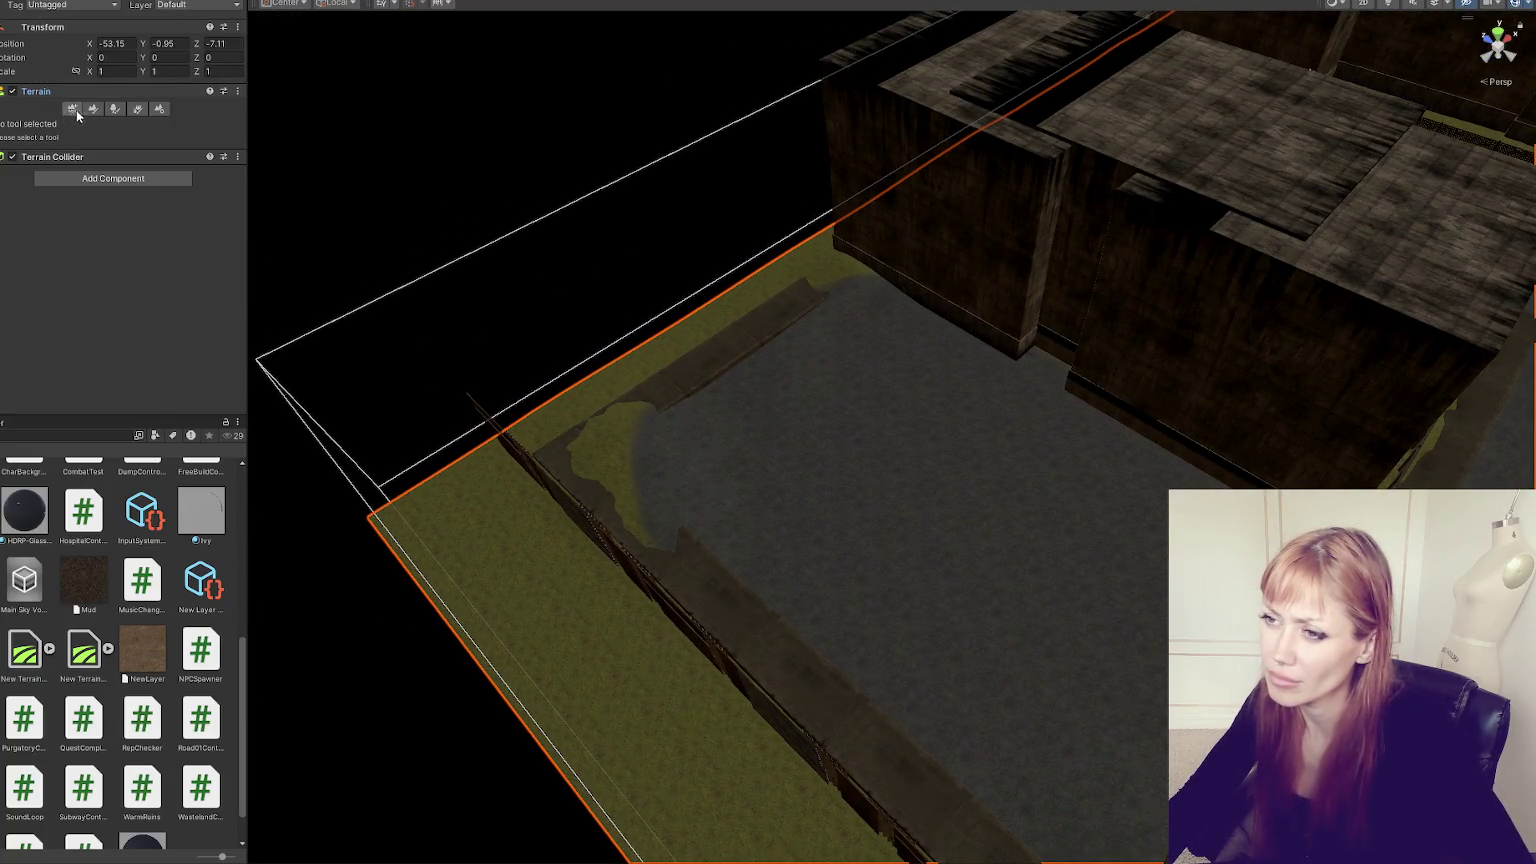
pyautogui.click(89, 108)
pyautogui.click(88, 124)
pyautogui.click(60, 187)
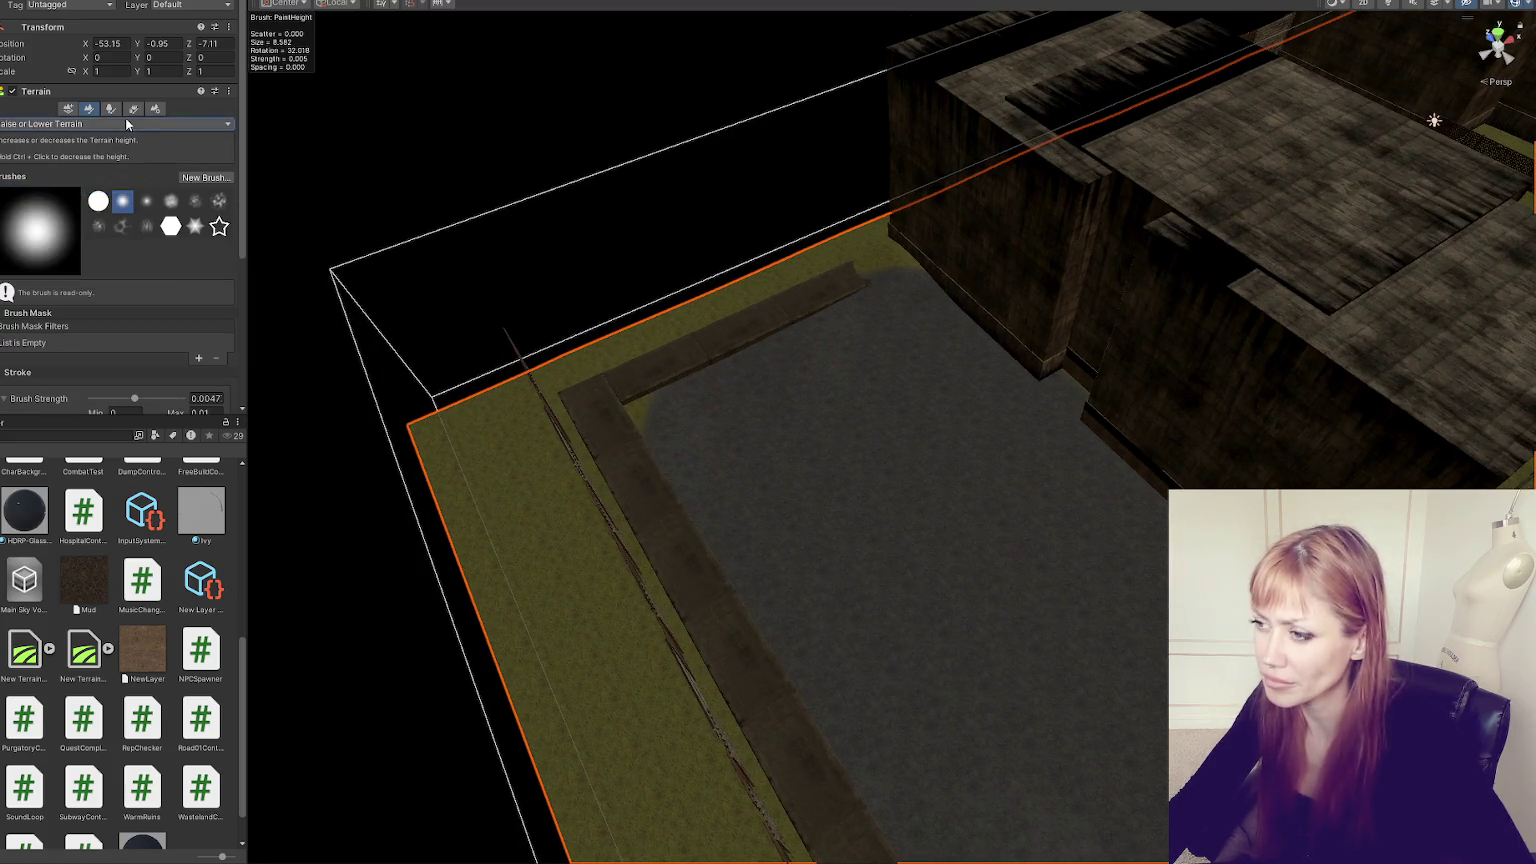
# - Orbit around the terrain to inspect the painted path edges and the whole chunk
pyautogui.moveTo(955, 478); pyautogui.dragTo(753, 479)
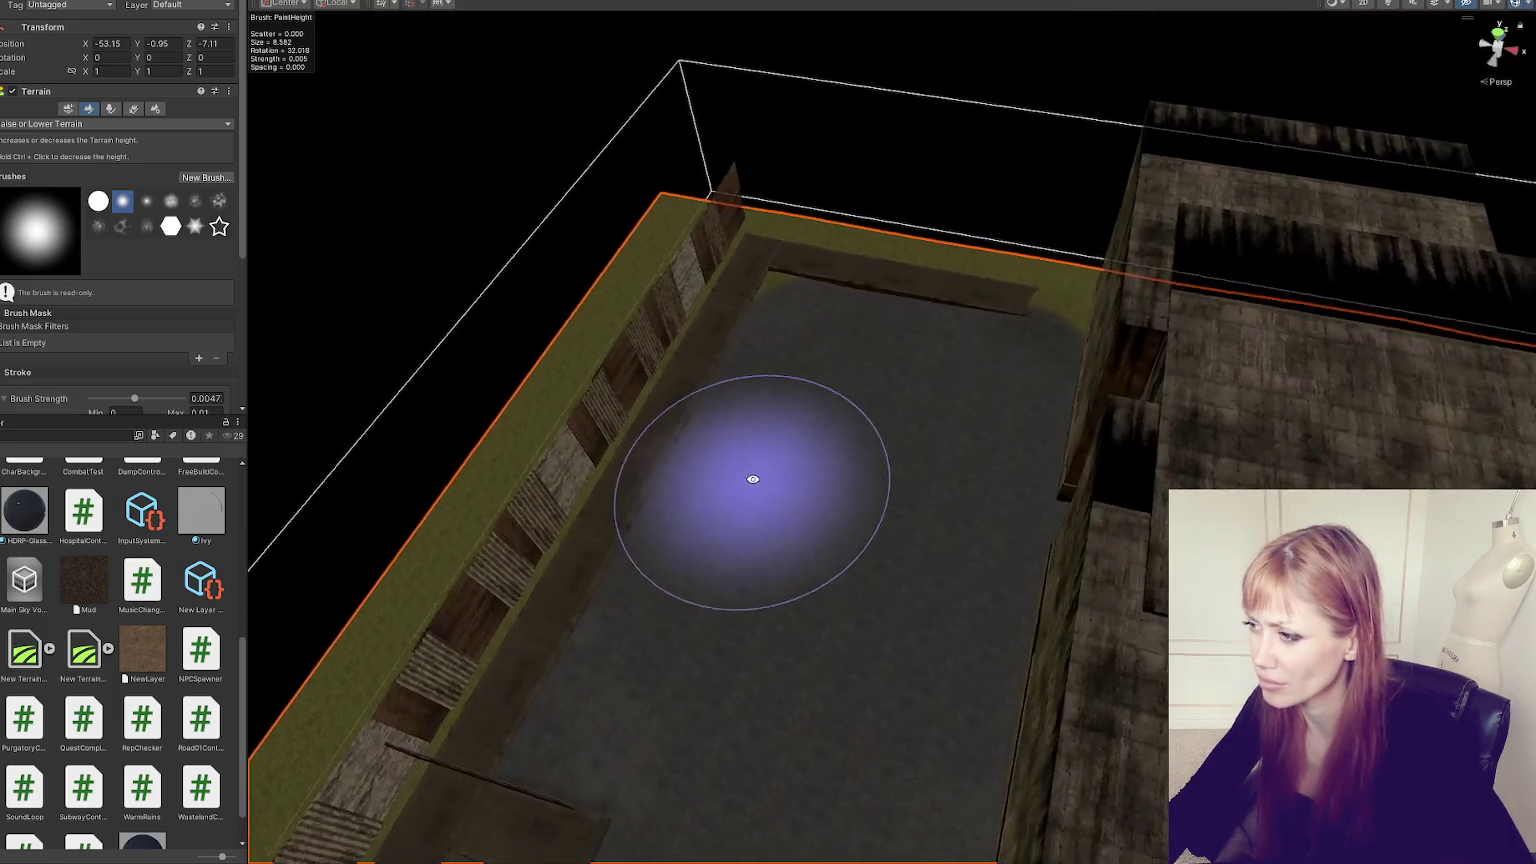
pyautogui.scroll(-3, 789, 302)
pyautogui.moveTo(782, 285)
pyautogui.mouseDown()
pyautogui.moveTo(981, 480)
pyautogui.moveTo(974, 457)
pyautogui.mouseUp()
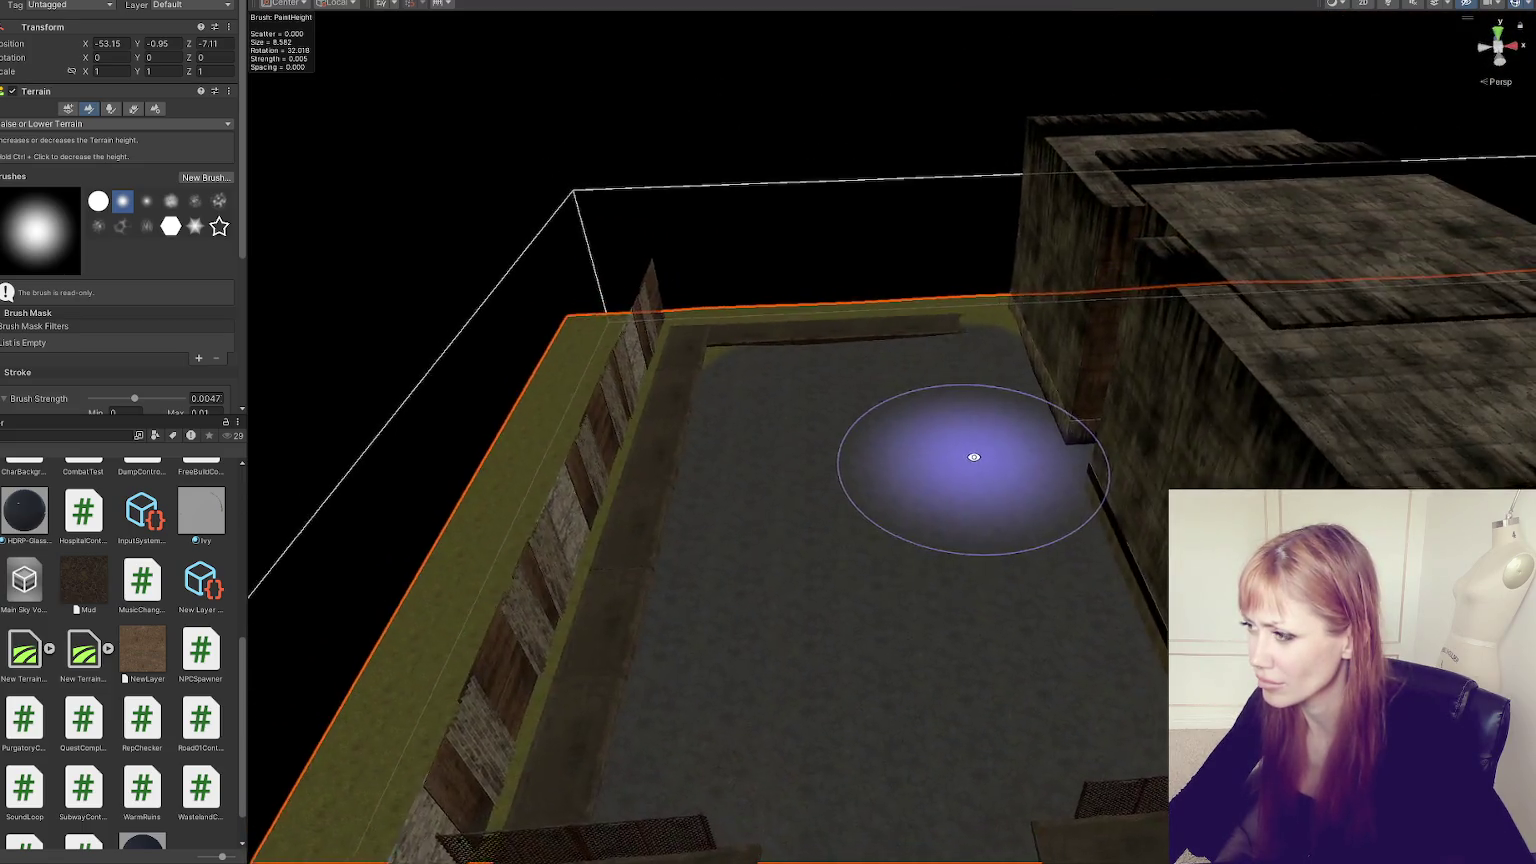
pyautogui.scroll(-2, 974, 457)
pyautogui.moveTo(1022, 411)
pyautogui.mouseDown()
pyautogui.moveTo(1046, 480)
pyautogui.moveTo(1121, 482)
pyautogui.moveTo(915, 501)
pyautogui.moveTo(813, 449)
pyautogui.moveTo(658, 456)
pyautogui.moveTo(712, 428)
pyautogui.moveTo(607, 446)
pyautogui.moveTo(919, 333)
pyautogui.moveTo(984, 339)
pyautogui.moveTo(1048, 380)
pyautogui.mouseUp()
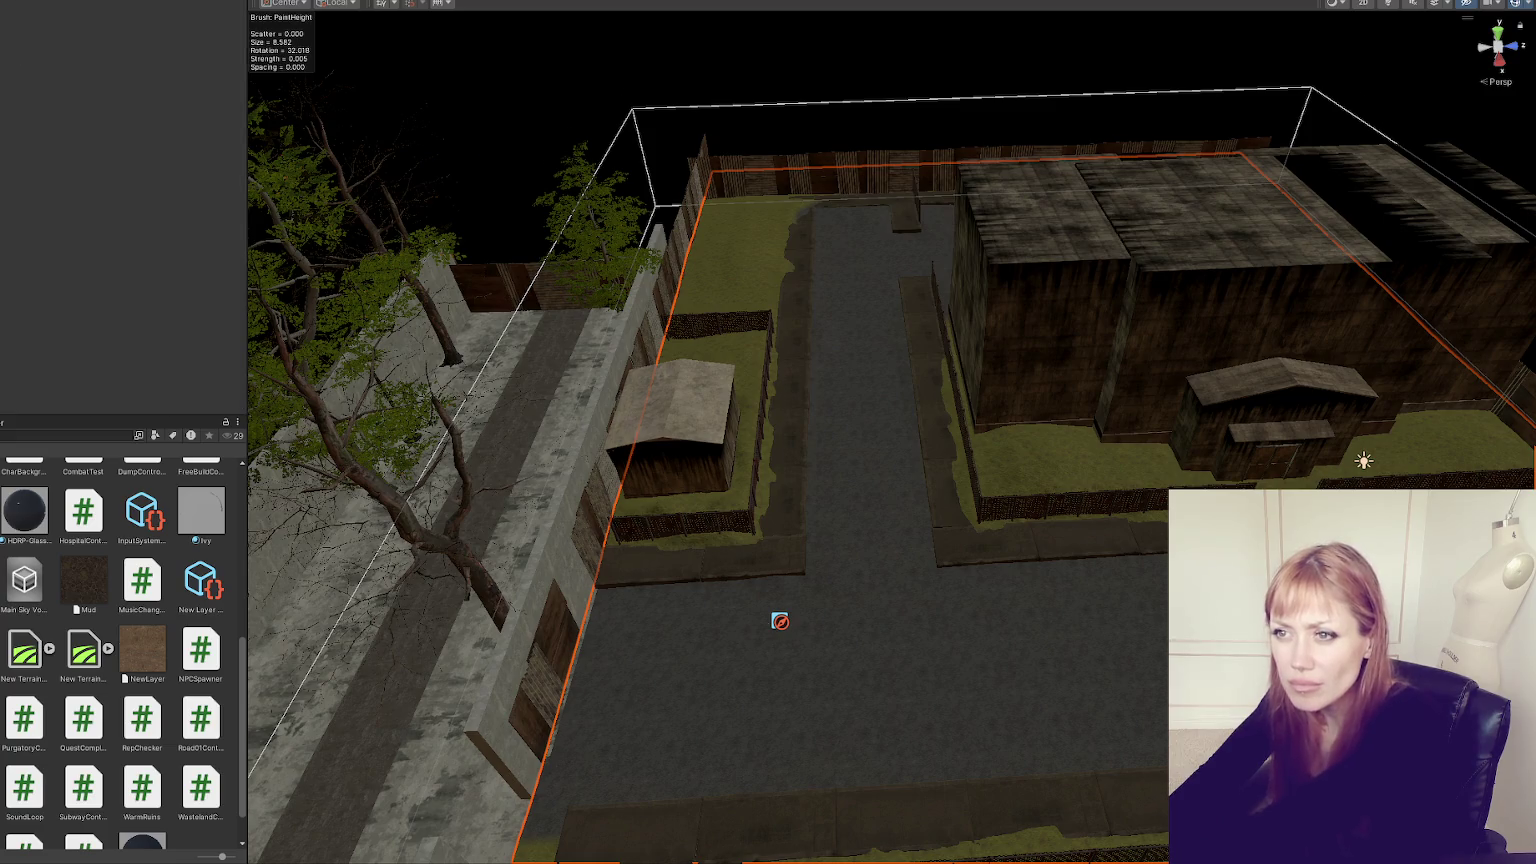
# - Hide WastelandChunk006, open the start scene, and save the modified scenes
pyautogui.press('h')
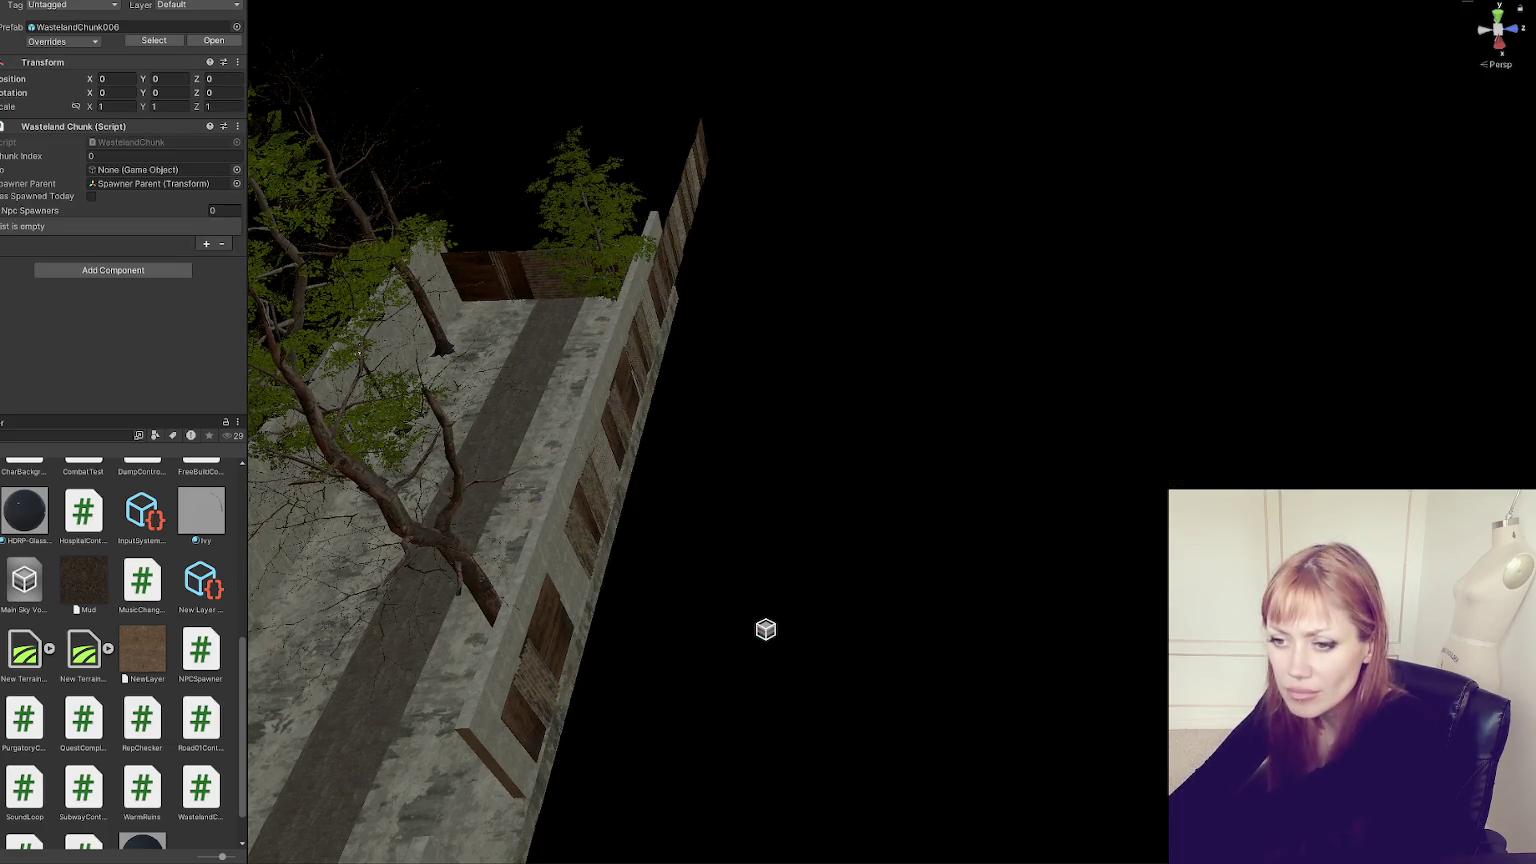
pyautogui.scroll(5, 123, 650)
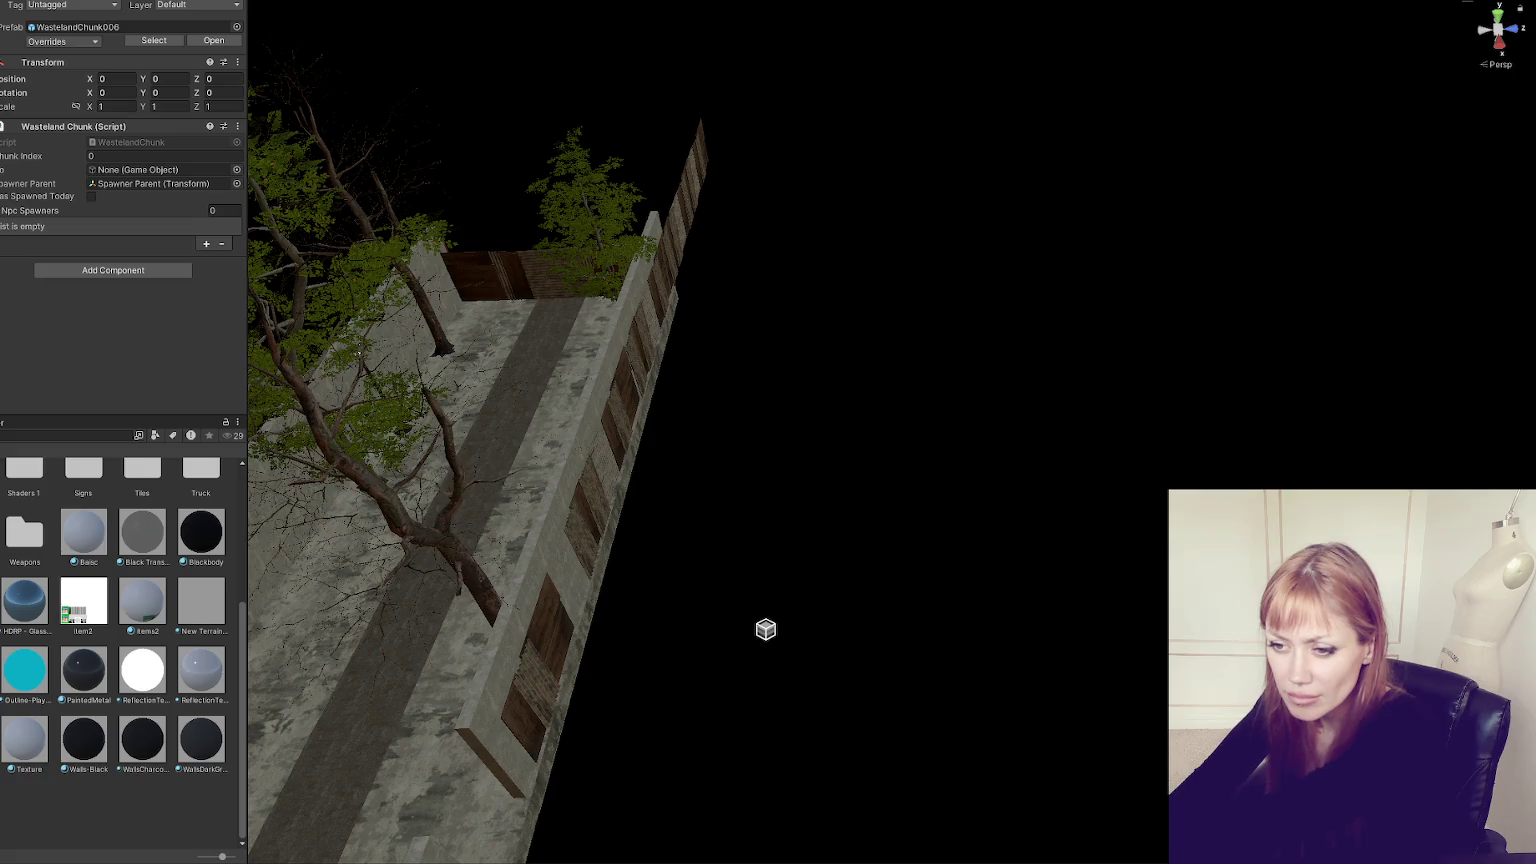
pyautogui.doubleClick(31, 648)
pyautogui.click(630, 435)
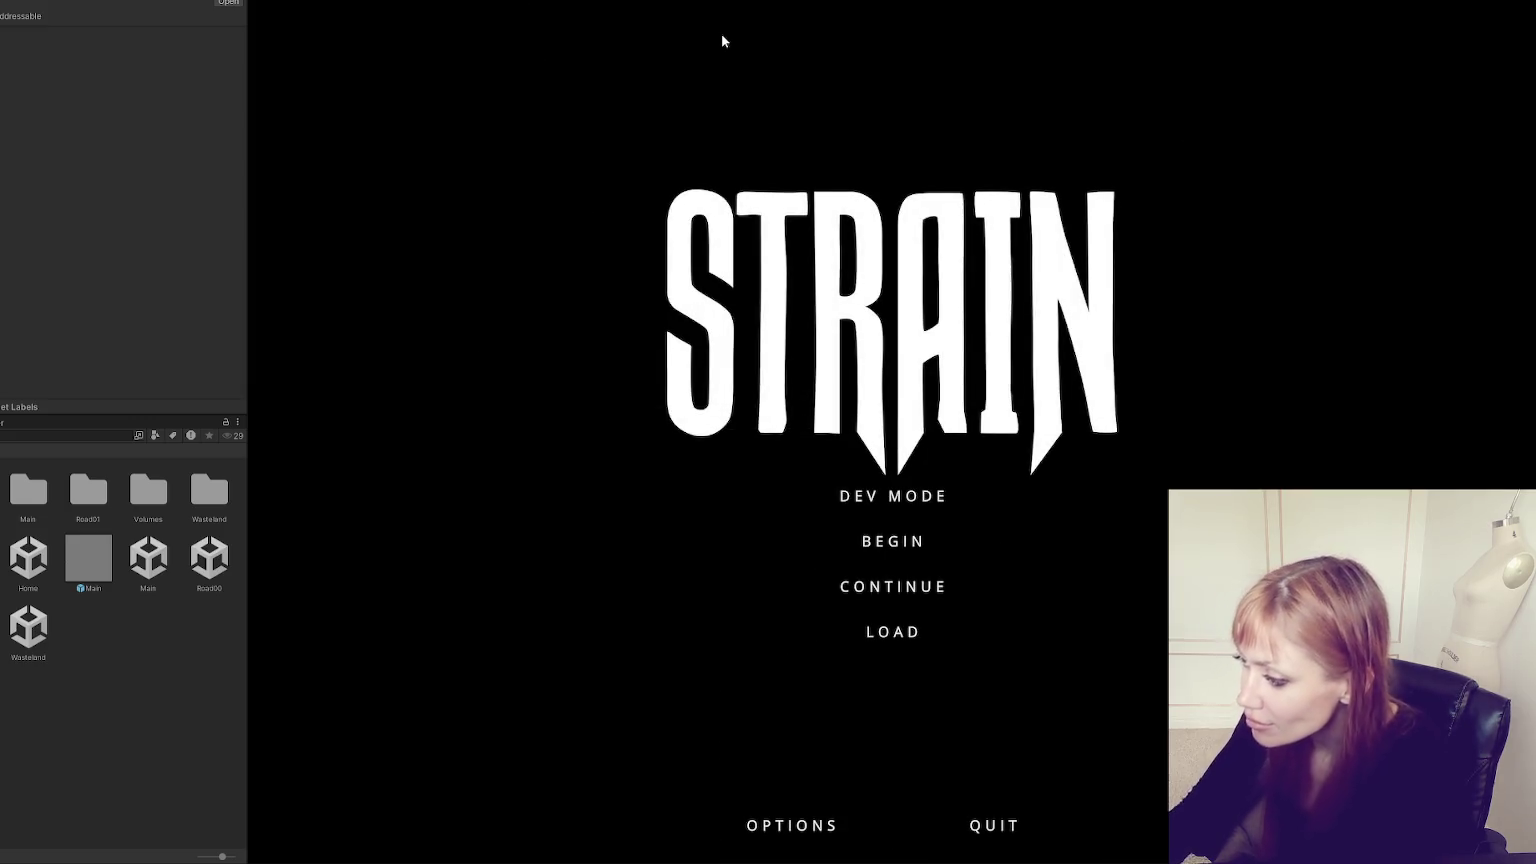
# - Choose DEV MODE on the STRAIN main menu to load into the fenced base
pyautogui.click(889, 491)
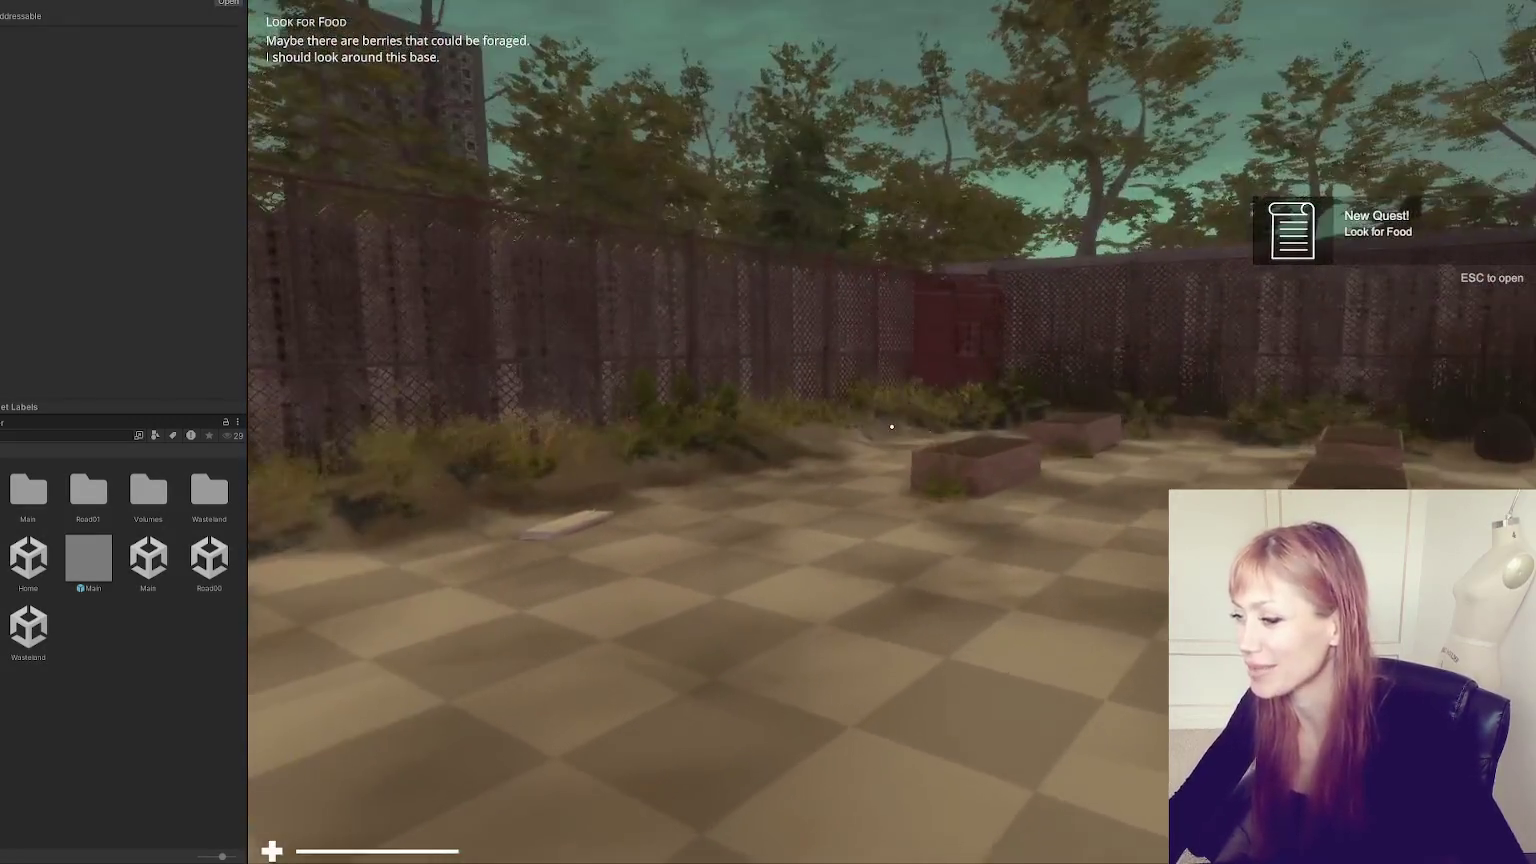
# - Check the in-game Tasks list, then walk forward through the red door
pyautogui.press('Escape')
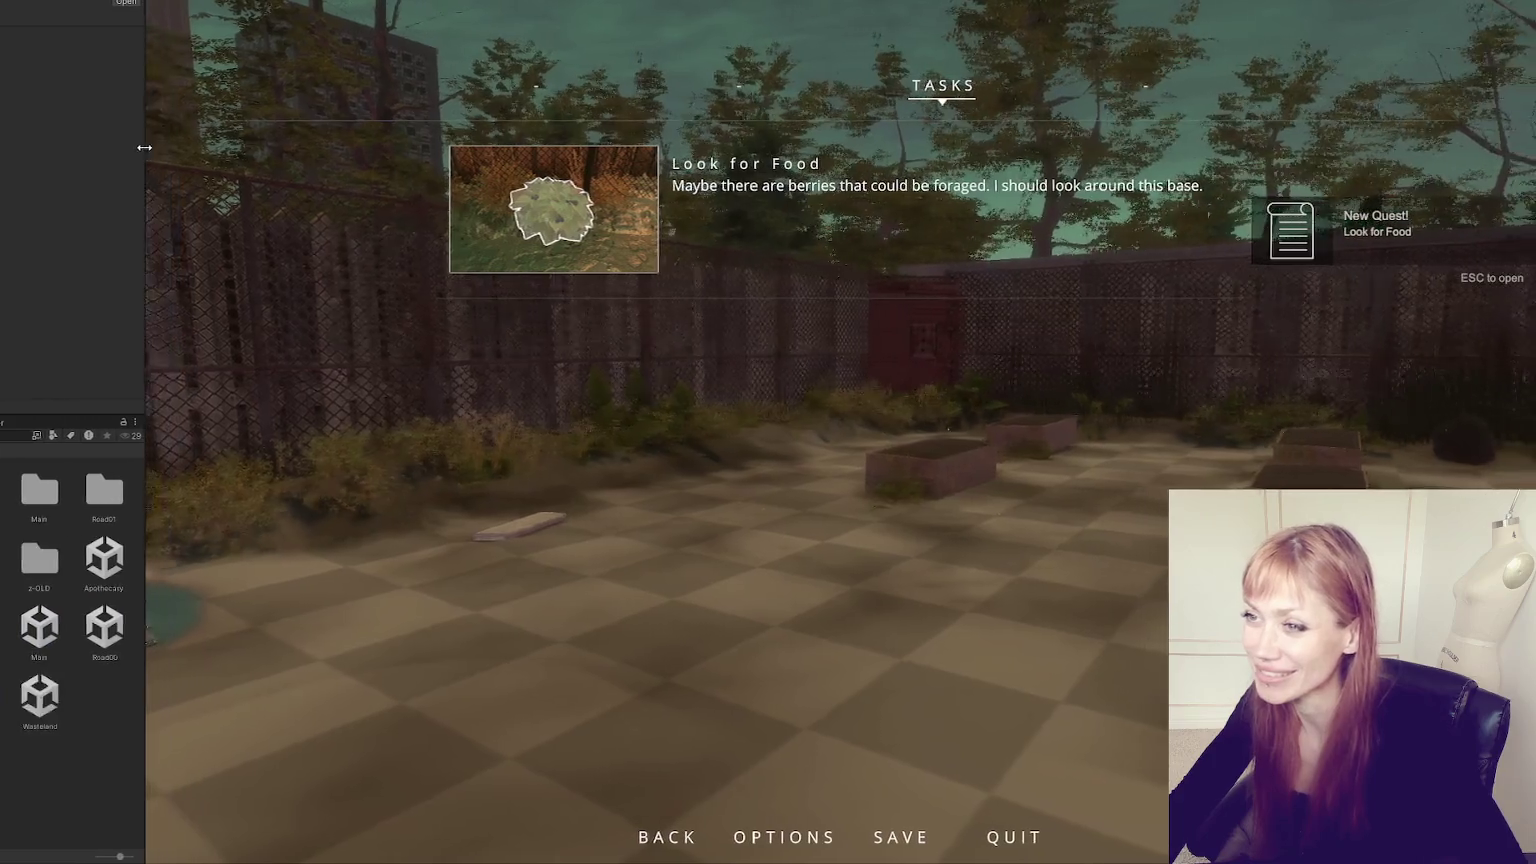
pyautogui.press('Escape')
pyautogui.press('w')
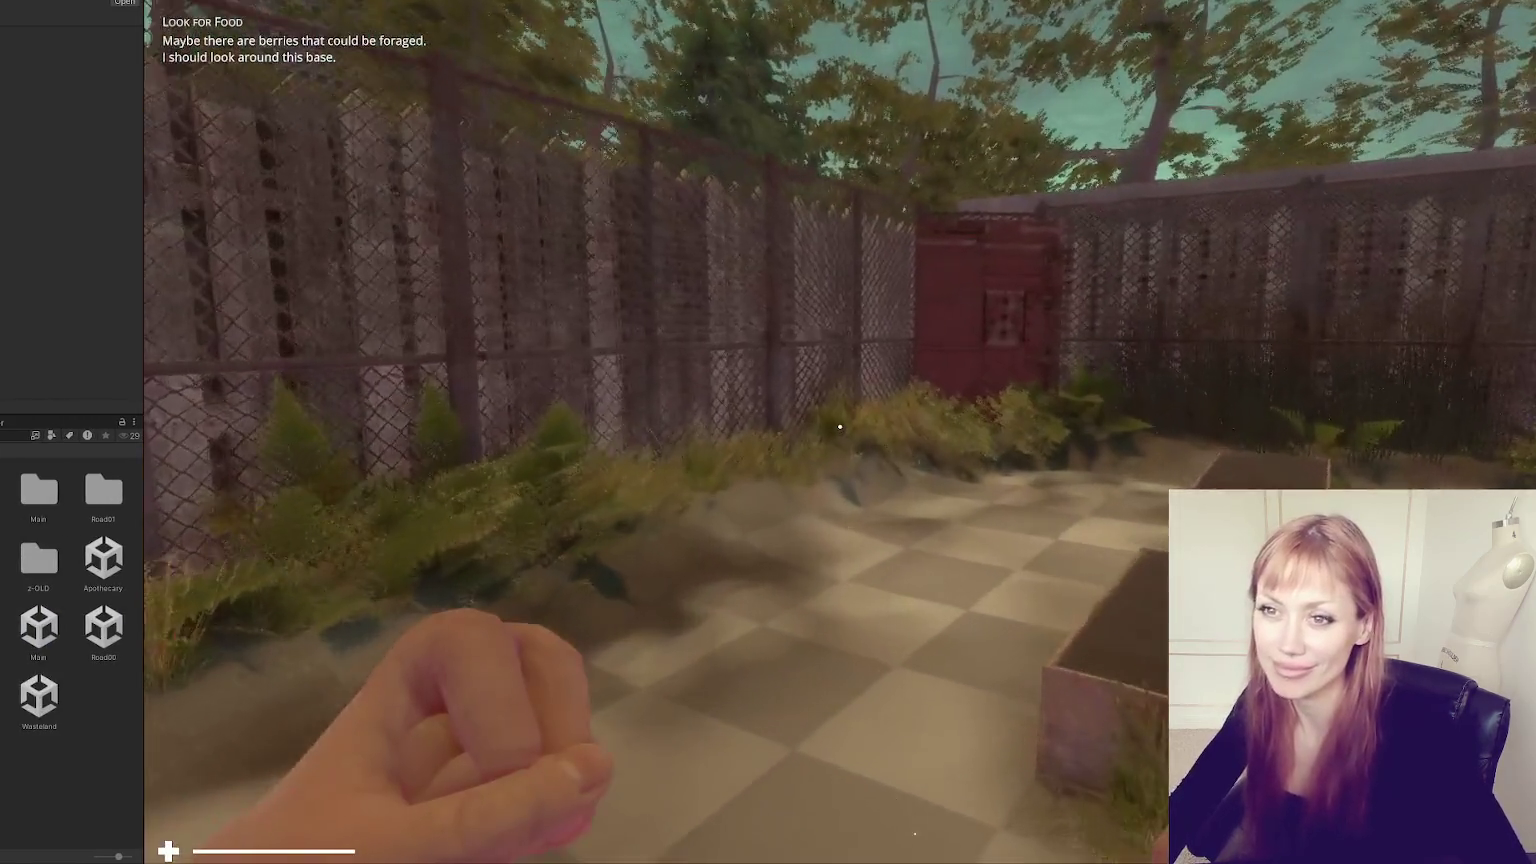
pyautogui.press('w')
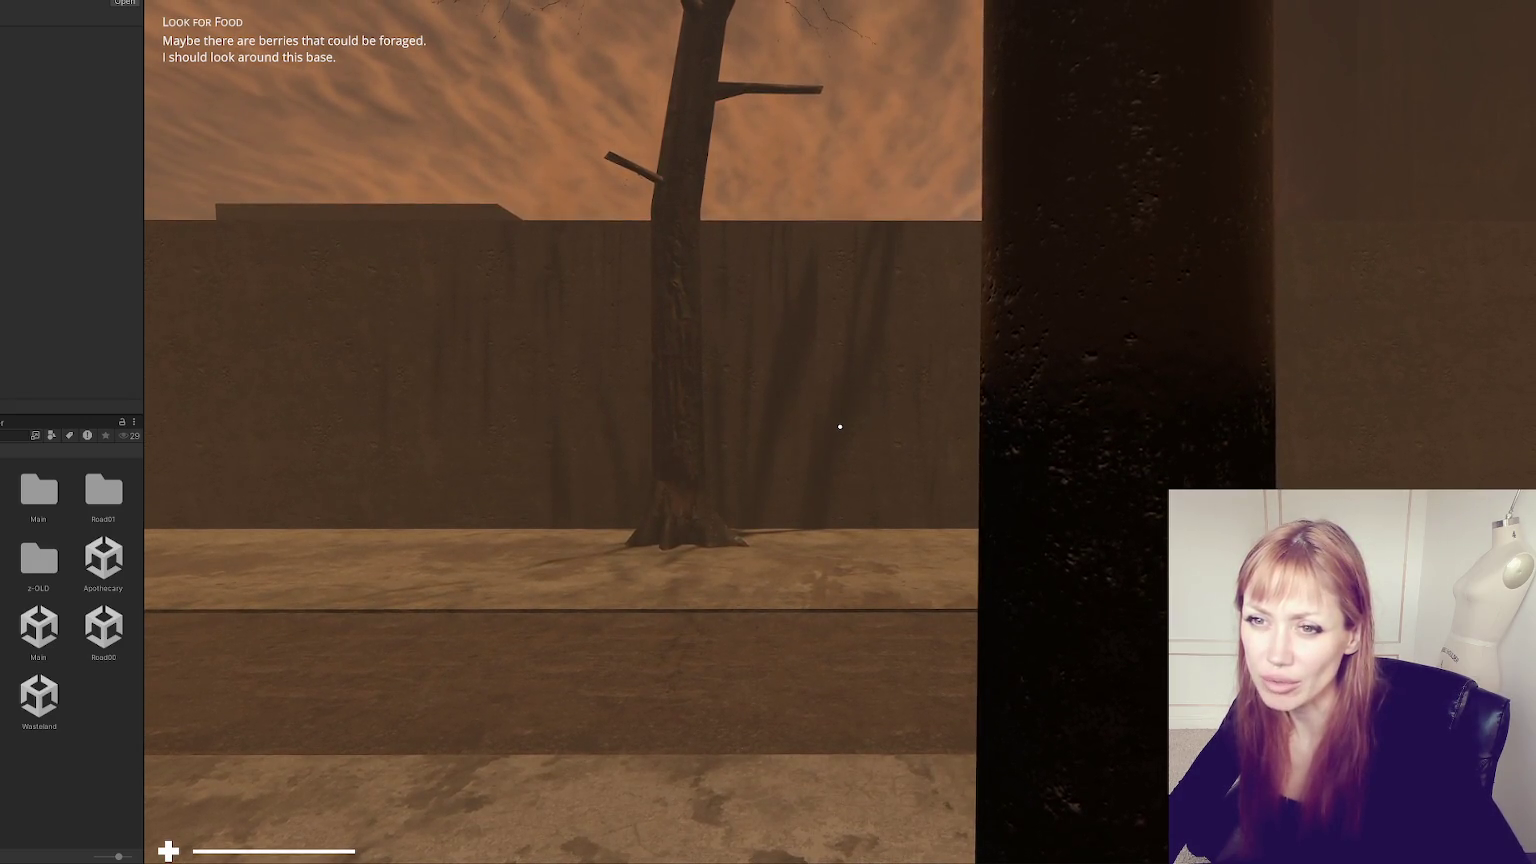
# - Walk along the lamp-lit path and fence out into the open street and down it
pyautogui.press('w')
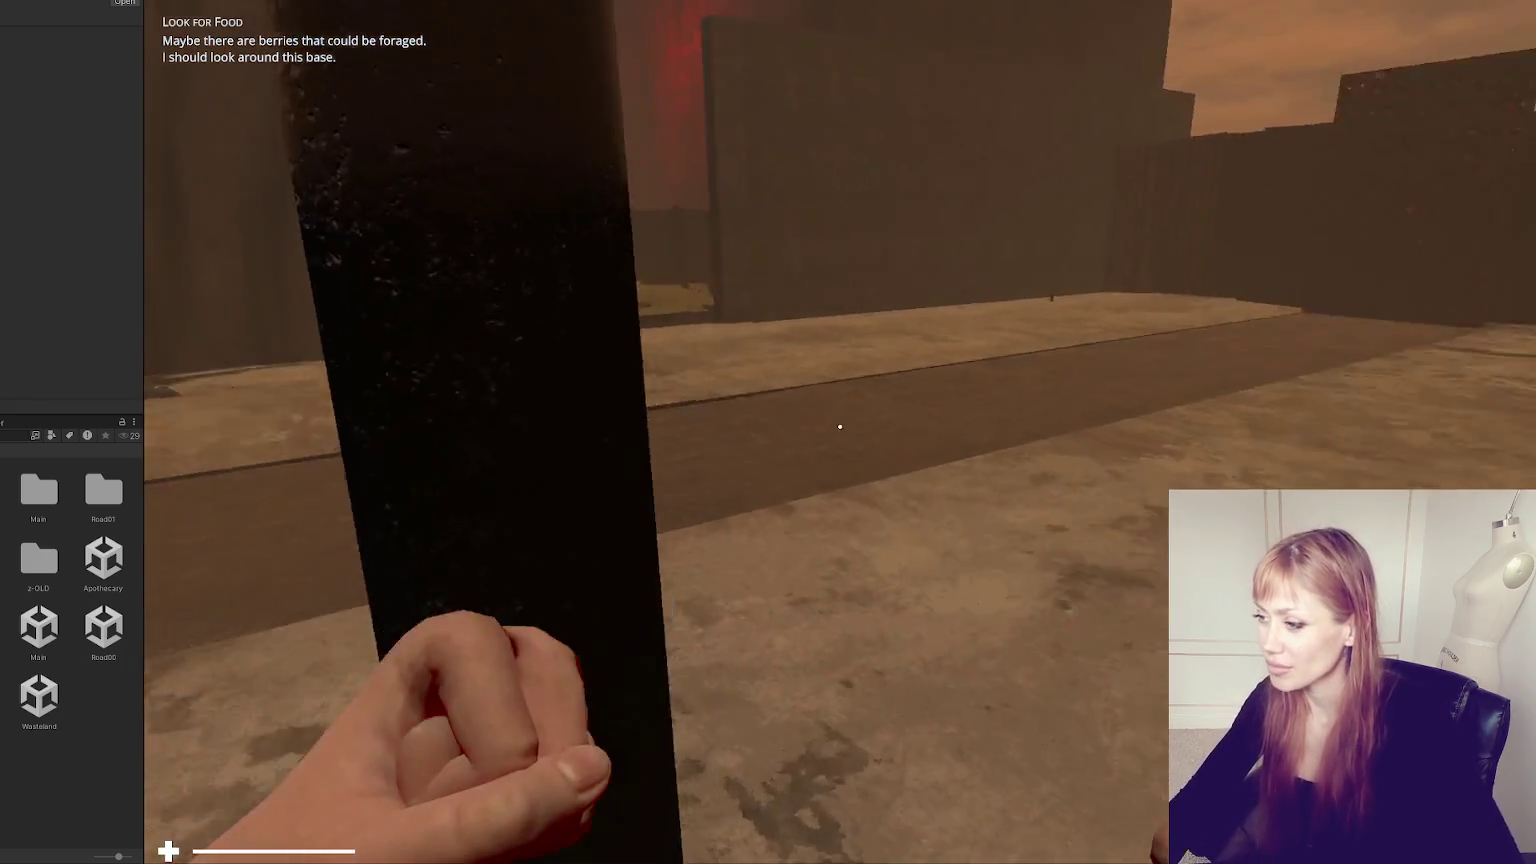
pyautogui.press('w')
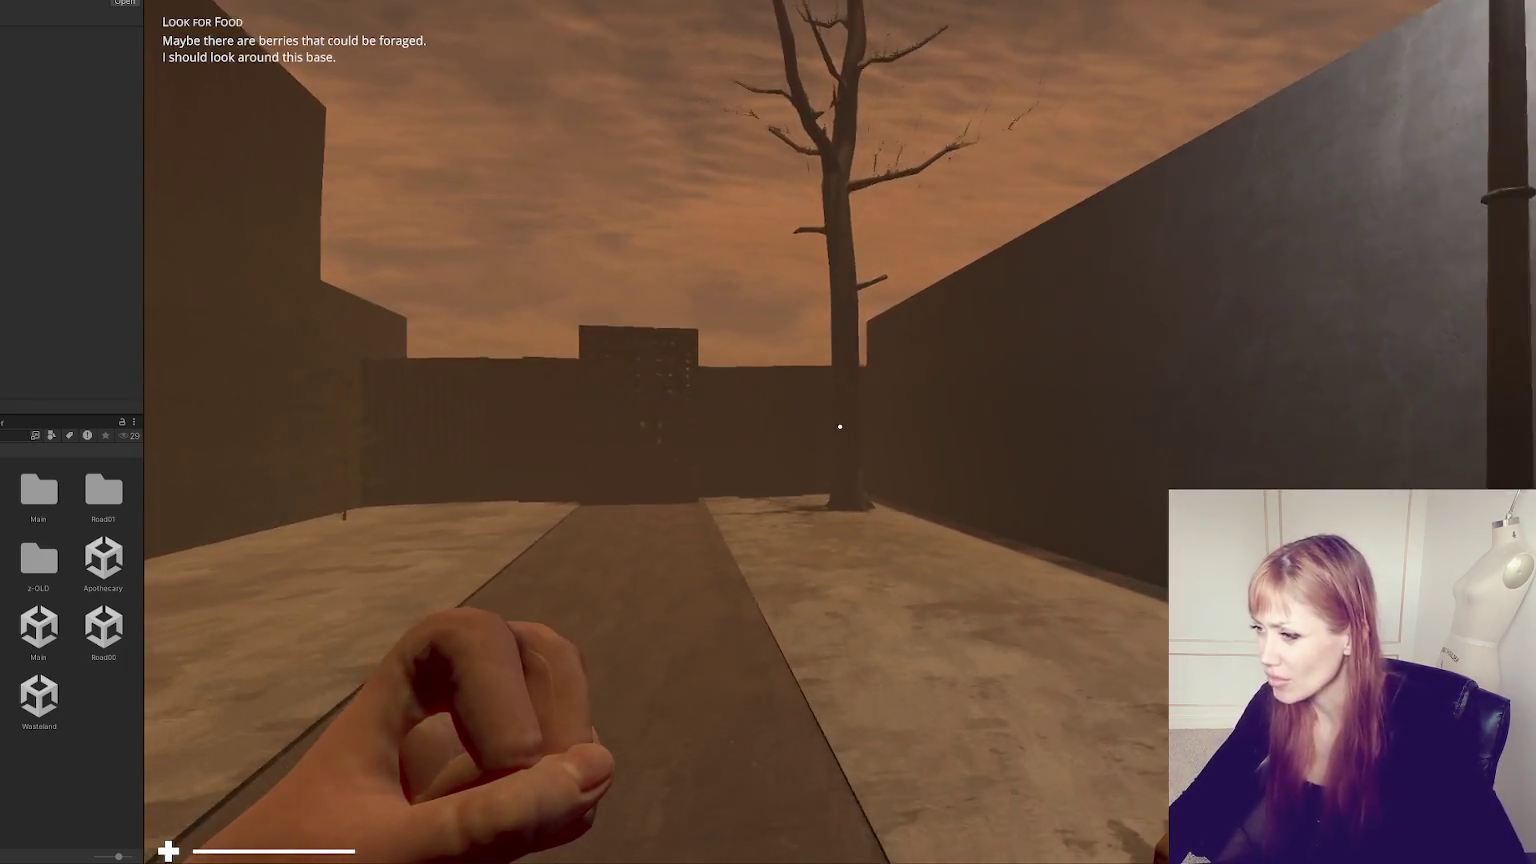
pyautogui.press('w')
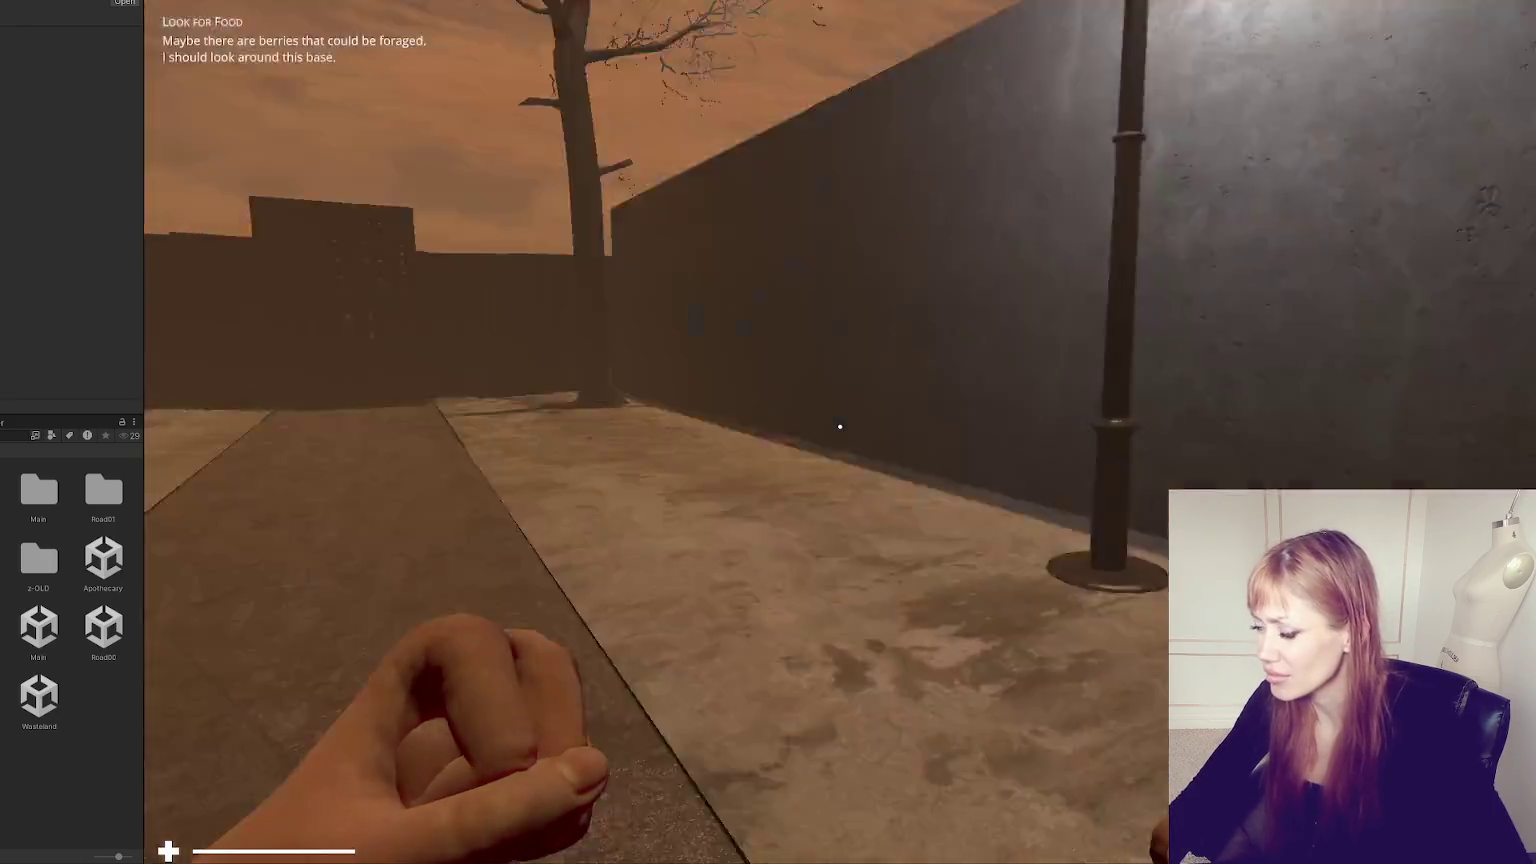
pyautogui.press('w')
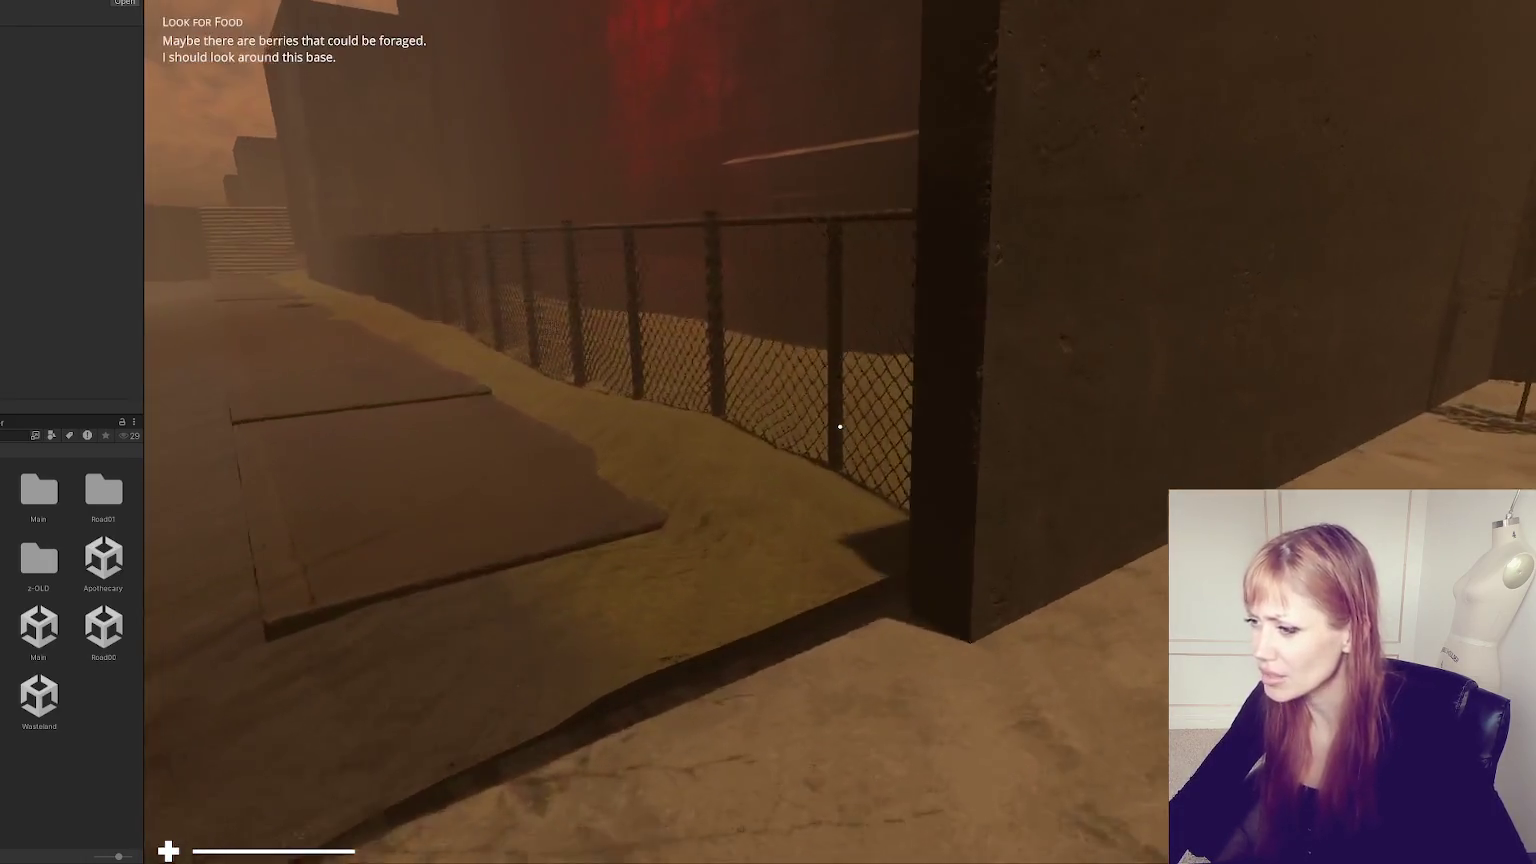
pyautogui.press('w')
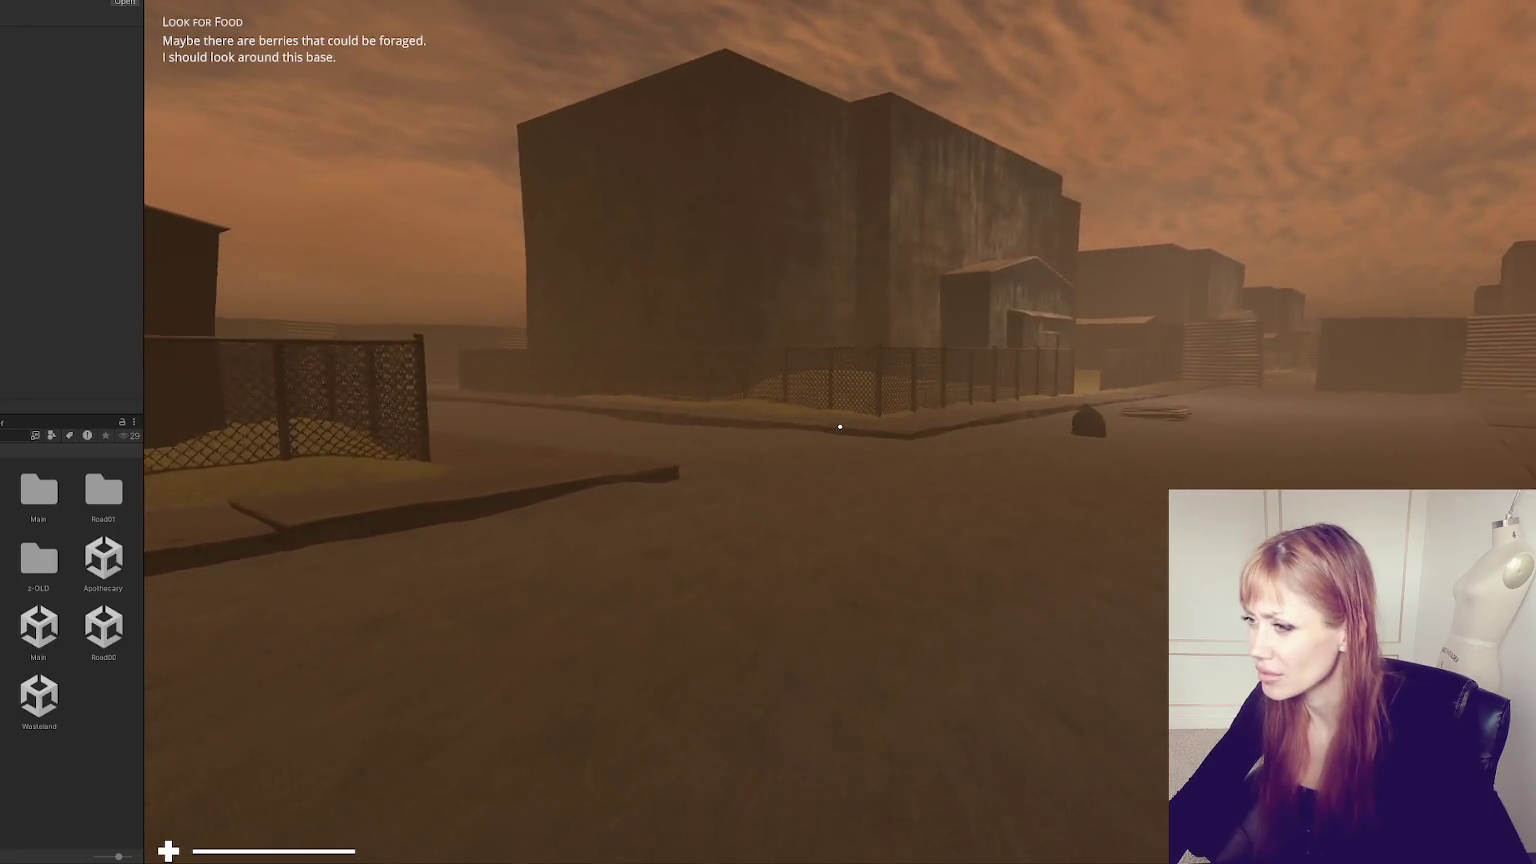
pyautogui.press('w')
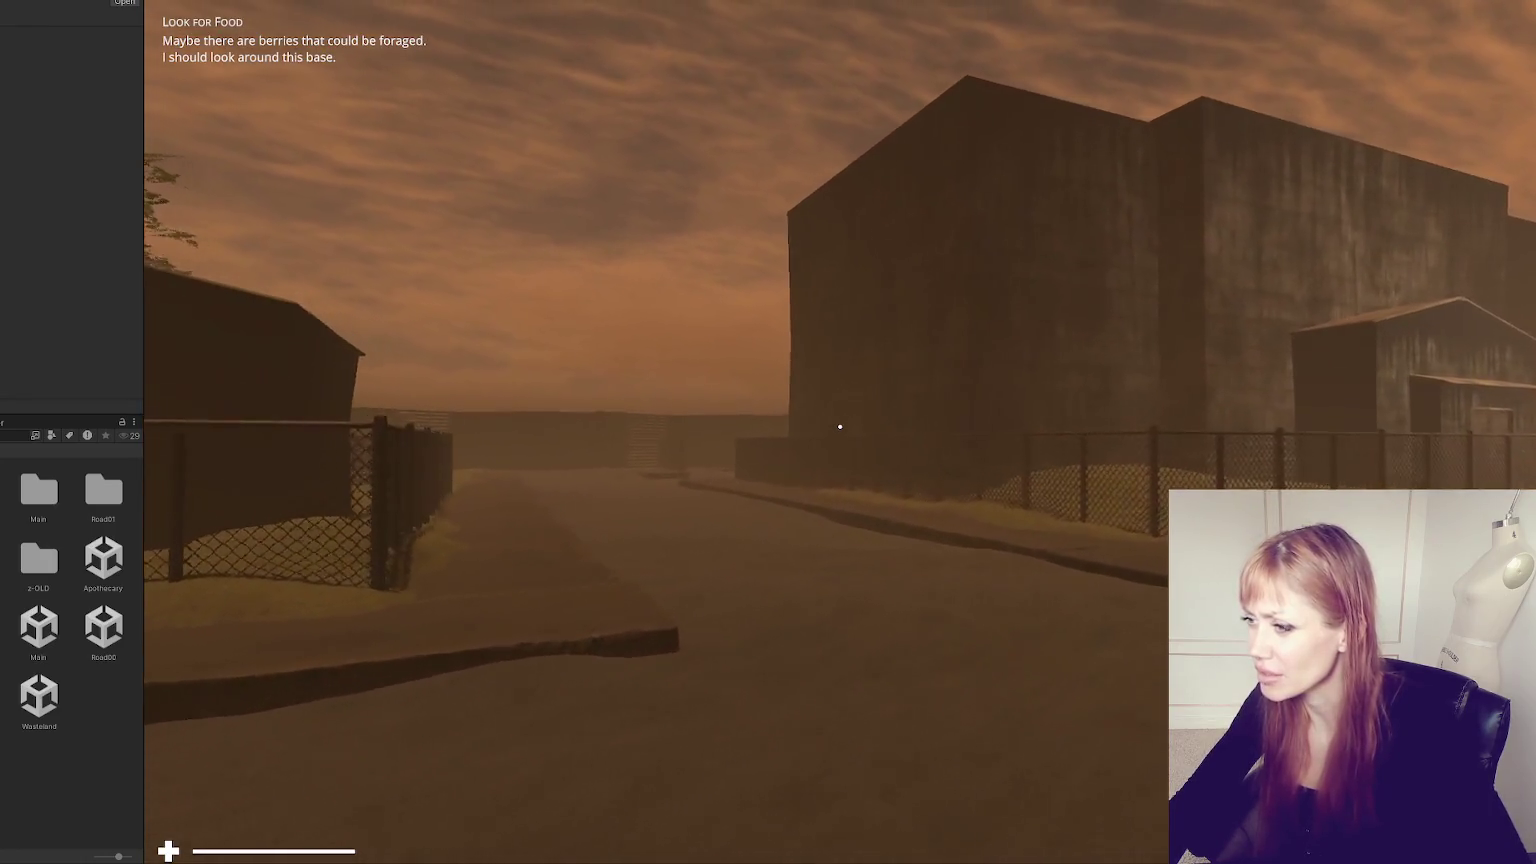
pyautogui.press('w')
# - Walk past the large building, through the corrugated alley, then pause on the task list
pyautogui.press('w')
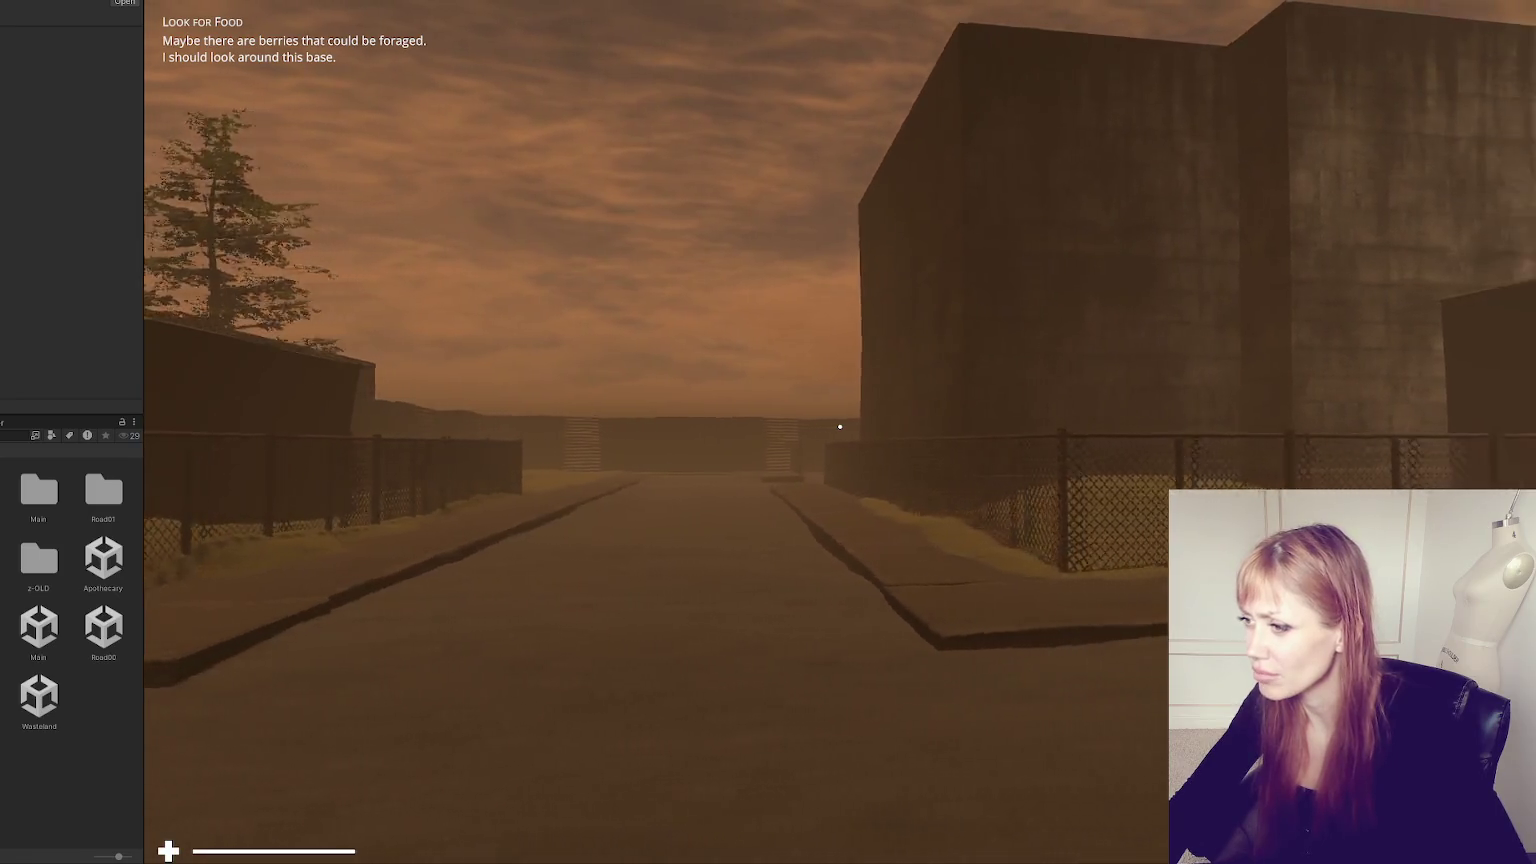
pyautogui.press('w')
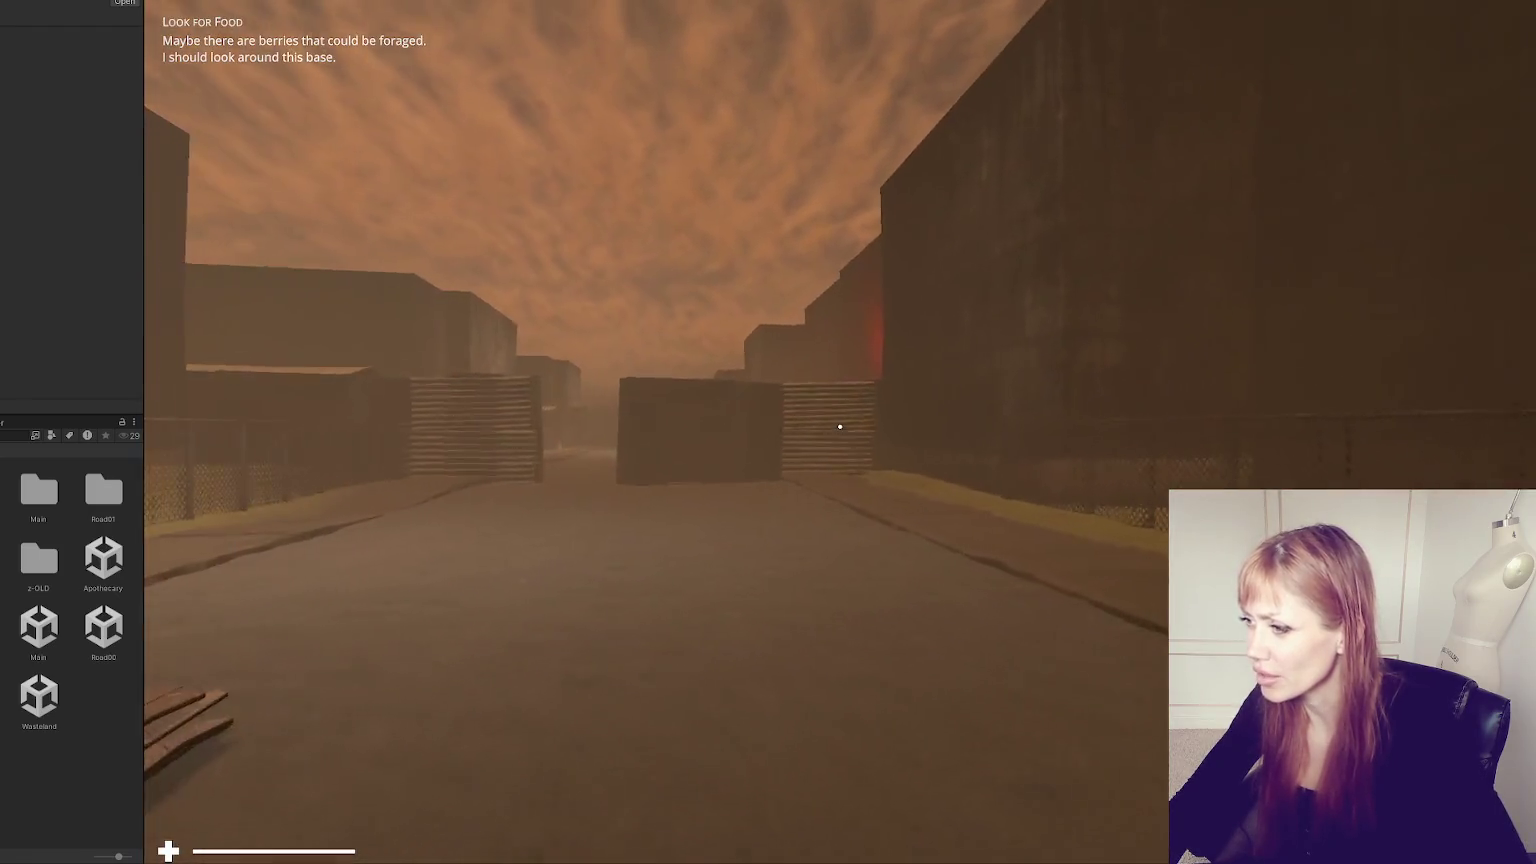
pyautogui.press('w')
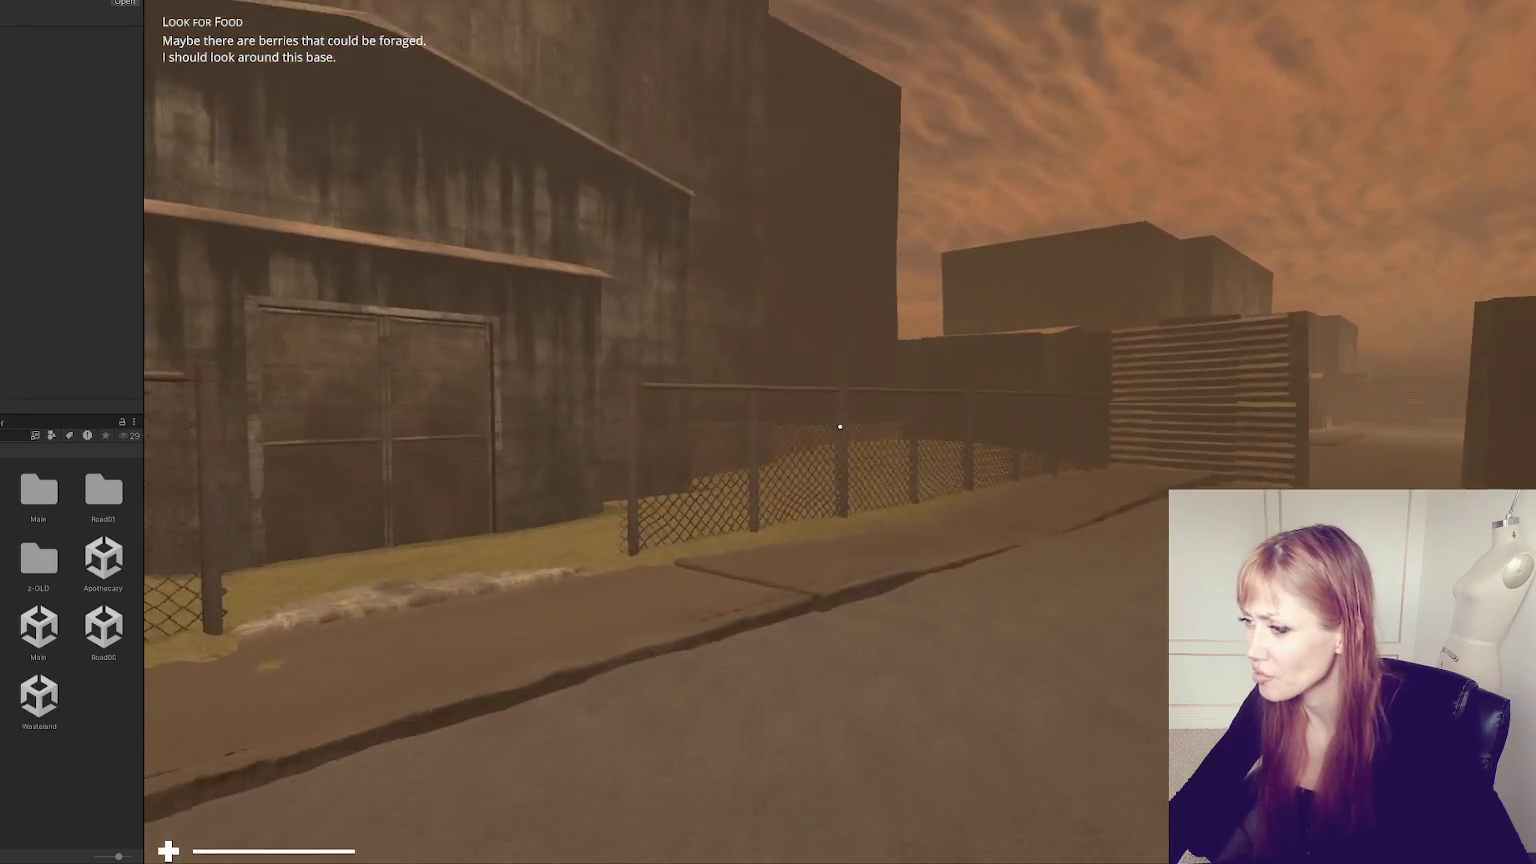
pyautogui.press('w')
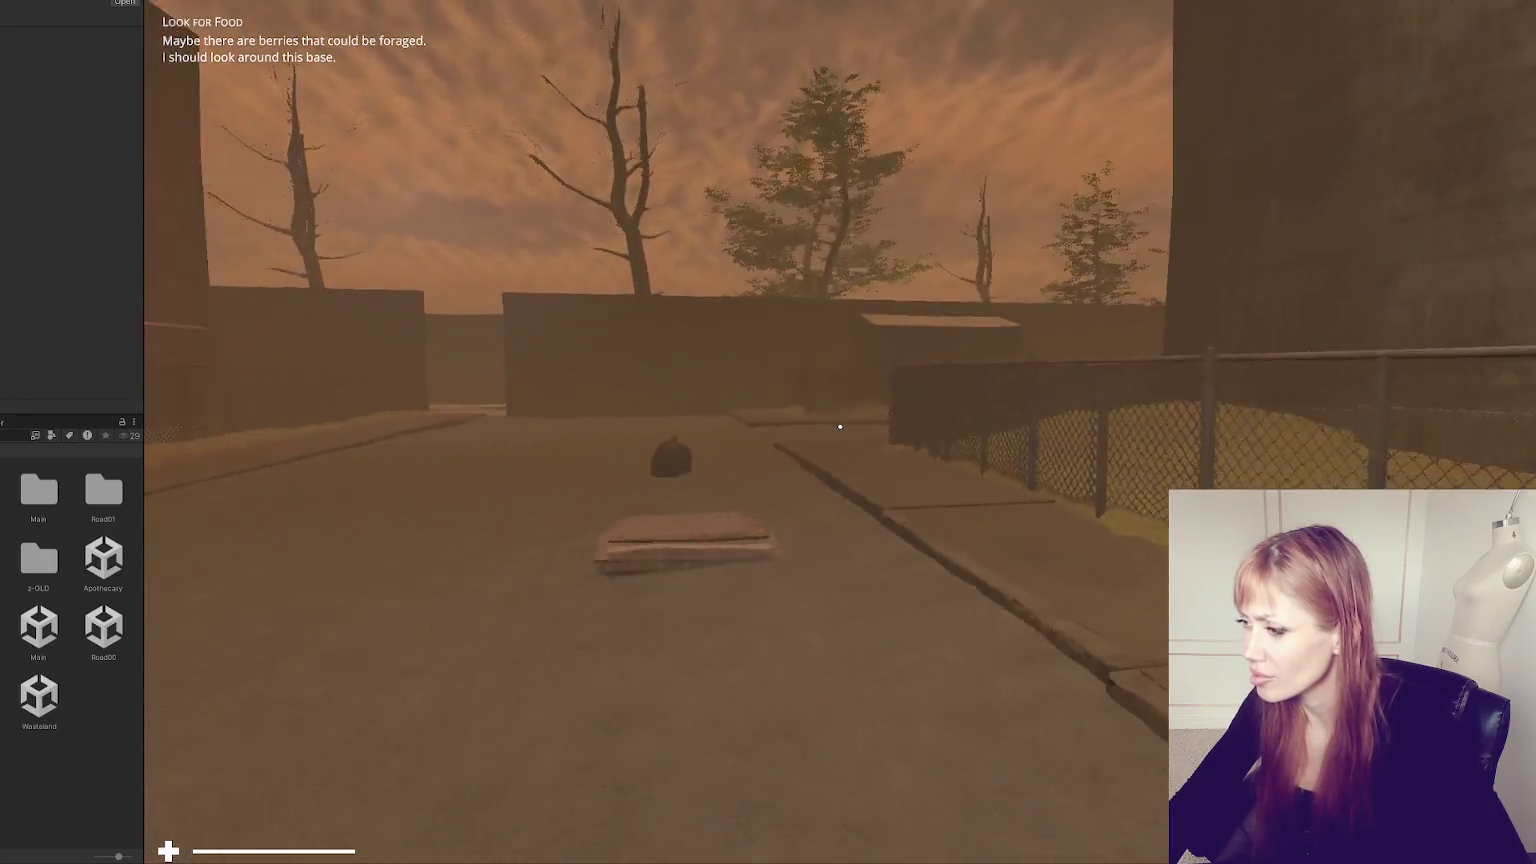
pyautogui.press('w')
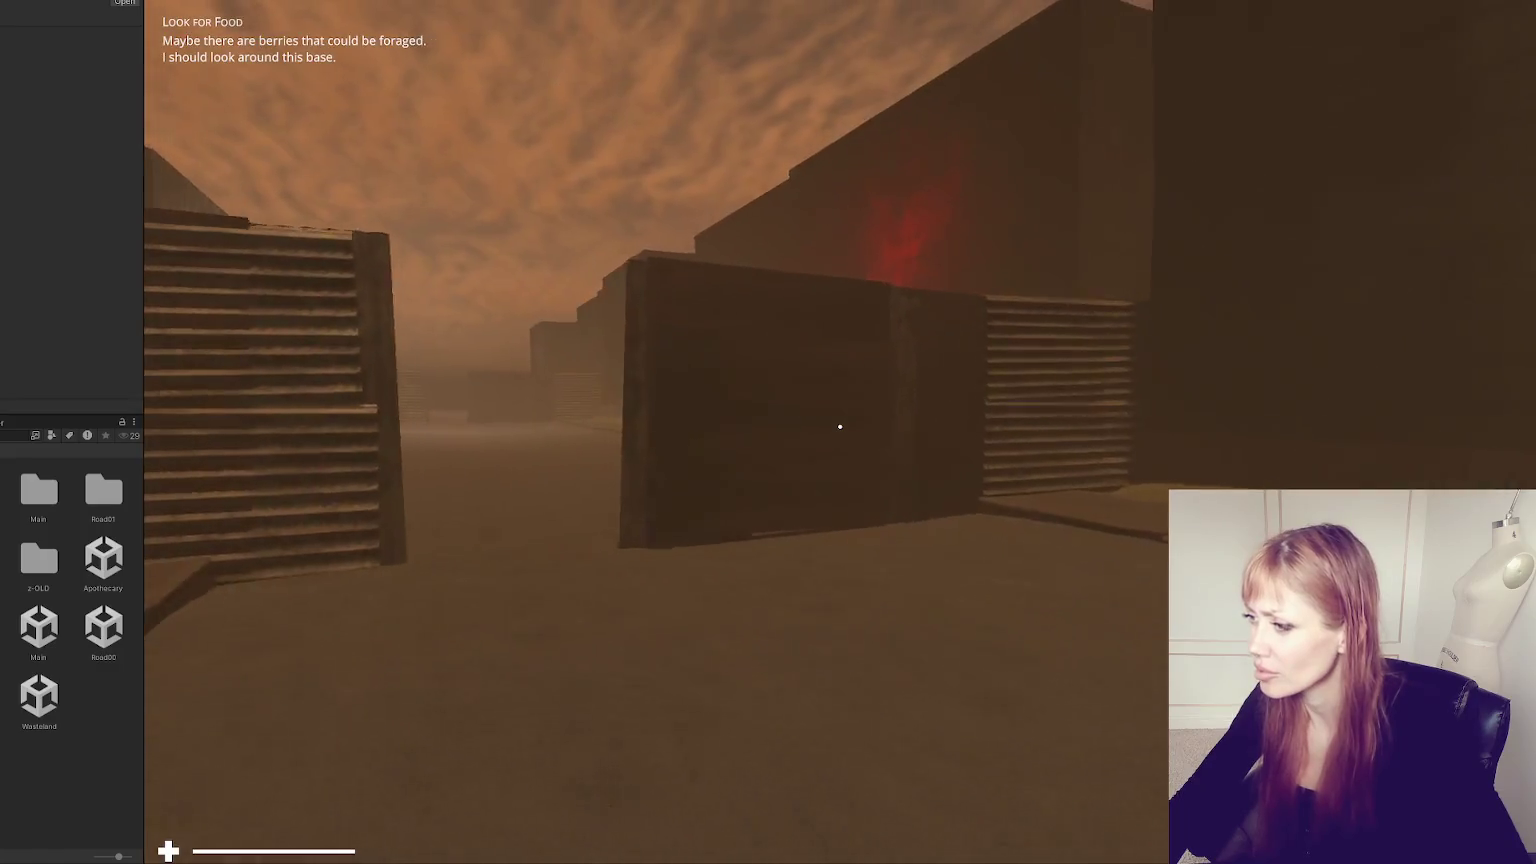
pyautogui.press('w')
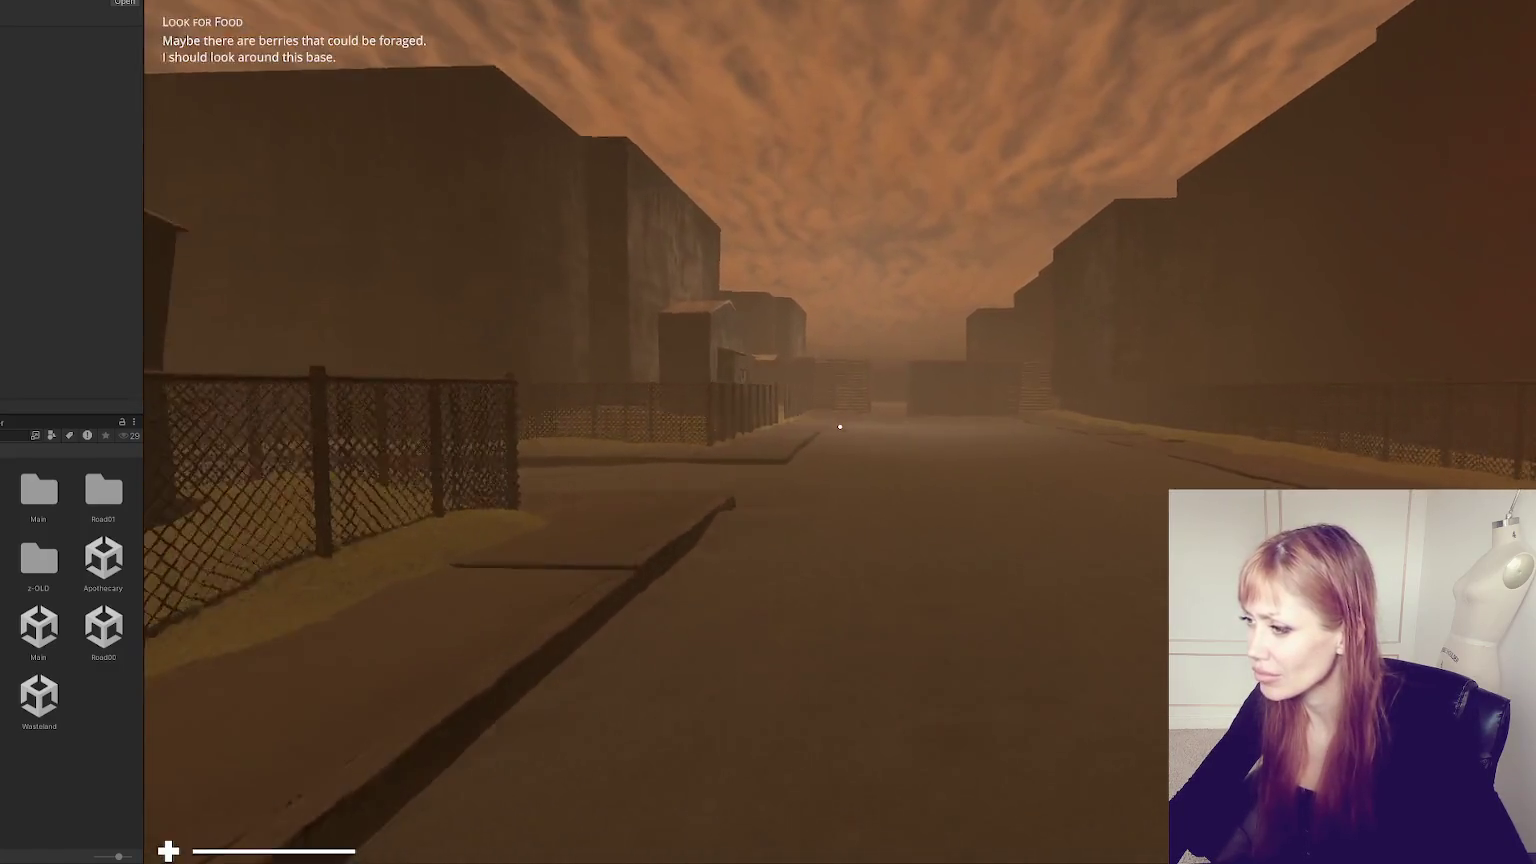
pyautogui.press('w')
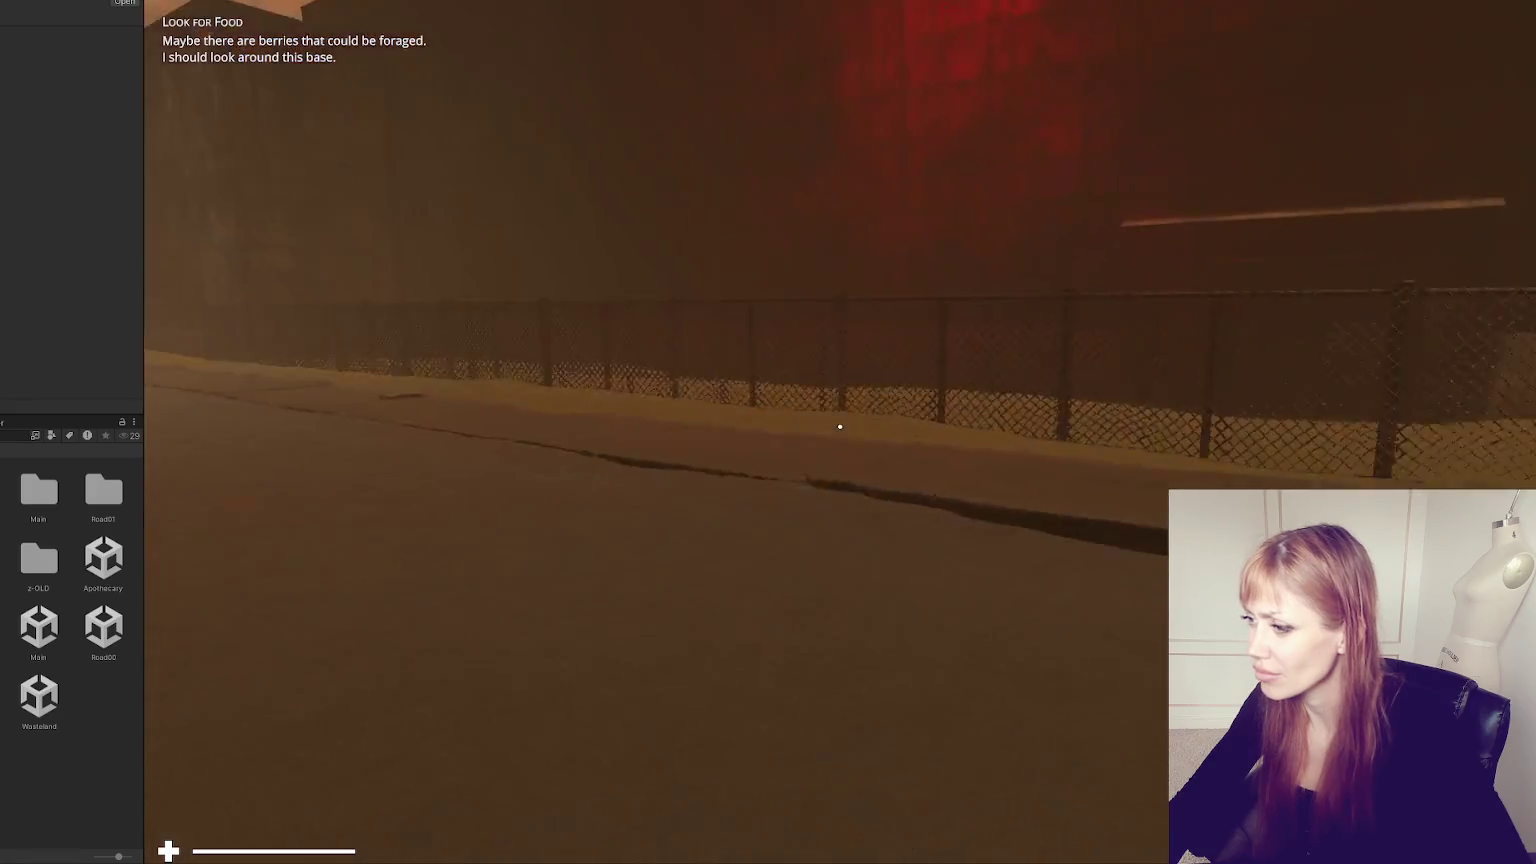
pyautogui.press('w')
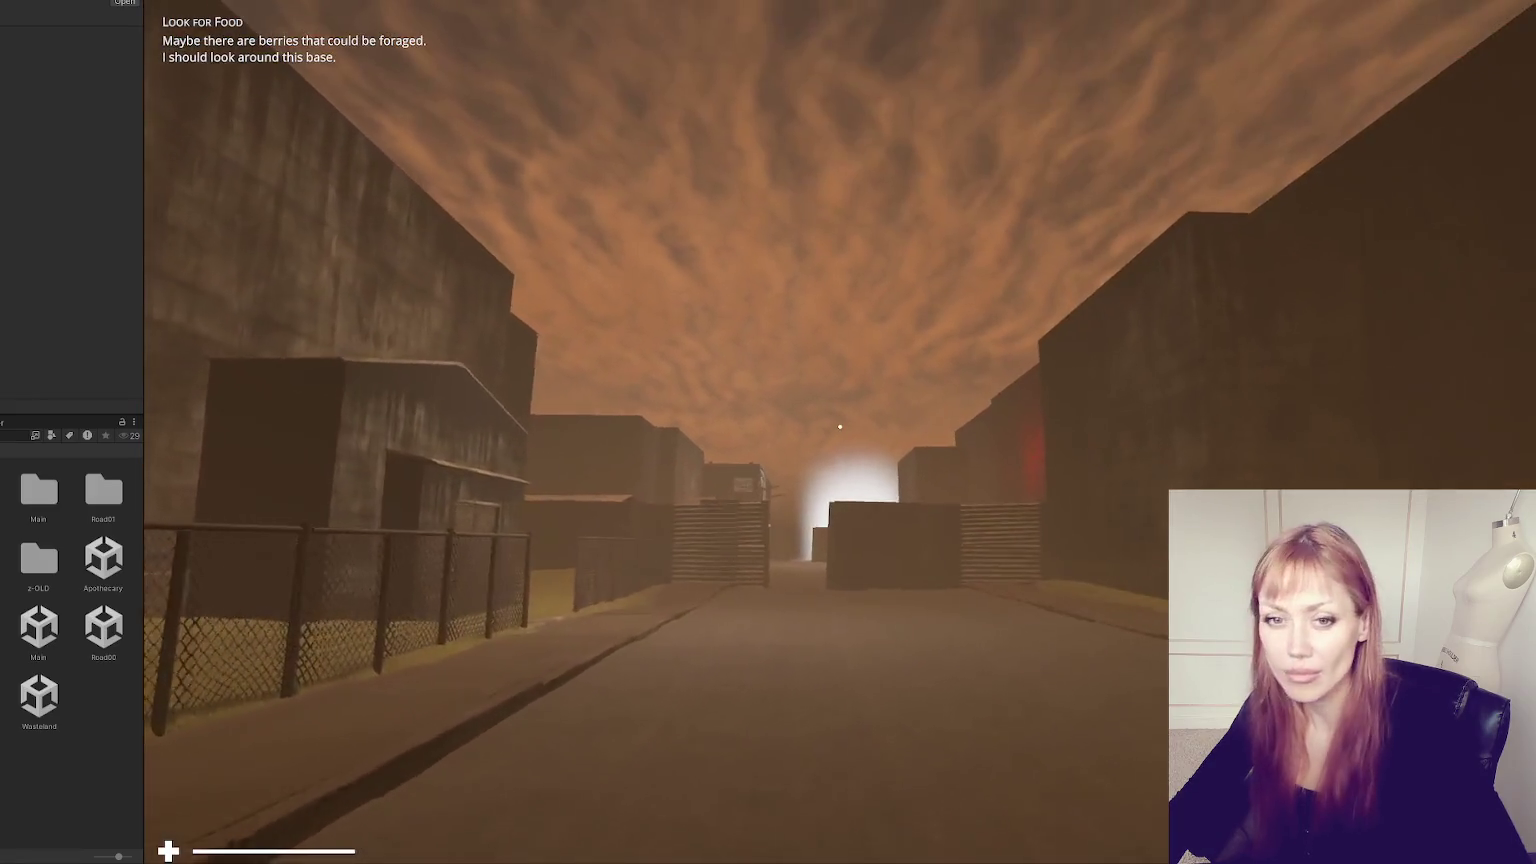
pyautogui.press('Escape')
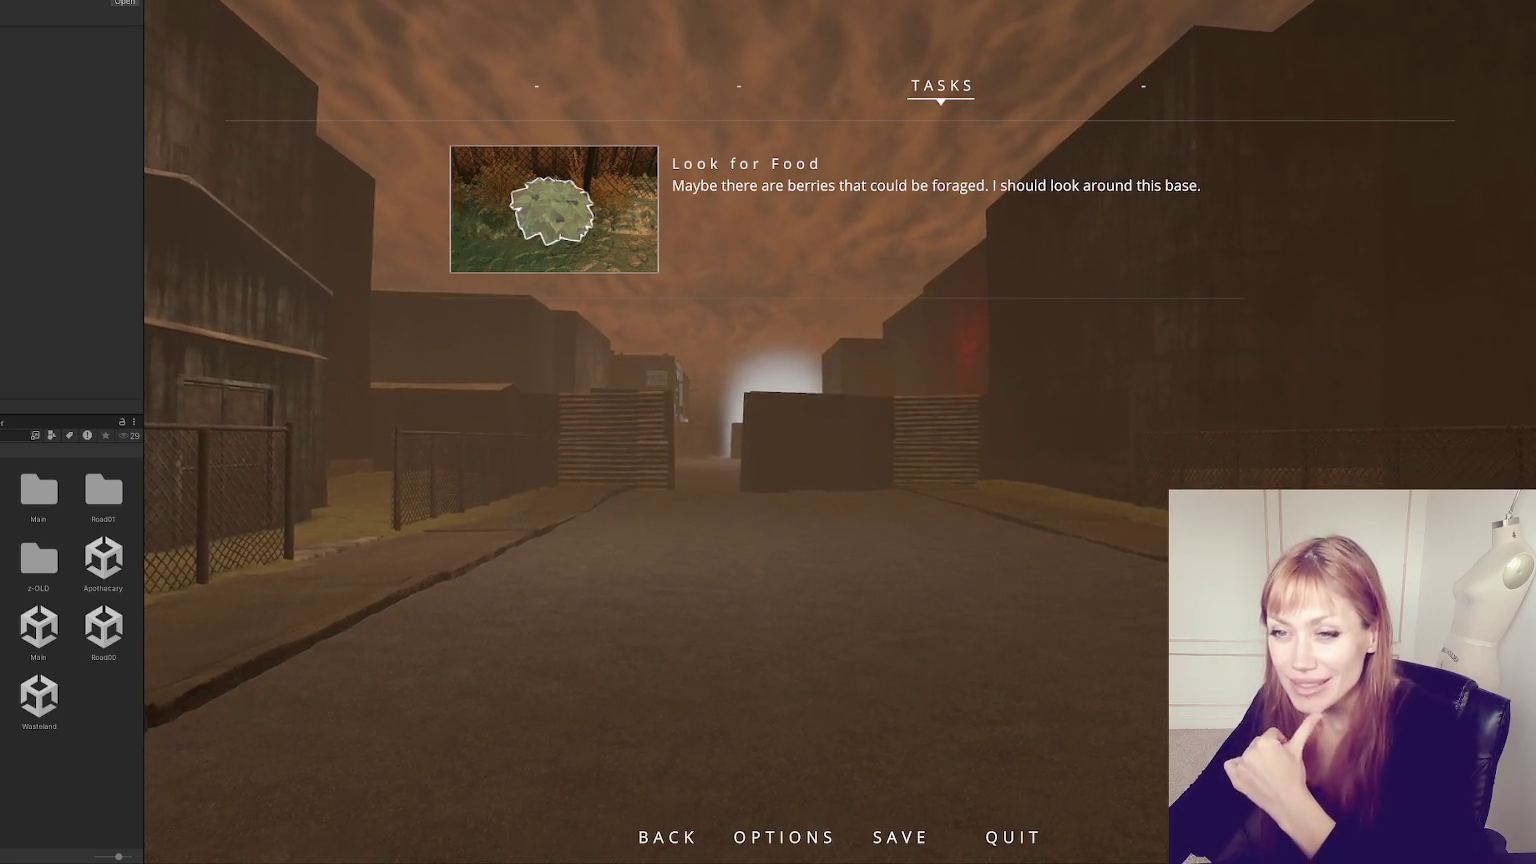
# - Resume play and walk along the fenced sidewalk and down the street toward the fence gap
pyautogui.press('Escape')
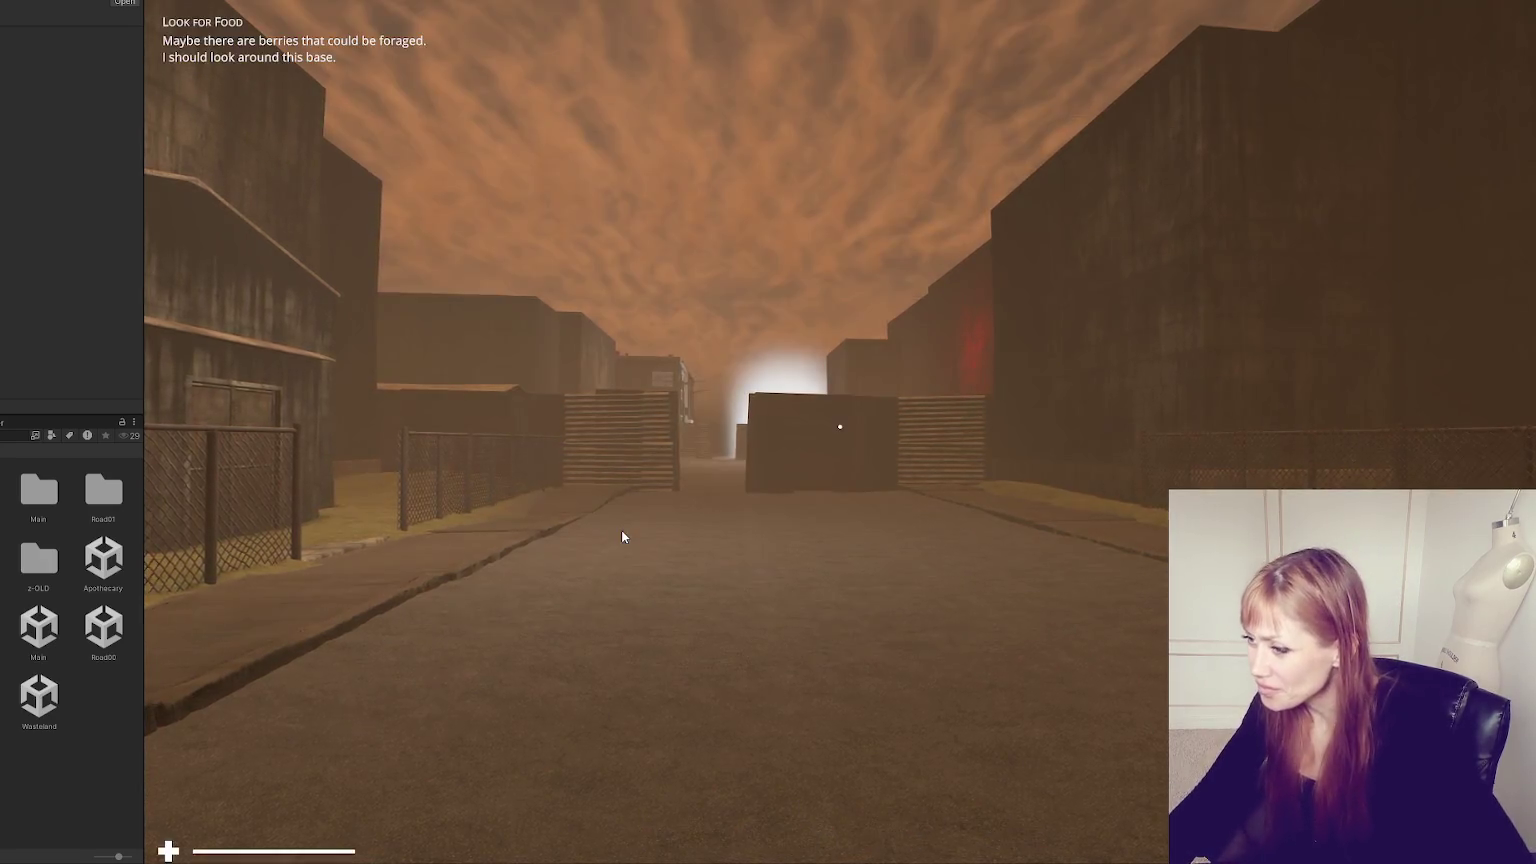
pyautogui.press('w')
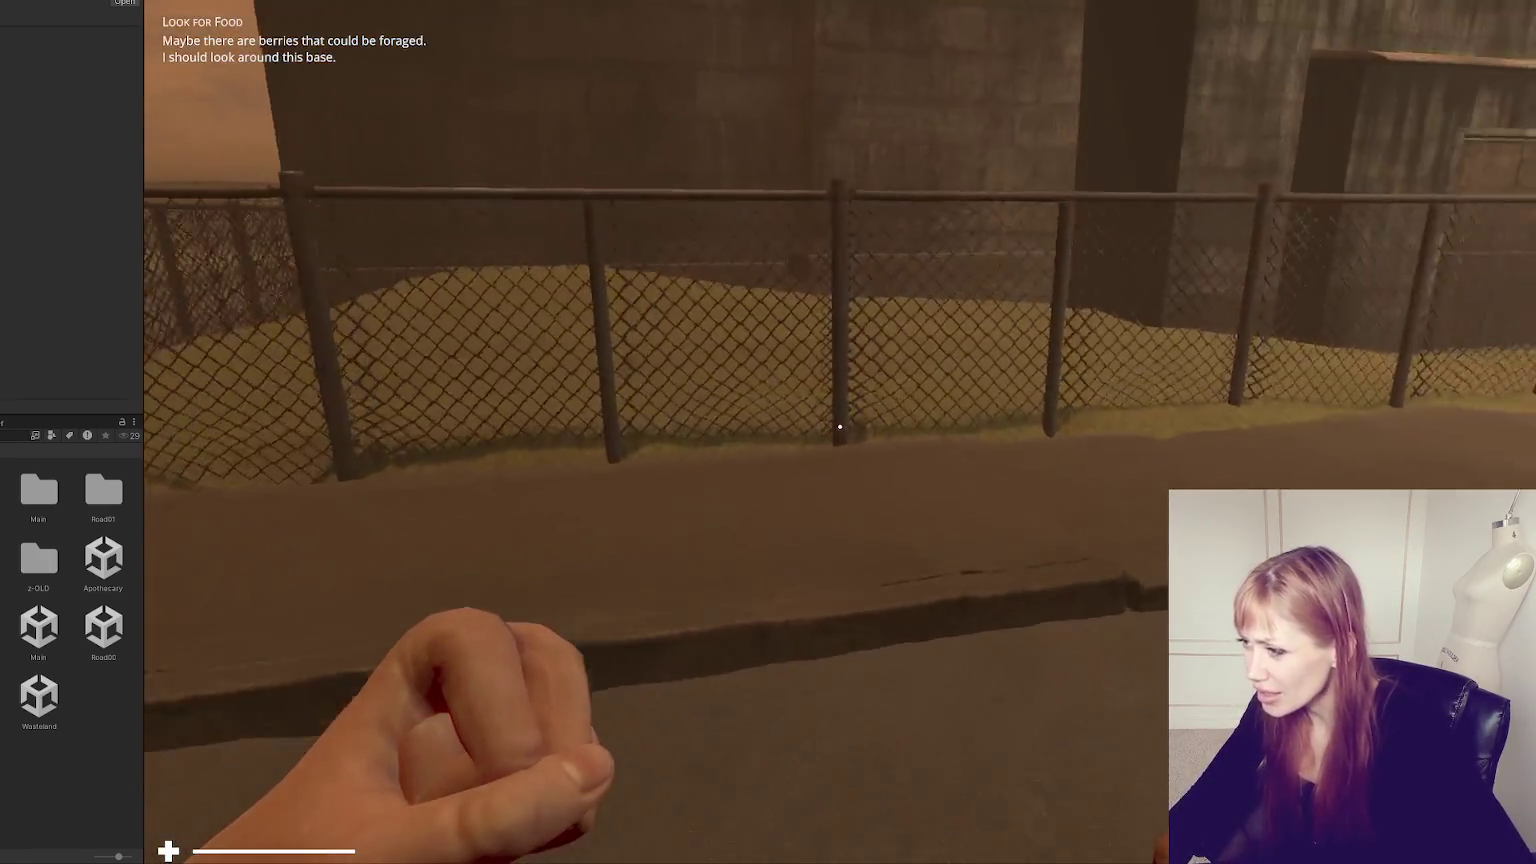
pyautogui.press('w')
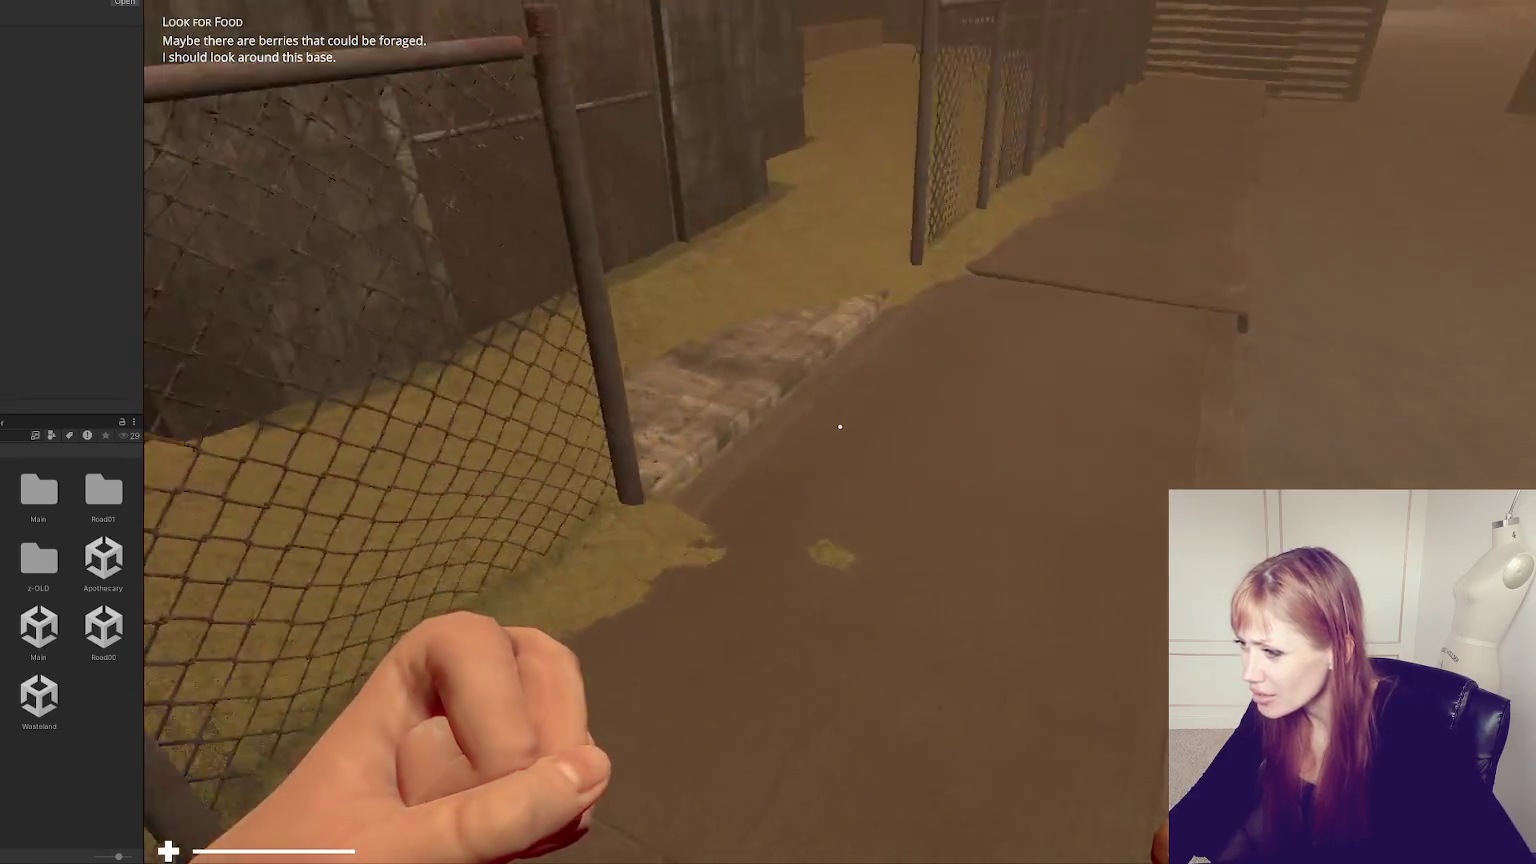
pyautogui.press('w')
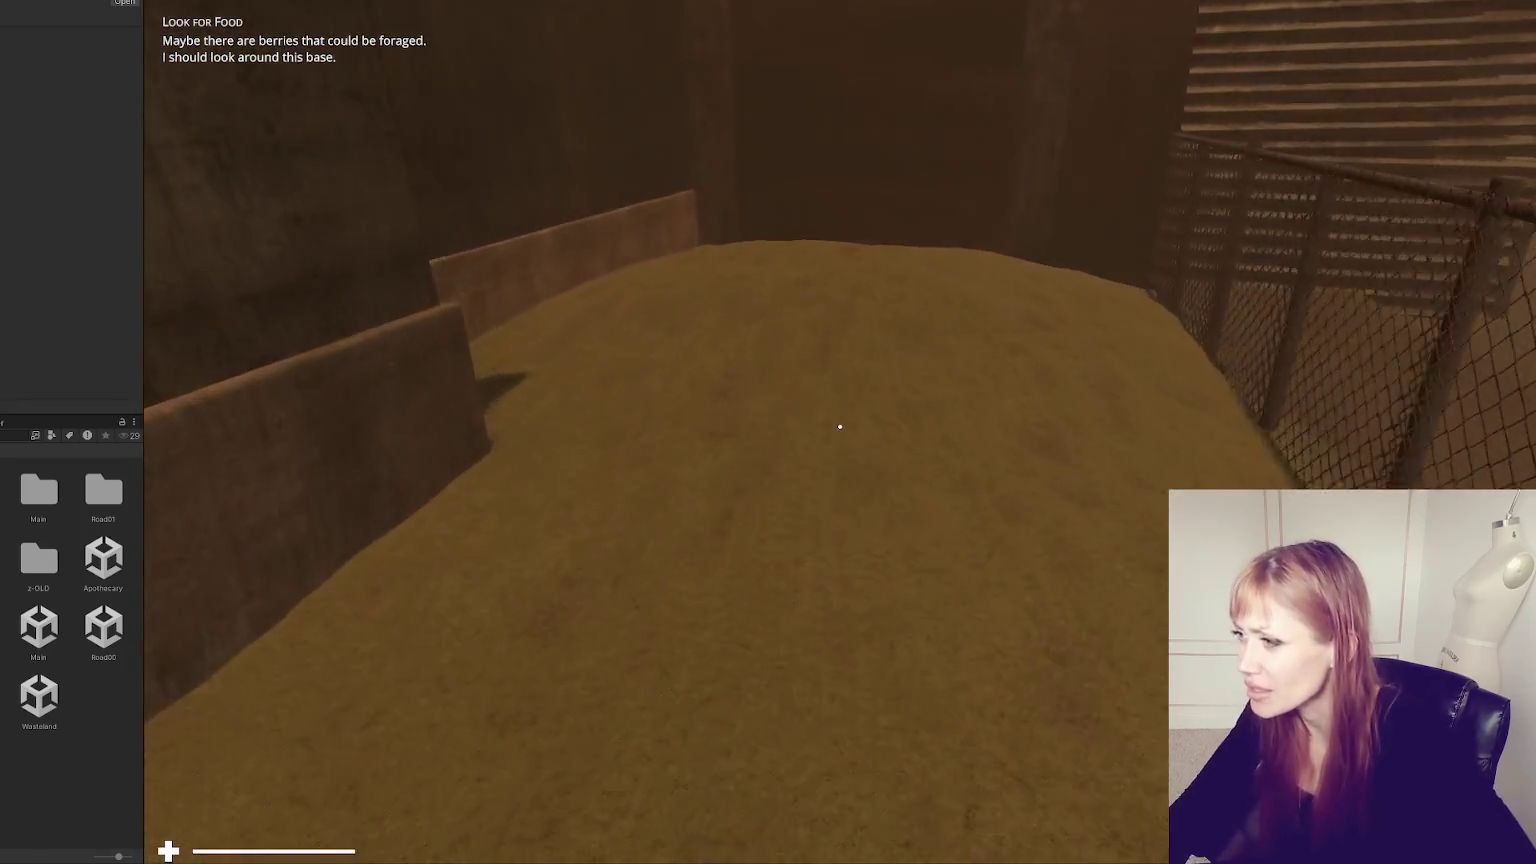
pyautogui.press('w')
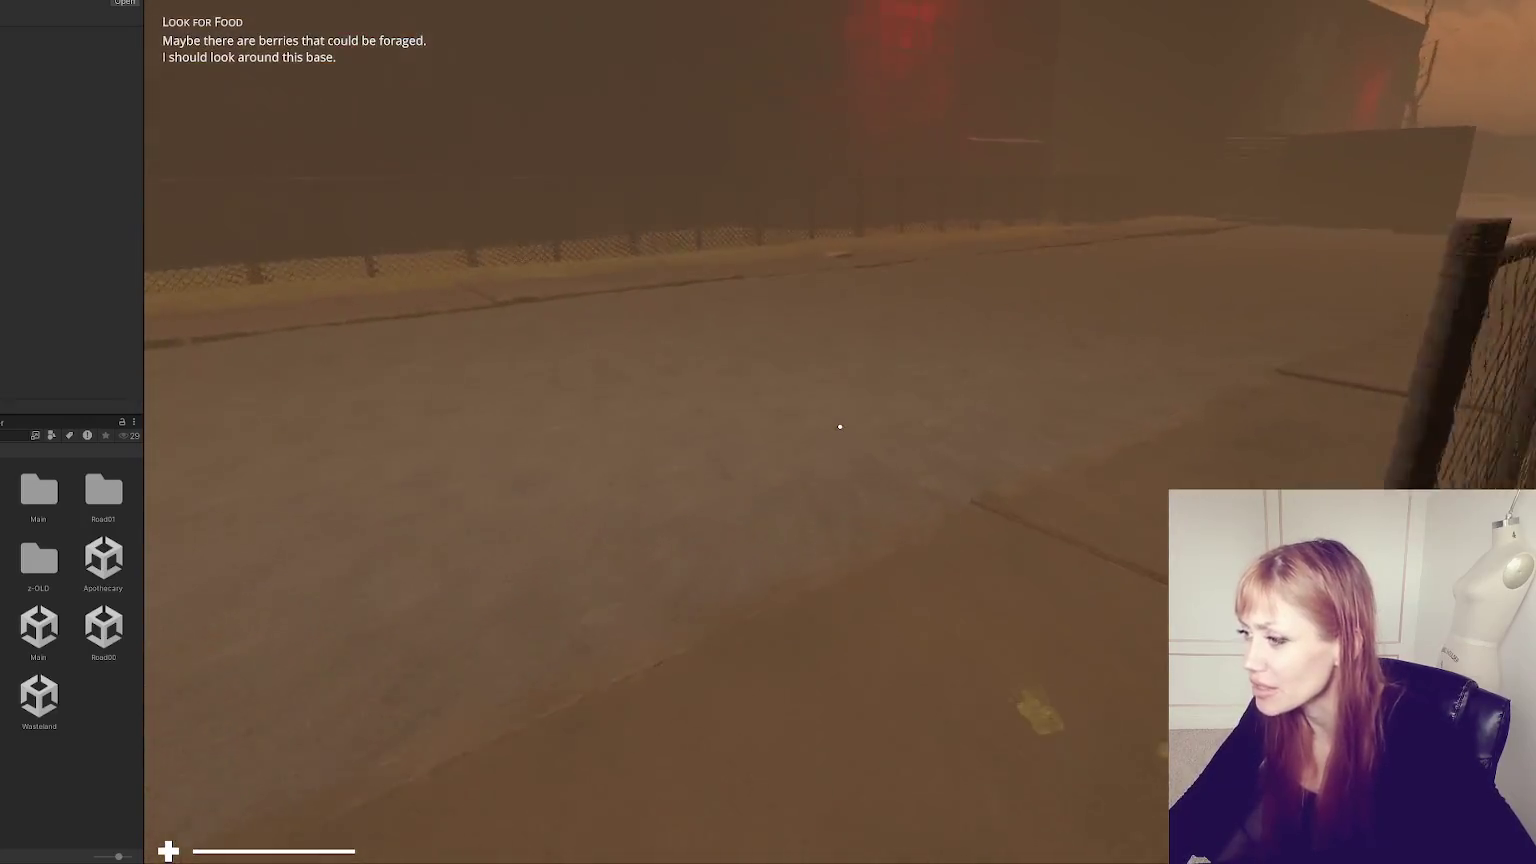
pyautogui.press('w')
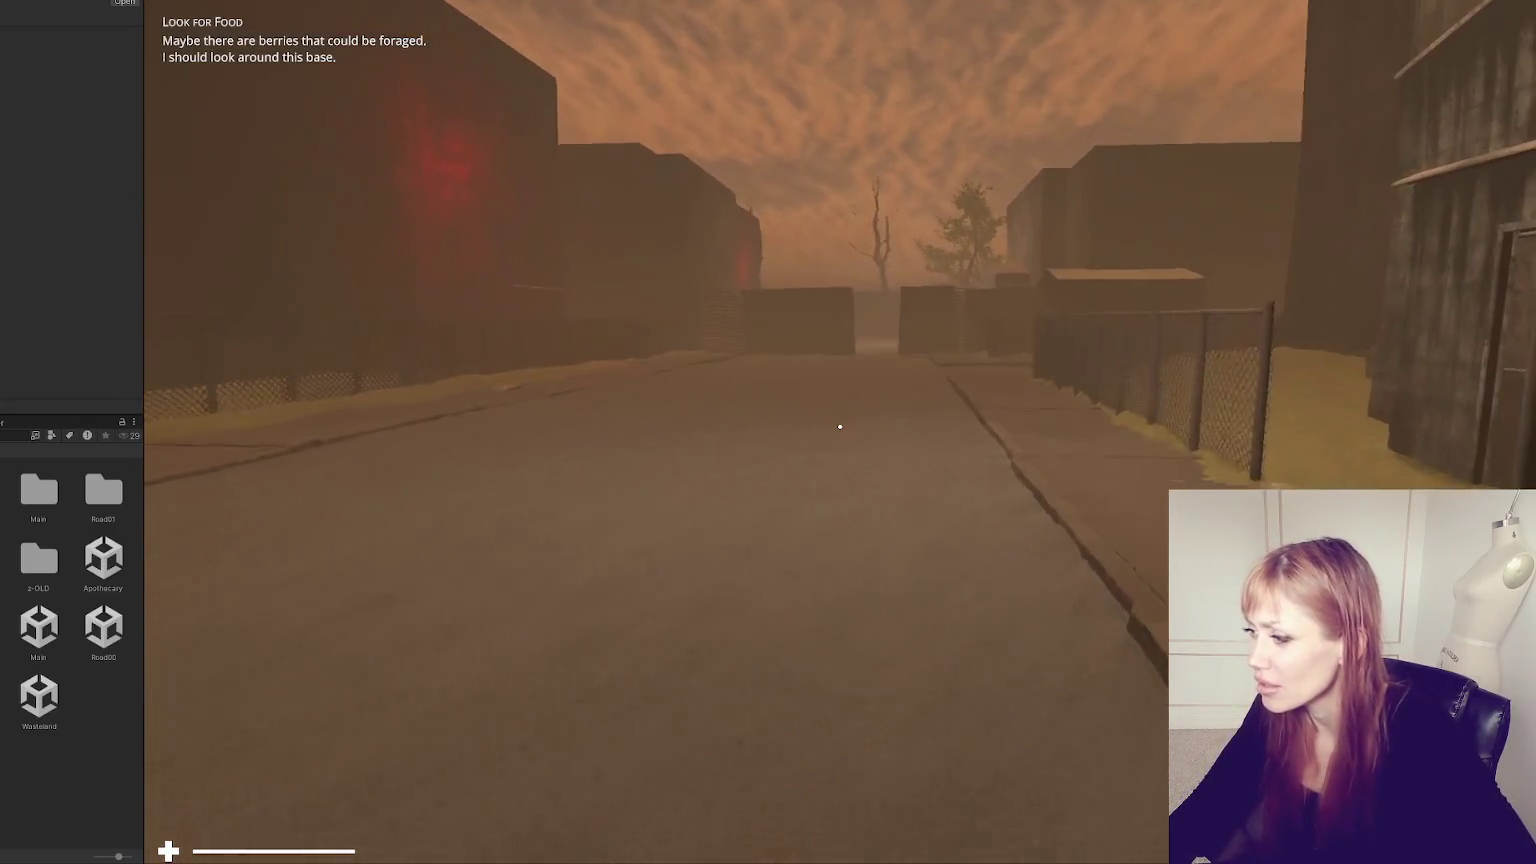
pyautogui.press('w')
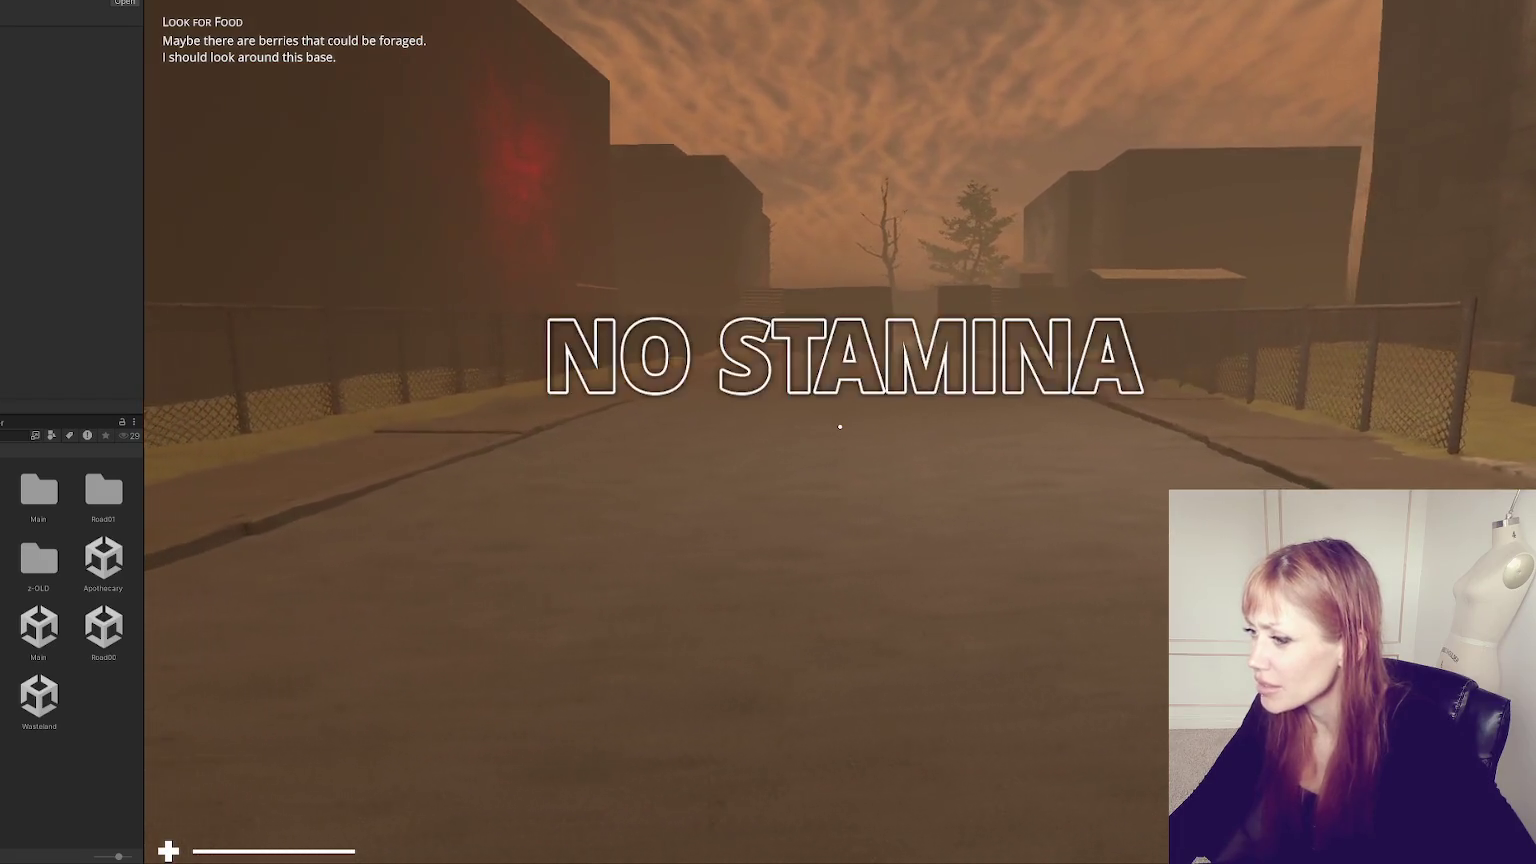
pyautogui.moveTo(840, 427)
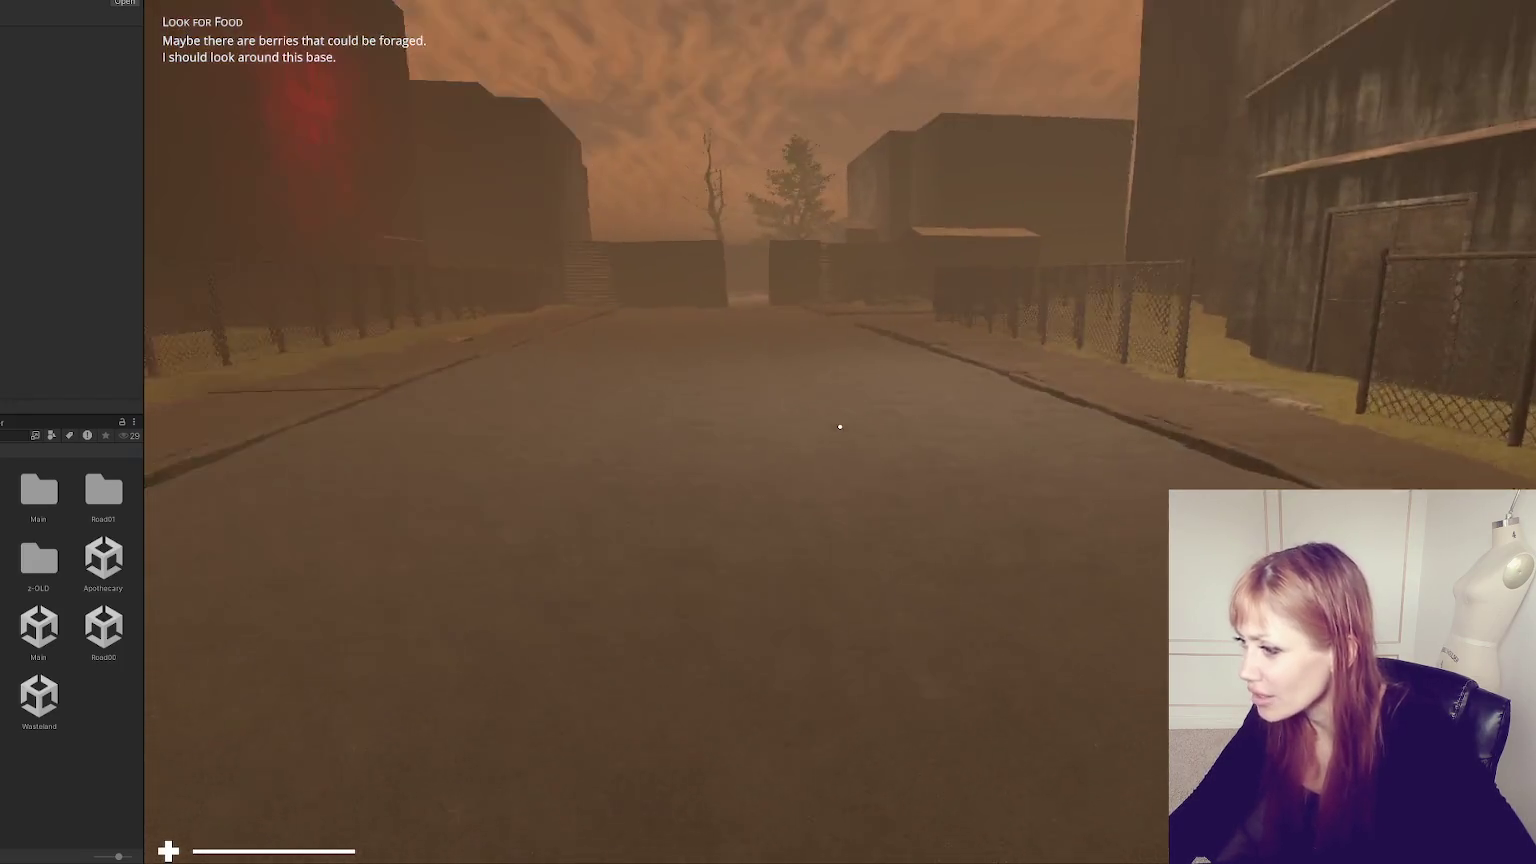
pyautogui.press('w')
pyautogui.press('w')
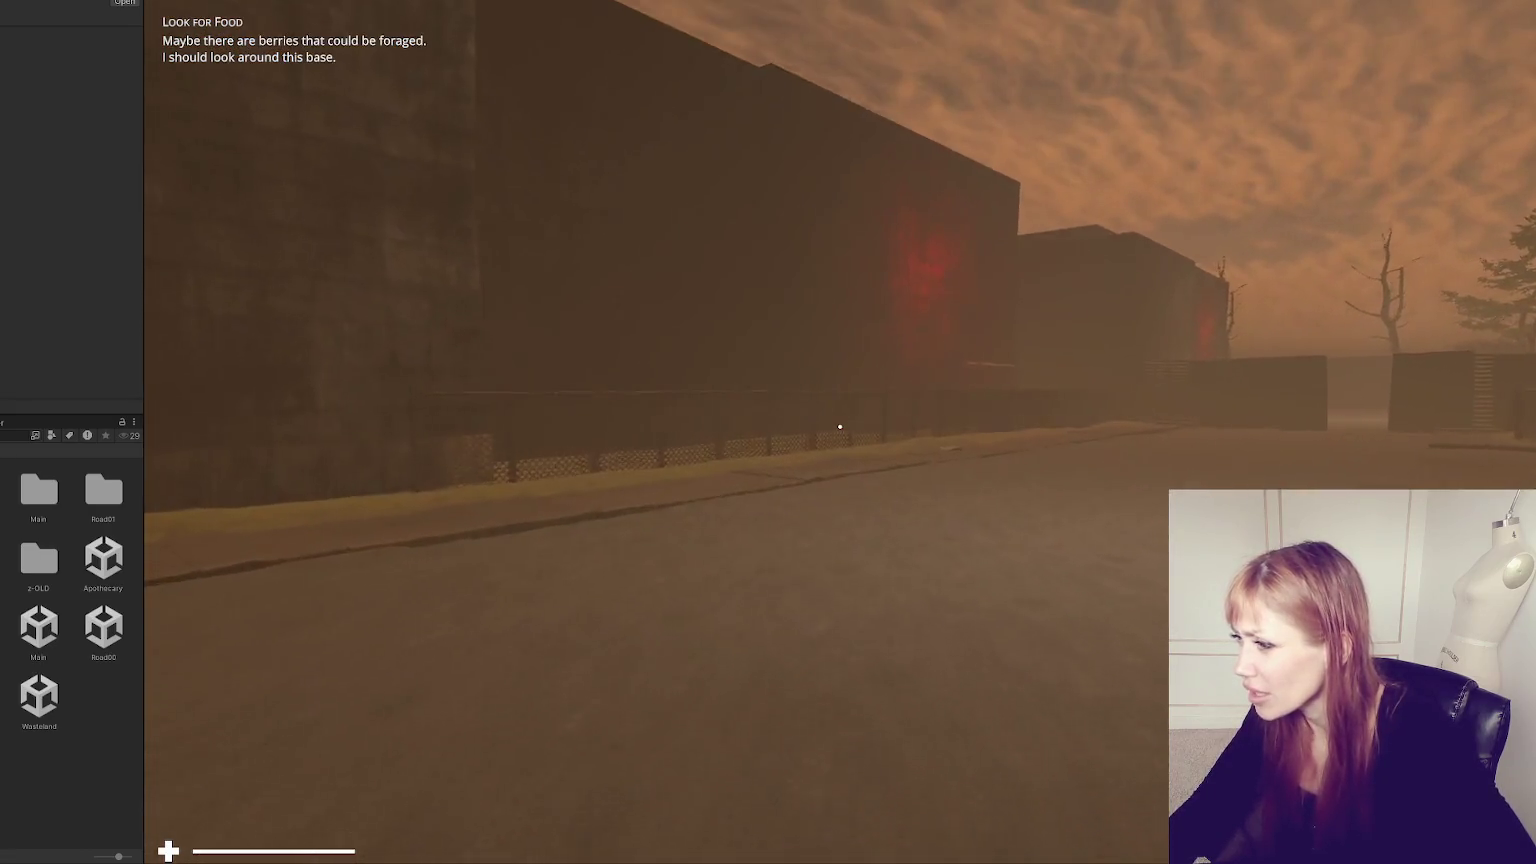
pyautogui.press('w')
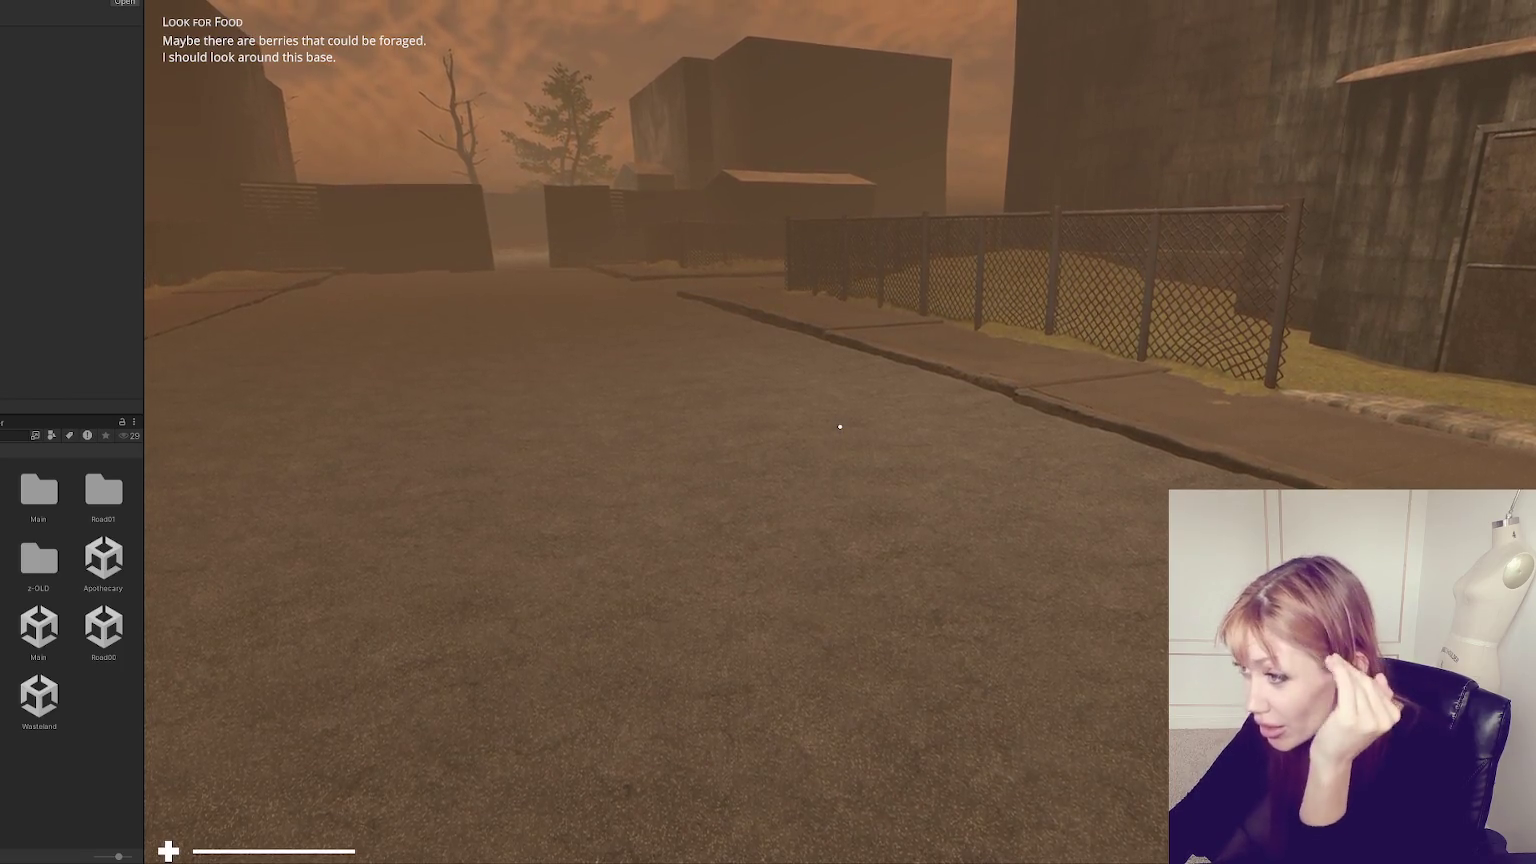
# - Walk through the wall passage, down the fenced street, and through the gate toward the container building
pyautogui.moveTo(840, 427)
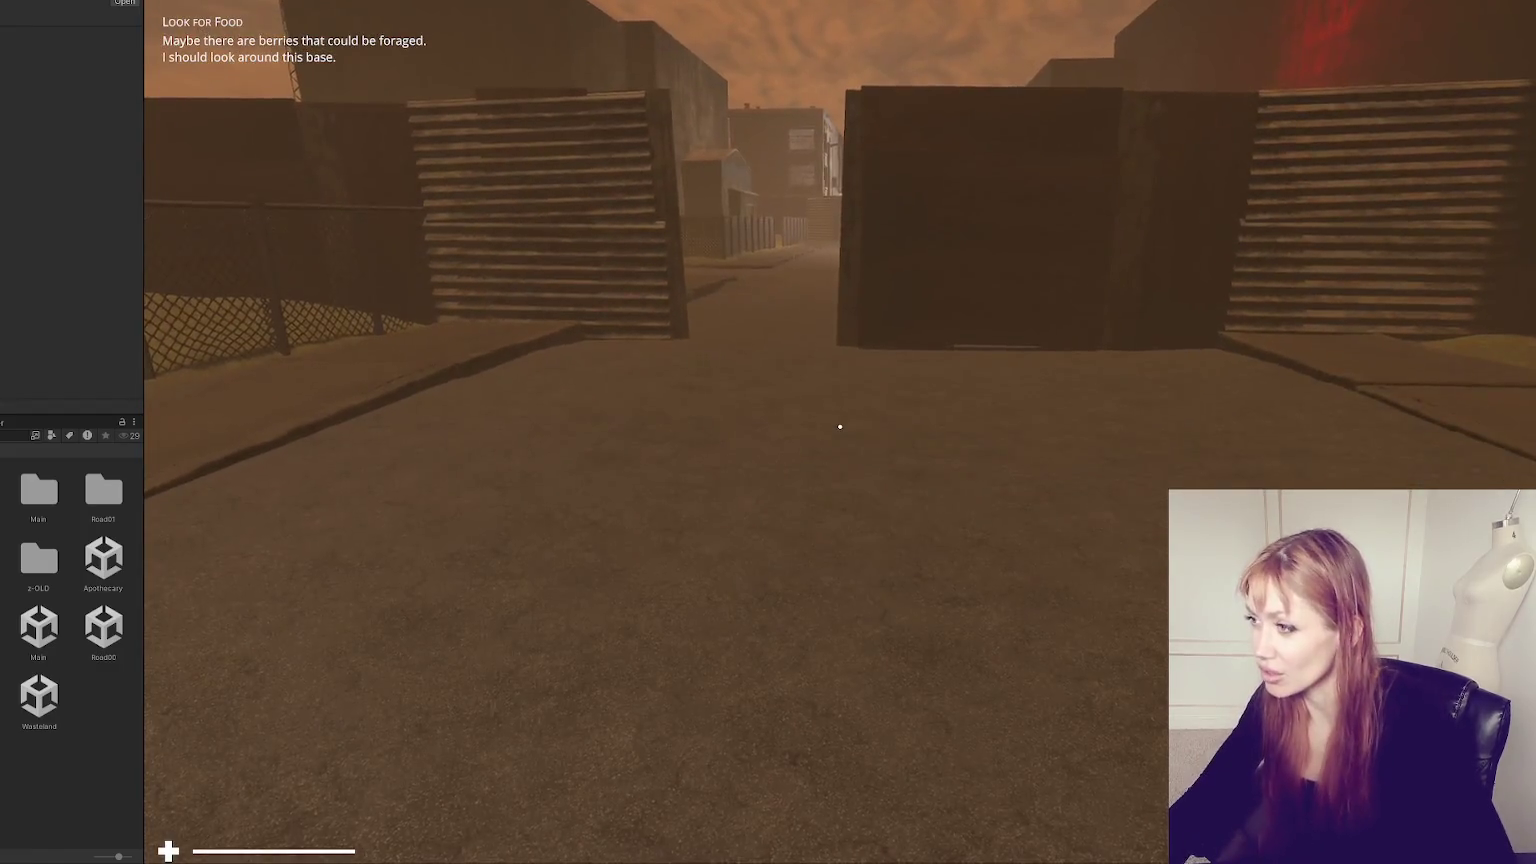
pyautogui.press('w')
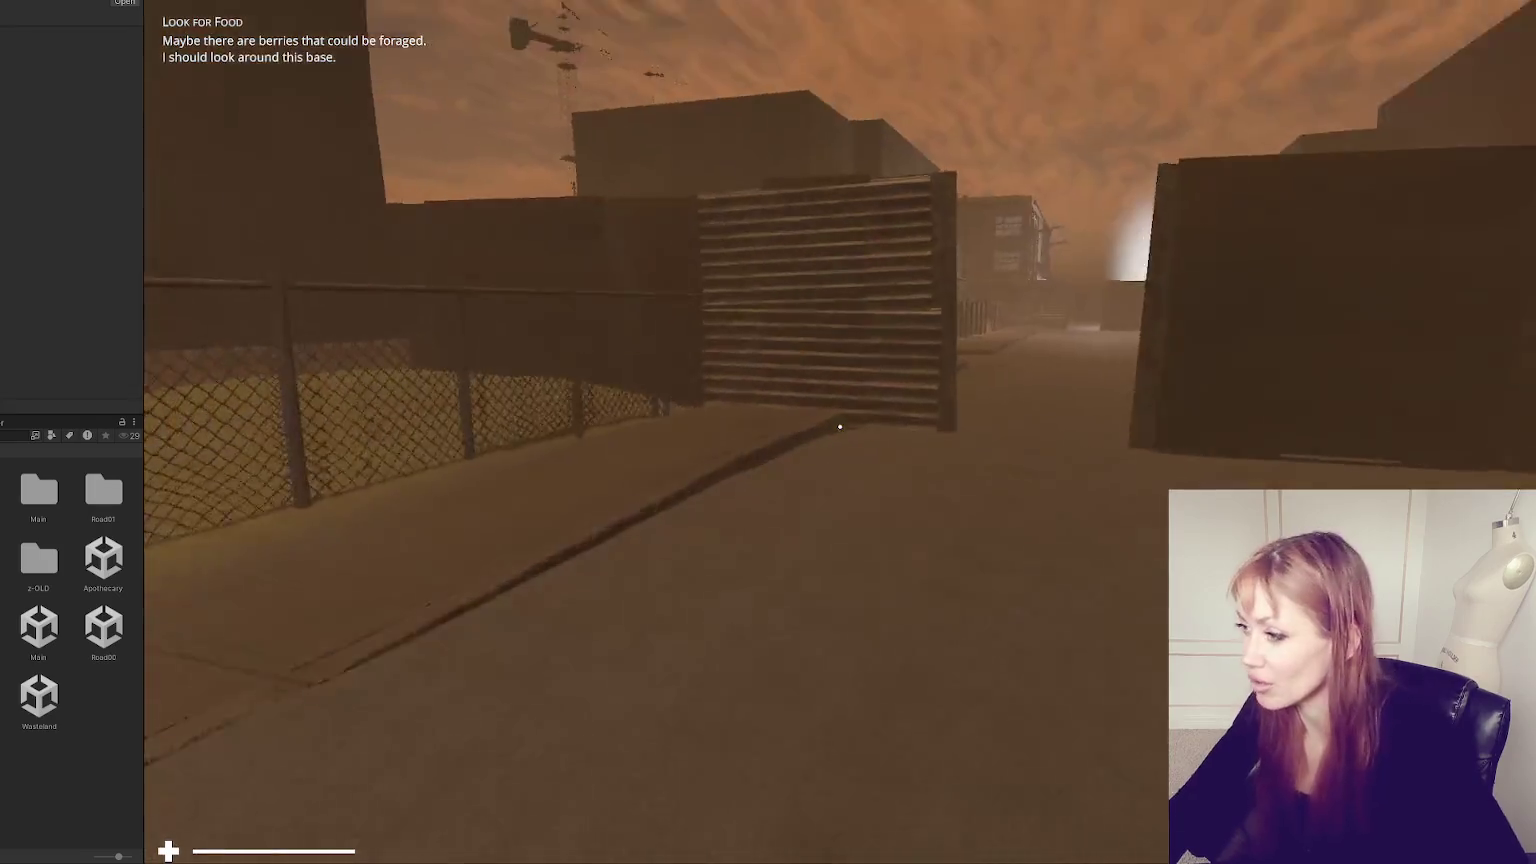
pyautogui.press('w')
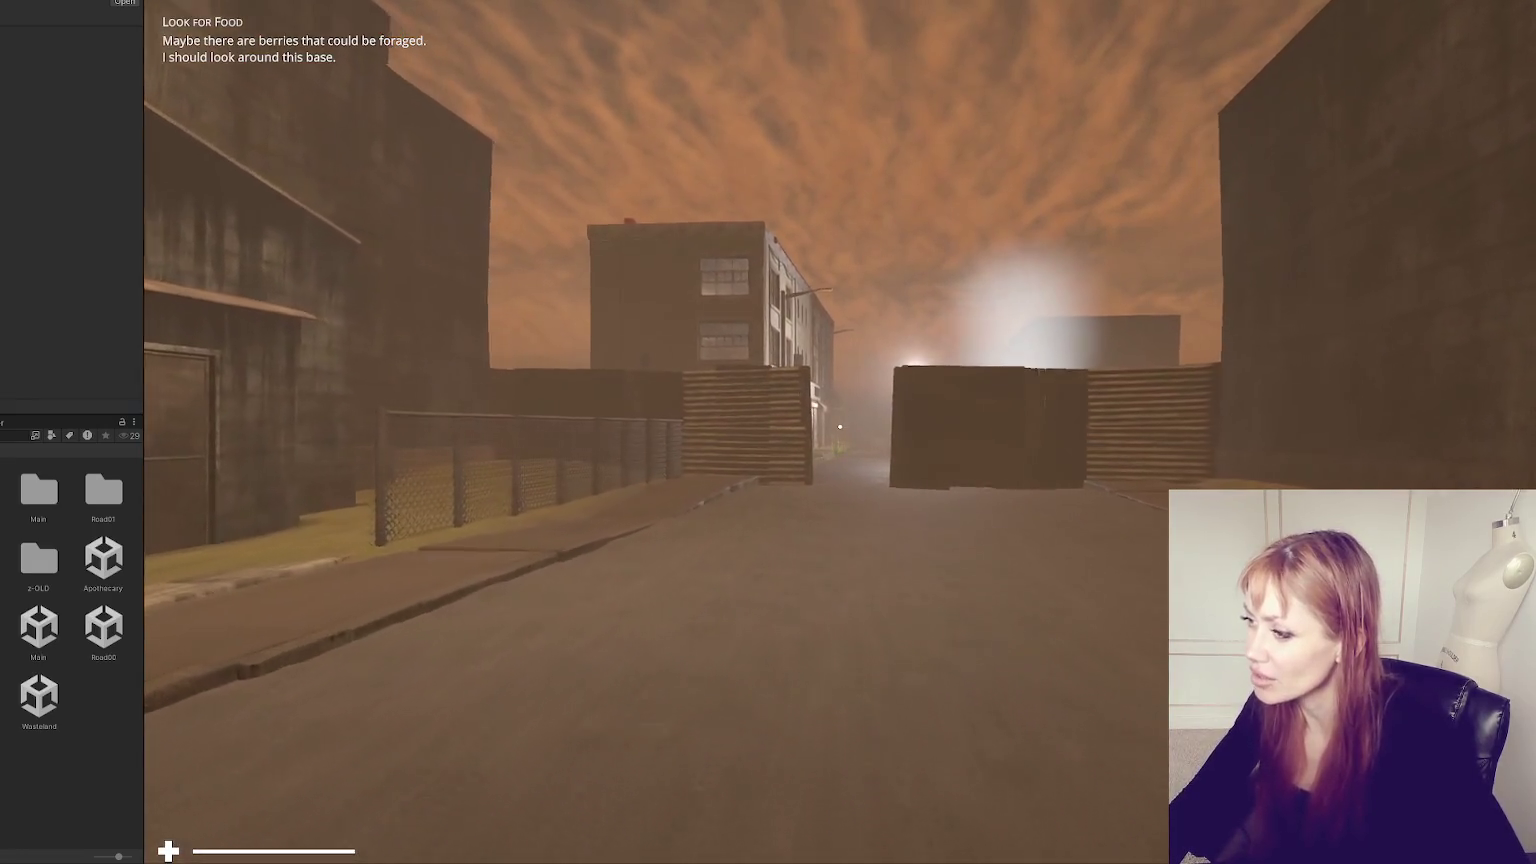
pyautogui.press('w')
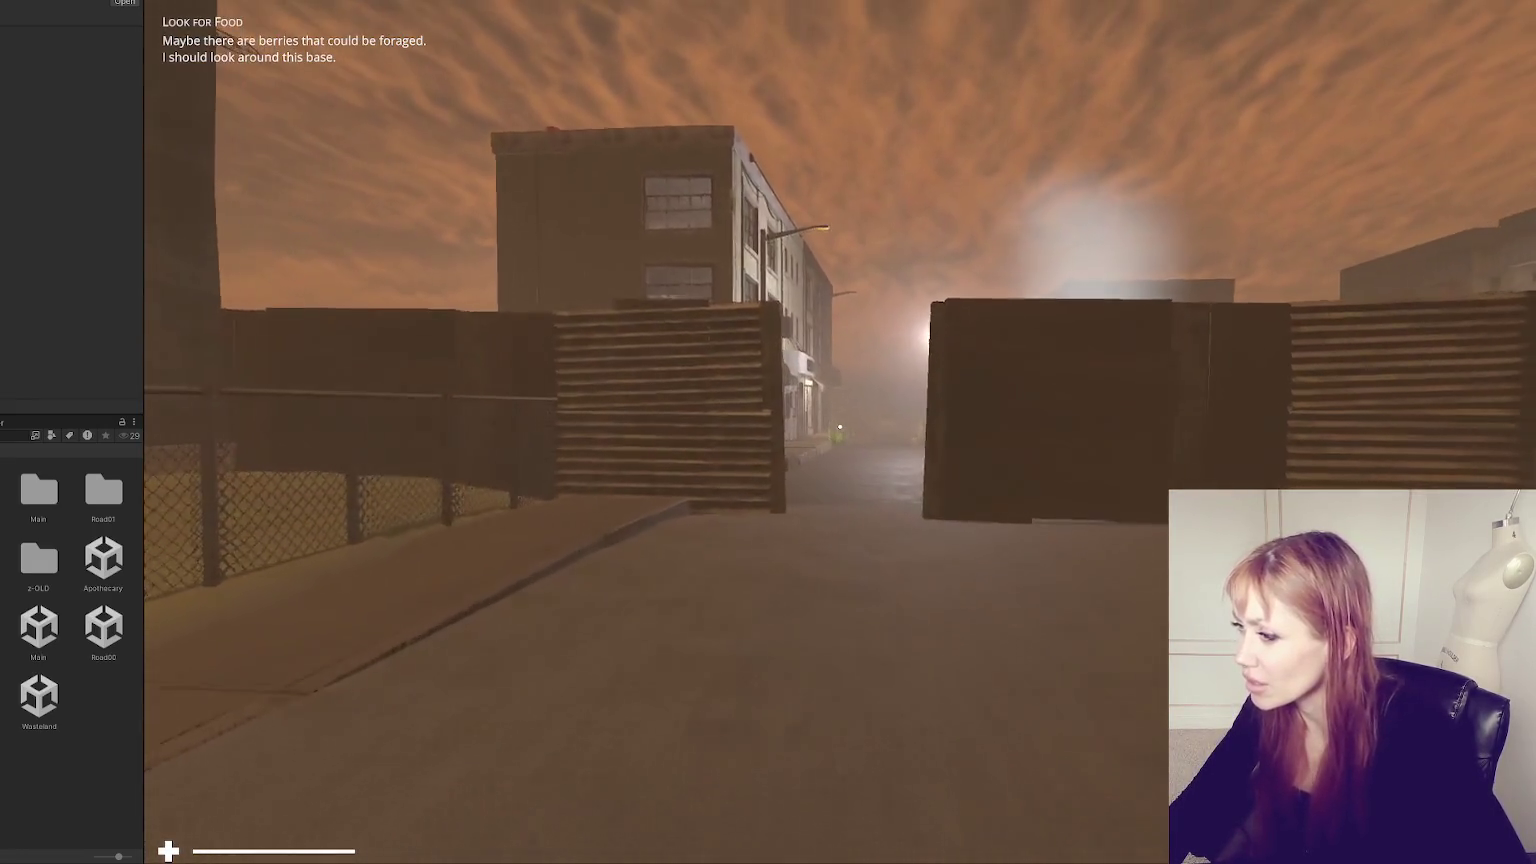
pyautogui.press('w')
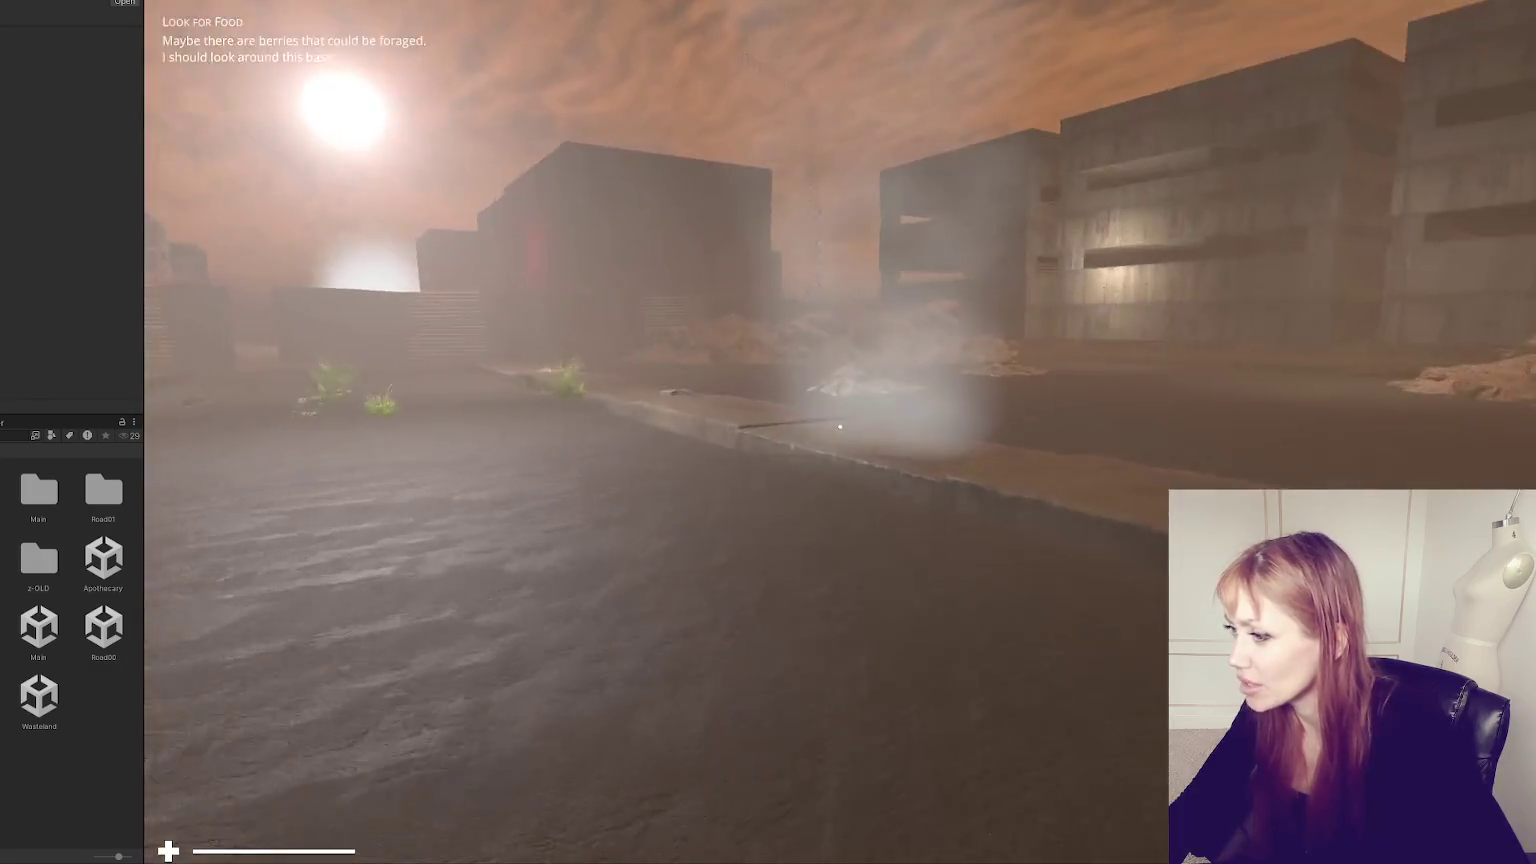
pyautogui.press('w')
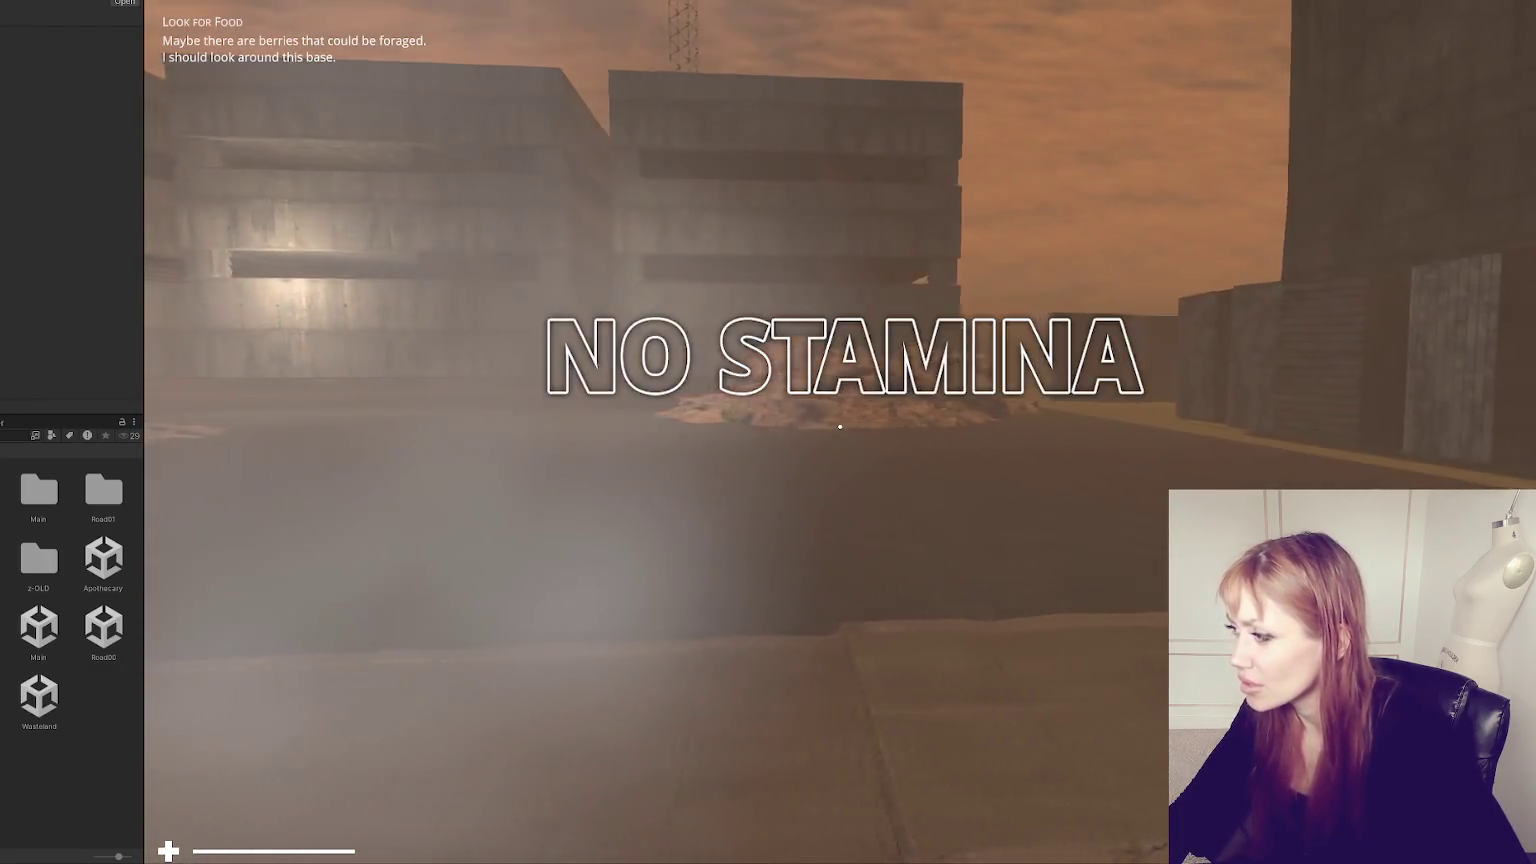
pyautogui.press('w')
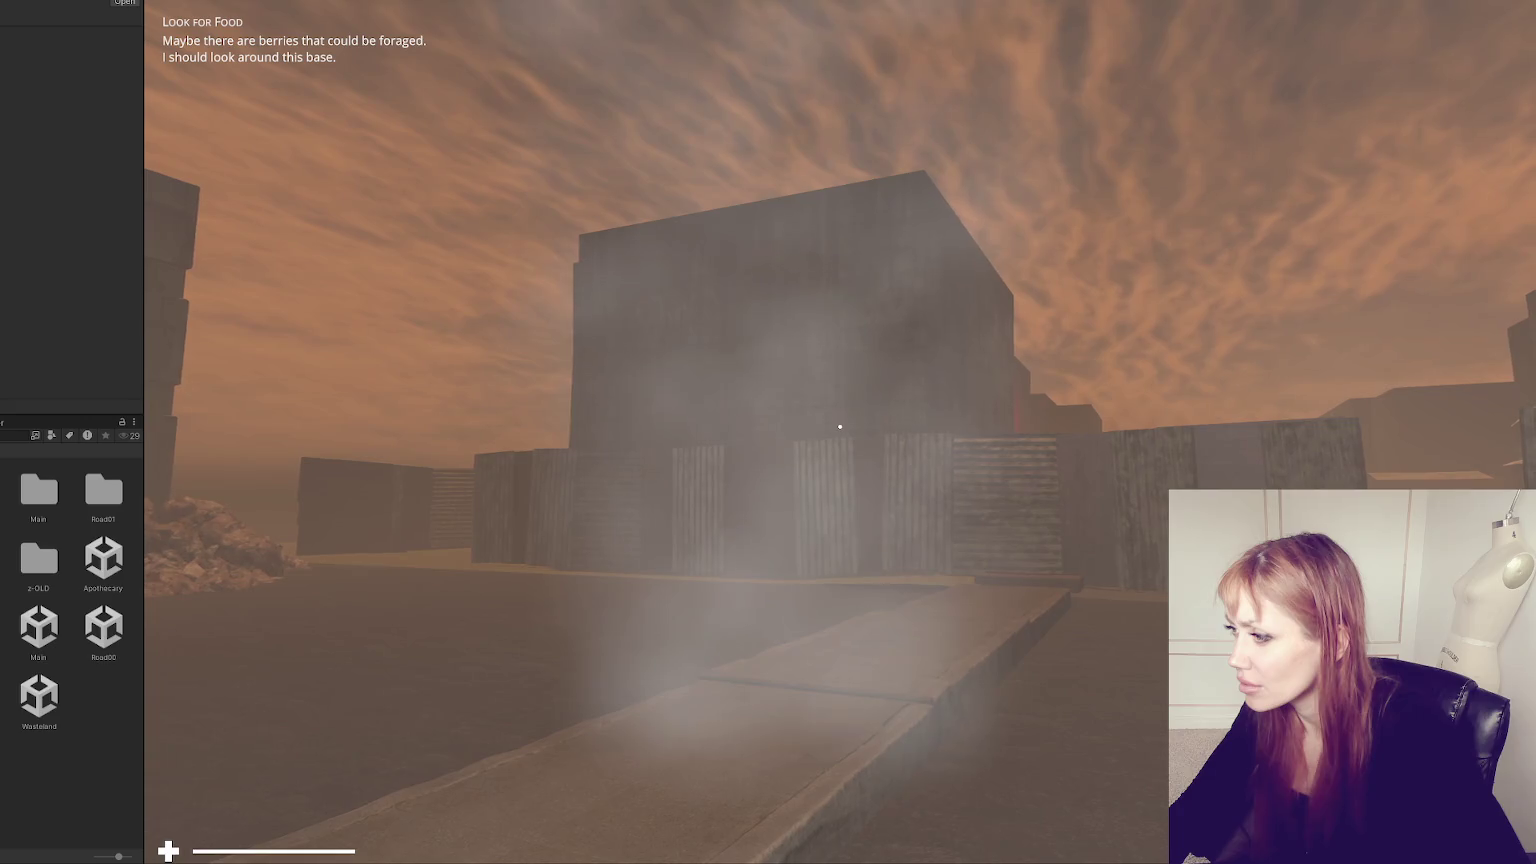
# - Continue along the road past the brick storefronts and the wooden-fence alley
pyautogui.press('w')
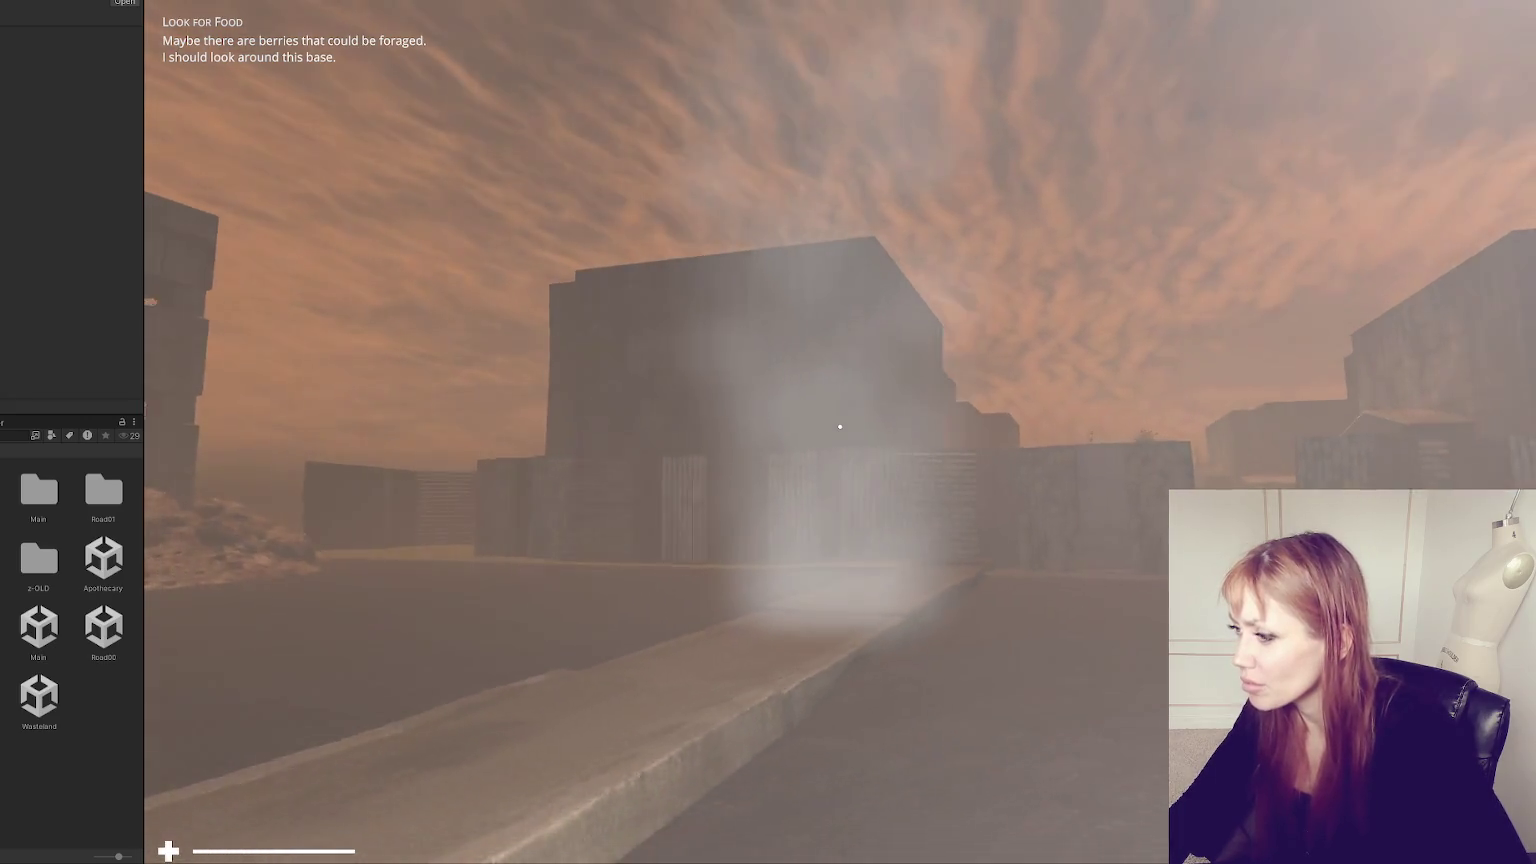
pyautogui.press('w')
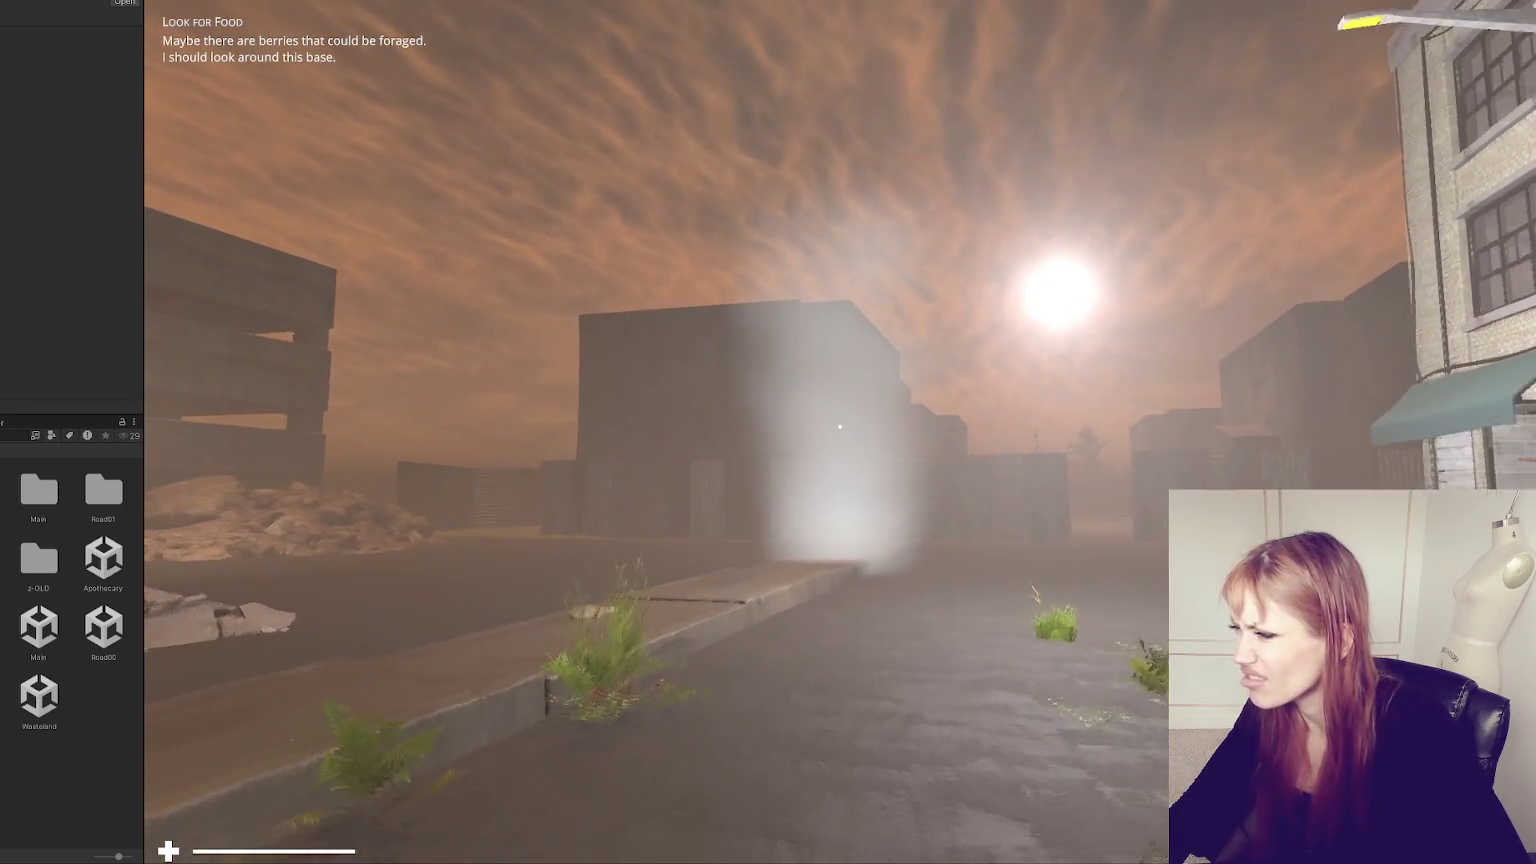
pyautogui.press('w')
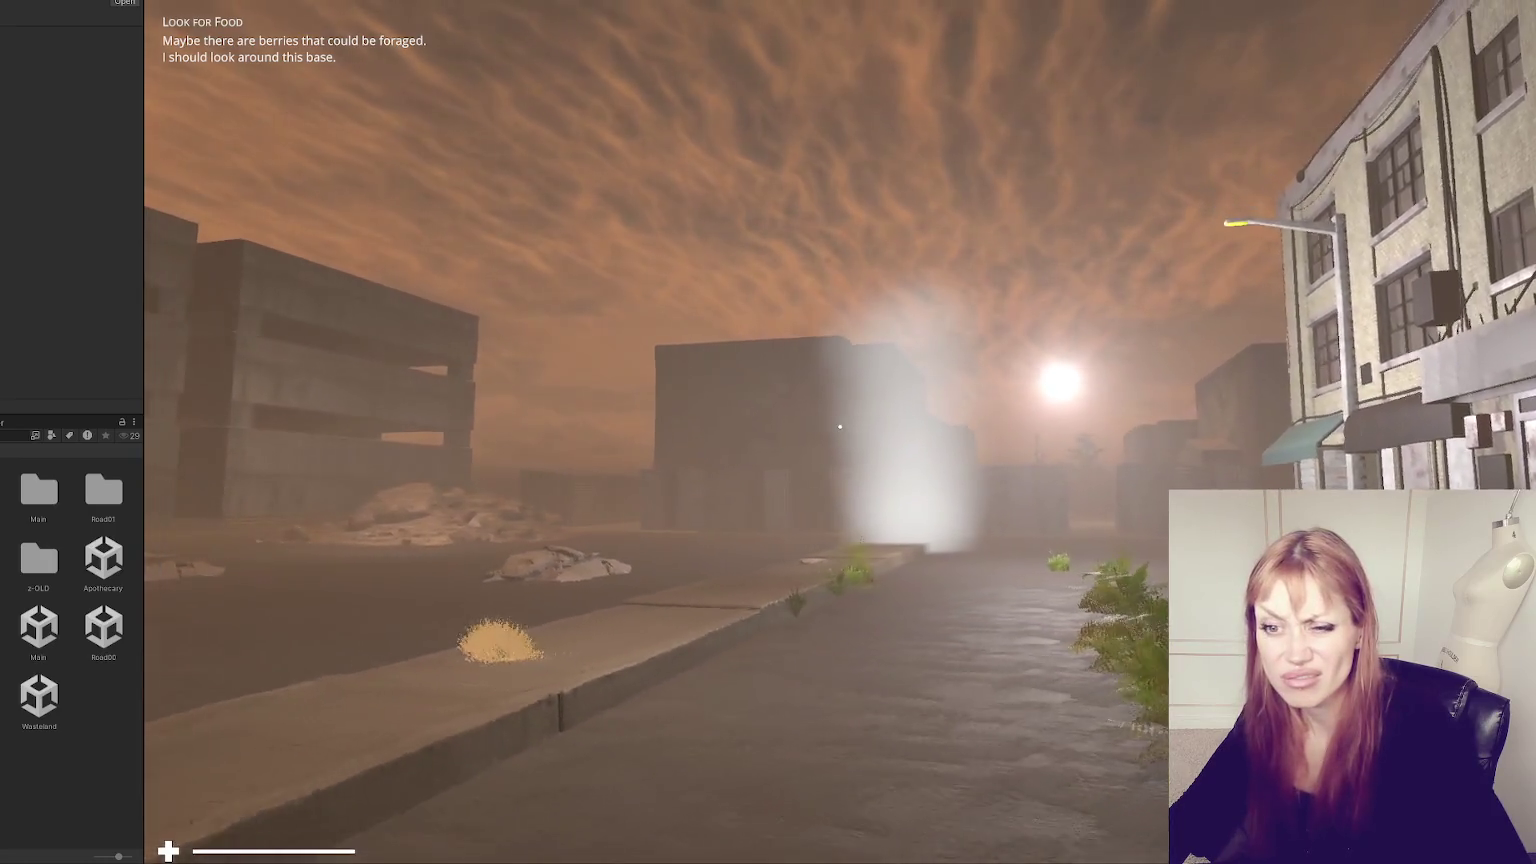
pyautogui.press('w')
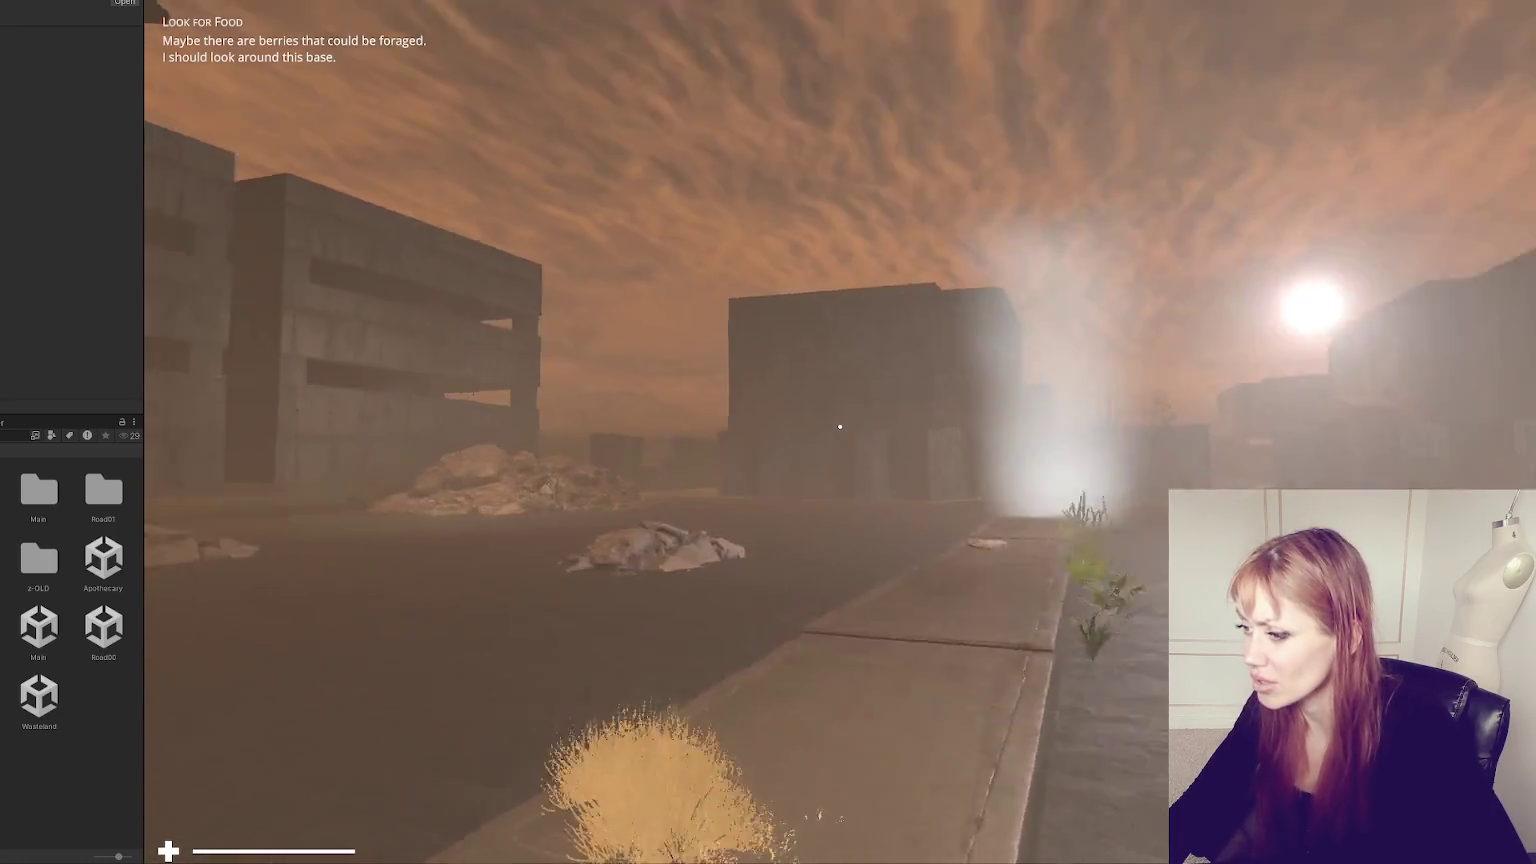
pyautogui.press('w')
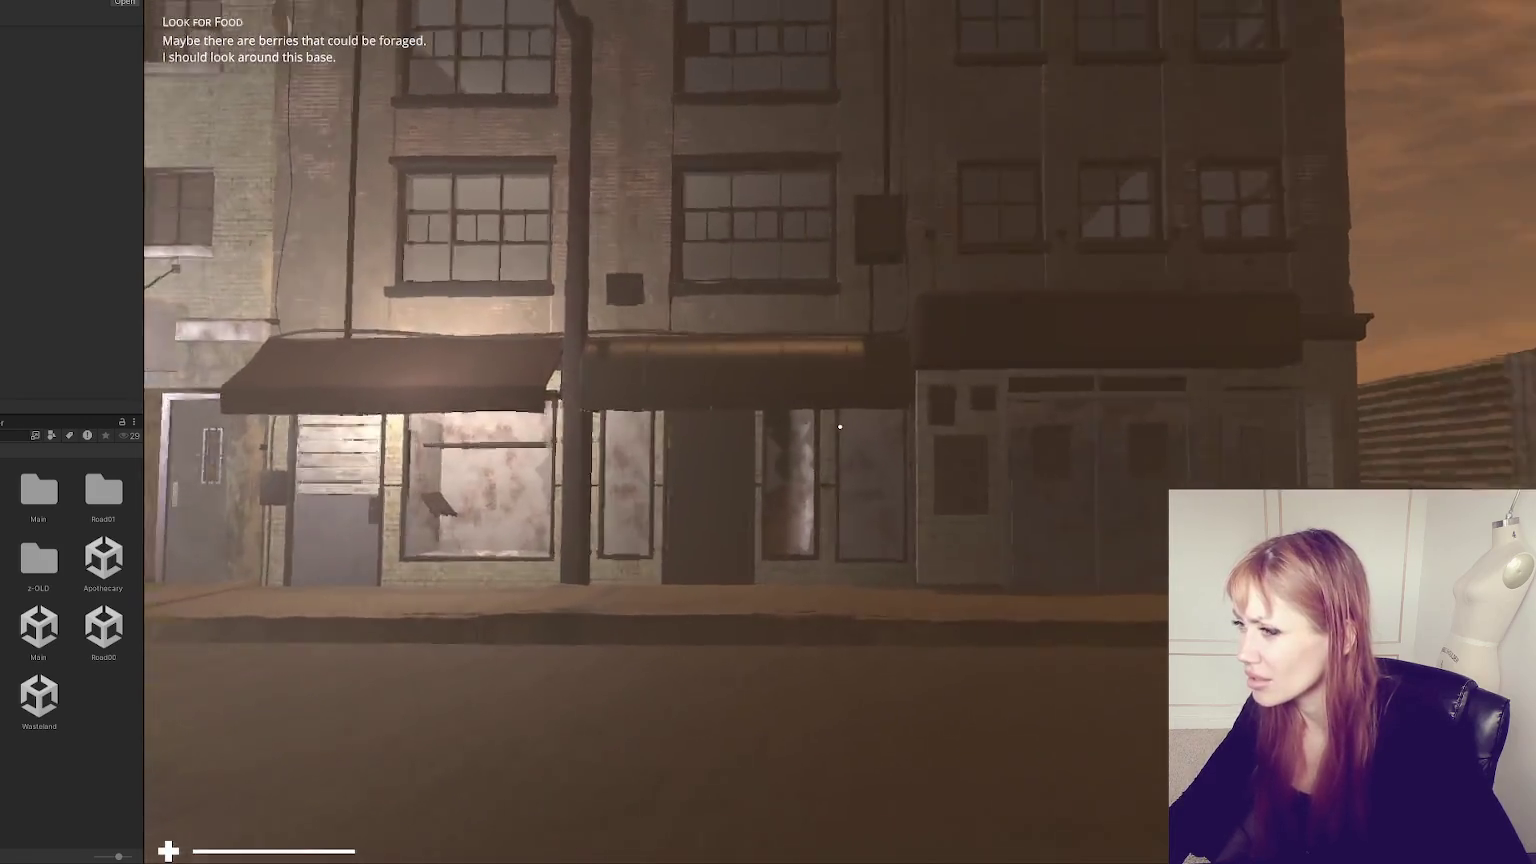
pyautogui.press('w')
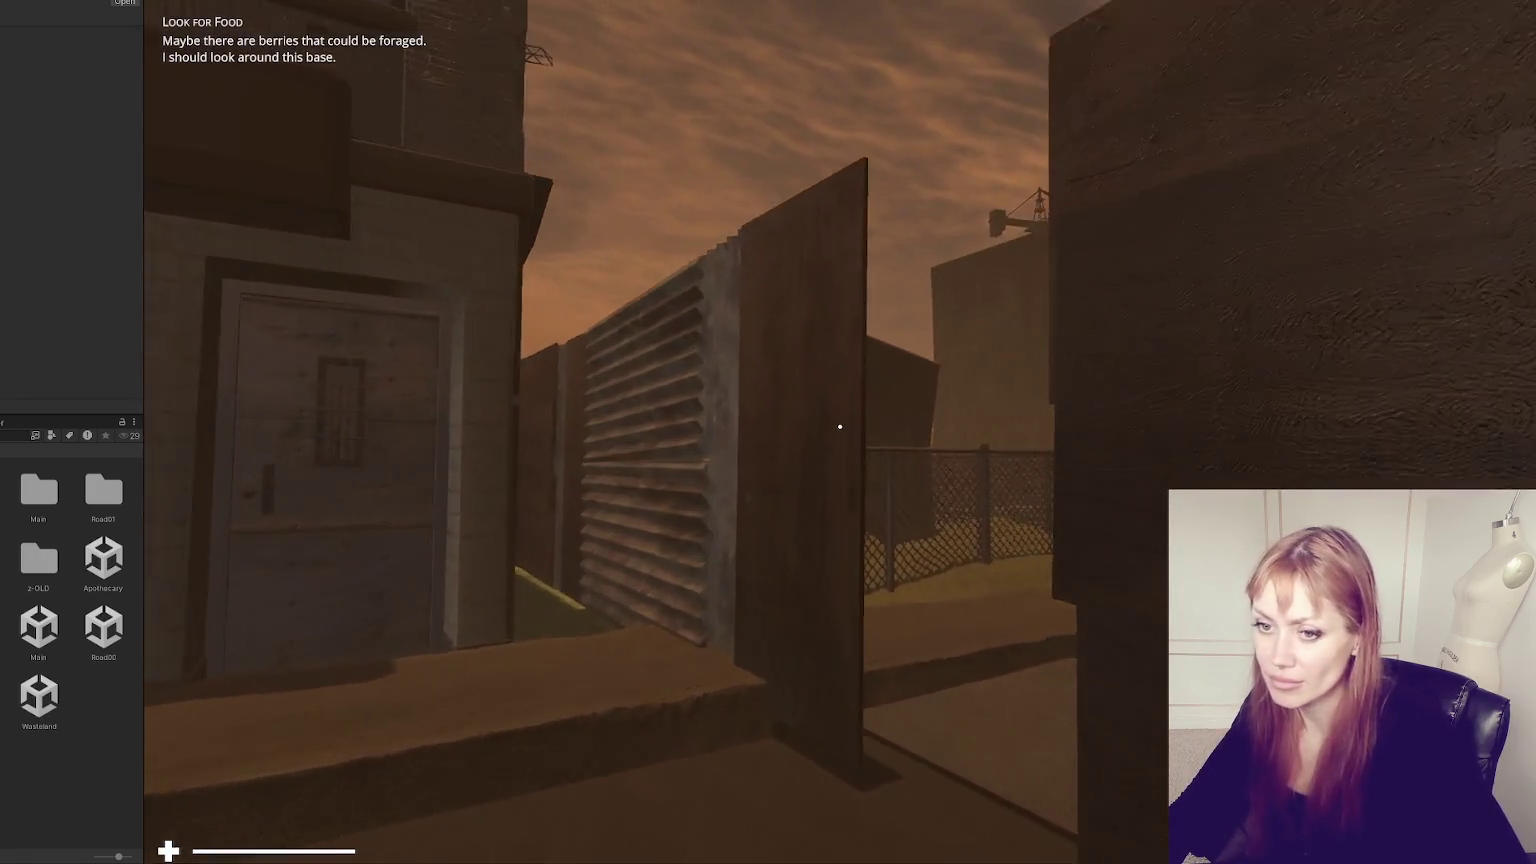
pyautogui.press('w')
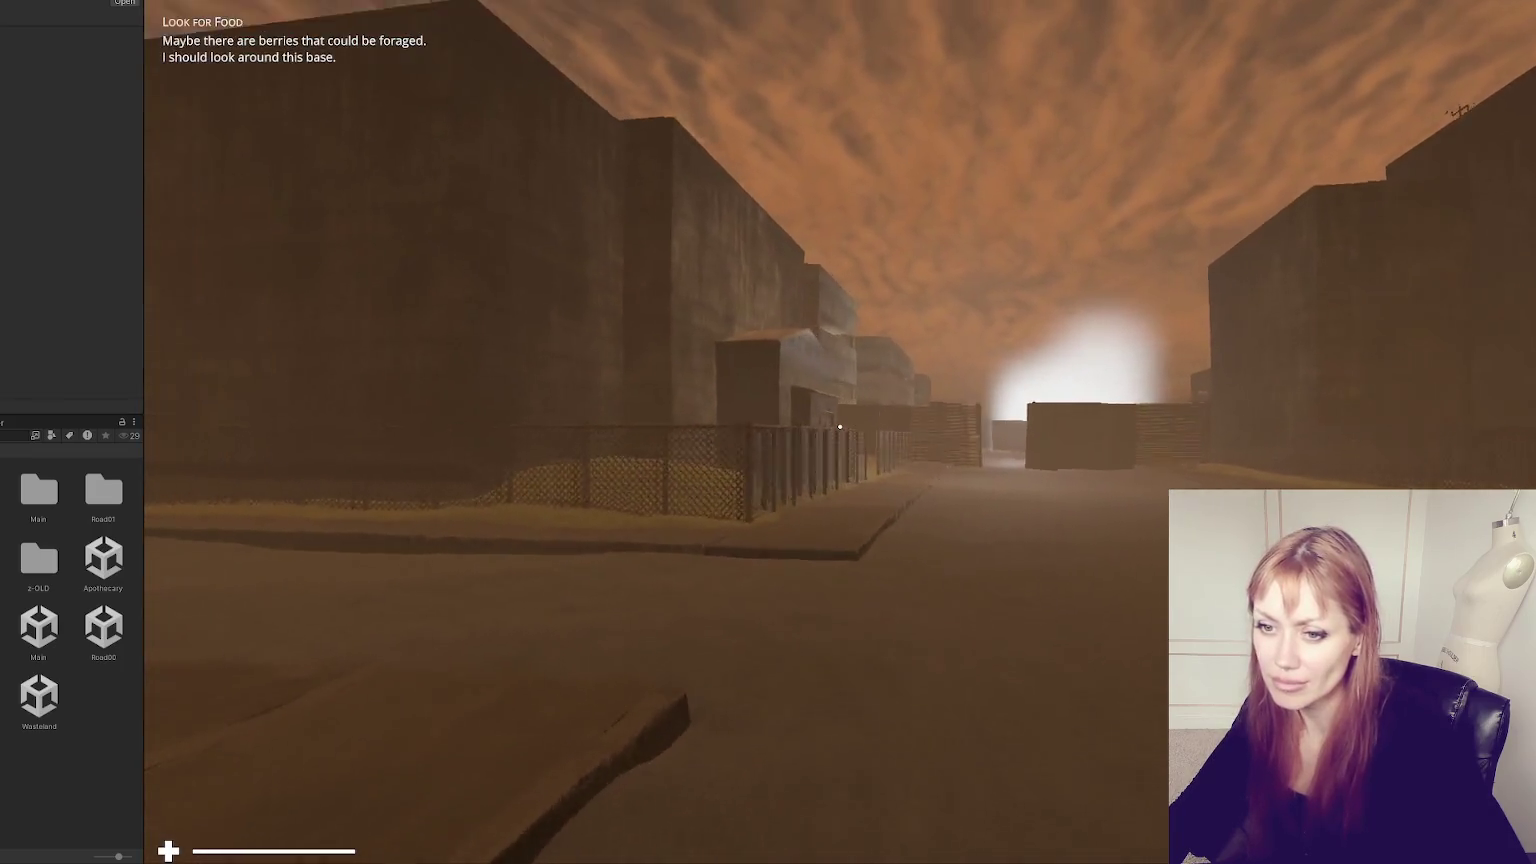
# - Look at the concrete building and crane, cross the yard to the dark wall, and return to the road
pyautogui.press('w')
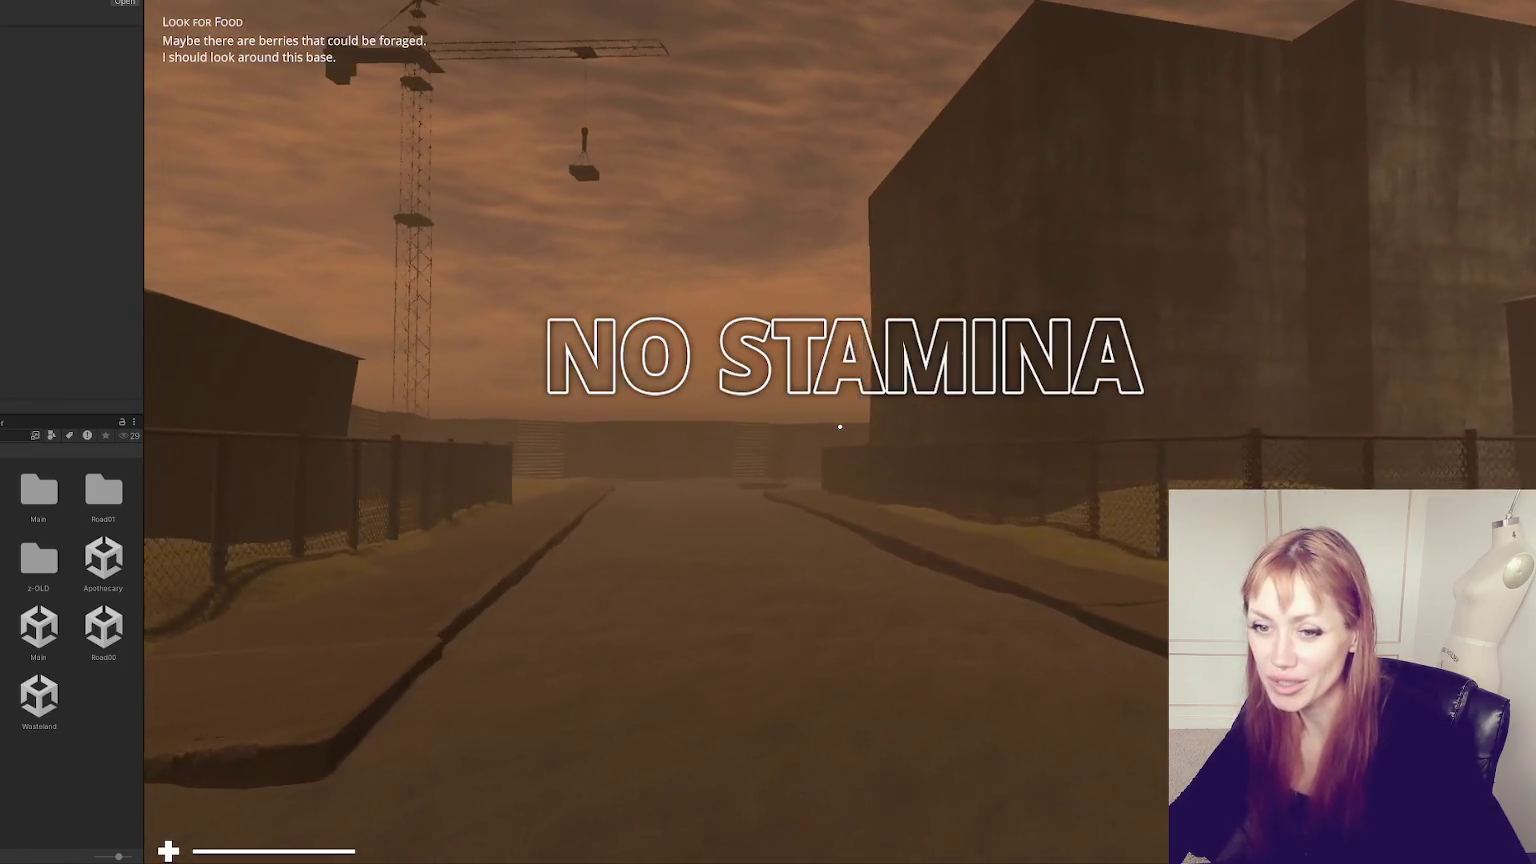
pyautogui.press('w')
pyautogui.press('w')
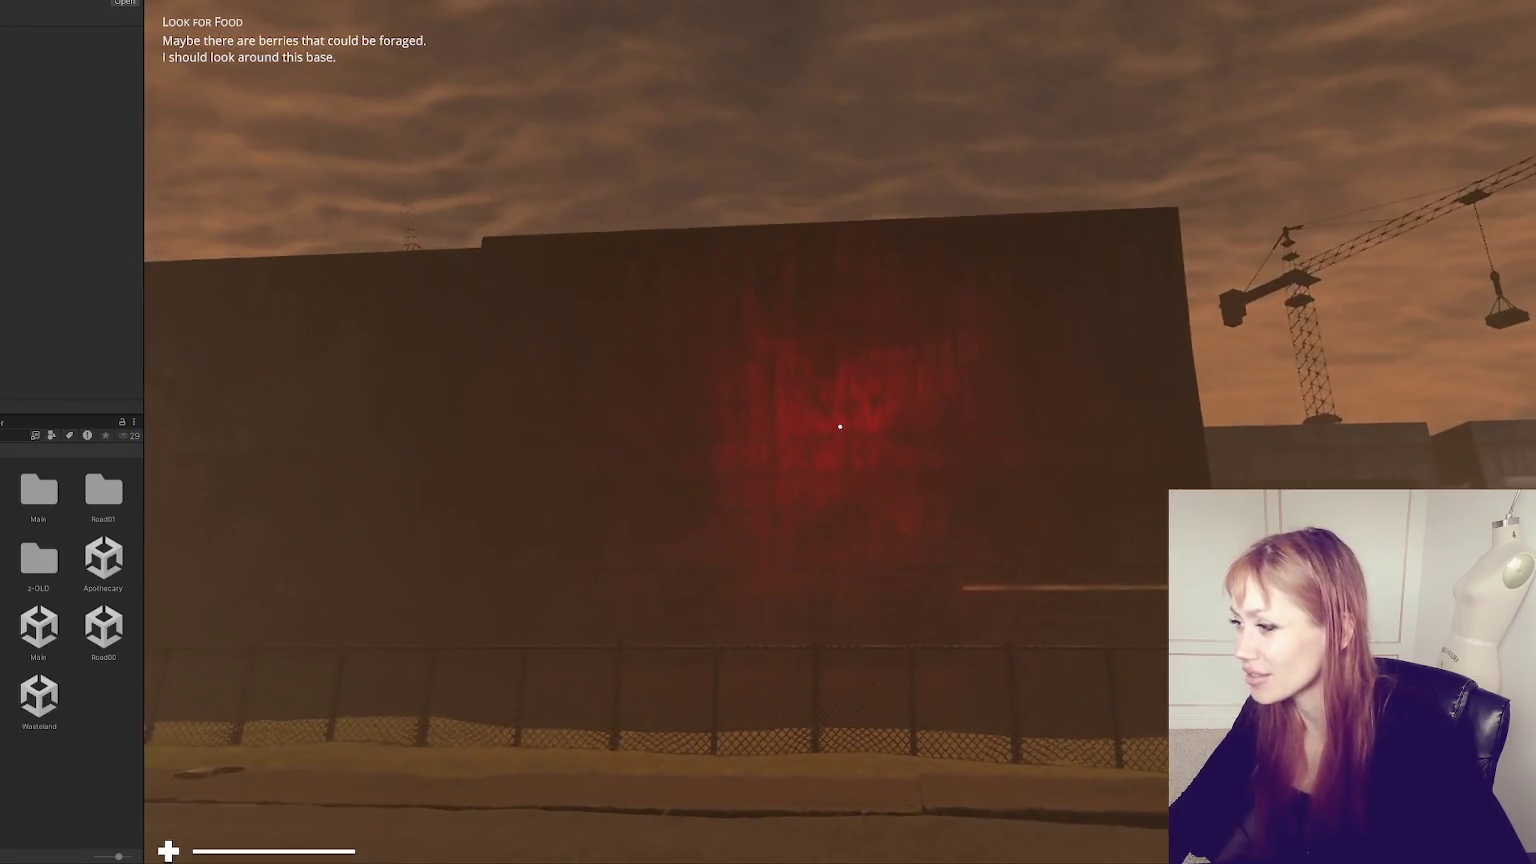
pyautogui.press('w')
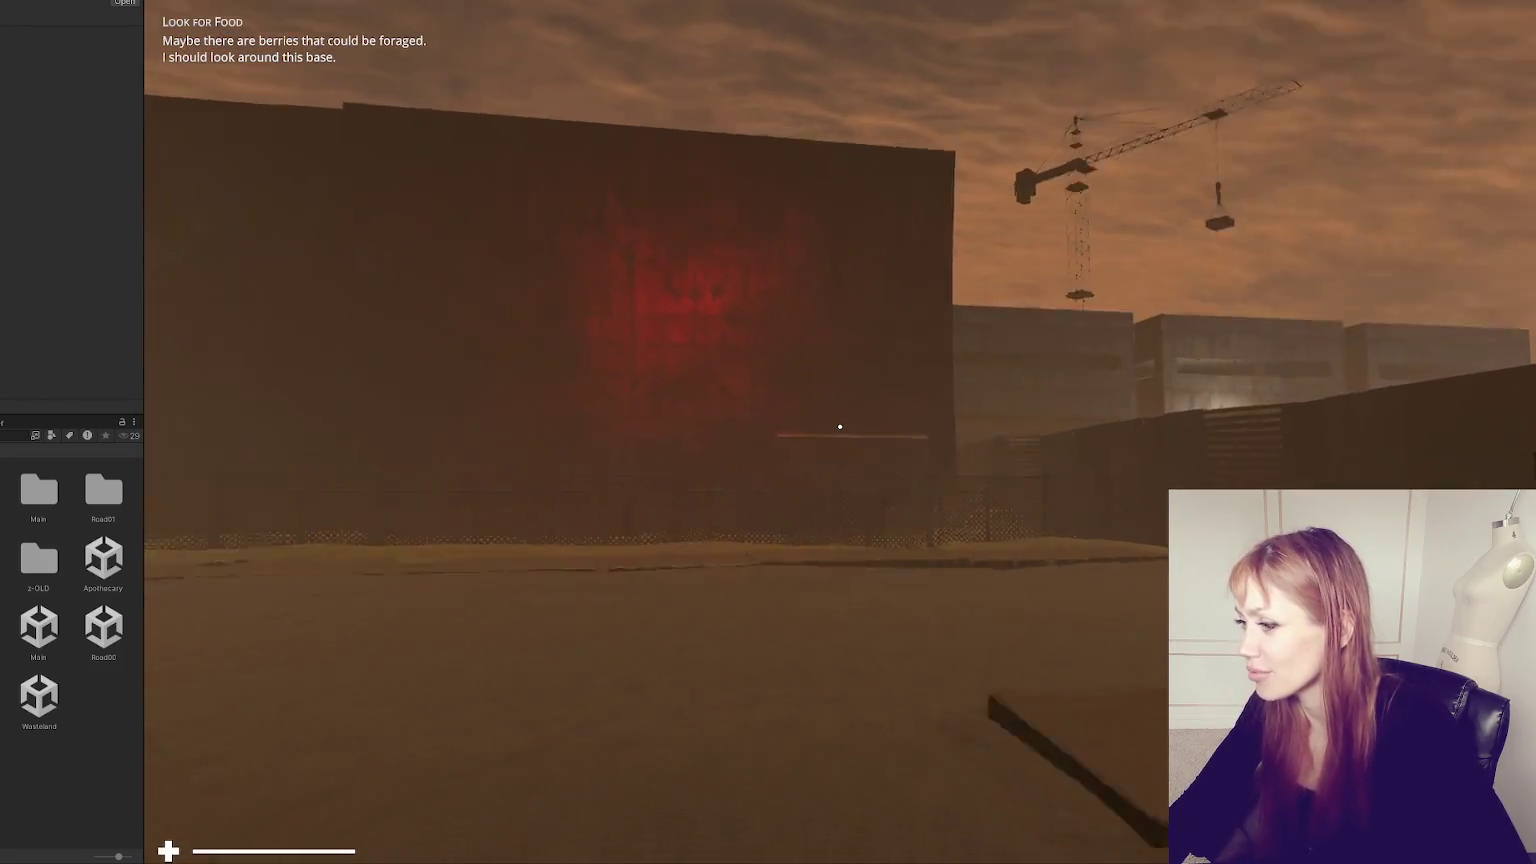
pyautogui.press('w')
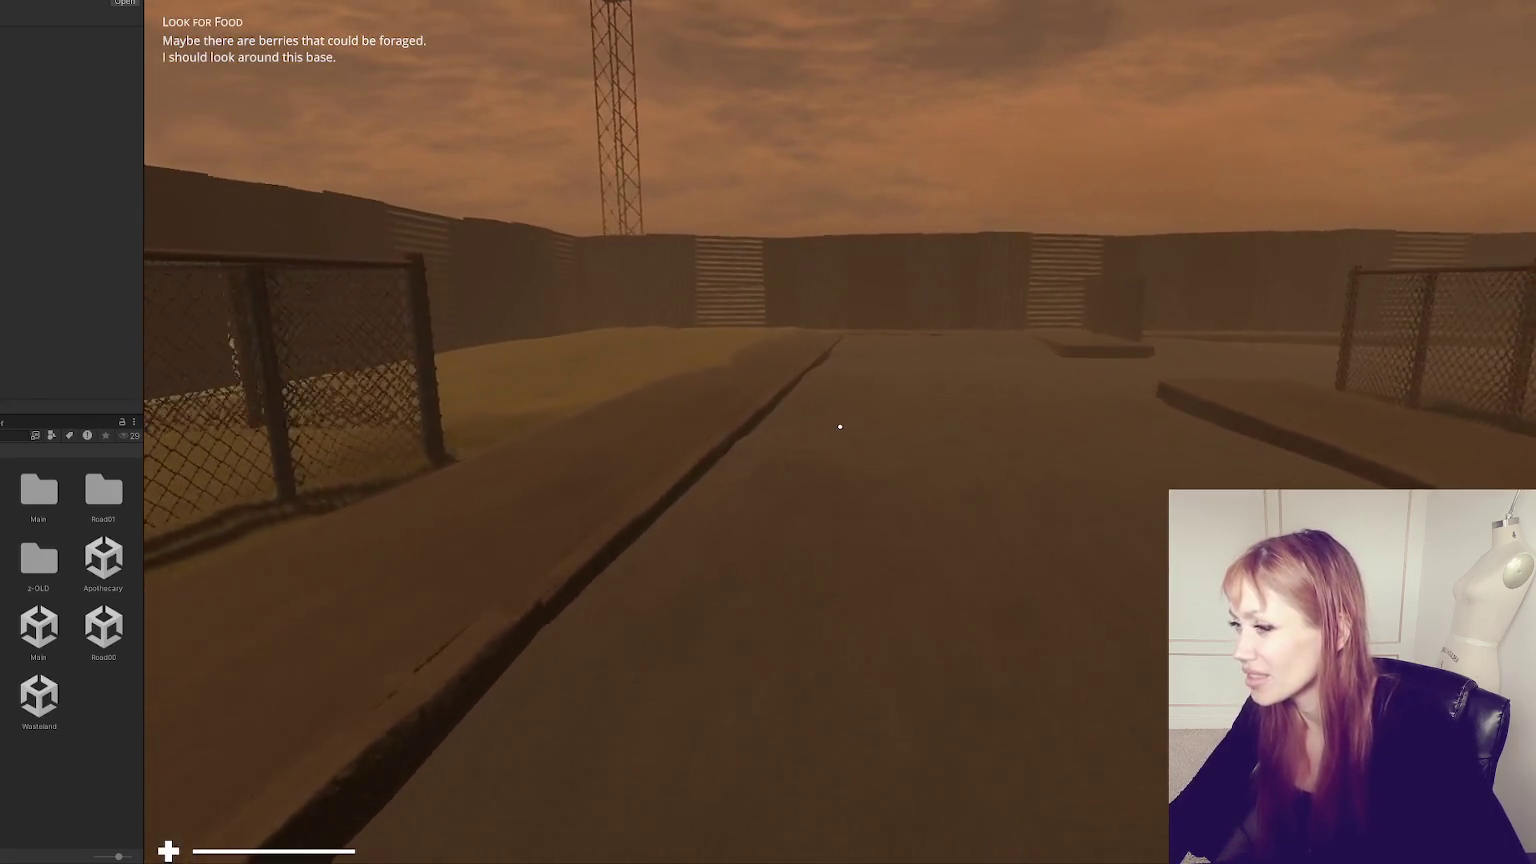
pyautogui.press('w')
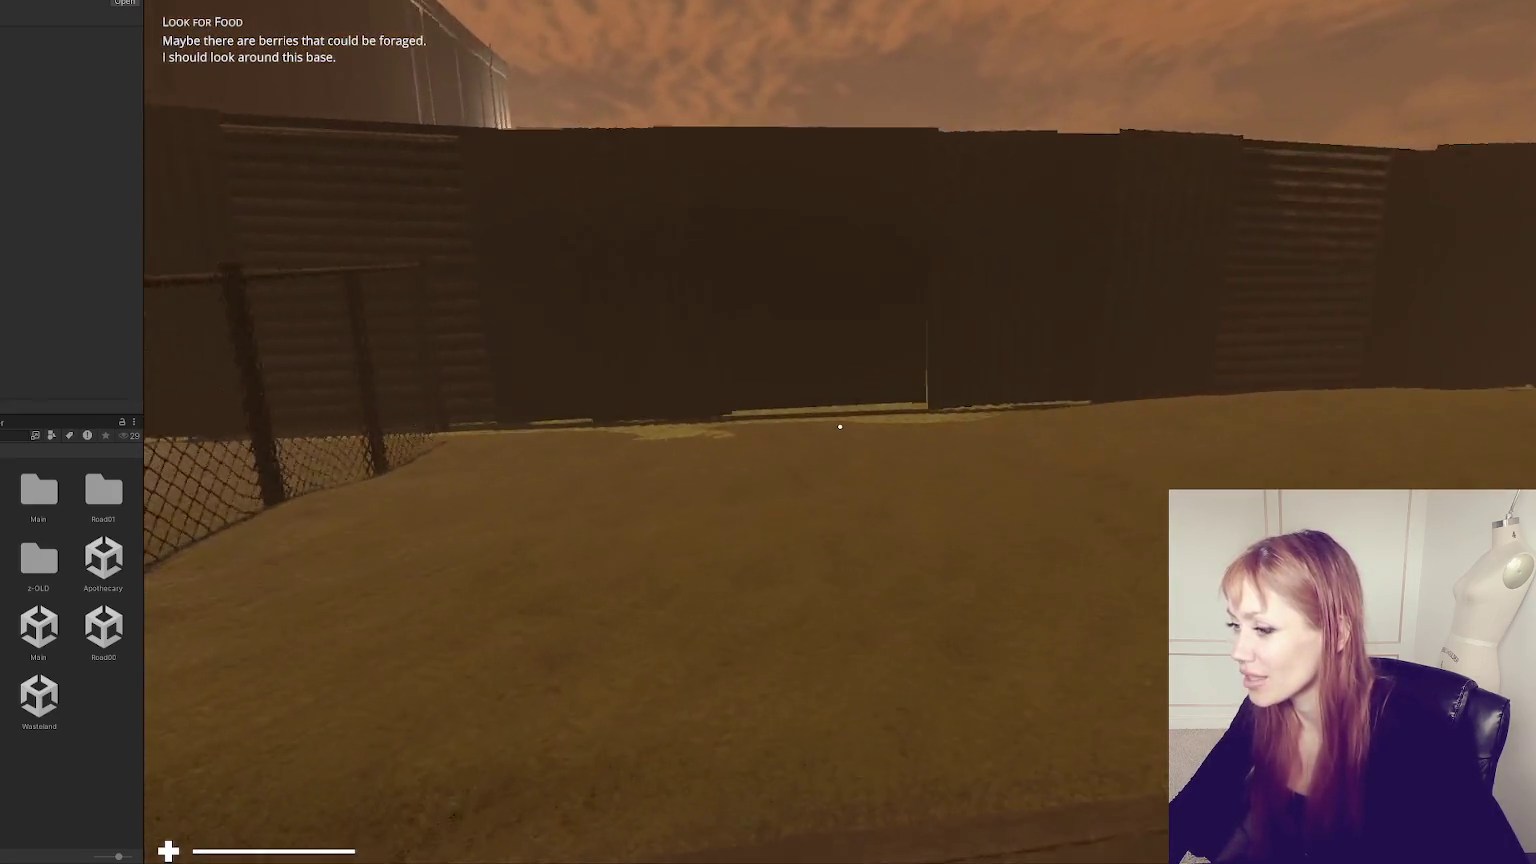
pyautogui.press('w')
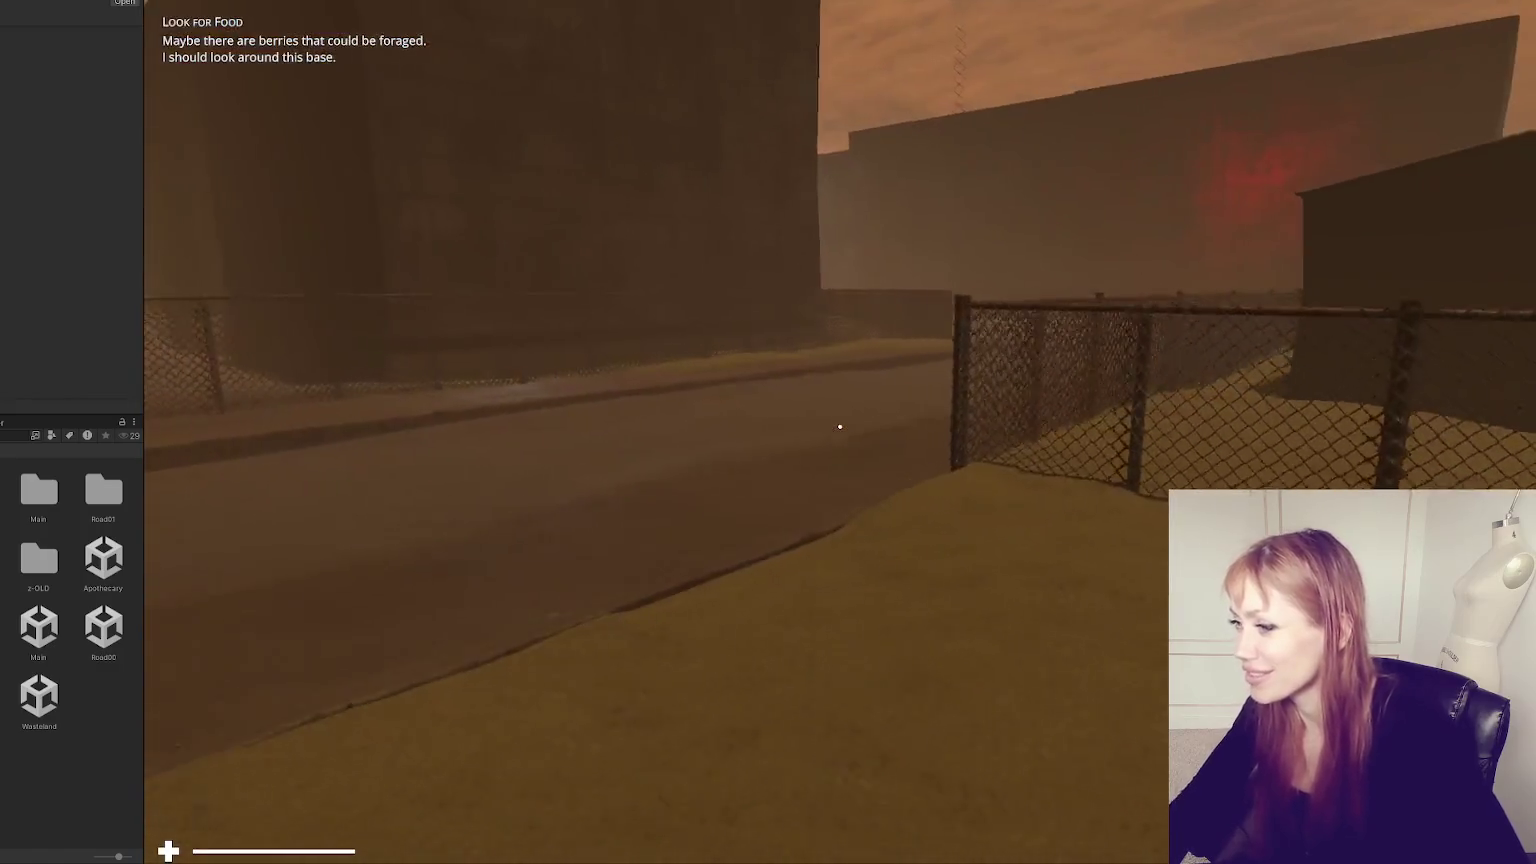
pyautogui.press('w')
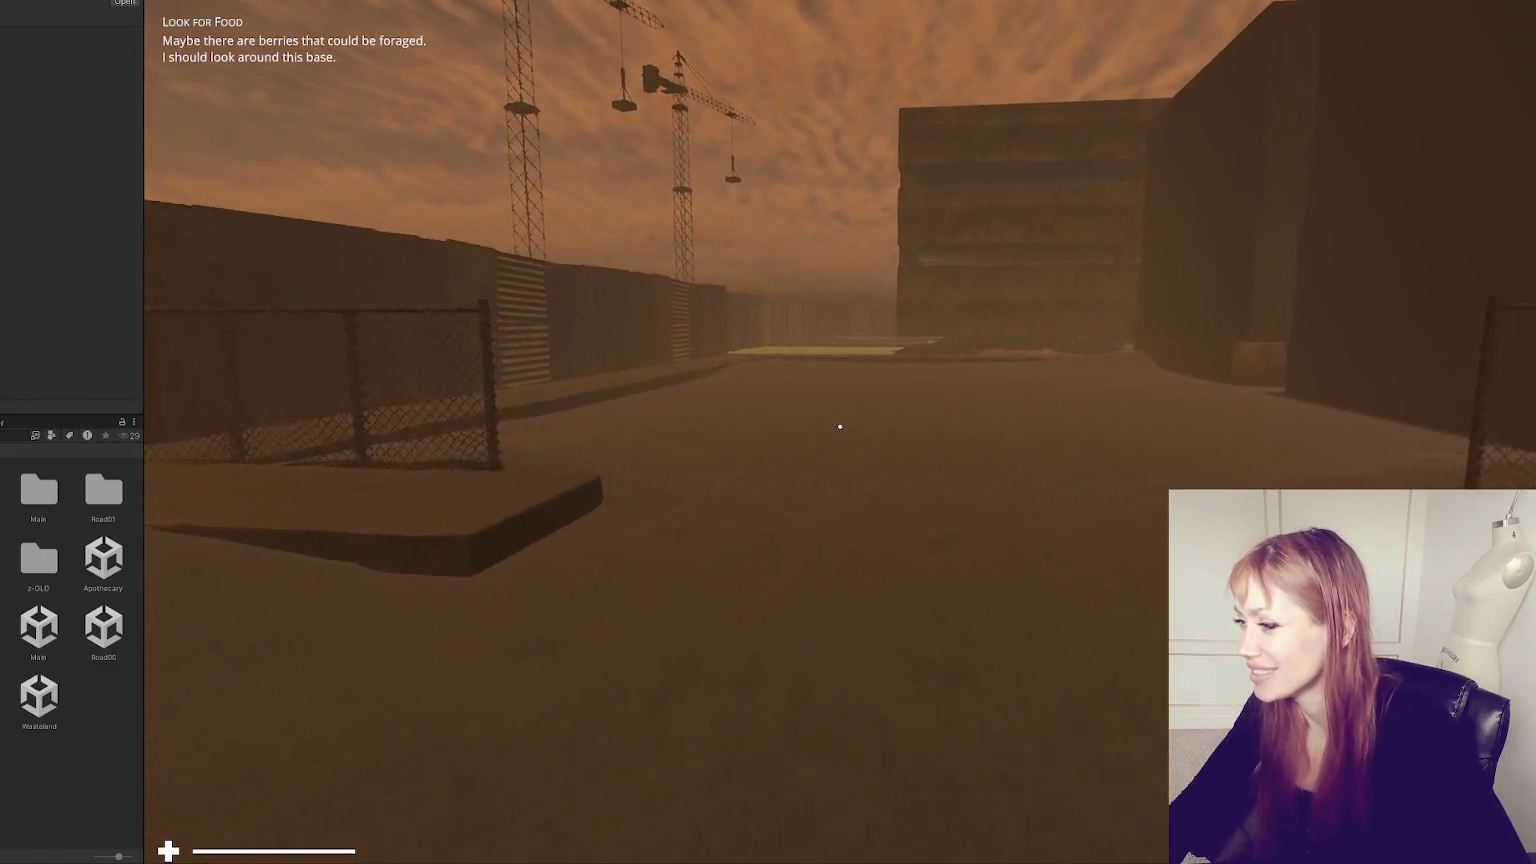
pyautogui.press('w')
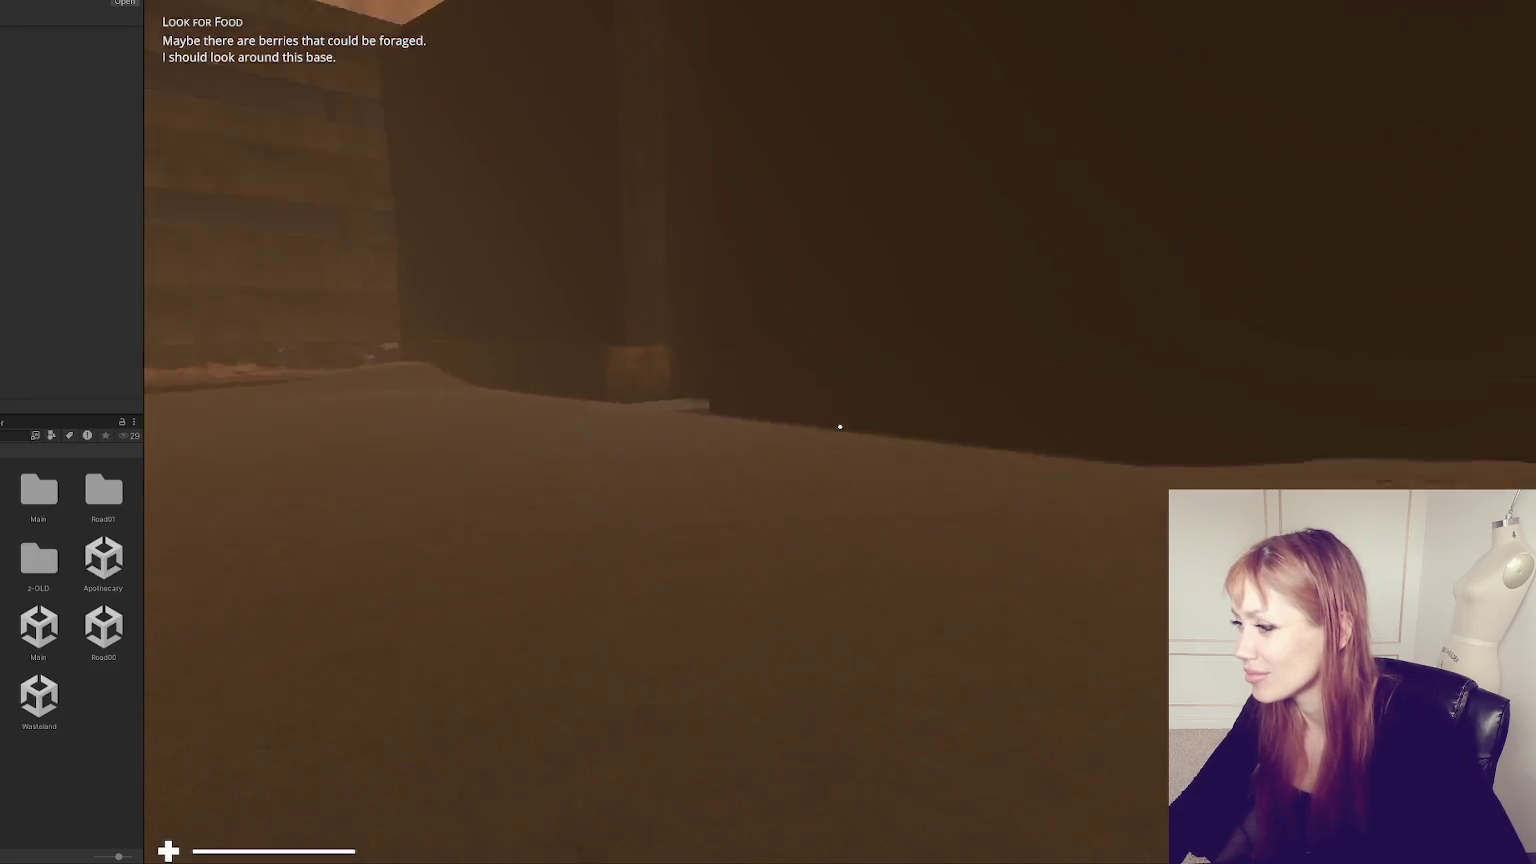
# - Walk along the corrugated fence, around the building, and down the street toward the plants
pyautogui.press('w')
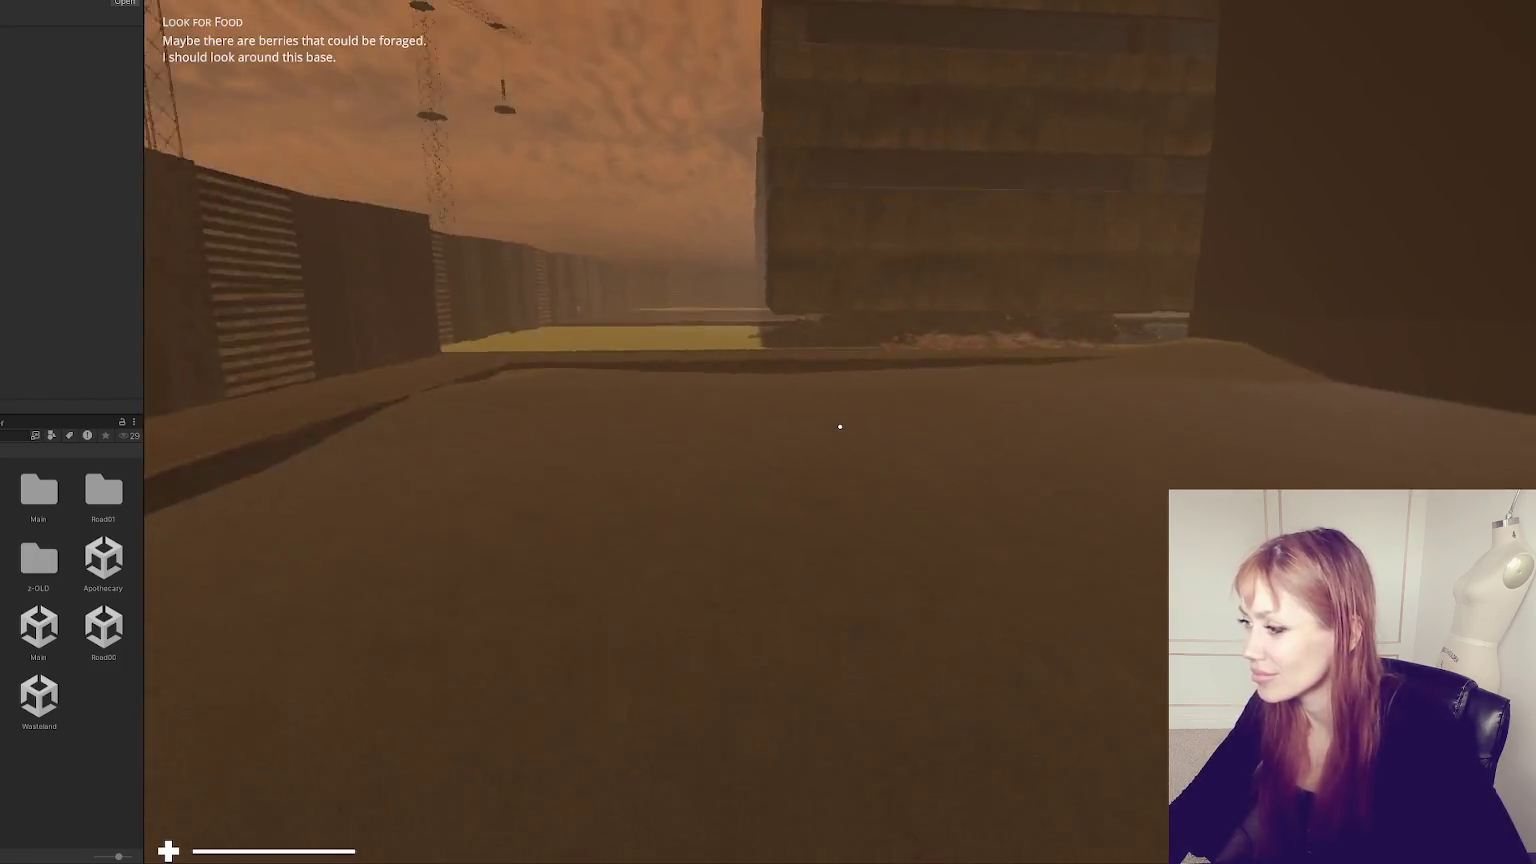
pyautogui.press('w')
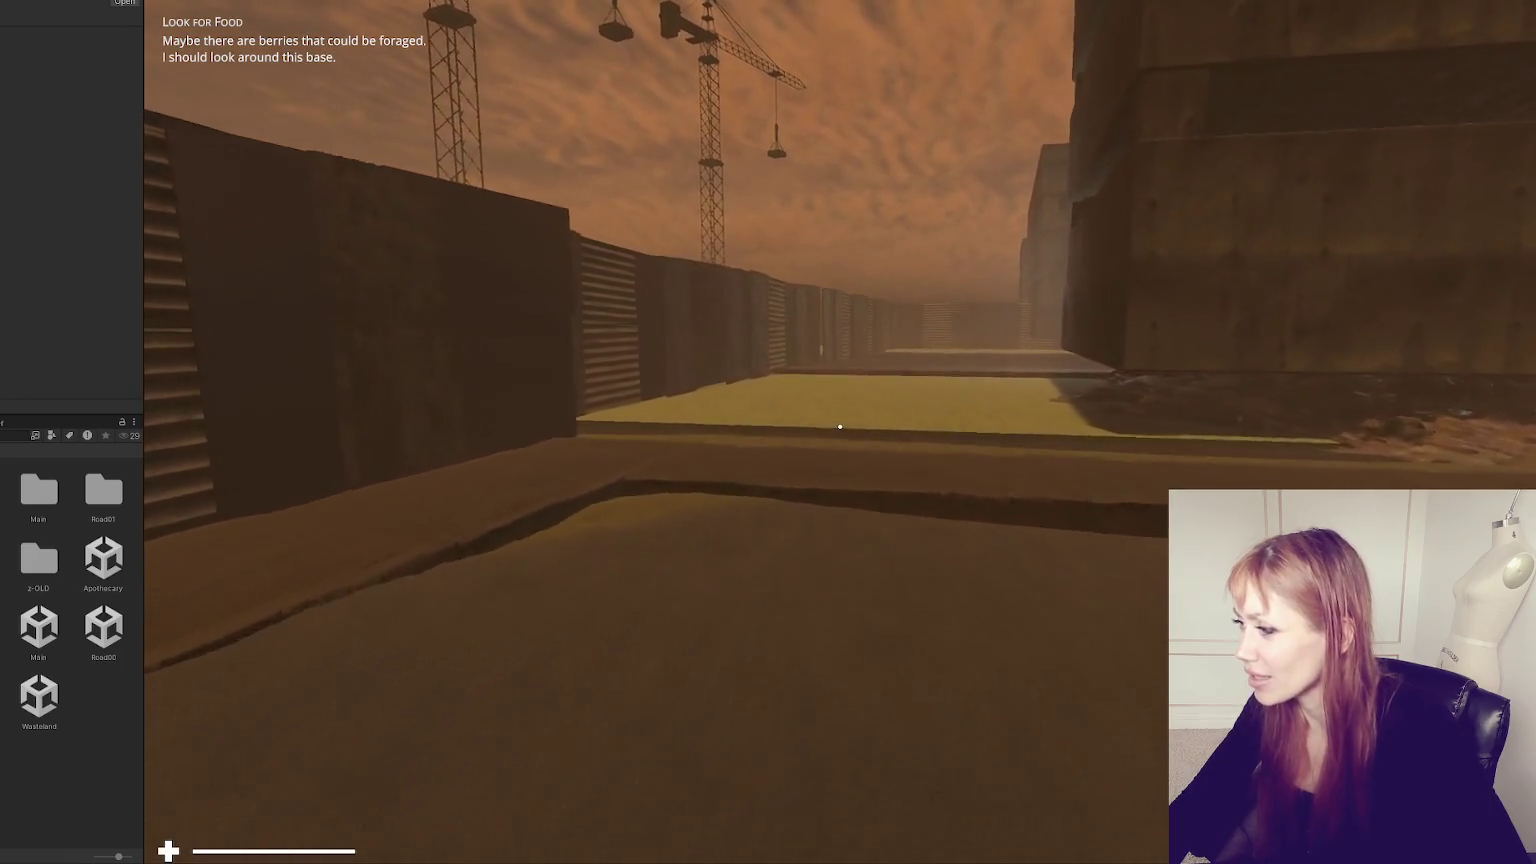
pyautogui.press('w')
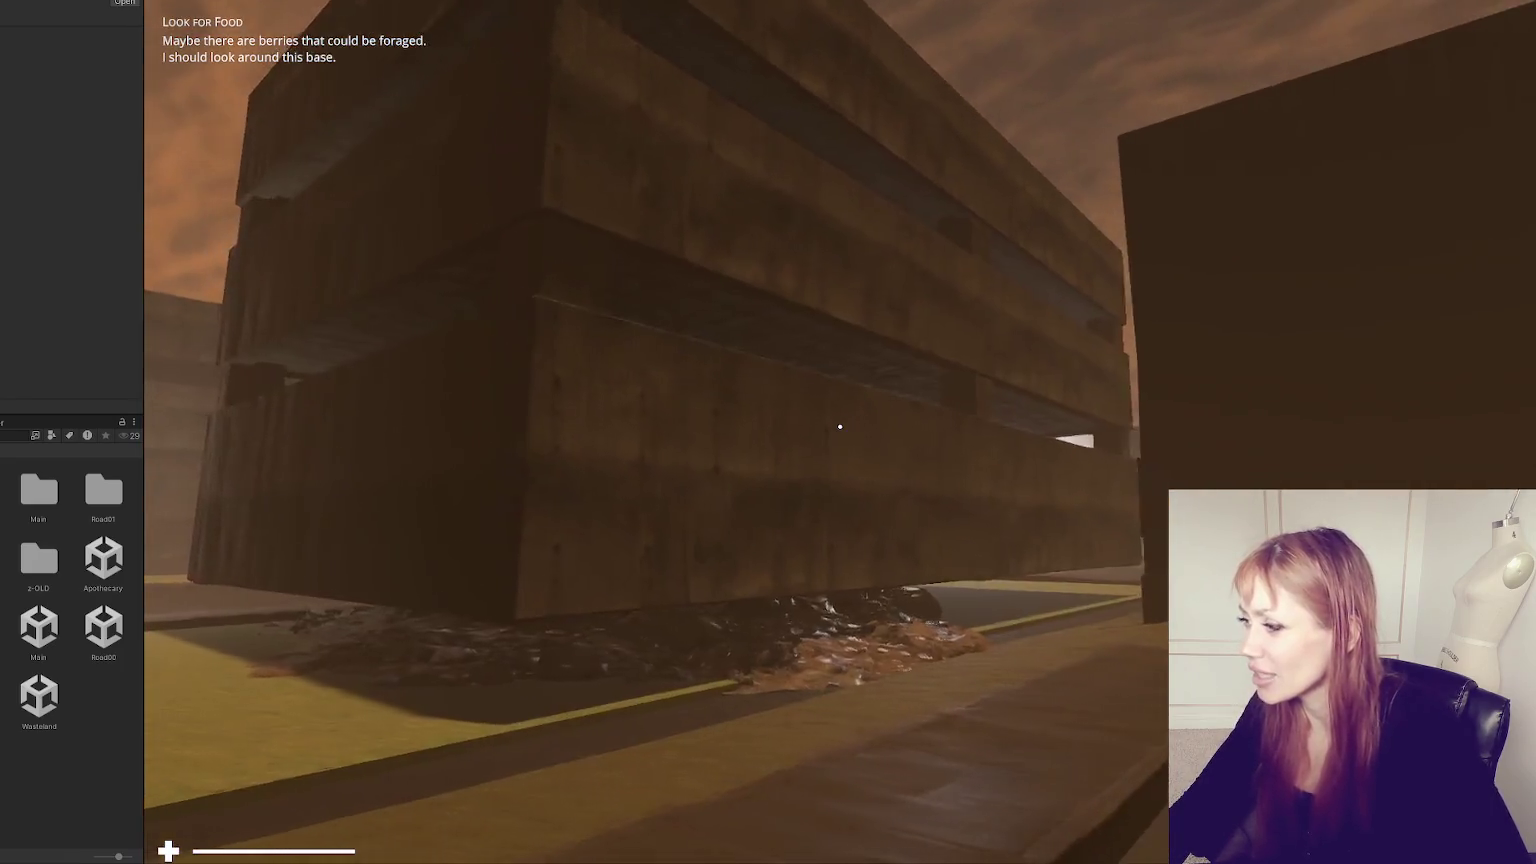
pyautogui.press('w')
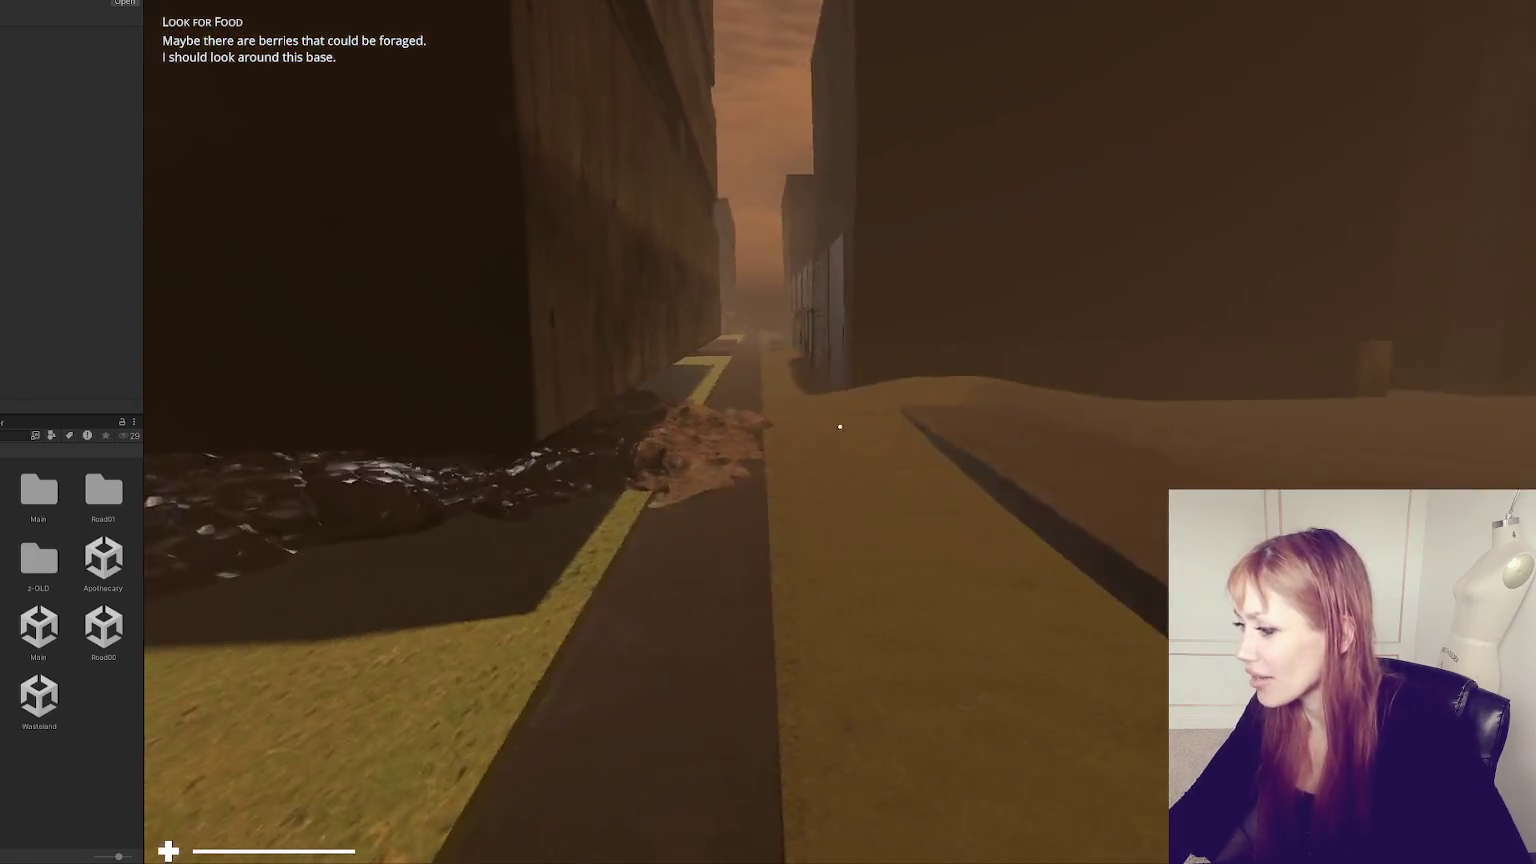
pyautogui.press('w')
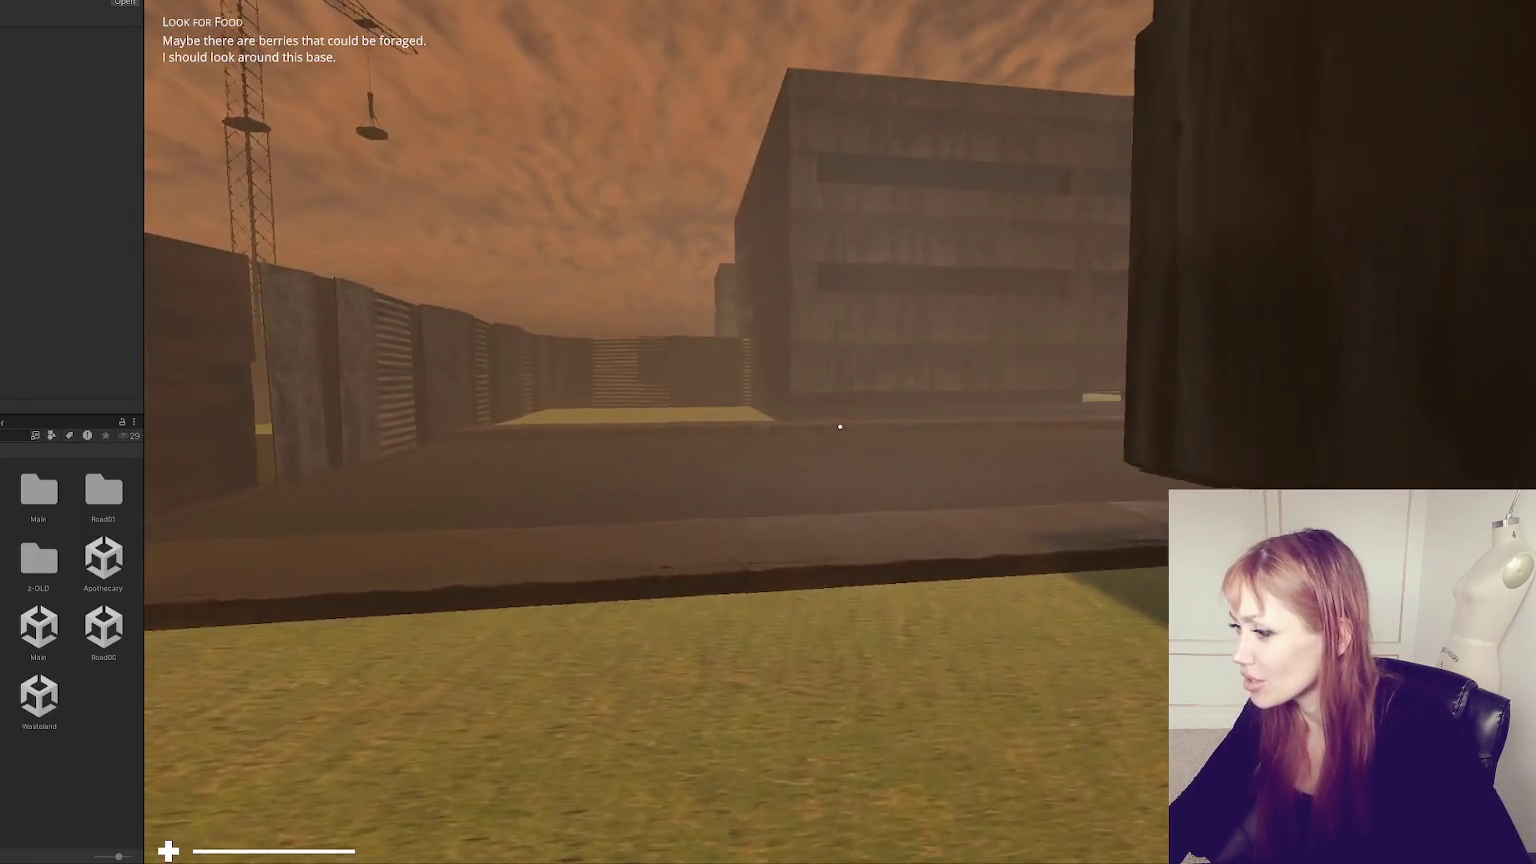
pyautogui.press('w')
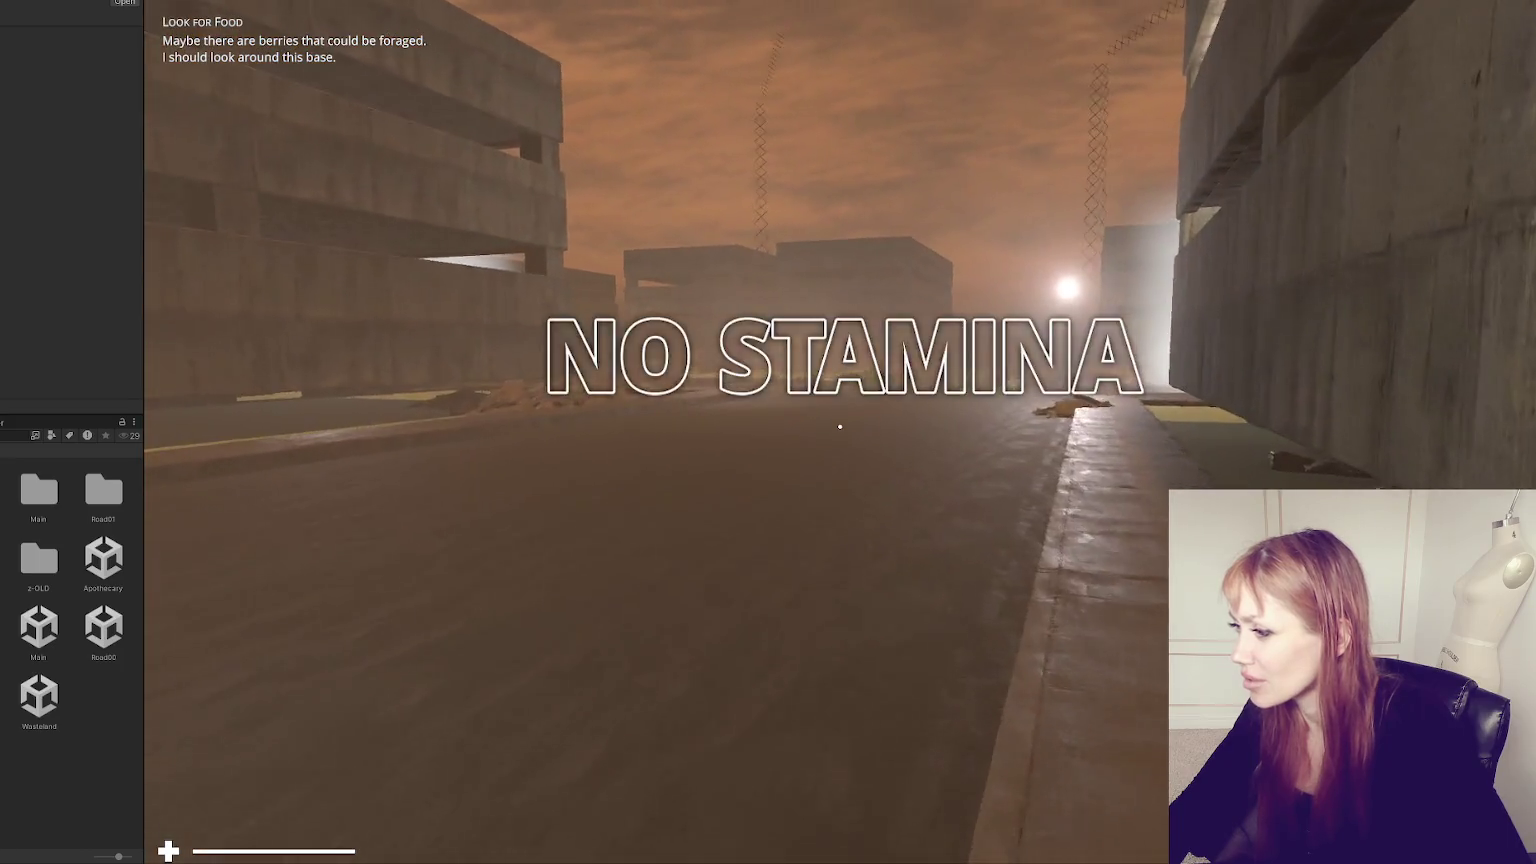
pyautogui.press('w')
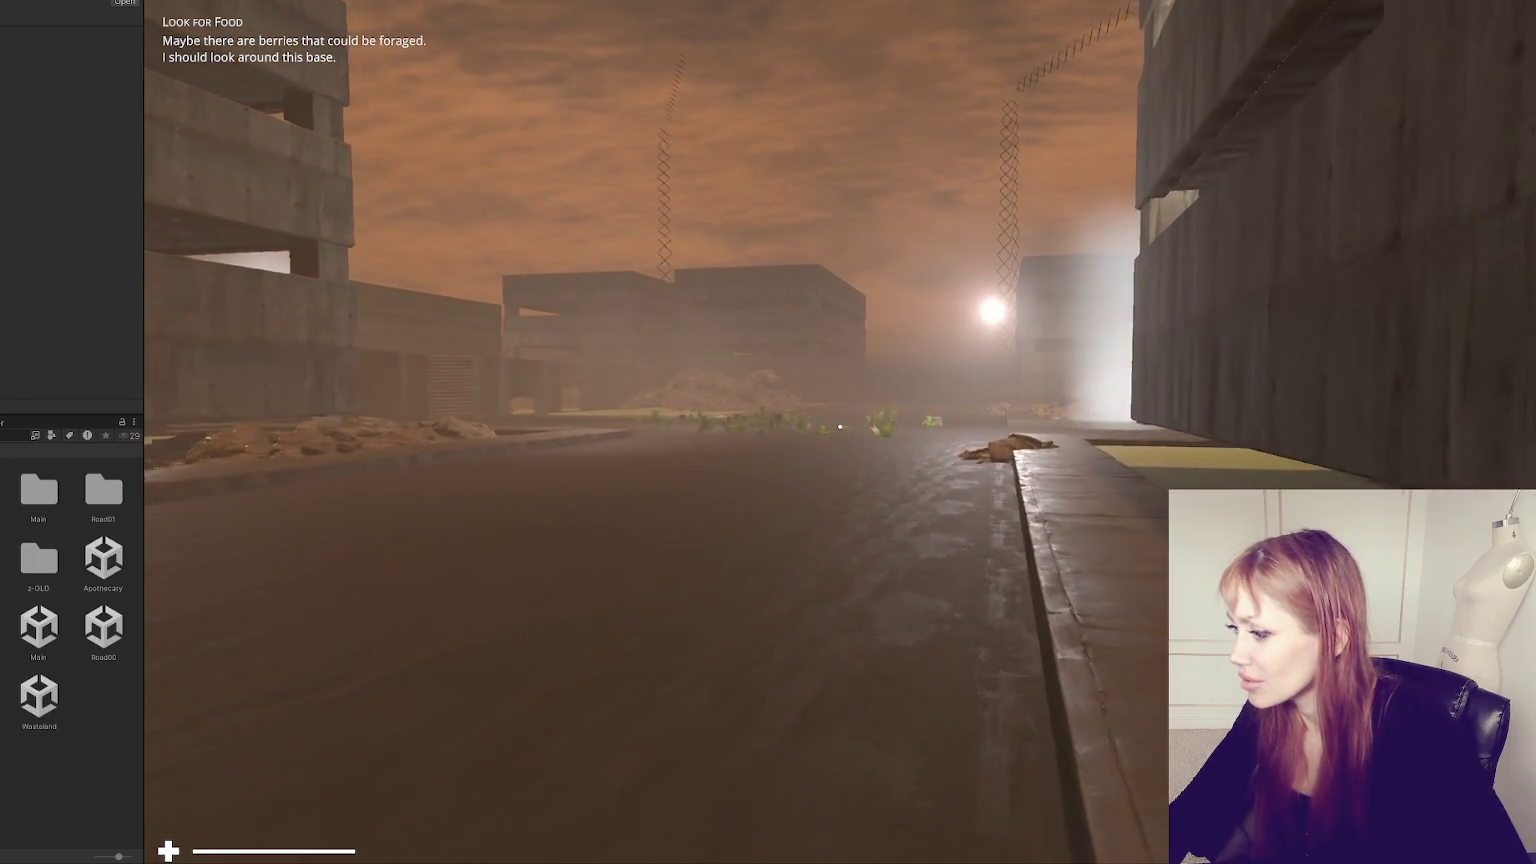
pyautogui.press('w')
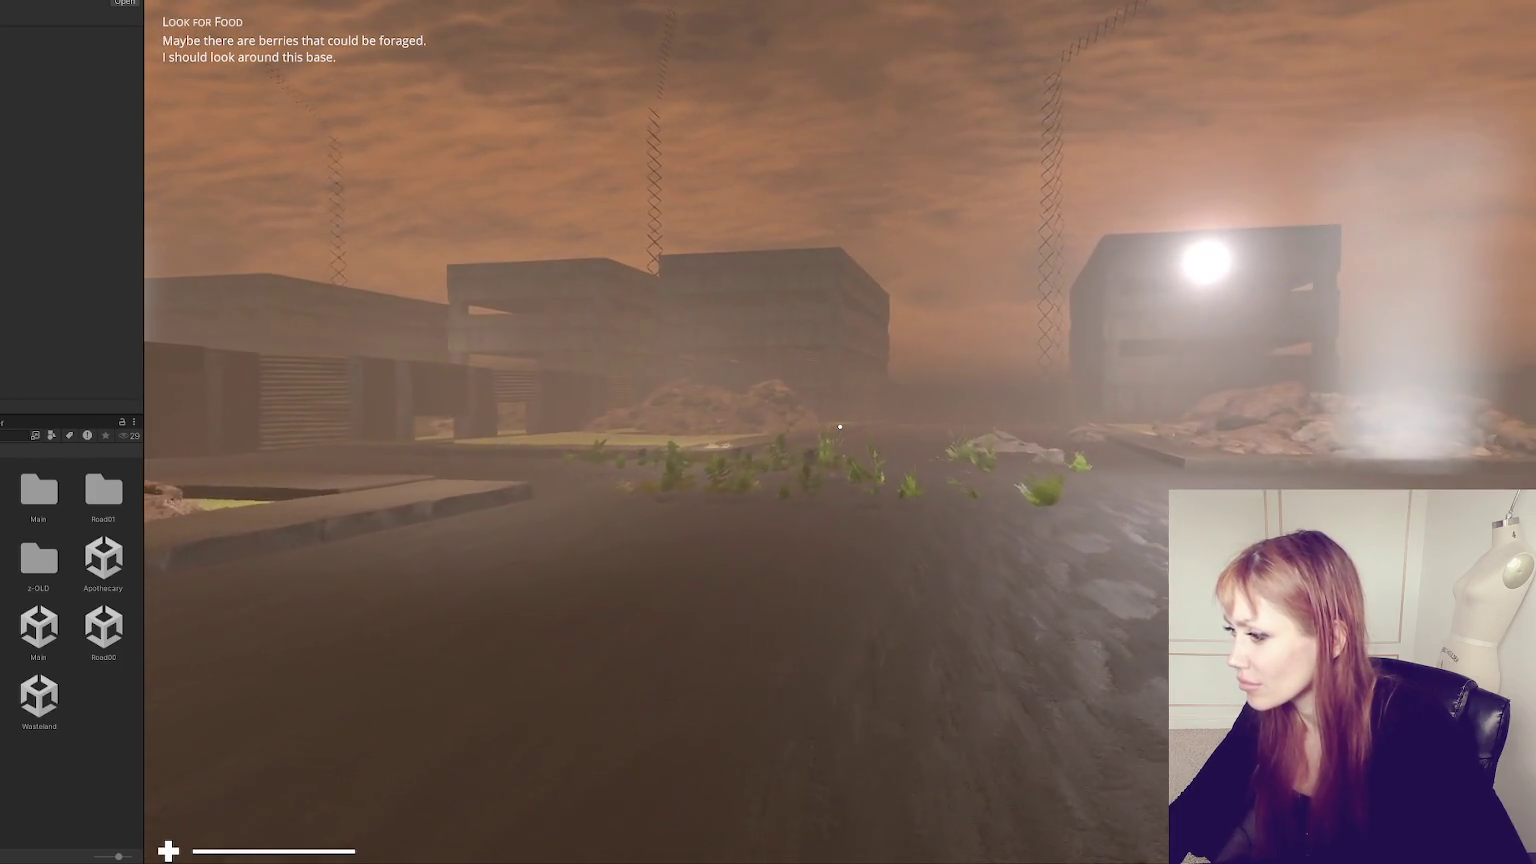
# - Look over the plants and back down the street, then pause and stop the play-test
pyautogui.press('w')
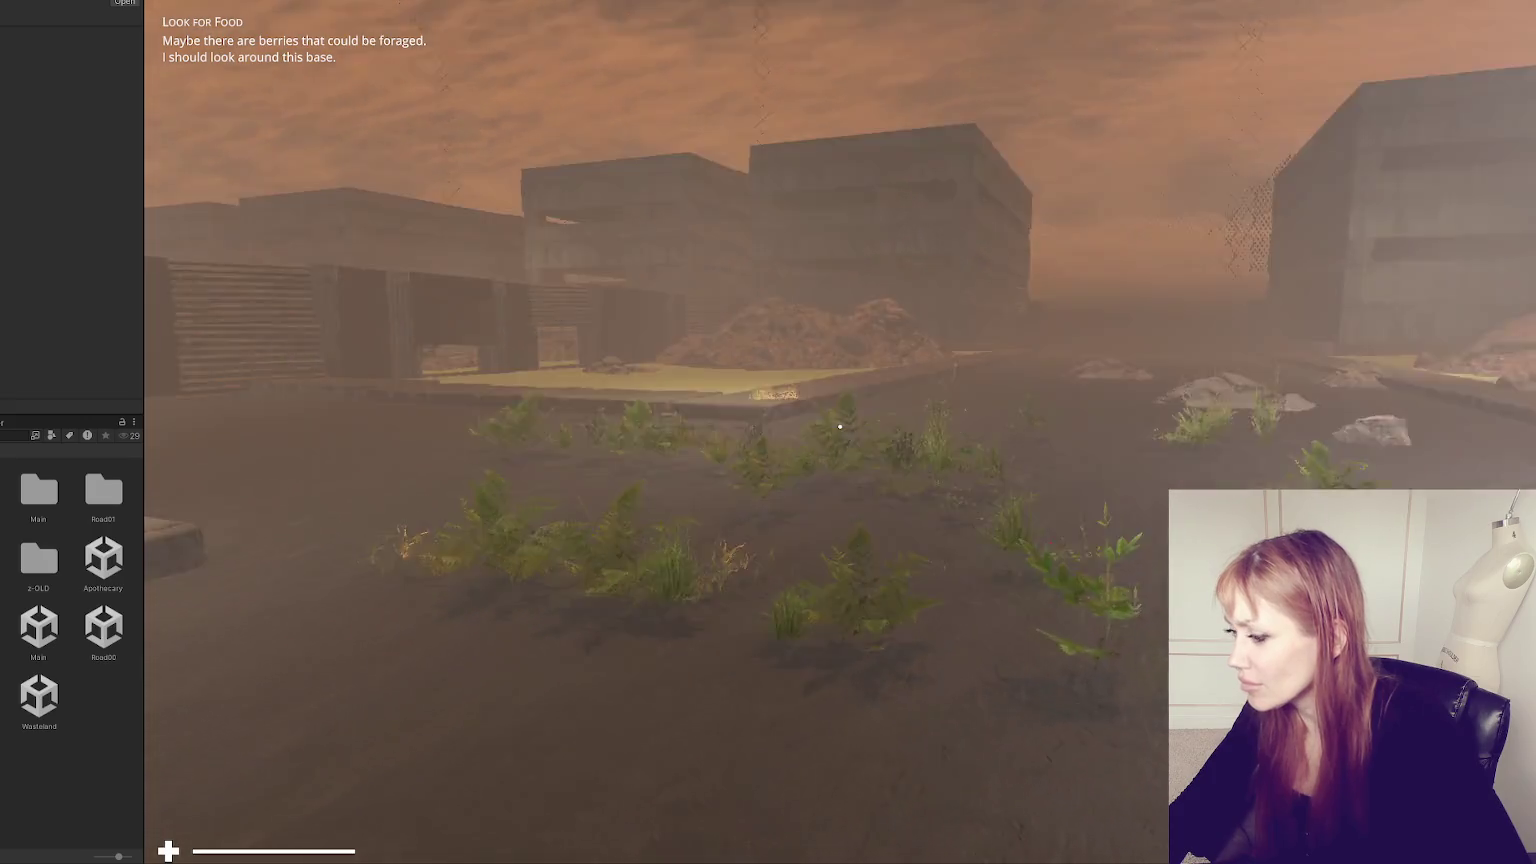
pyautogui.press('w')
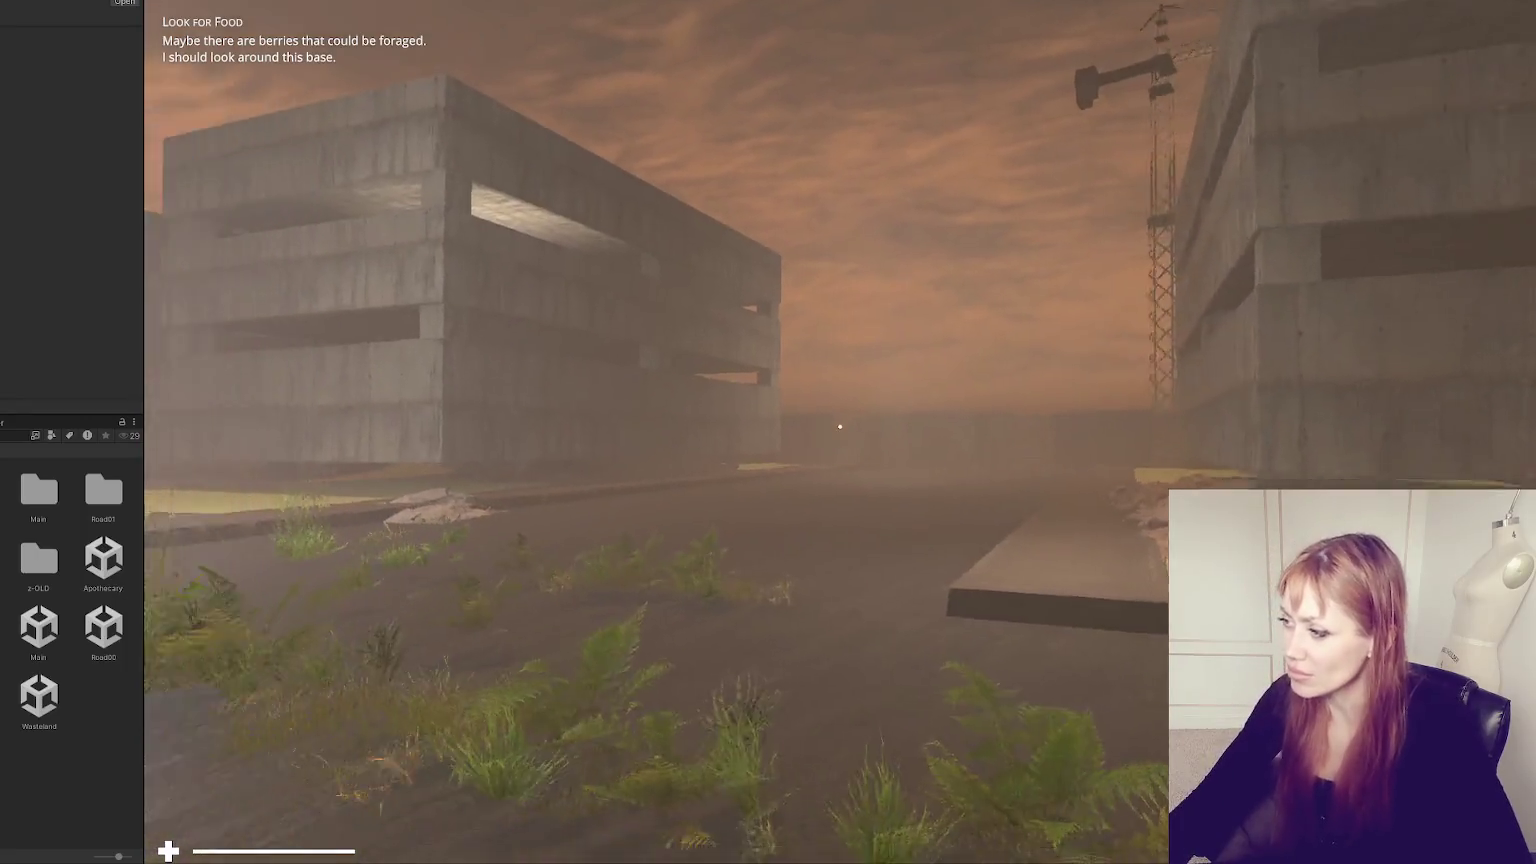
pyautogui.press('Escape')
pyautogui.hotkey('ctrl', 'p')
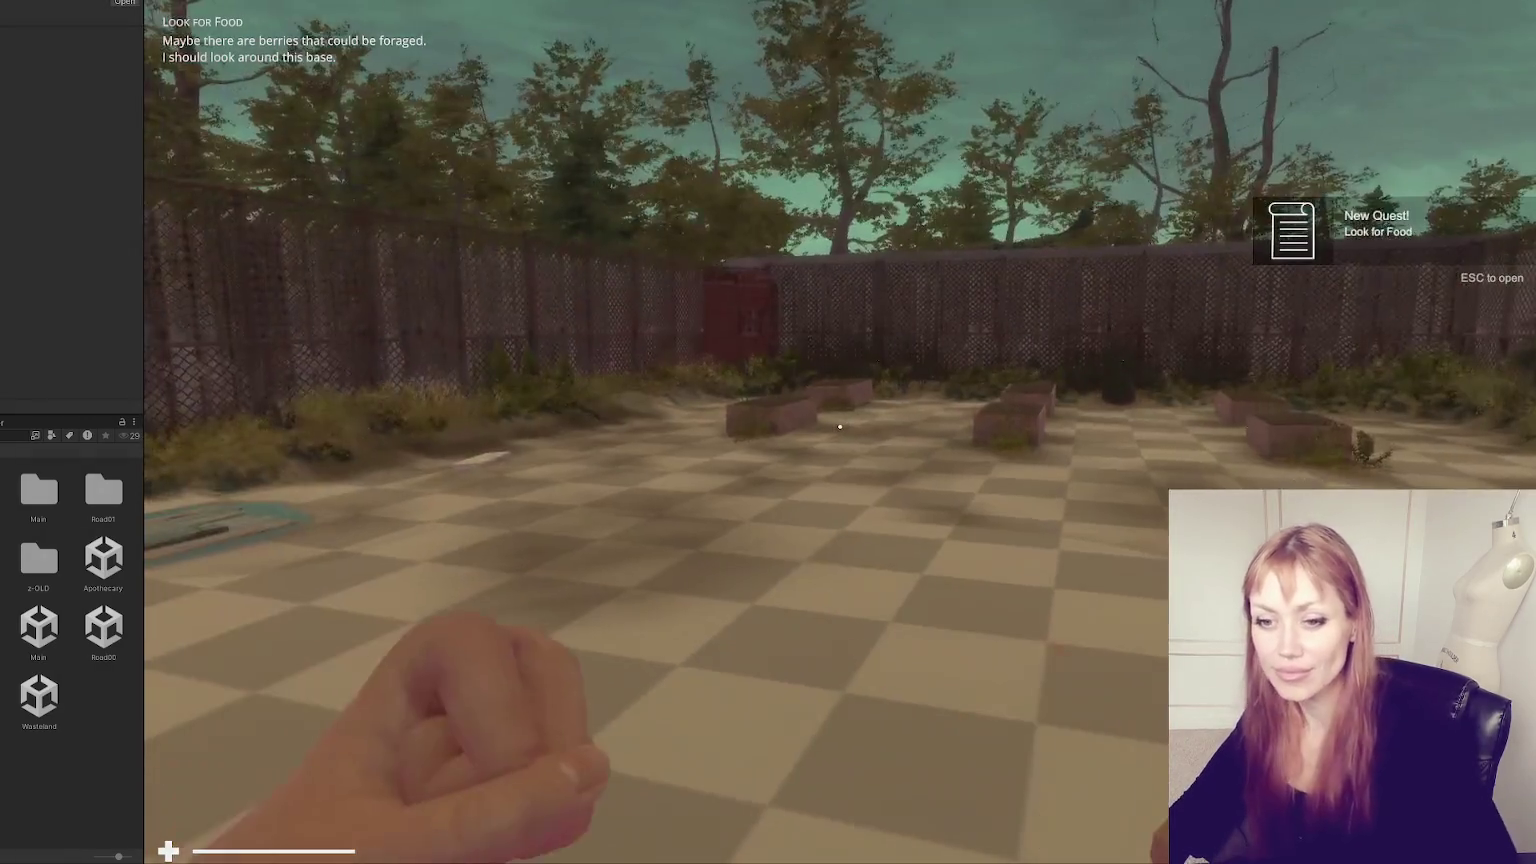
# - Walk past the planter boxes up to the red container
pyautogui.press('w')
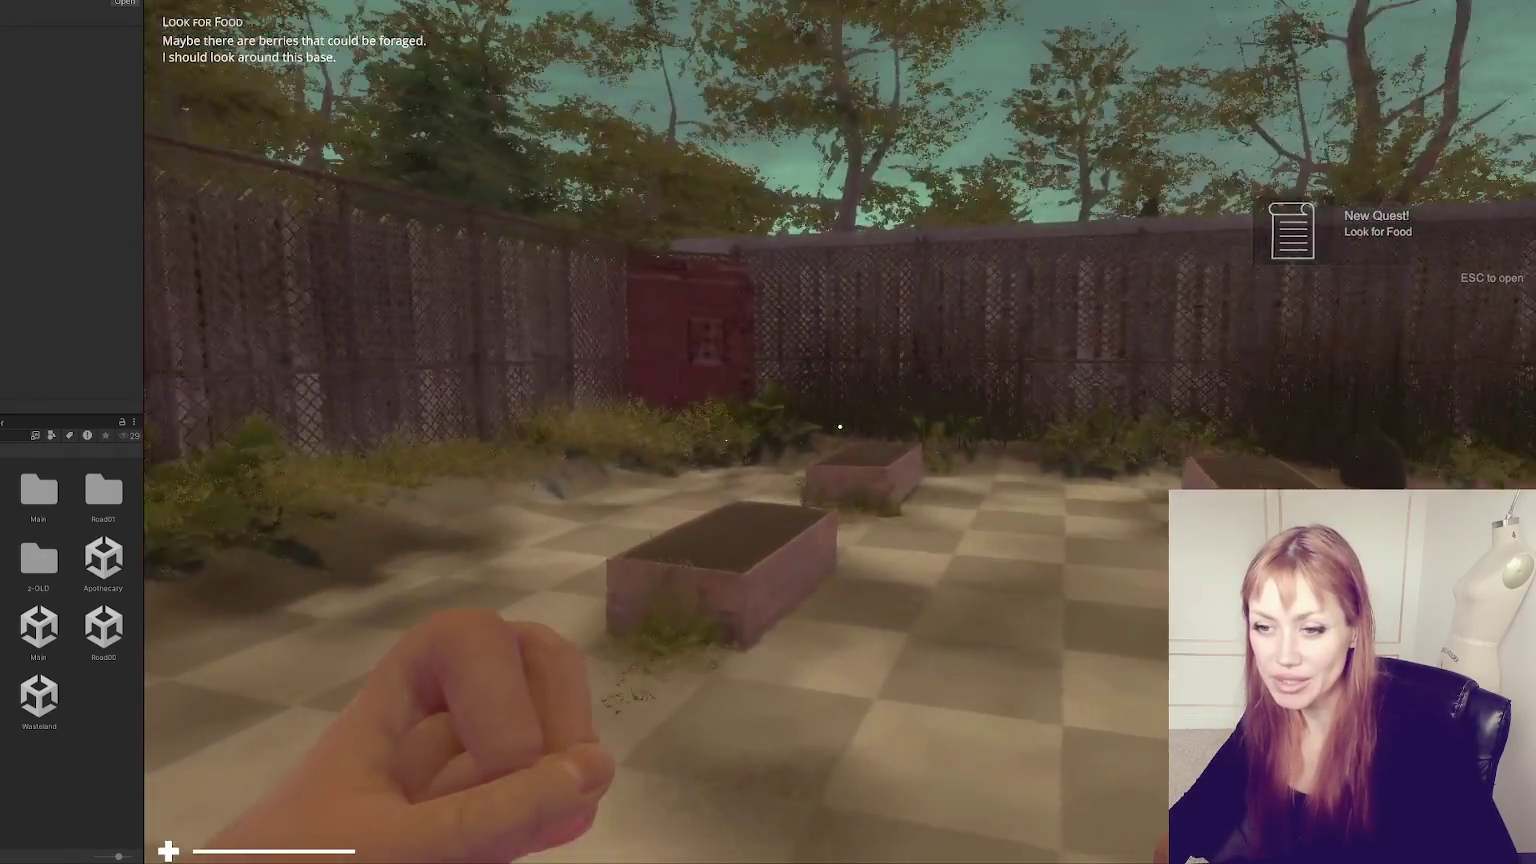
pyautogui.press('w')
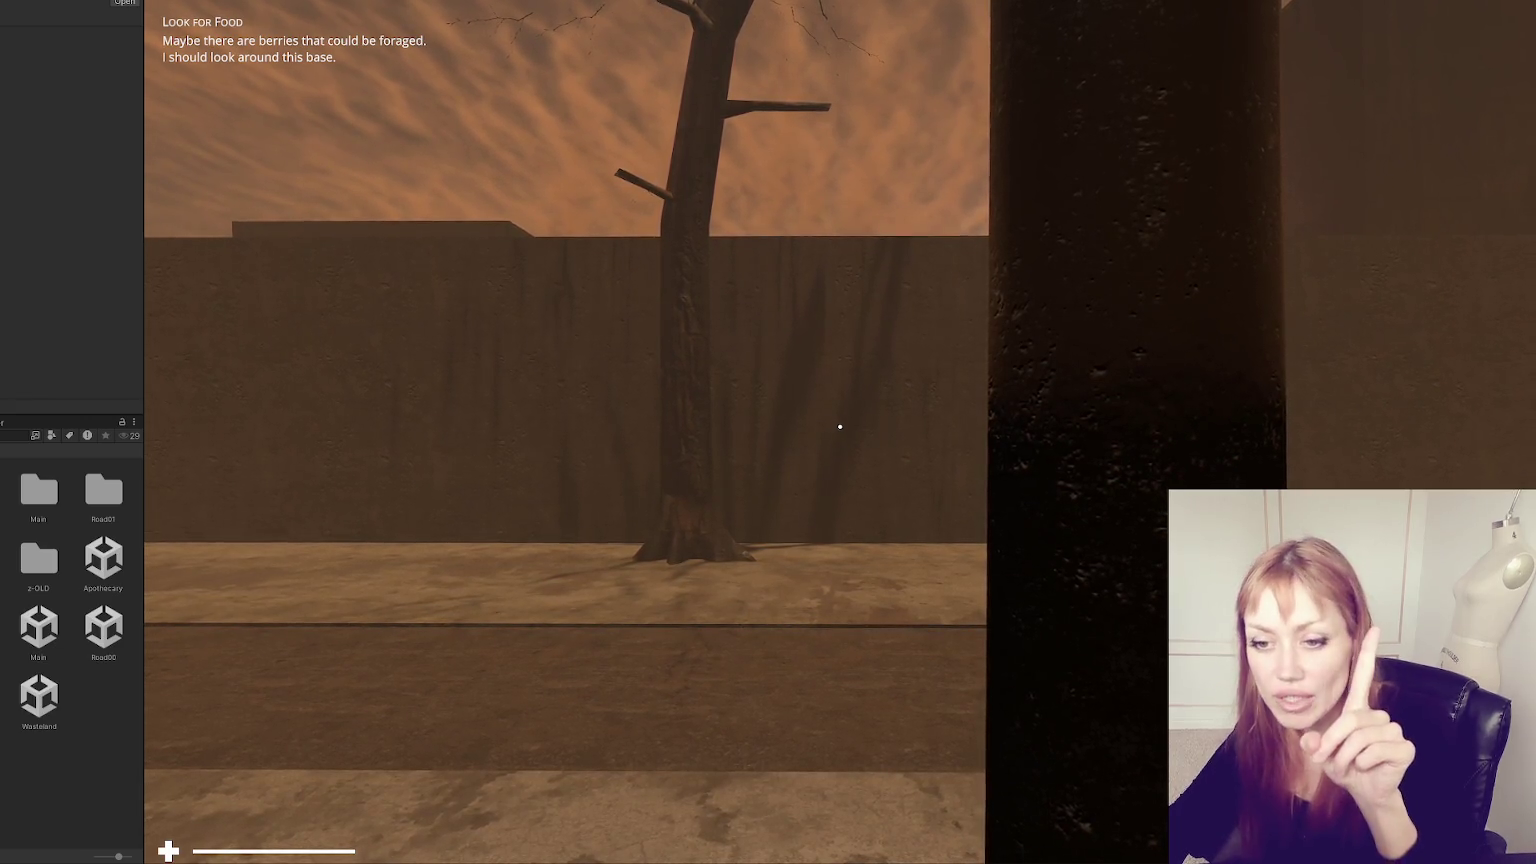
# - Focus the Game view and walk through the wall gap, past the rock, toward the bag
pyautogui.click(1097, 259)
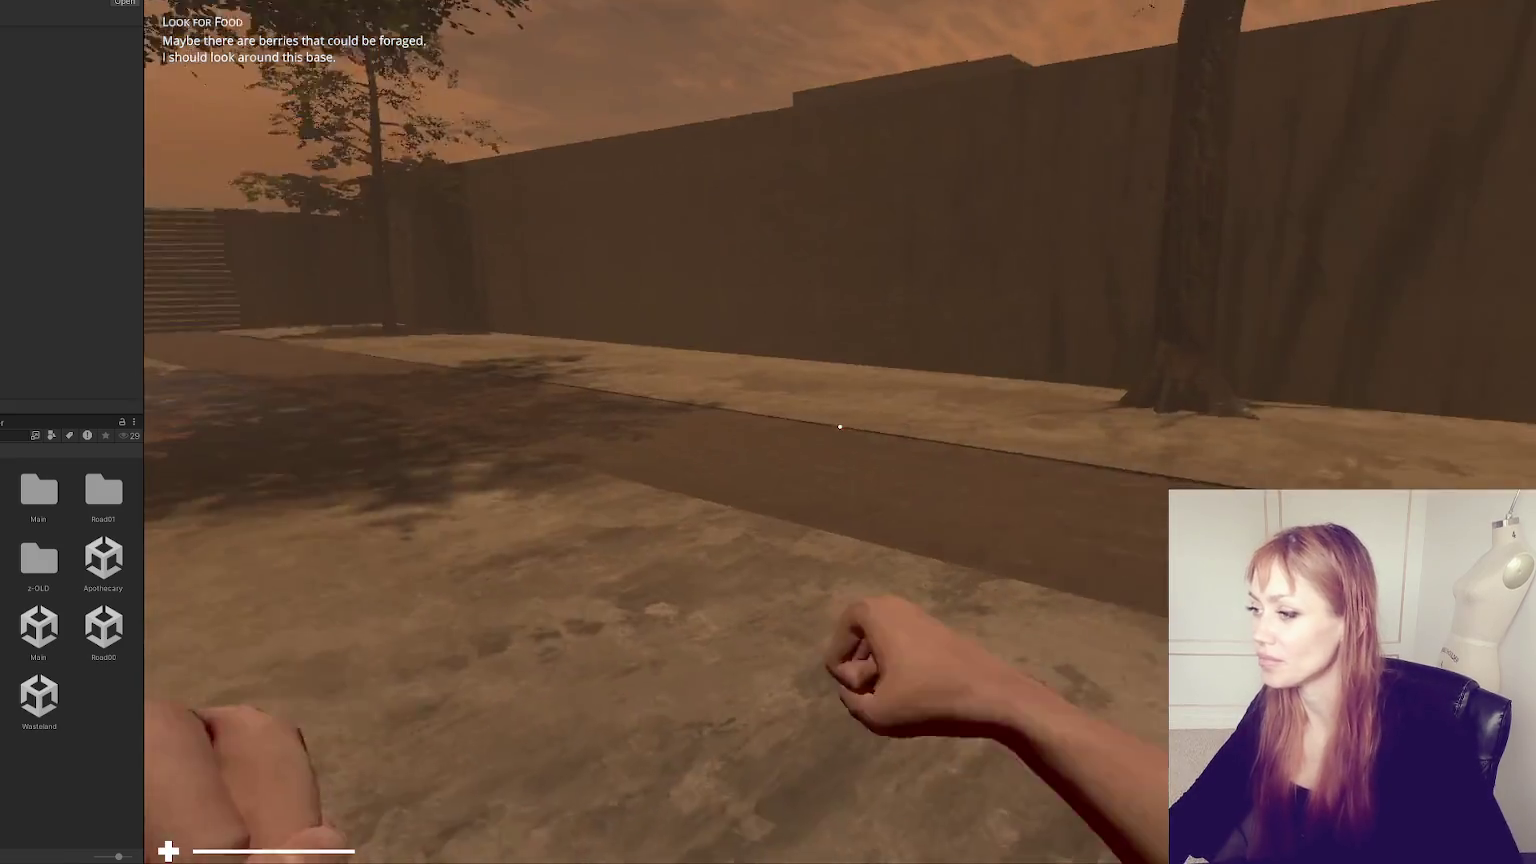
pyautogui.press('w')
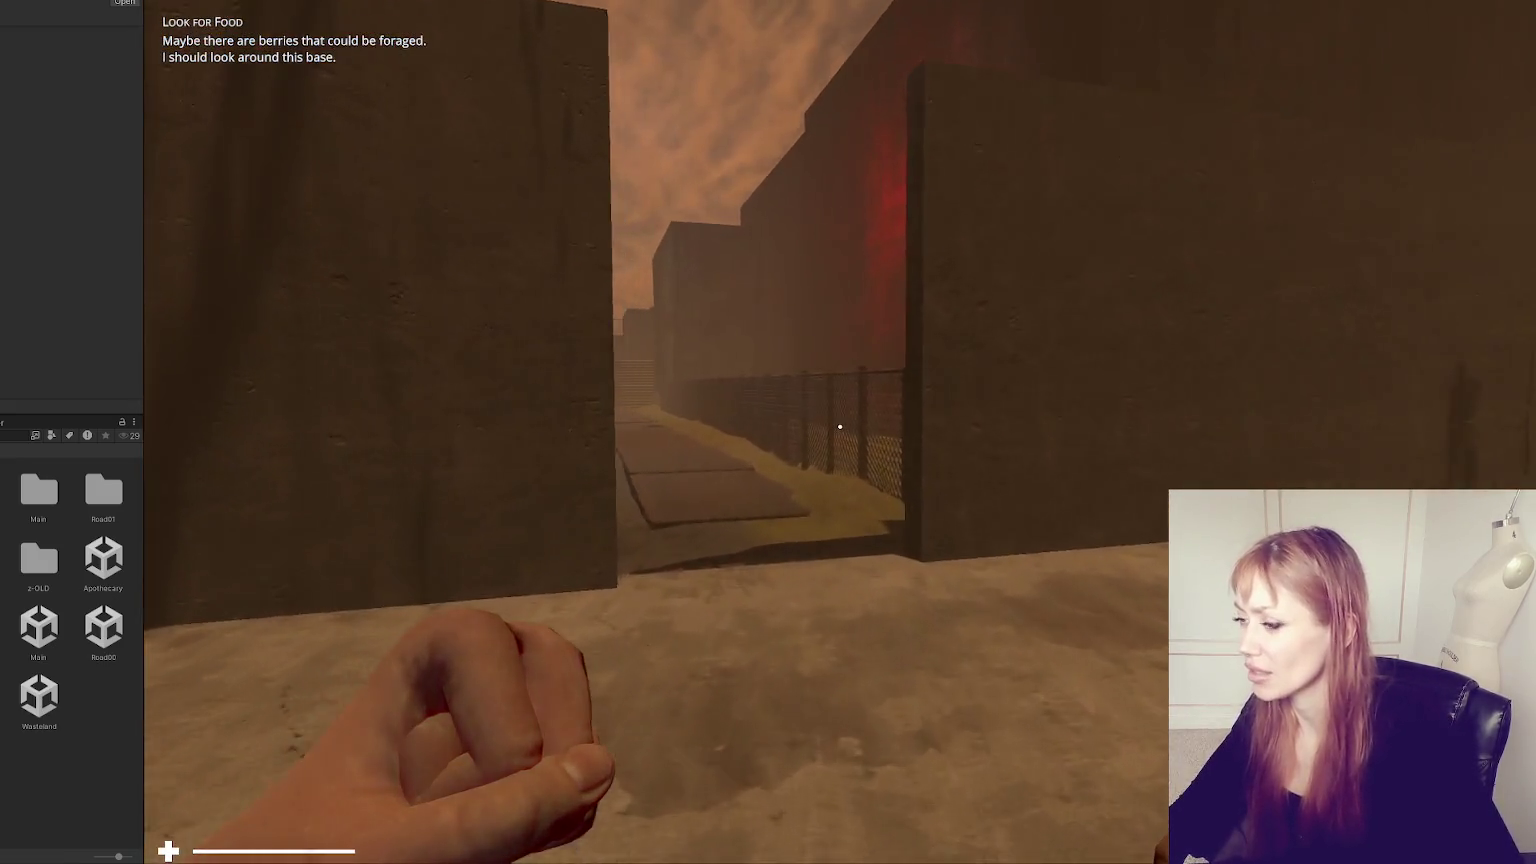
pyautogui.press('w')
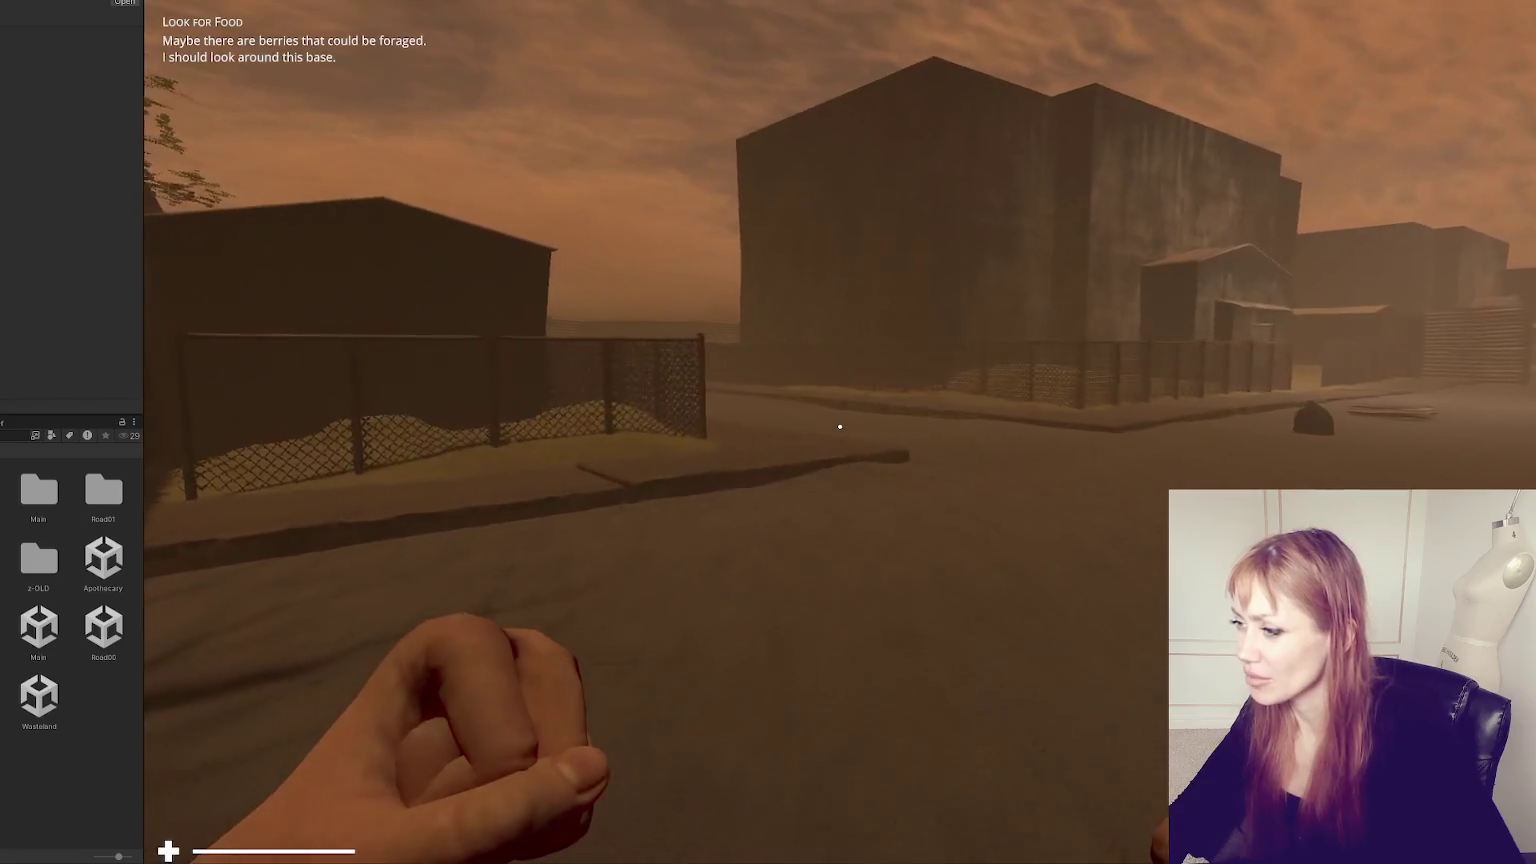
pyautogui.press('w')
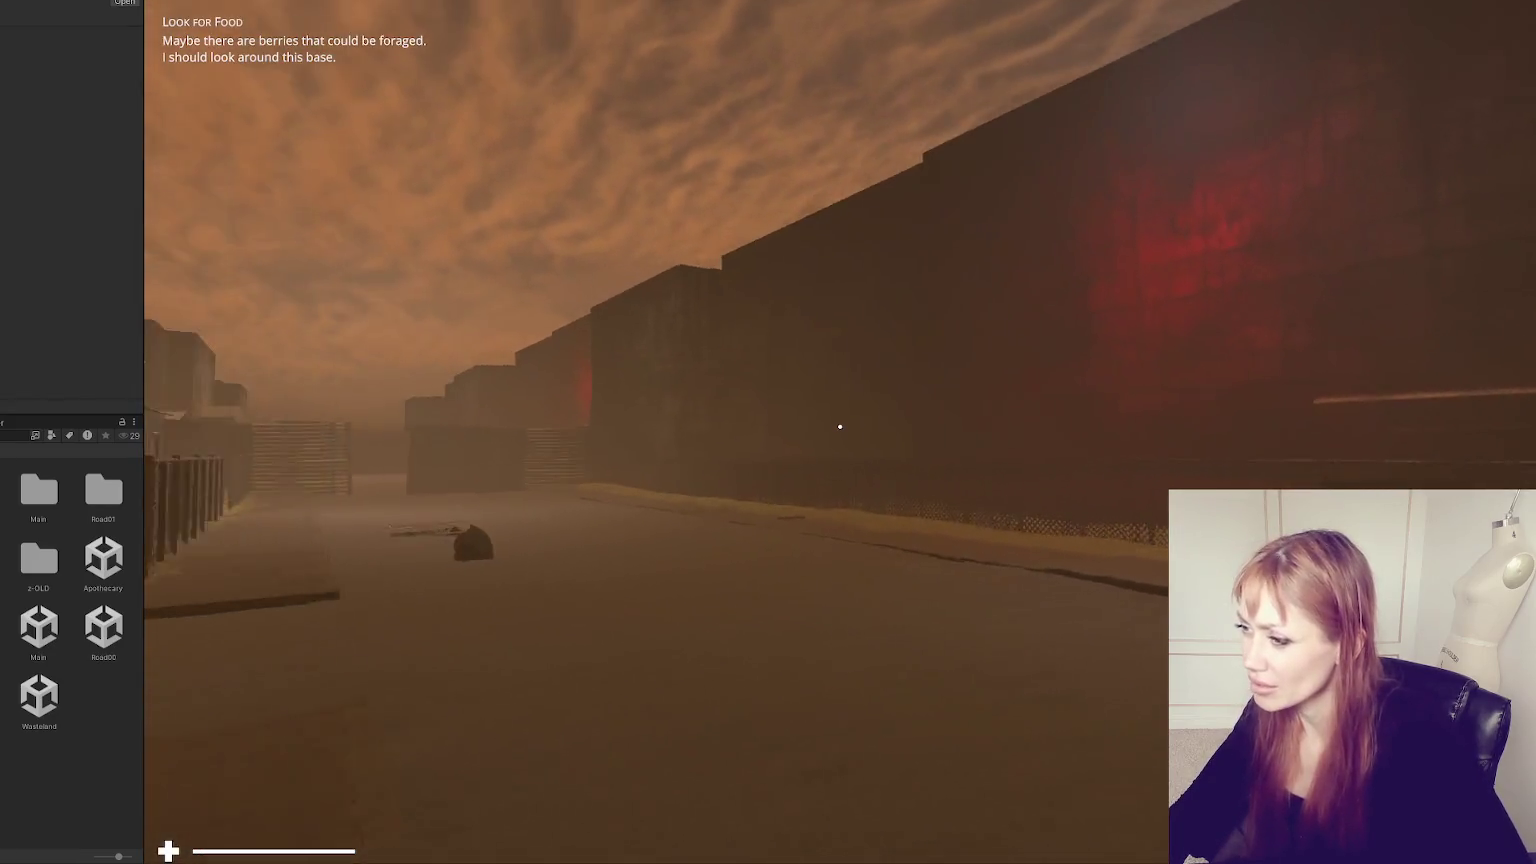
pyautogui.press('w')
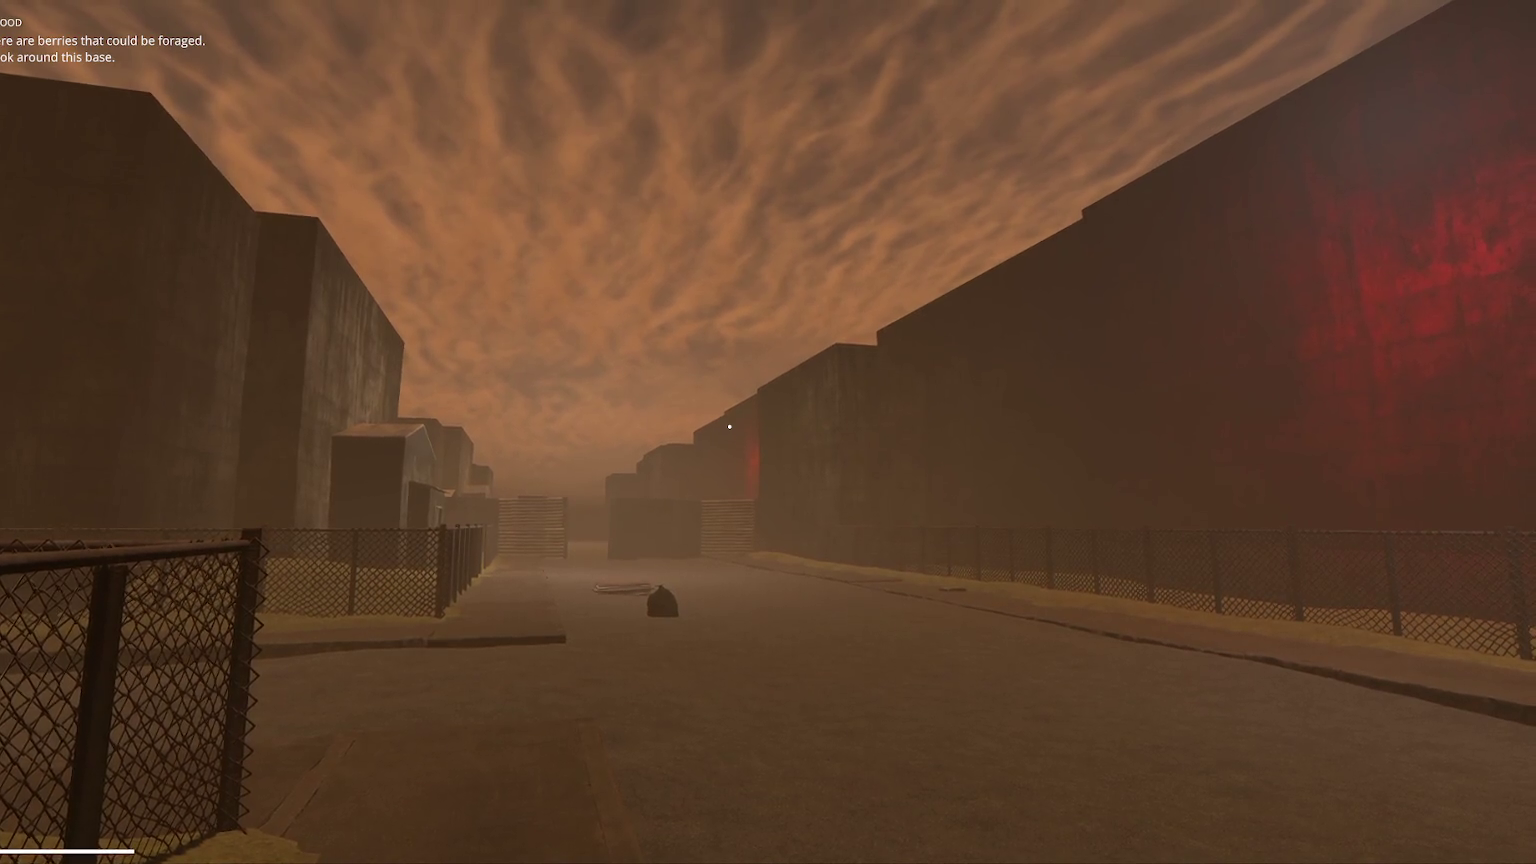
# - Walk slowly forward down the fenced street until facing the dark bag on the road
pyautogui.press('w')
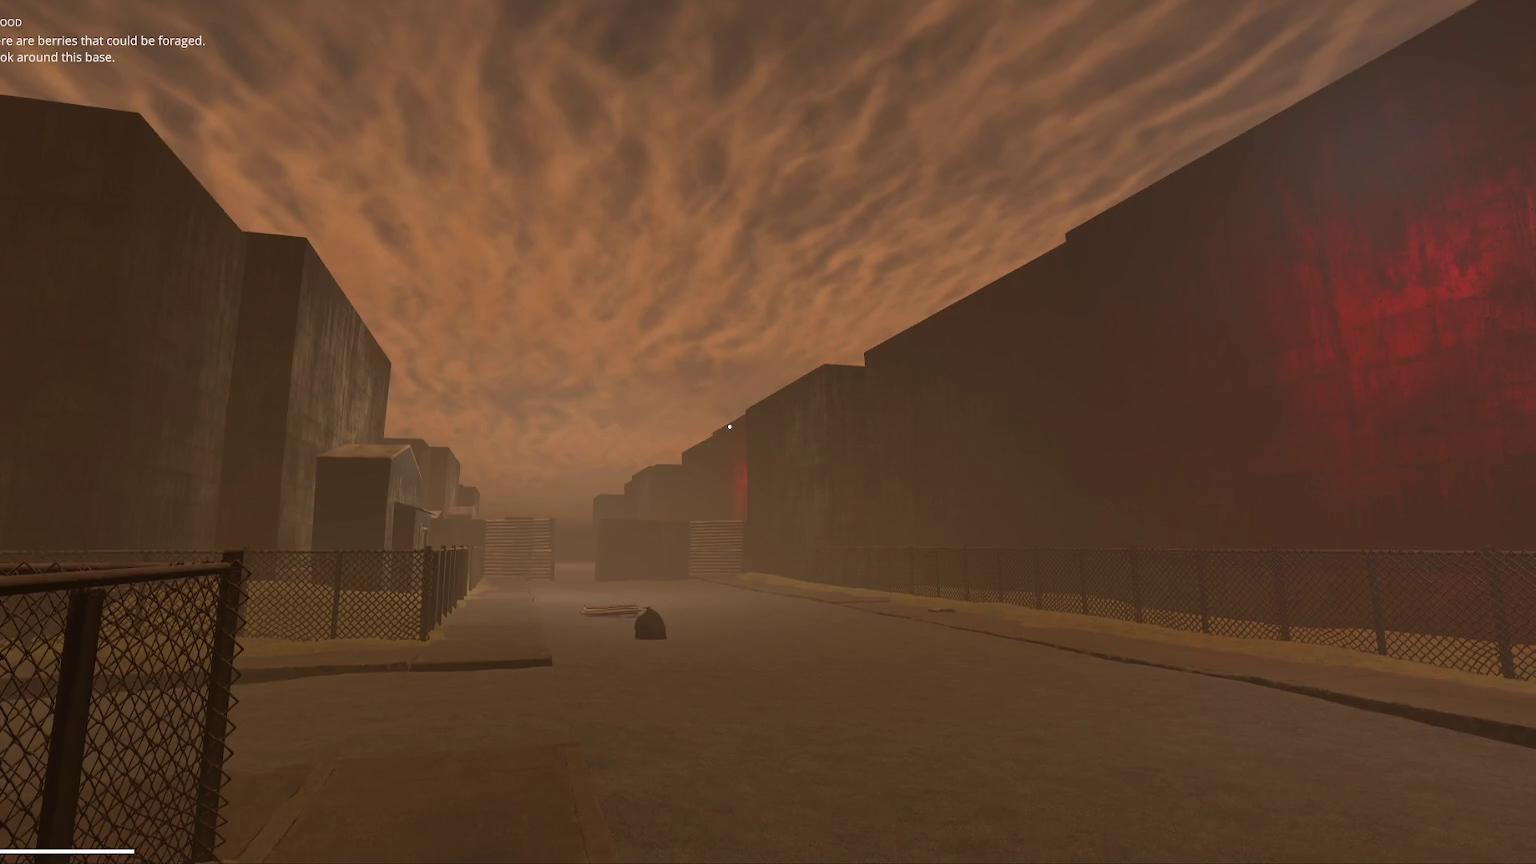
pyautogui.press('w')
pyautogui.press('w')
pyautogui.press('w')
pyautogui.press('w')
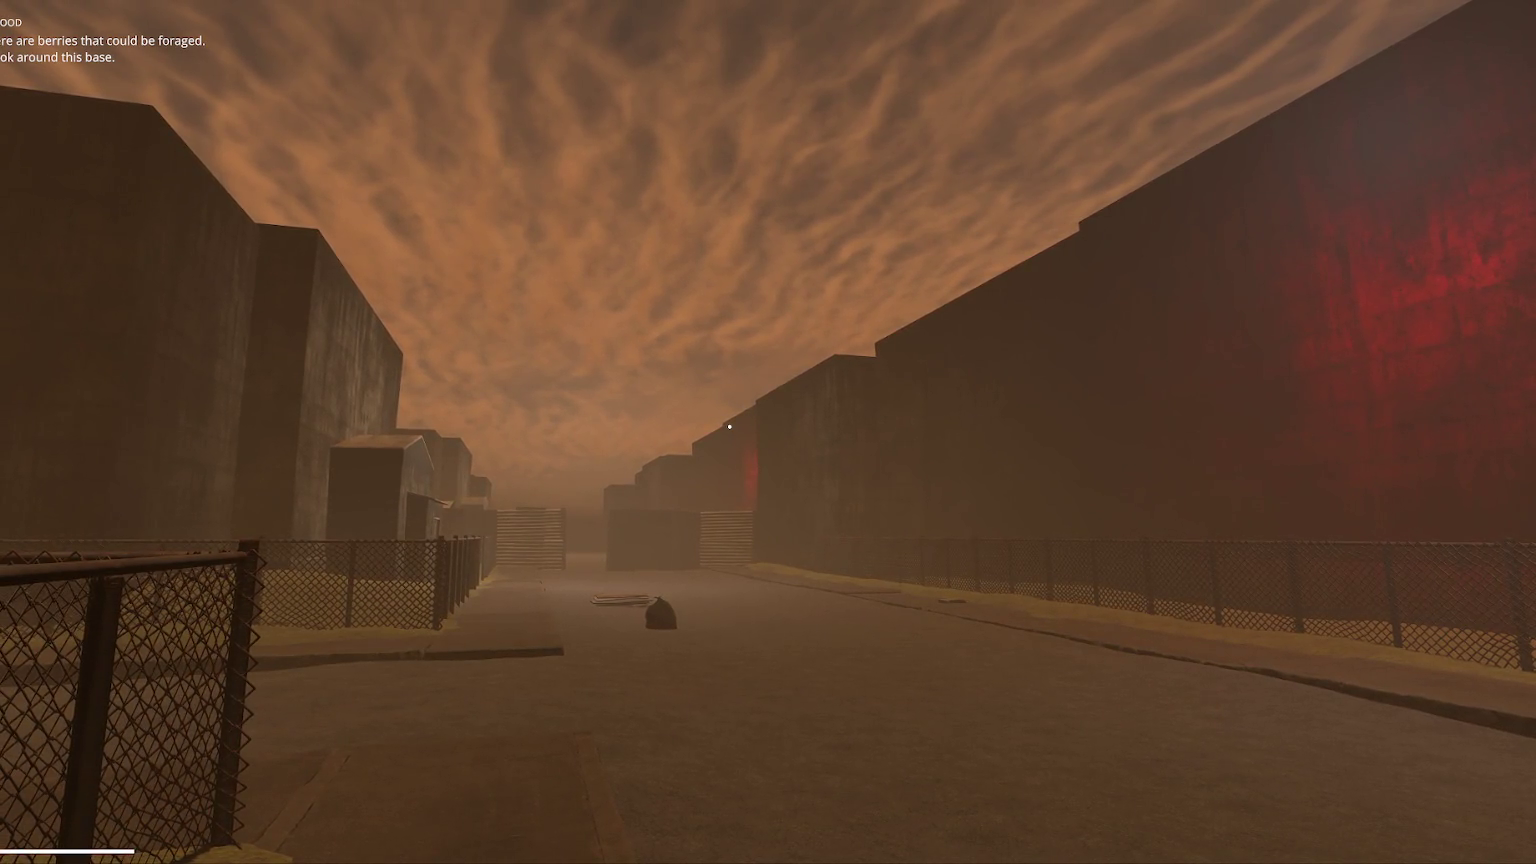
pyautogui.press('w')
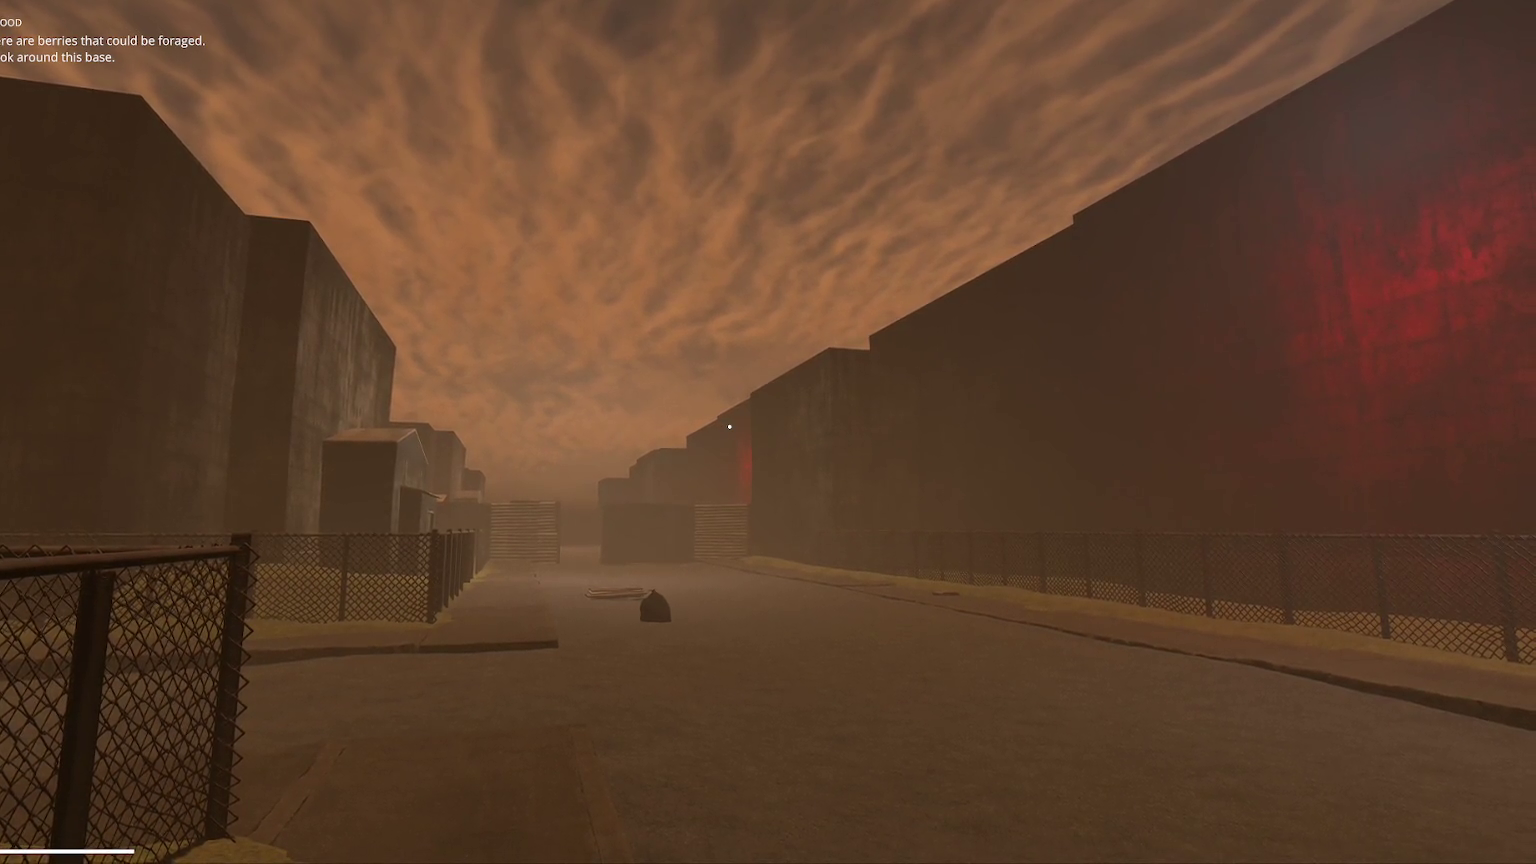
pyautogui.press('w')
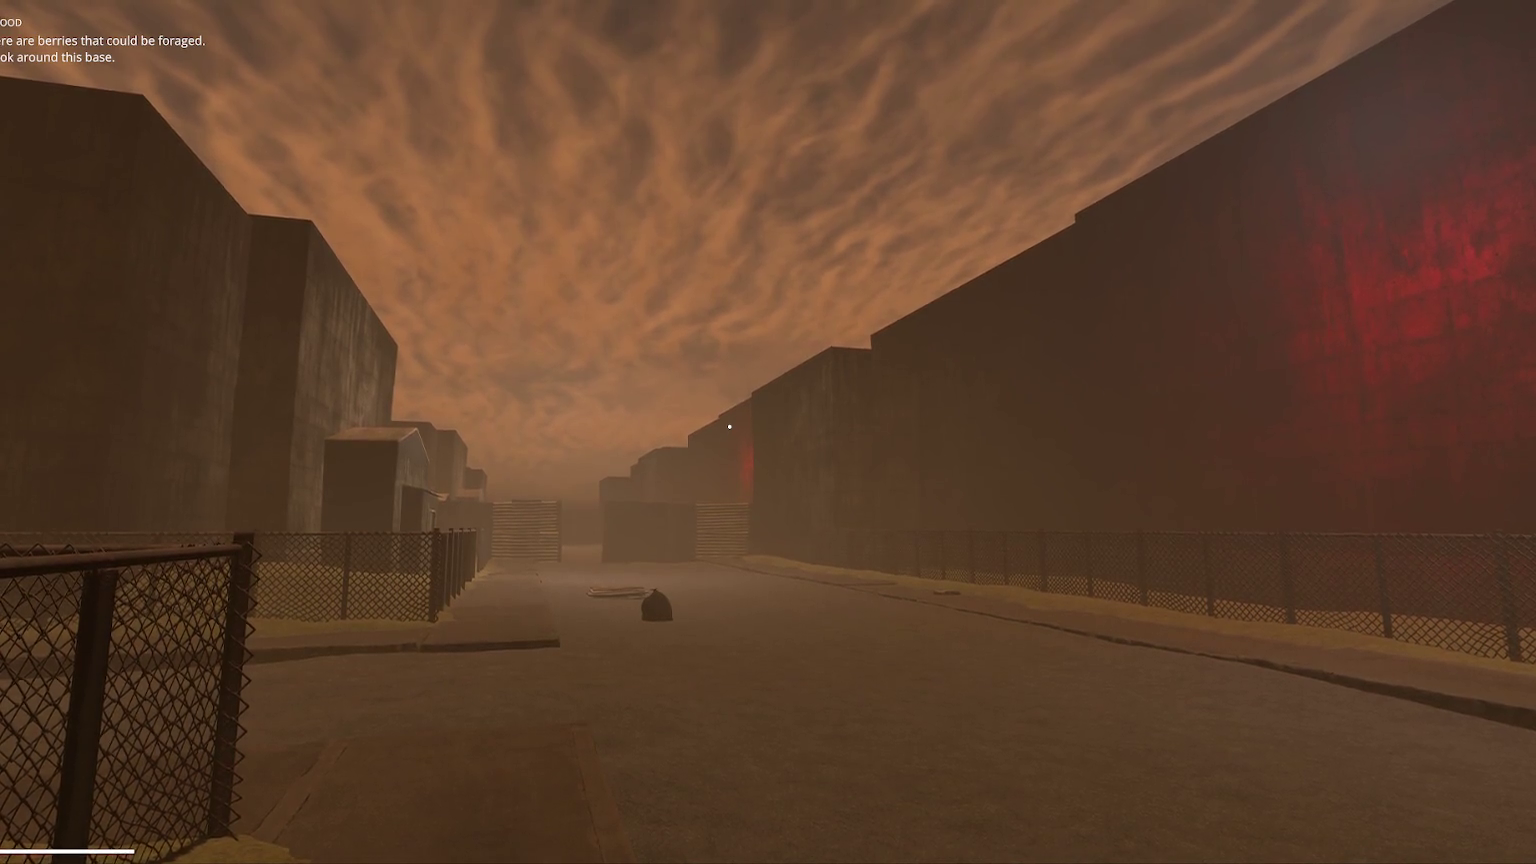
pyautogui.press('w')
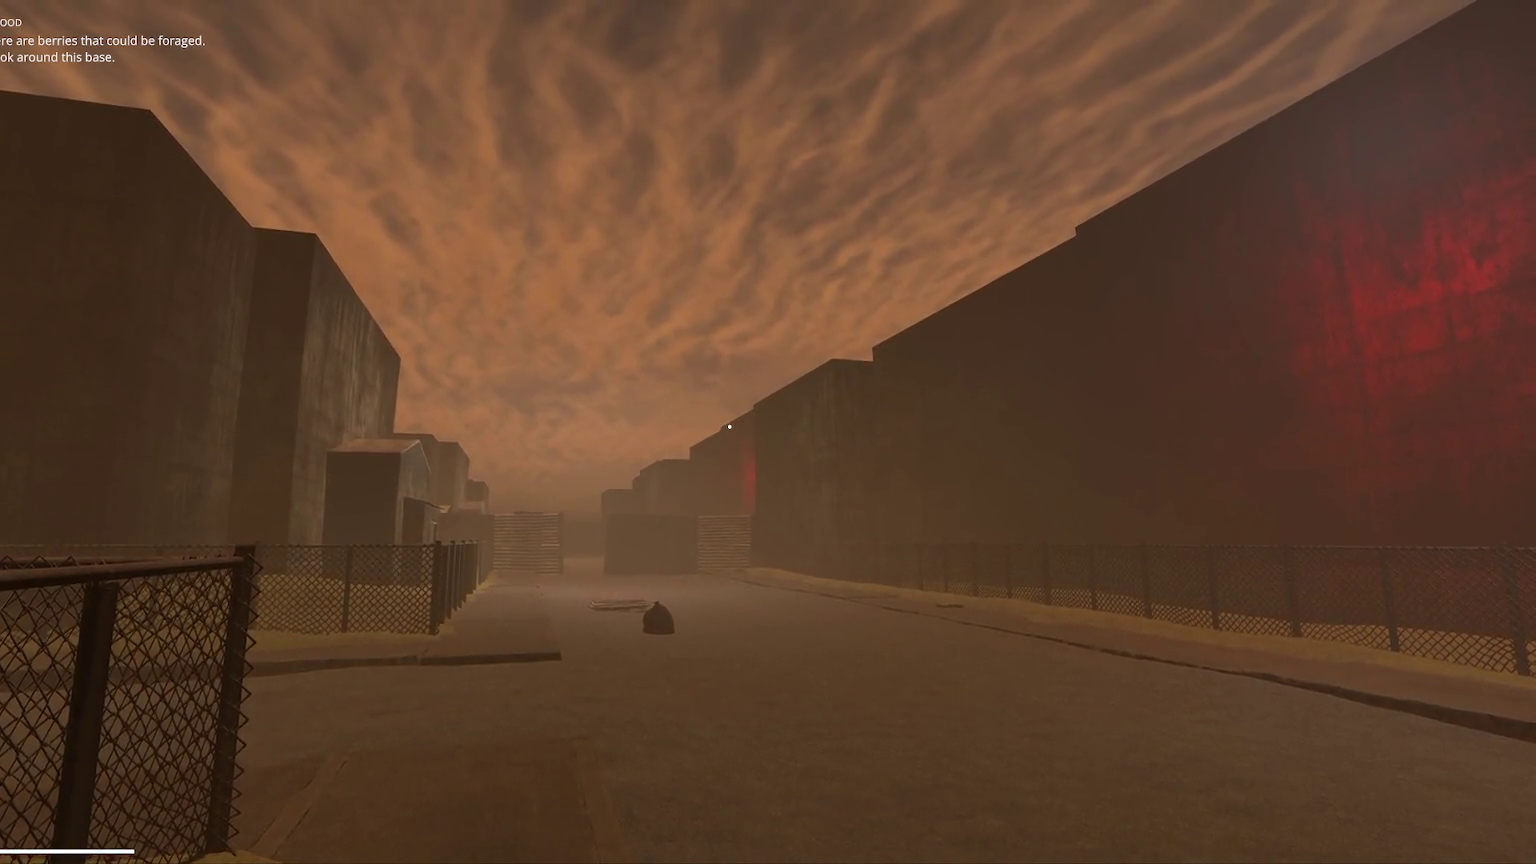
pyautogui.press('w')
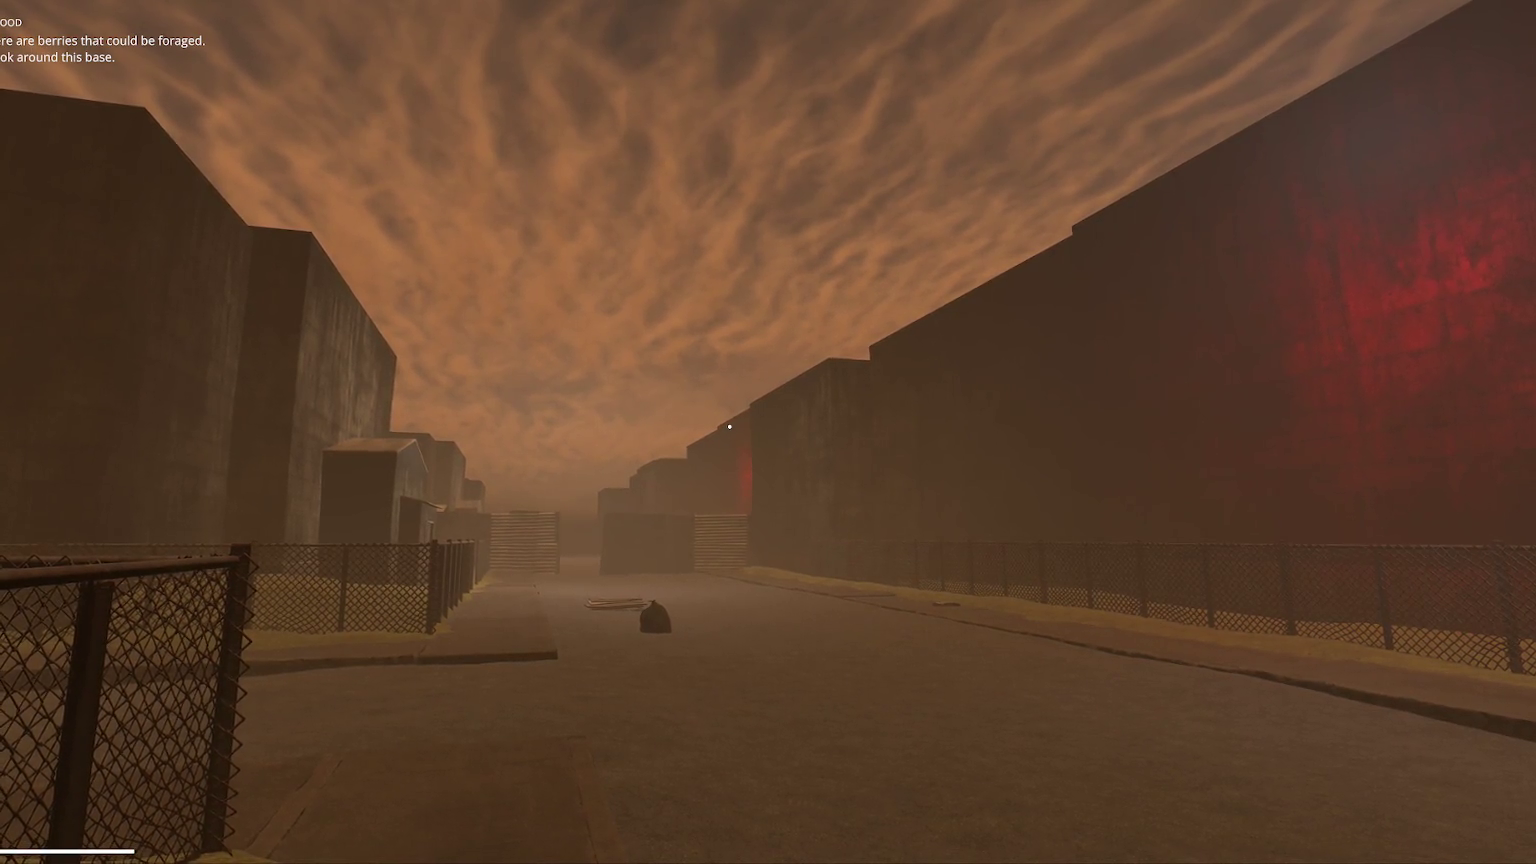
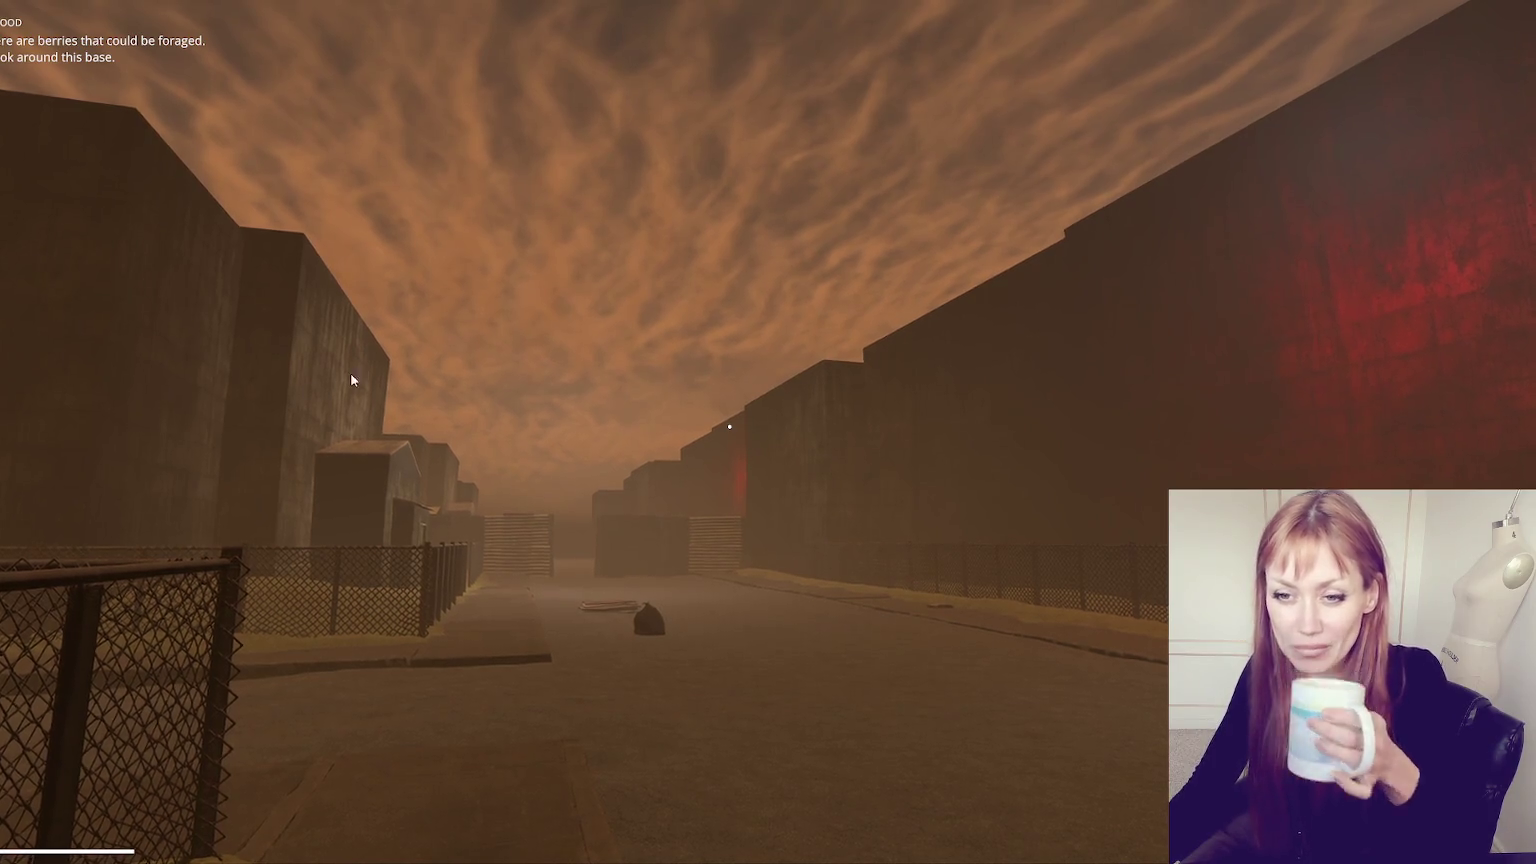
# - Pick up the cardboard stack and carry it down the street toward the fenced building
pyautogui.click(729, 427)
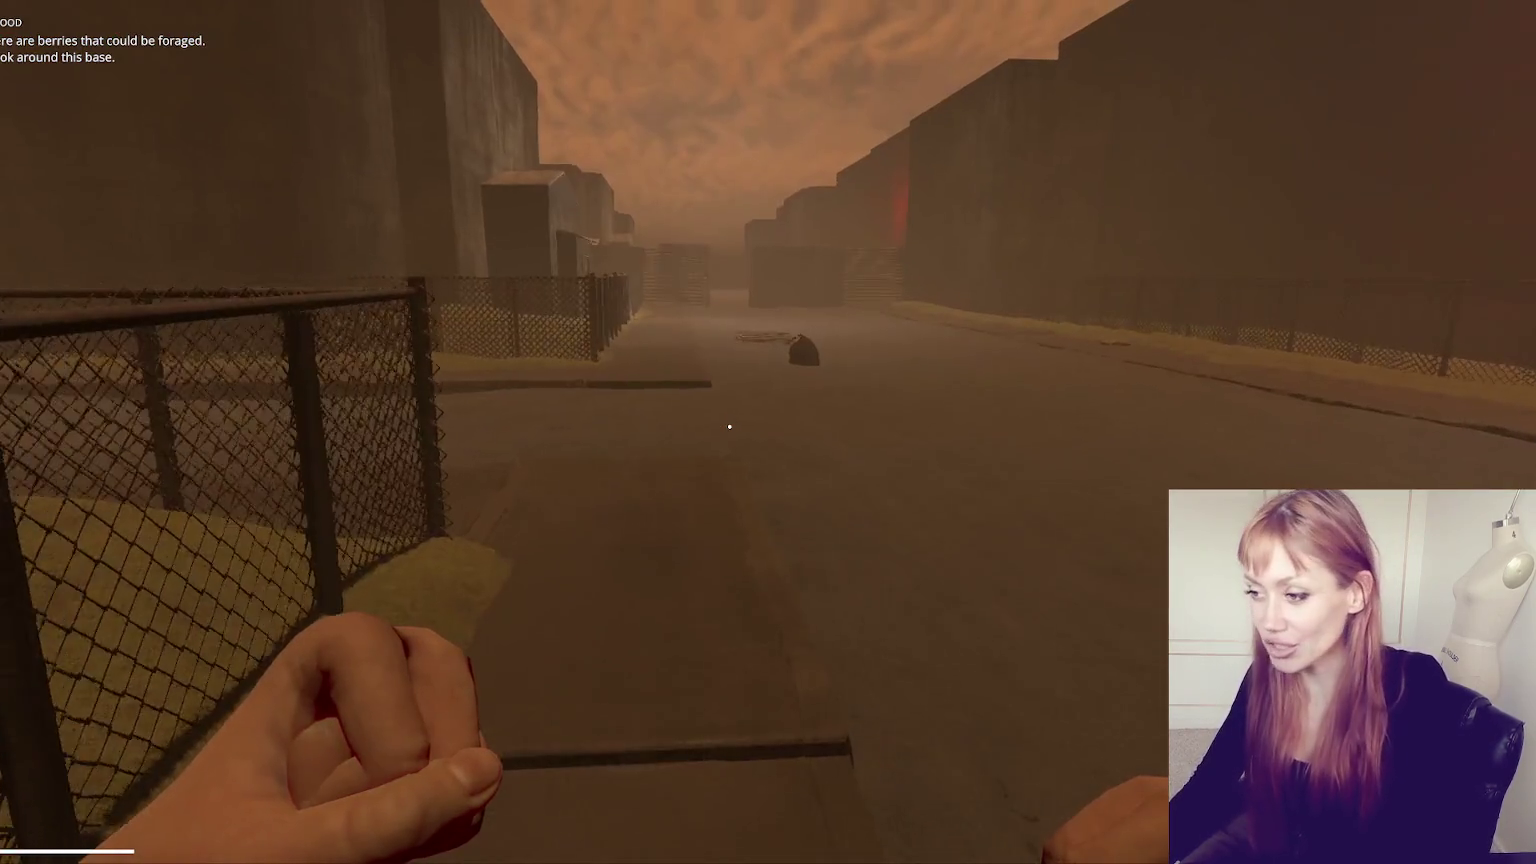
pyautogui.press('w')
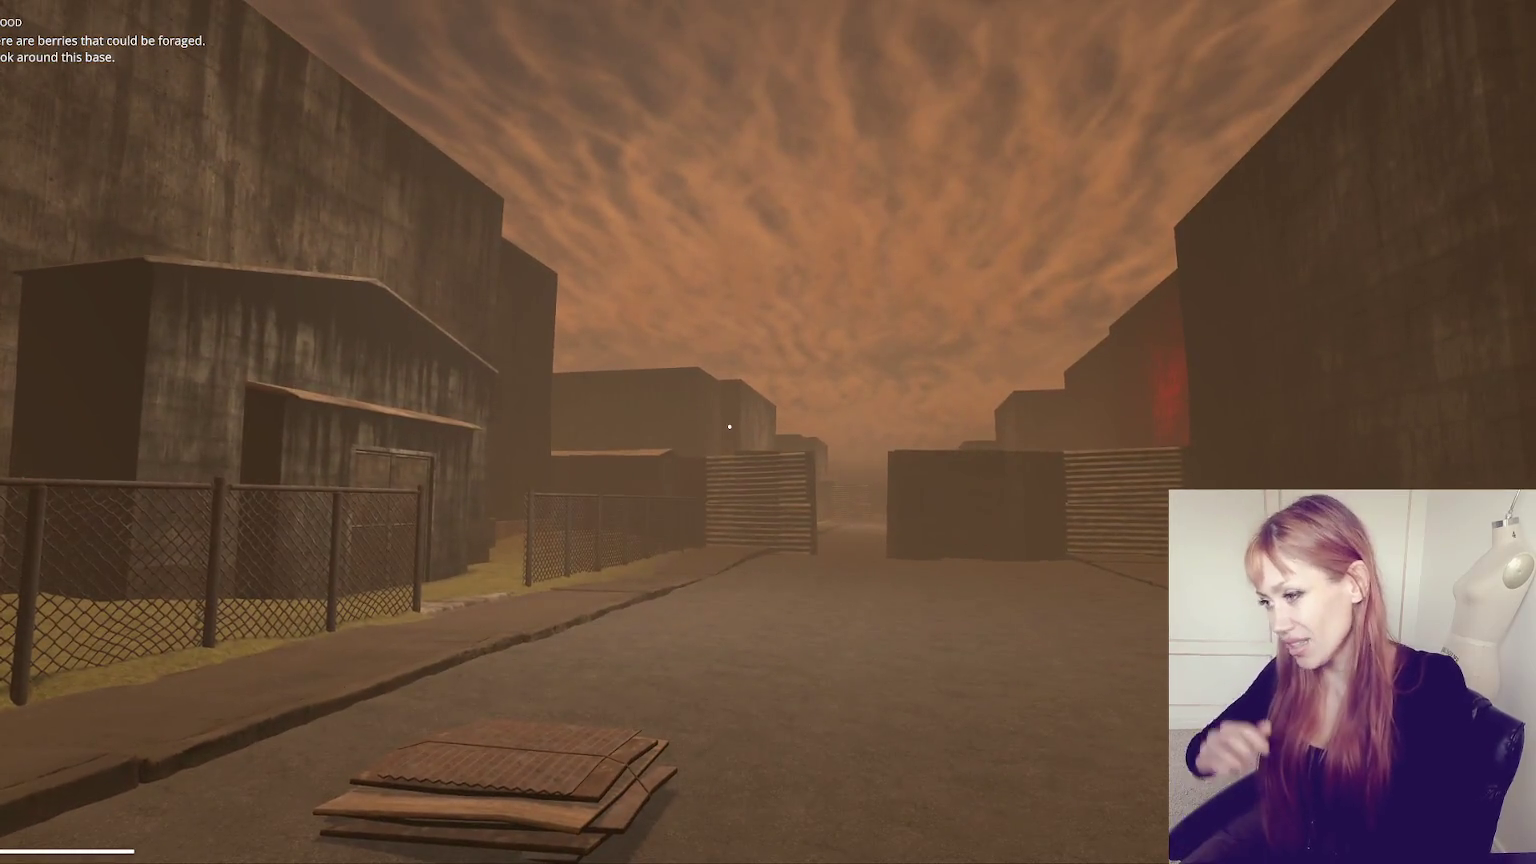
pyautogui.press('w')
pyautogui.press('w')
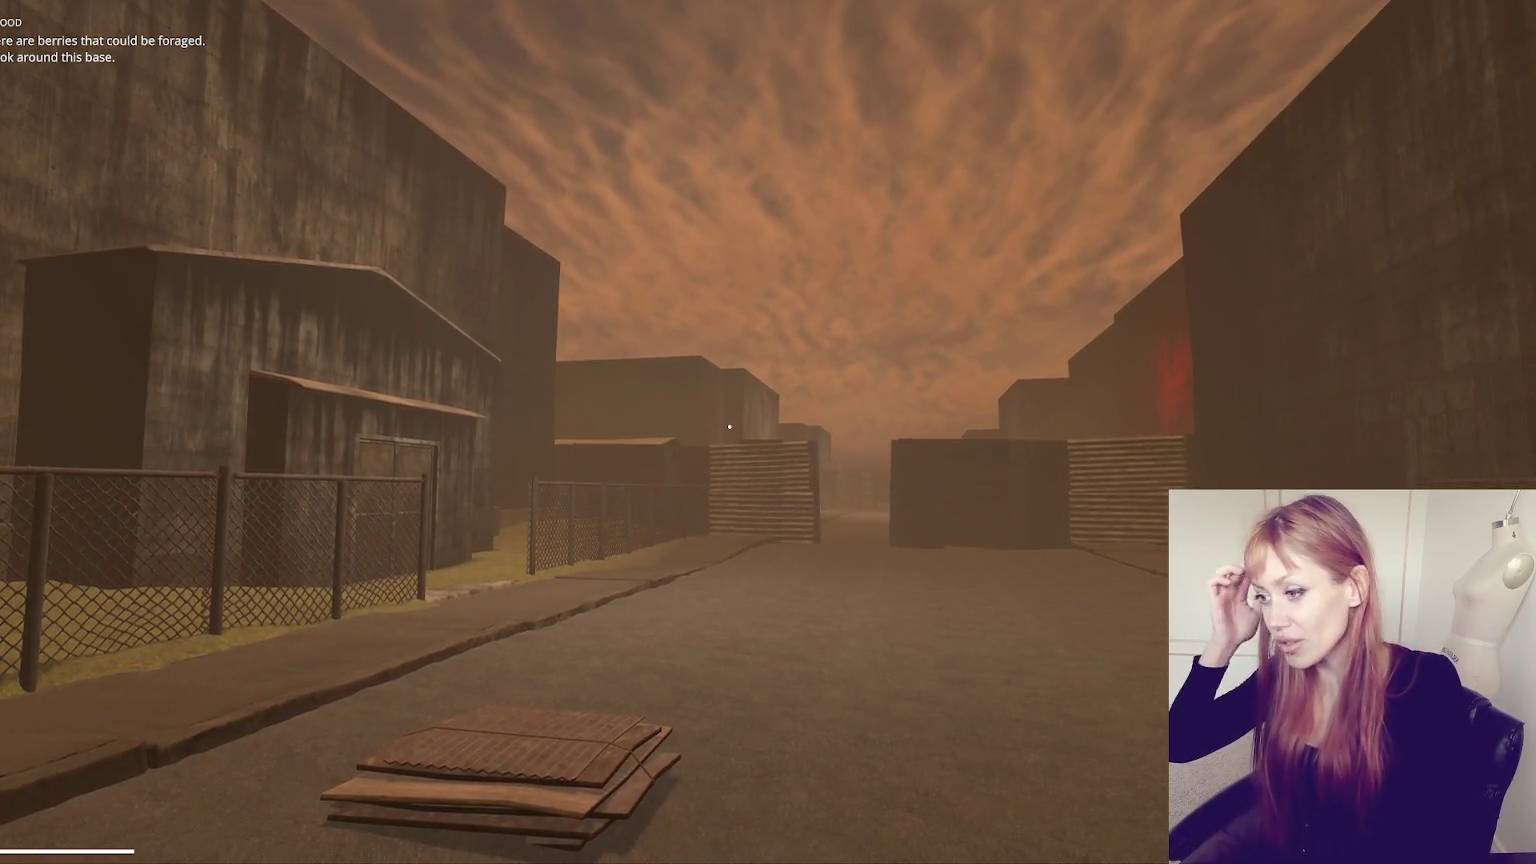
pyautogui.press('w')
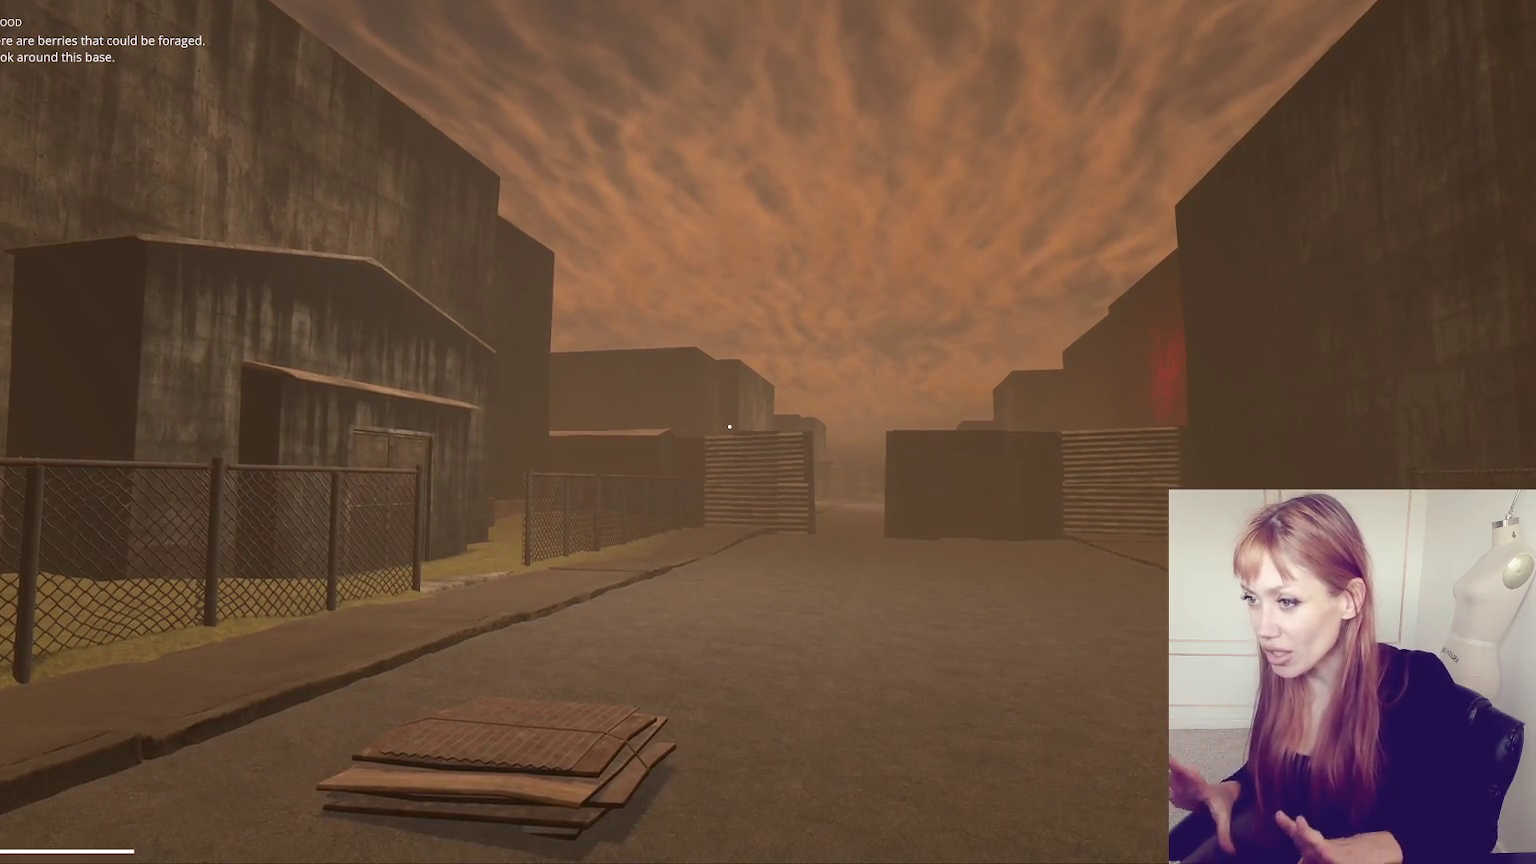
pyautogui.press('w')
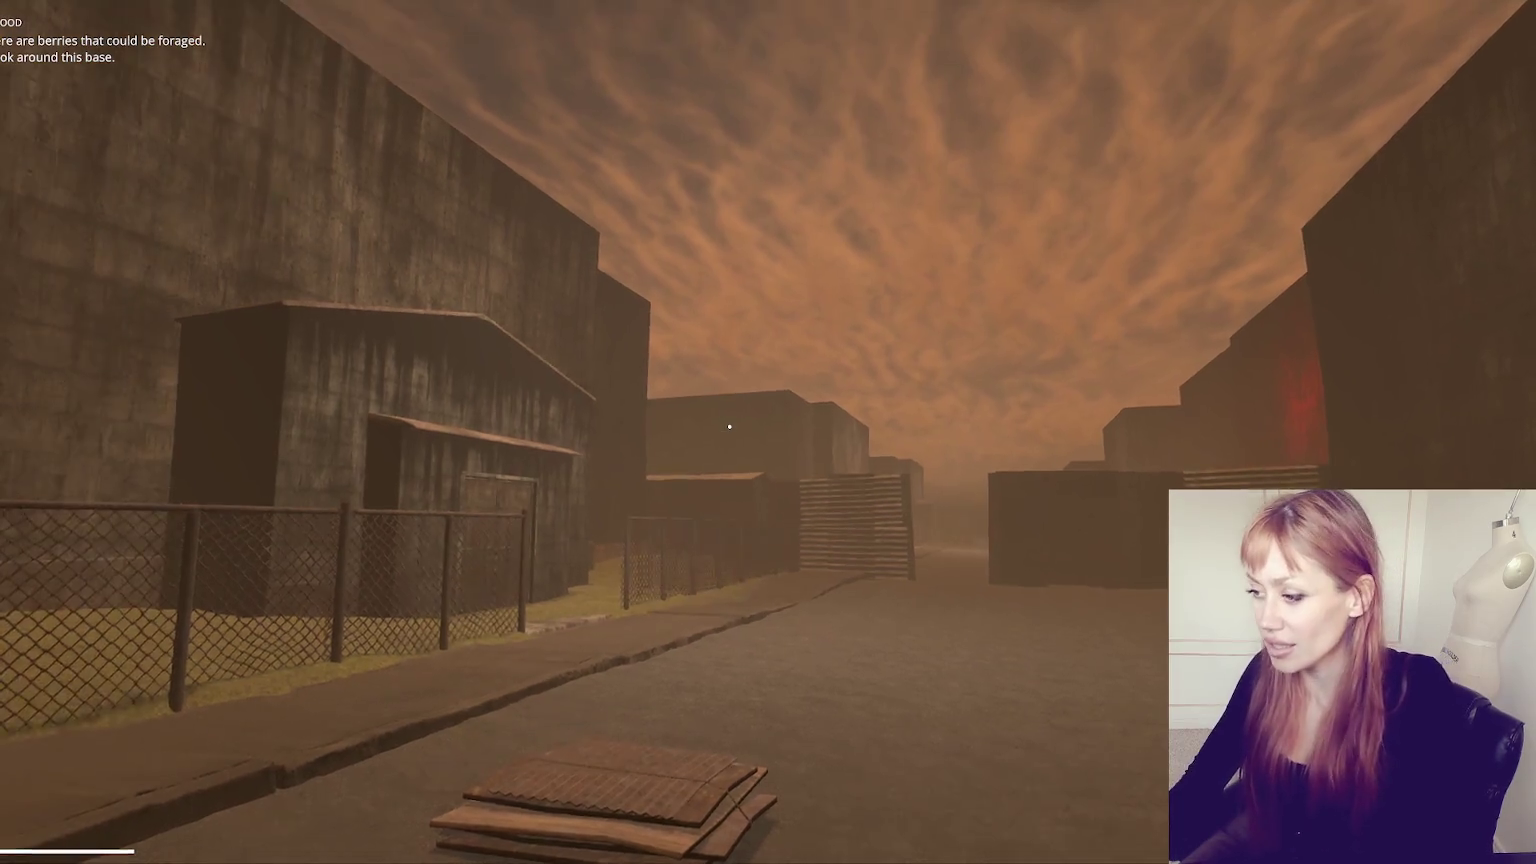
# - Drop the cardboard stack onto the road and keep walking forward
pyautogui.click(729, 427)
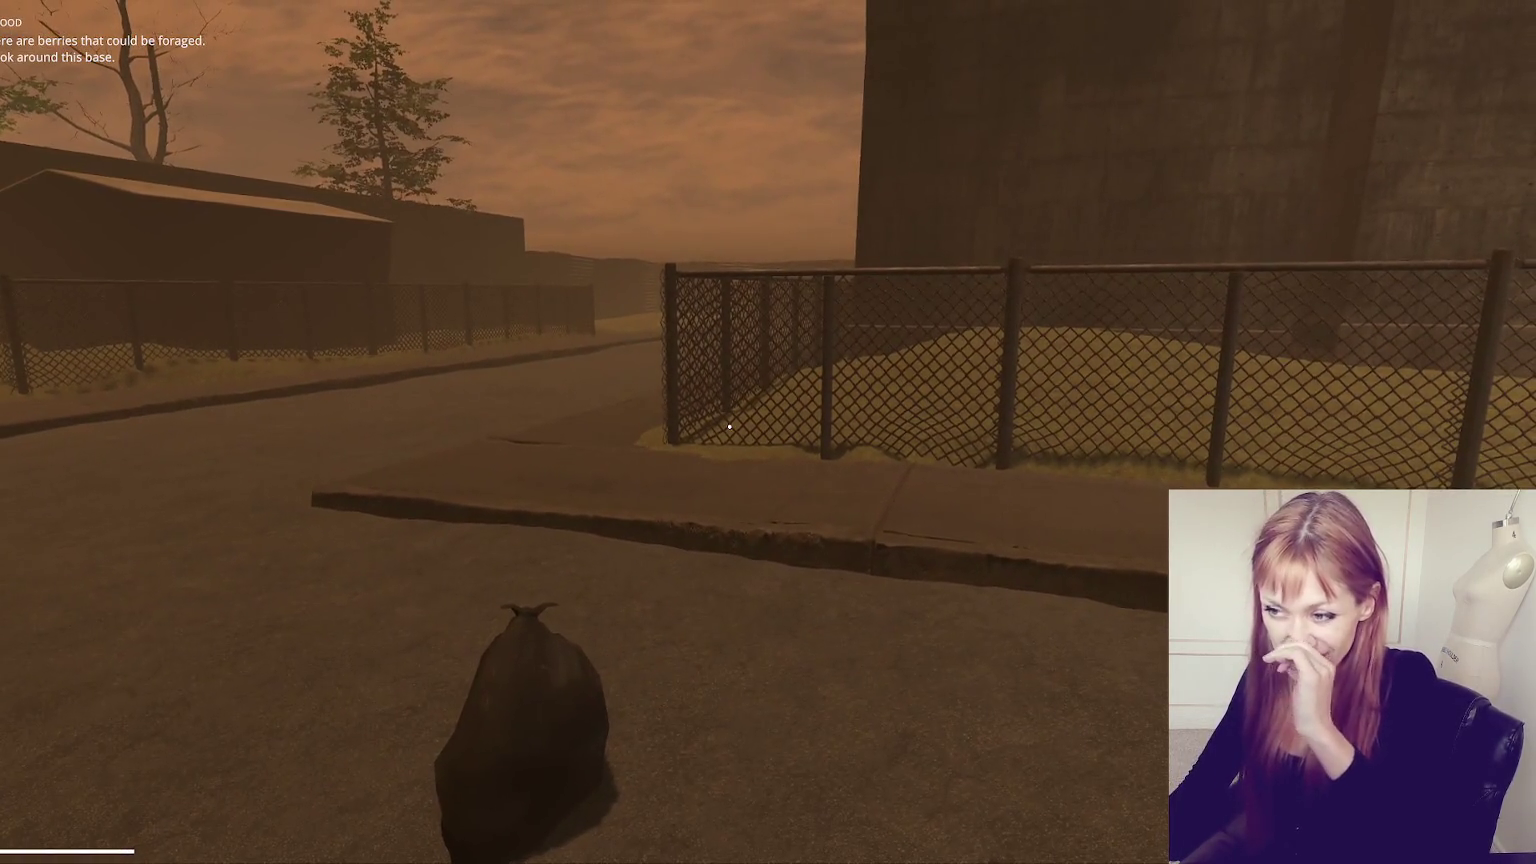
pyautogui.moveTo(729, 427)
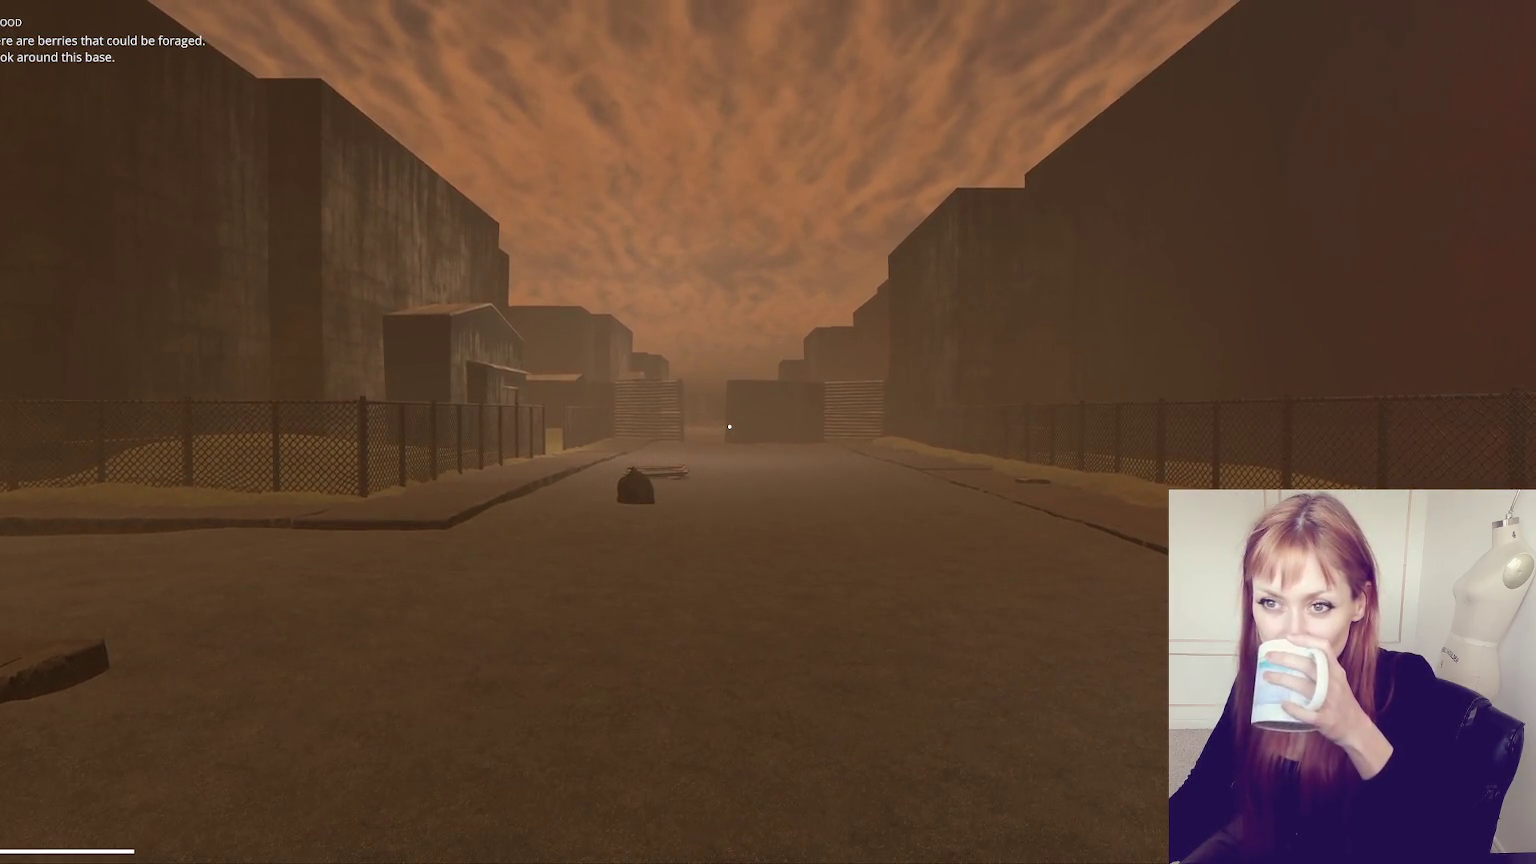
pyautogui.press('w')
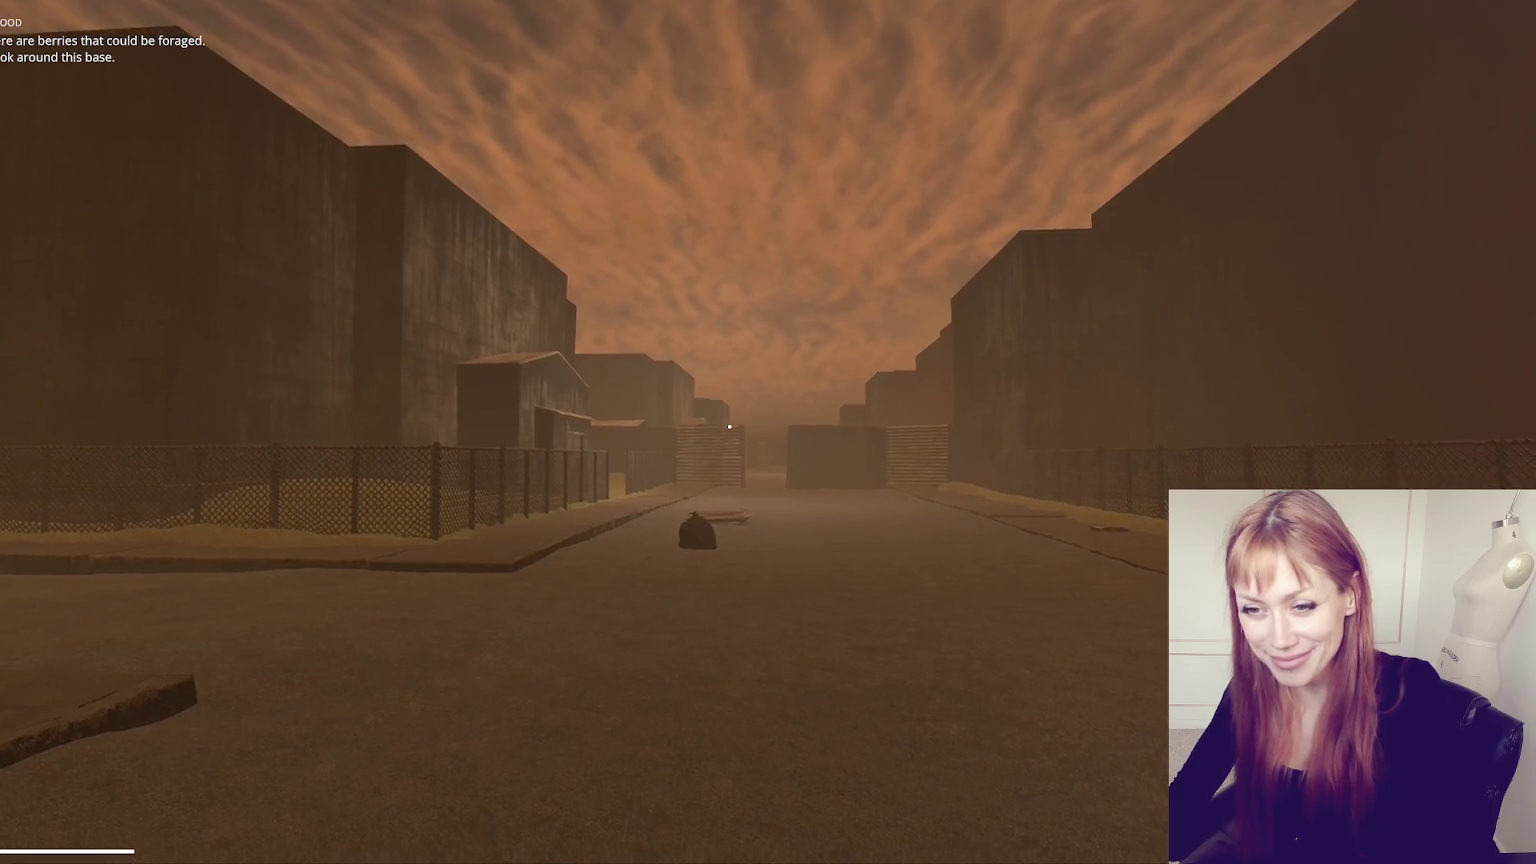
# - Walk down the street past the cardboard to between the two corrugated fences
pyautogui.press('w')
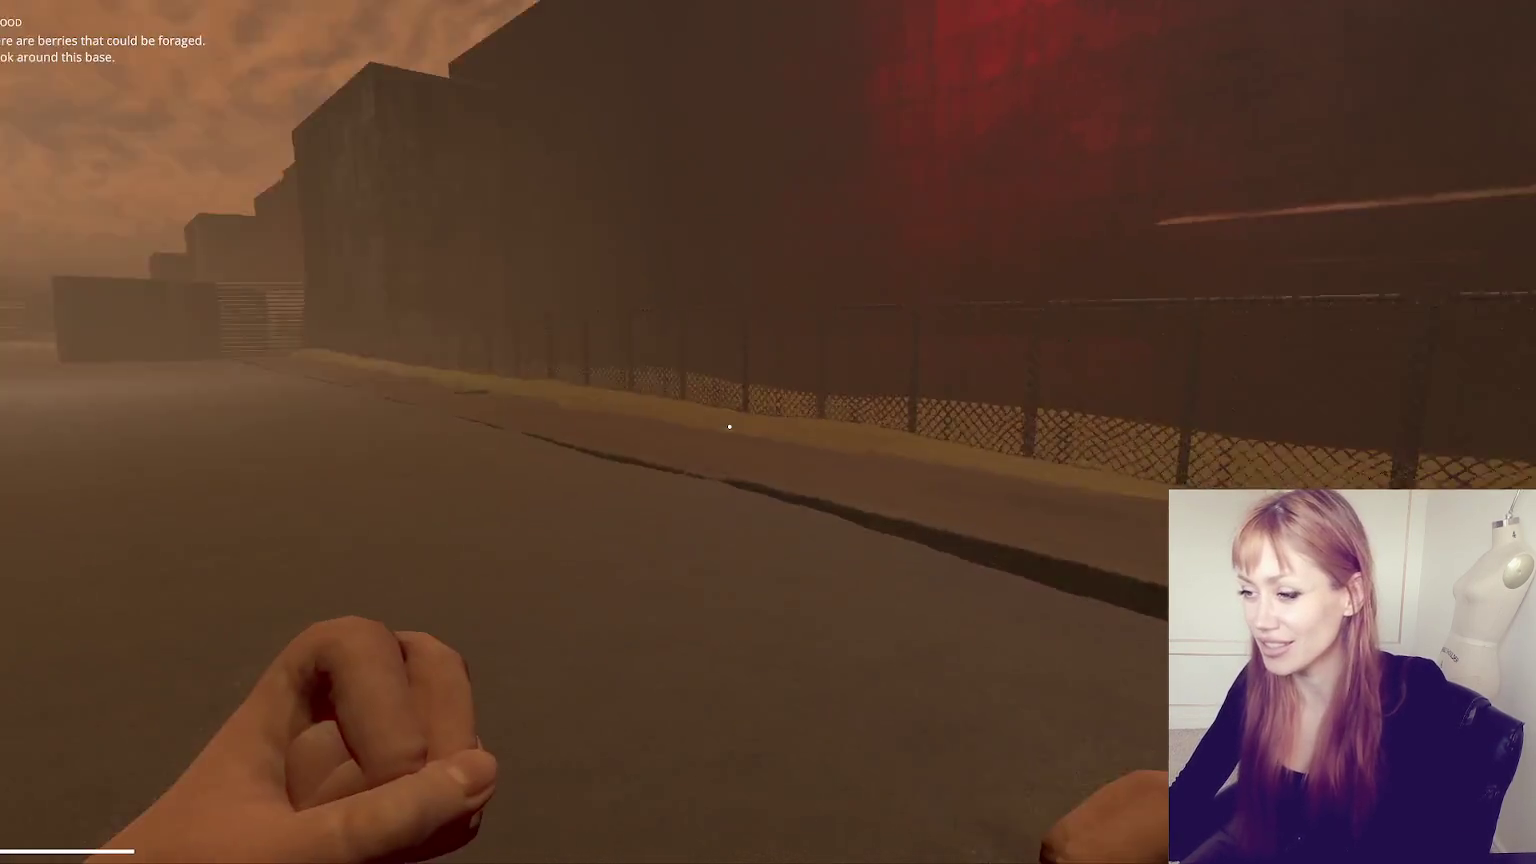
pyautogui.press('w')
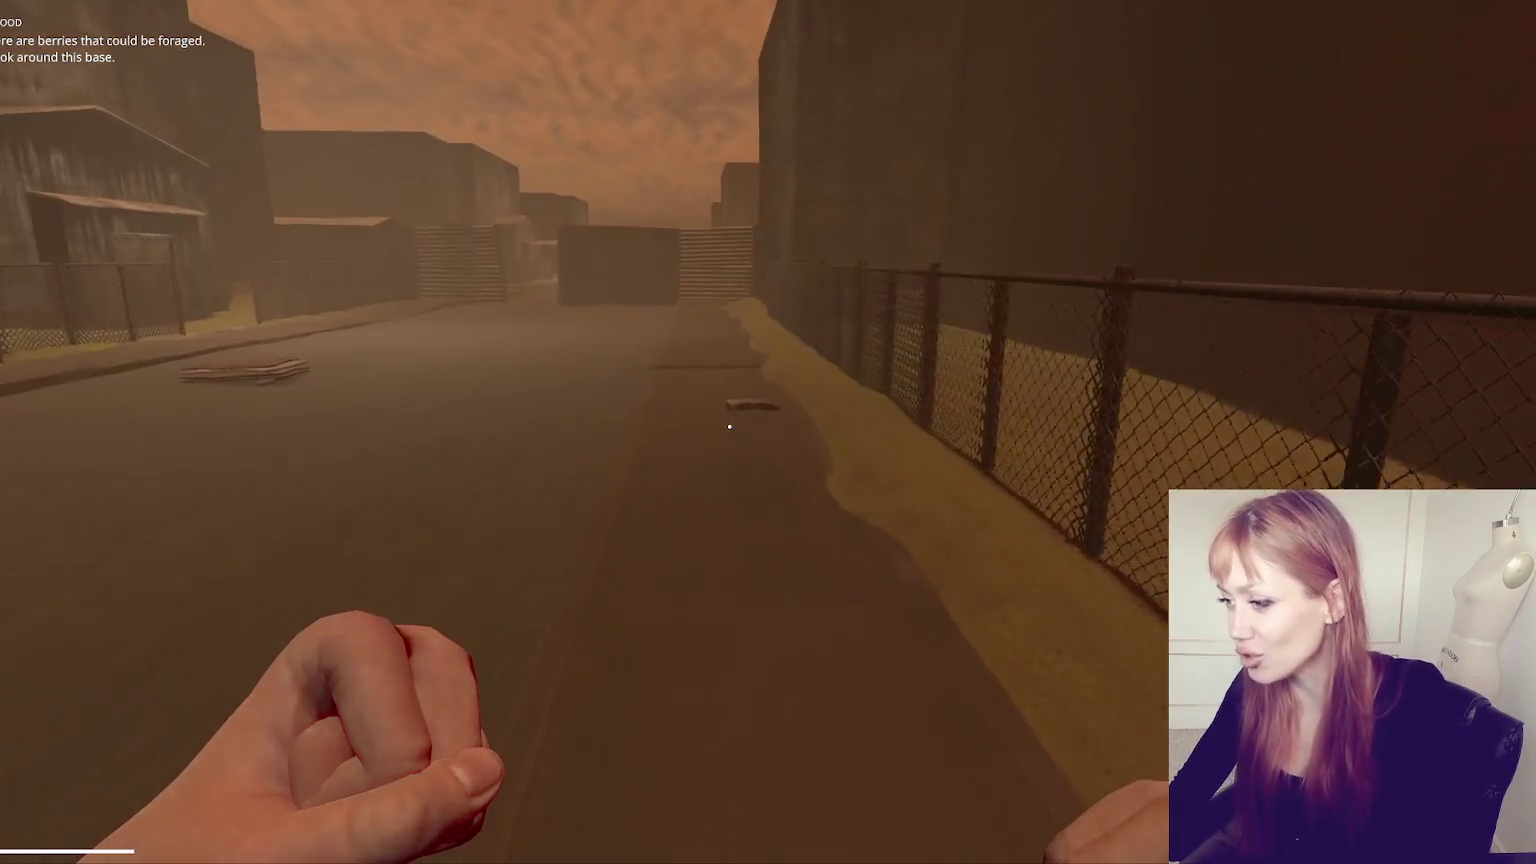
pyautogui.press('w')
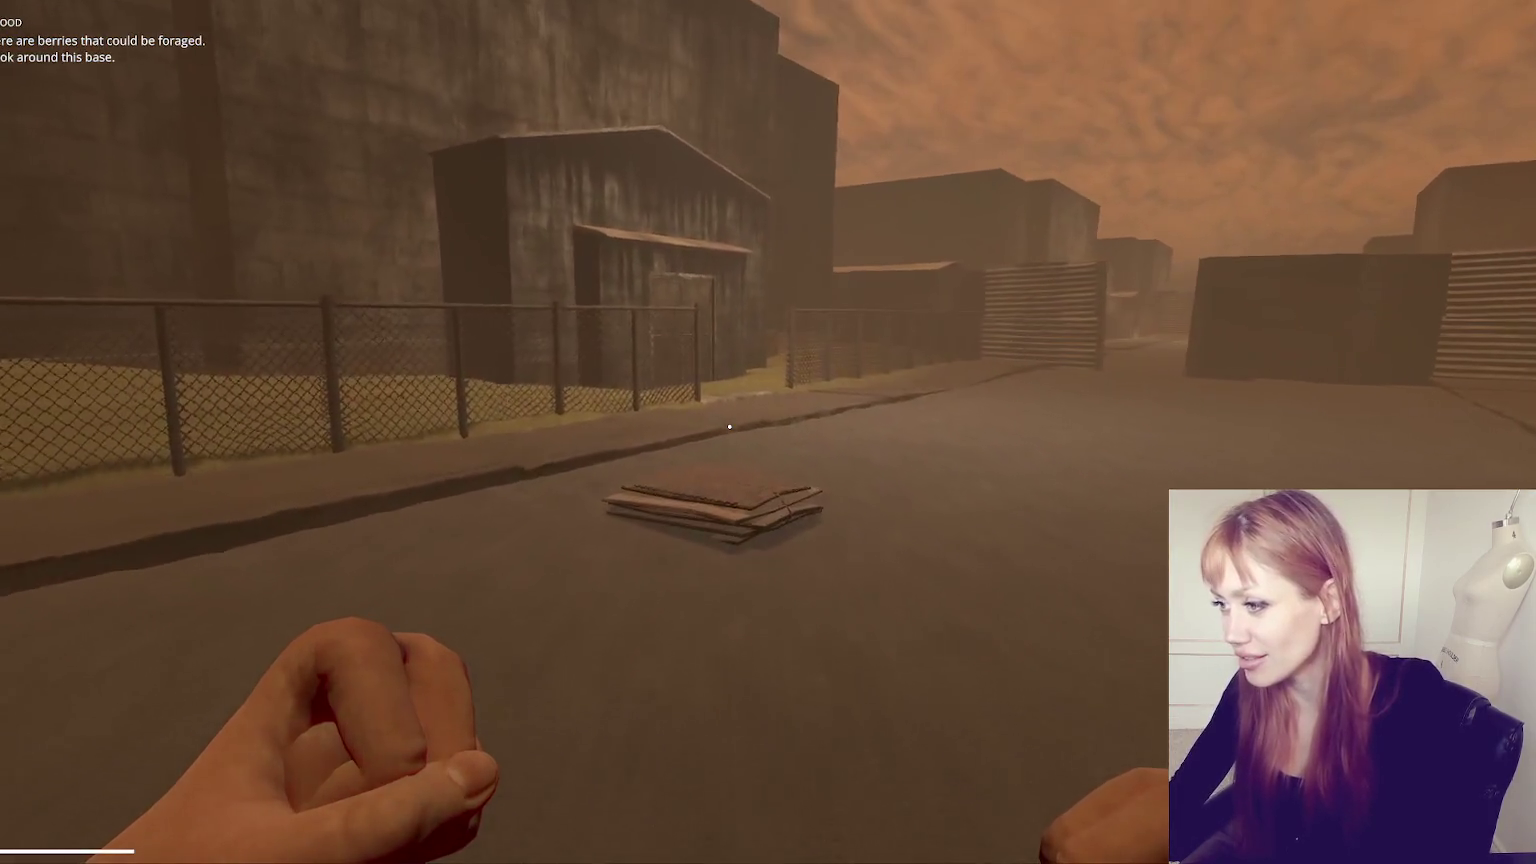
pyautogui.press('w')
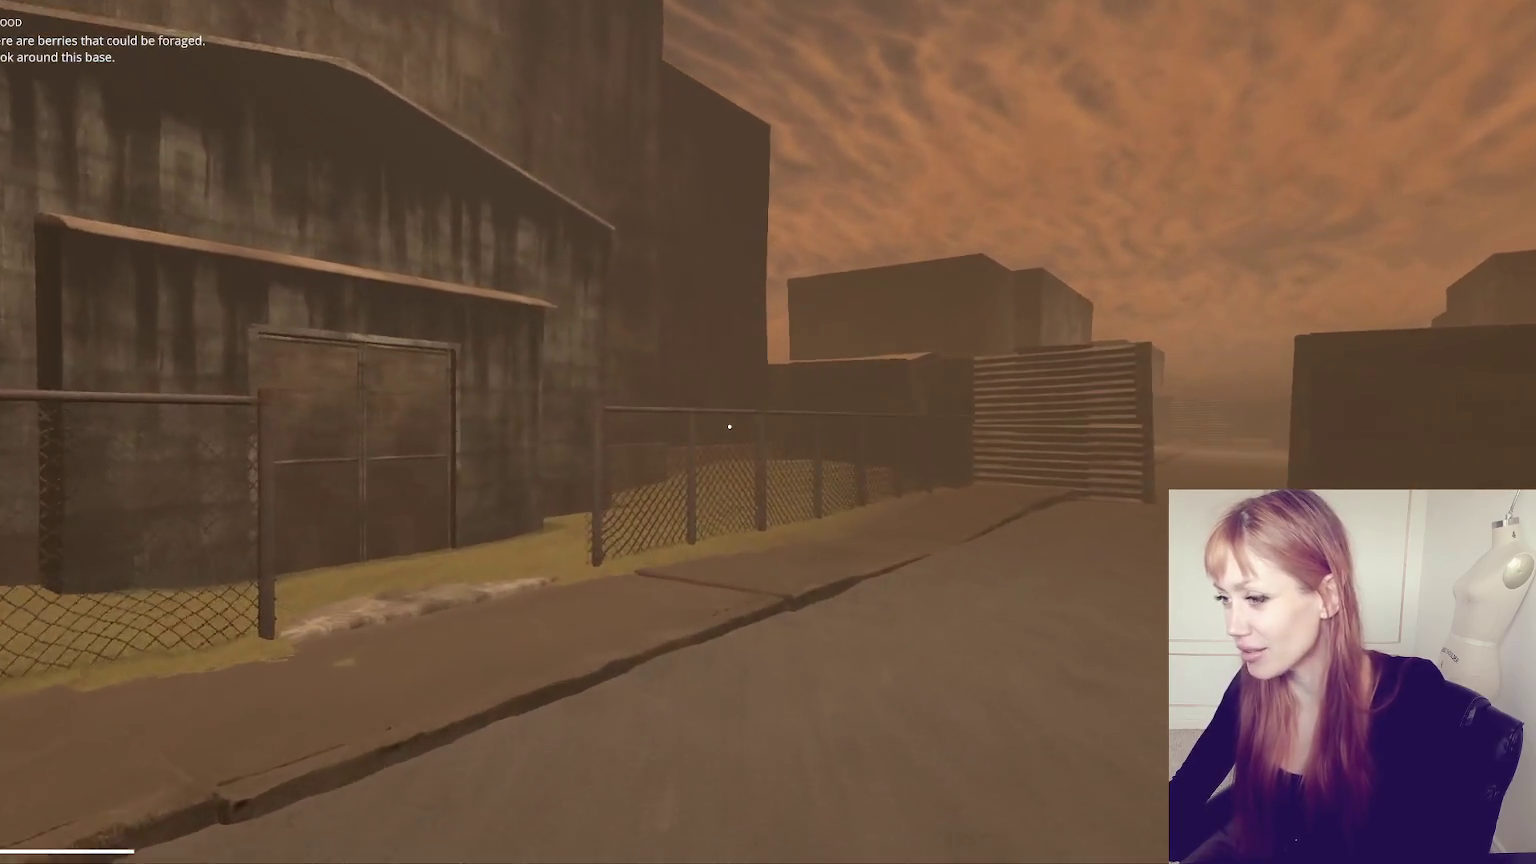
pyautogui.press('w')
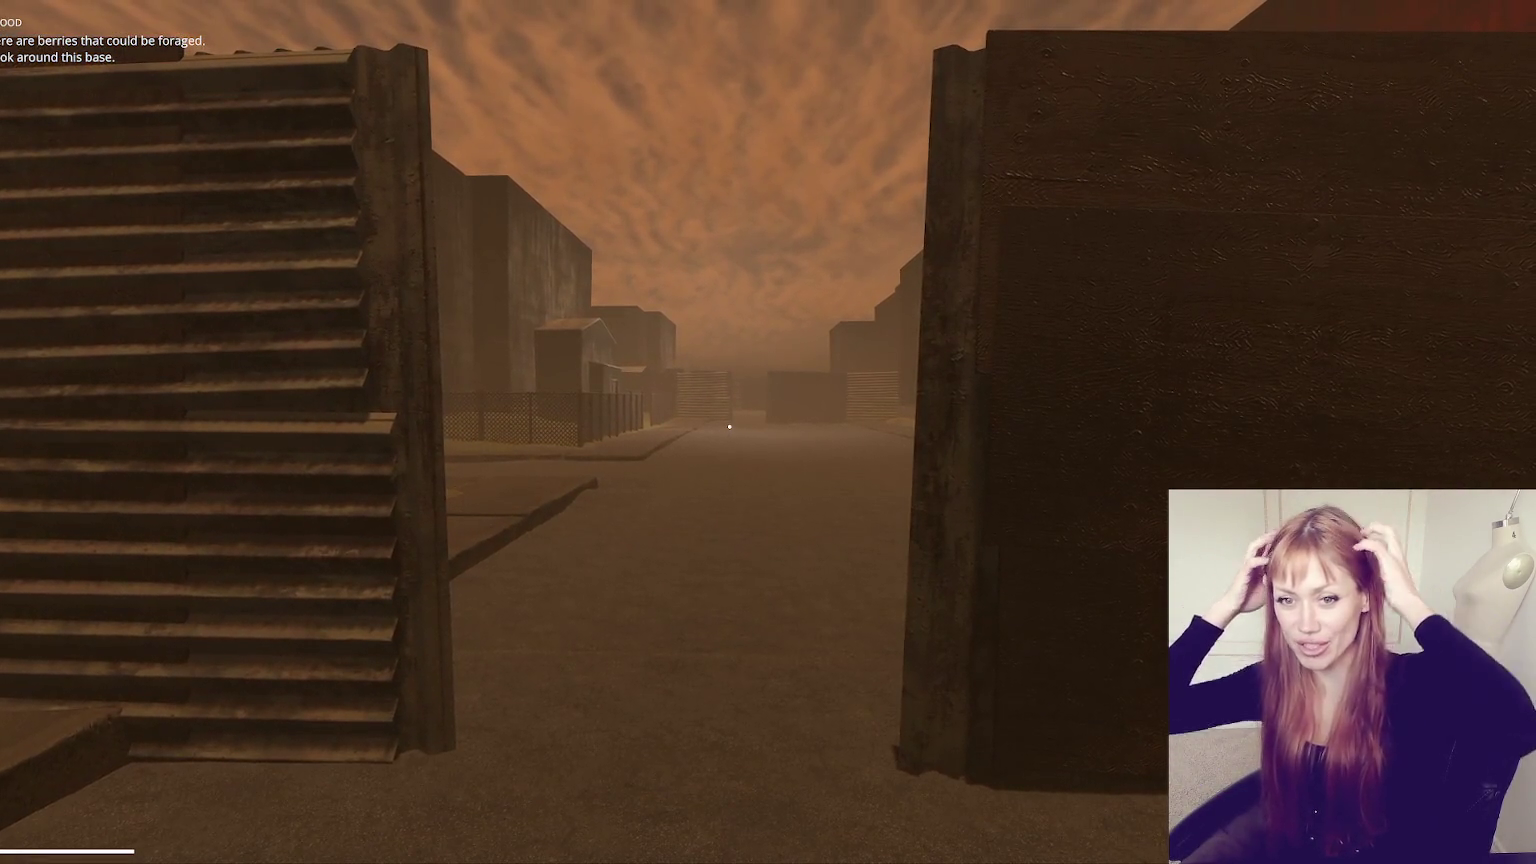
# - Pass through the fence gap toward the corner building, then bring up the pause menu
pyautogui.press('s')
pyautogui.press('w')
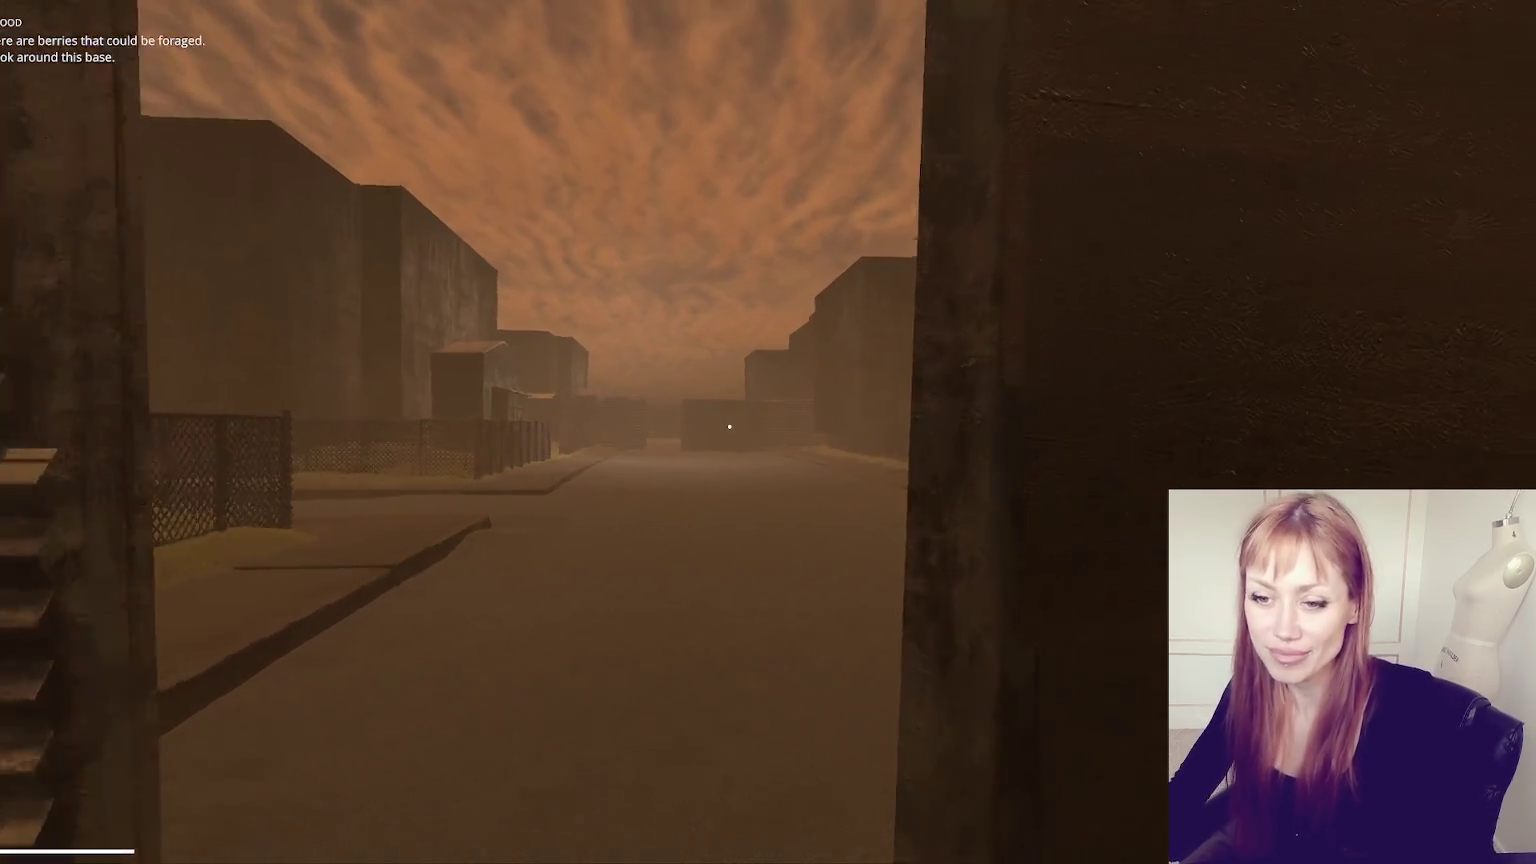
pyautogui.press('w')
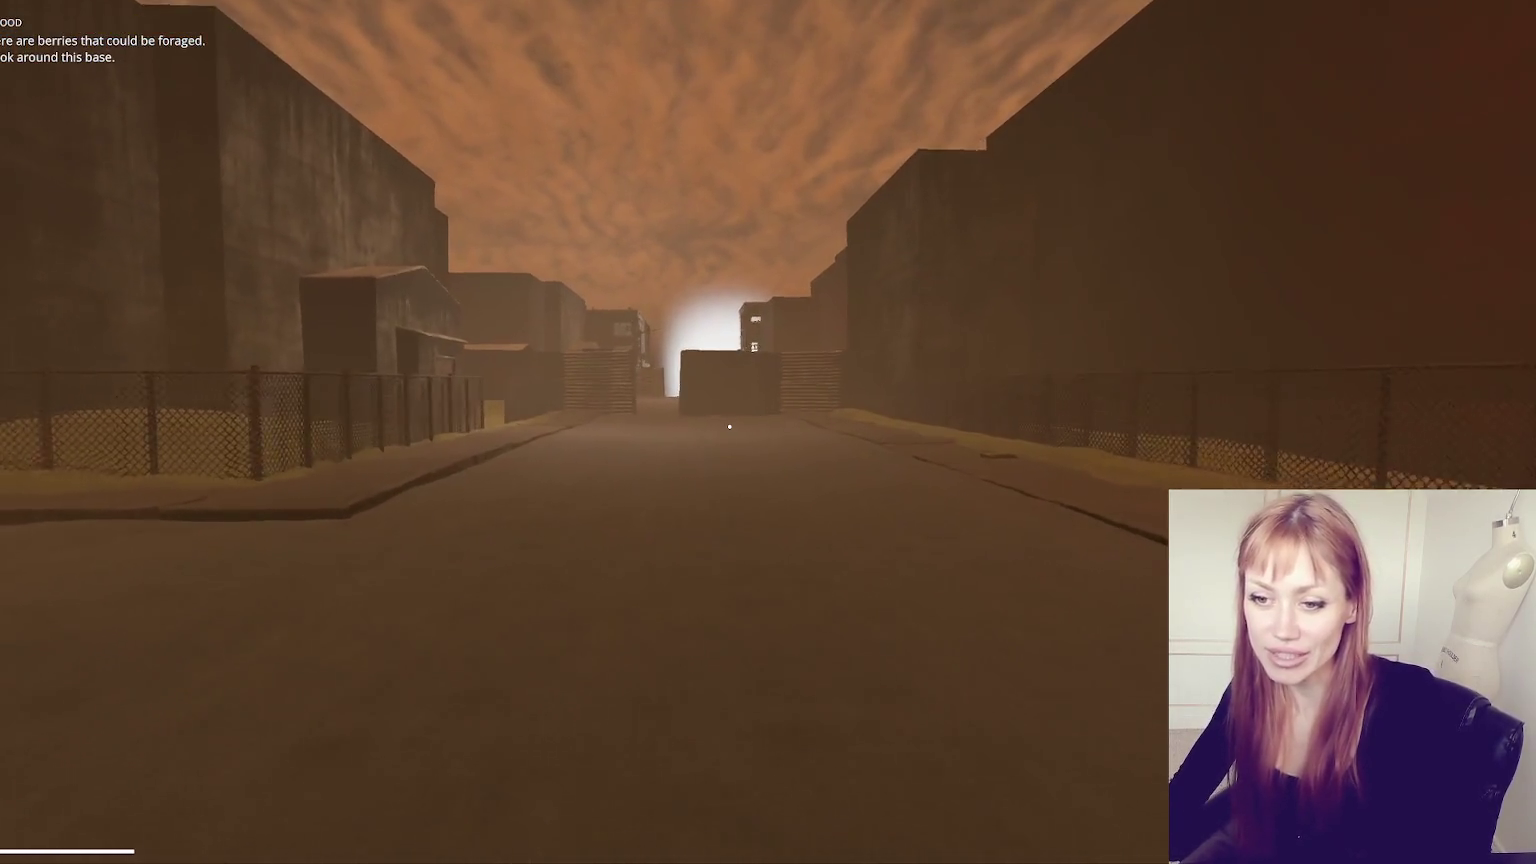
pyautogui.moveTo(729, 427)
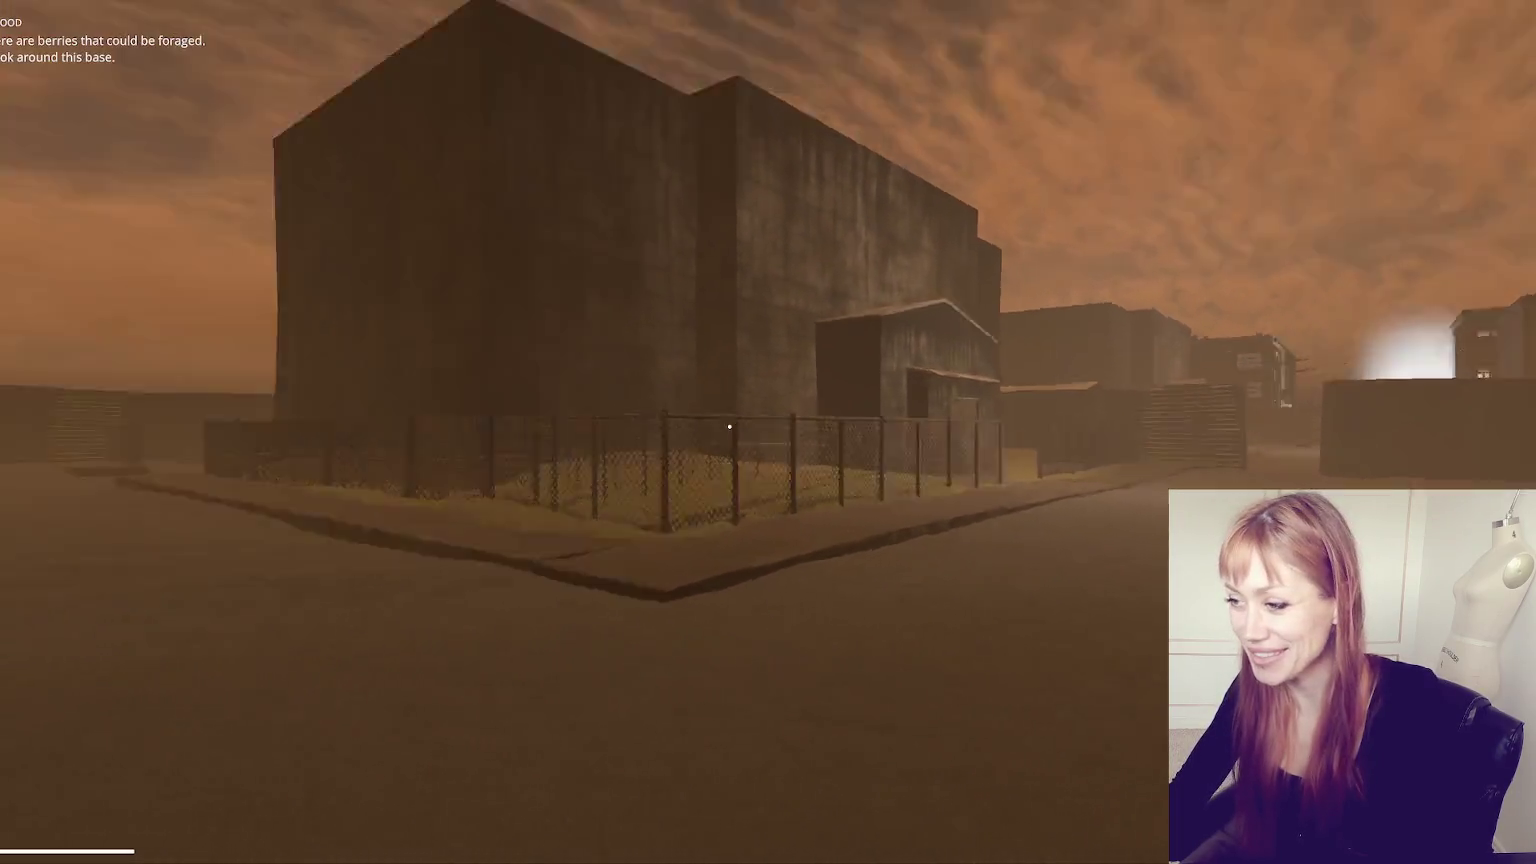
pyautogui.press('Escape')
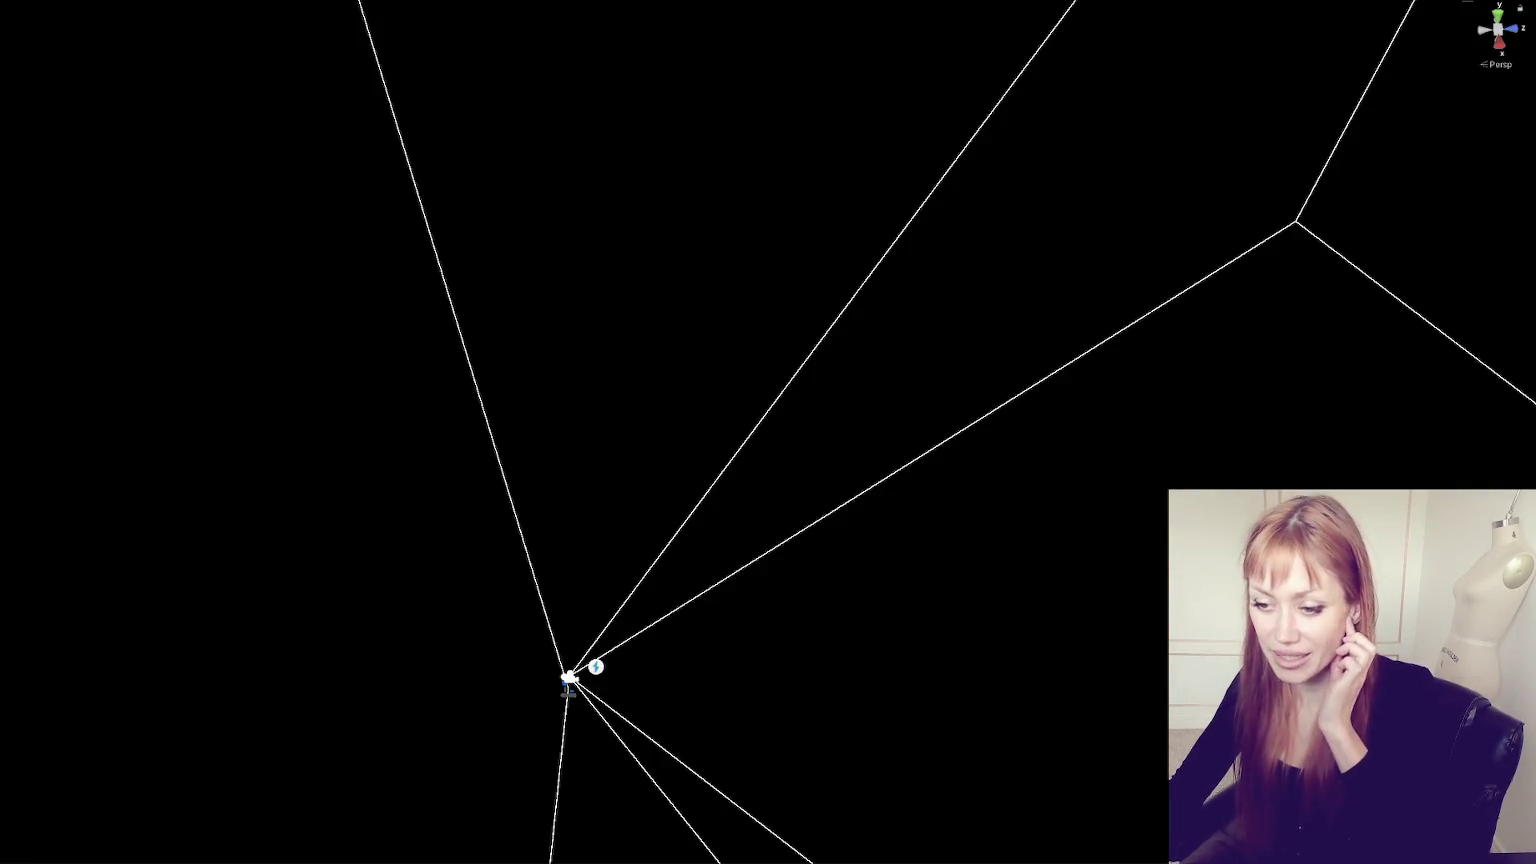
# - Open the Wasteland scene and frame the road chunk from a near top-down angle
pyautogui.doubleClick(30, 640)
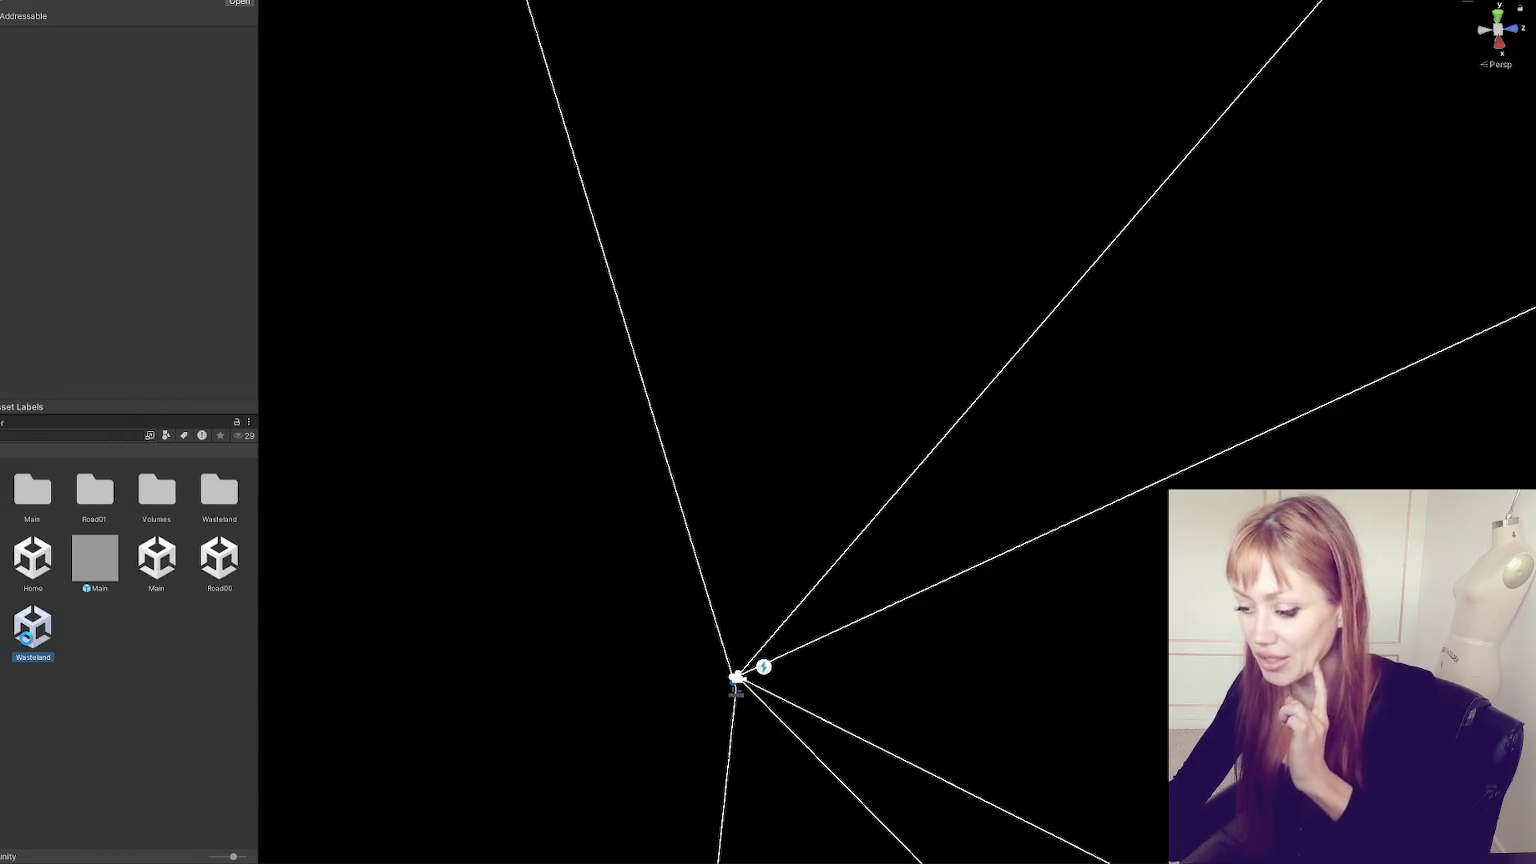
pyautogui.scroll(-10, 733, 357)
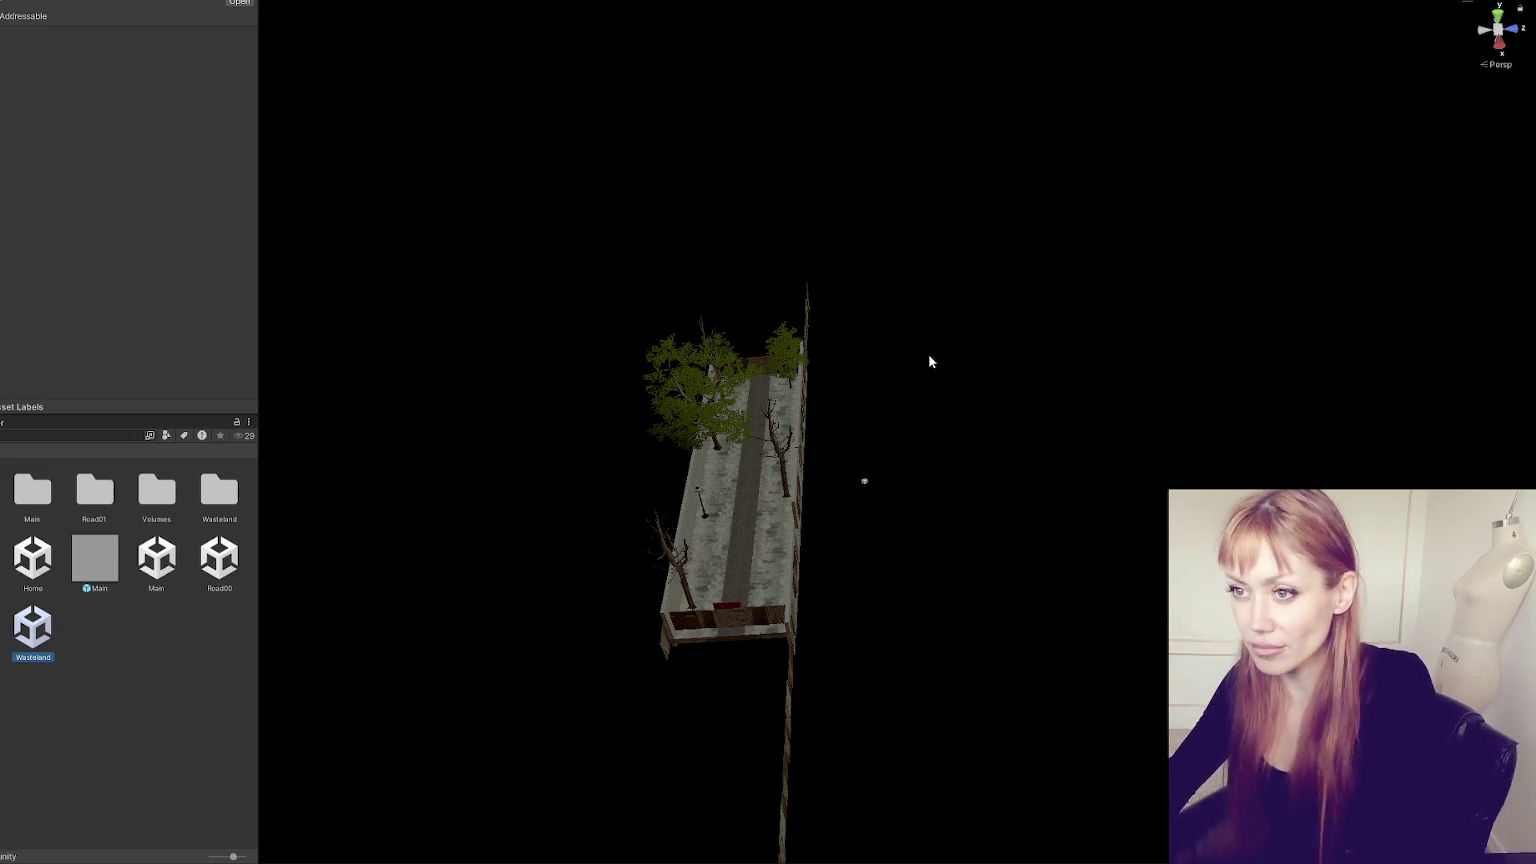
pyautogui.scroll(-2, 708, 440)
pyautogui.moveTo(874, 483)
pyautogui.mouseDown()
pyautogui.moveTo(590, 439)
pyautogui.moveTo(646, 365)
pyautogui.moveTo(934, 397)
pyautogui.mouseUp()
pyautogui.scroll(2, 1003, 342)
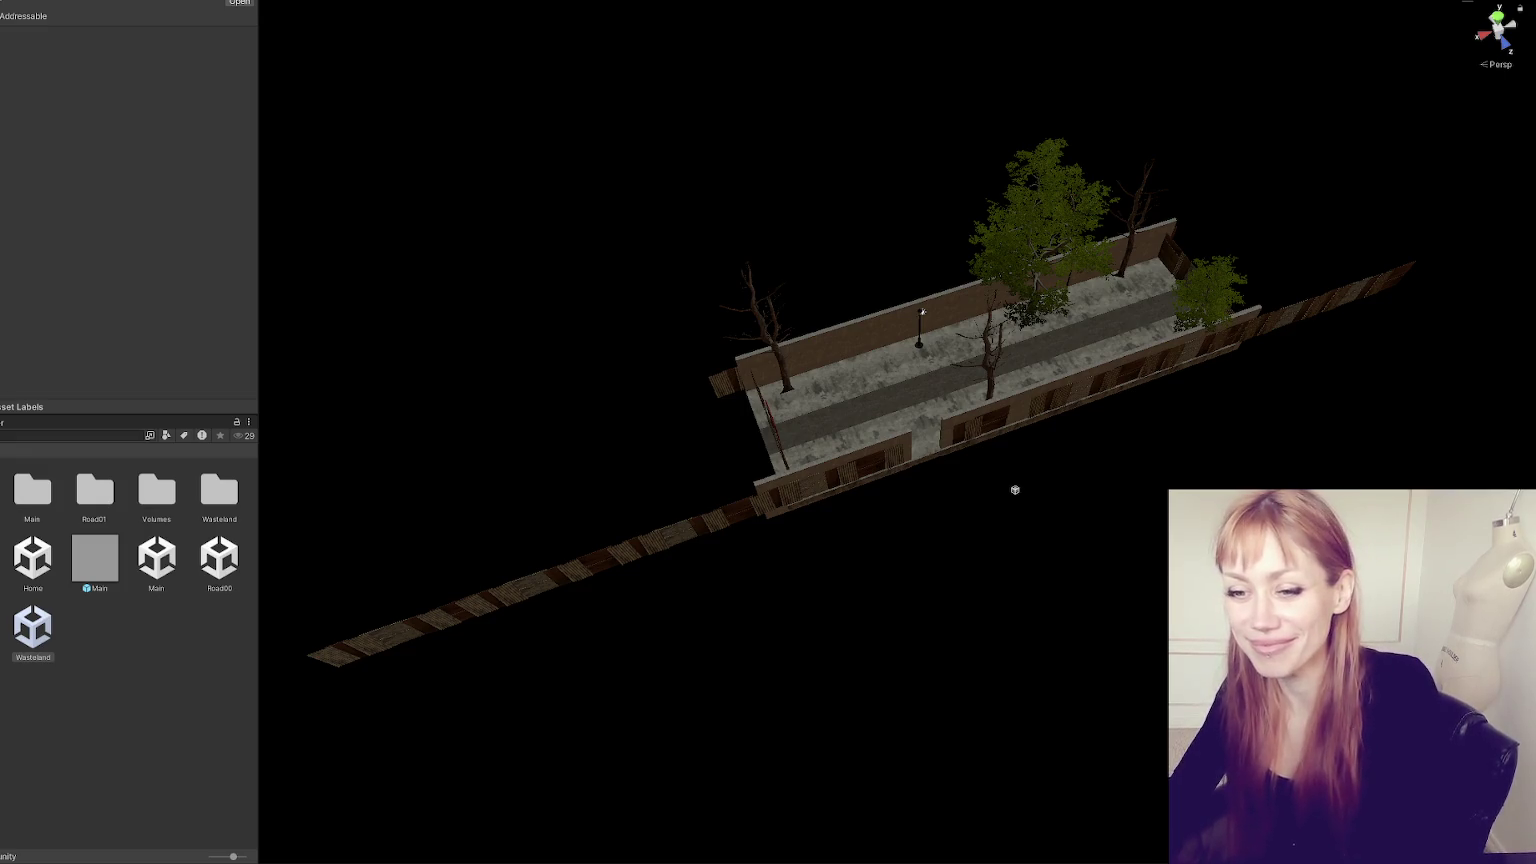
pyautogui.moveTo(332, 443)
pyautogui.mouseDown()
pyautogui.moveTo(250, 453)
pyautogui.moveTo(636, 425)
pyautogui.moveTo(489, 337)
pyautogui.moveTo(689, 341)
pyautogui.mouseUp()
# - Move the lamp post further along the street and darken the view to preview lighting
pyautogui.click(632, 424)
pyautogui.press('w')
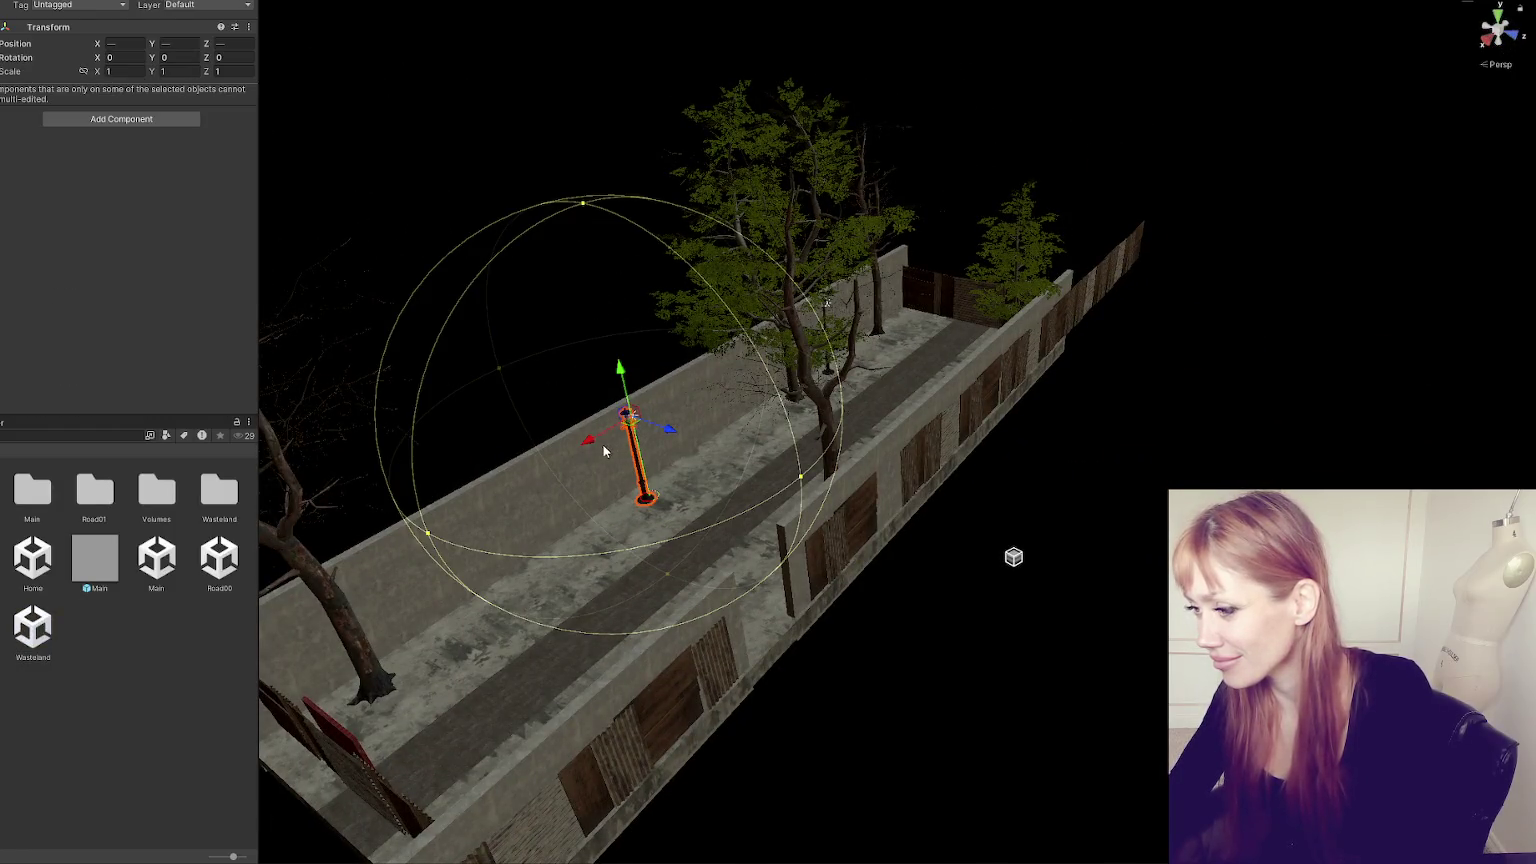
pyautogui.moveTo(632, 418); pyautogui.dragTo(566, 460)
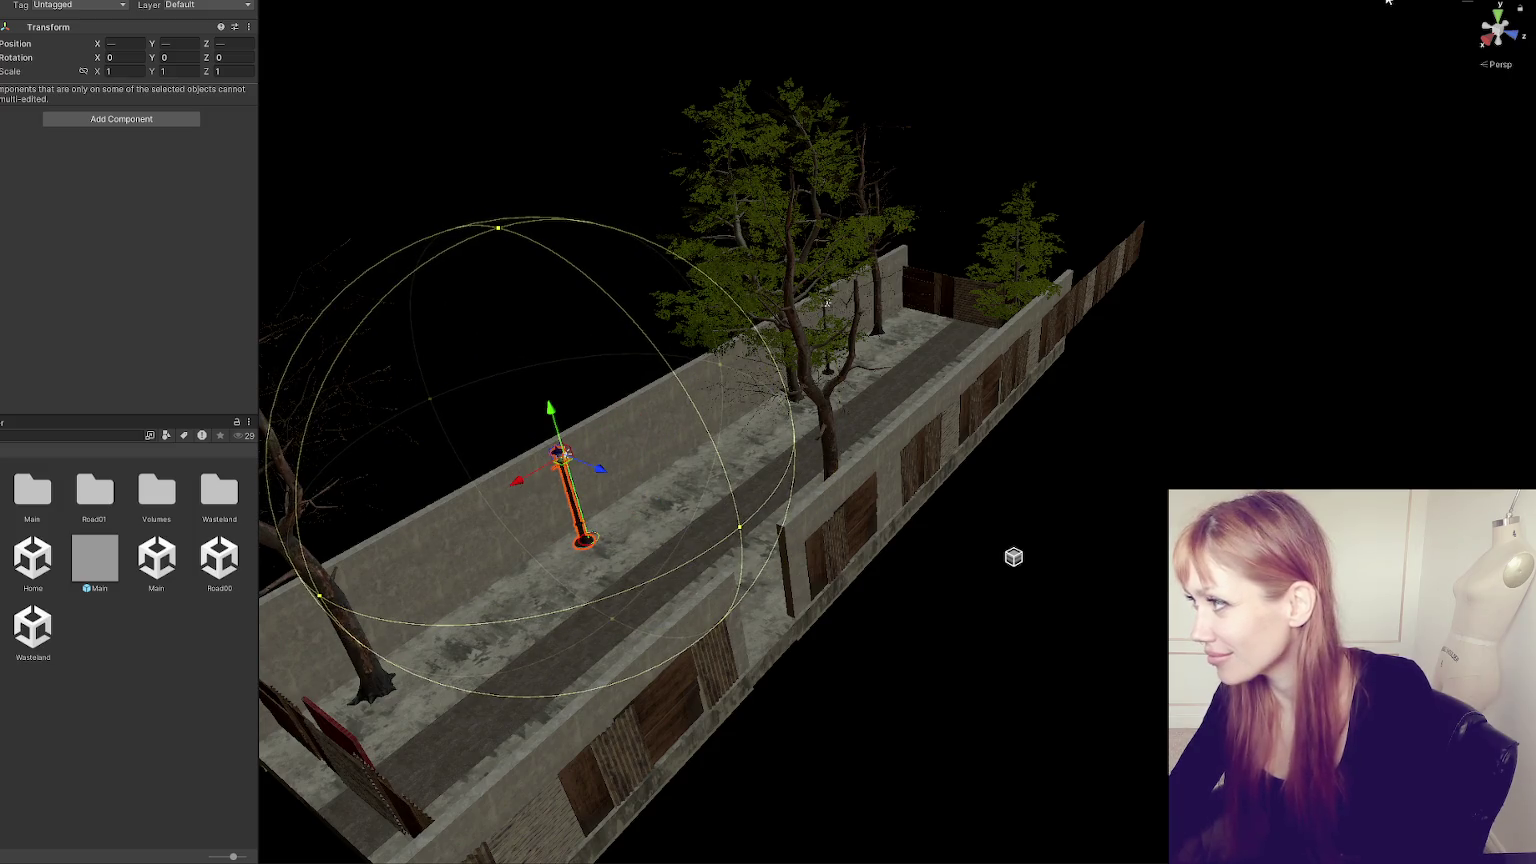
pyautogui.click(1388, 2)
pyautogui.moveTo(1388, 2); pyautogui.dragTo(1182, 185)
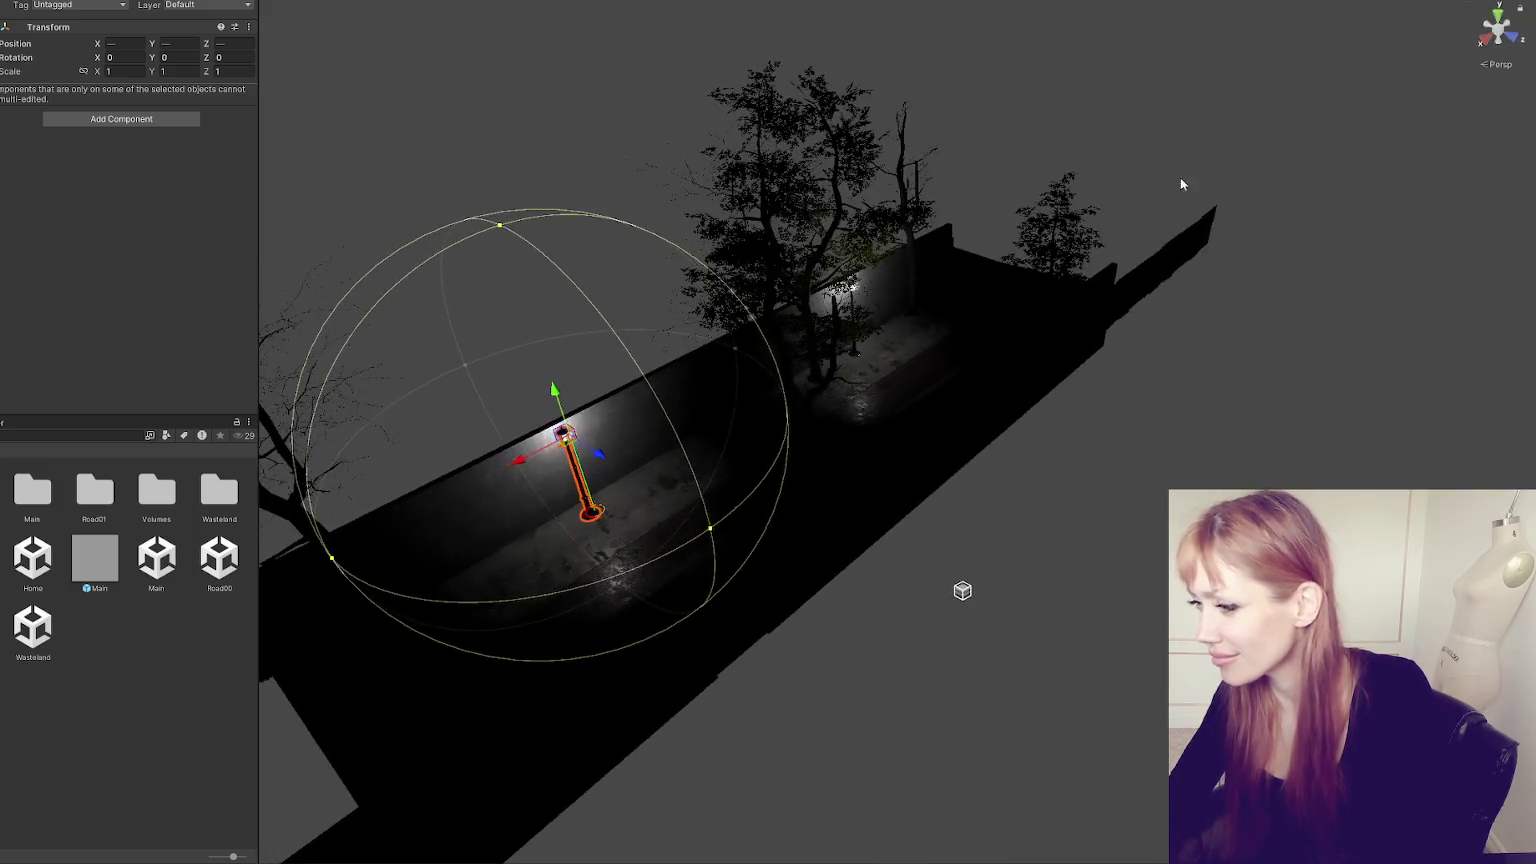
# - Select both street lights, warm them to 4473 K and set radius 1
pyautogui.click(563, 433)
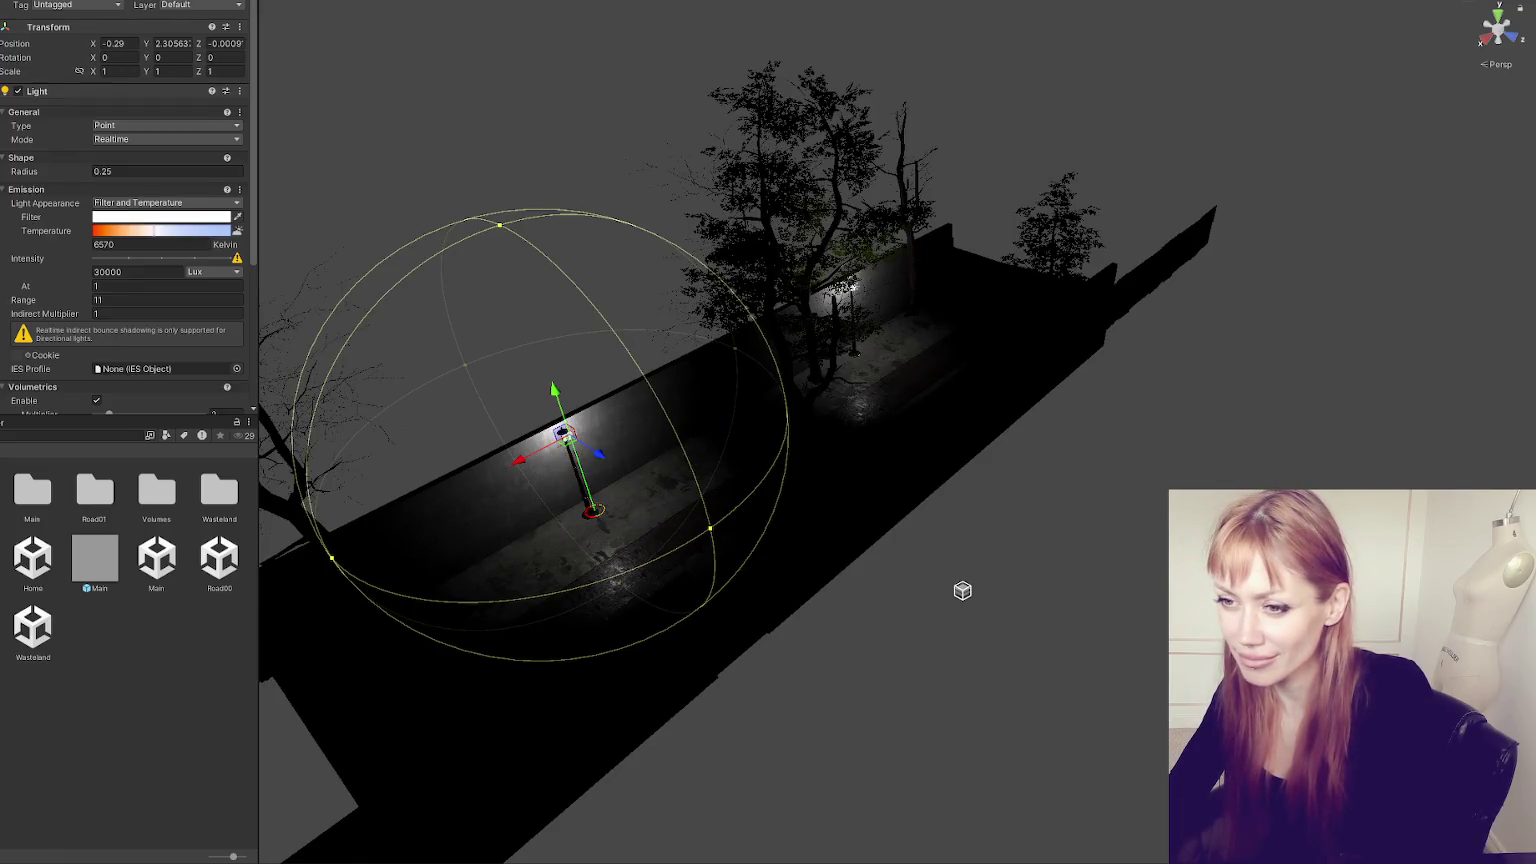
pyautogui.keyDown('shift'); pyautogui.click(852, 288); pyautogui.keyUp('shift')
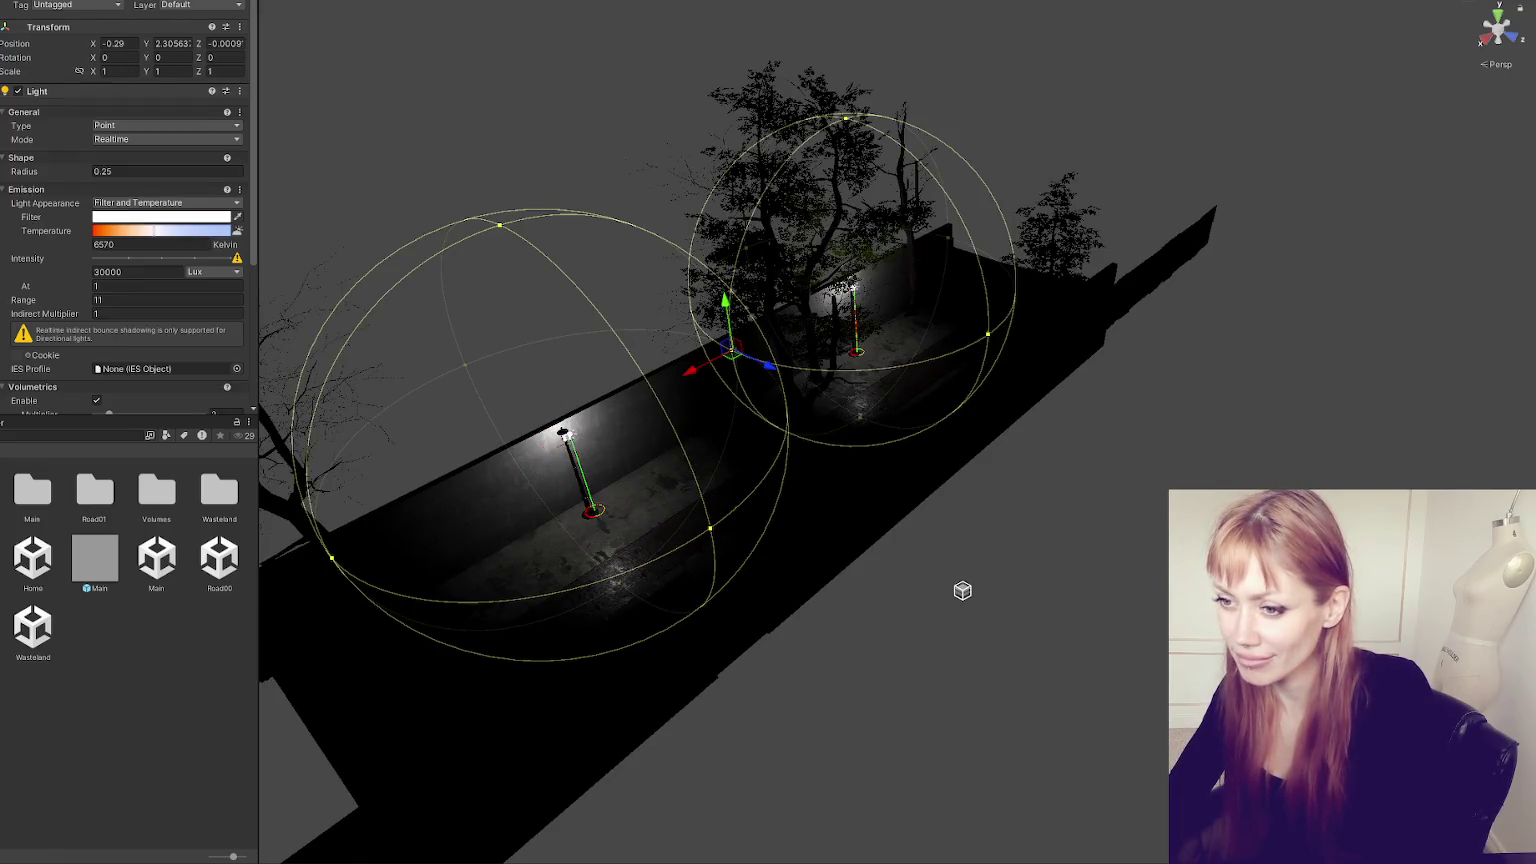
pyautogui.click(135, 237)
pyautogui.click(123, 170)
pyautogui.write('1')
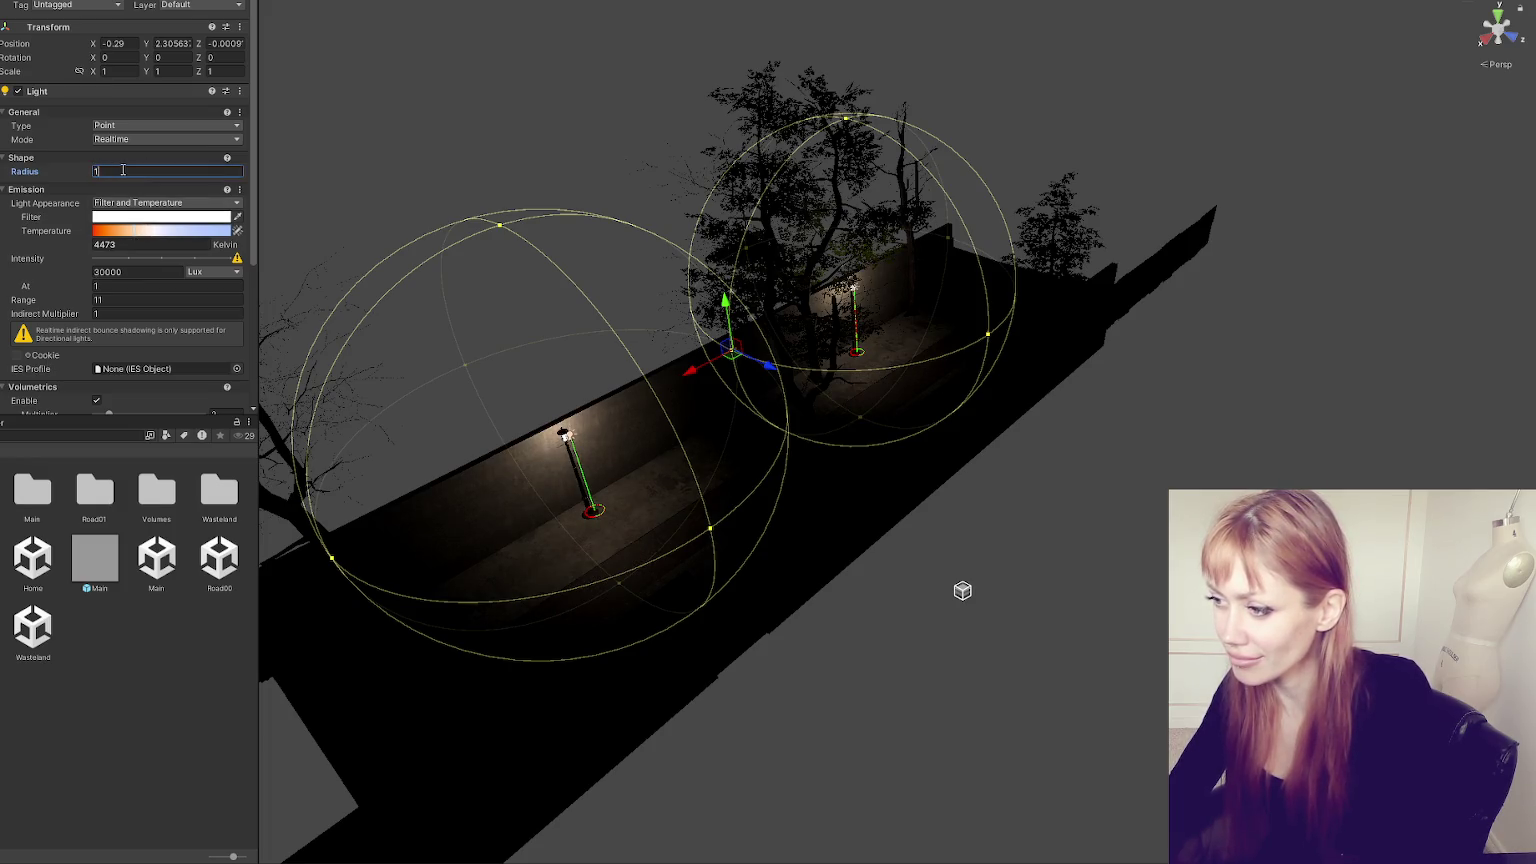
pyautogui.click(108, 299)
# - Set the lights' range 15, indirect multiplier 0, intensity 40000 and shape radius 2
pyautogui.write('15')
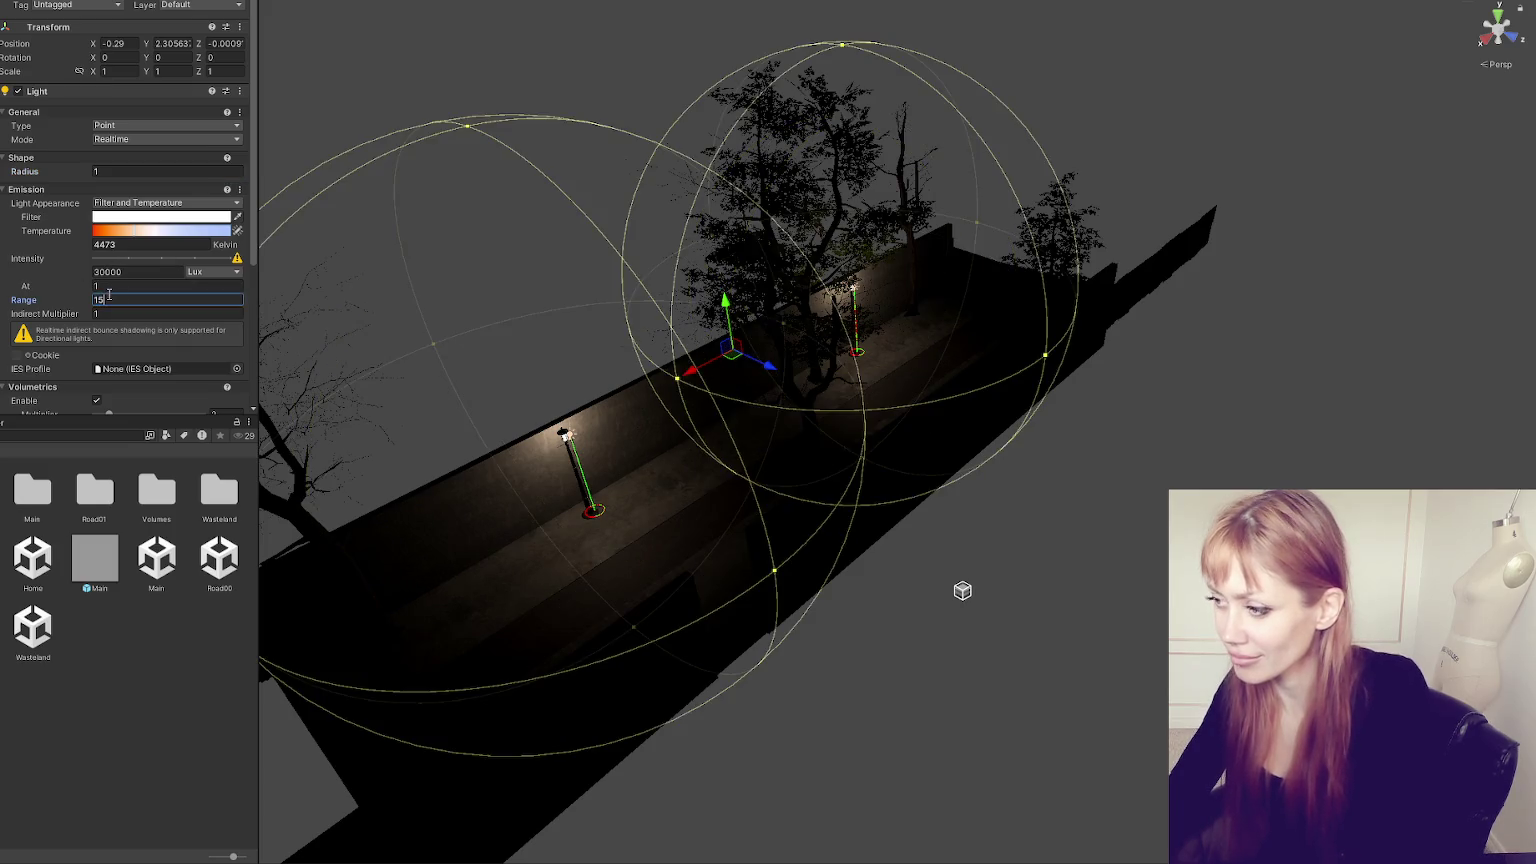
pyautogui.press('Tab')
pyautogui.write('0')
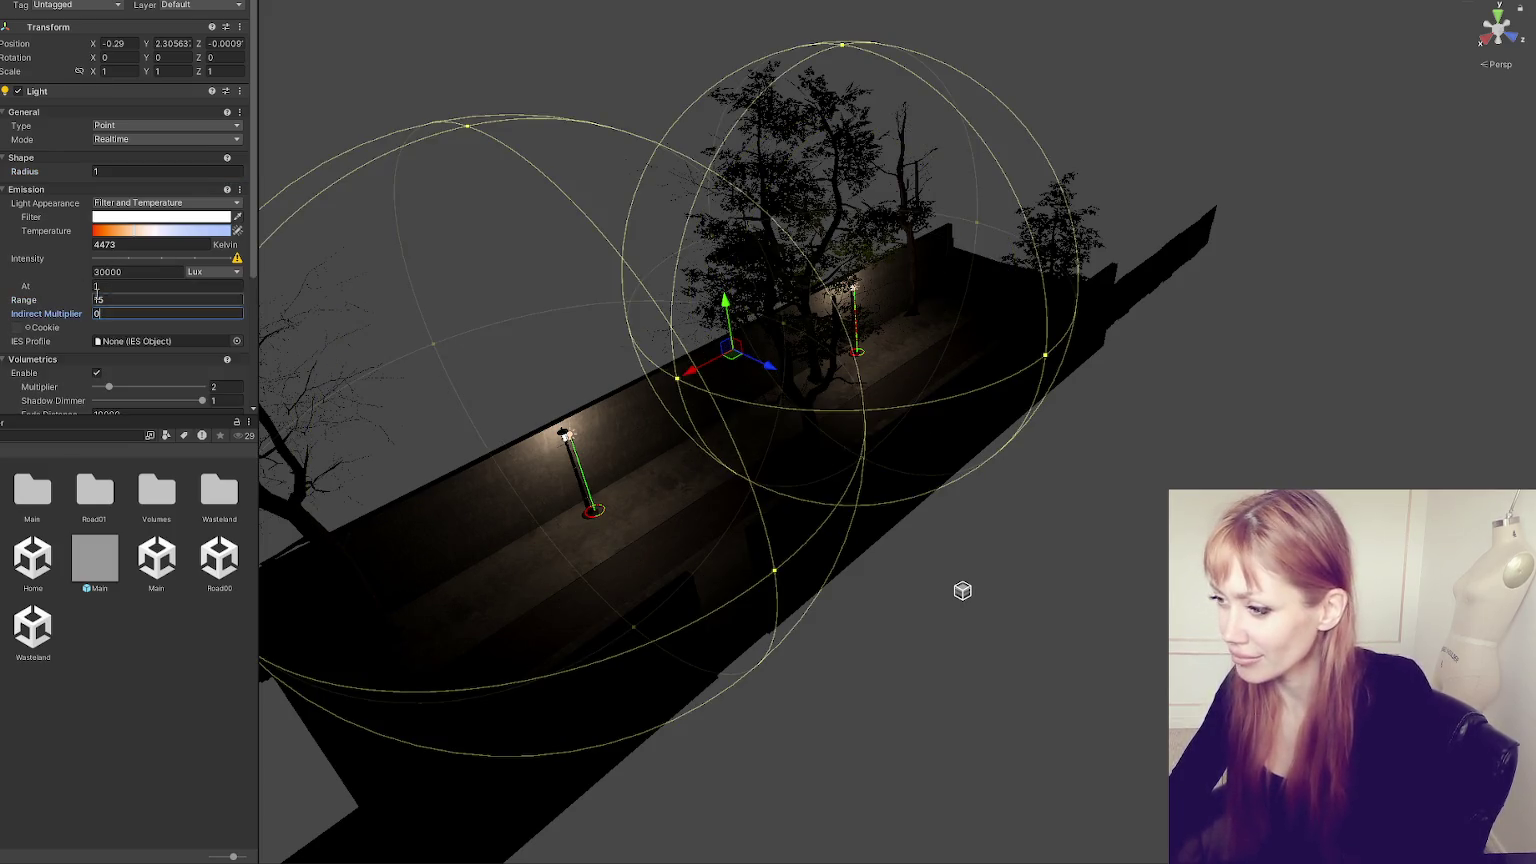
pyautogui.click(96, 272)
pyautogui.write('40000')
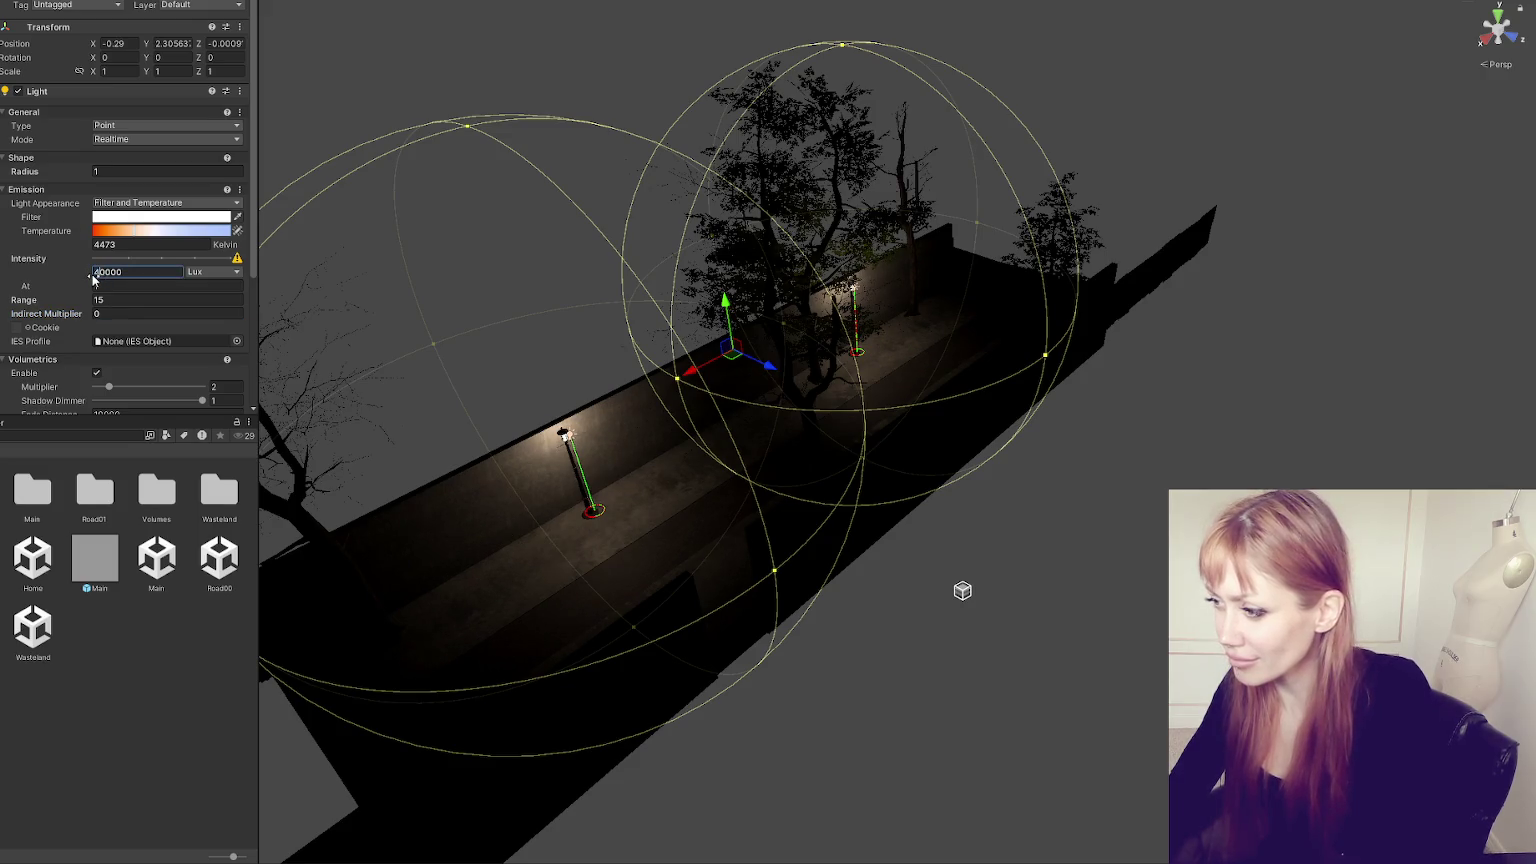
pyautogui.click(154, 172)
pyautogui.write('2')
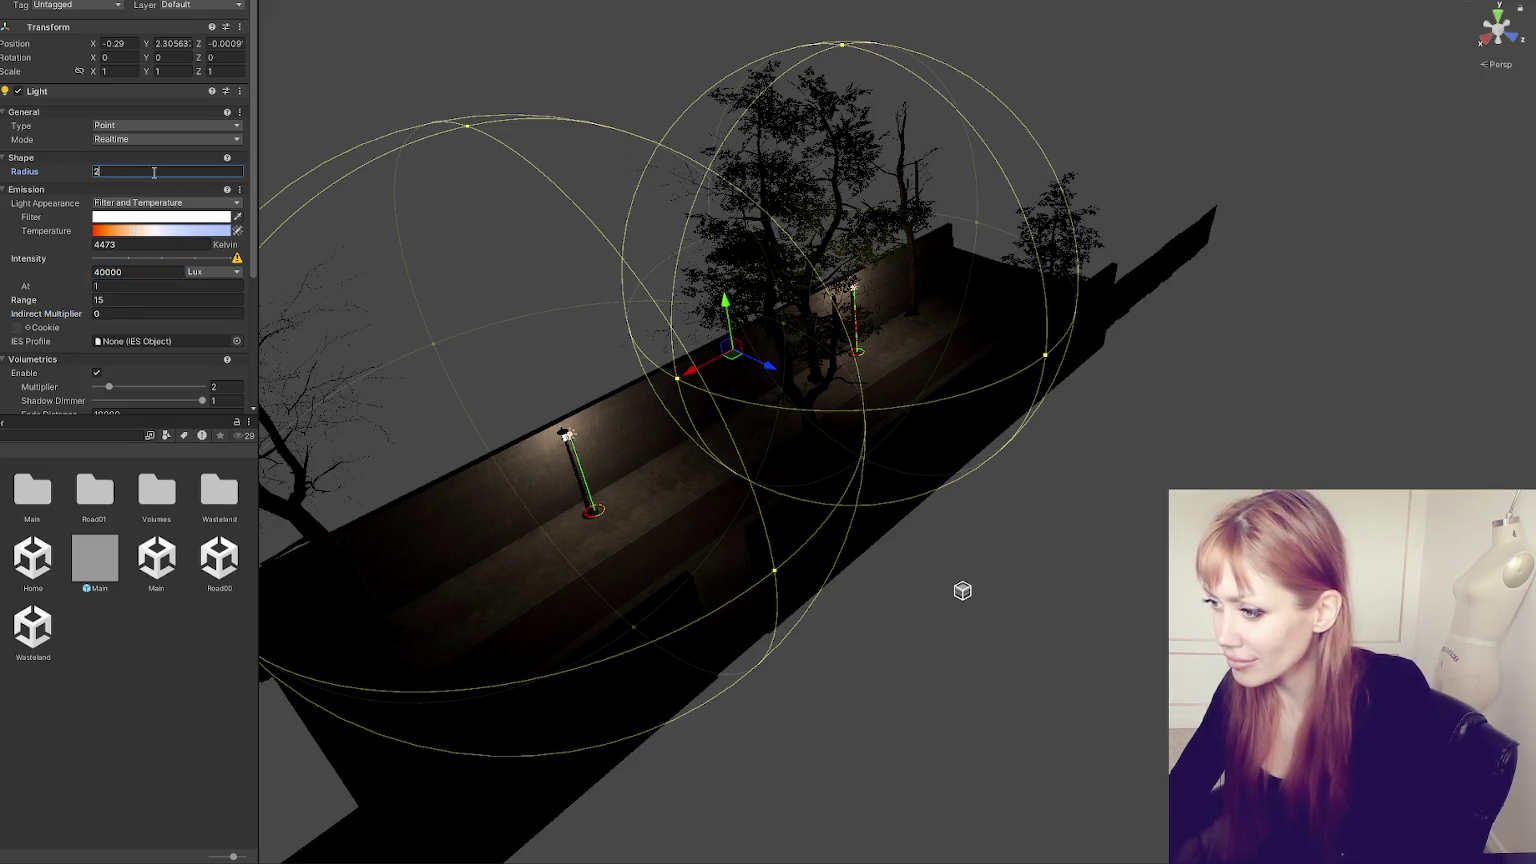
pyautogui.write('f')
pyautogui.scroll(-5, 102, 314)
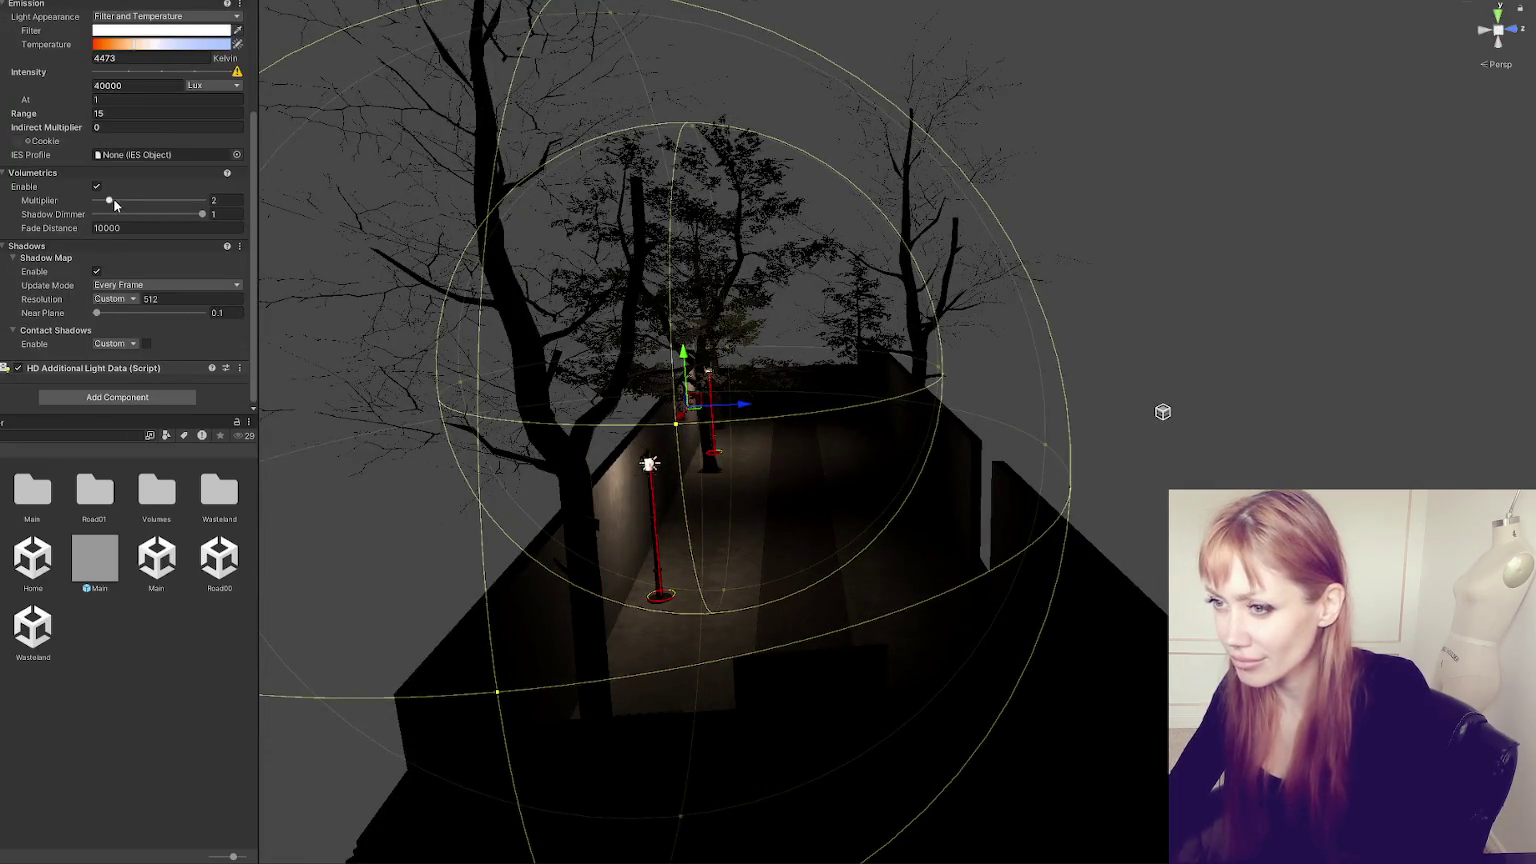
# - Raise the light intensity to 60000 and warm the temperature to about 3512 K
pyautogui.click(92, 85)
pyautogui.press('Delete')
pyautogui.write('6')
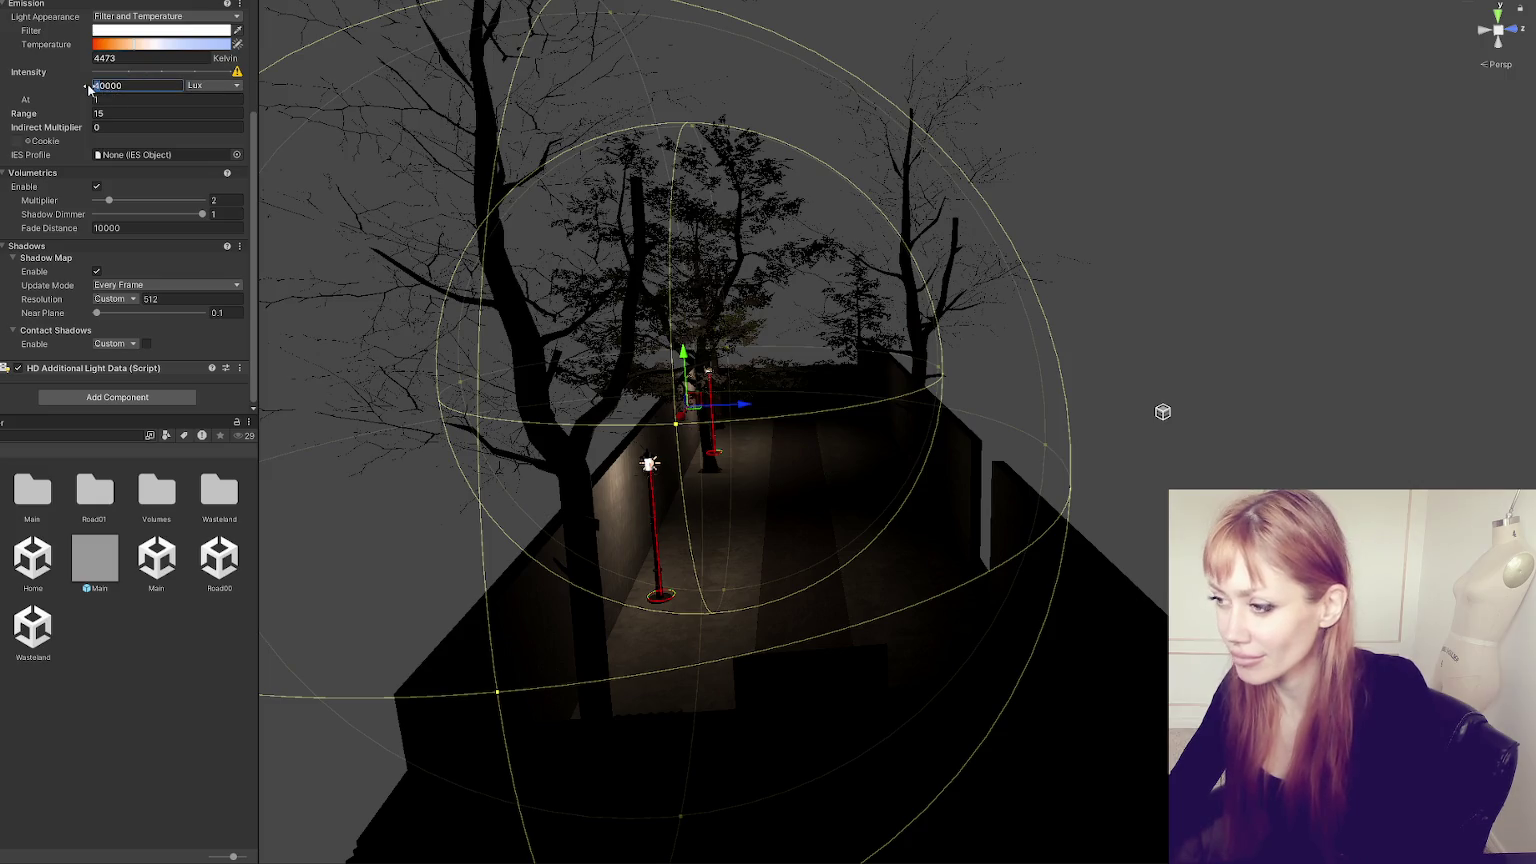
pyautogui.moveTo(136, 44); pyautogui.dragTo(122, 44)
pyautogui.moveTo(640, 280)
pyautogui.mouseDown()
pyautogui.moveTo(680, 268)
pyautogui.moveTo(688, 521)
pyautogui.mouseUp()
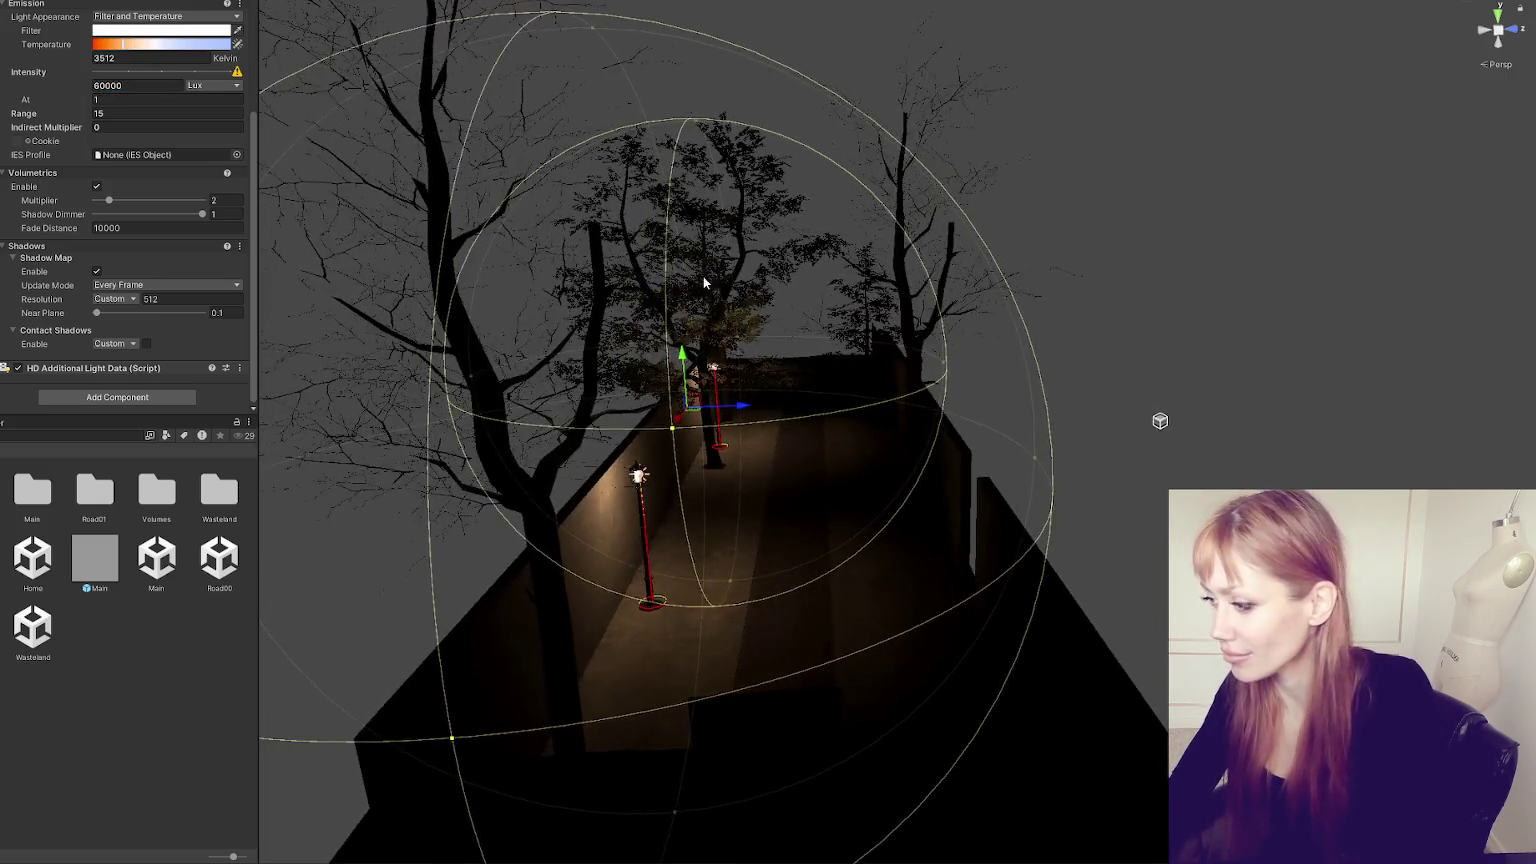
# - Duplicate the near street lamp and move the copy across to the far wall
pyautogui.click(646, 603)
pyautogui.click(652, 606)
pyautogui.hotkey('ctrl', 'd')
pyautogui.moveTo(685, 485)
pyautogui.mouseDown()
pyautogui.moveTo(970, 505)
pyautogui.moveTo(924, 473)
pyautogui.moveTo(944, 473)
pyautogui.mouseUp()
# - Delete the left street lamp and orbit the scene to a new angle
pyautogui.click(672, 616)
pyautogui.press('Delete')
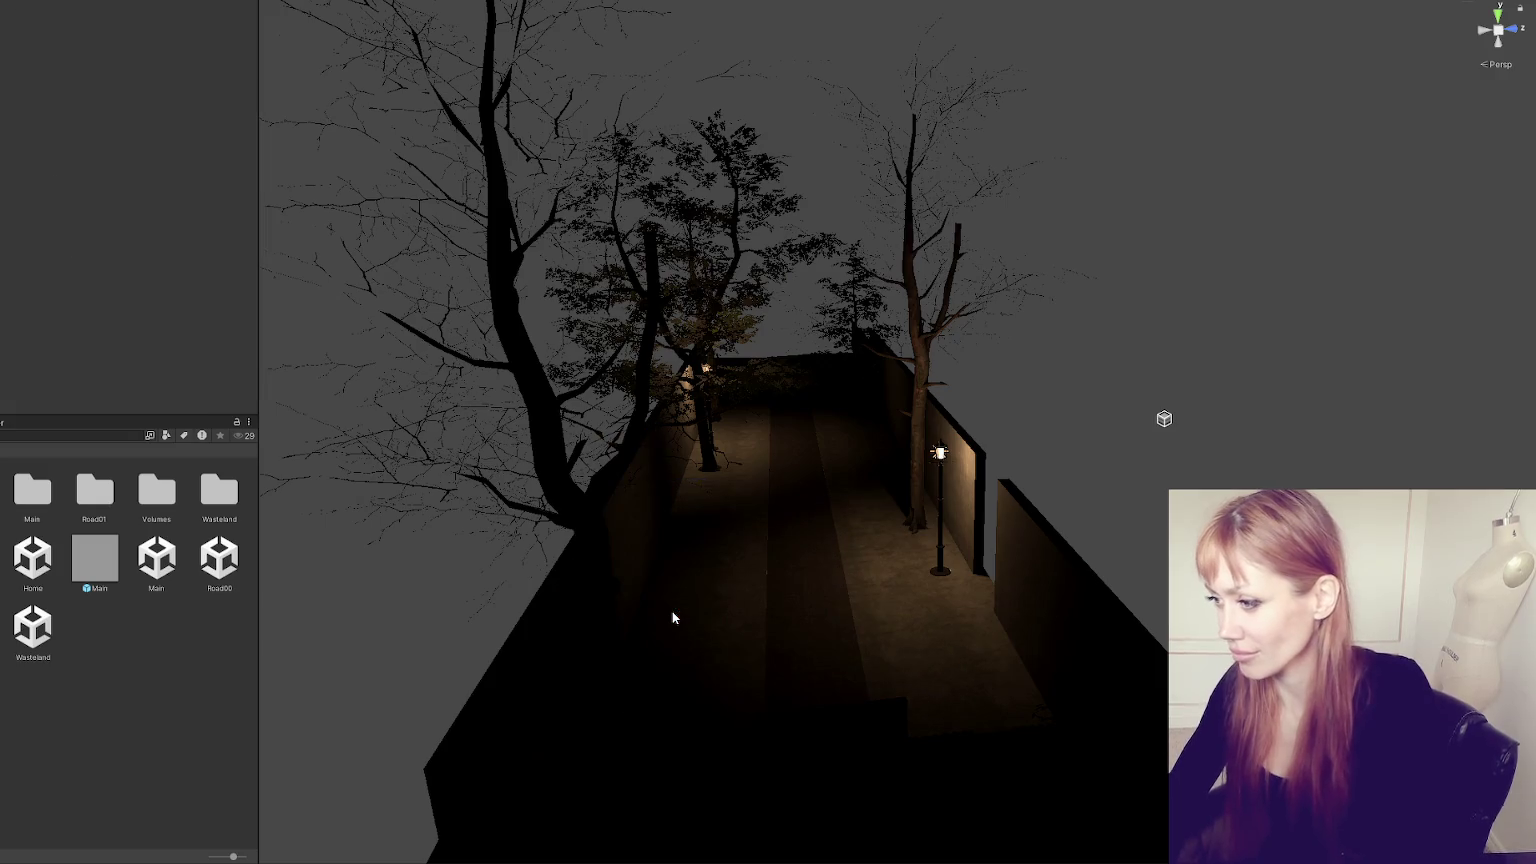
pyautogui.moveTo(700, 596)
pyautogui.mouseDown()
pyautogui.moveTo(765, 422)
pyautogui.moveTo(1046, 394)
pyautogui.mouseUp()
pyautogui.click(750, 428)
# - Slide the streetlight along X and shift the beech tree left, then view the street top-down
pyautogui.click(745, 428)
pyautogui.moveTo(1010, 268)
pyautogui.mouseDown()
pyautogui.moveTo(1078, 270)
pyautogui.moveTo(957, 290)
pyautogui.mouseUp()
pyautogui.click(946, 296)
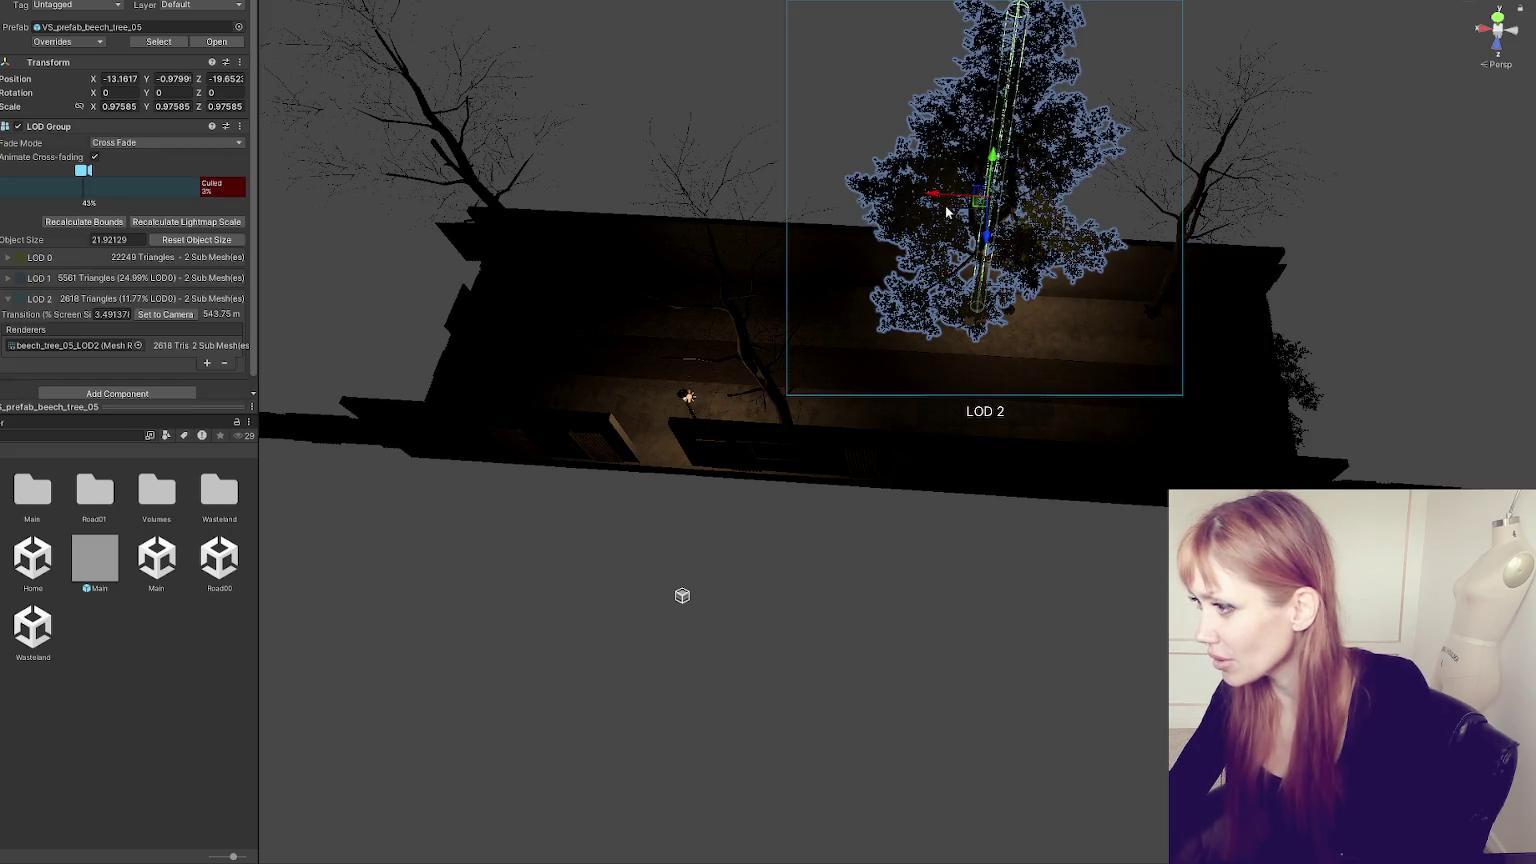
pyautogui.moveTo(946, 208); pyautogui.dragTo(915, 200)
pyautogui.click(710, 182)
pyautogui.moveTo(710, 182)
pyautogui.mouseDown()
pyautogui.moveTo(782, 171)
pyautogui.moveTo(672, 233)
pyautogui.mouseUp()
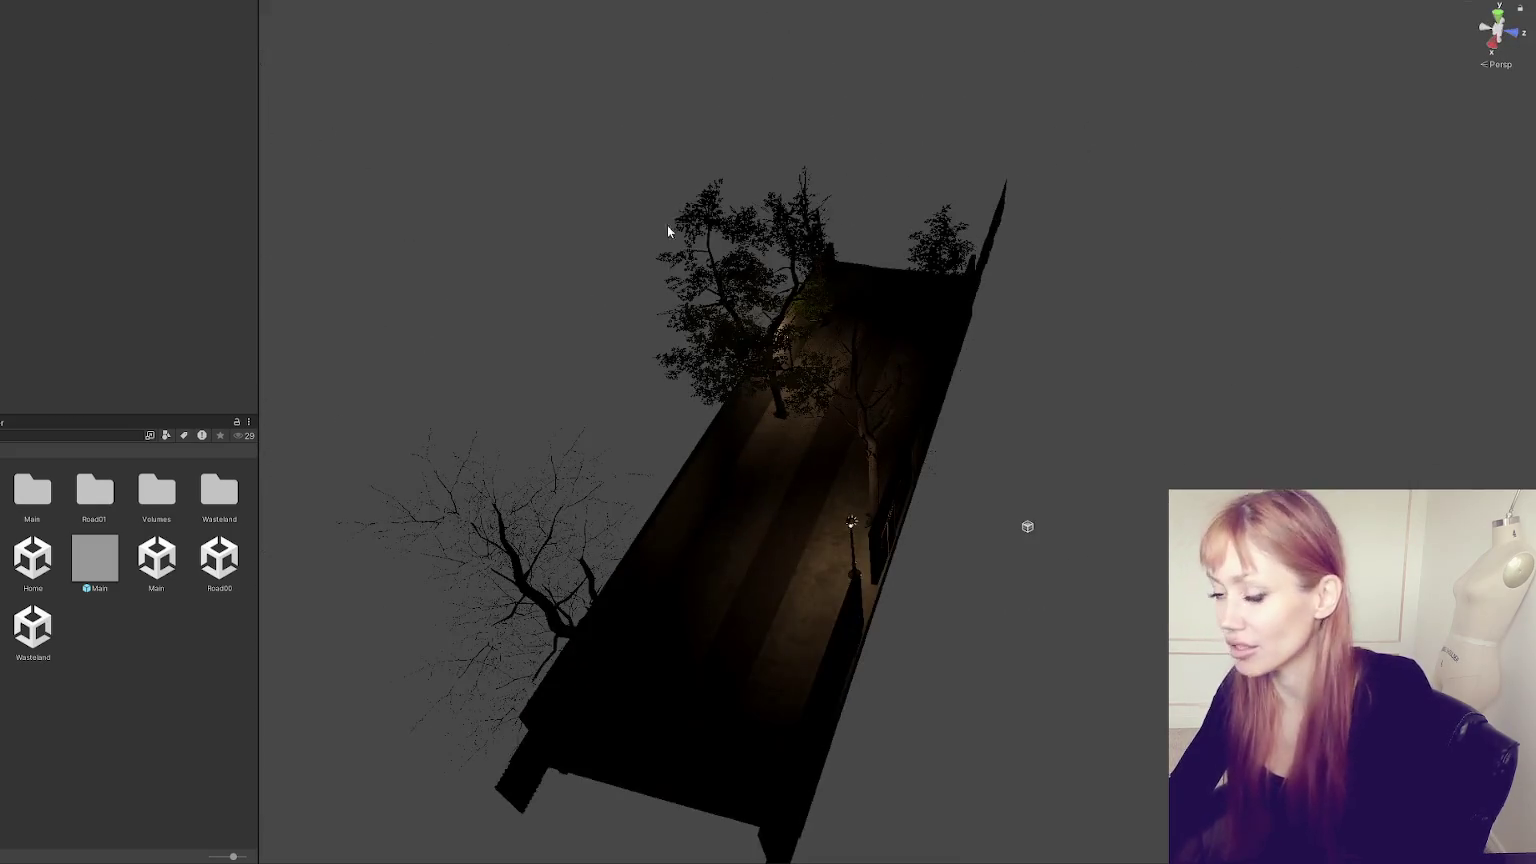
pyautogui.moveTo(504, 254); pyautogui.dragTo(535, 336)
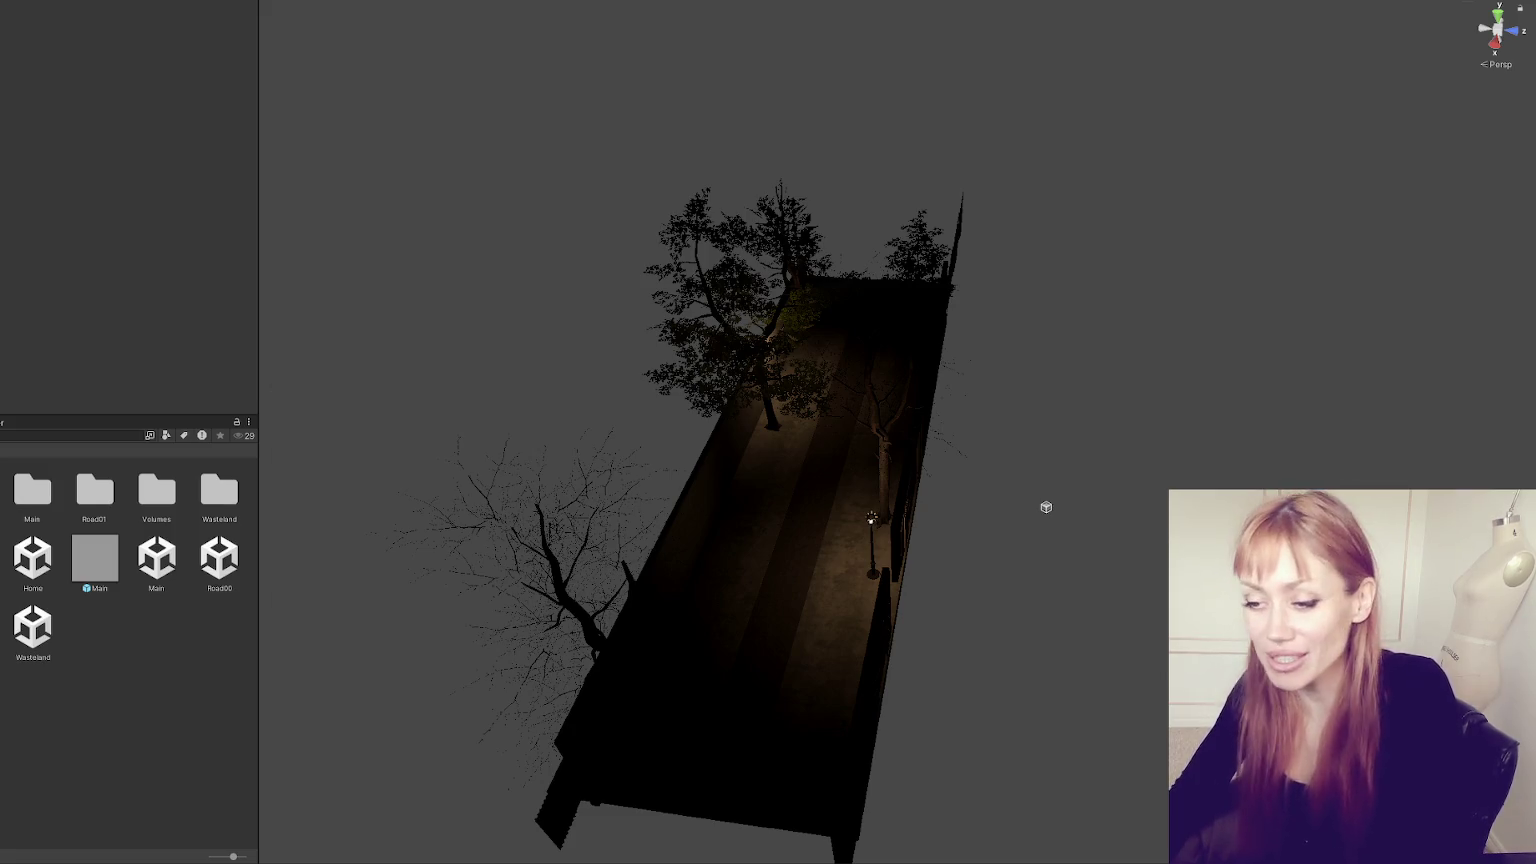
# - Unpack WastelandChunk006 completely and save it as prefab WastelandChunk007 in WastelandChunks
pyautogui.click(26, 636)
pyautogui.click(5, 200)
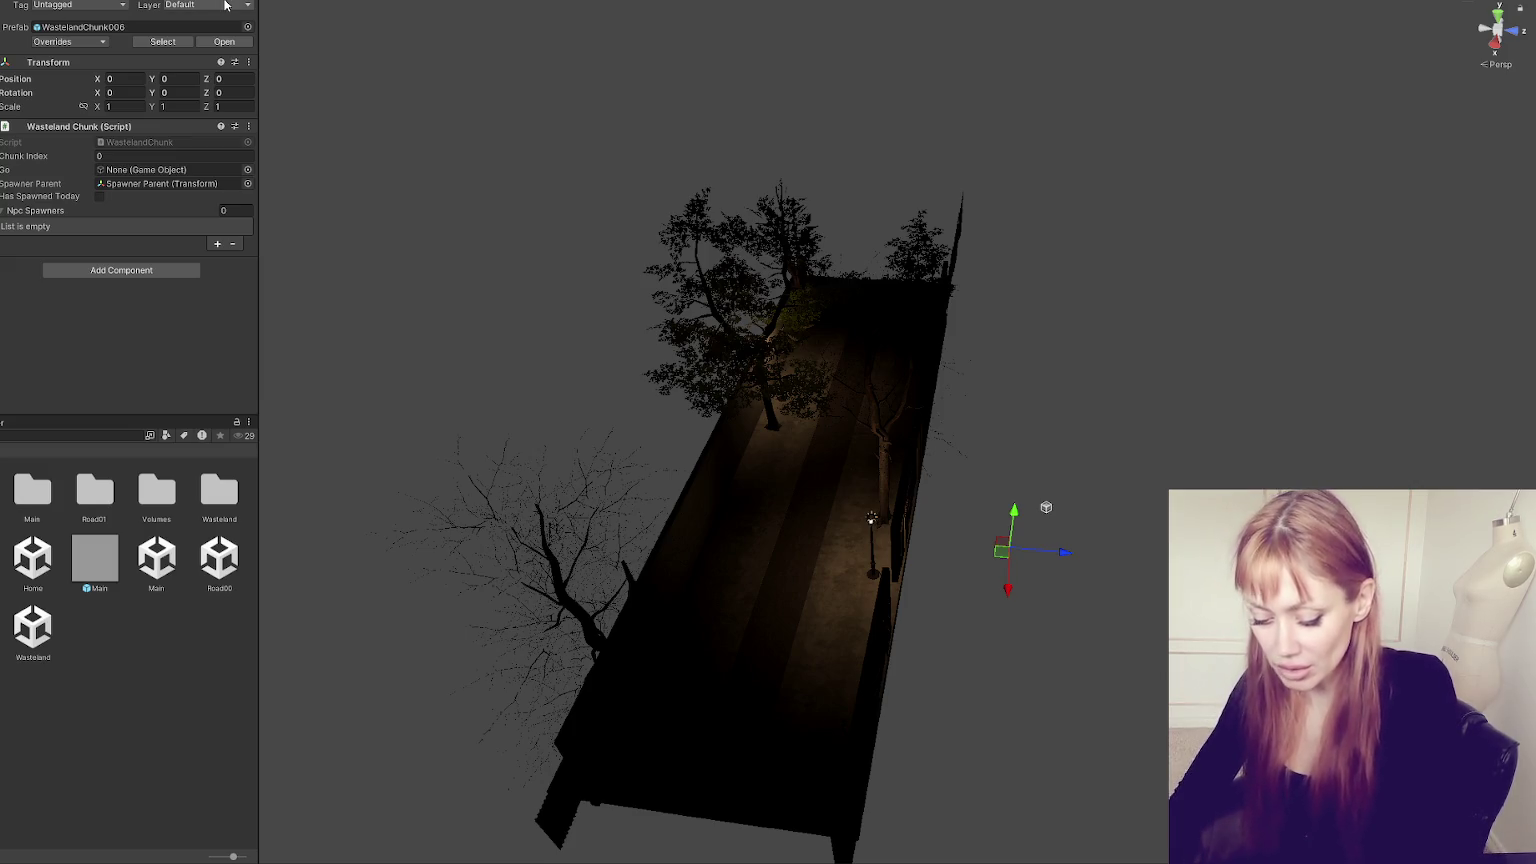
pyautogui.rightClick(0, 160)
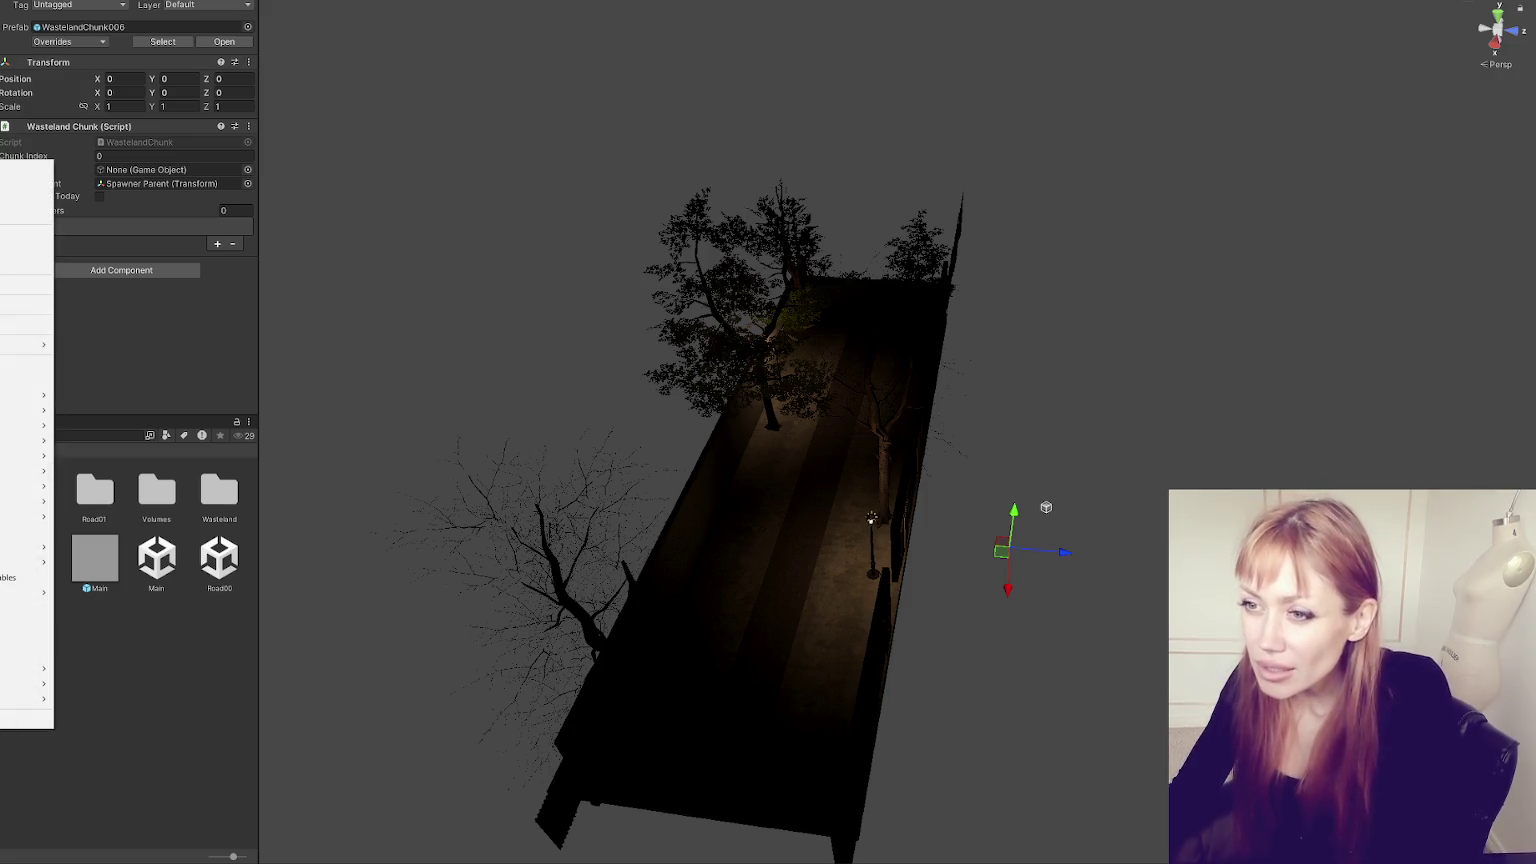
pyautogui.moveTo(40, 344)
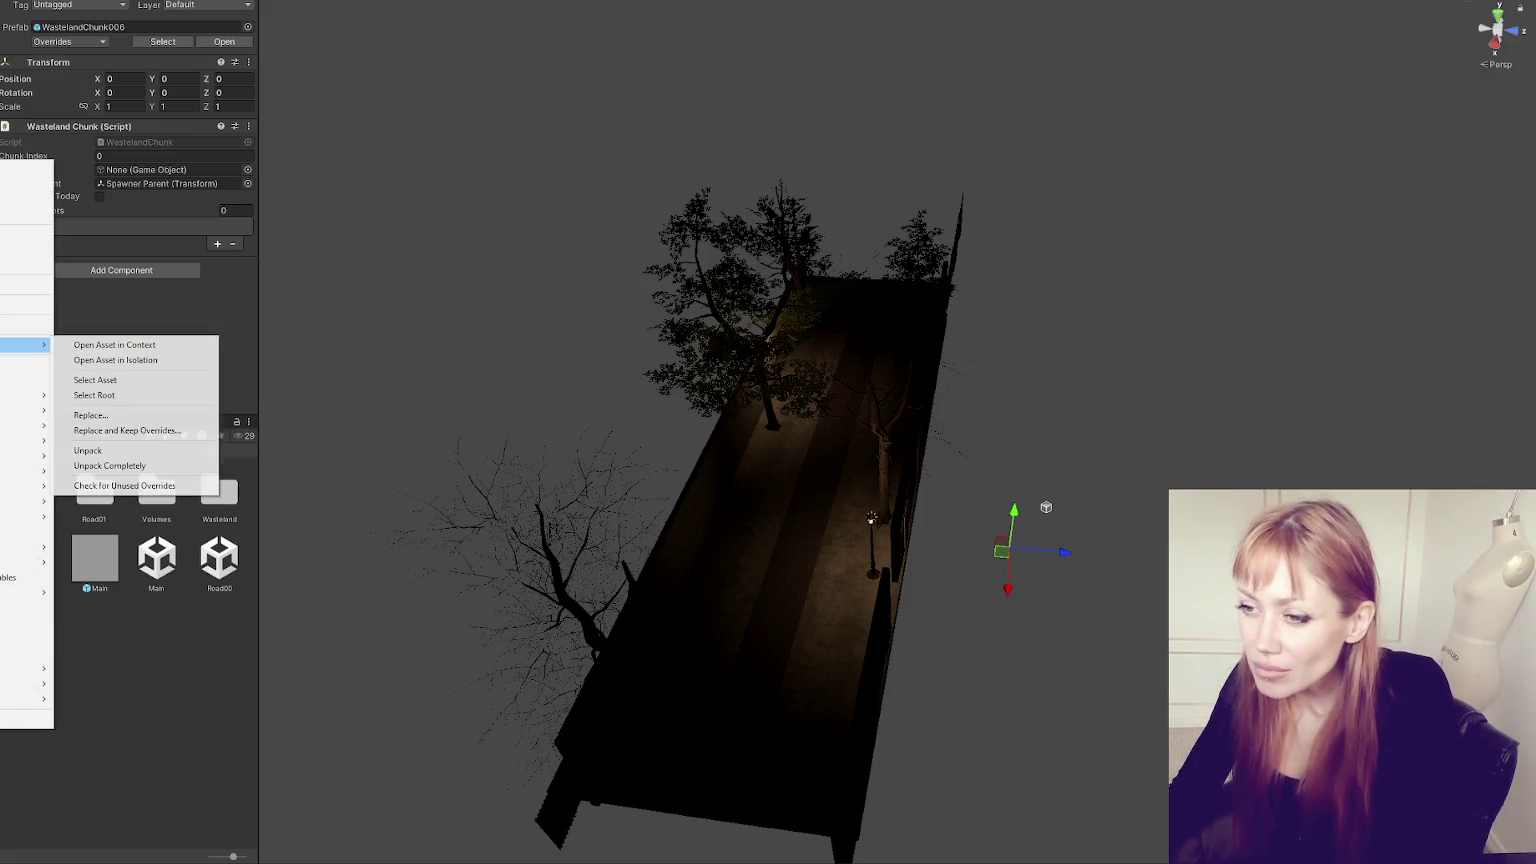
pyautogui.click(137, 451)
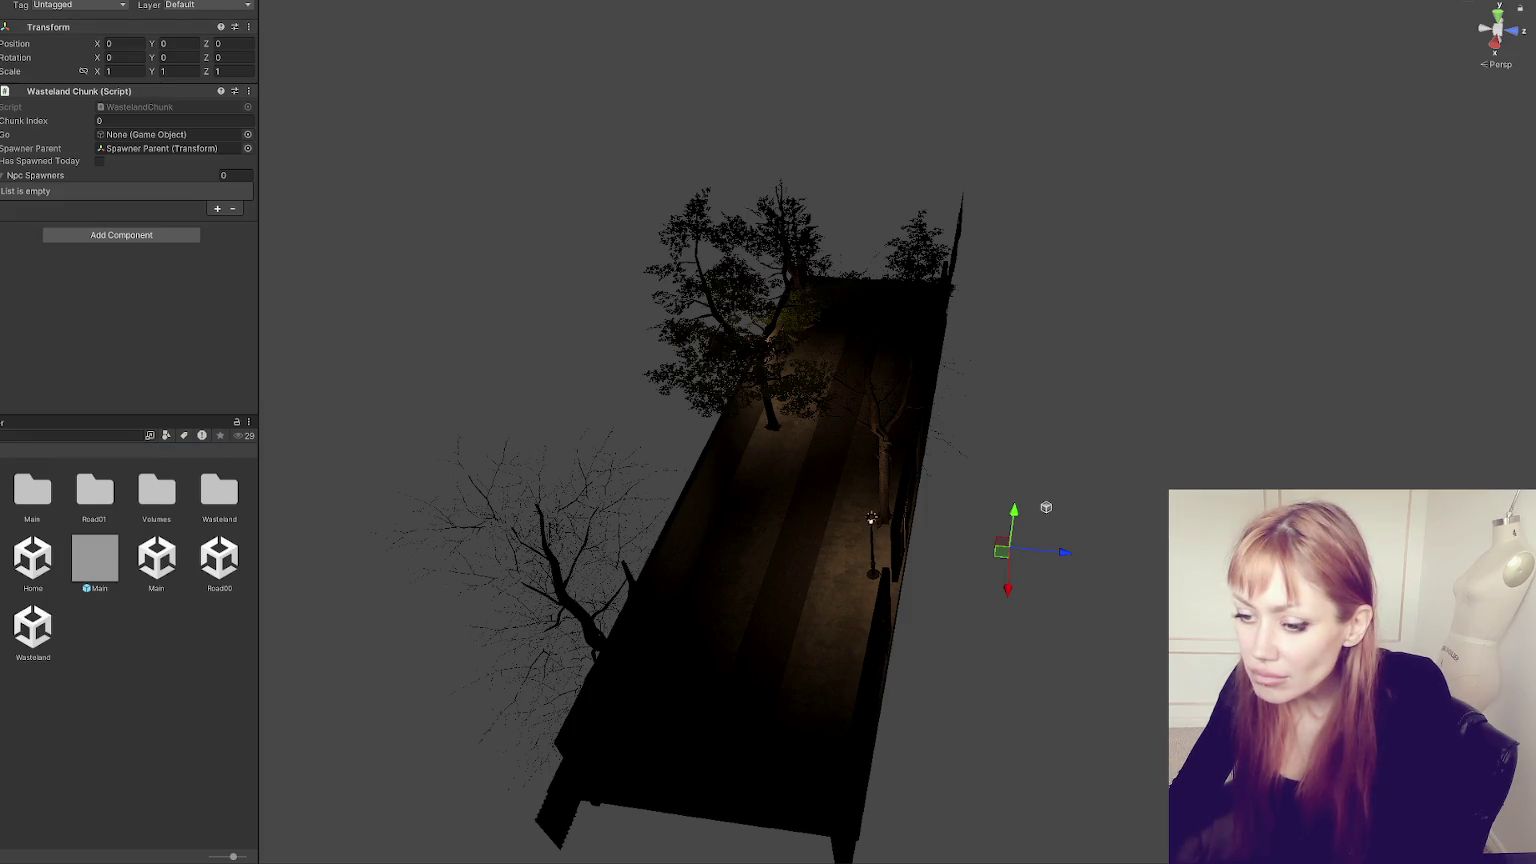
pyautogui.click(91, 452)
pyautogui.moveTo(5, 594); pyautogui.dragTo(154, 651)
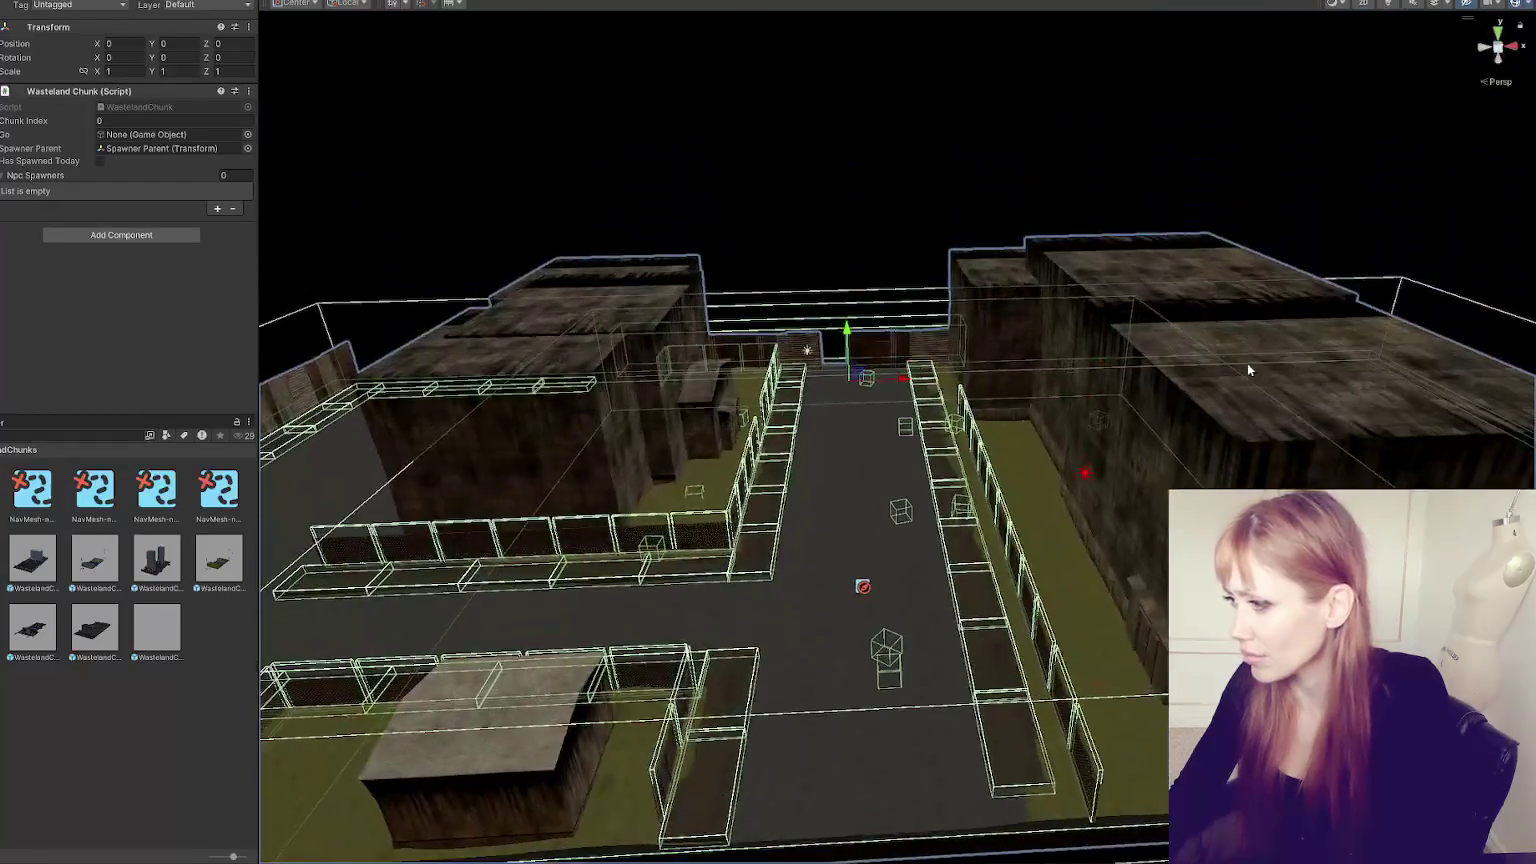
# - Delete the Two Story 2 building, the other TwoStory buildings and the door entrance with steps
pyautogui.click(1248, 362)
pyautogui.press('Delete')
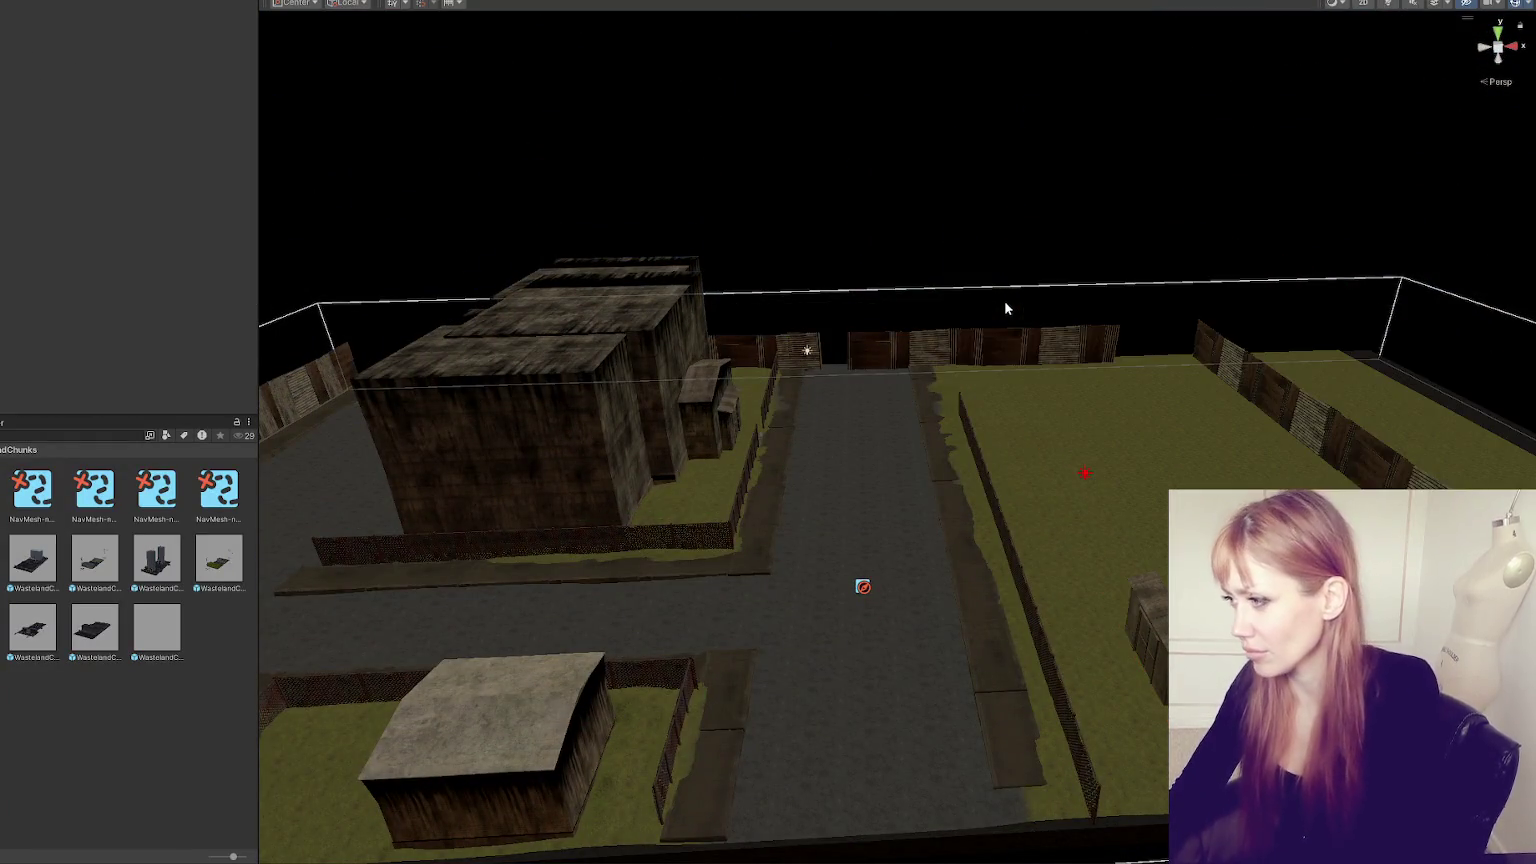
pyautogui.click(547, 368)
pyautogui.press('Delete')
pyautogui.click(547, 368)
pyautogui.press('Delete')
pyautogui.click(600, 340)
pyautogui.press('Delete')
pyautogui.click(645, 410)
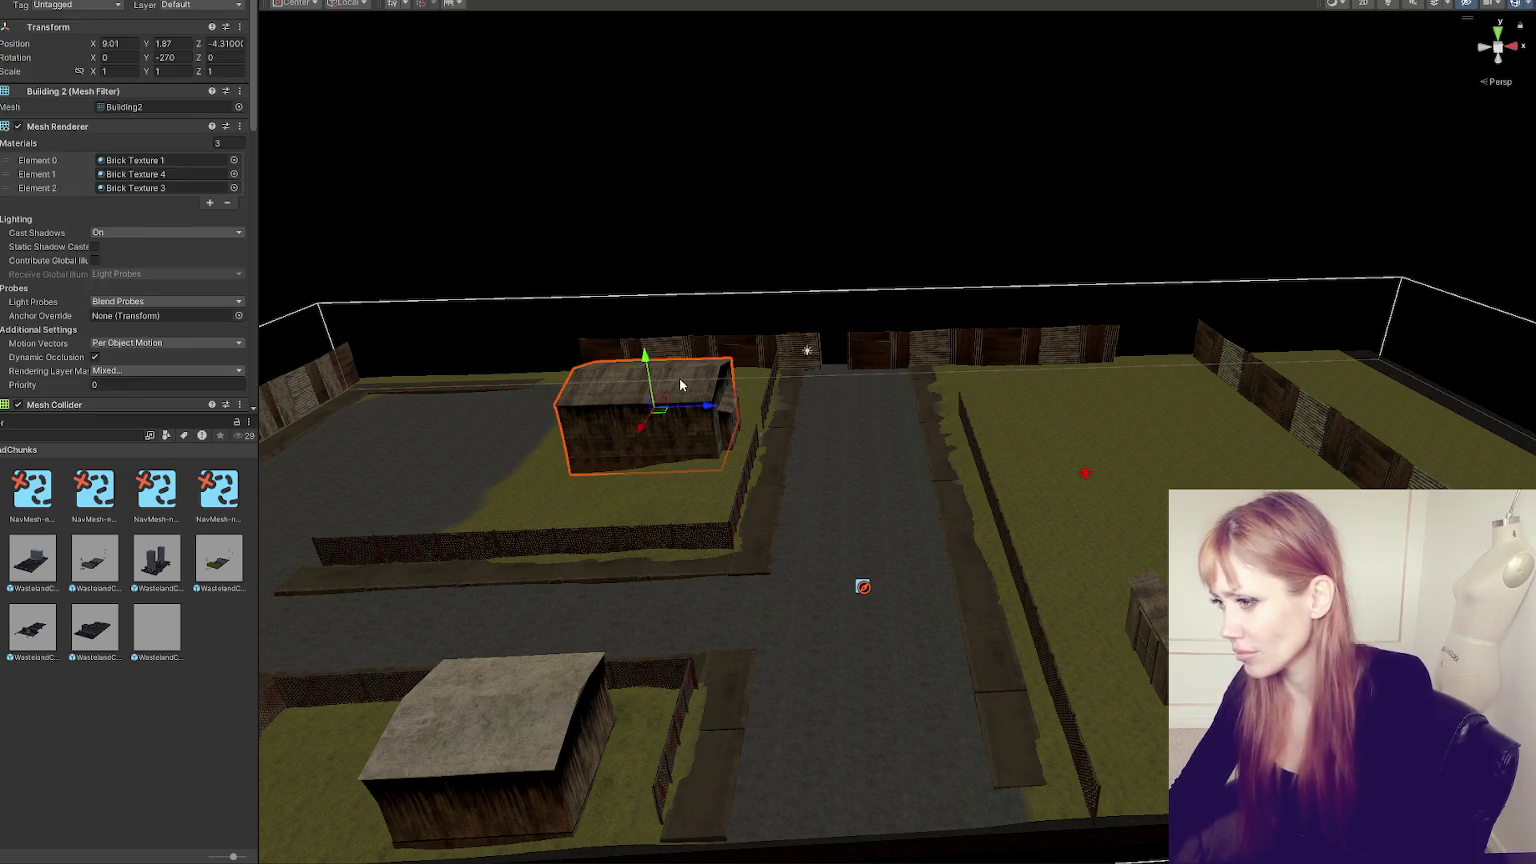
pyautogui.press('Delete')
pyautogui.click(733, 417)
pyautogui.press('Delete')
# - Delete the whole chain-link fence group and look over the cleared yard and road
pyautogui.click(760, 410)
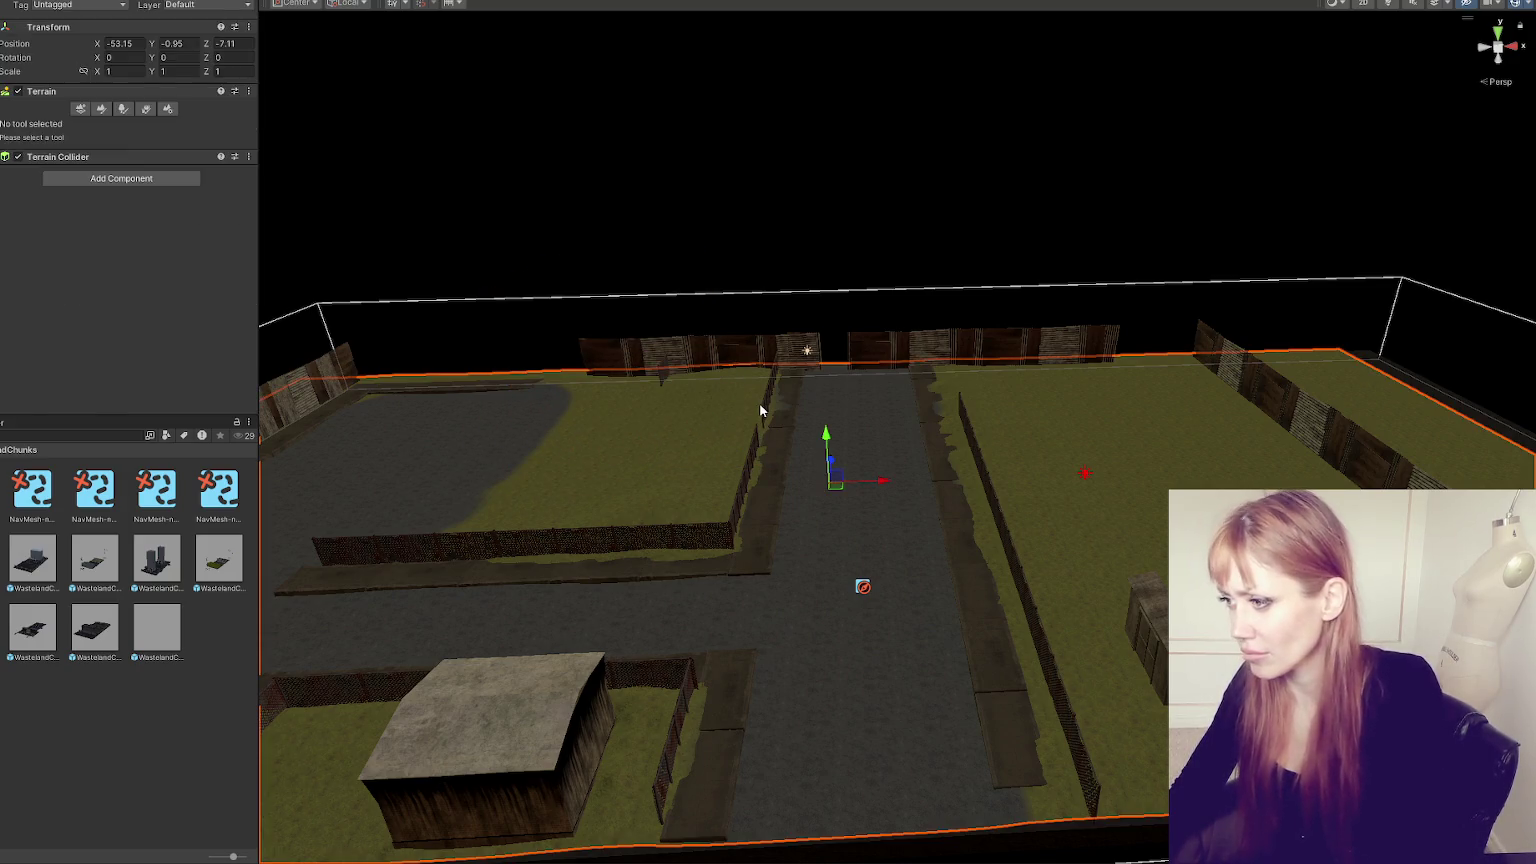
pyautogui.click(761, 403)
pyautogui.click(761, 403)
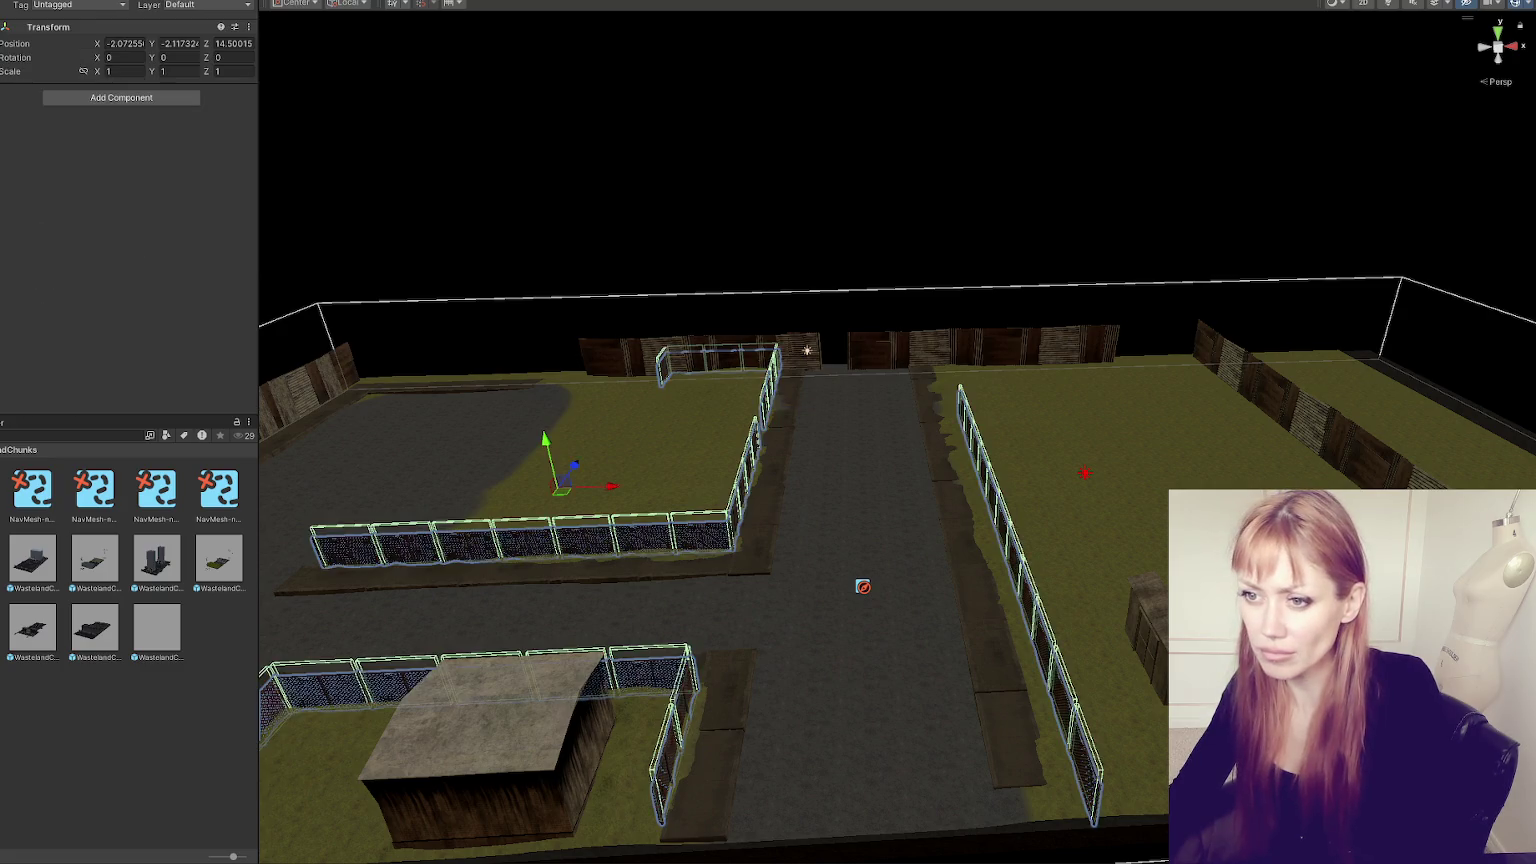
pyautogui.press('Delete')
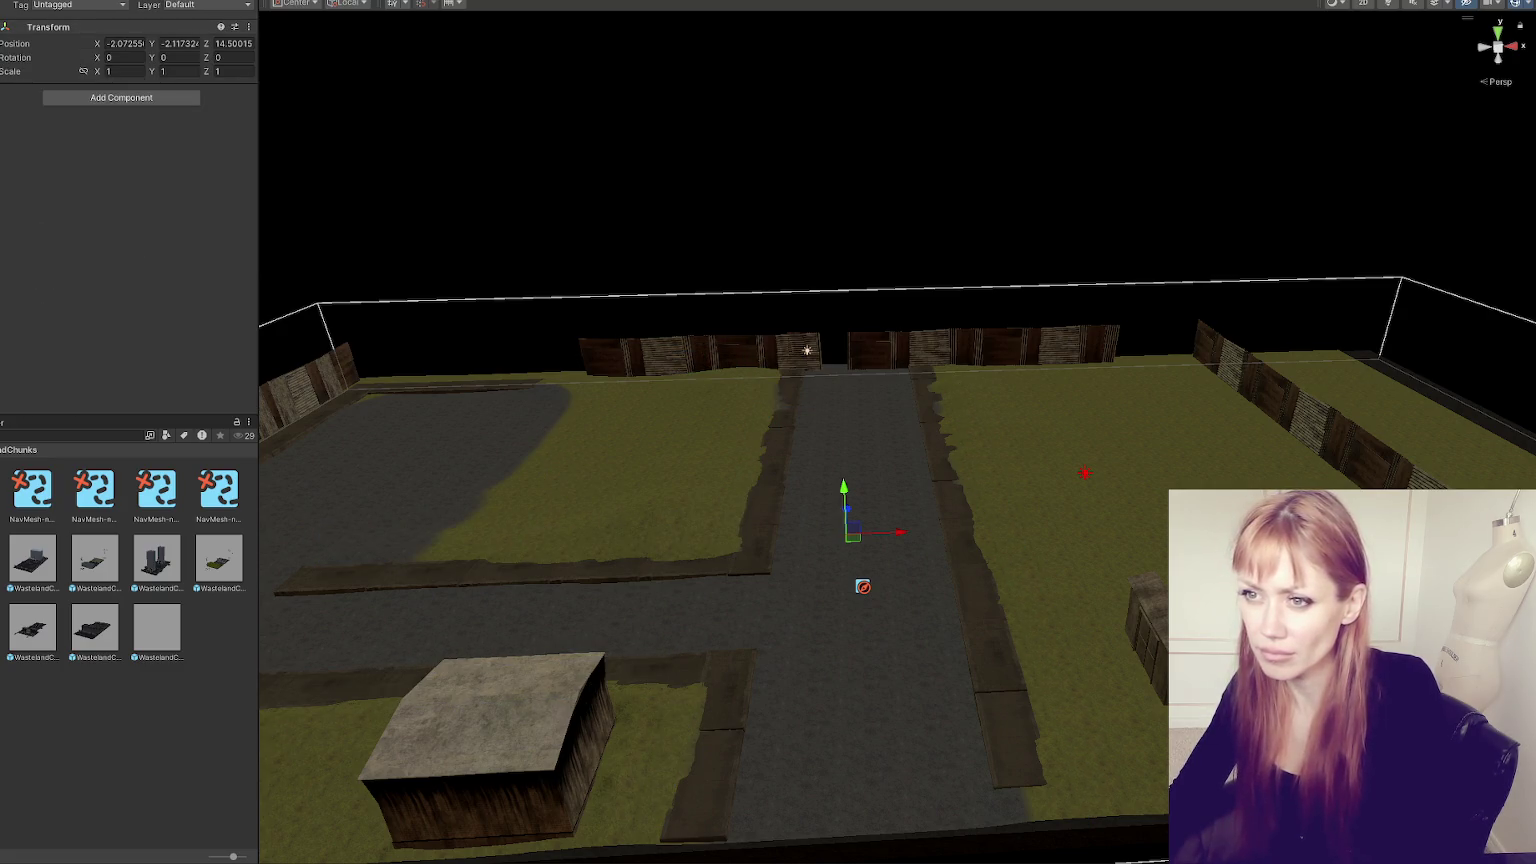
pyautogui.hotkey('ctrl', 'z')
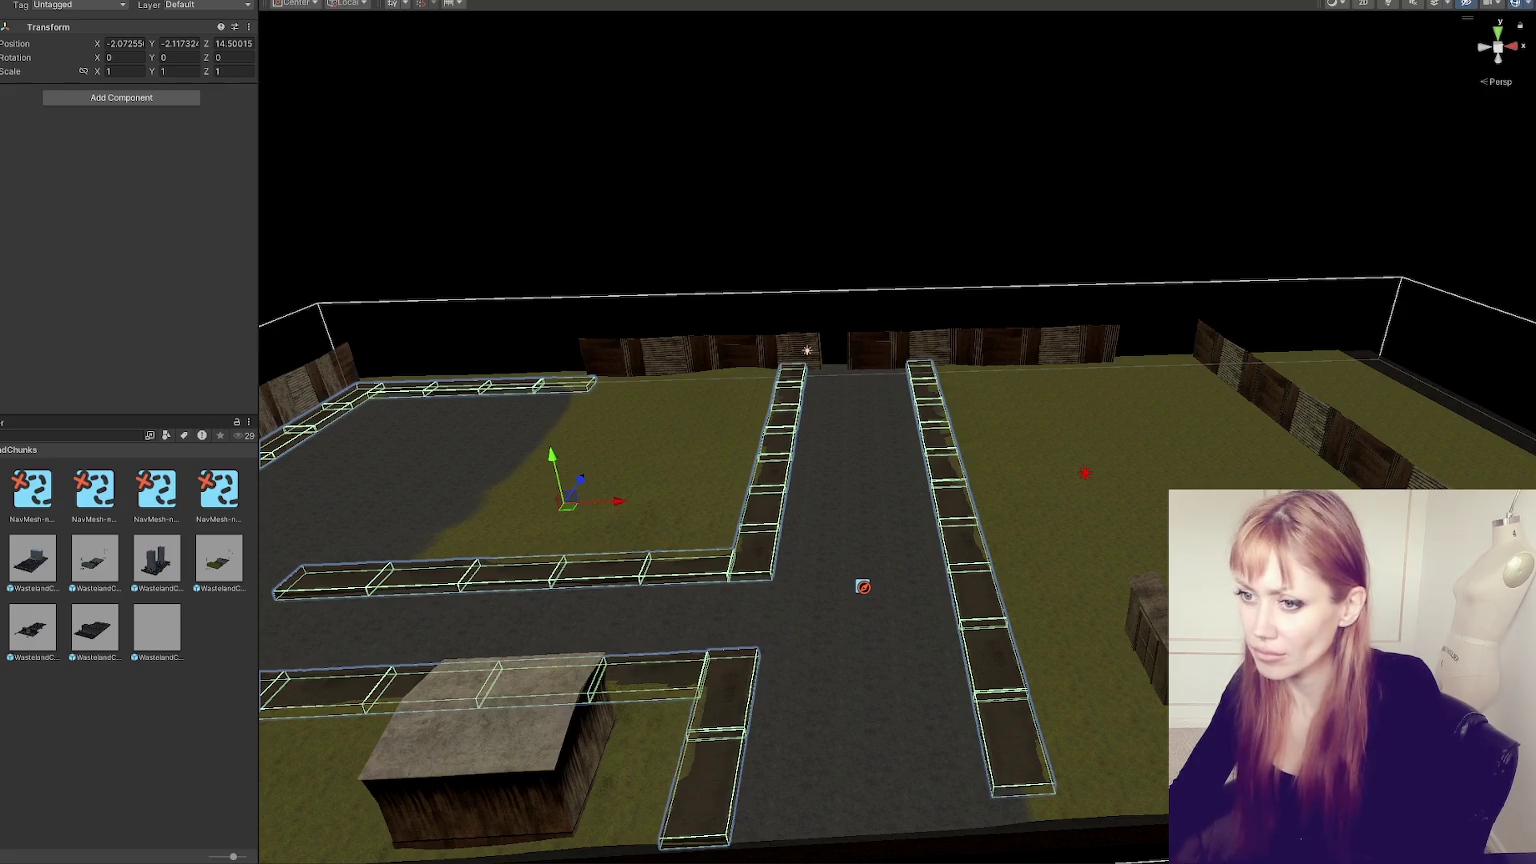
pyautogui.press('Delete')
pyautogui.moveTo(760, 500)
pyautogui.mouseDown()
pyautogui.moveTo(838, 450)
pyautogui.moveTo(1001, 483)
pyautogui.mouseUp()
pyautogui.click(862, 505)
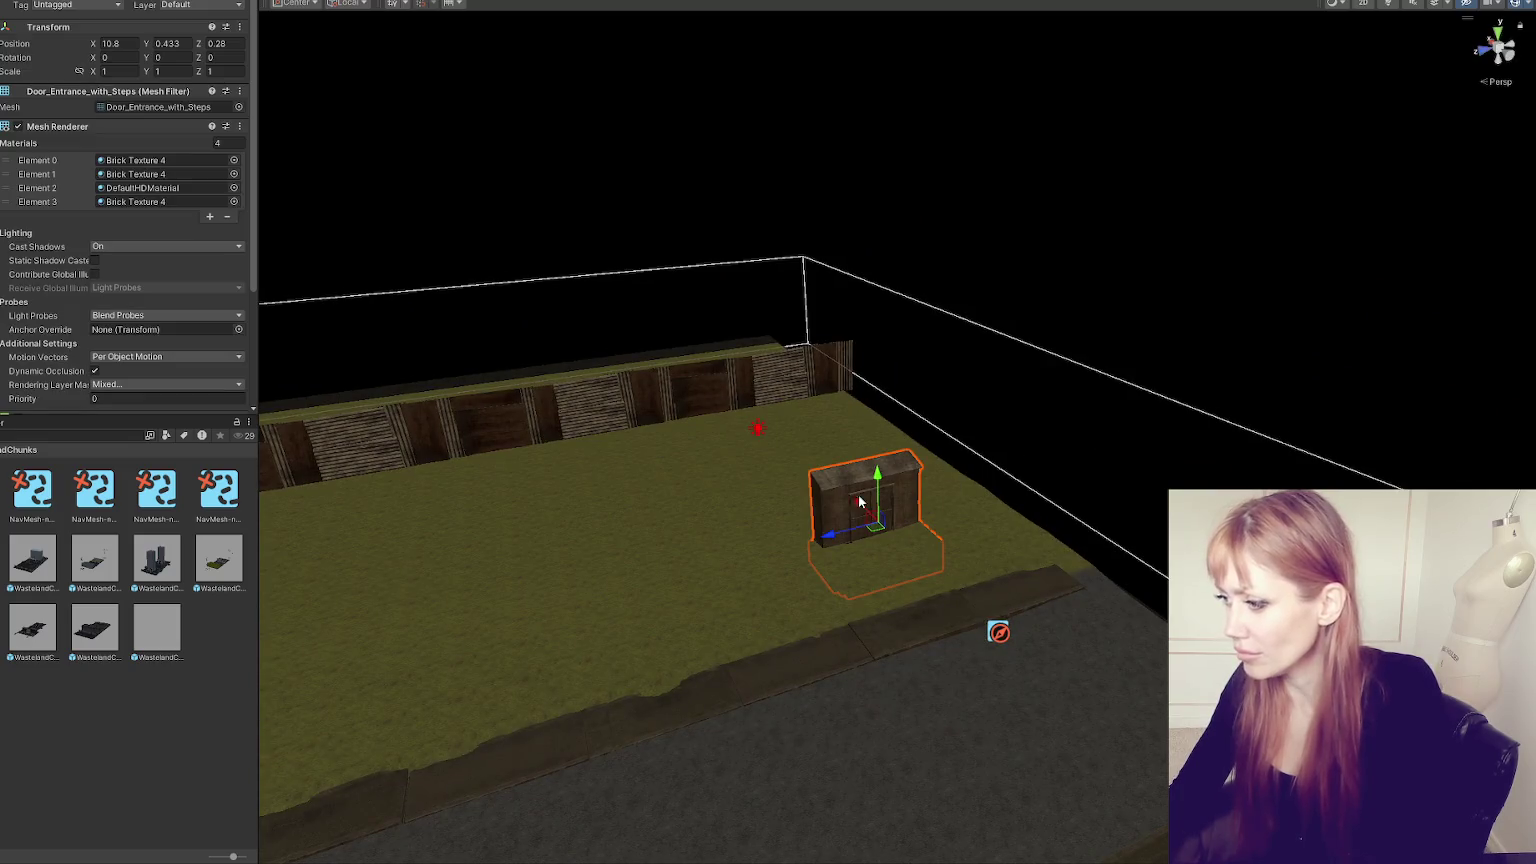
pyautogui.moveTo(560, 280)
pyautogui.mouseDown()
pyautogui.moveTo(994, 124)
pyautogui.moveTo(1177, 247)
pyautogui.moveTo(901, 253)
pyautogui.moveTo(775, 216)
pyautogui.moveTo(889, 294)
pyautogui.moveTo(785, 338)
pyautogui.mouseUp()
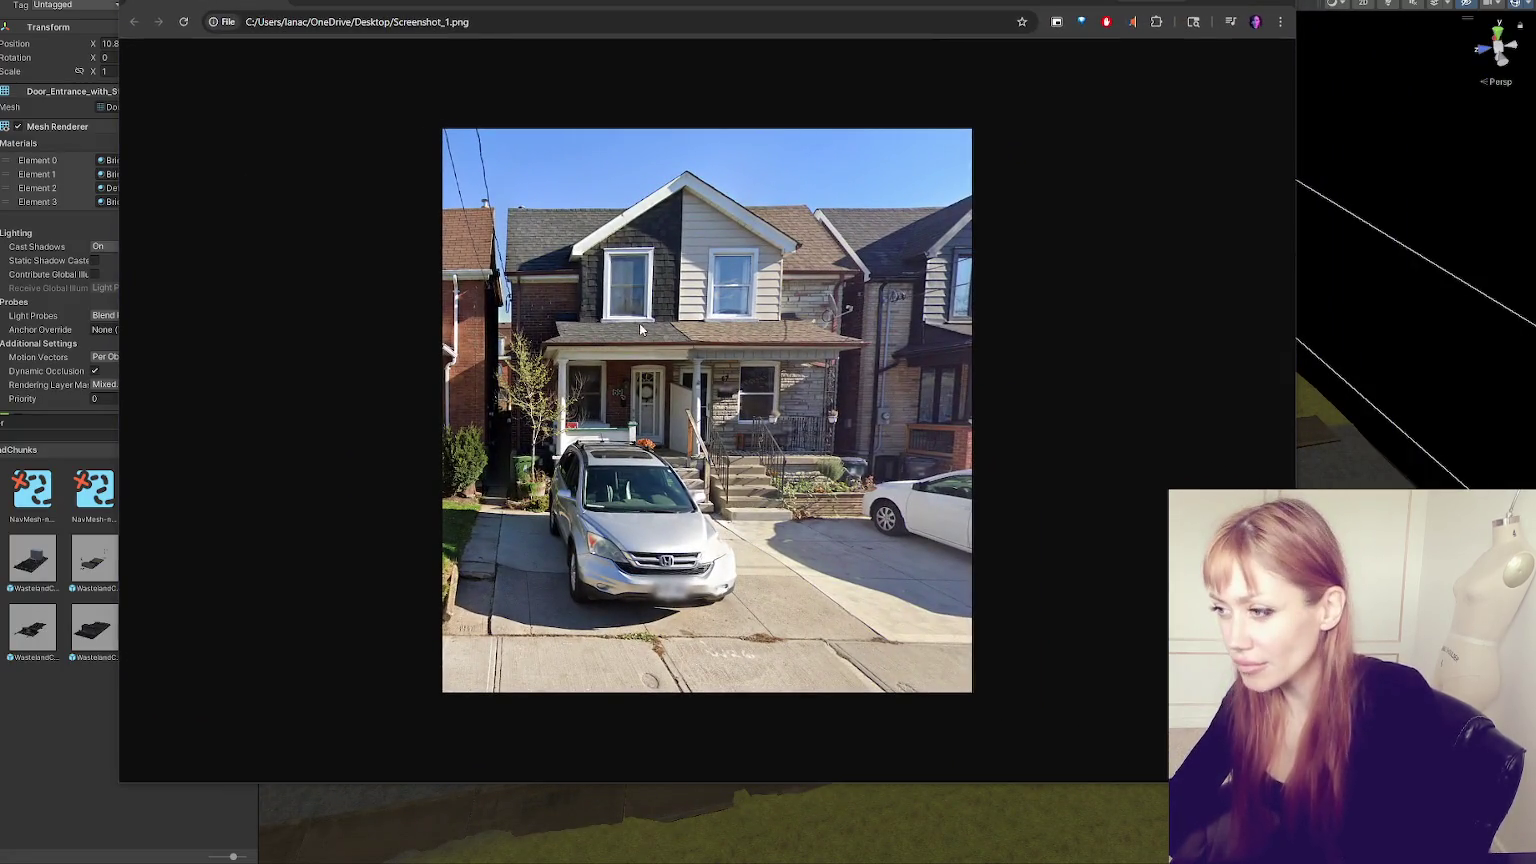
# - Zoom in on the Screenshot_1.png porch-house reference in Chrome
pyautogui.scroll(4, 766, 296)
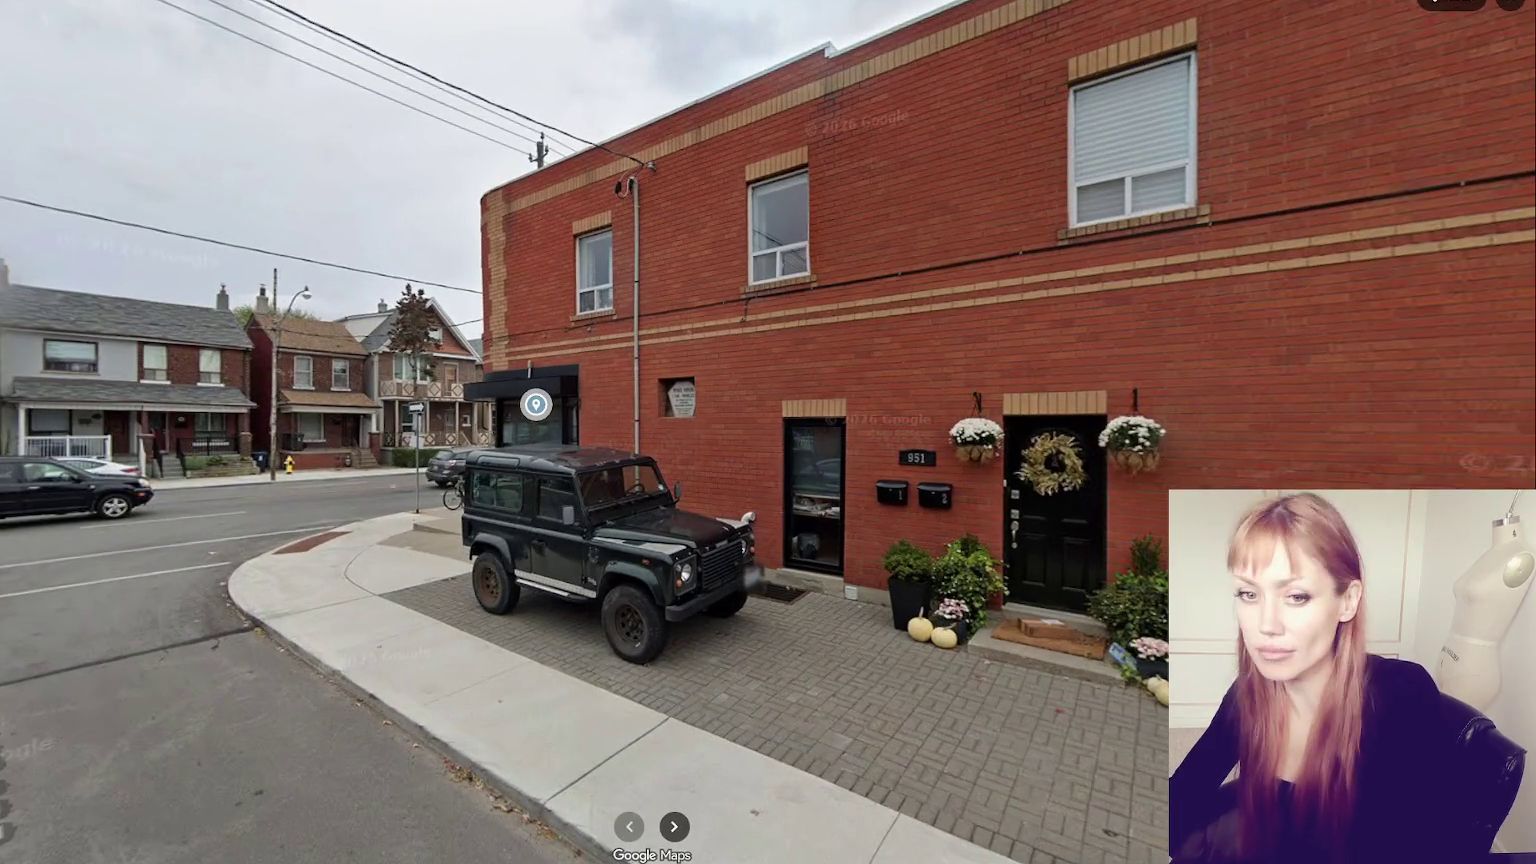
# - Turn toward Manchester Ave and advance along it toward the houses on the left
pyautogui.moveTo(458, 510); pyautogui.dragTo(915, 563)
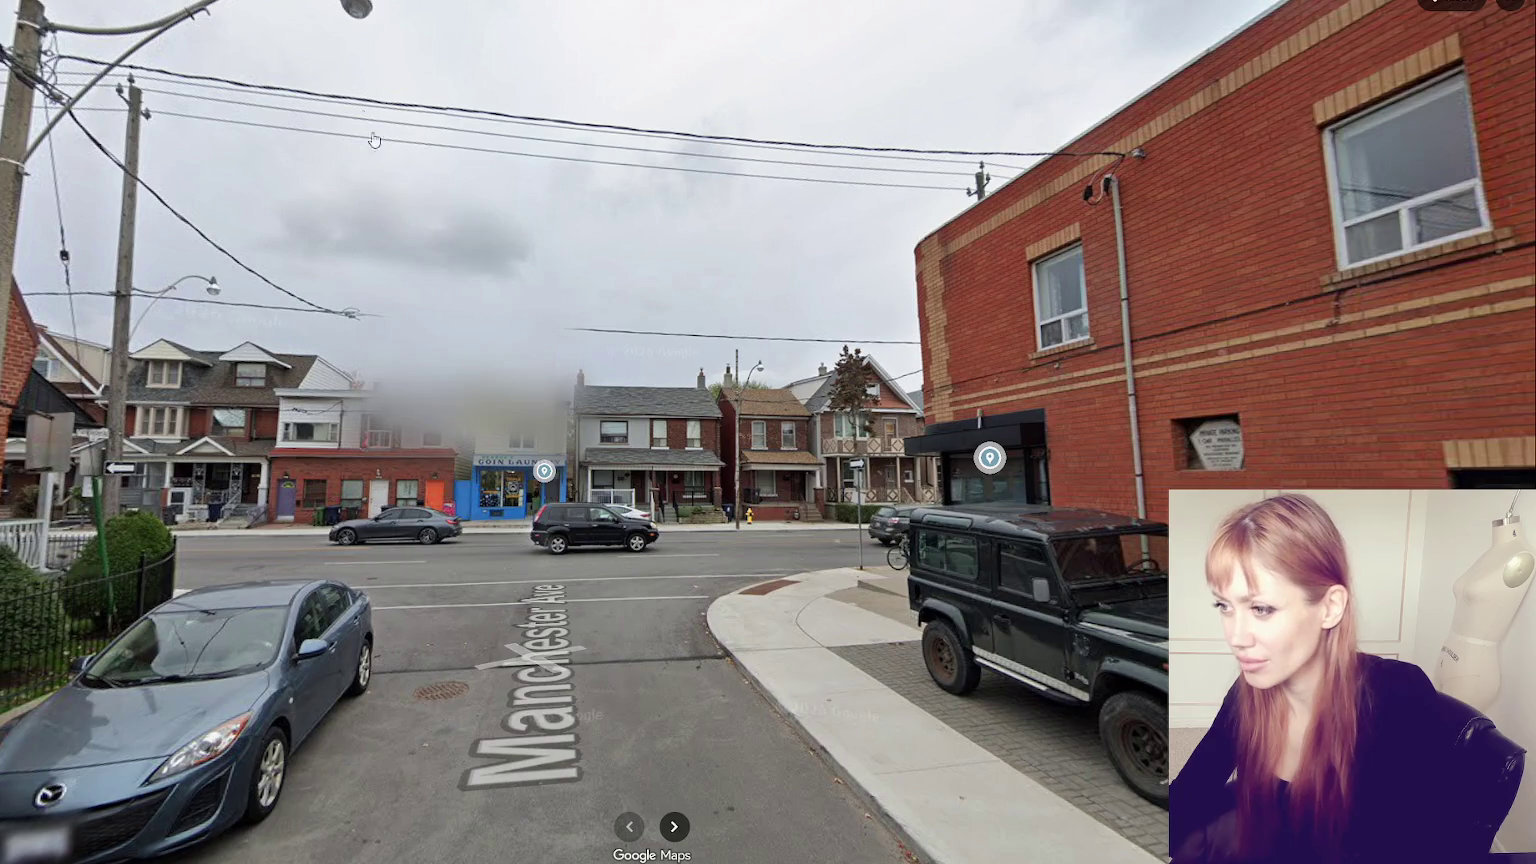
pyautogui.click(989, 457)
pyautogui.moveTo(1020, 290)
pyautogui.mouseDown()
pyautogui.moveTo(136, 285)
pyautogui.moveTo(68, 453)
pyautogui.mouseUp()
pyautogui.moveTo(803, 504)
pyautogui.mouseDown()
pyautogui.moveTo(420, 535)
pyautogui.moveTo(468, 375)
pyautogui.mouseUp()
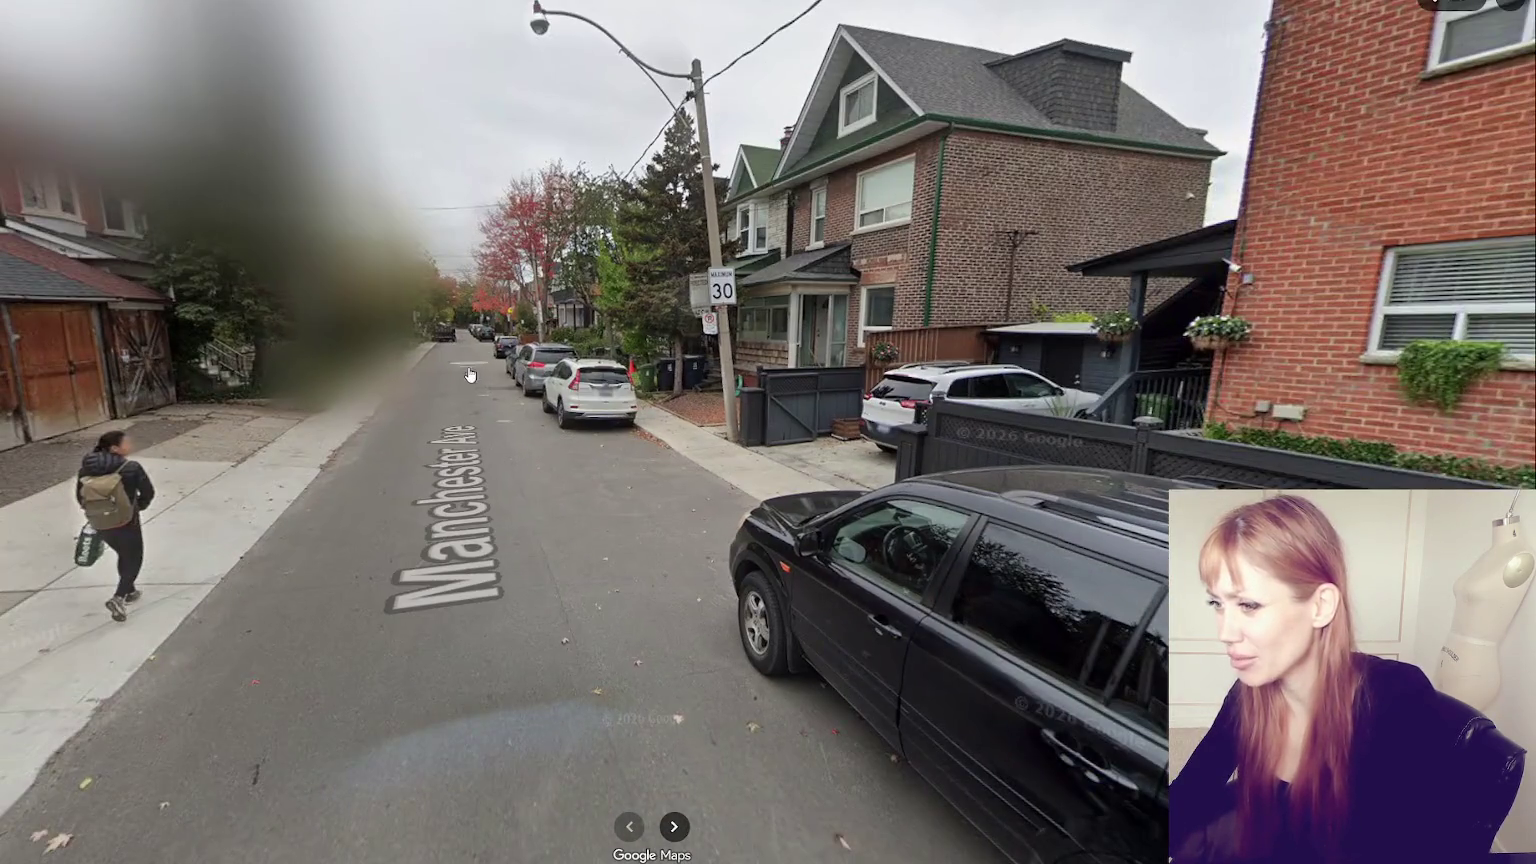
pyautogui.click(465, 376)
pyautogui.click(468, 358)
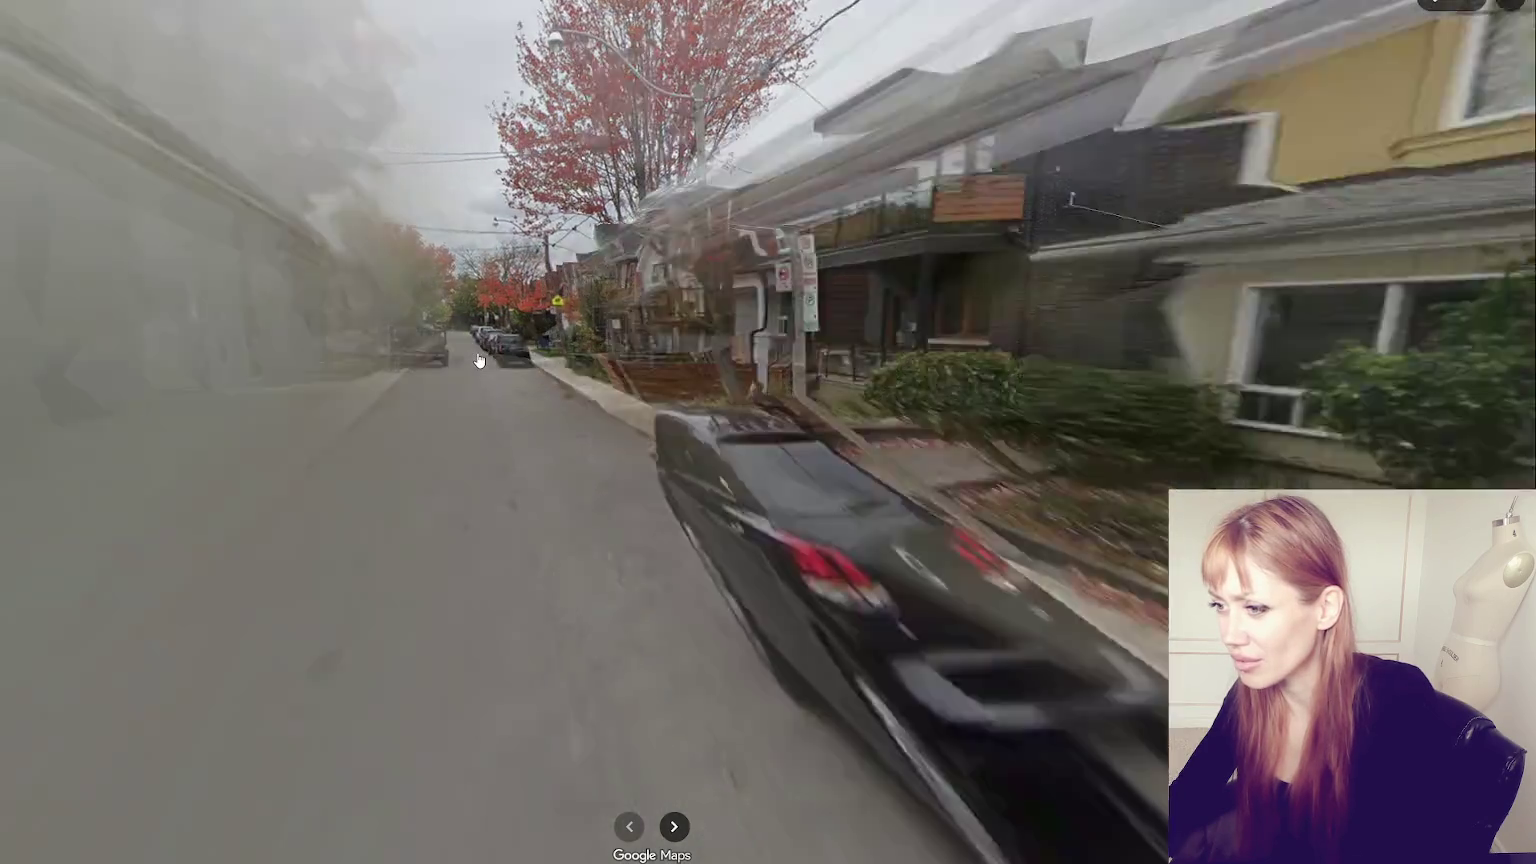
pyautogui.click(133, 430)
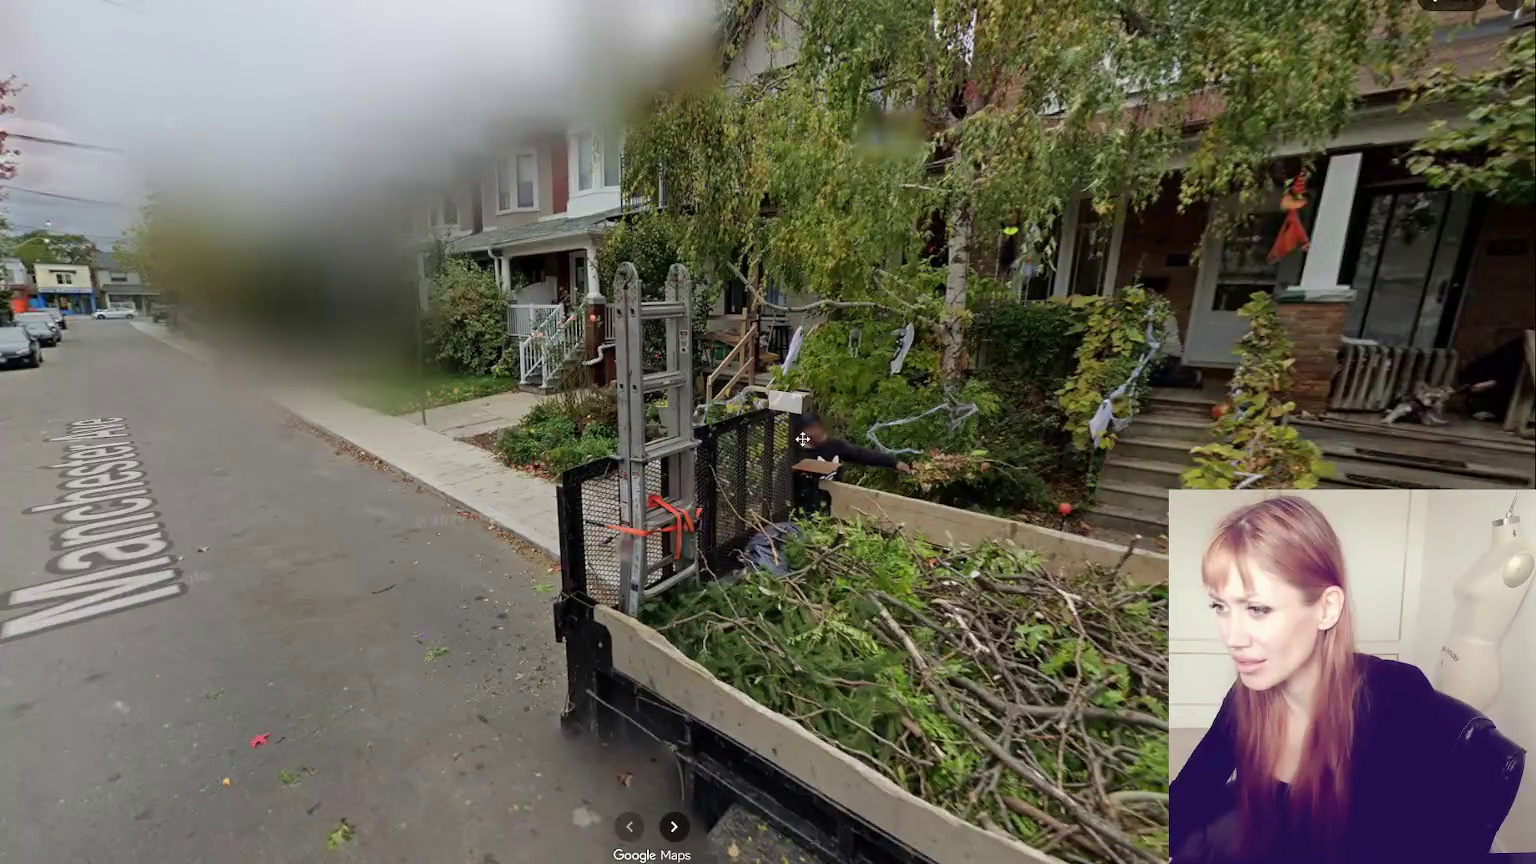
pyautogui.click(242, 386)
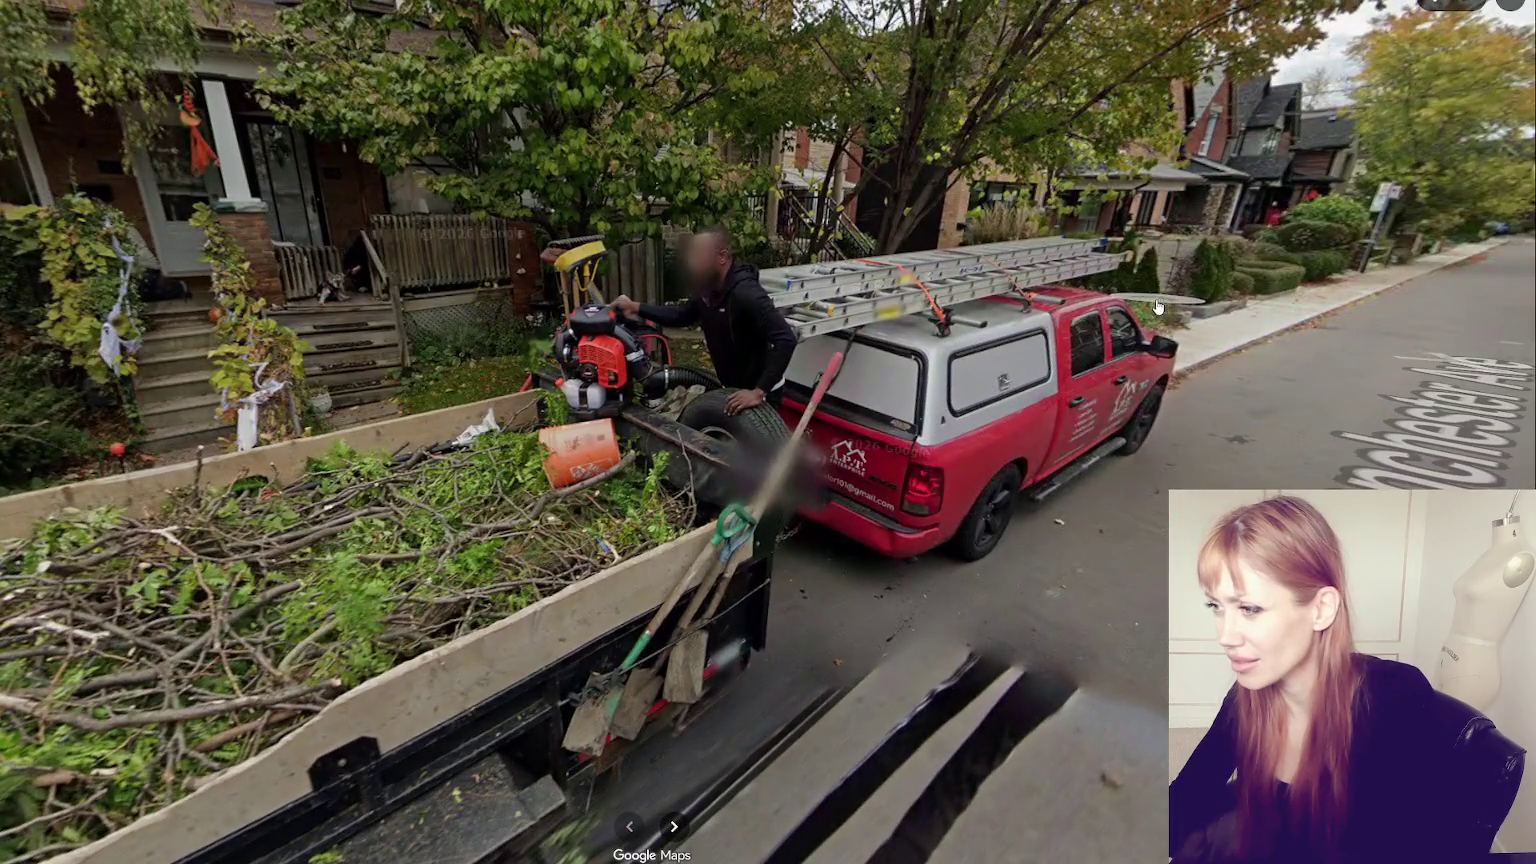
# - Move down the street to the brick houses at No. 18 and the grey Halloween house
pyautogui.moveTo(971, 371)
pyautogui.mouseDown()
pyautogui.moveTo(551, 356)
pyautogui.moveTo(509, 378)
pyautogui.mouseUp()
pyautogui.click(588, 354)
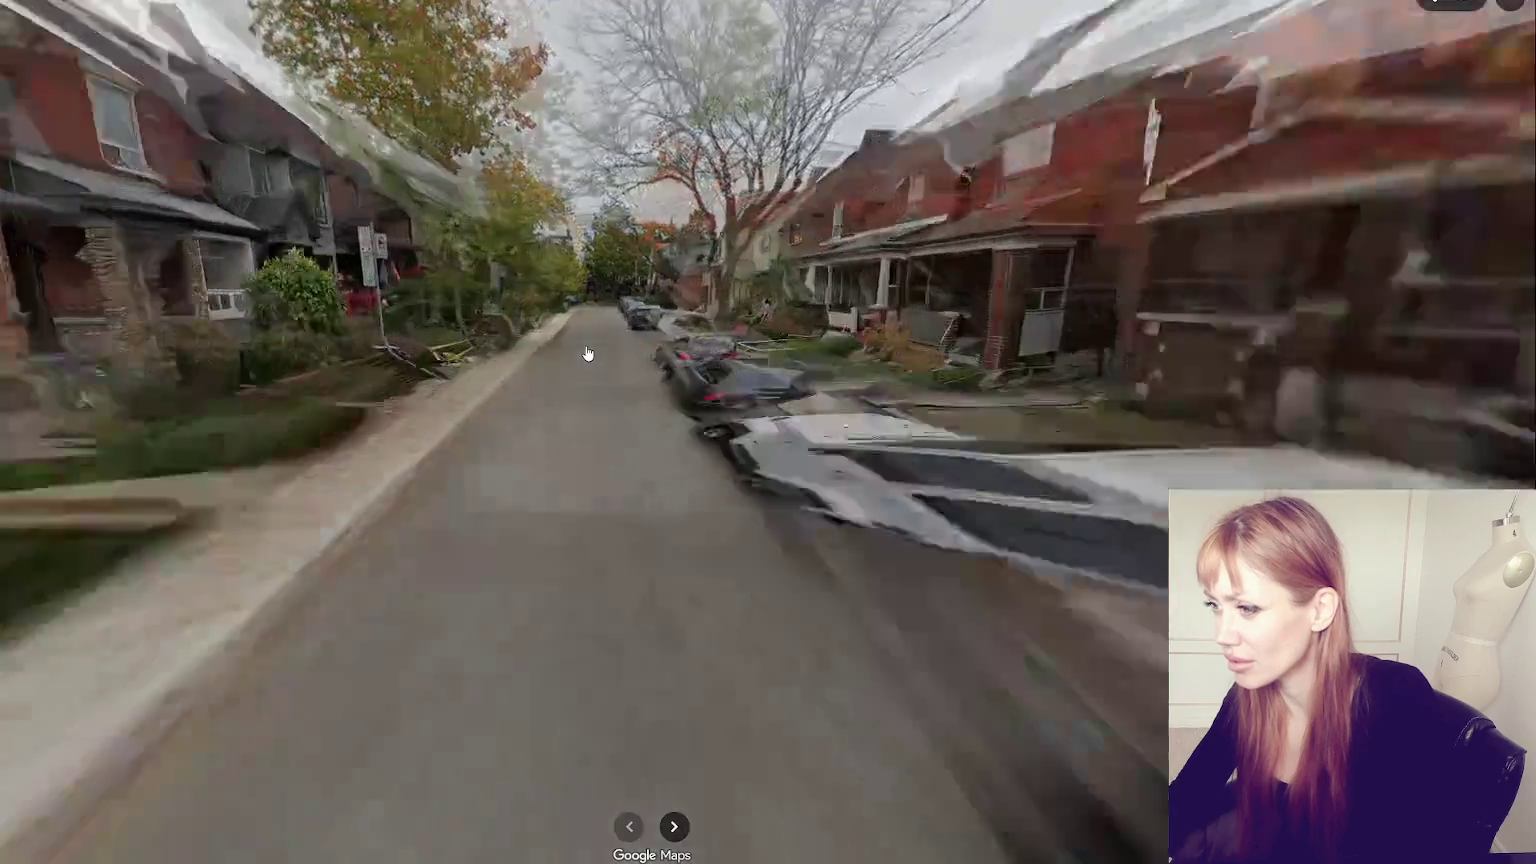
pyautogui.click(1025, 455)
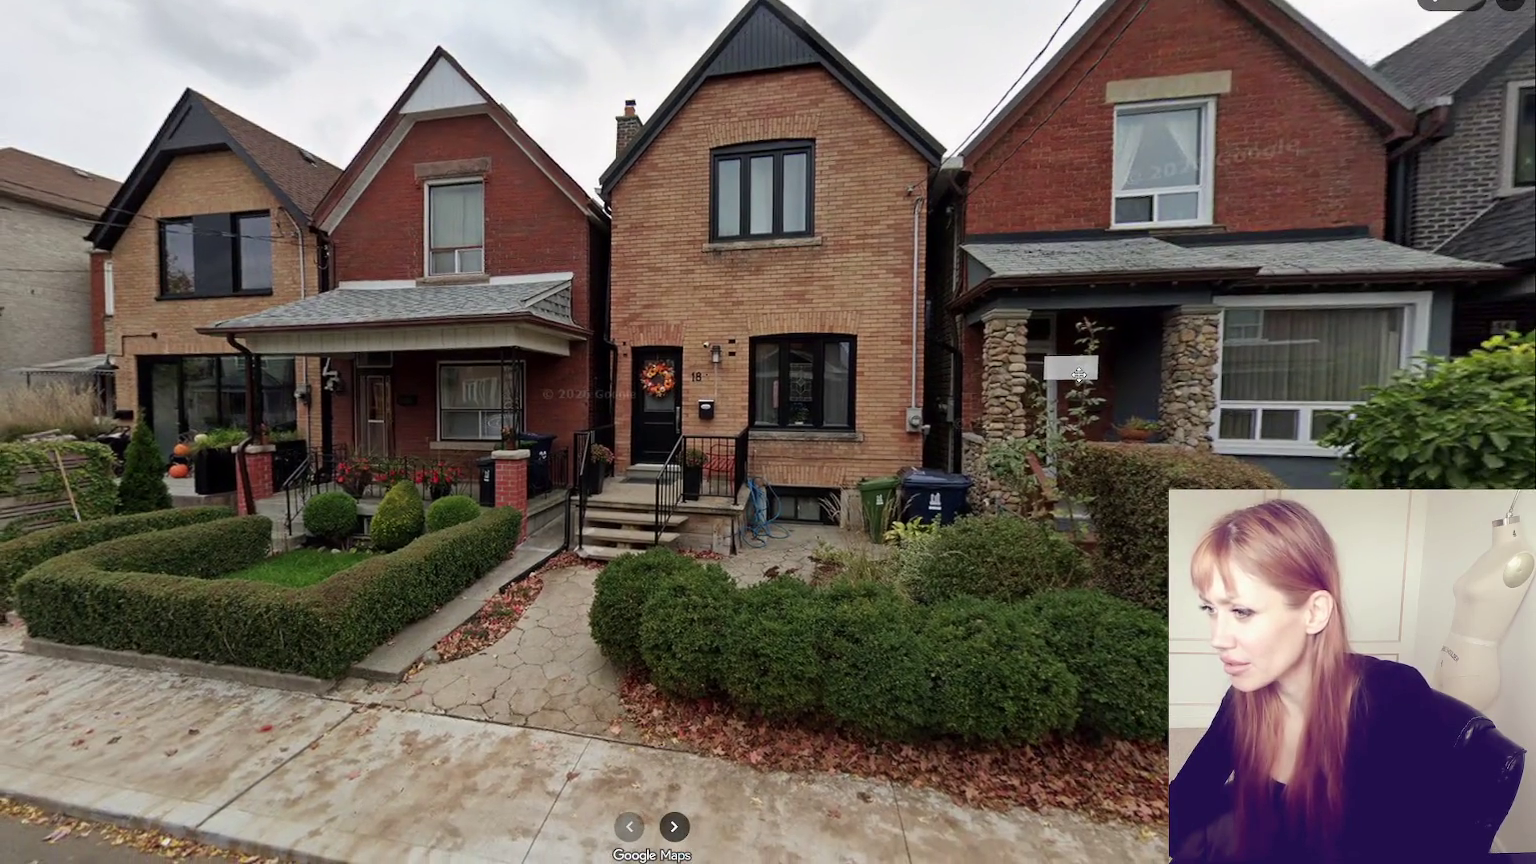
pyautogui.moveTo(1080, 372); pyautogui.dragTo(548, 336)
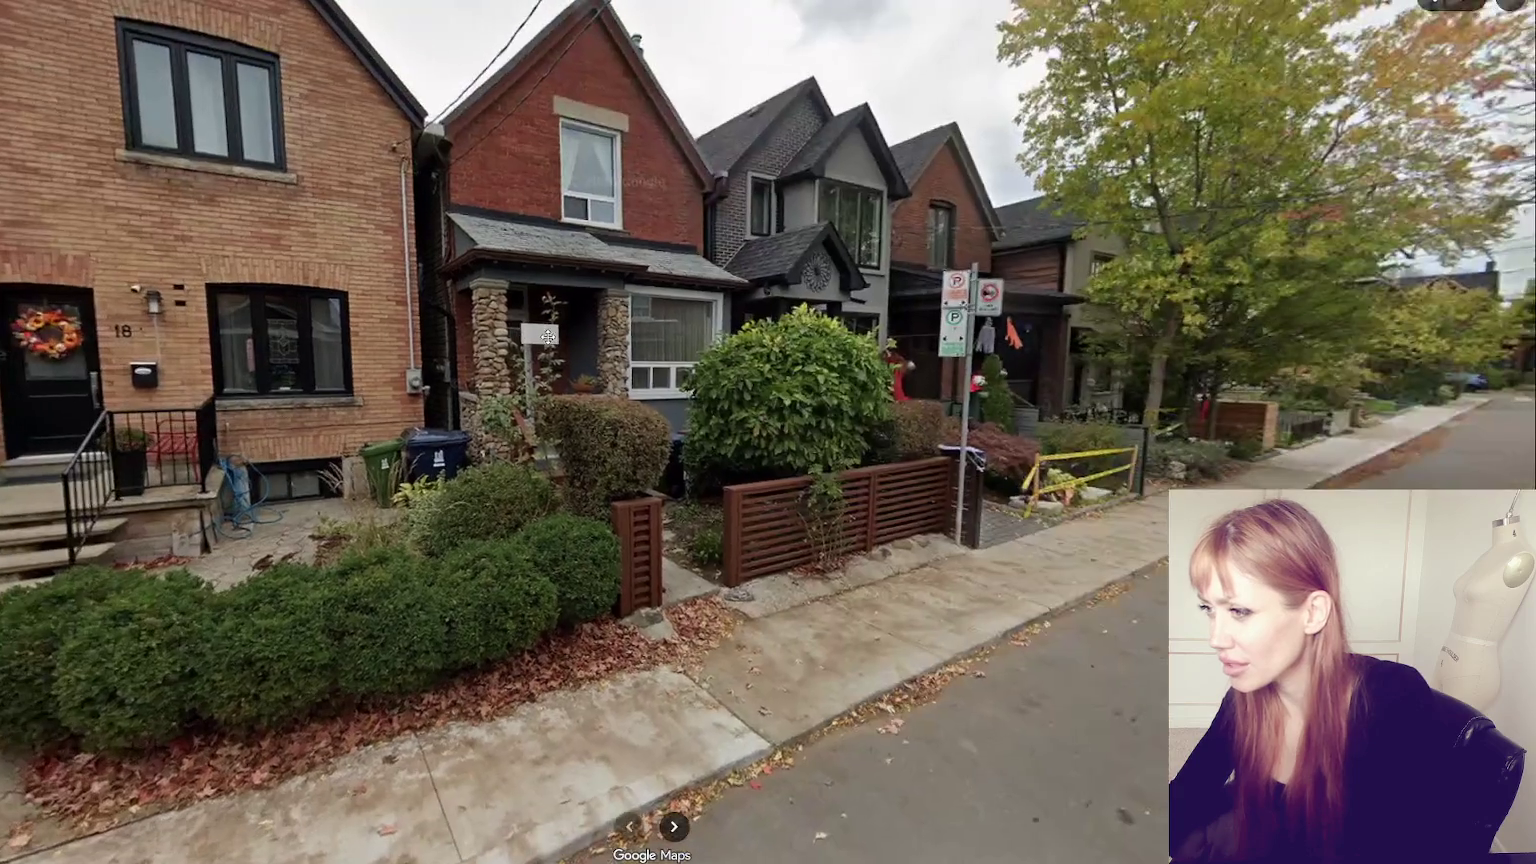
pyautogui.click(1075, 594)
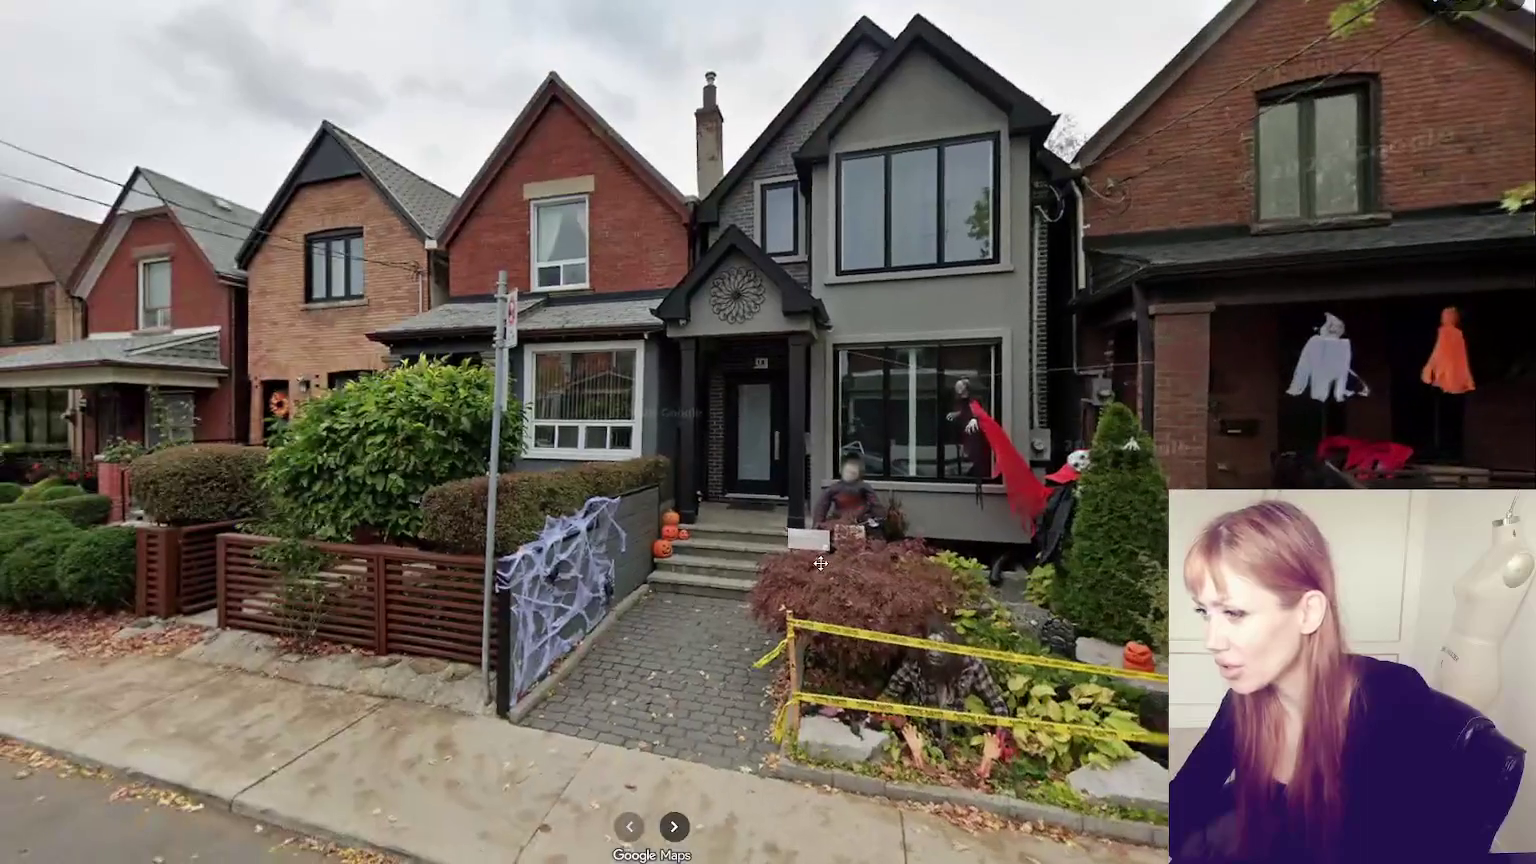
pyautogui.click(820, 564)
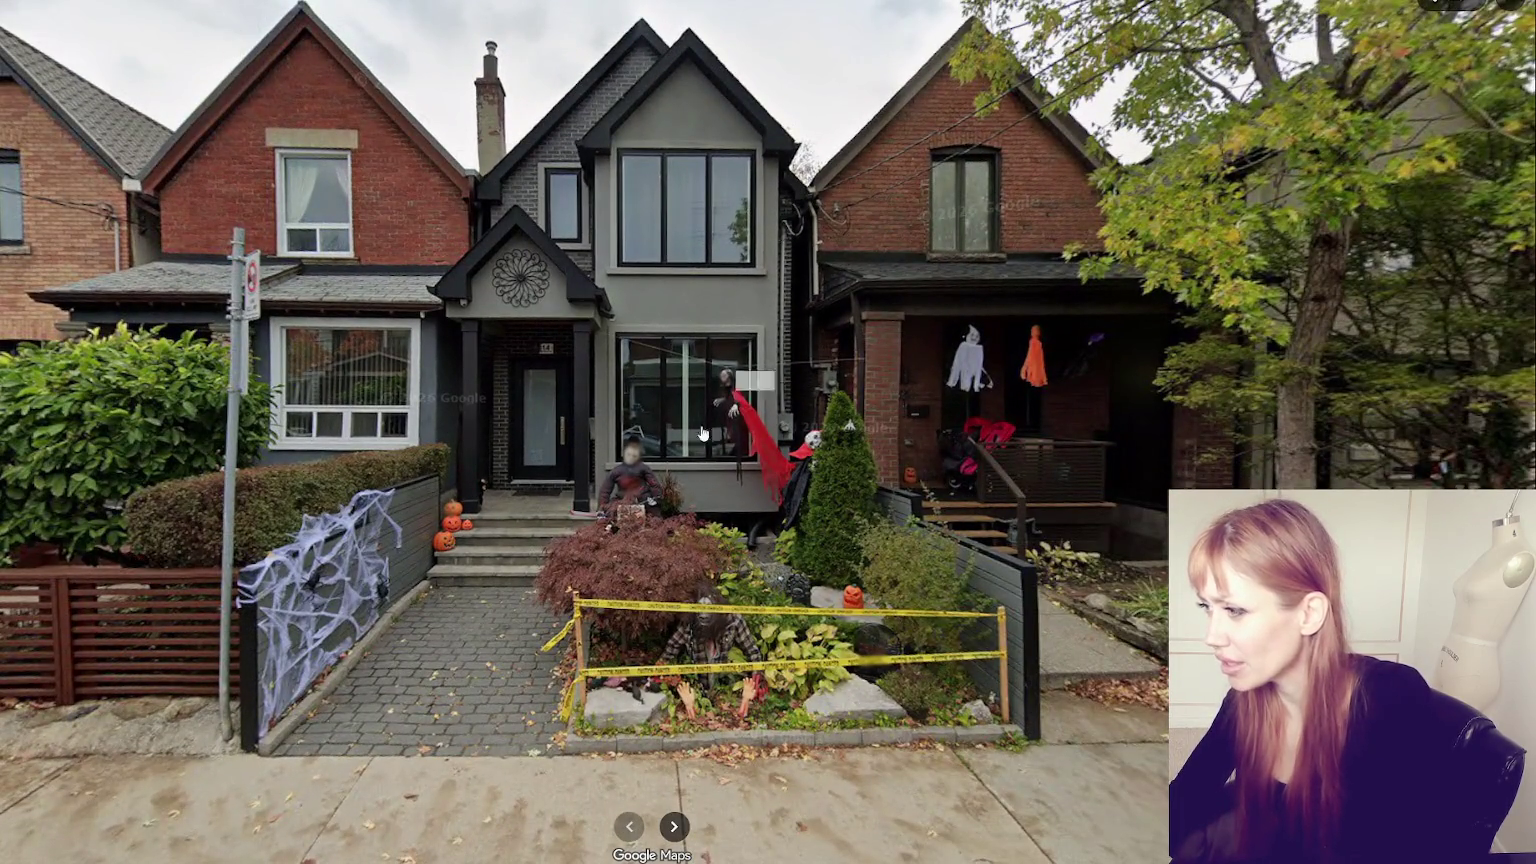
# - Face house 18 head-on, look up Manchester Ave, then jump to Shaw St
pyautogui.click(110, 705)
pyautogui.click(142, 716)
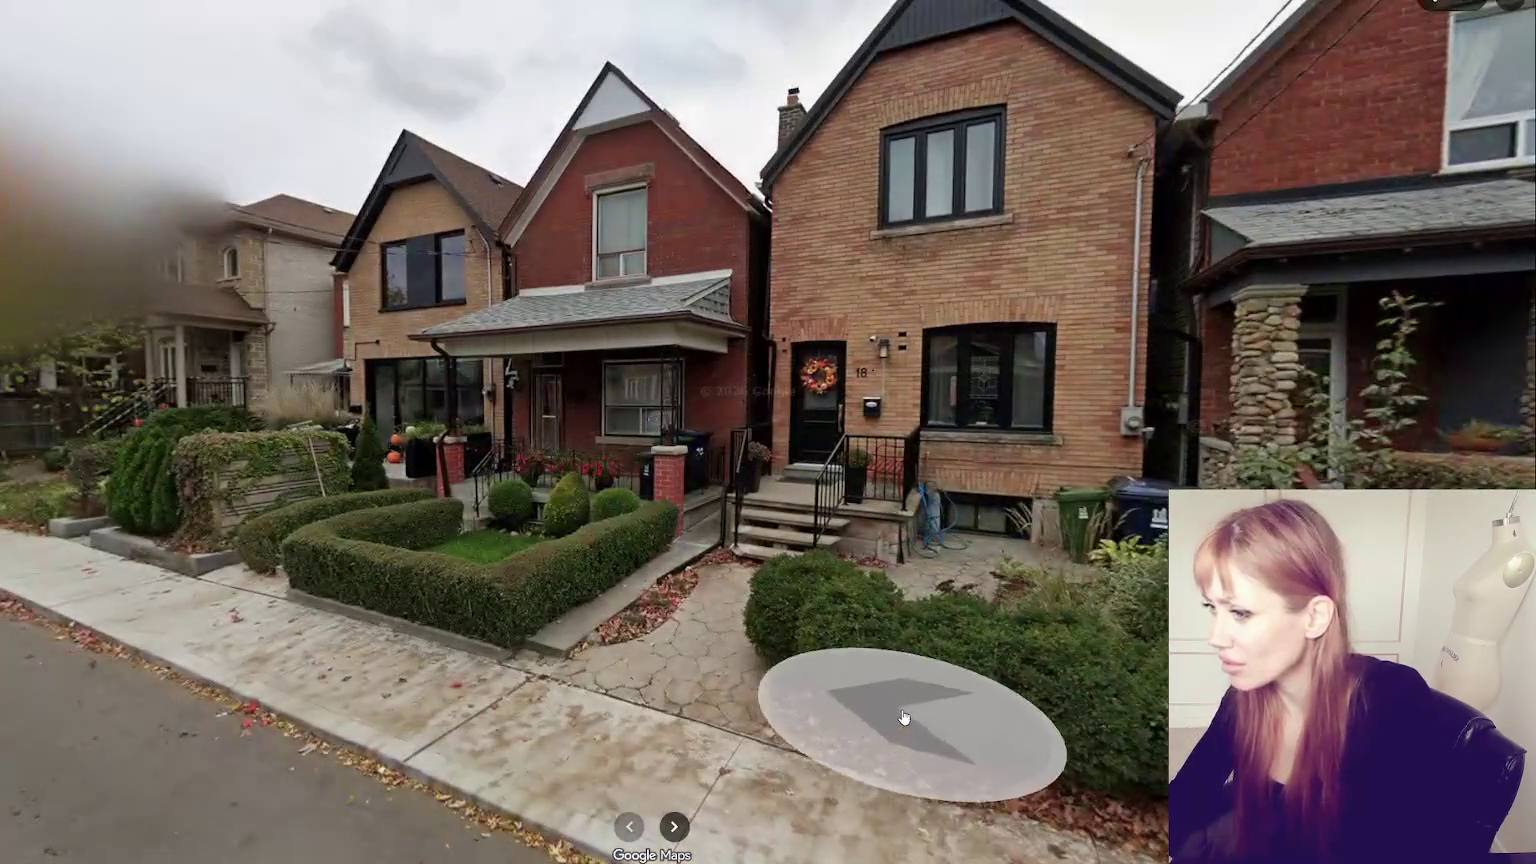
pyautogui.click(758, 608)
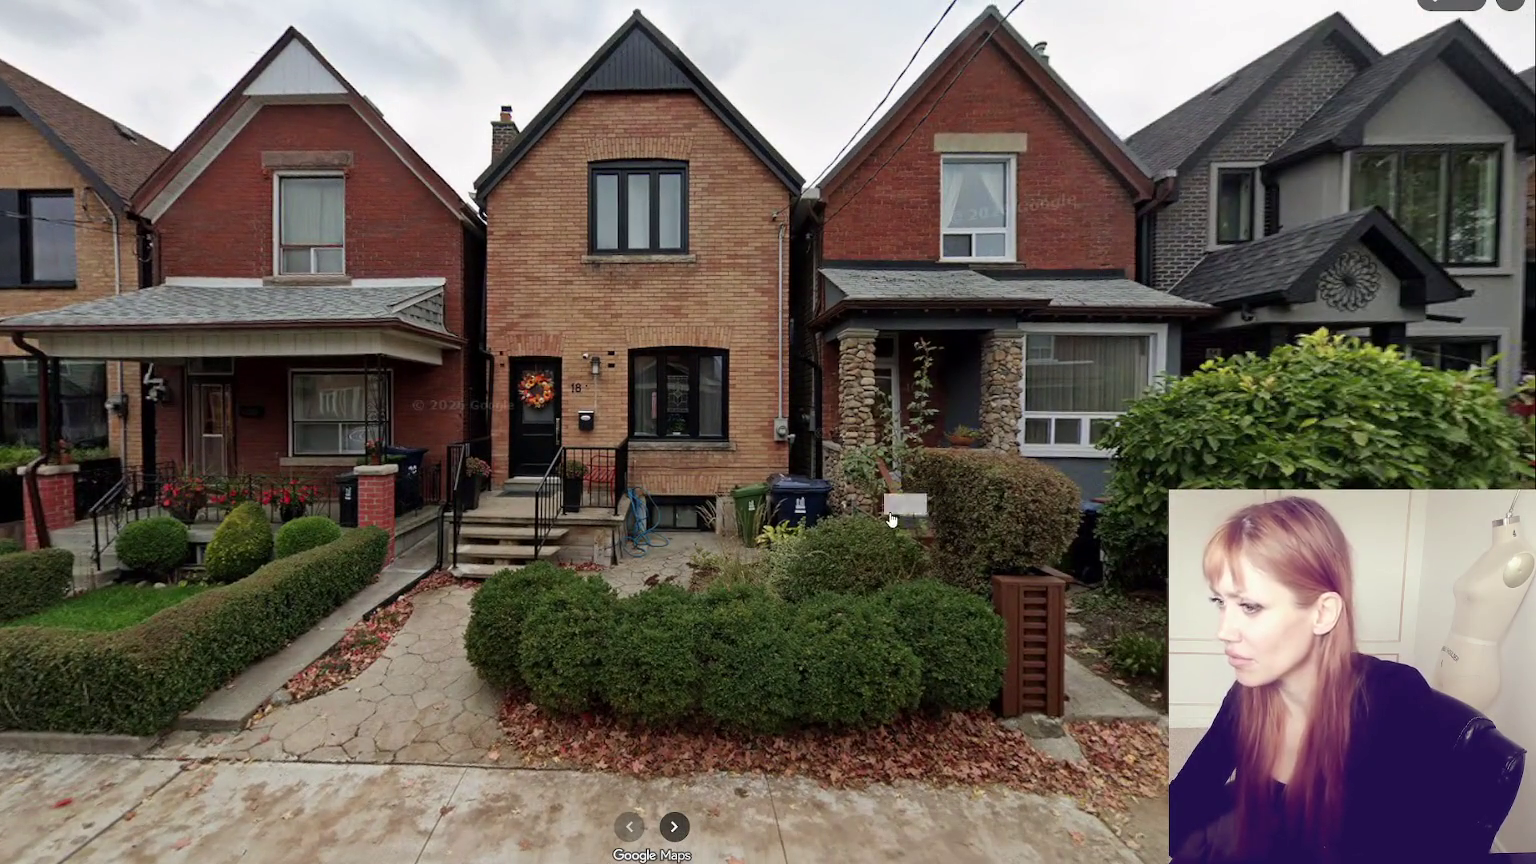
pyautogui.click(280, 628)
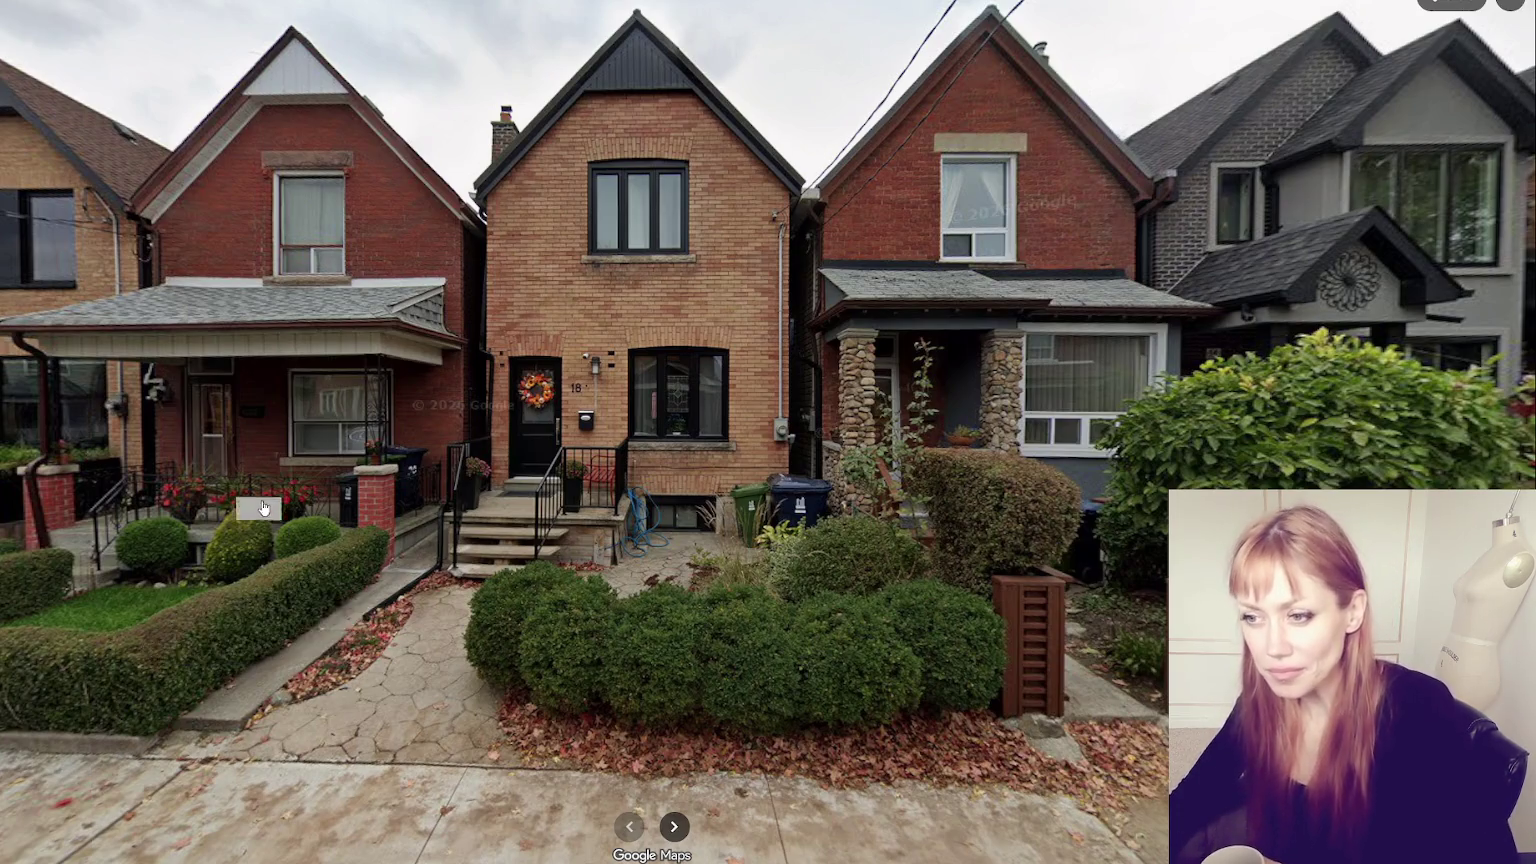
pyautogui.press('Left')
pyautogui.press('Left')
pyautogui.press('Left')
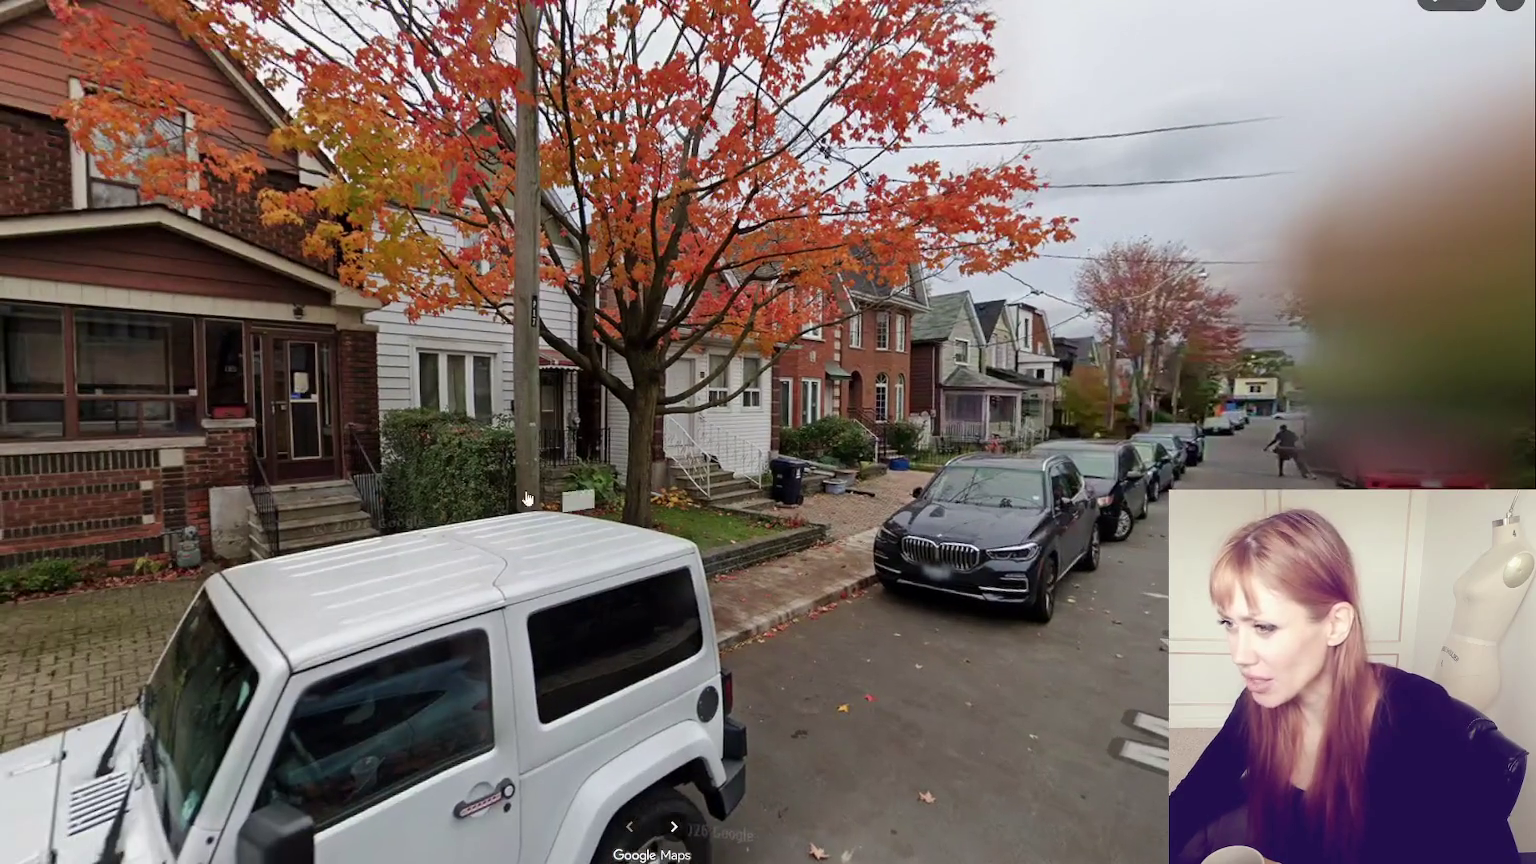
pyautogui.press('Right')
pyautogui.press('Right')
pyautogui.press('Right')
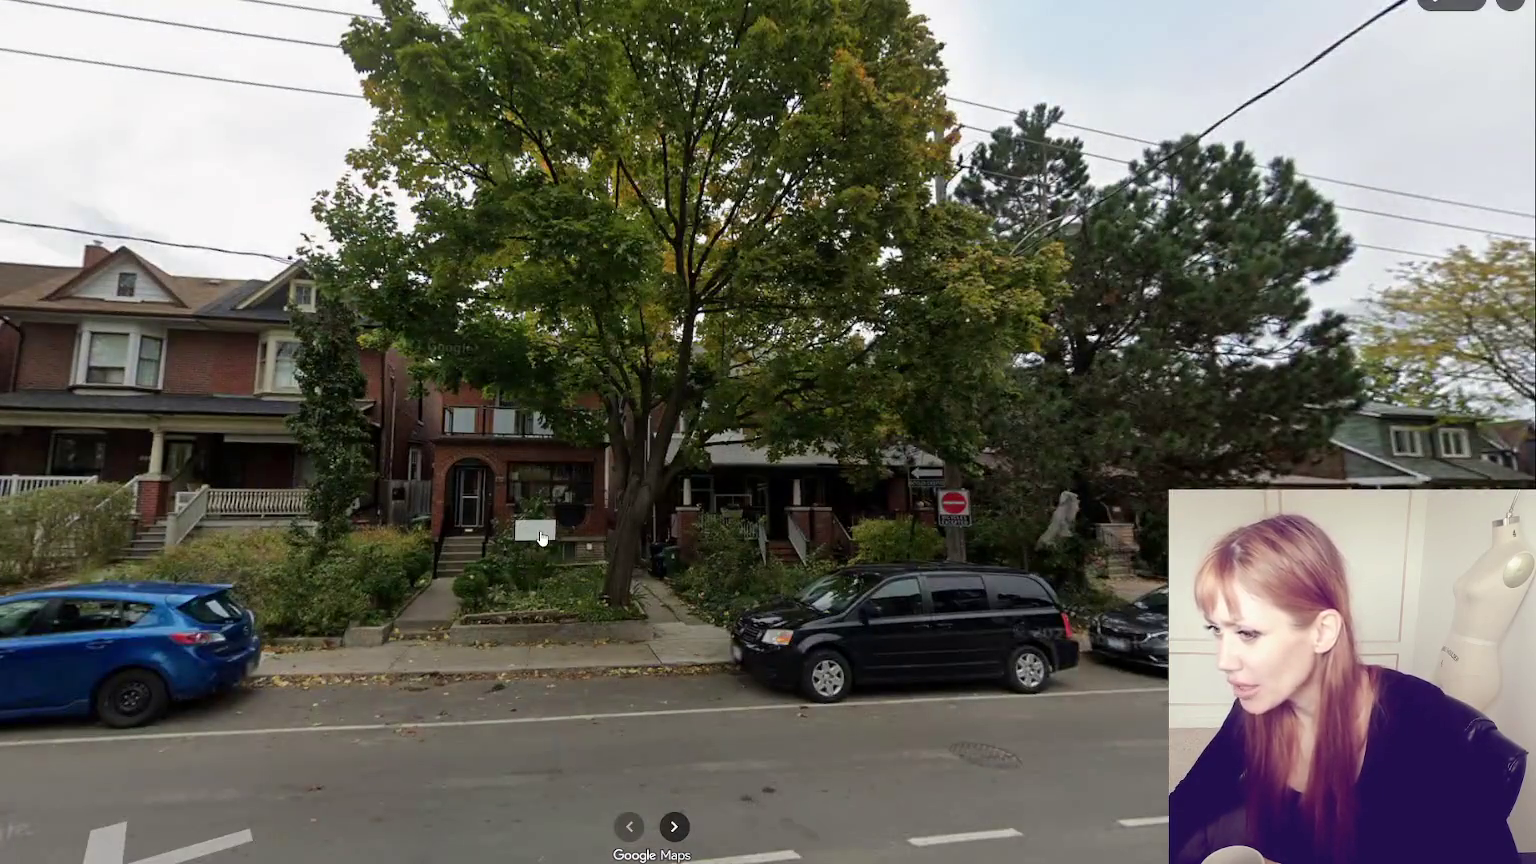
pyautogui.click(540, 538)
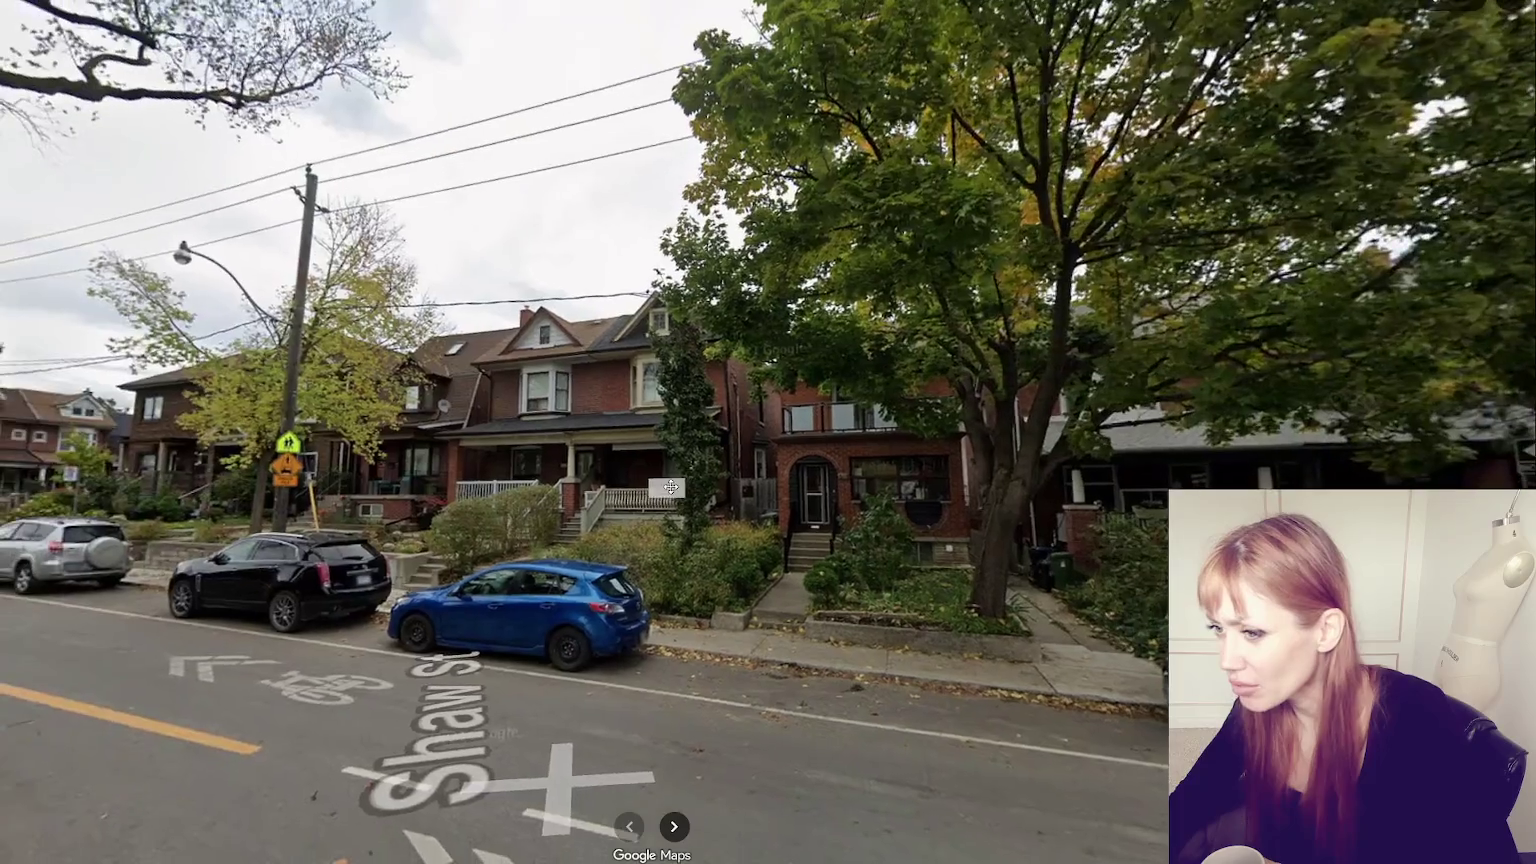
# - Look around the brick house with the arched door and step forward along Shaw St
pyautogui.press('Left')
pyautogui.press('Right')
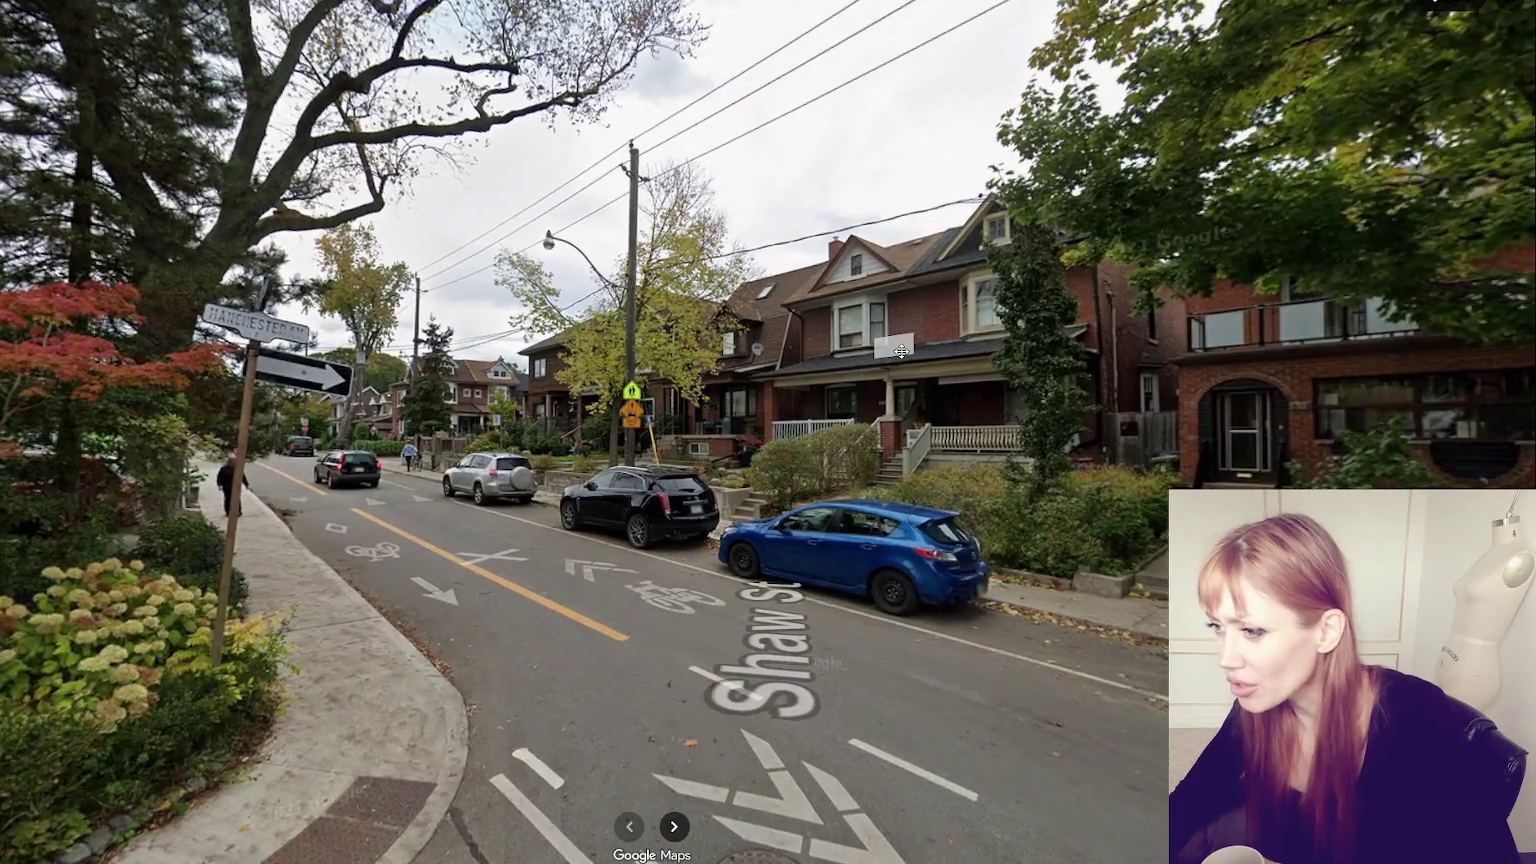
pyautogui.press('Right')
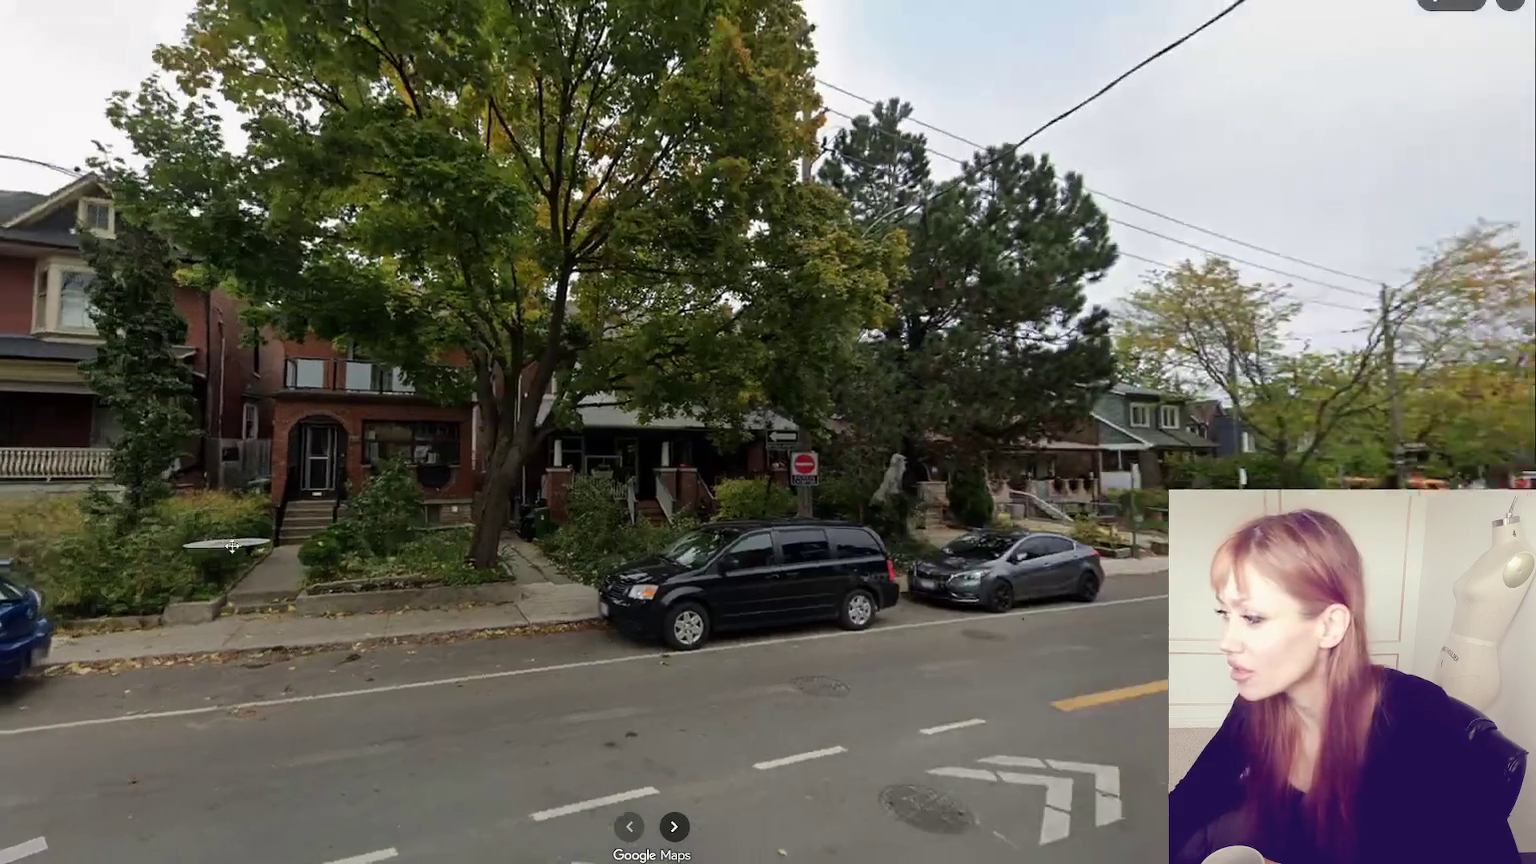
pyautogui.click(1045, 651)
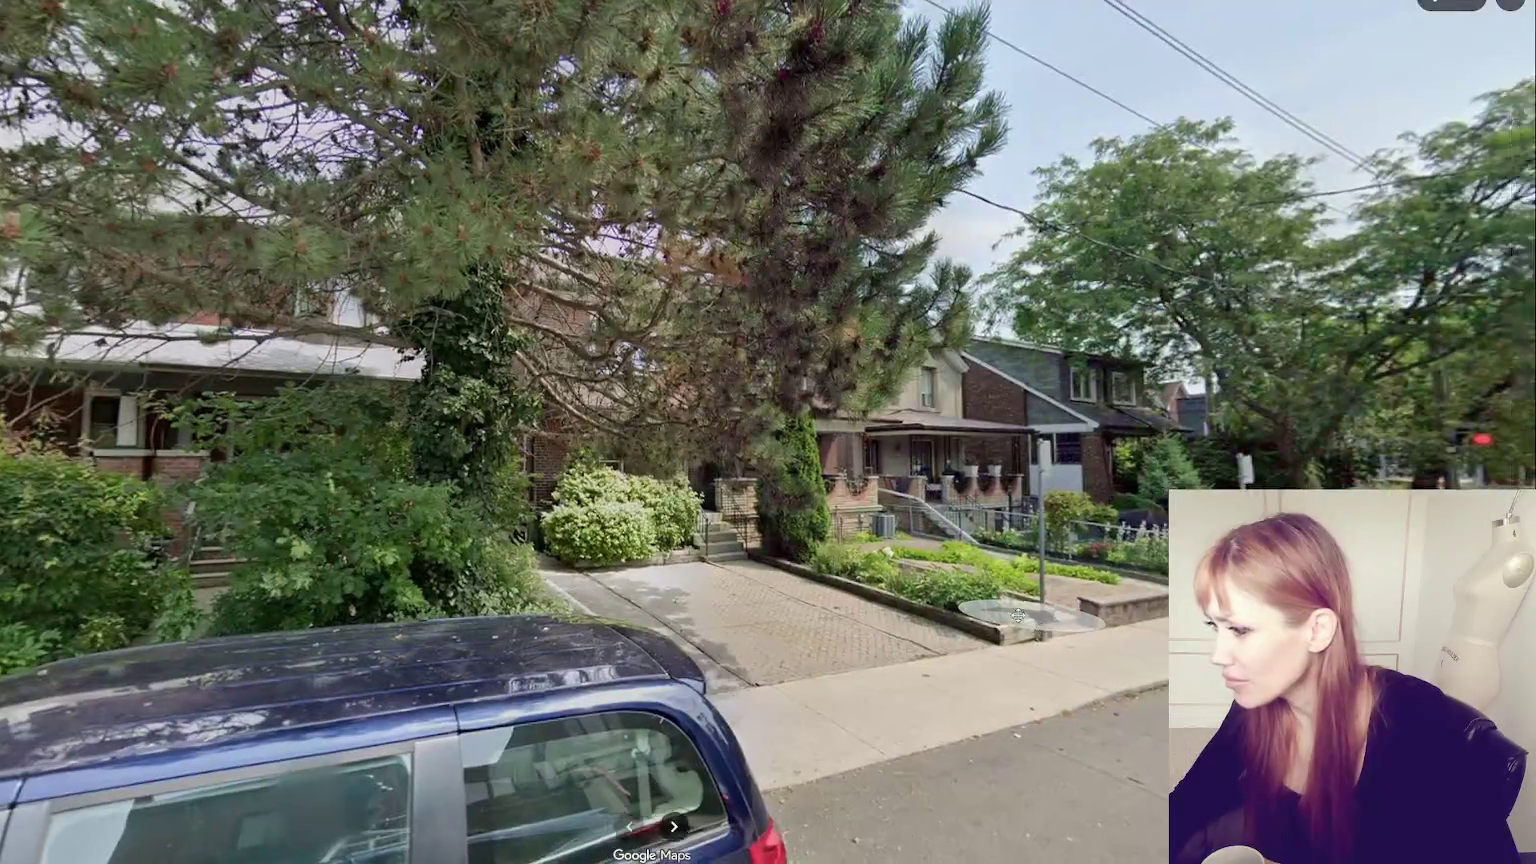
pyautogui.press('Right')
pyautogui.click(796, 518)
pyautogui.press('Left')
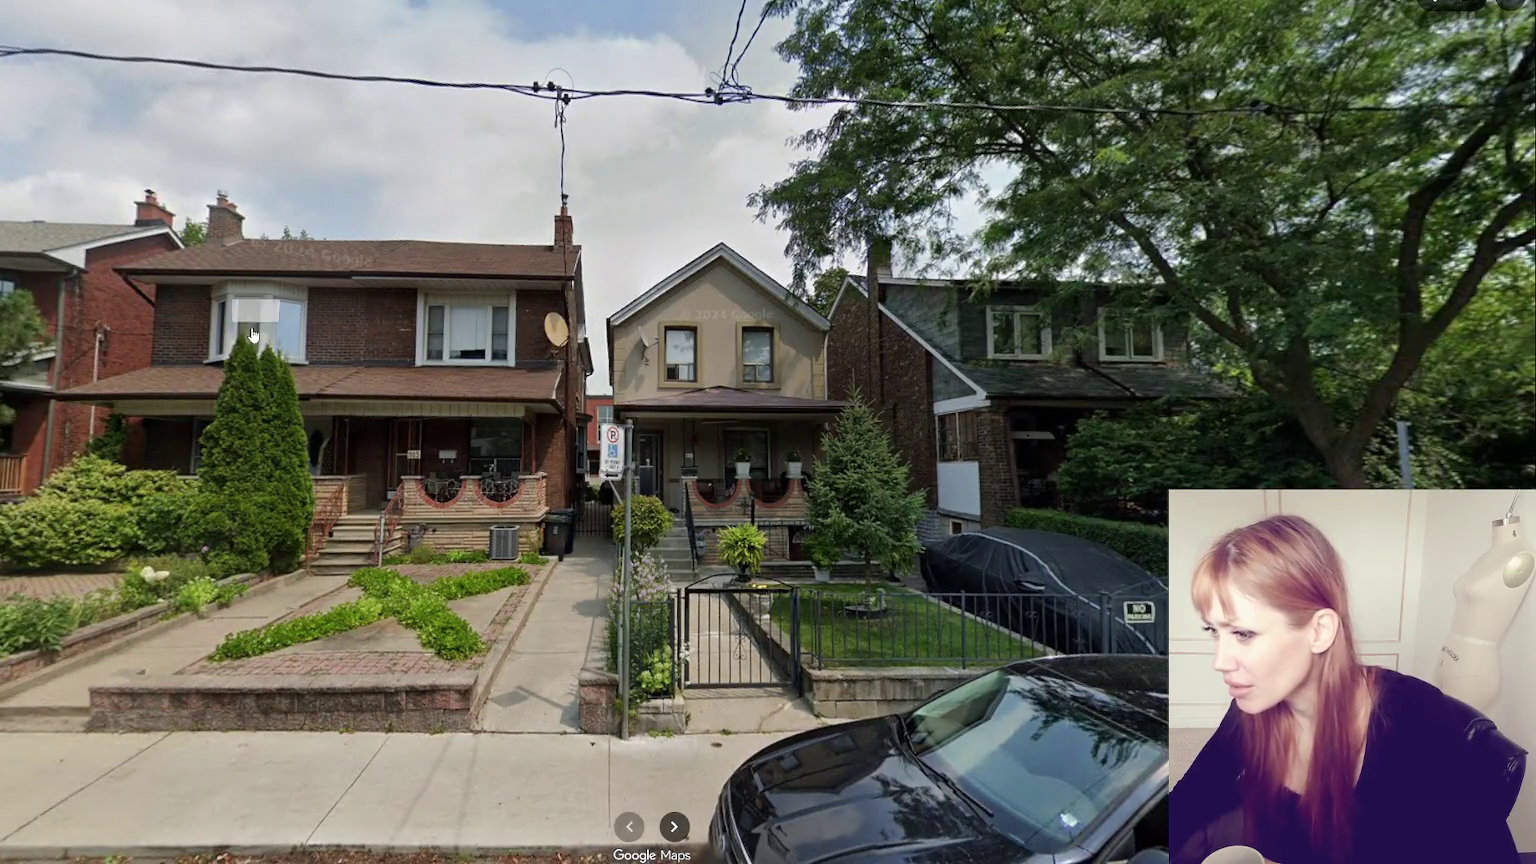
pyautogui.press('Right')
pyautogui.press('Left')
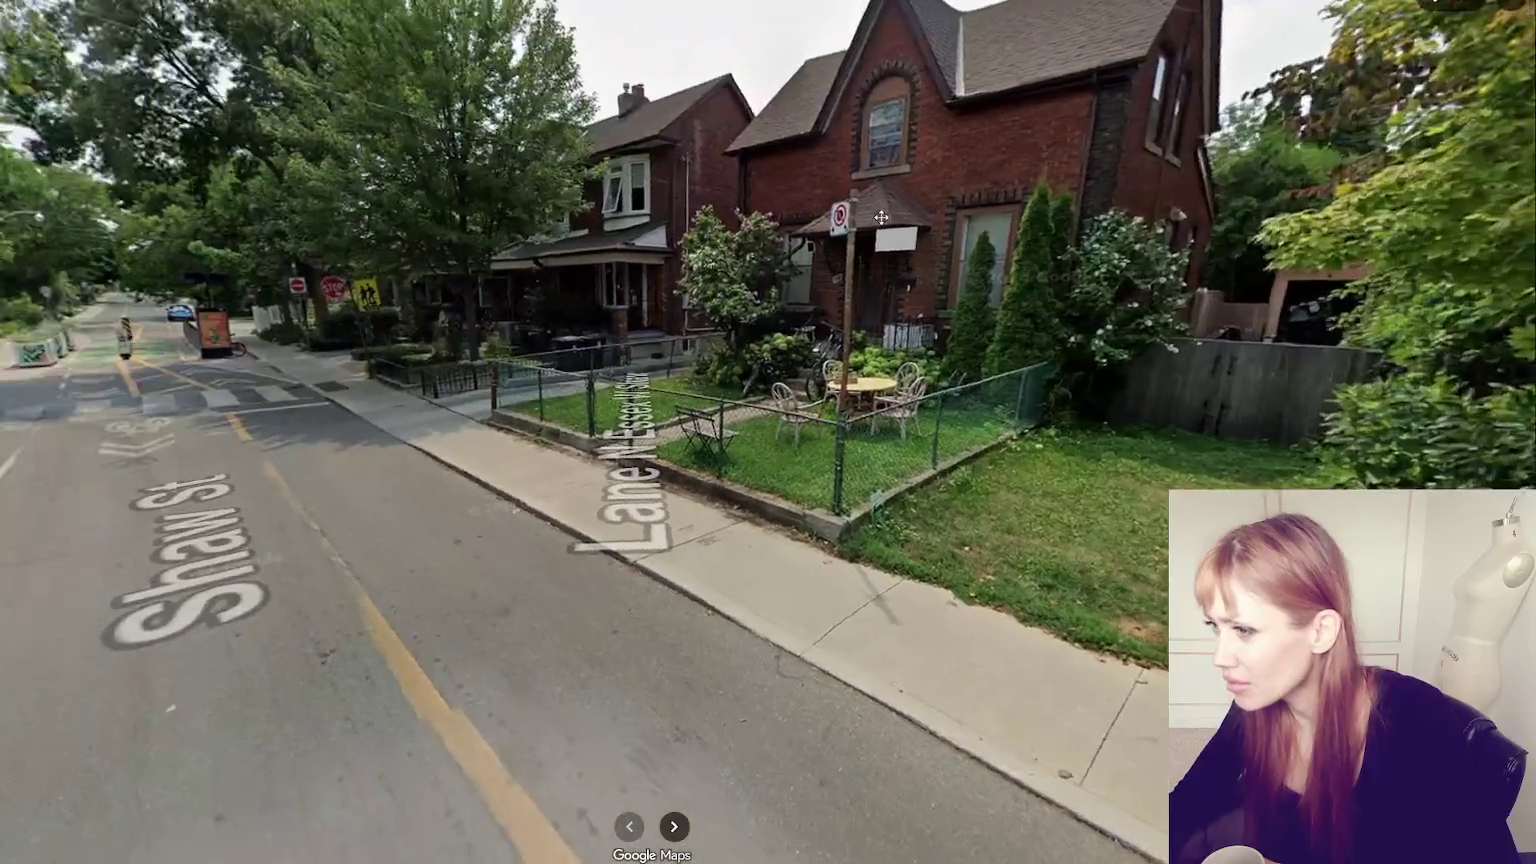
# - Advance along Shaw St past the semi-detached houses to the brick house at Pendrith St
pyautogui.click(203, 320)
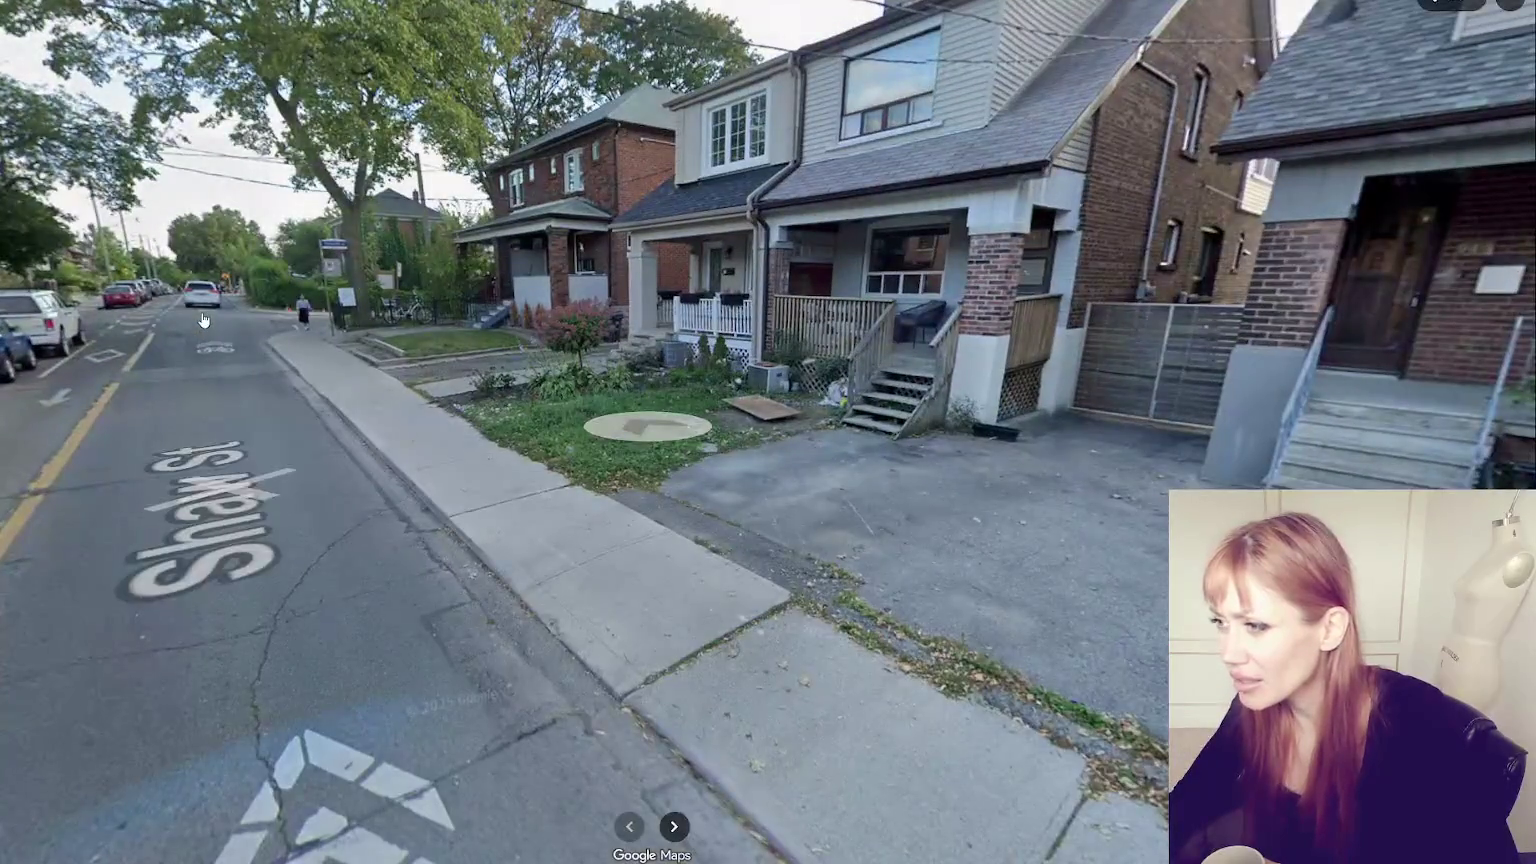
pyautogui.press('Right')
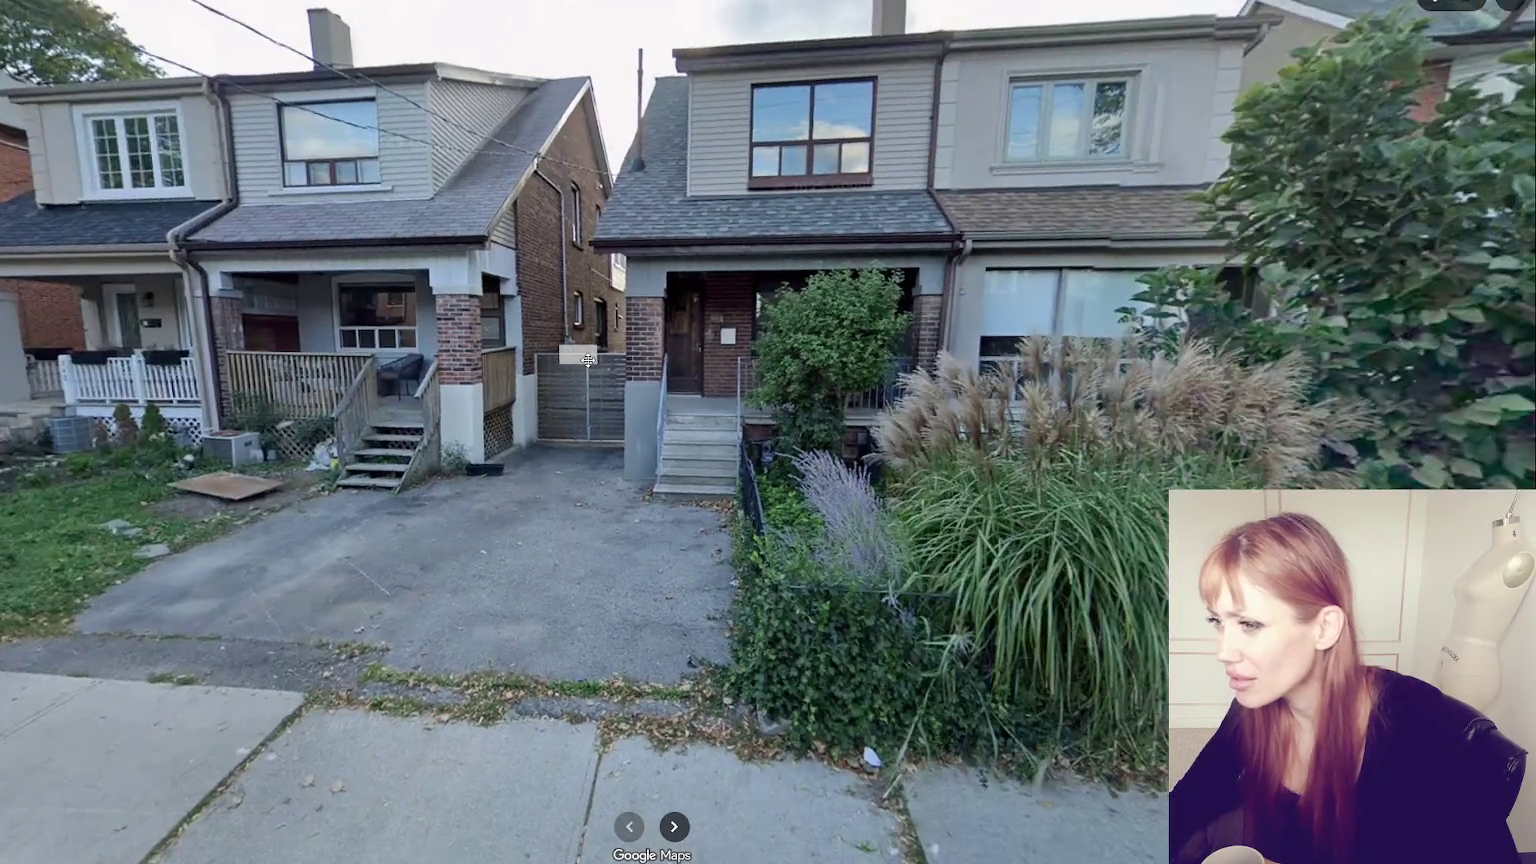
pyautogui.press('Right')
pyautogui.press('Left')
pyautogui.press('Right')
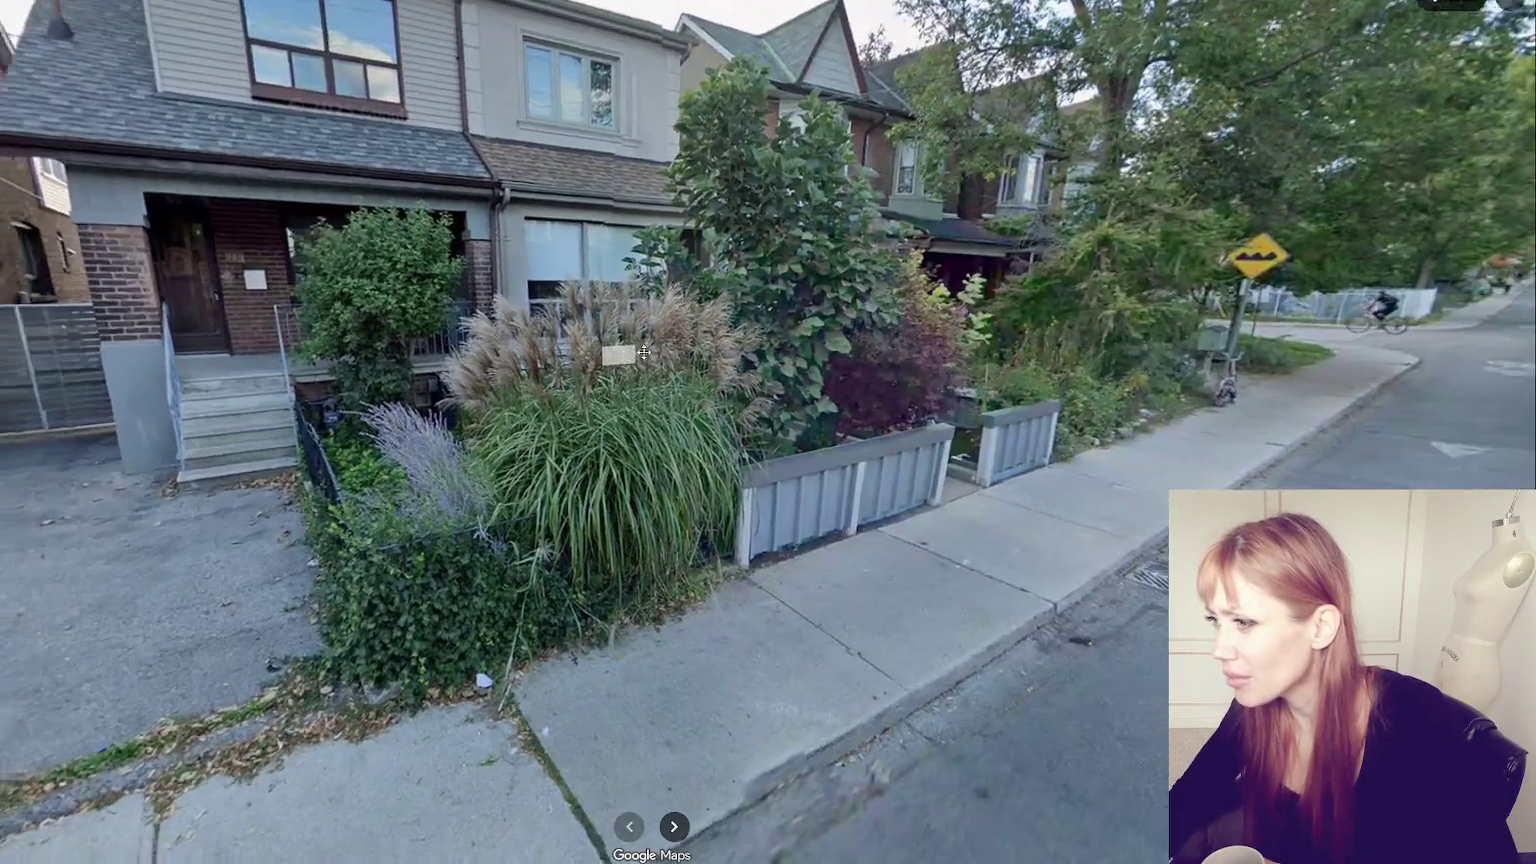
pyautogui.press('Left')
pyautogui.press('Left')
pyautogui.press('Left')
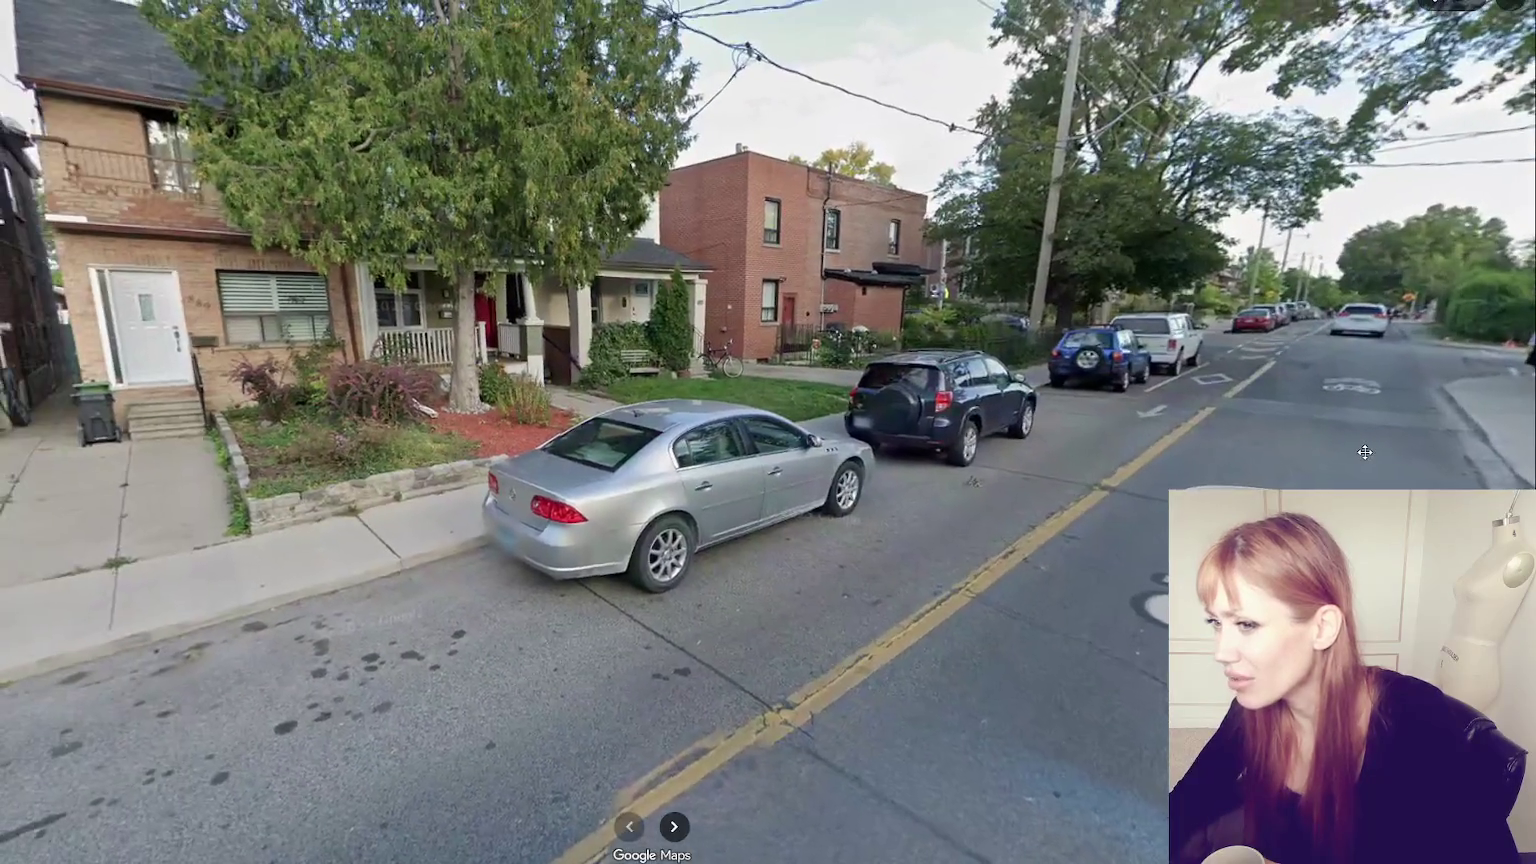
pyautogui.press('Left')
pyautogui.press('Left')
pyautogui.press('Left')
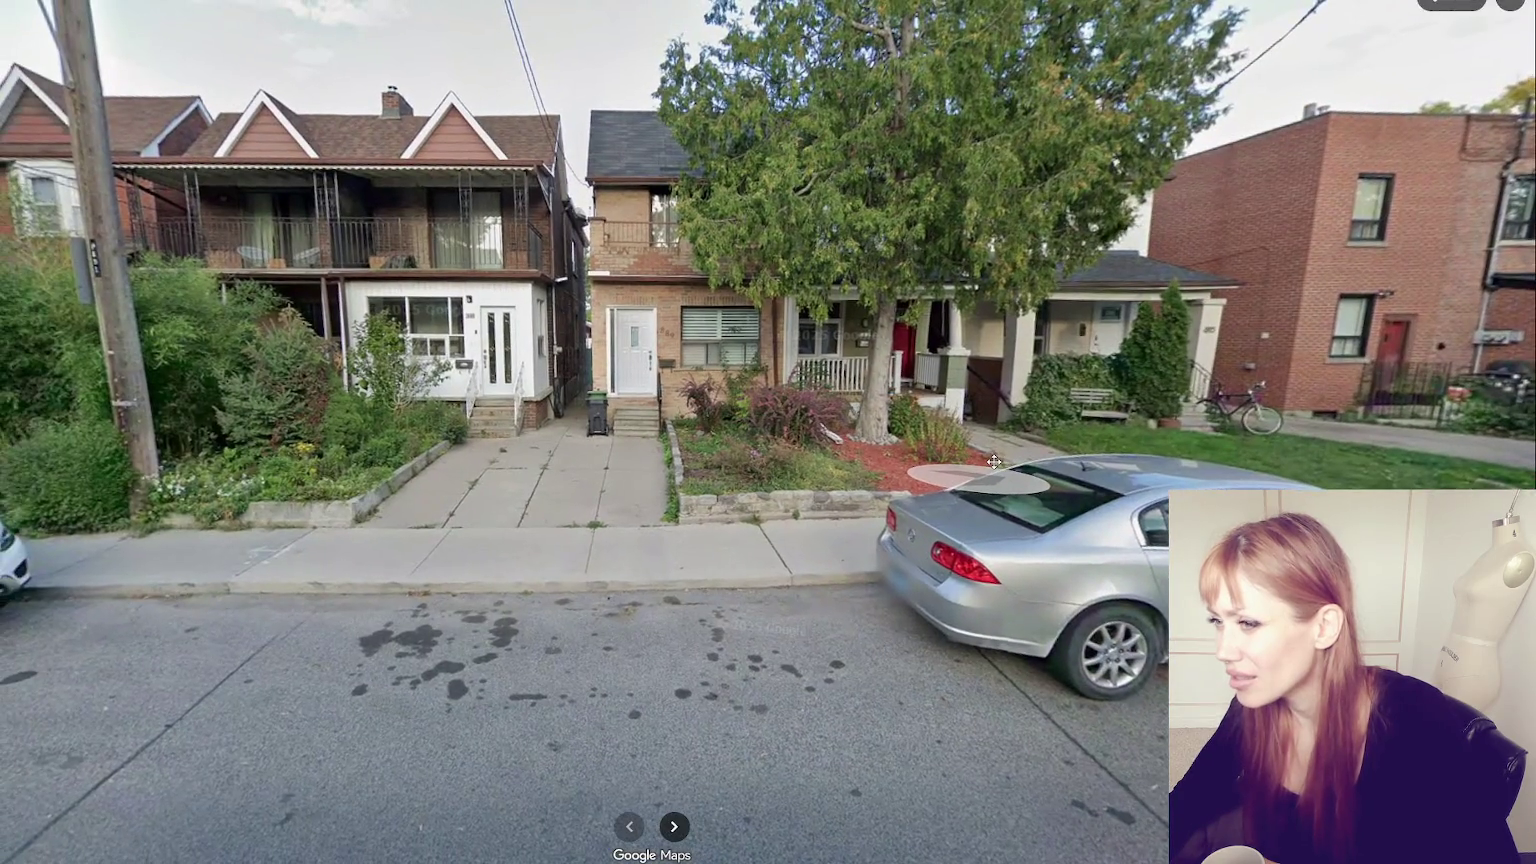
pyautogui.click(994, 461)
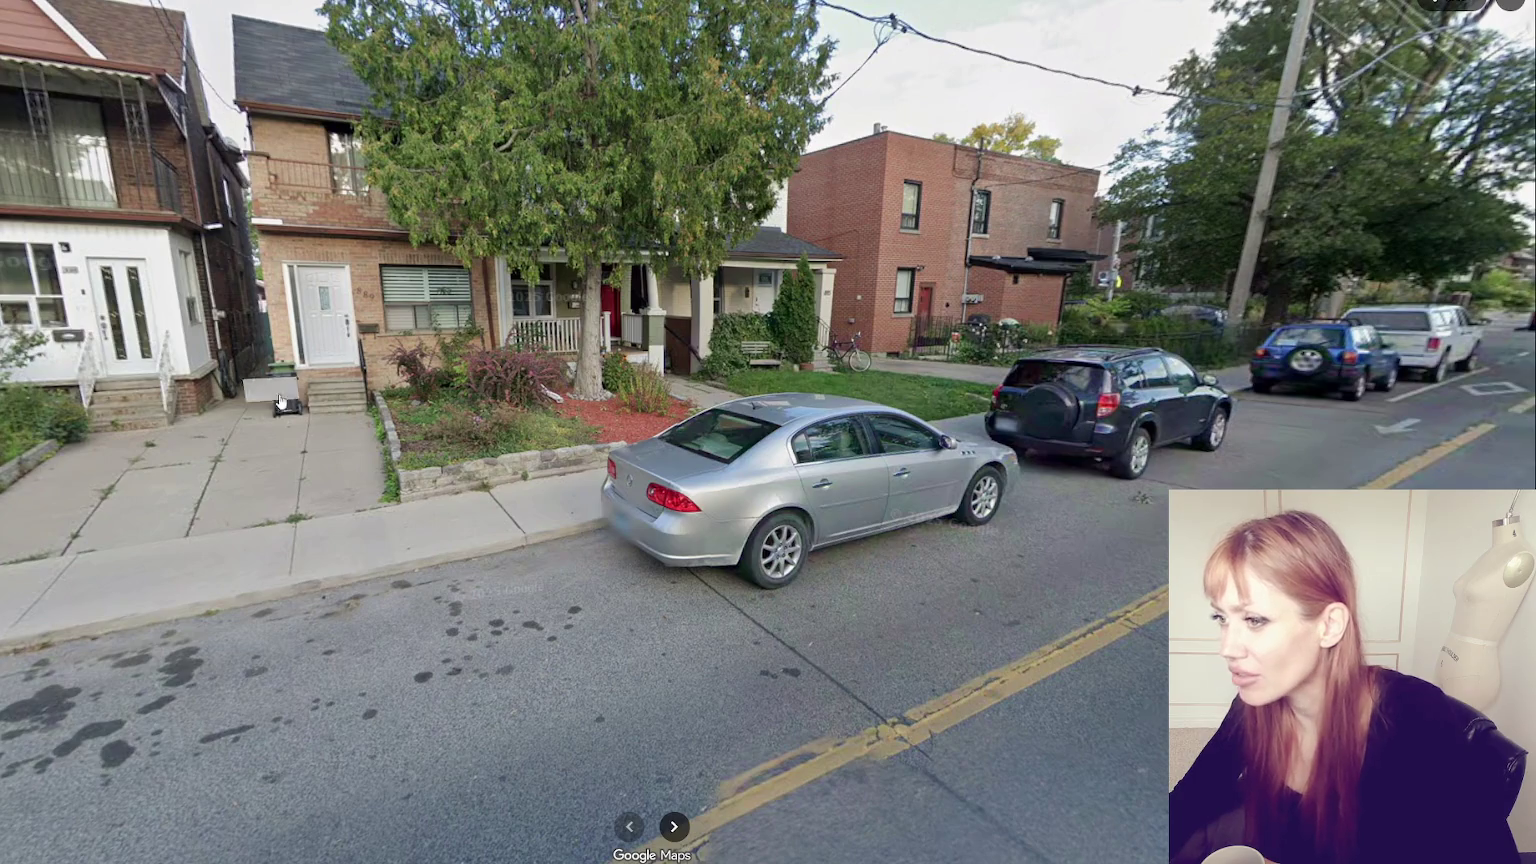
pyautogui.click(416, 401)
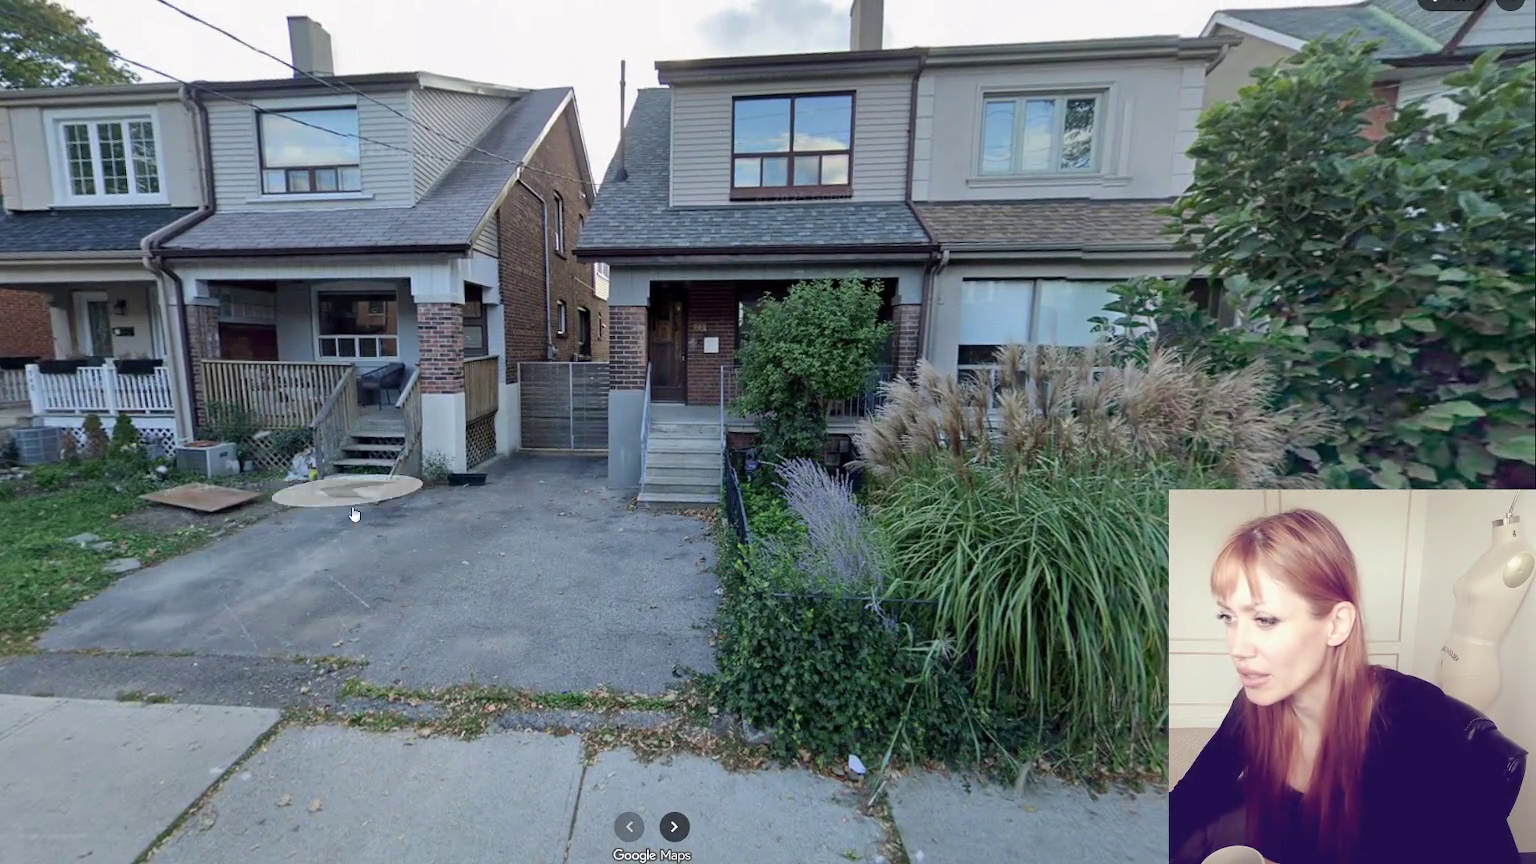
pyautogui.click(400, 515)
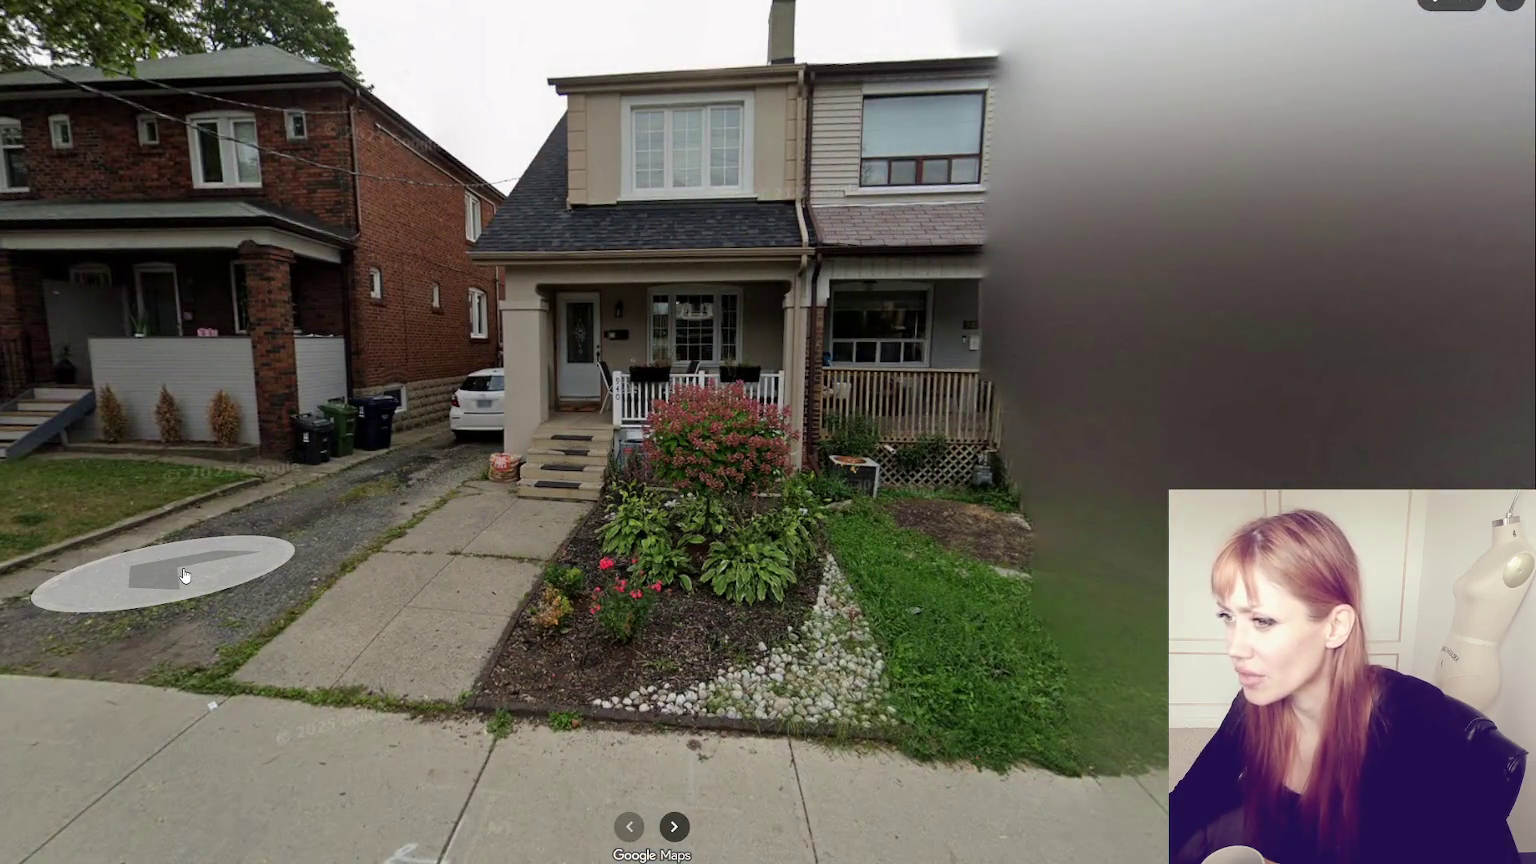
pyautogui.click(2, 520)
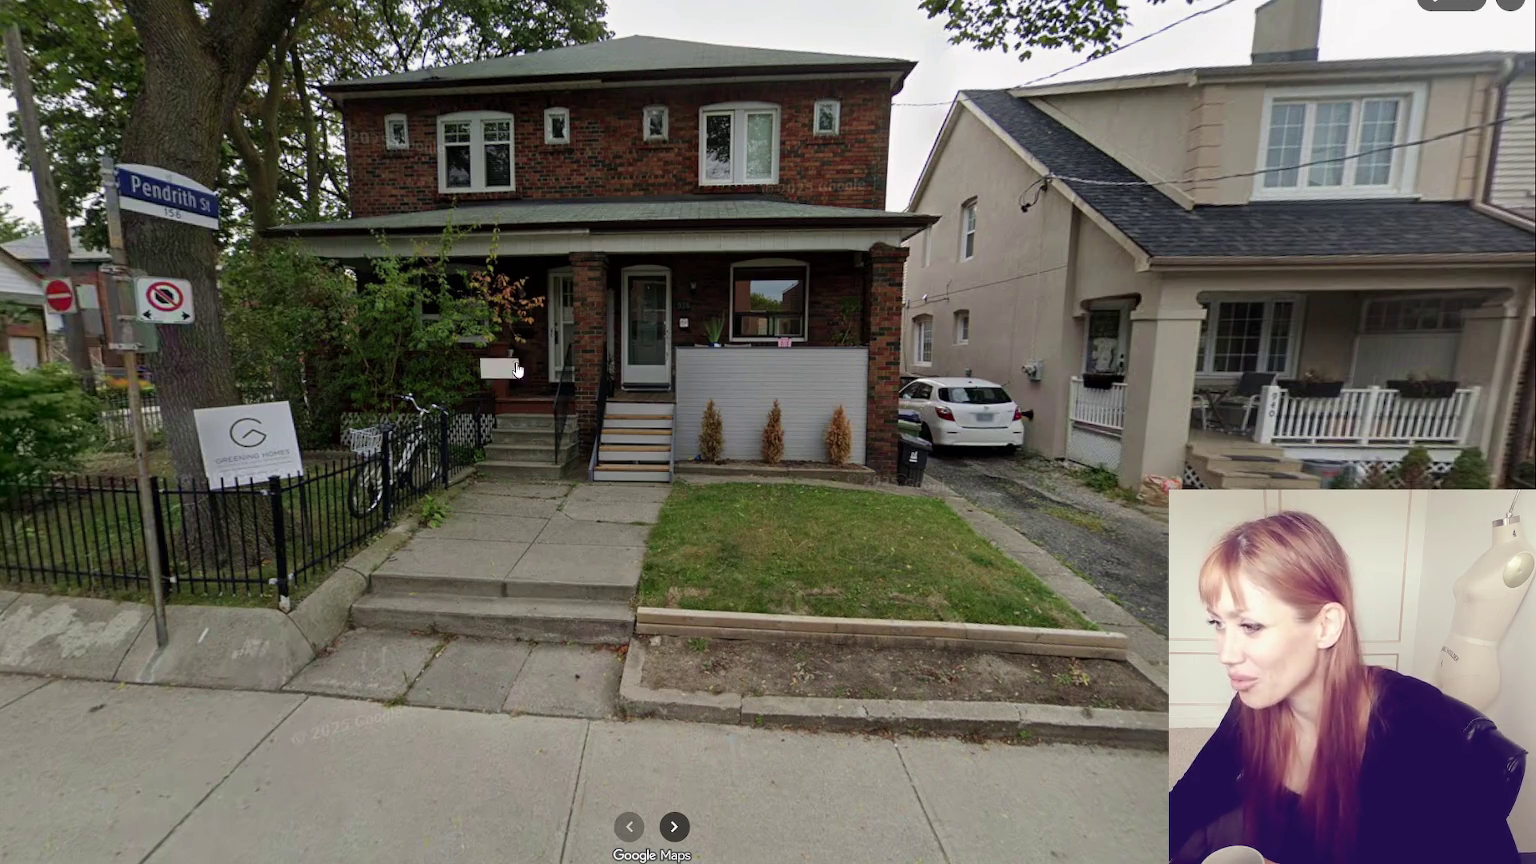
# - View the beige semi-detached house, then continue up Shaw St to the Essex St intersection
pyautogui.moveTo(1460, 311); pyautogui.dragTo(894, 294)
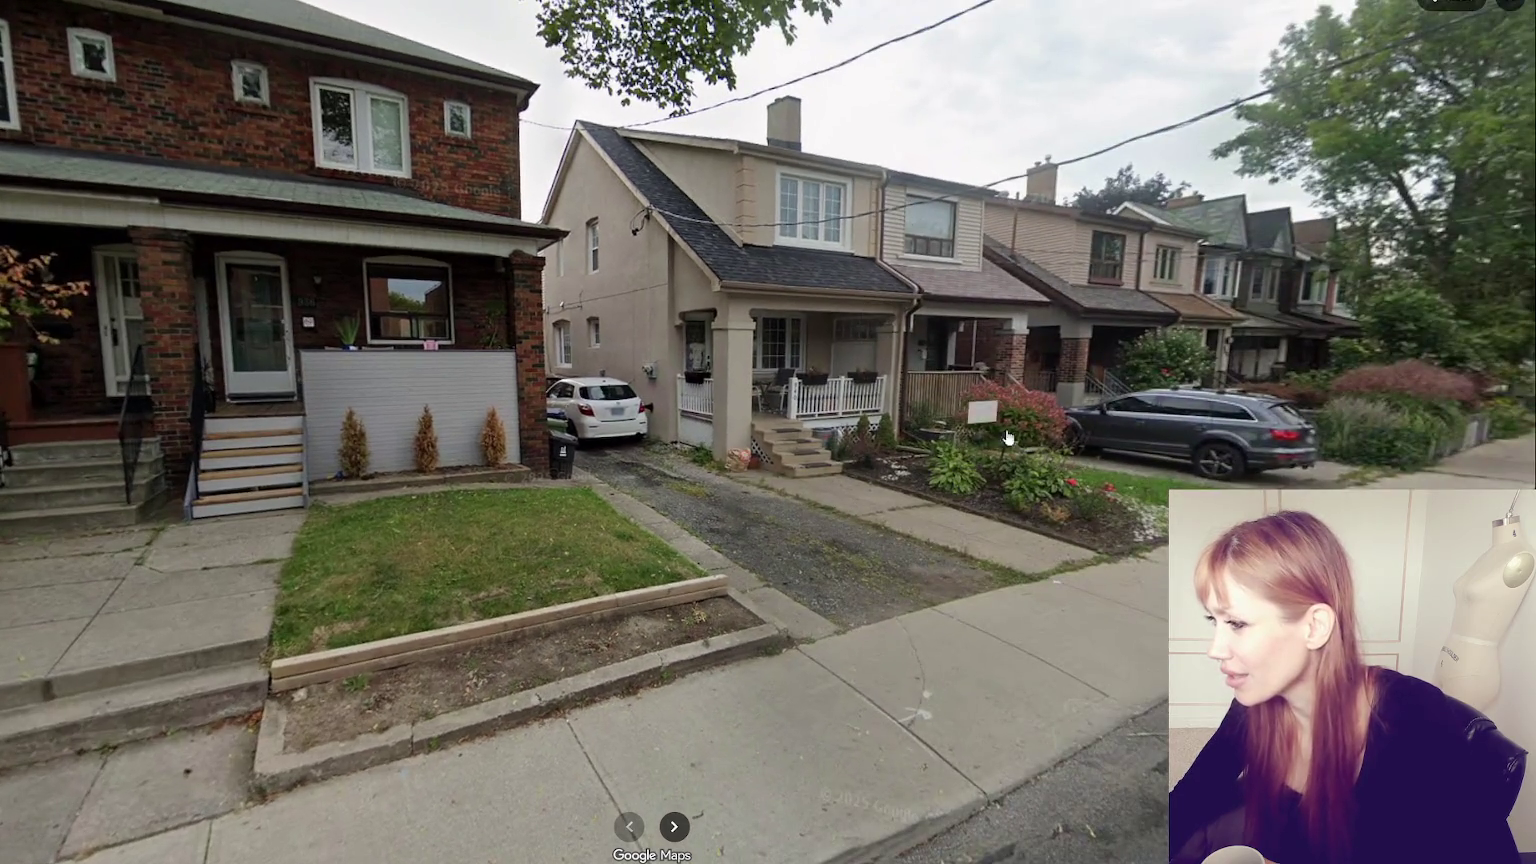
pyautogui.click(985, 445)
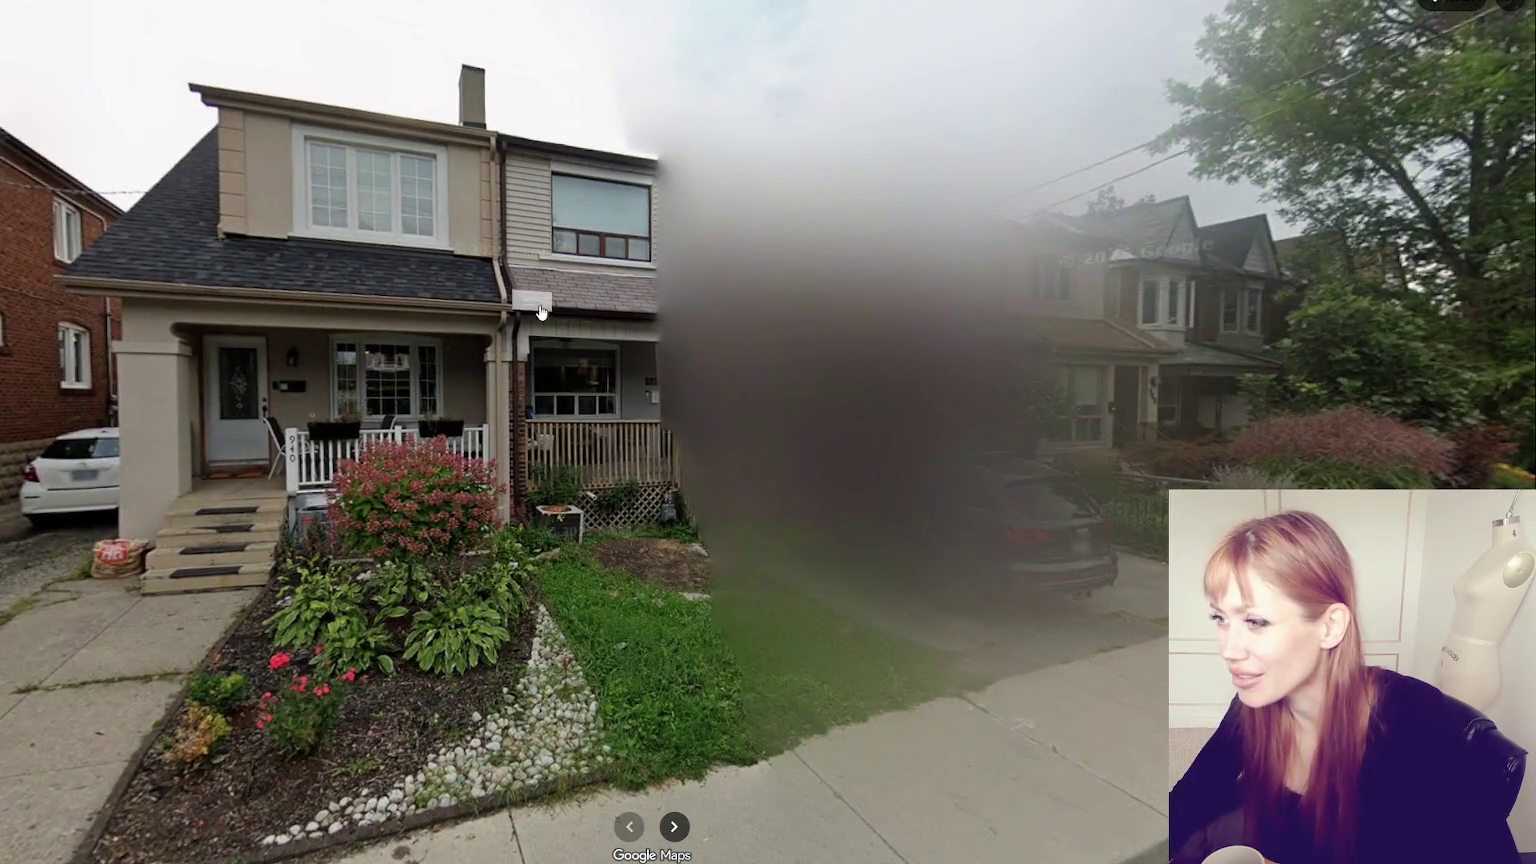
pyautogui.click(531, 305)
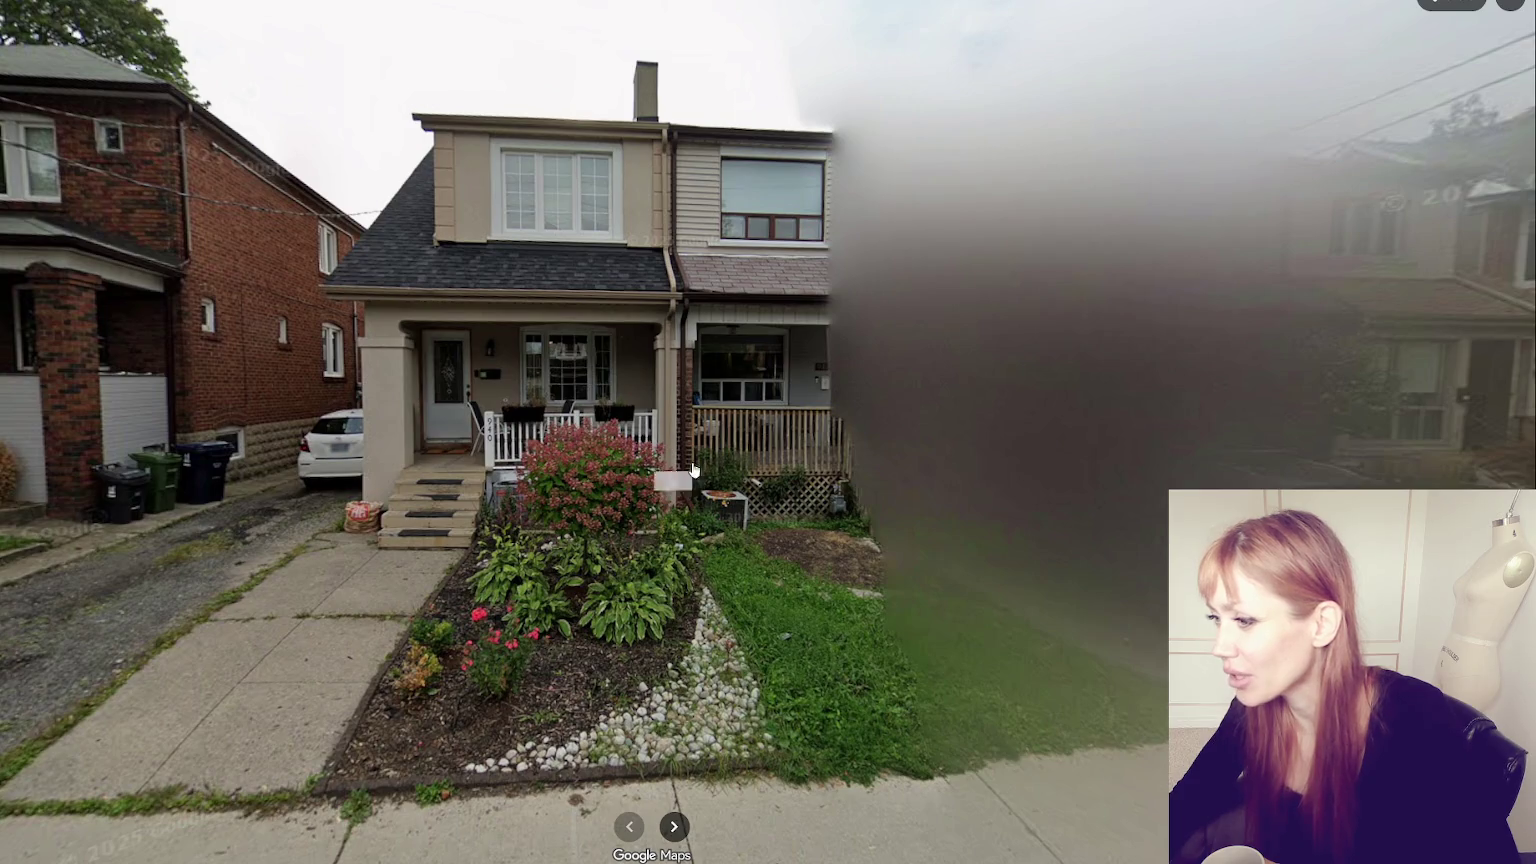
pyautogui.click(335, 418)
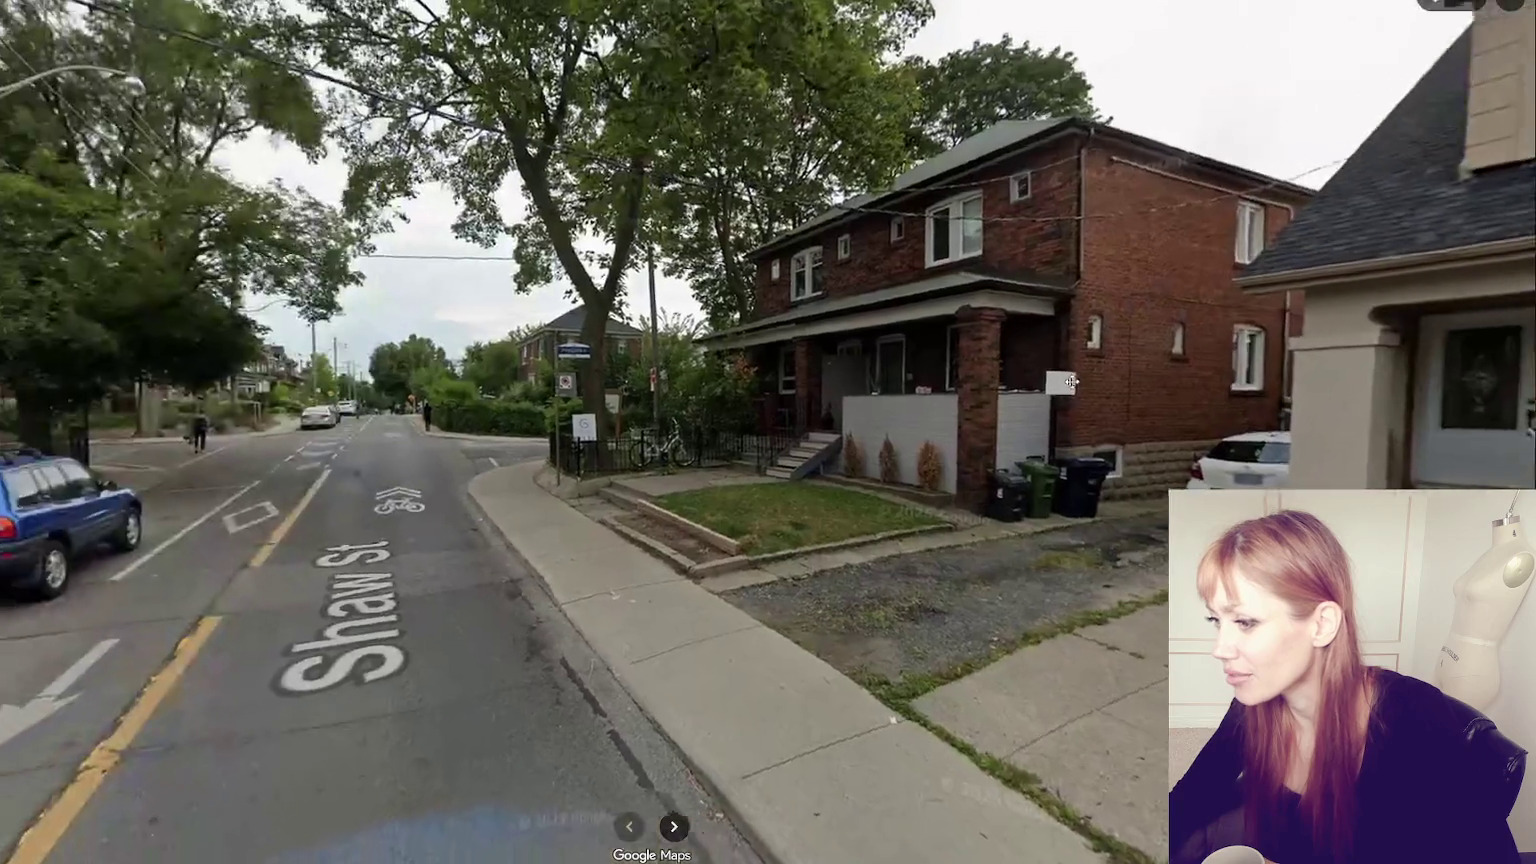
pyautogui.click(434, 414)
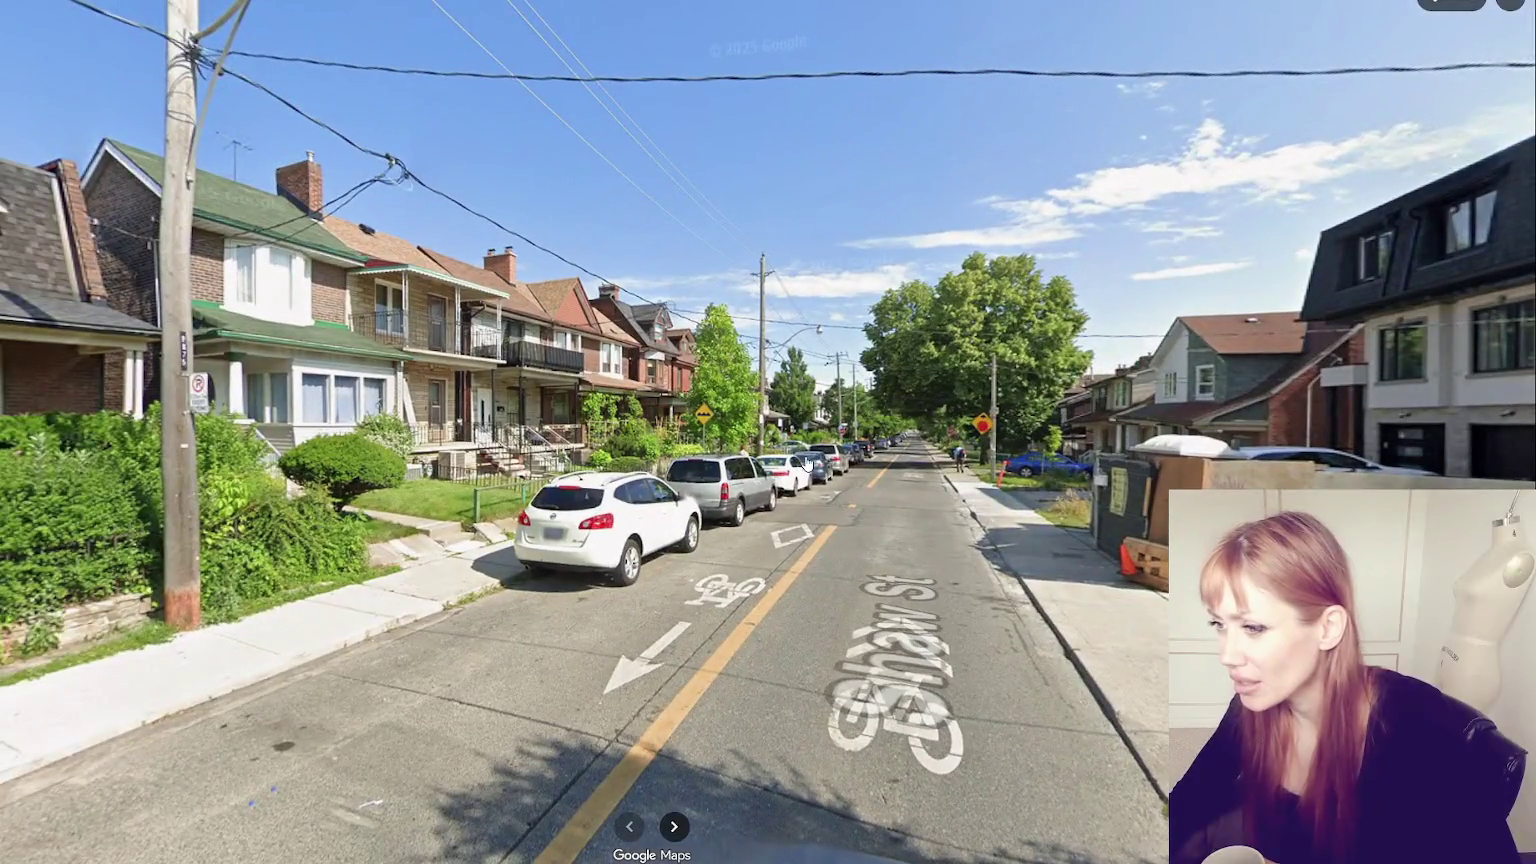
pyautogui.click(806, 463)
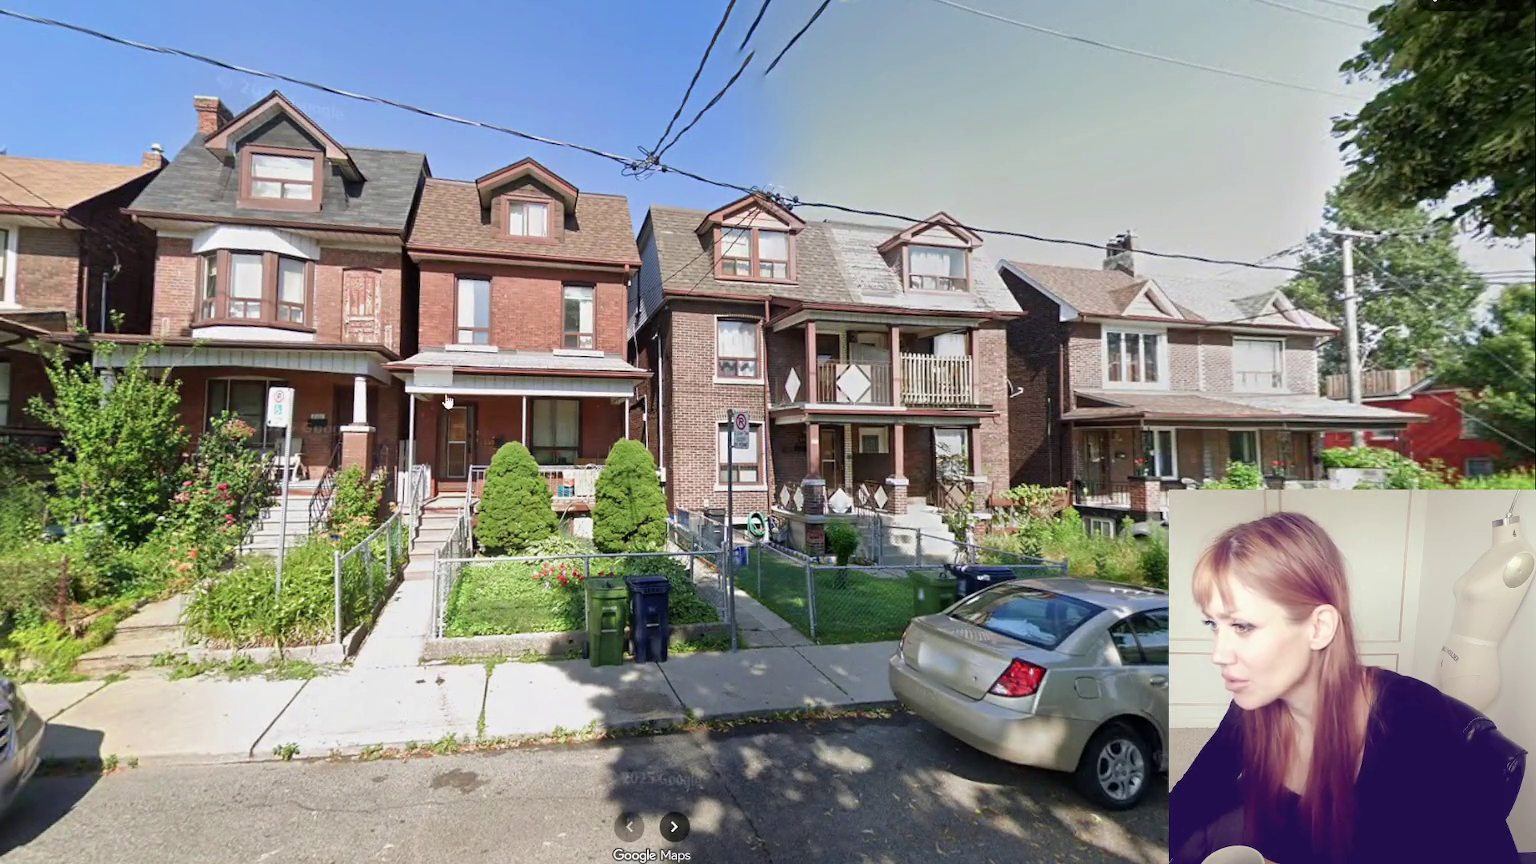
pyautogui.click(861, 298)
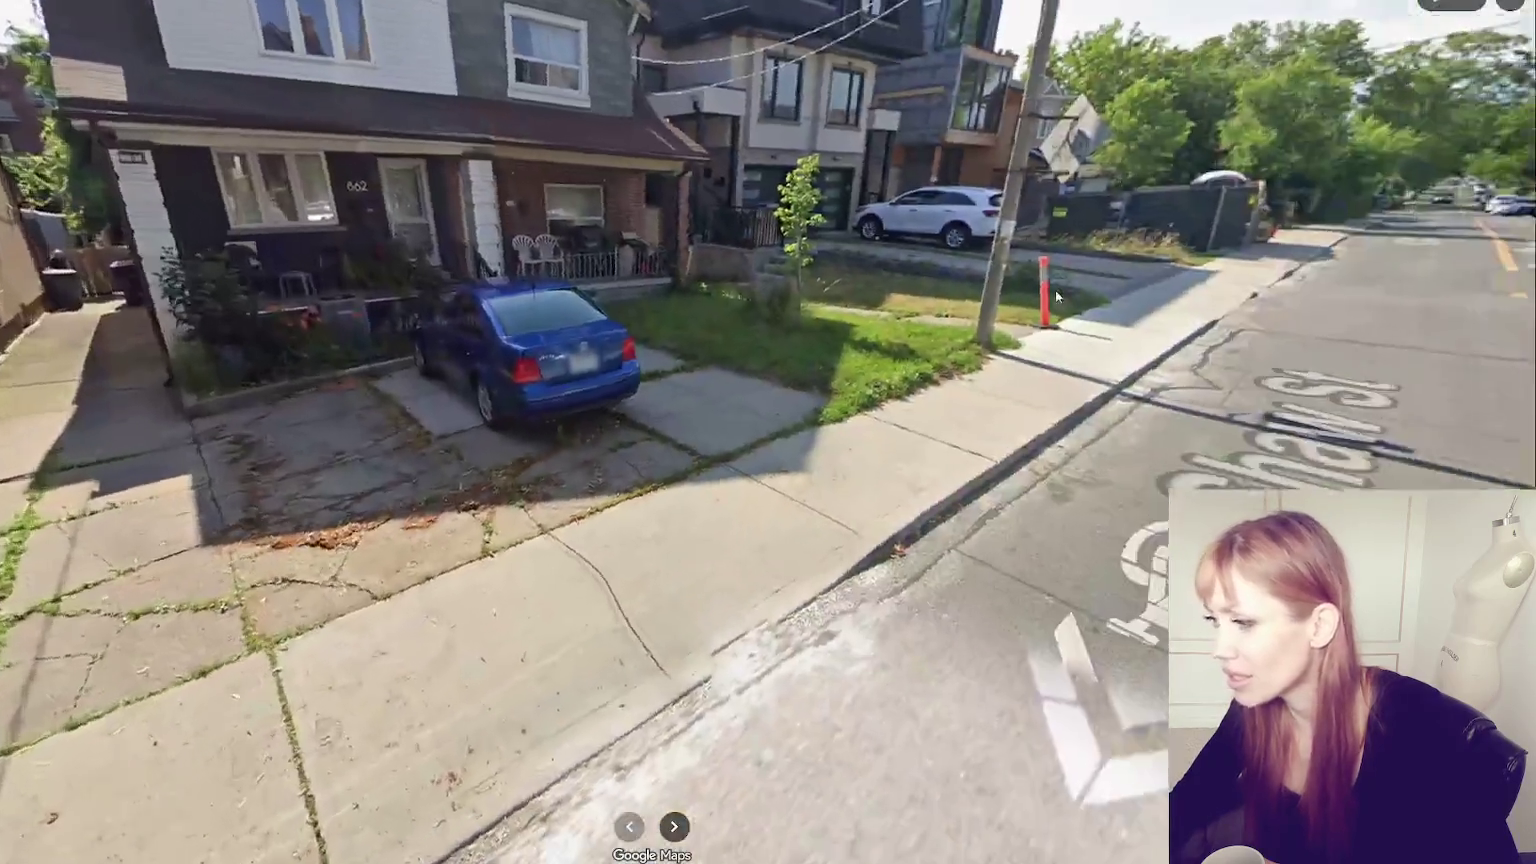
pyautogui.moveTo(1055, 290); pyautogui.dragTo(385, 290)
pyautogui.click(594, 411)
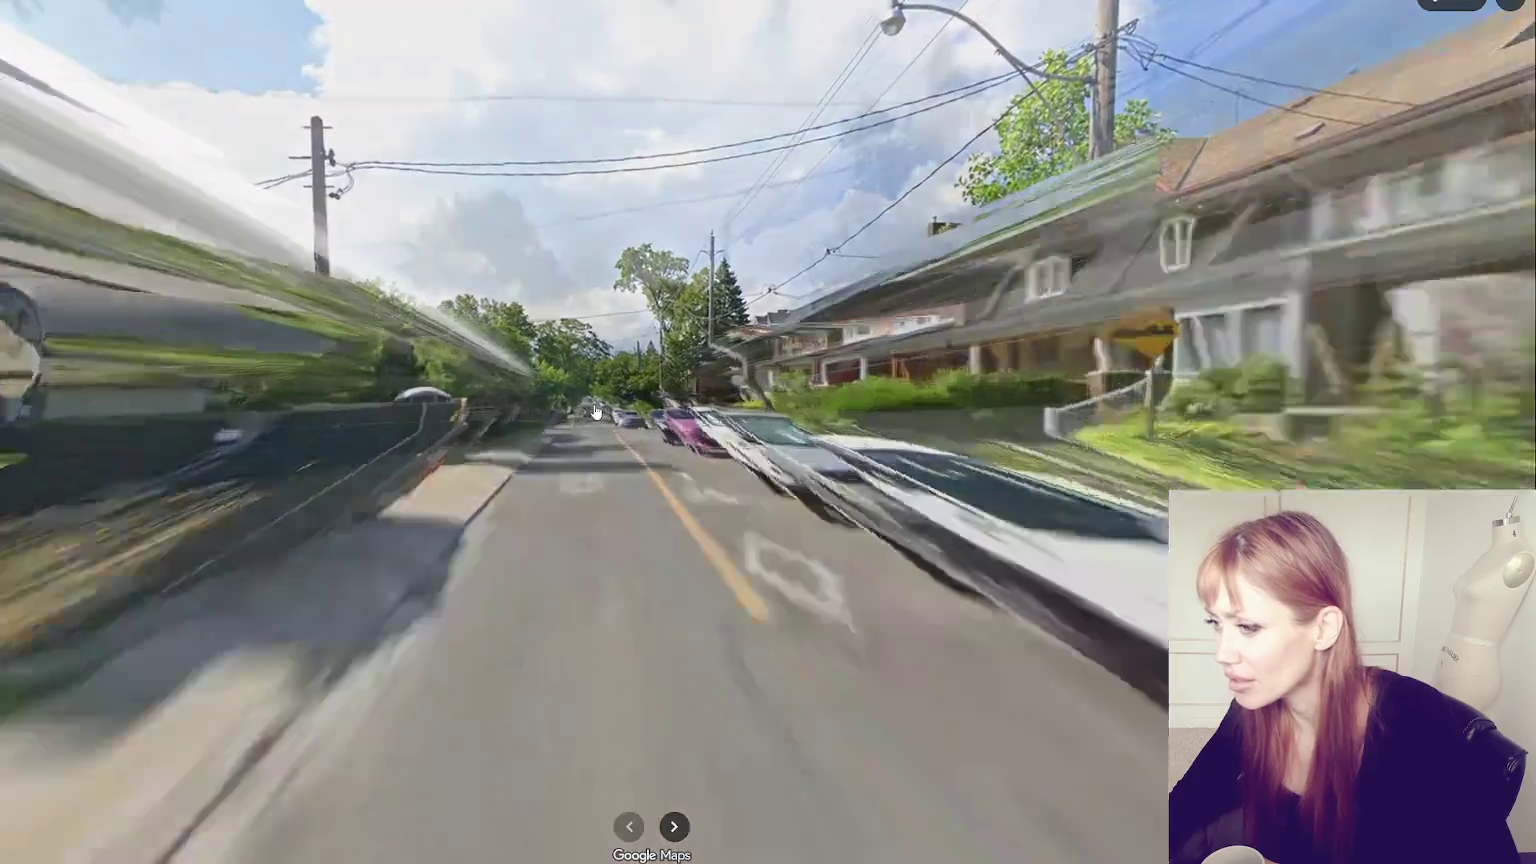
pyautogui.click(594, 411)
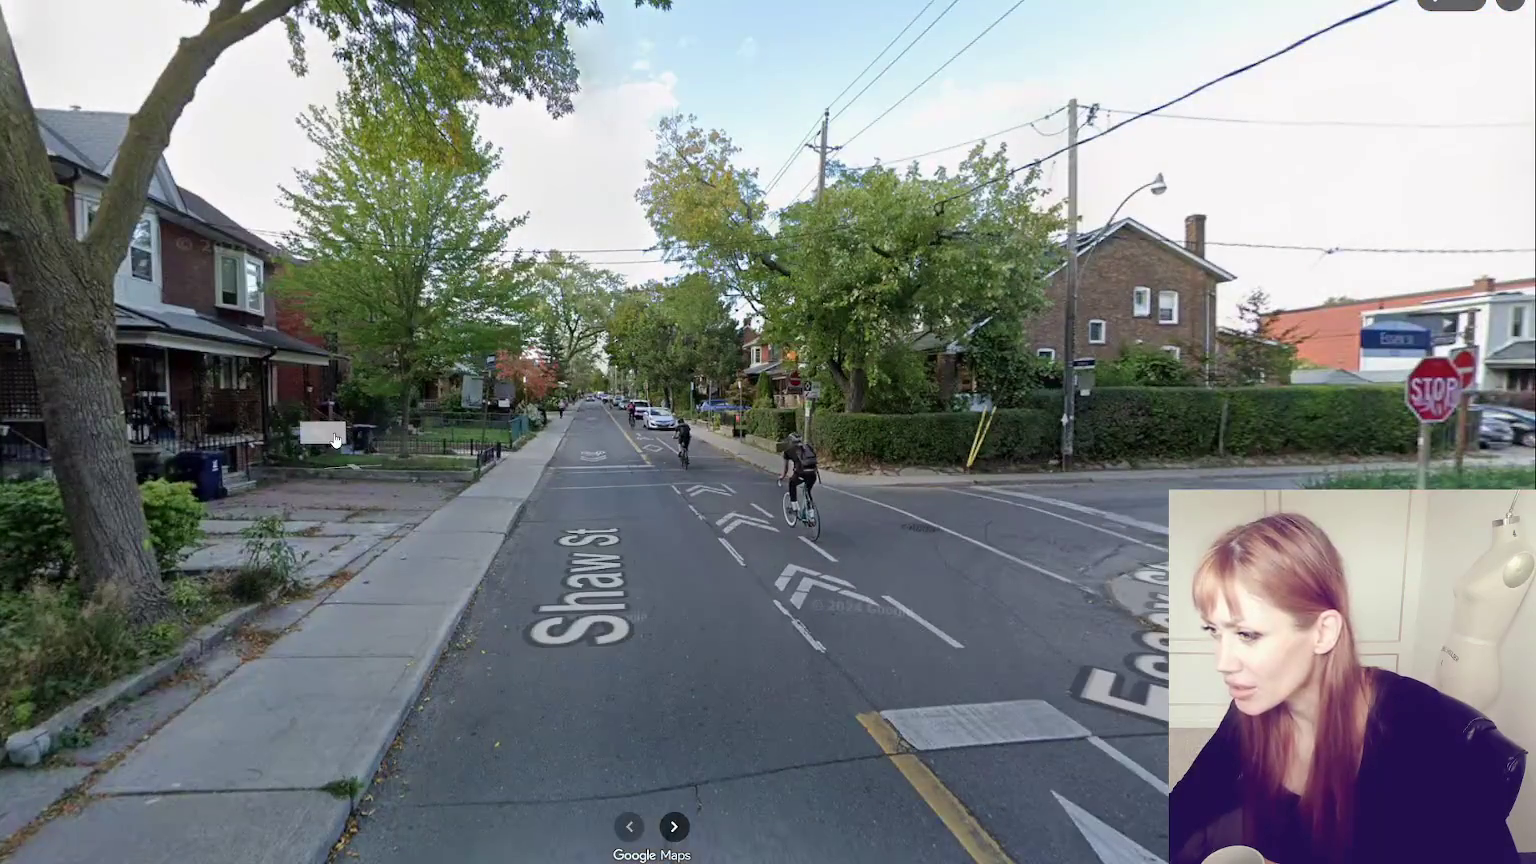
# - Pass the white-fenced corner house and travel down Essex St onto Ossington Ave
pyautogui.click(296, 457)
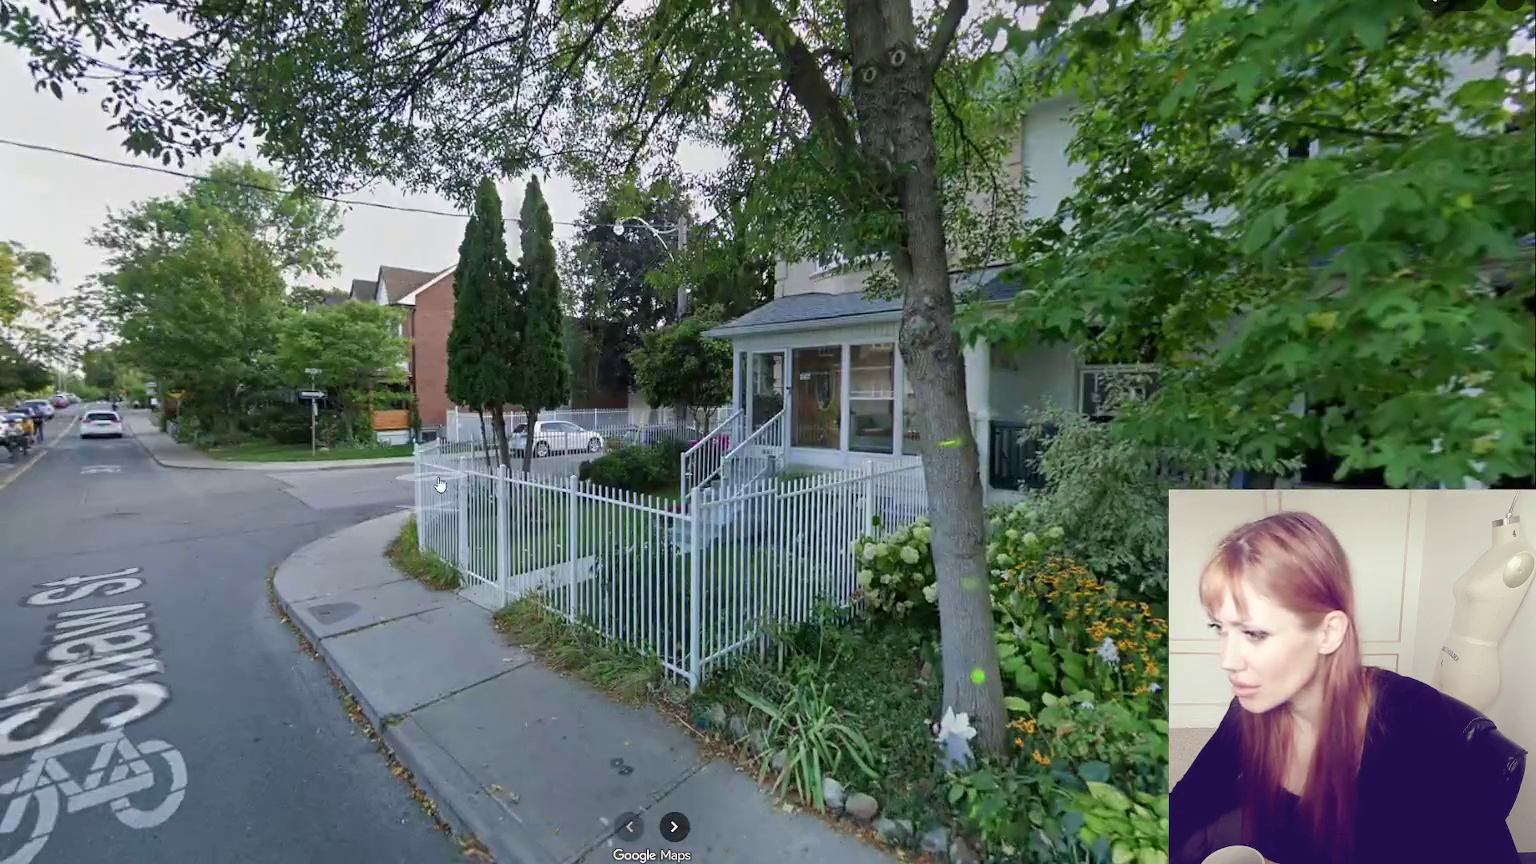
pyautogui.click(757, 485)
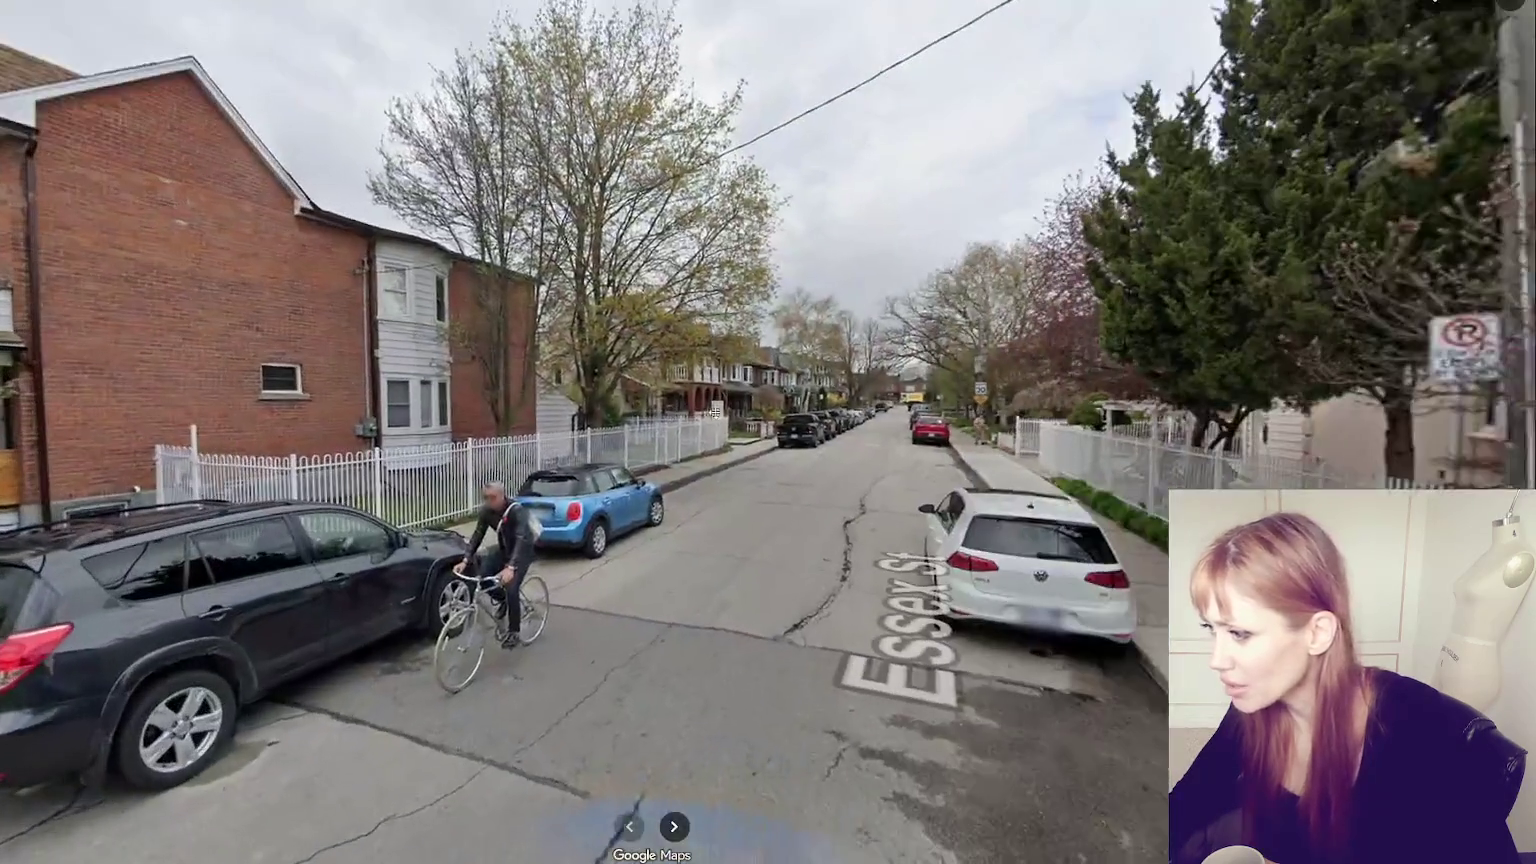
pyautogui.click(941, 506)
pyautogui.click(950, 389)
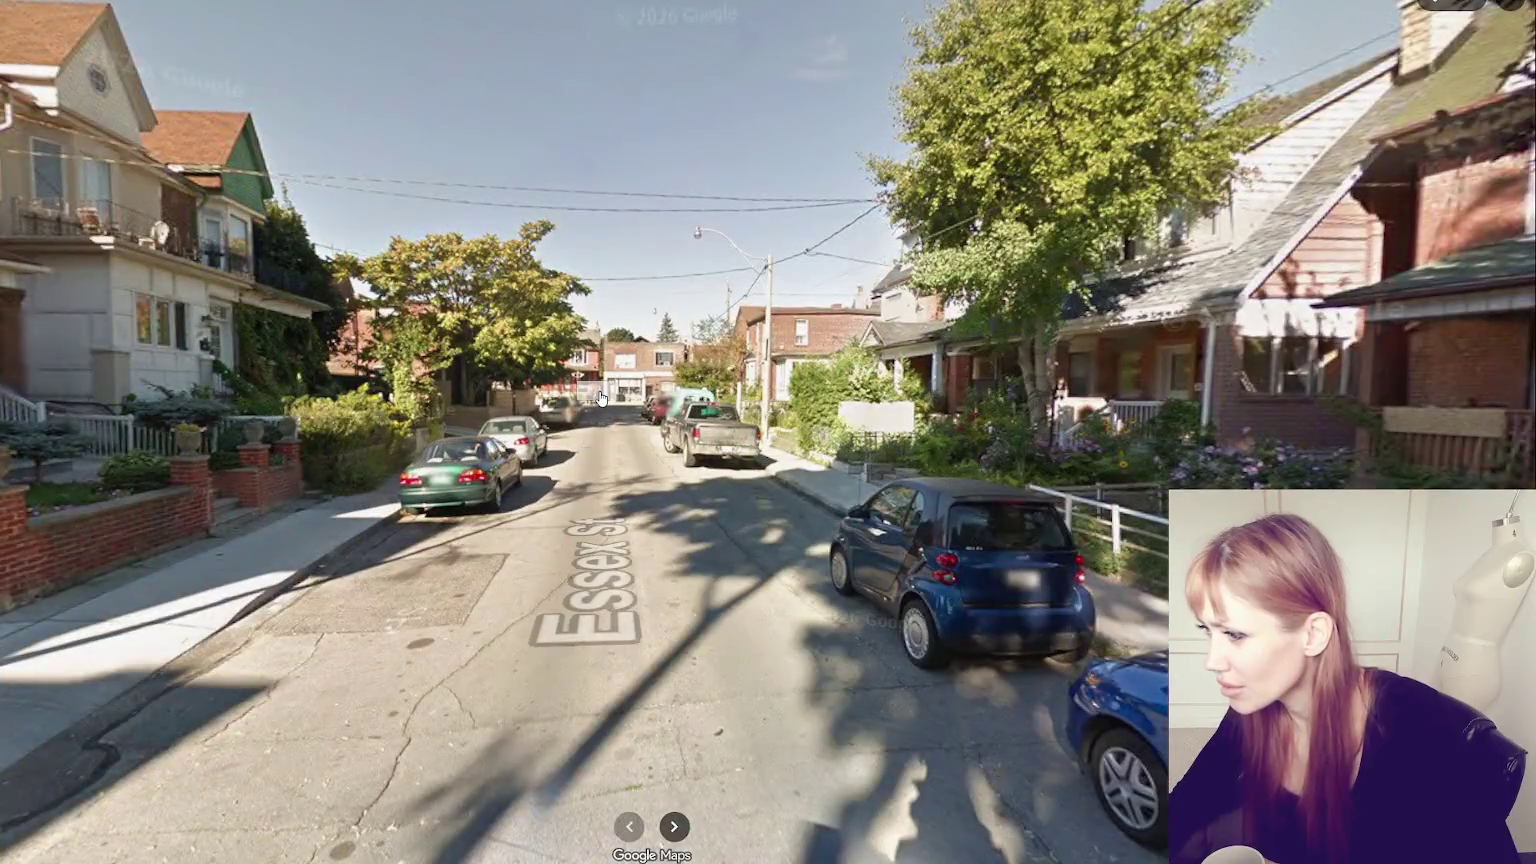
pyautogui.click(600, 399)
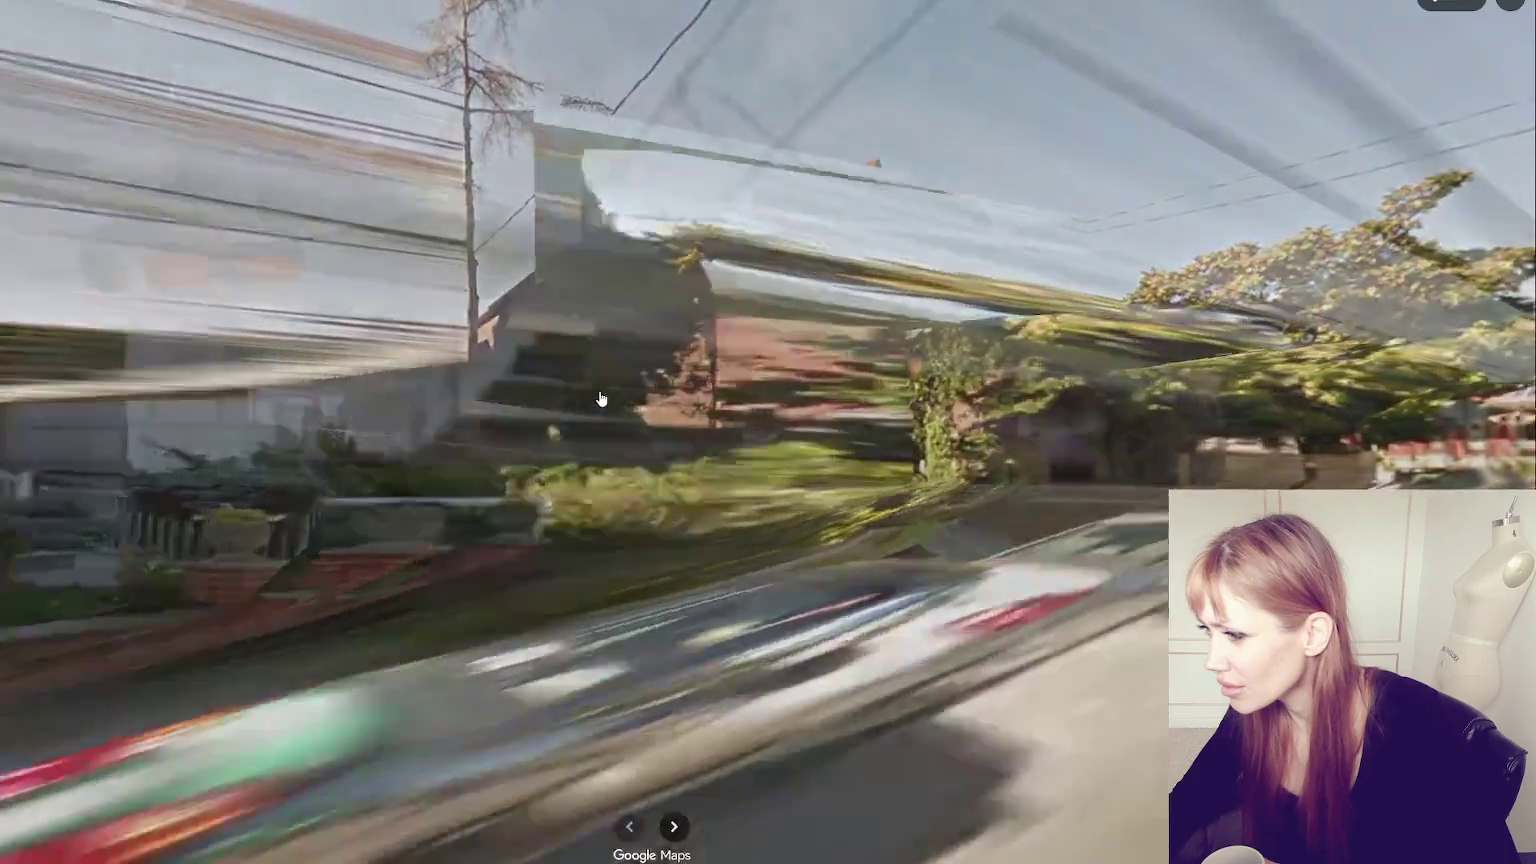
pyautogui.moveTo(595, 404); pyautogui.dragTo(1174, 399)
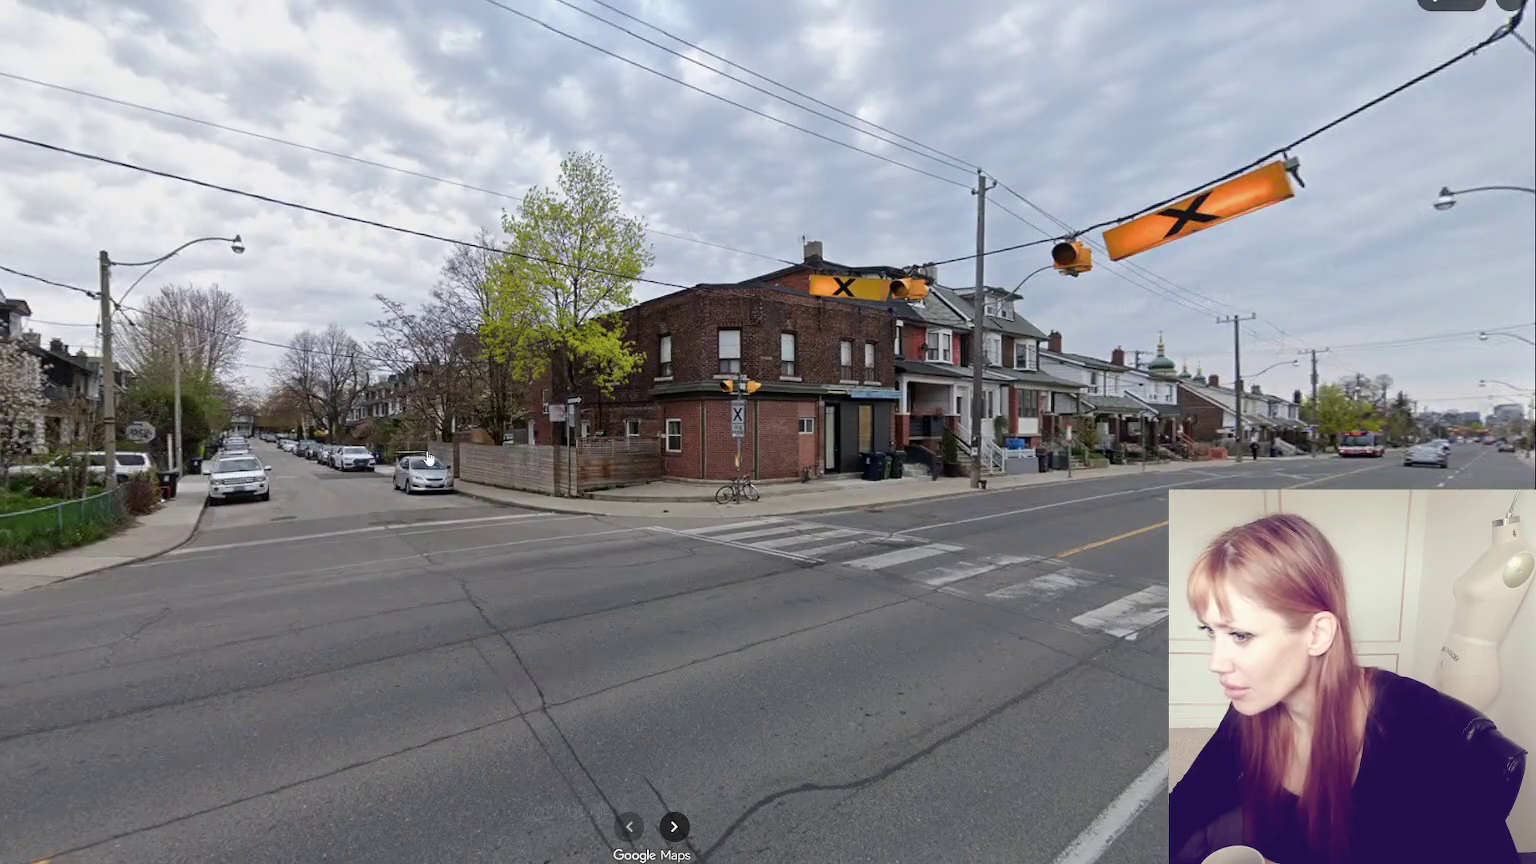
pyautogui.moveTo(428, 457); pyautogui.dragTo(1242, 403)
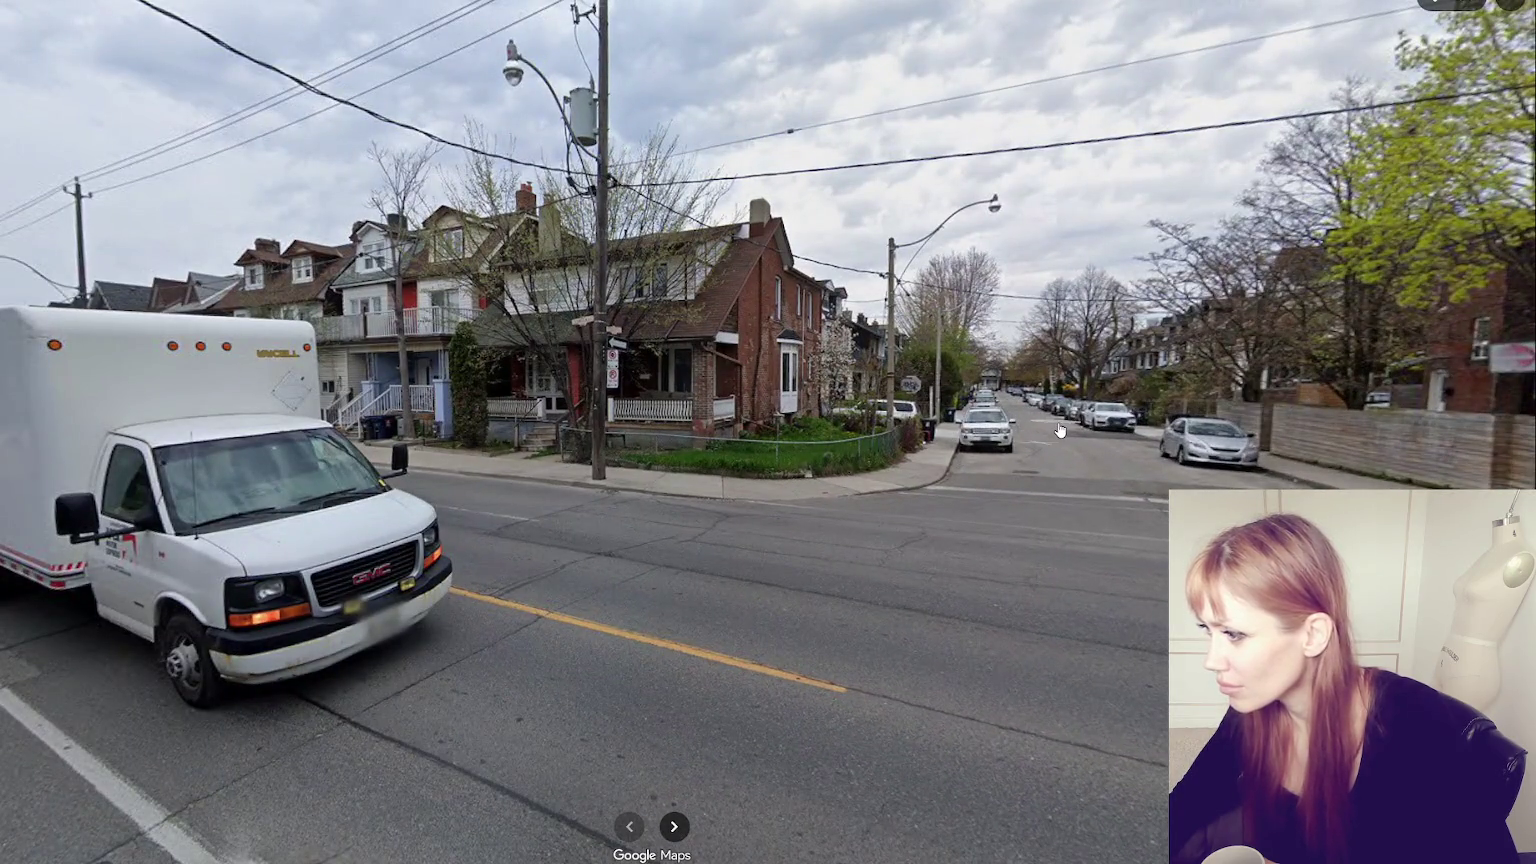
# - Look around the Essex St side street, then move along Ossington Ave toward the houses on the right
pyautogui.click(1058, 430)
pyautogui.moveTo(1058, 430); pyautogui.dragTo(193, 375)
pyautogui.moveTo(975, 326); pyautogui.dragTo(255, 406)
pyautogui.click(718, 479)
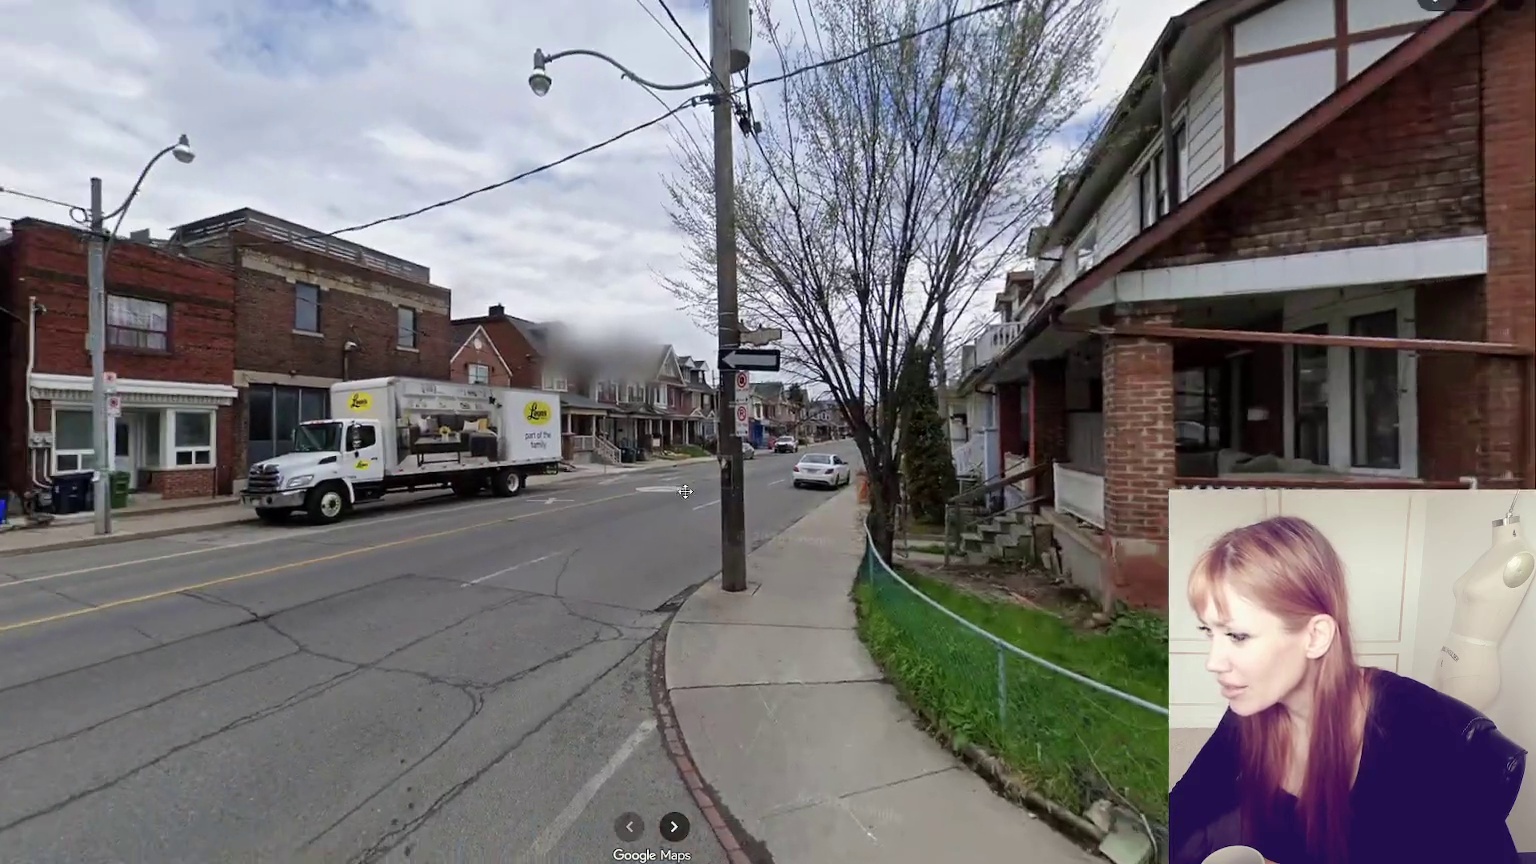
pyautogui.moveTo(497, 506)
pyautogui.mouseDown()
pyautogui.moveTo(140, 406)
pyautogui.moveTo(480, 480)
pyautogui.mouseUp()
pyautogui.click(503, 445)
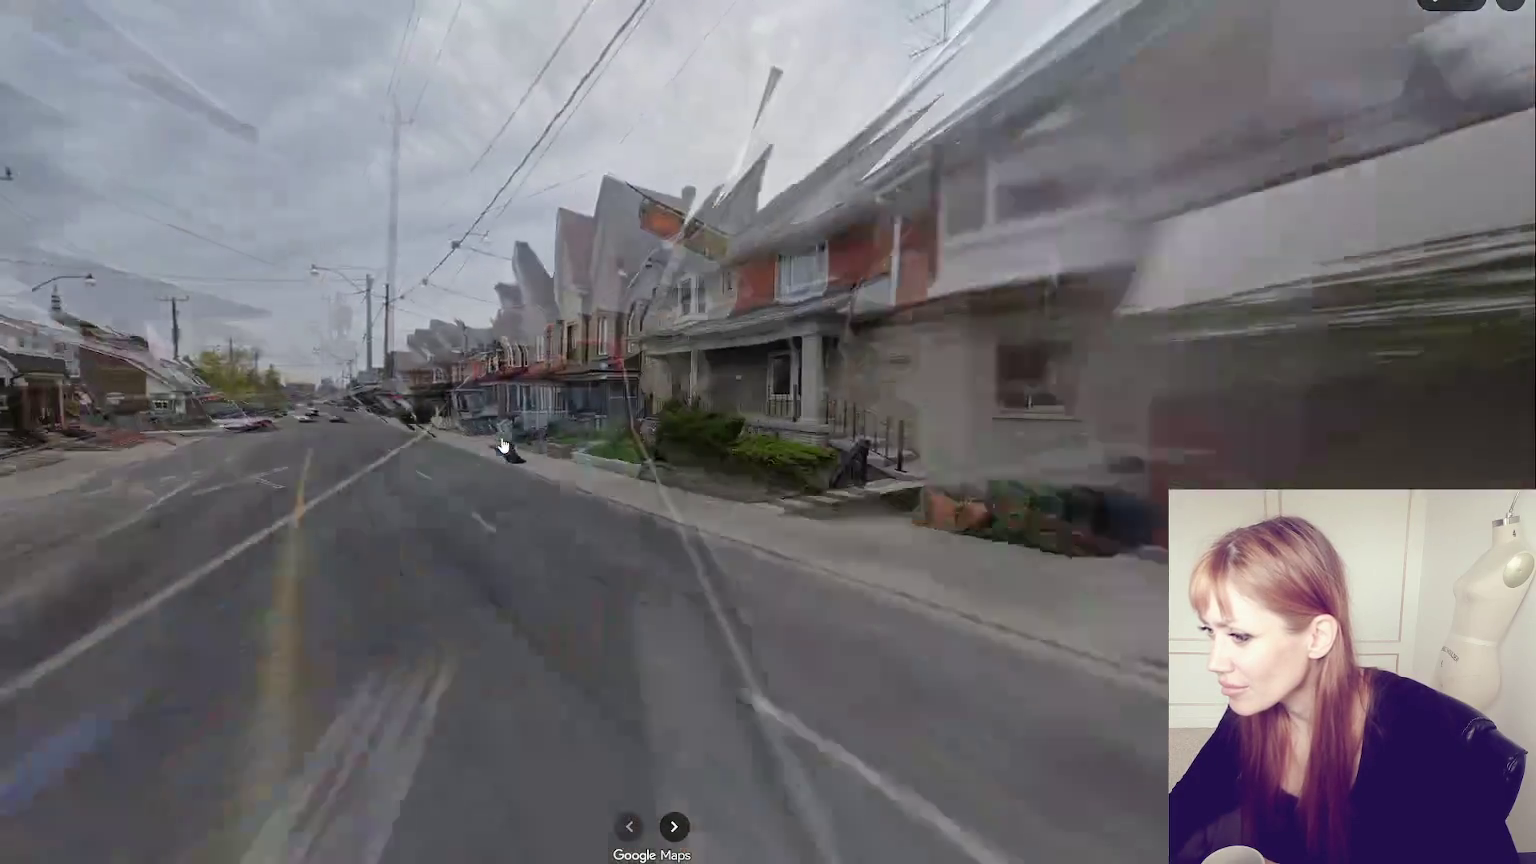
pyautogui.click(1157, 431)
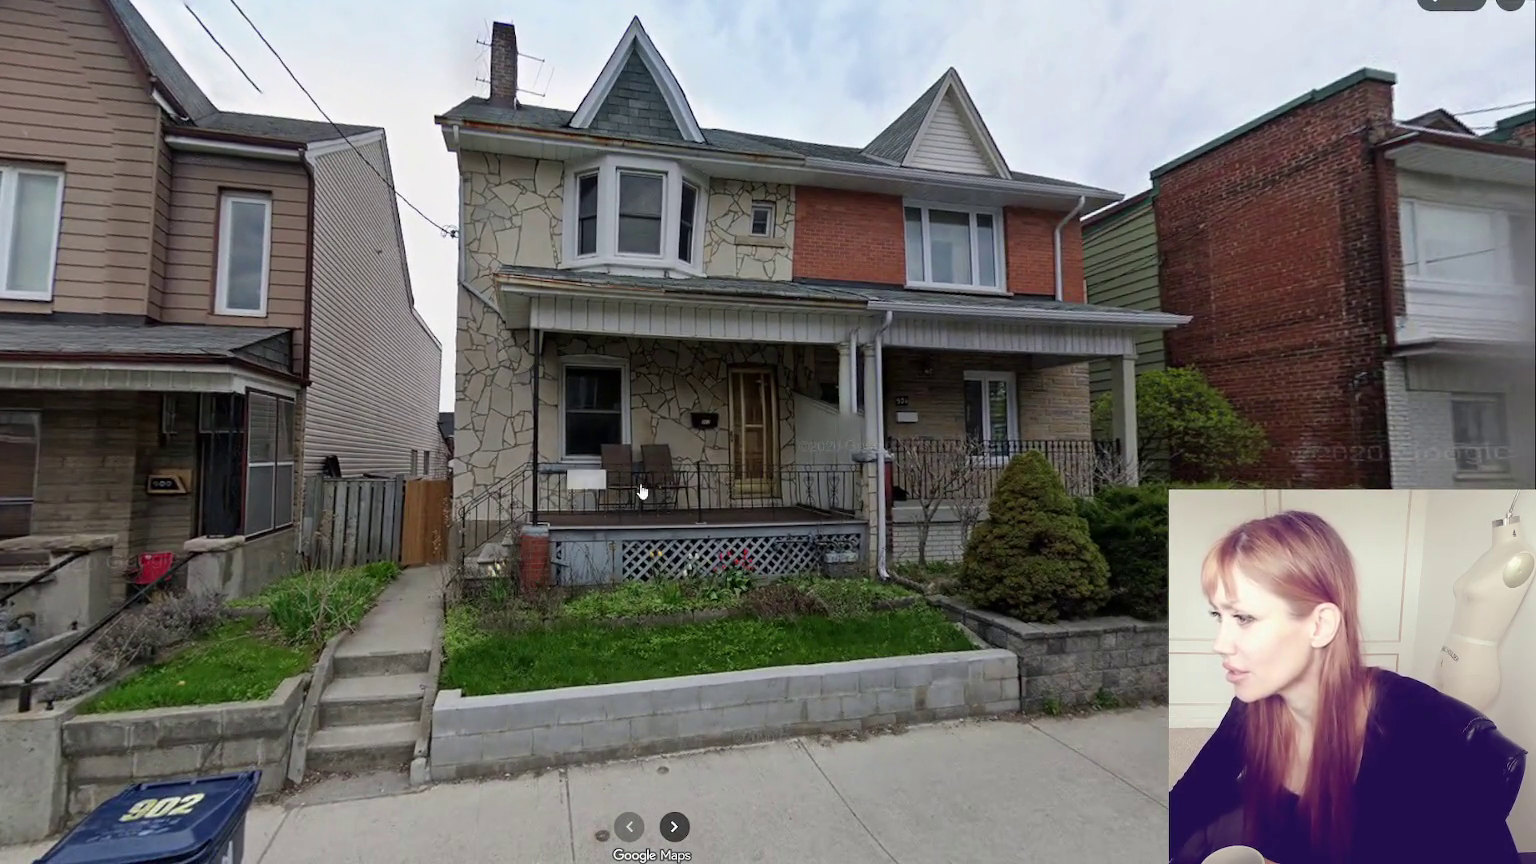
# - Step in for a closer view of the stone-clad porch house, then move further down Ossington Ave
pyautogui.click(641, 491)
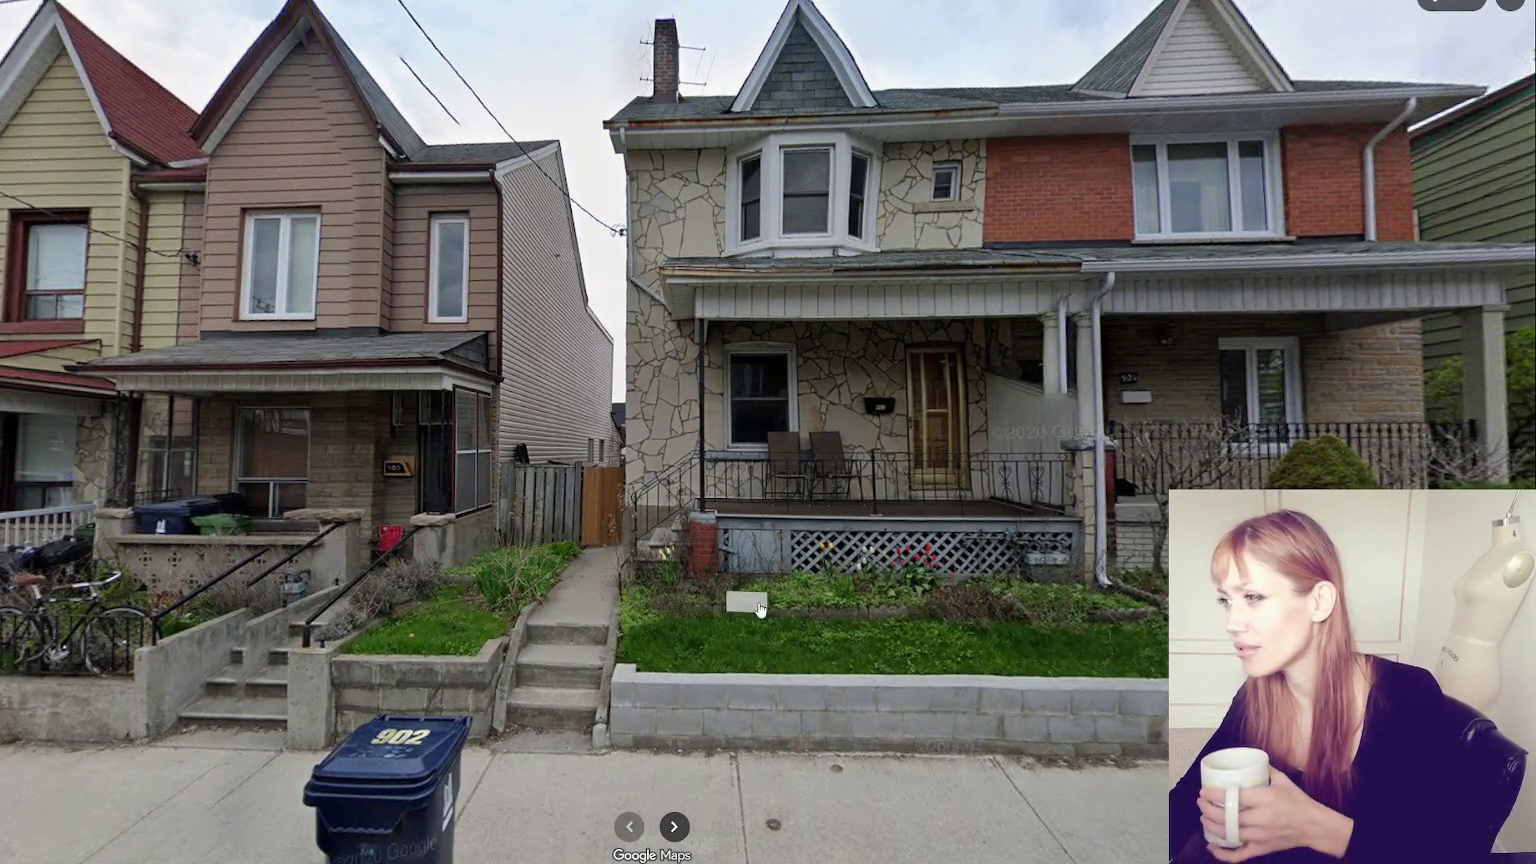
pyautogui.click(897, 658)
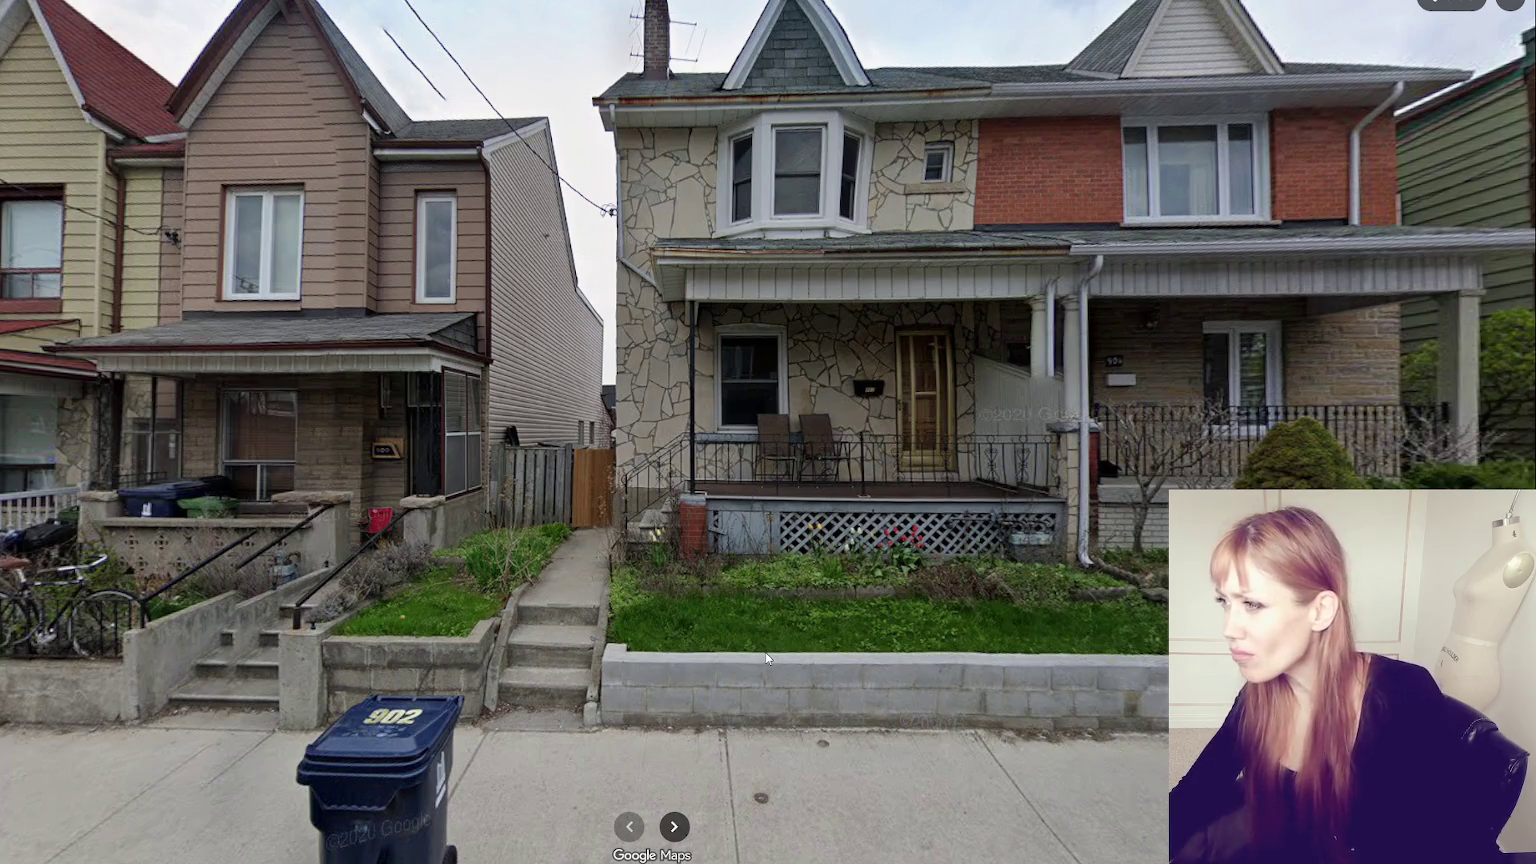
pyautogui.moveTo(155, 537); pyautogui.dragTo(290, 436)
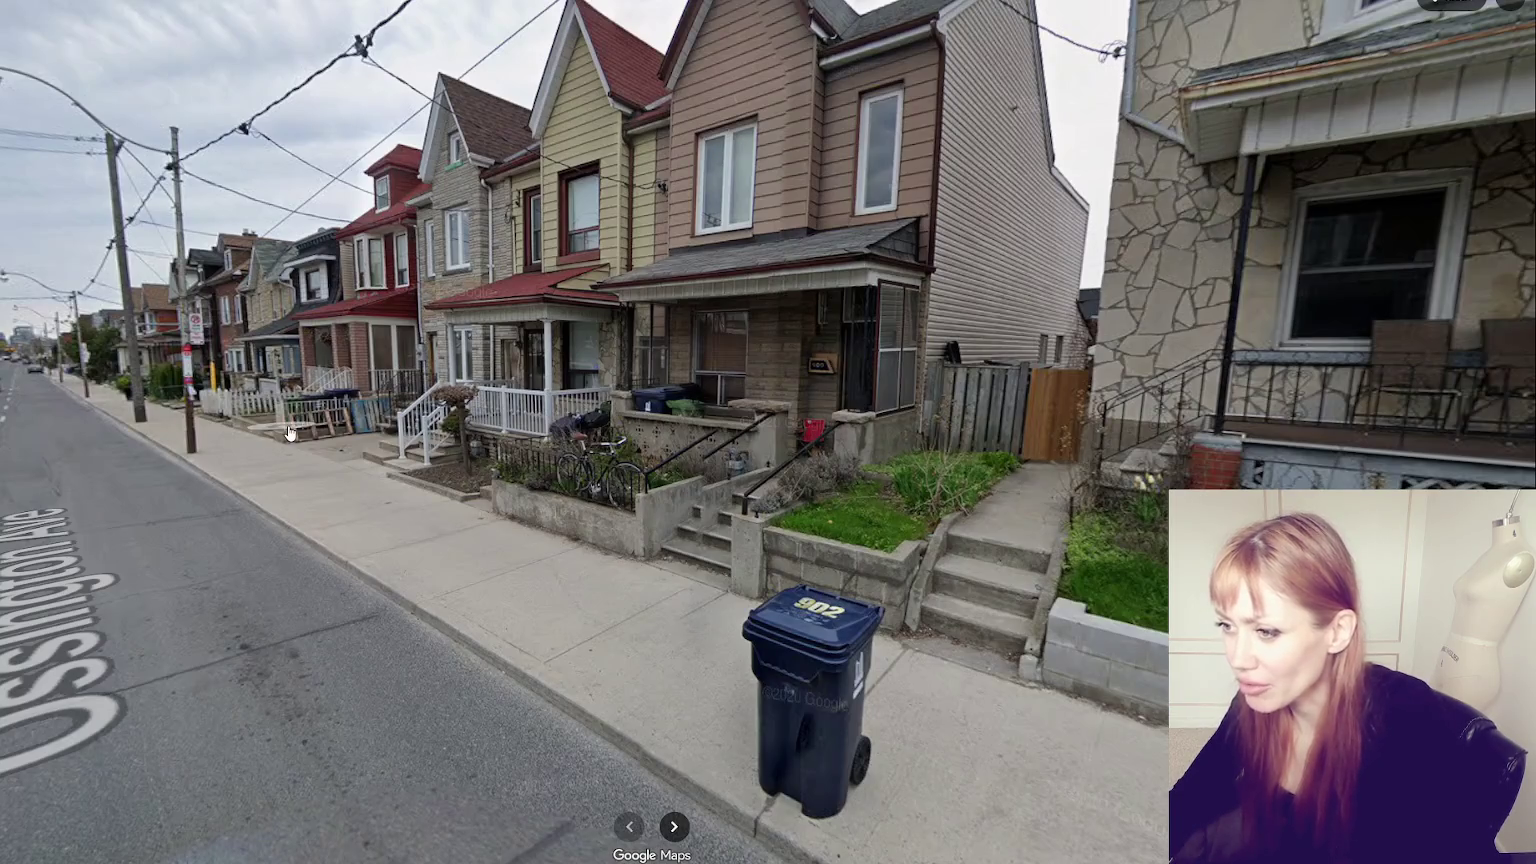
pyautogui.click(290, 434)
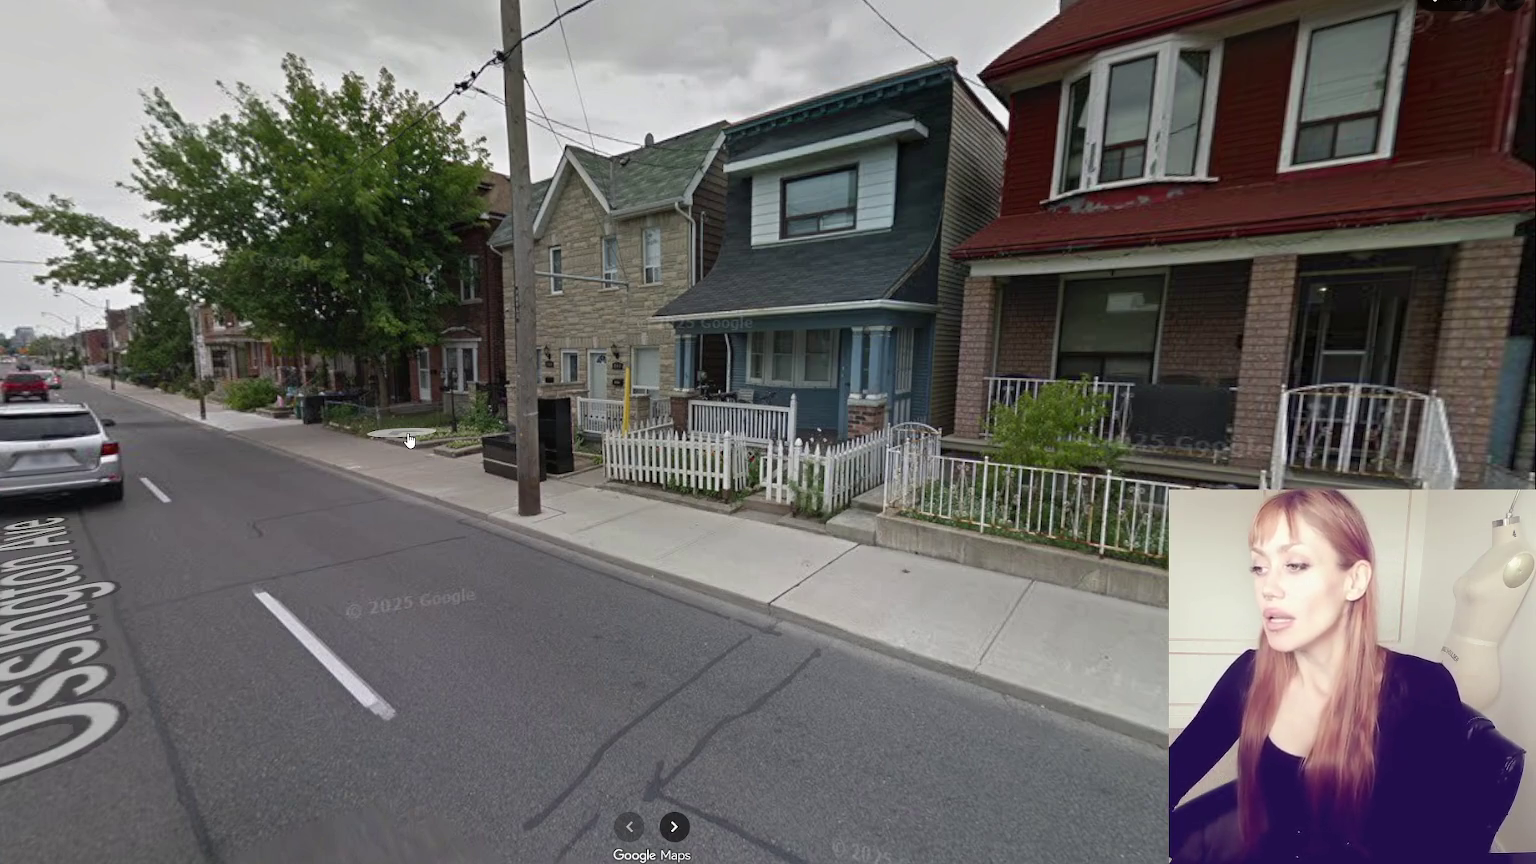
# - Step along the street past the stone house until the red-brick pair with house 880 is framed
pyautogui.click(842, 247)
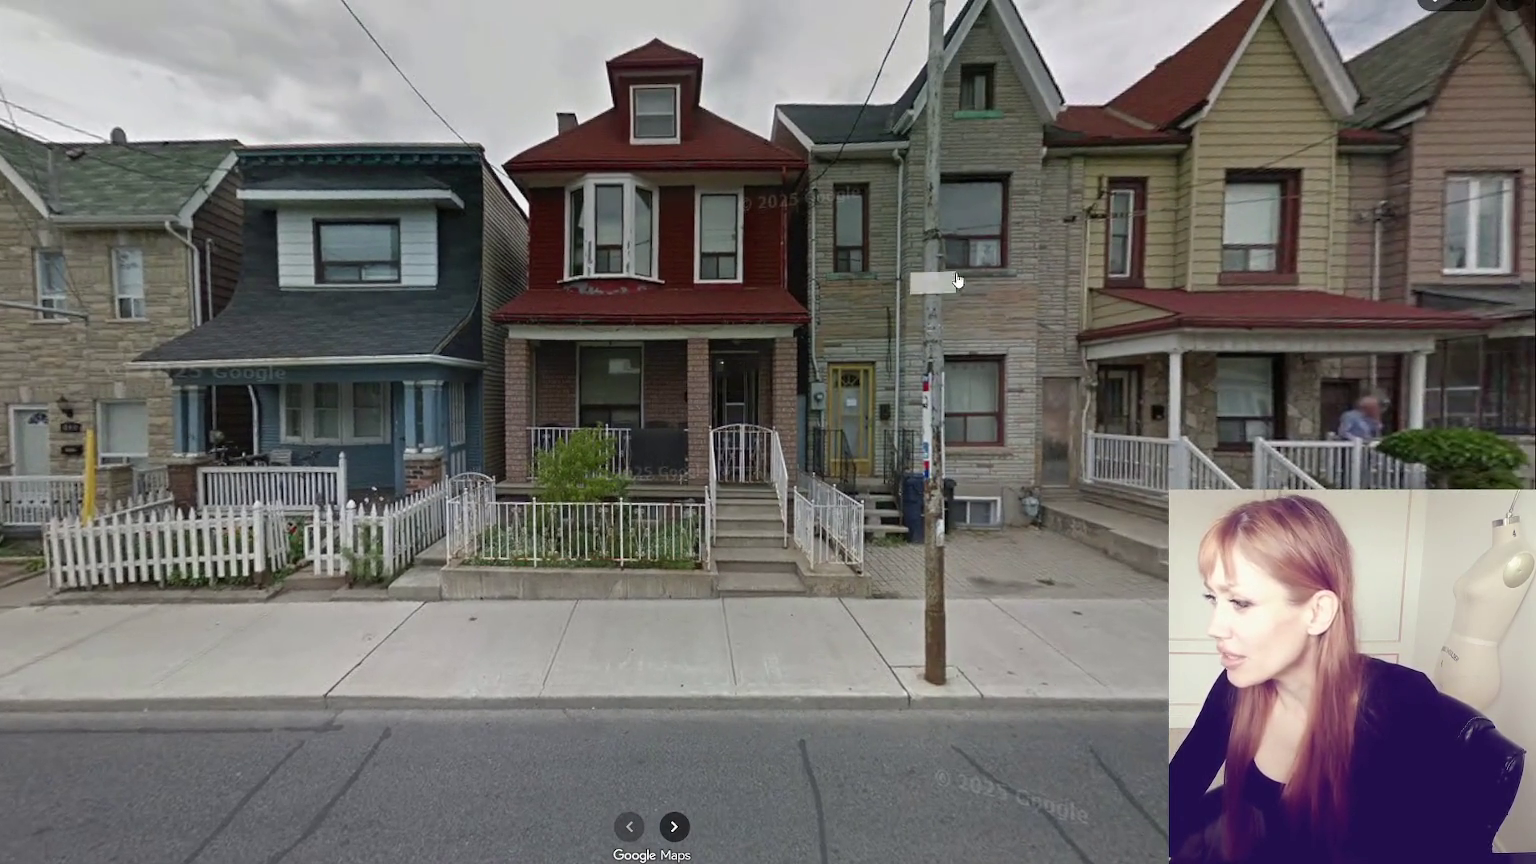
pyautogui.click(146, 466)
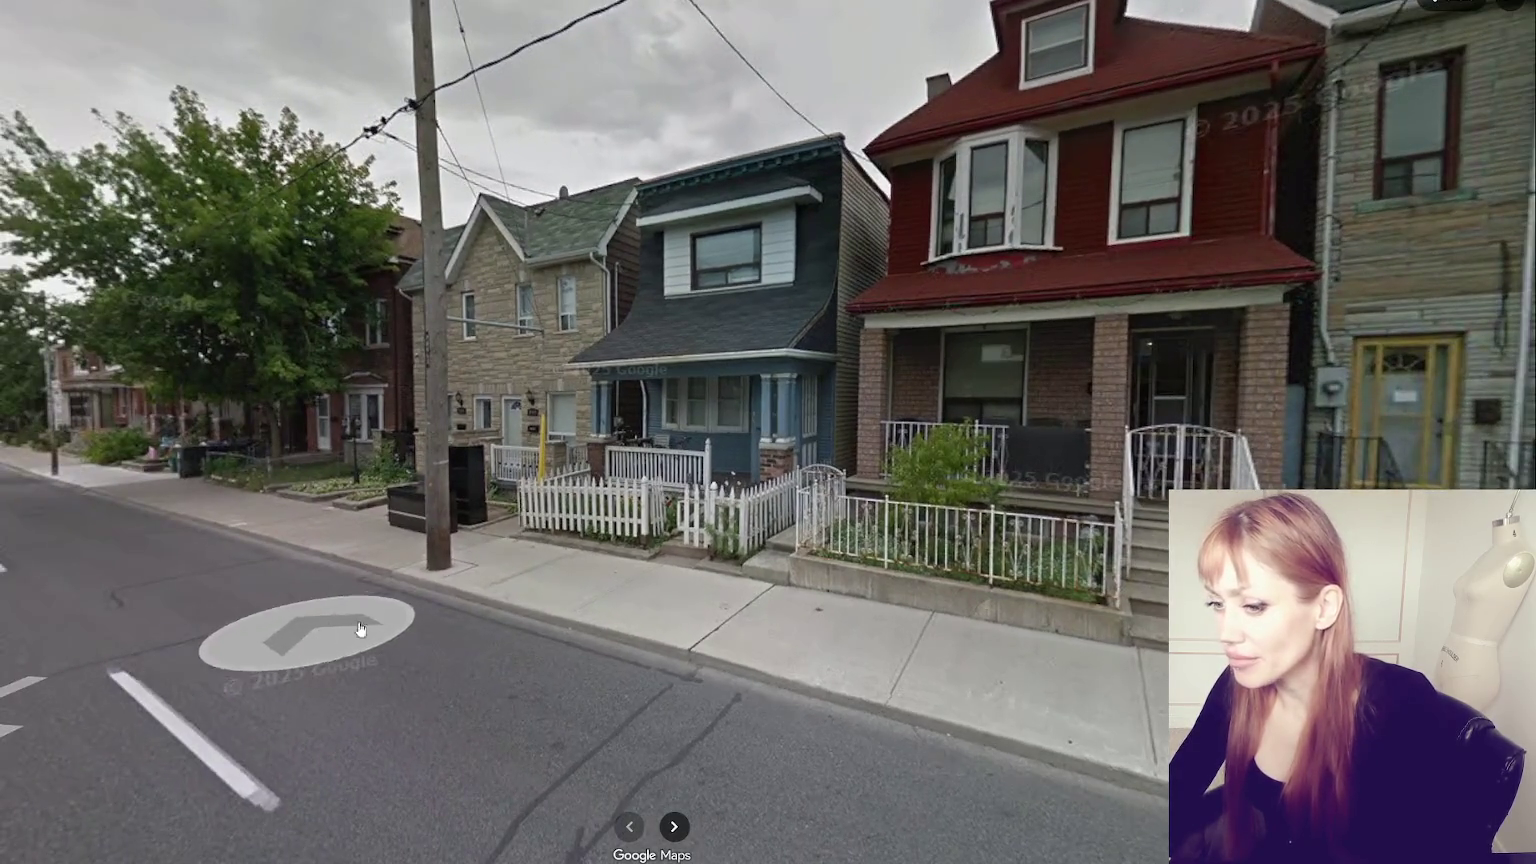
pyautogui.click(305, 630)
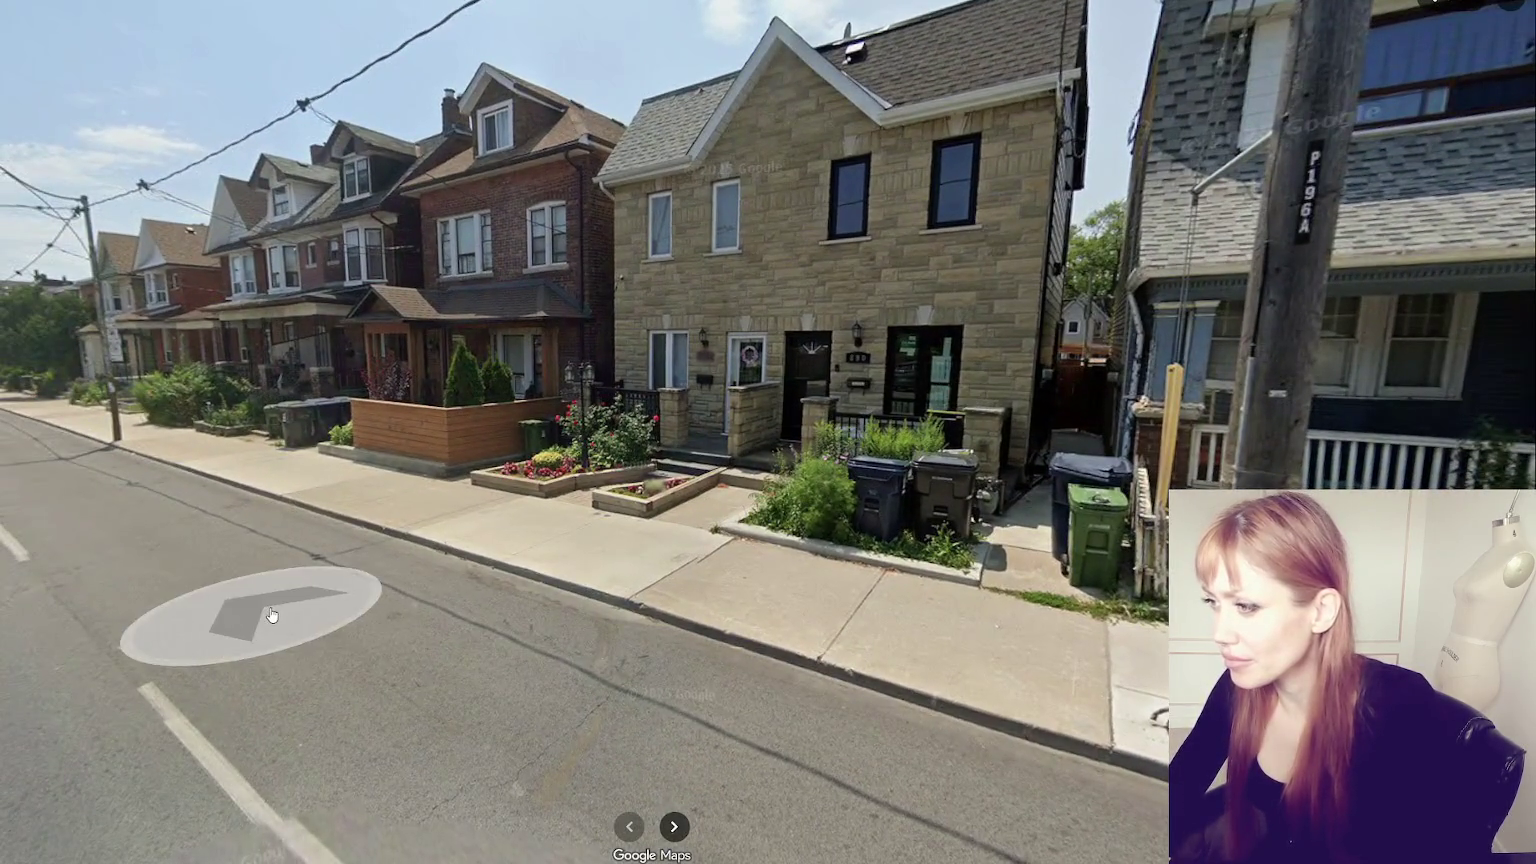
pyautogui.click(281, 613)
pyautogui.click(651, 425)
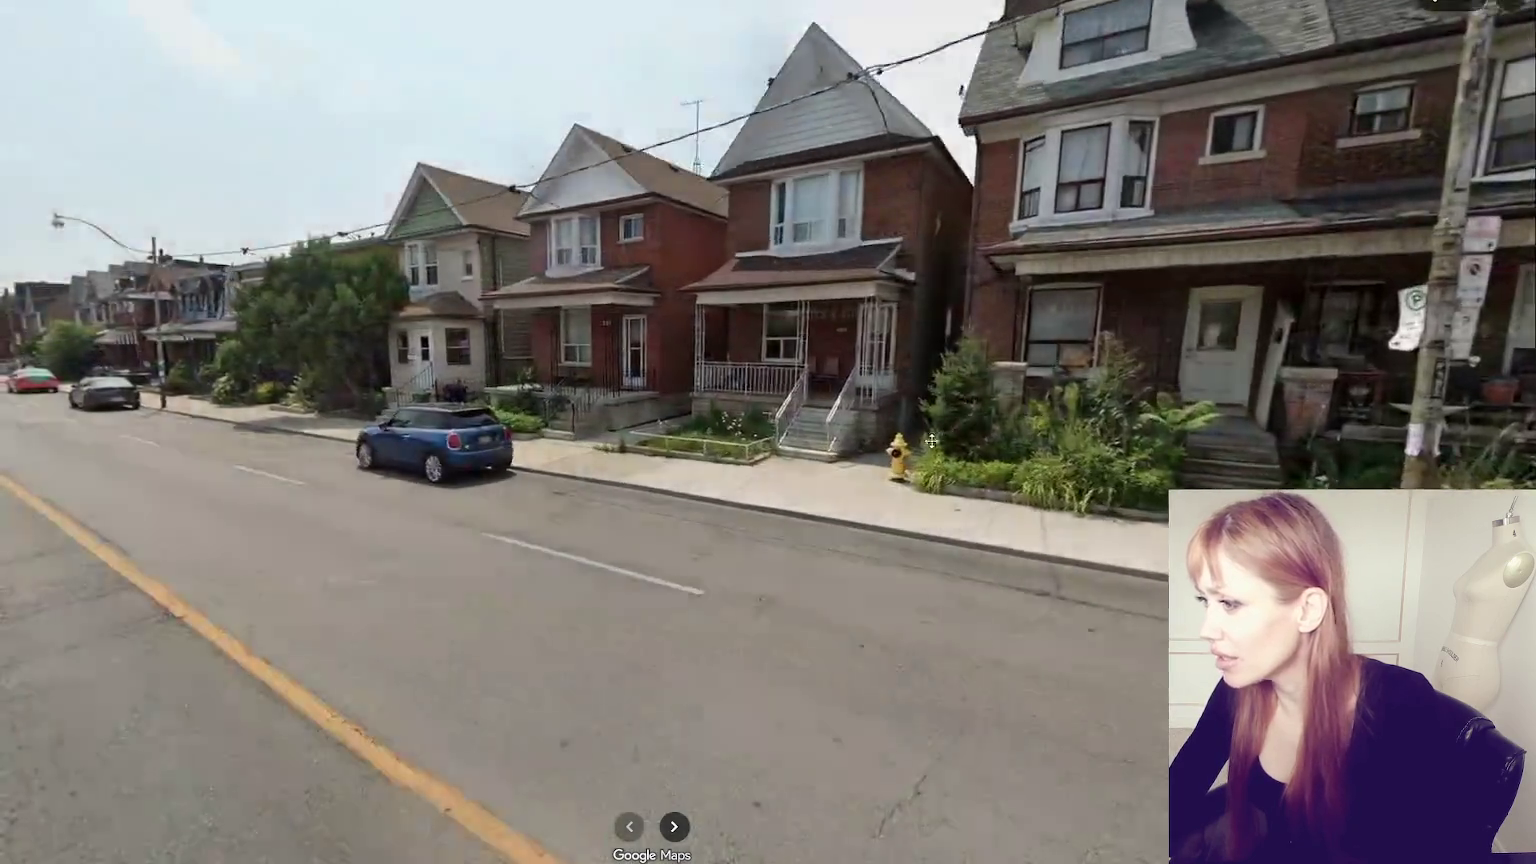
pyautogui.click(1105, 383)
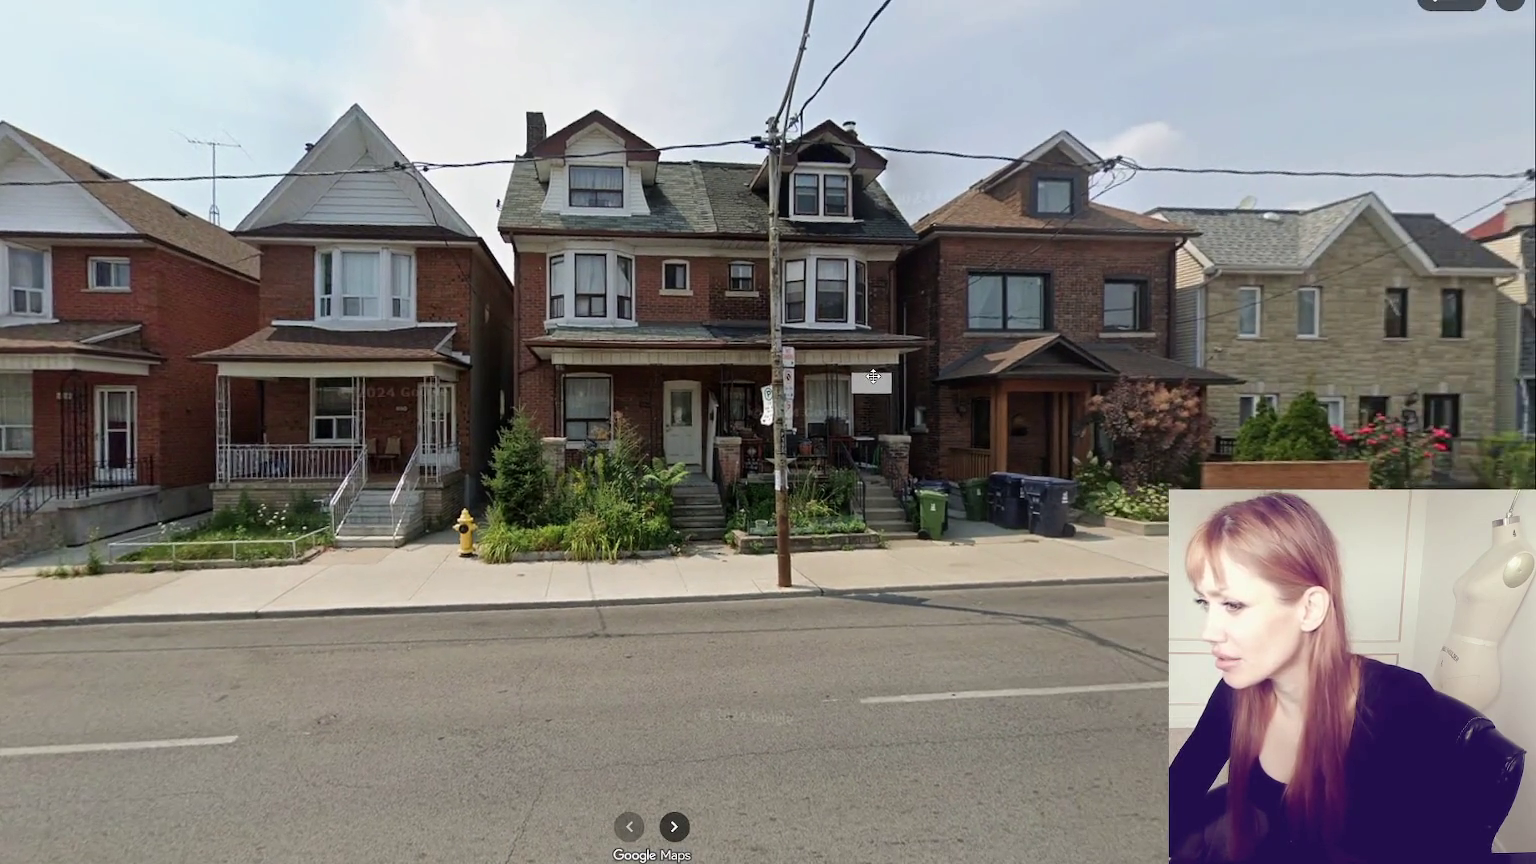
pyautogui.click(591, 417)
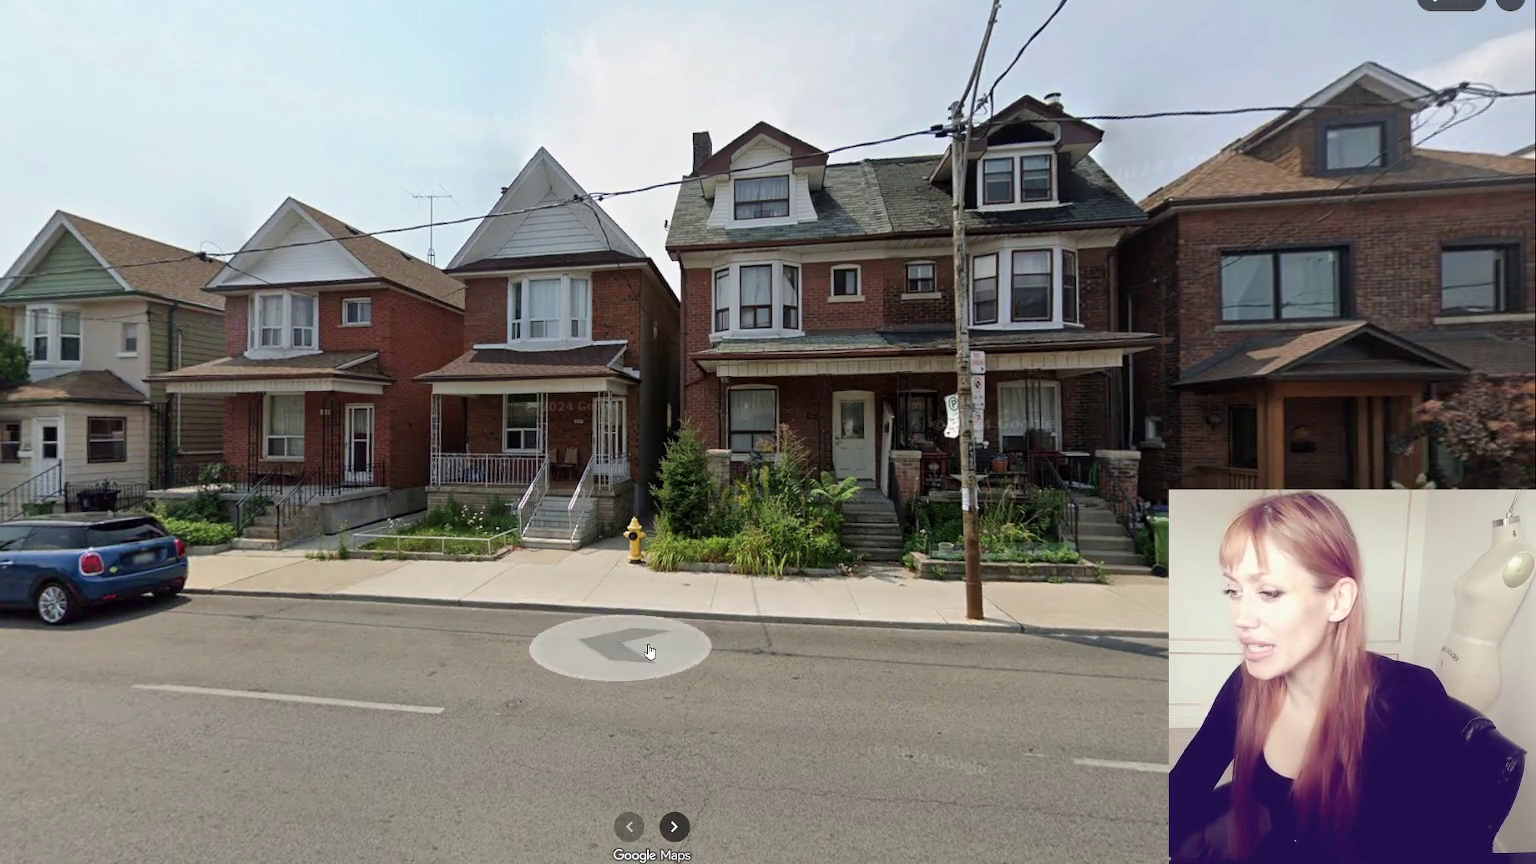
pyautogui.click(620, 648)
pyautogui.click(760, 580)
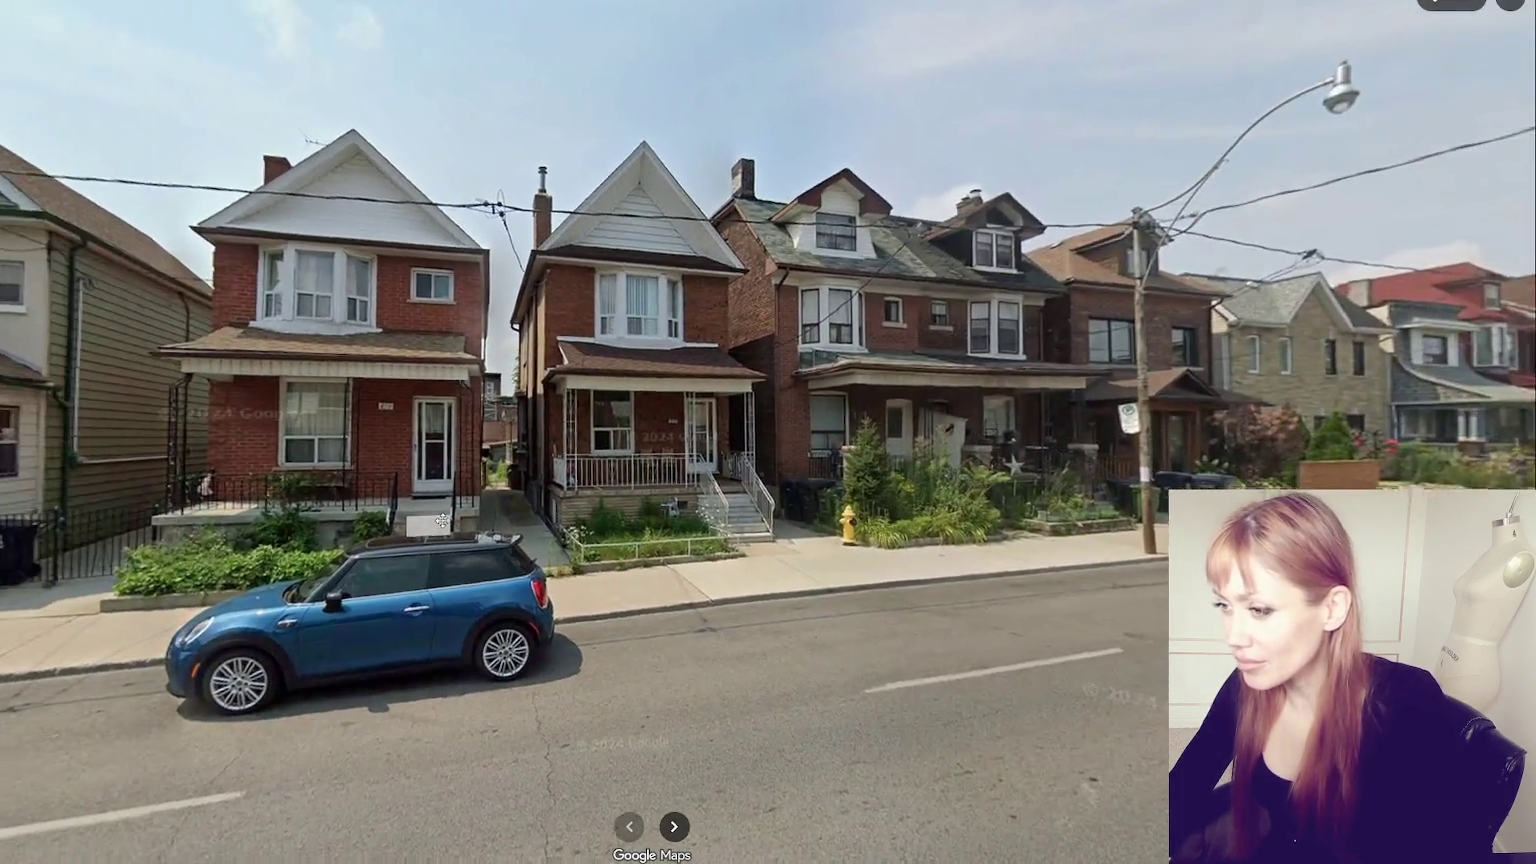
pyautogui.click(441, 520)
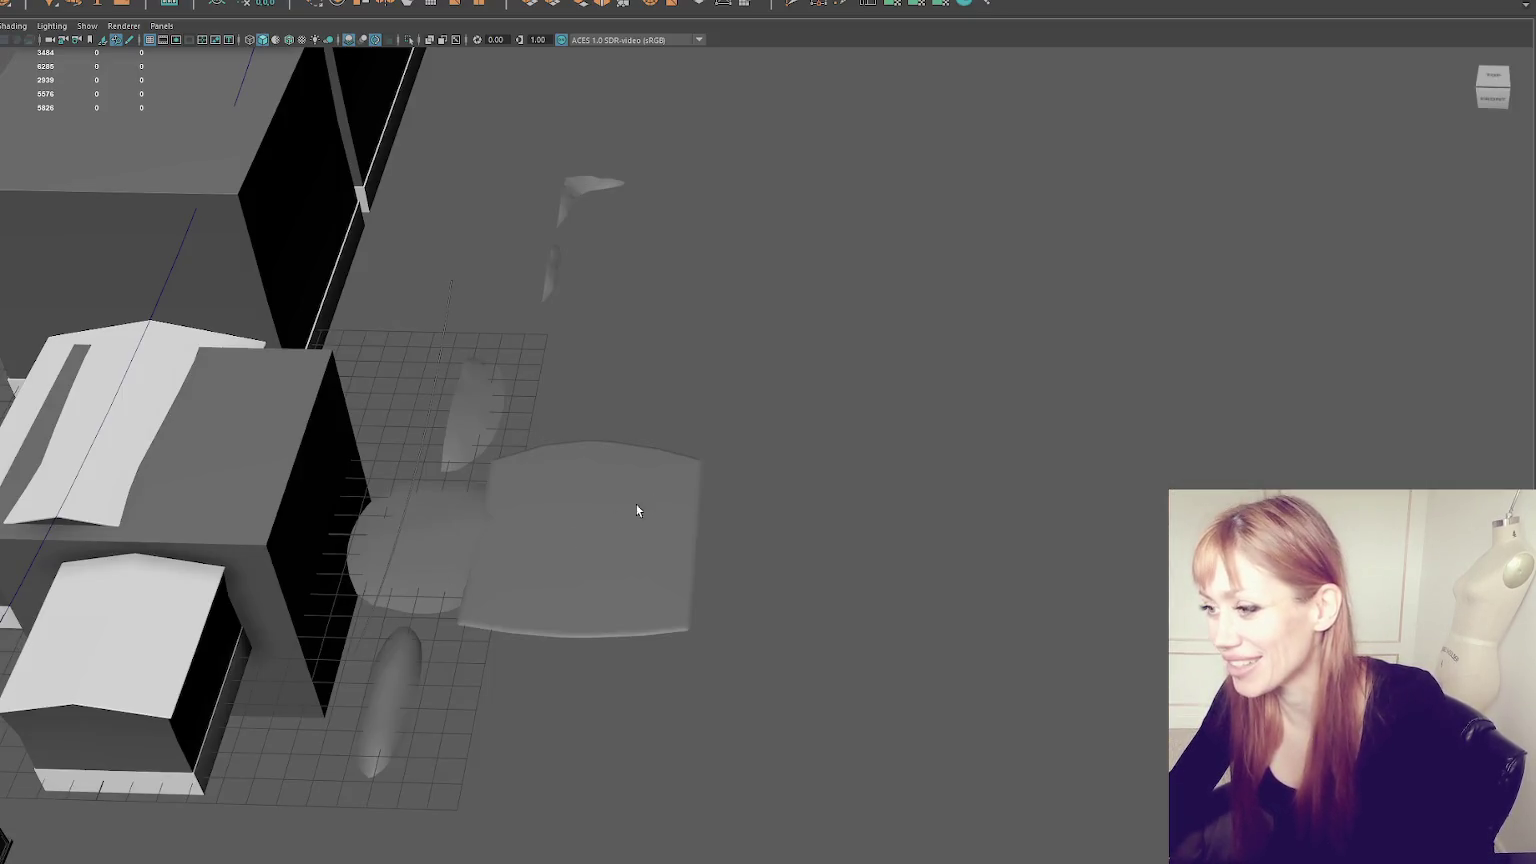
# - Delete the first overhead wire curve from the blockout scene
pyautogui.moveTo(637, 511)
pyautogui.mouseDown()
pyautogui.moveTo(970, 387)
pyautogui.moveTo(925, 377)
pyautogui.moveTo(939, 336)
pyautogui.moveTo(495, 363)
pyautogui.mouseUp()
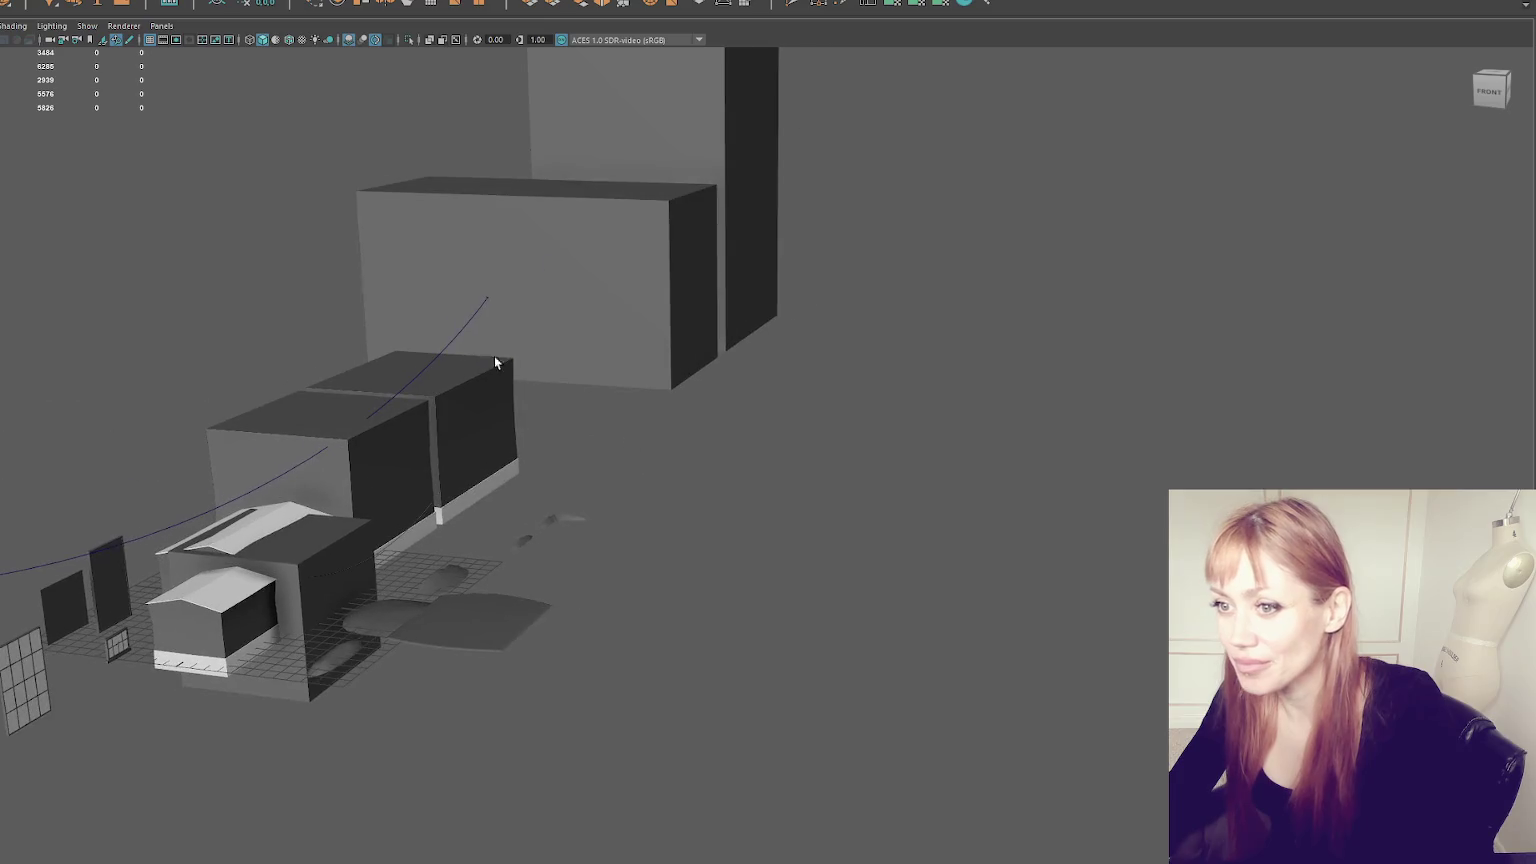
pyautogui.click(335, 600)
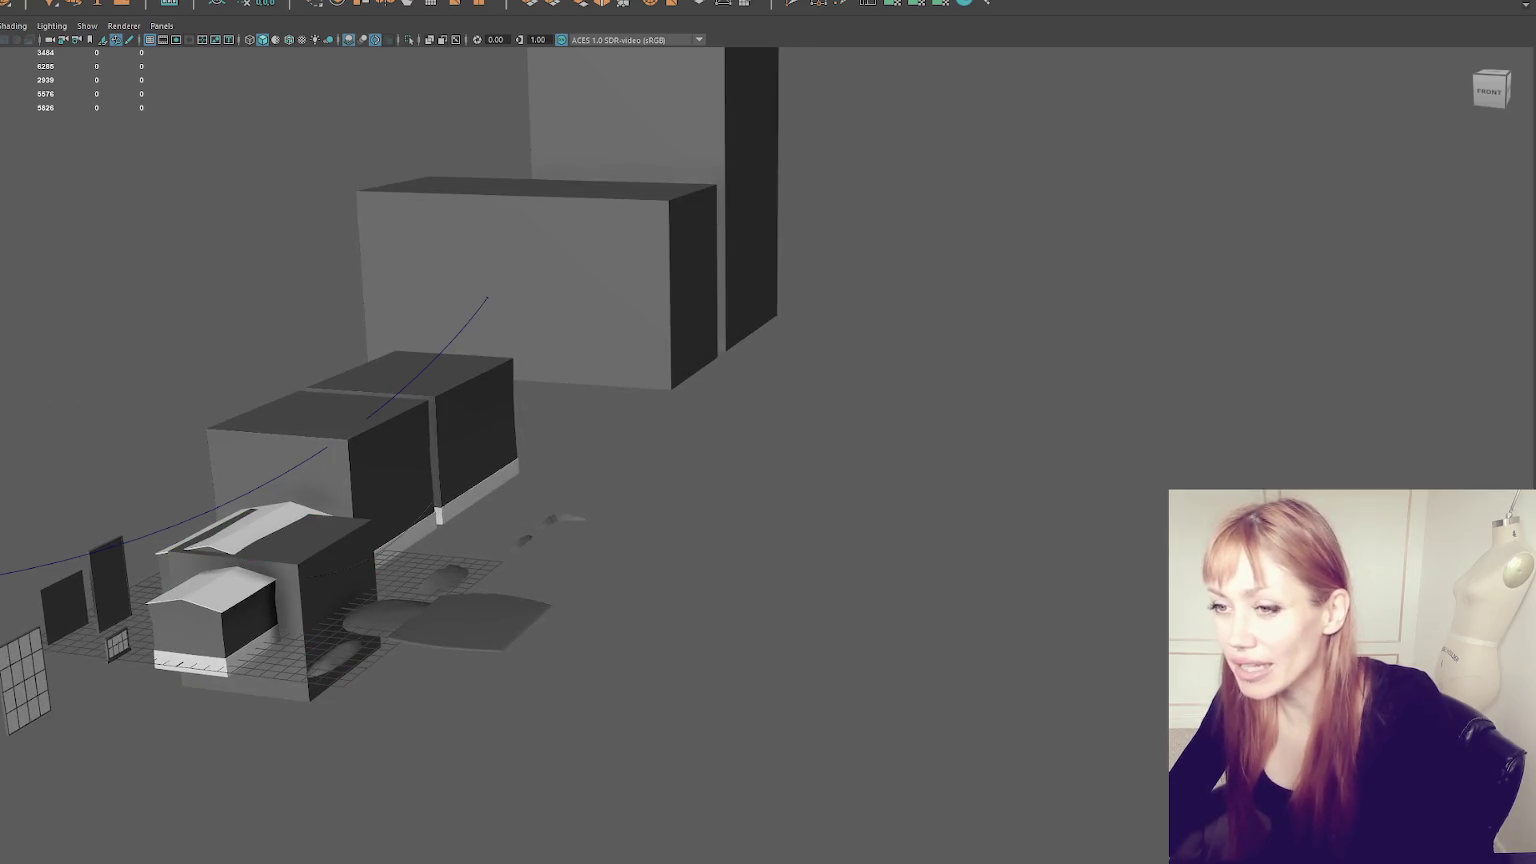
pyautogui.press('Escape')
pyautogui.click(487, 297)
pyautogui.press('Delete')
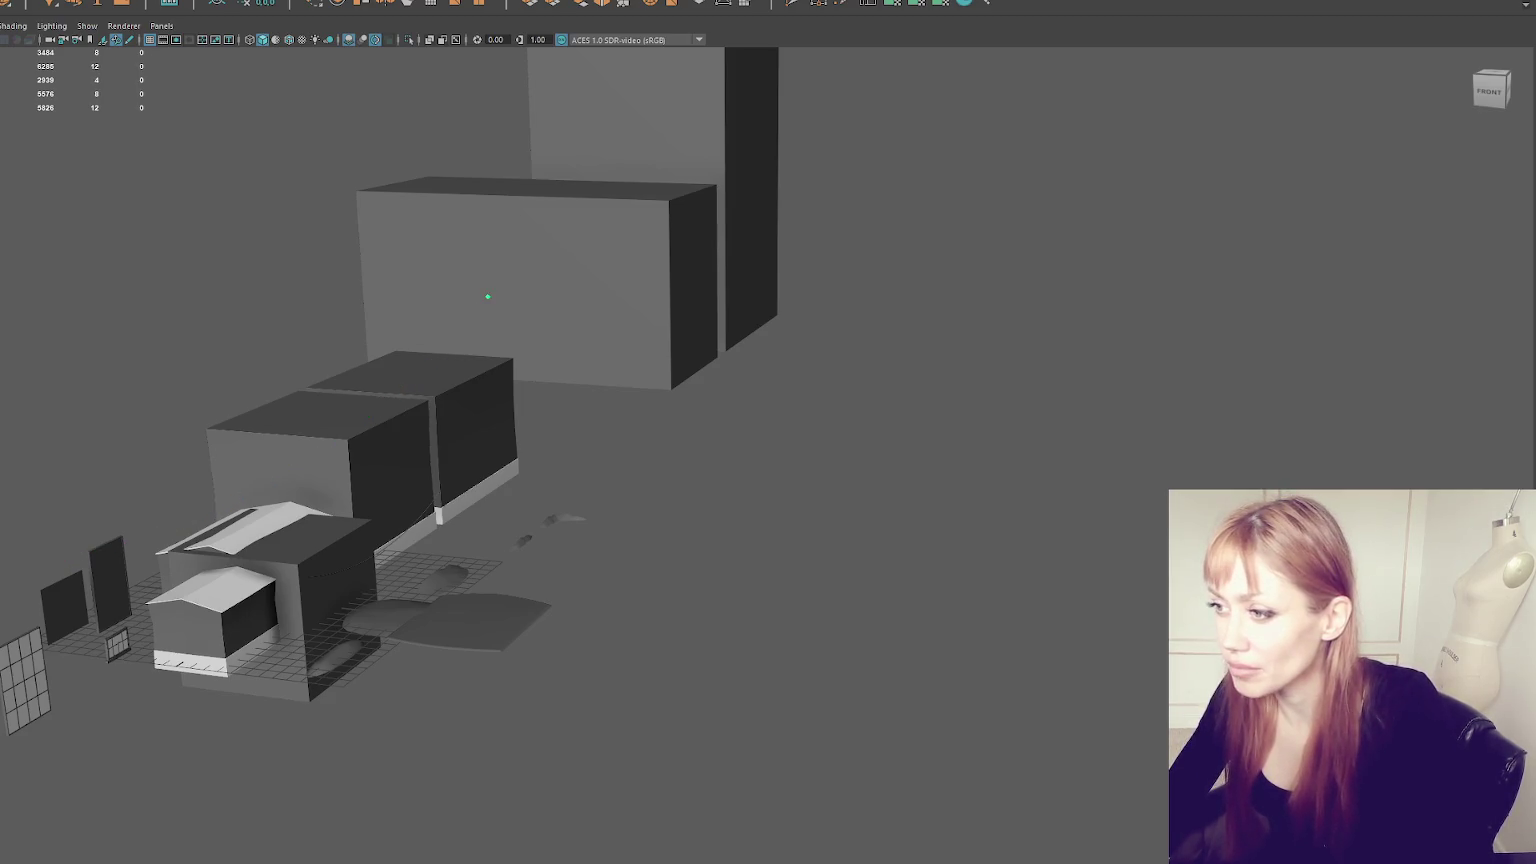
# - Delete the stray thin box and the second wire curve, then select the central building cube
pyautogui.press('f')
pyautogui.moveTo(455, 254)
pyautogui.mouseDown()
pyautogui.moveTo(643, 266)
pyautogui.moveTo(611, 334)
pyautogui.moveTo(640, 464)
pyautogui.moveTo(775, 377)
pyautogui.moveTo(799, 411)
pyautogui.moveTo(550, 390)
pyautogui.moveTo(440, 360)
pyautogui.moveTo(310, 385)
pyautogui.mouseUp()
pyautogui.press('Delete')
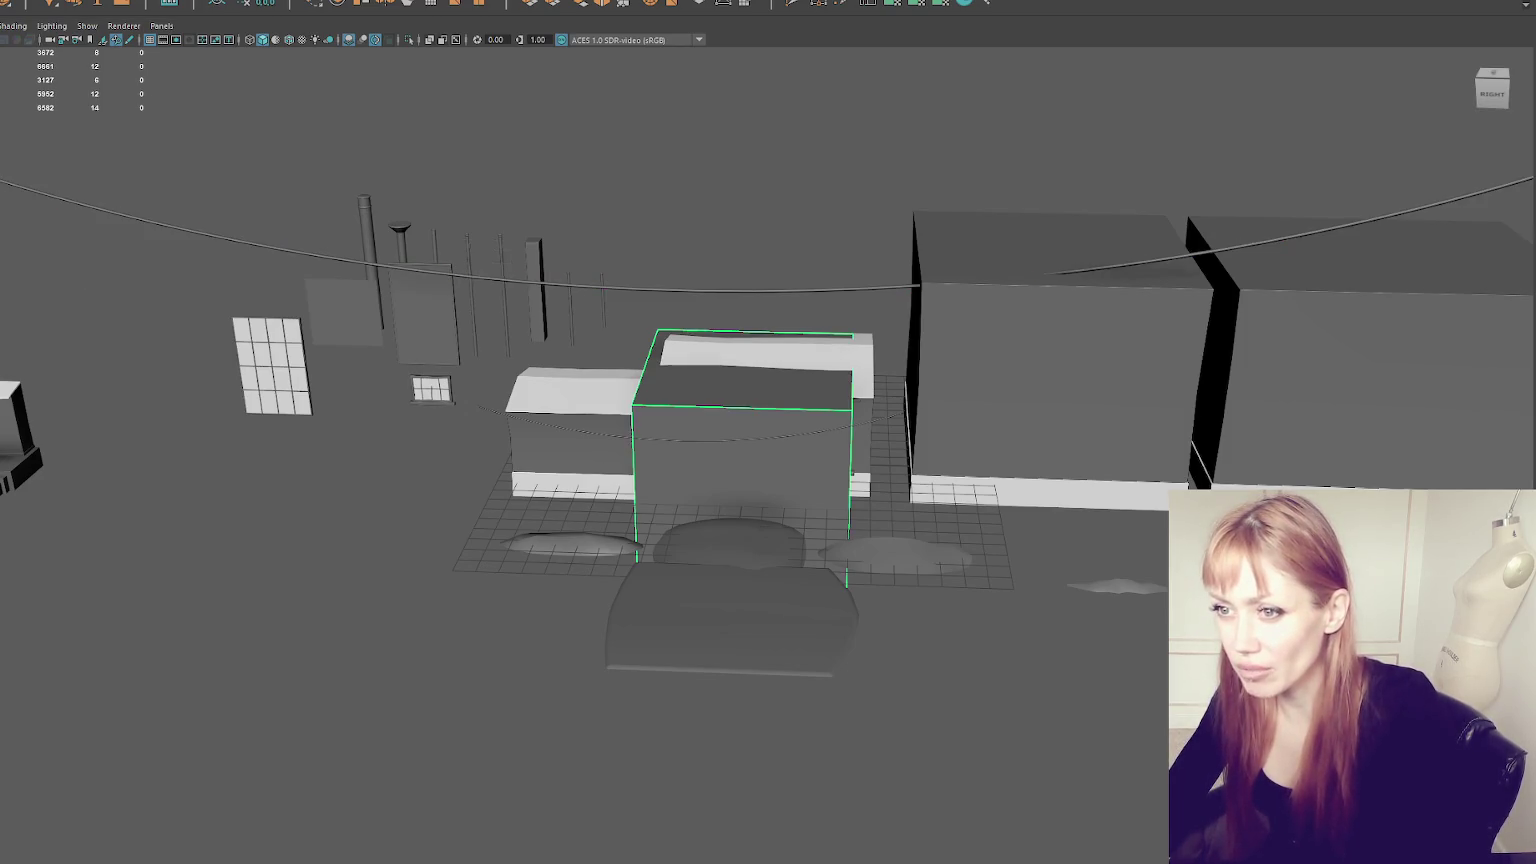
pyautogui.scroll(-5, 568, 286)
pyautogui.scroll(5, 568, 286)
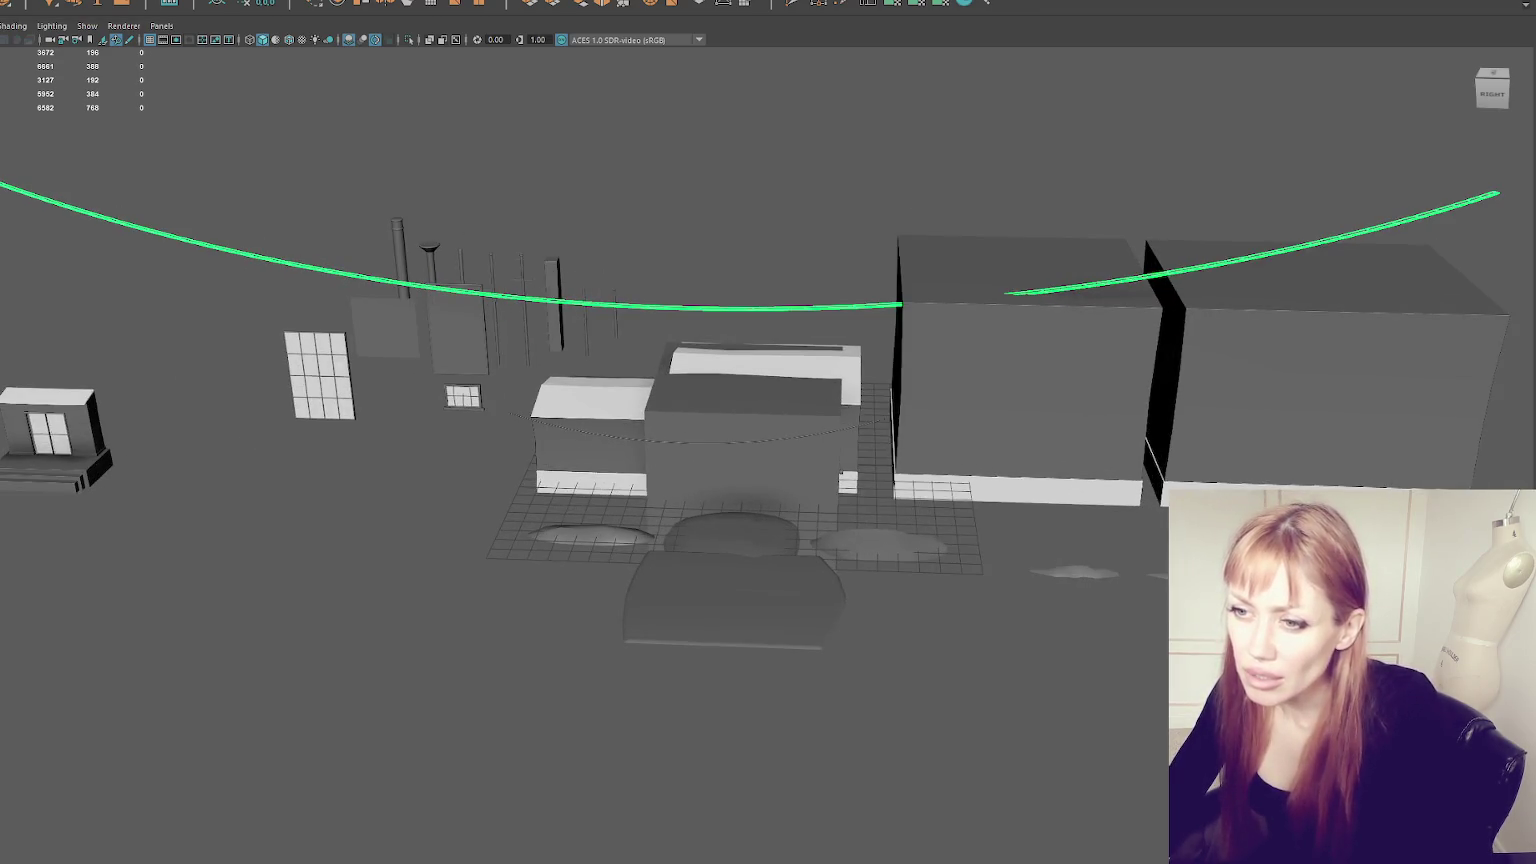
pyautogui.press('Delete')
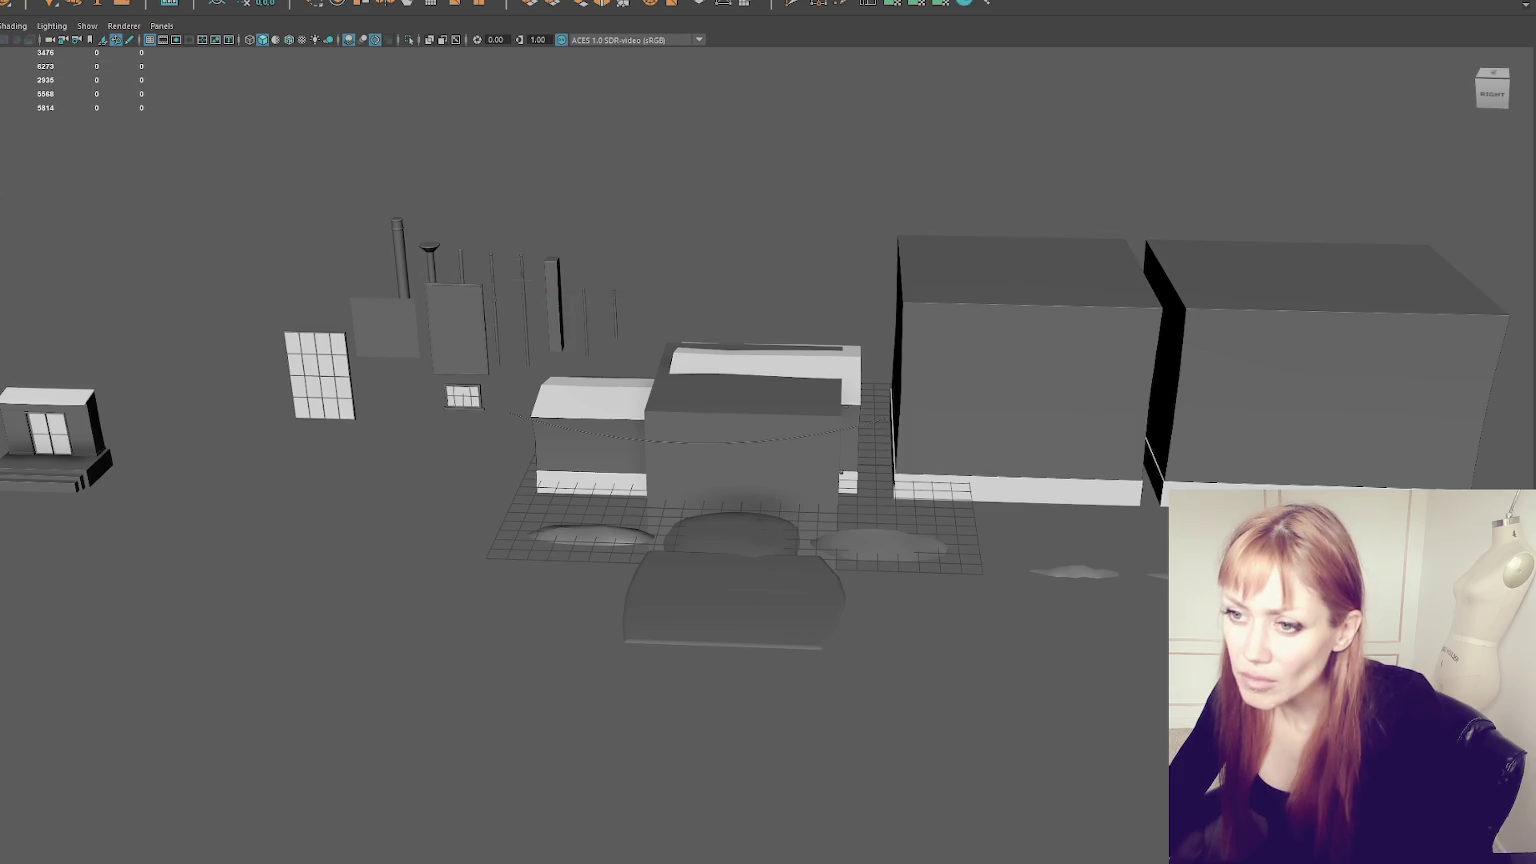
pyautogui.click(745, 440)
pyautogui.moveTo(92, 320); pyautogui.dragTo(226, 350)
# - Hide every object except the central building cube
pyautogui.hotkey('ctrl', 'shift', 'i')
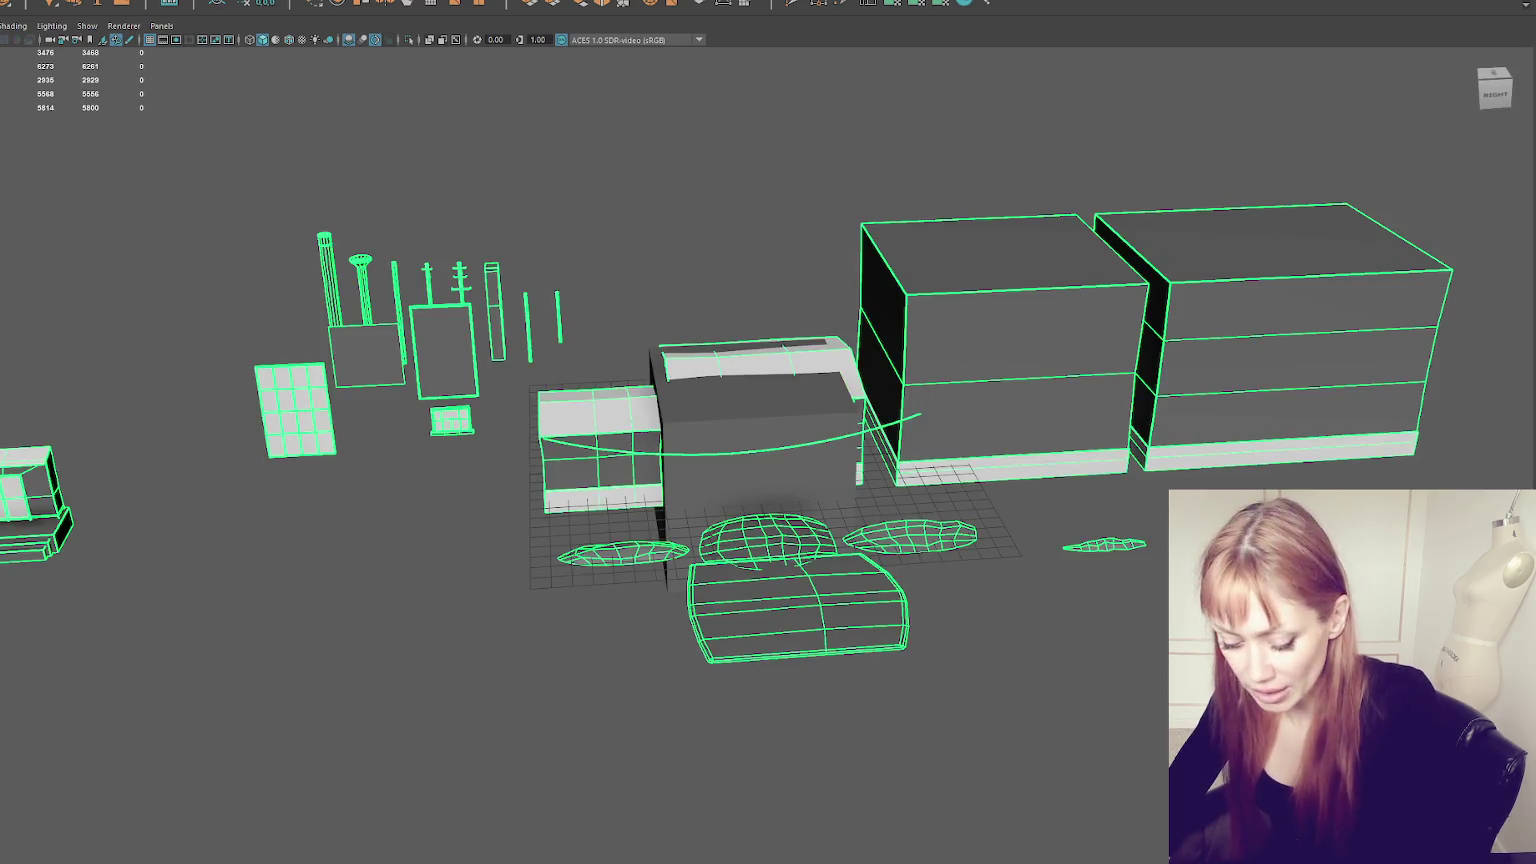
pyautogui.hotkey('ctrl', 'h')
pyautogui.hotkey('ctrl', 'shift', 'i')
pyautogui.moveTo(340, 300); pyautogui.dragTo(412, 330)
# - Slide the cube along X, raise it, and scale it taller along Y
pyautogui.press('w')
pyautogui.moveTo(806, 487); pyautogui.dragTo(612, 415)
pyautogui.press('f')
pyautogui.moveTo(926, 480); pyautogui.dragTo(859, 451)
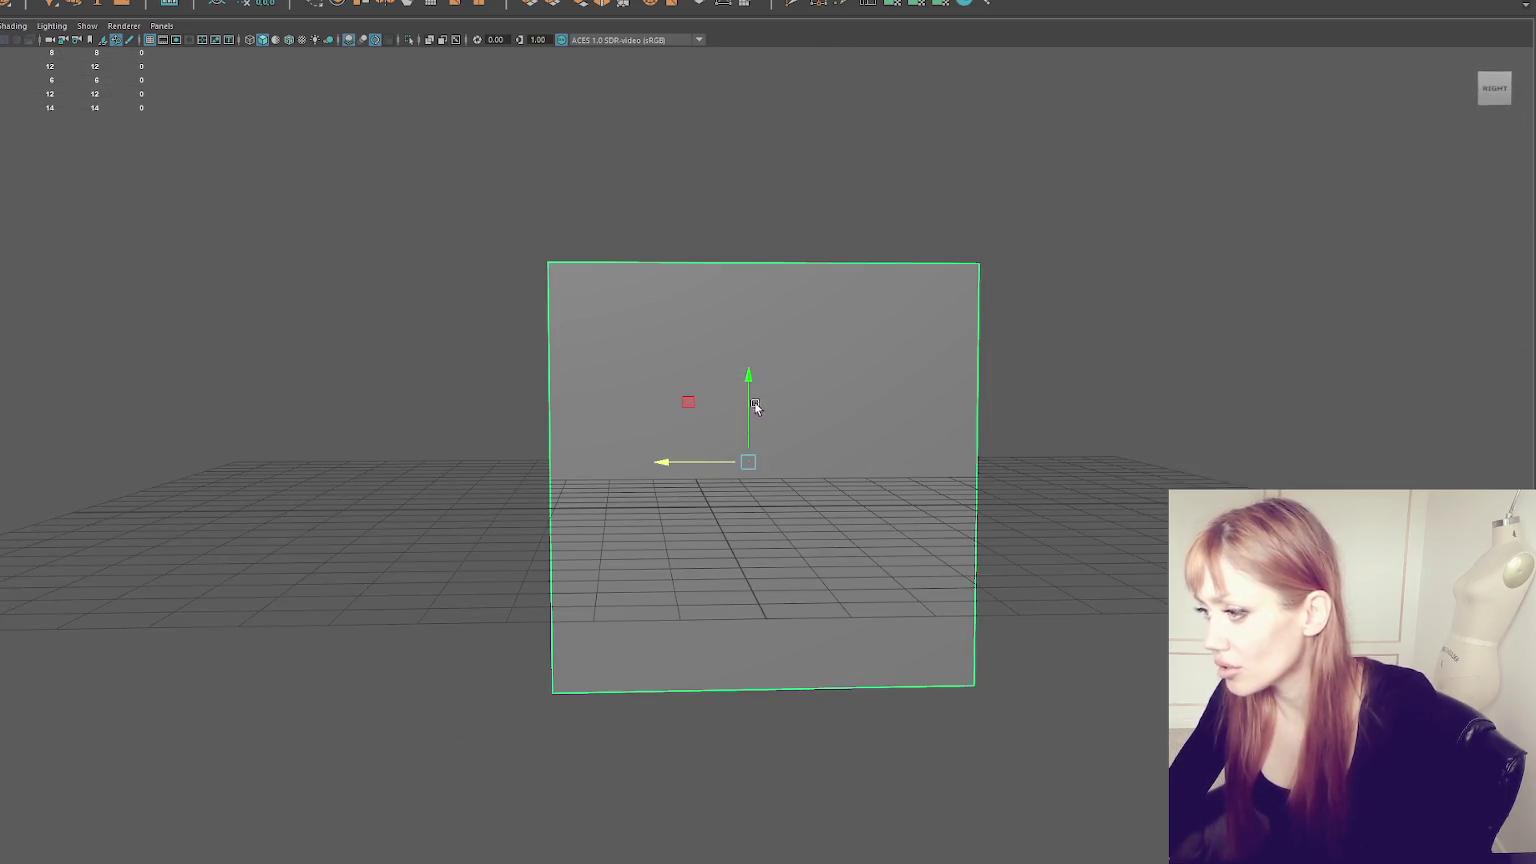
pyautogui.moveTo(750, 400)
pyautogui.mouseDown()
pyautogui.moveTo(766, 341)
pyautogui.moveTo(789, 360)
pyautogui.moveTo(755, 271)
pyautogui.moveTo(755, 125)
pyautogui.mouseUp()
pyautogui.scroll(-5, 790, 372)
pyautogui.press('r')
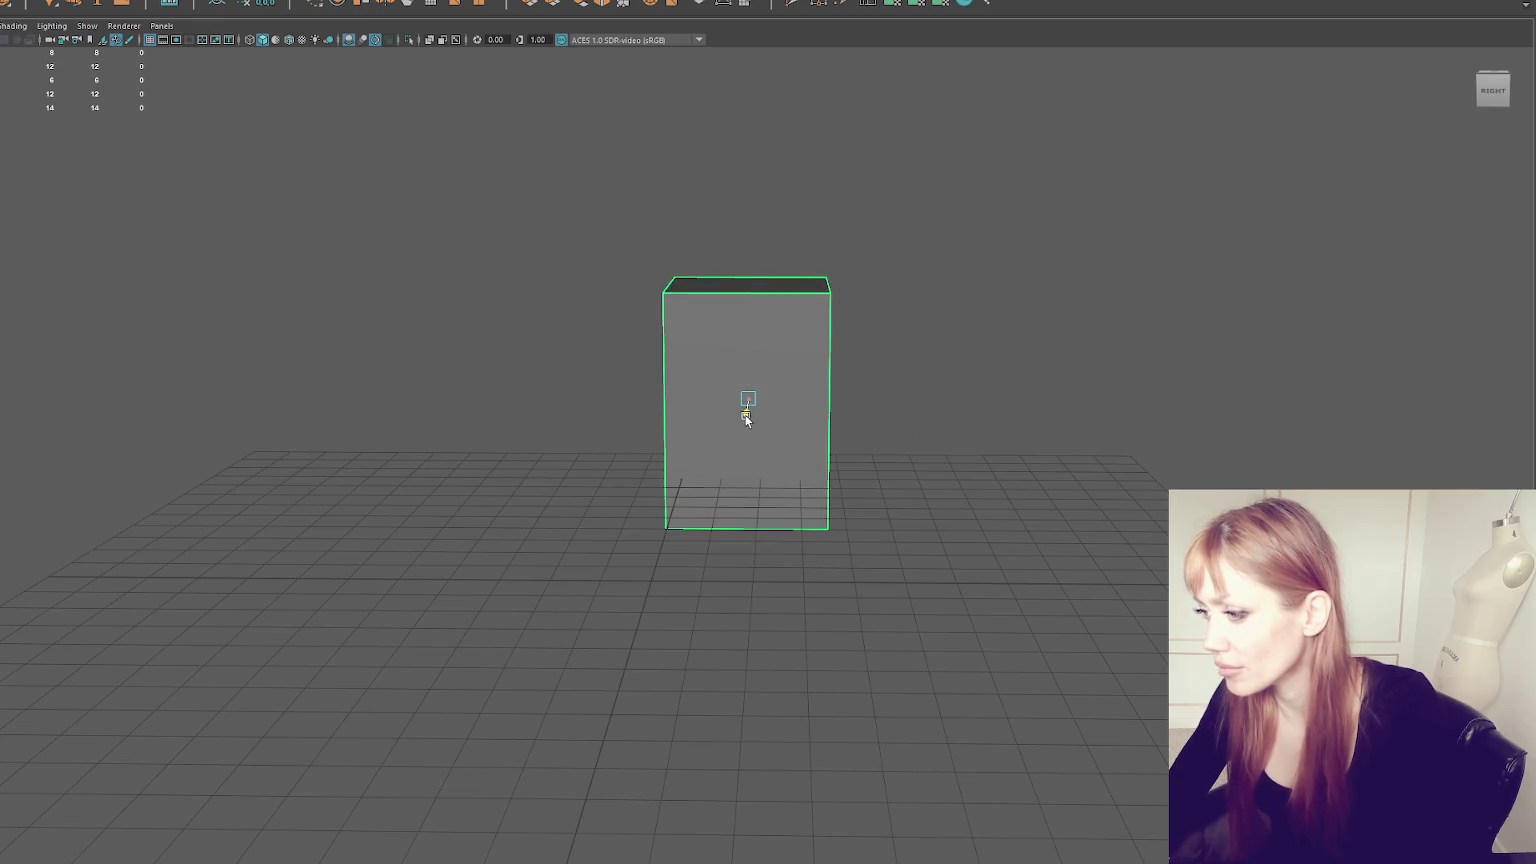
pyautogui.scroll(3, 748, 440)
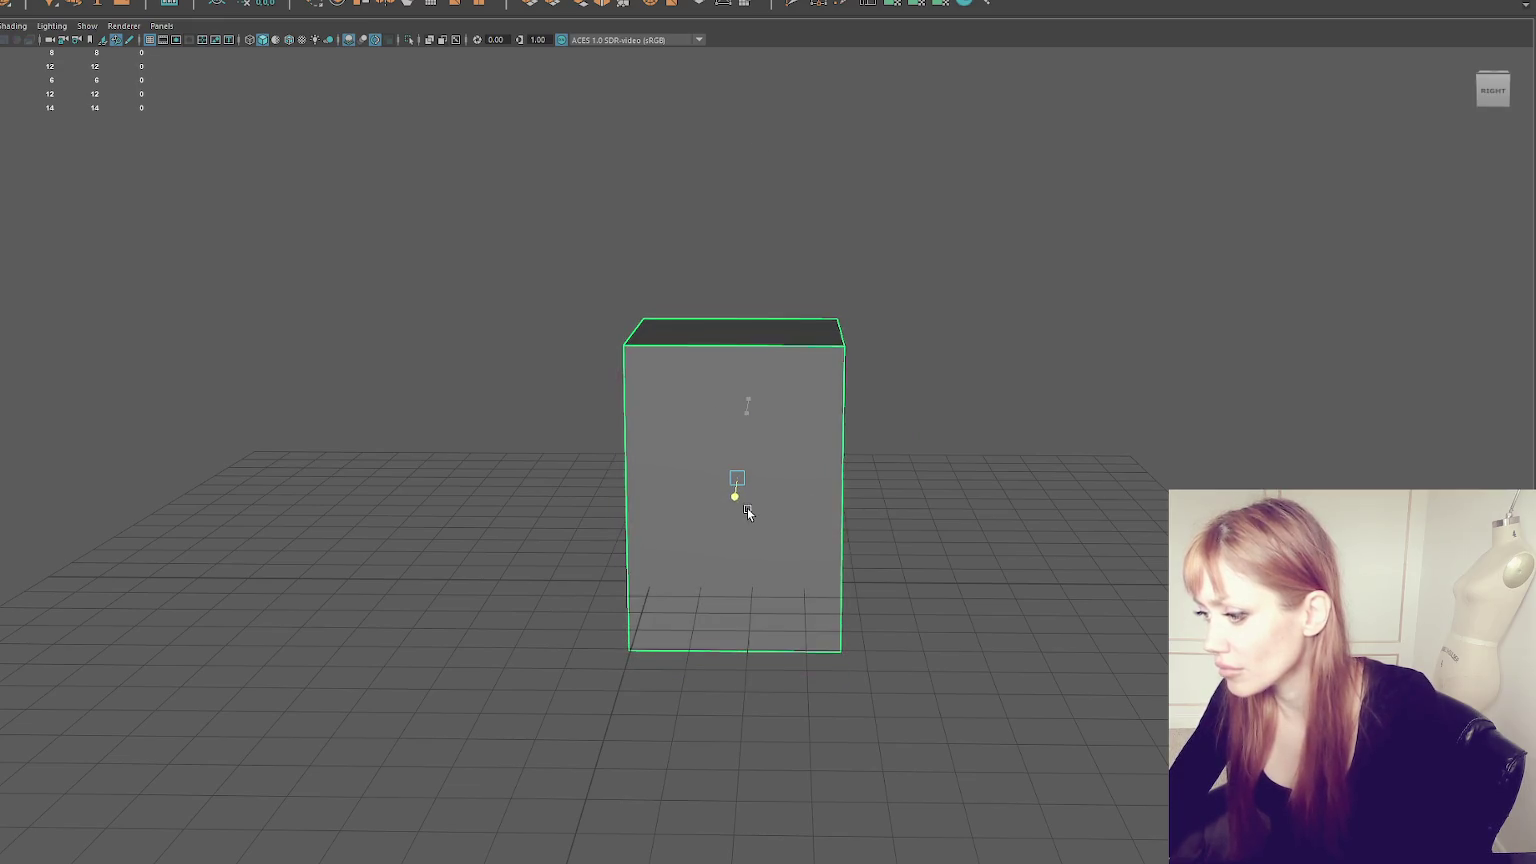